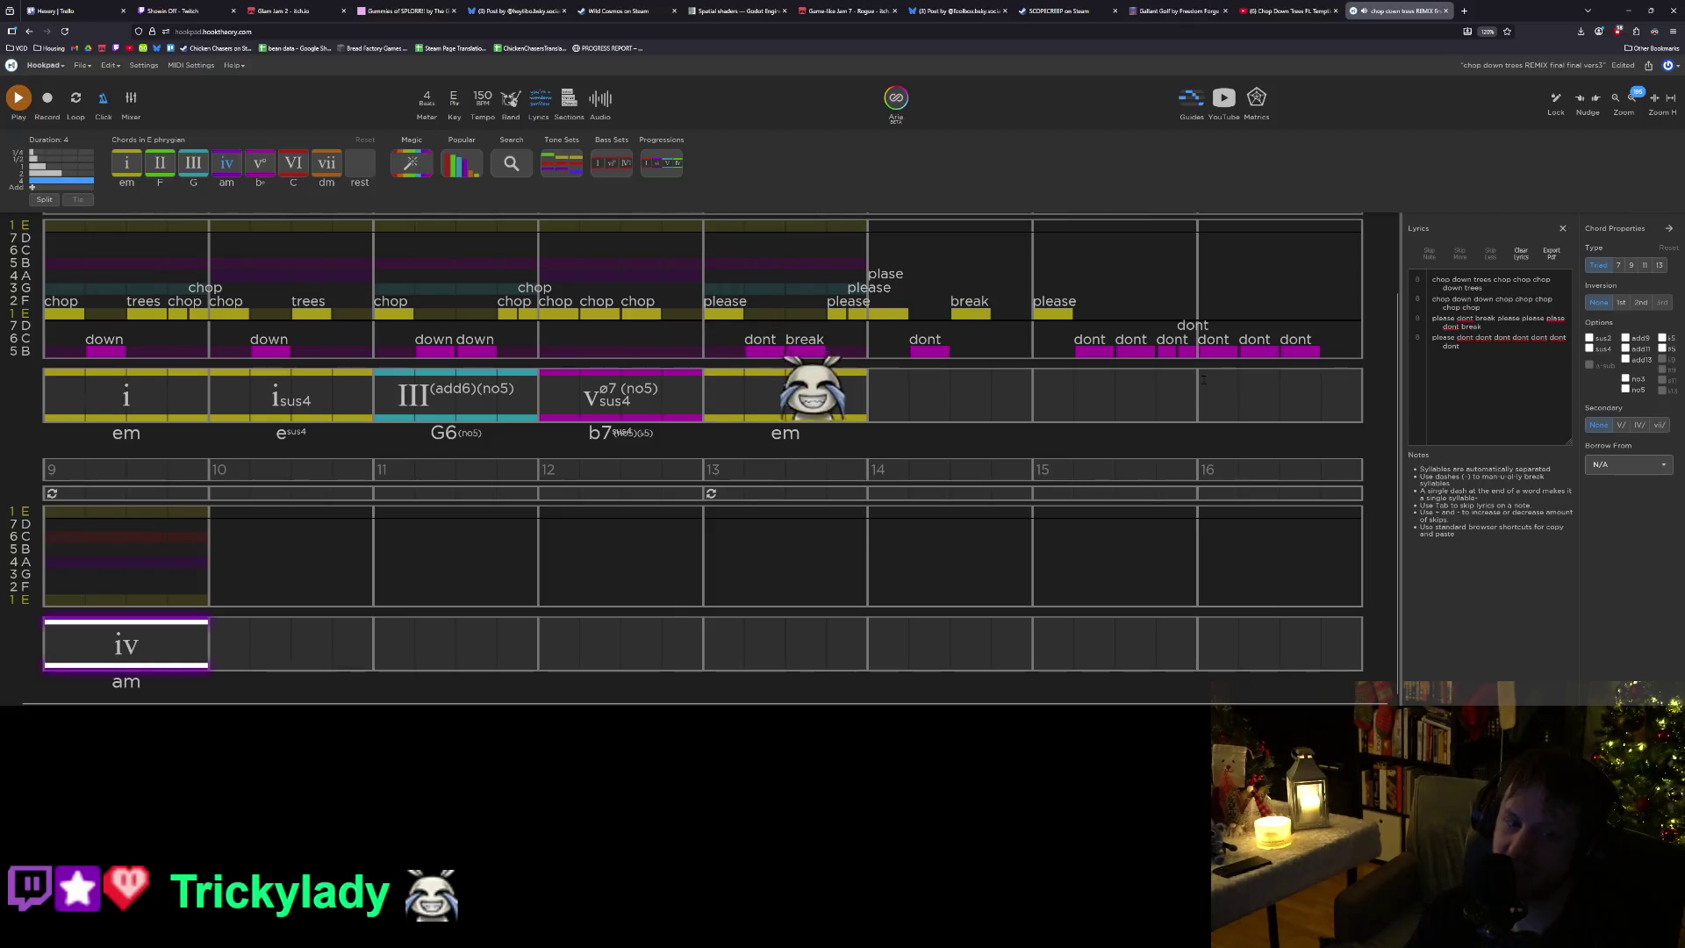
Copy bar 4's Vø7 sus4 (b7) chord and paste it into bars 7 and 8.
scroll(1204, 380, up, 1)
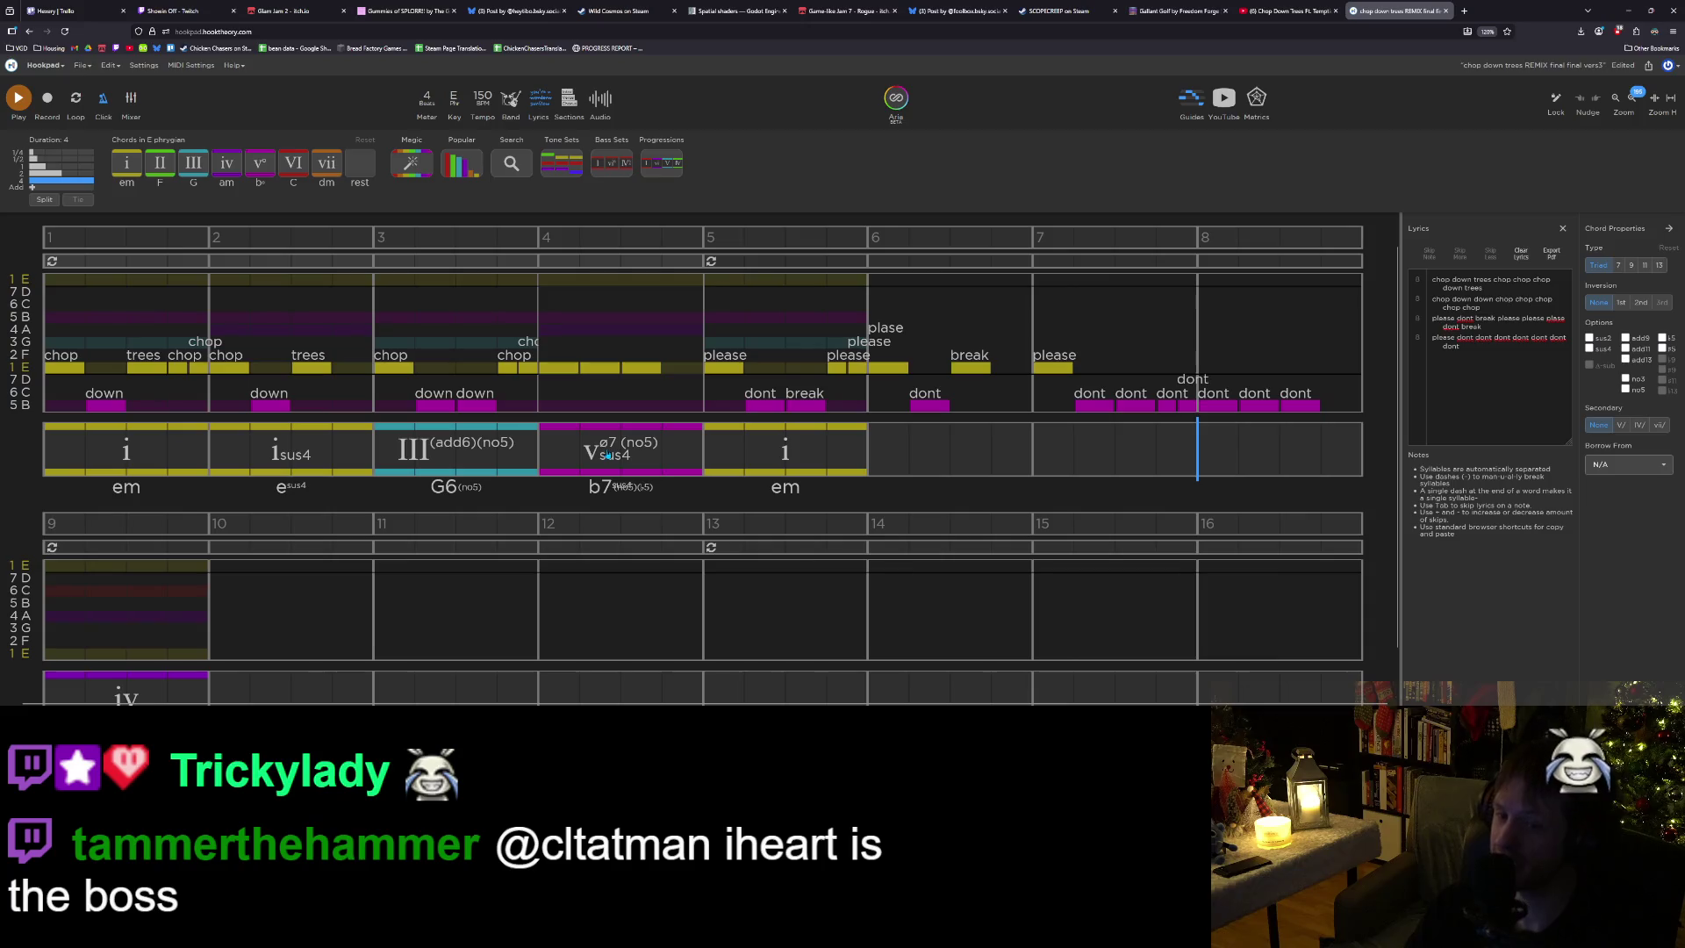
click(645, 465)
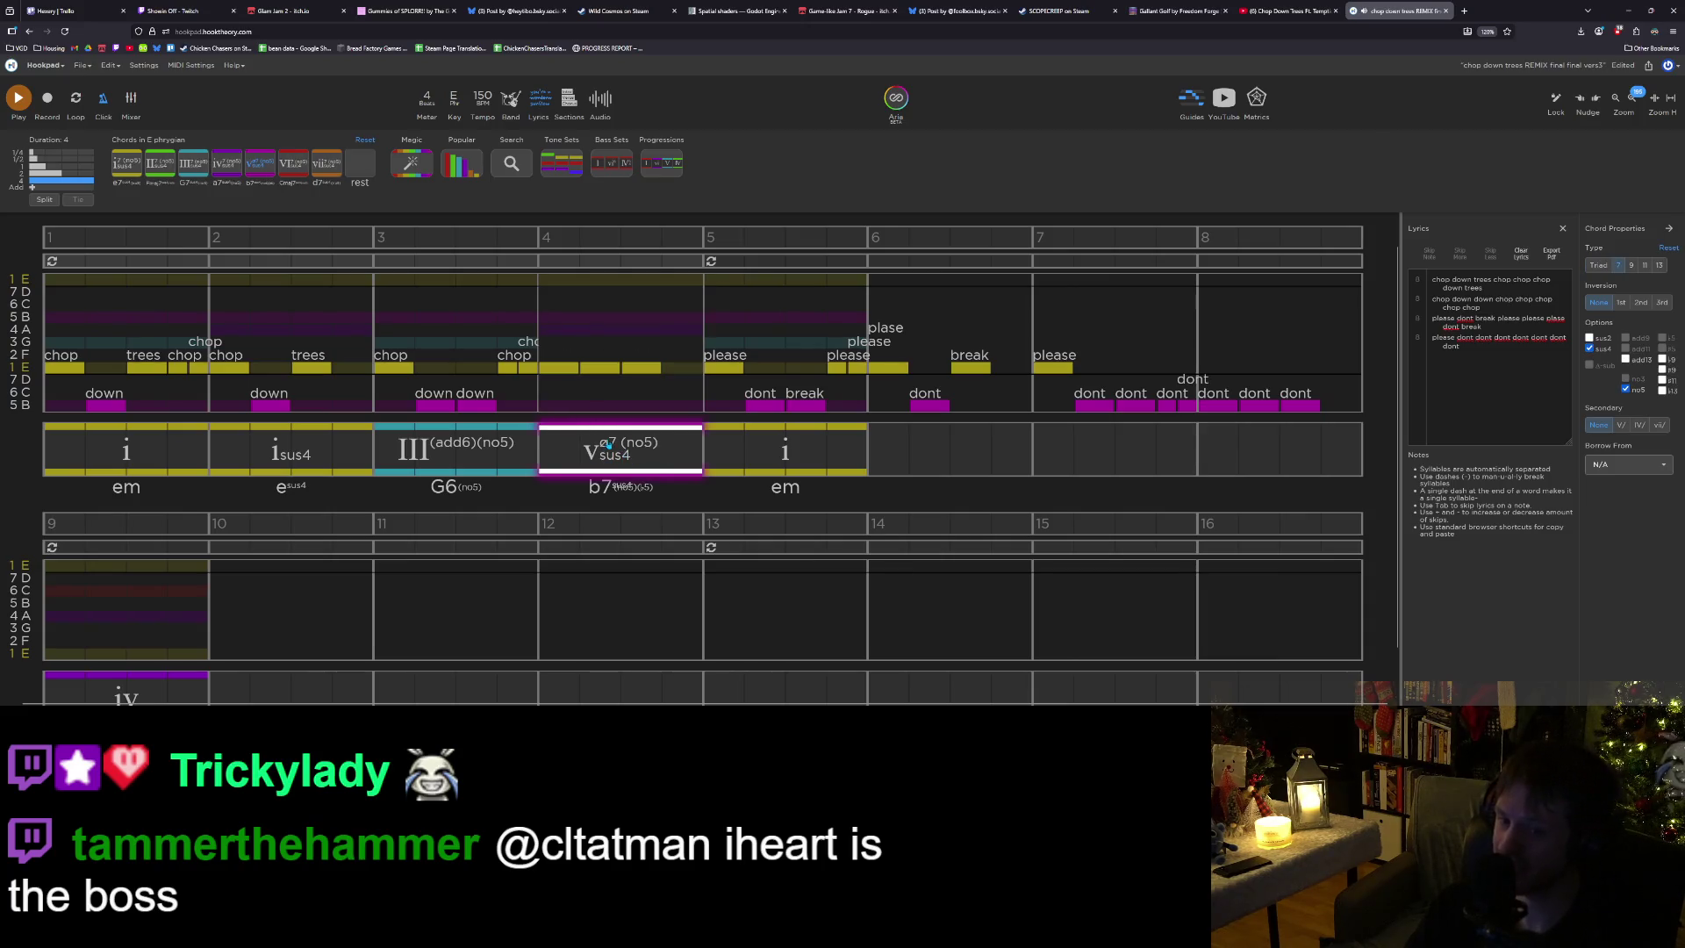
key(ctrl+c)
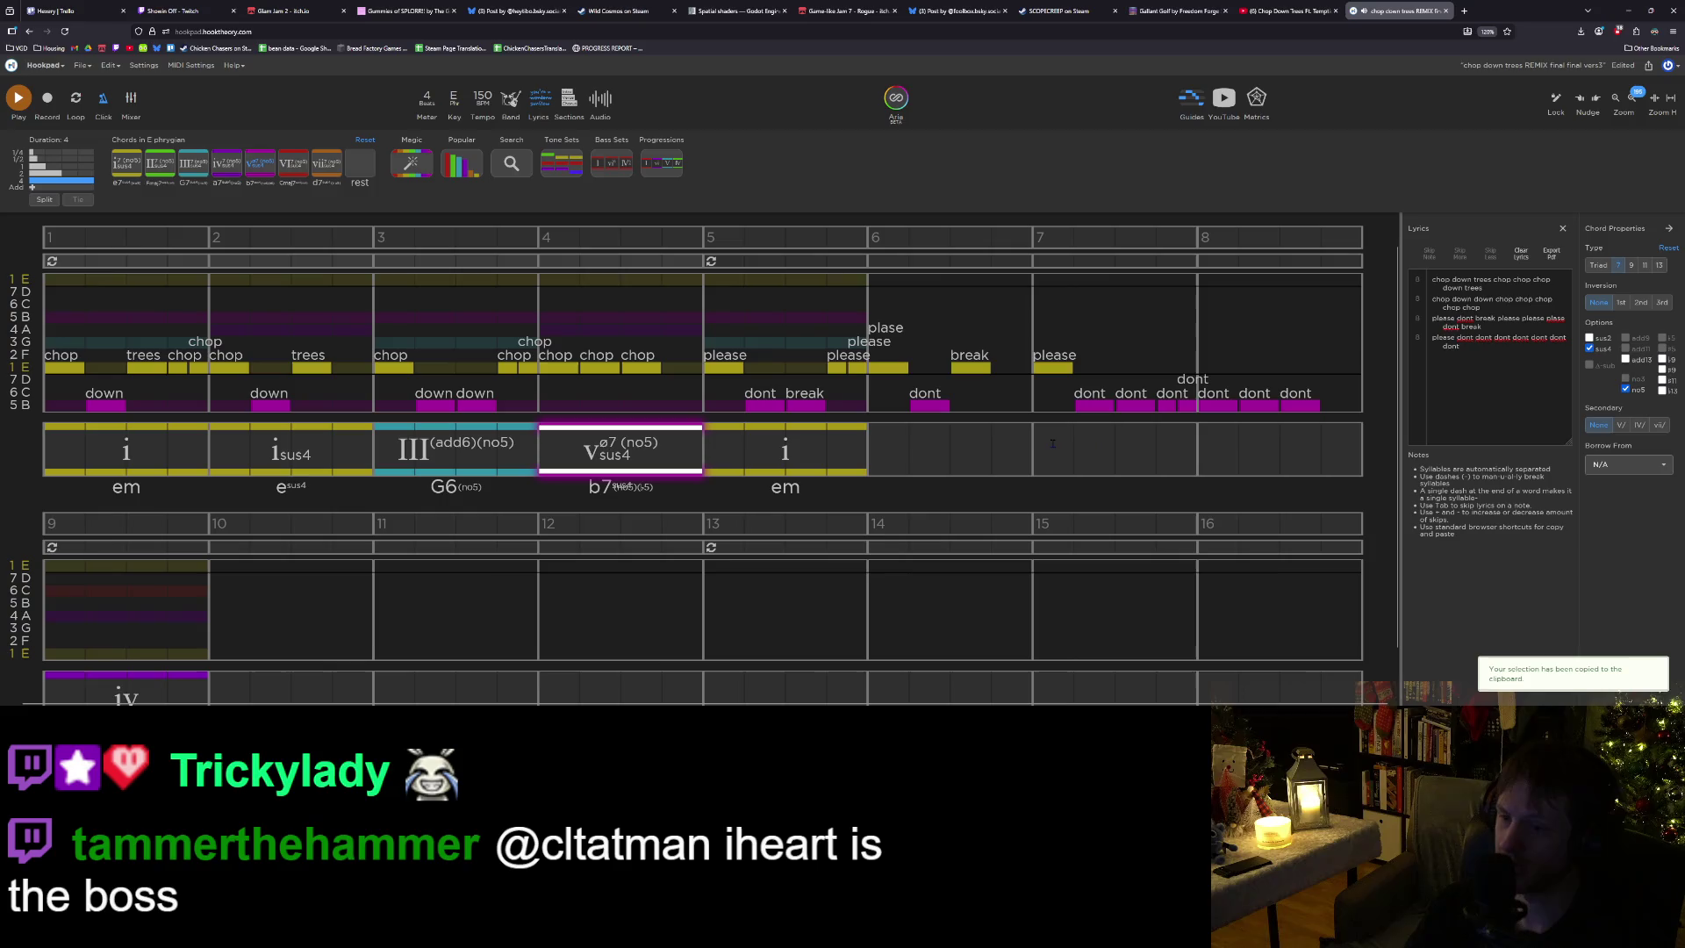
click(1036, 445)
key(ctrl+v)
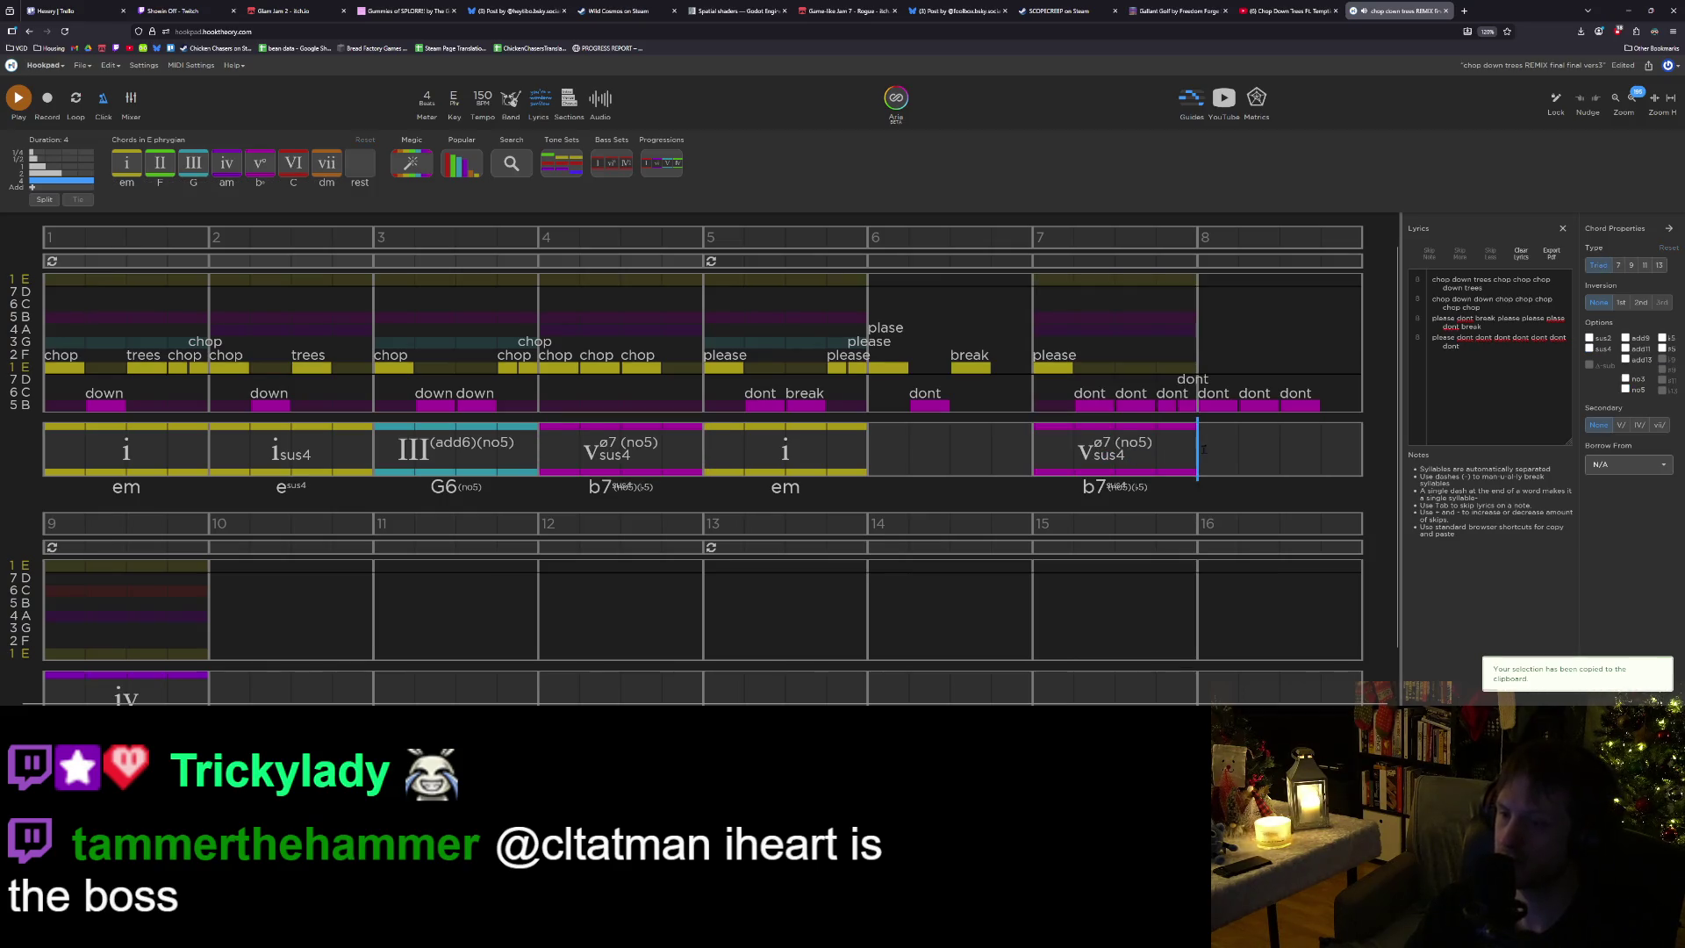
scroll(1208, 450, down, 1)
key(ctrl+v)
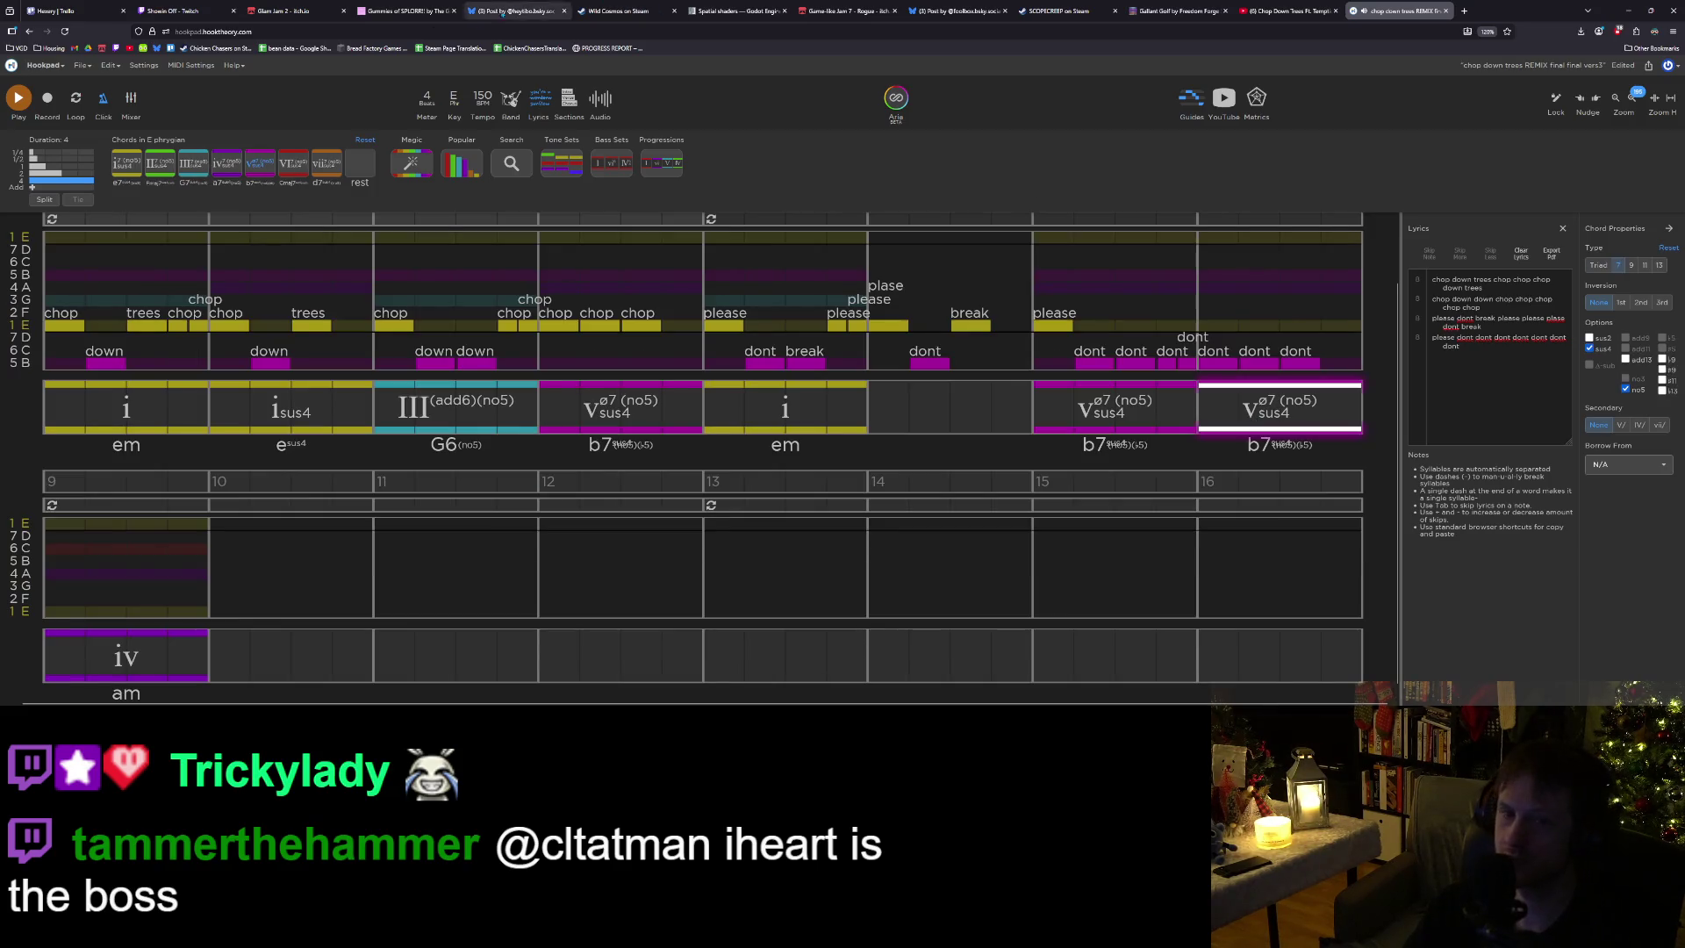
Search chord names for G#7, apply it to bar 8, then select bar 9's iv chord.
click(511, 164)
text(ab)
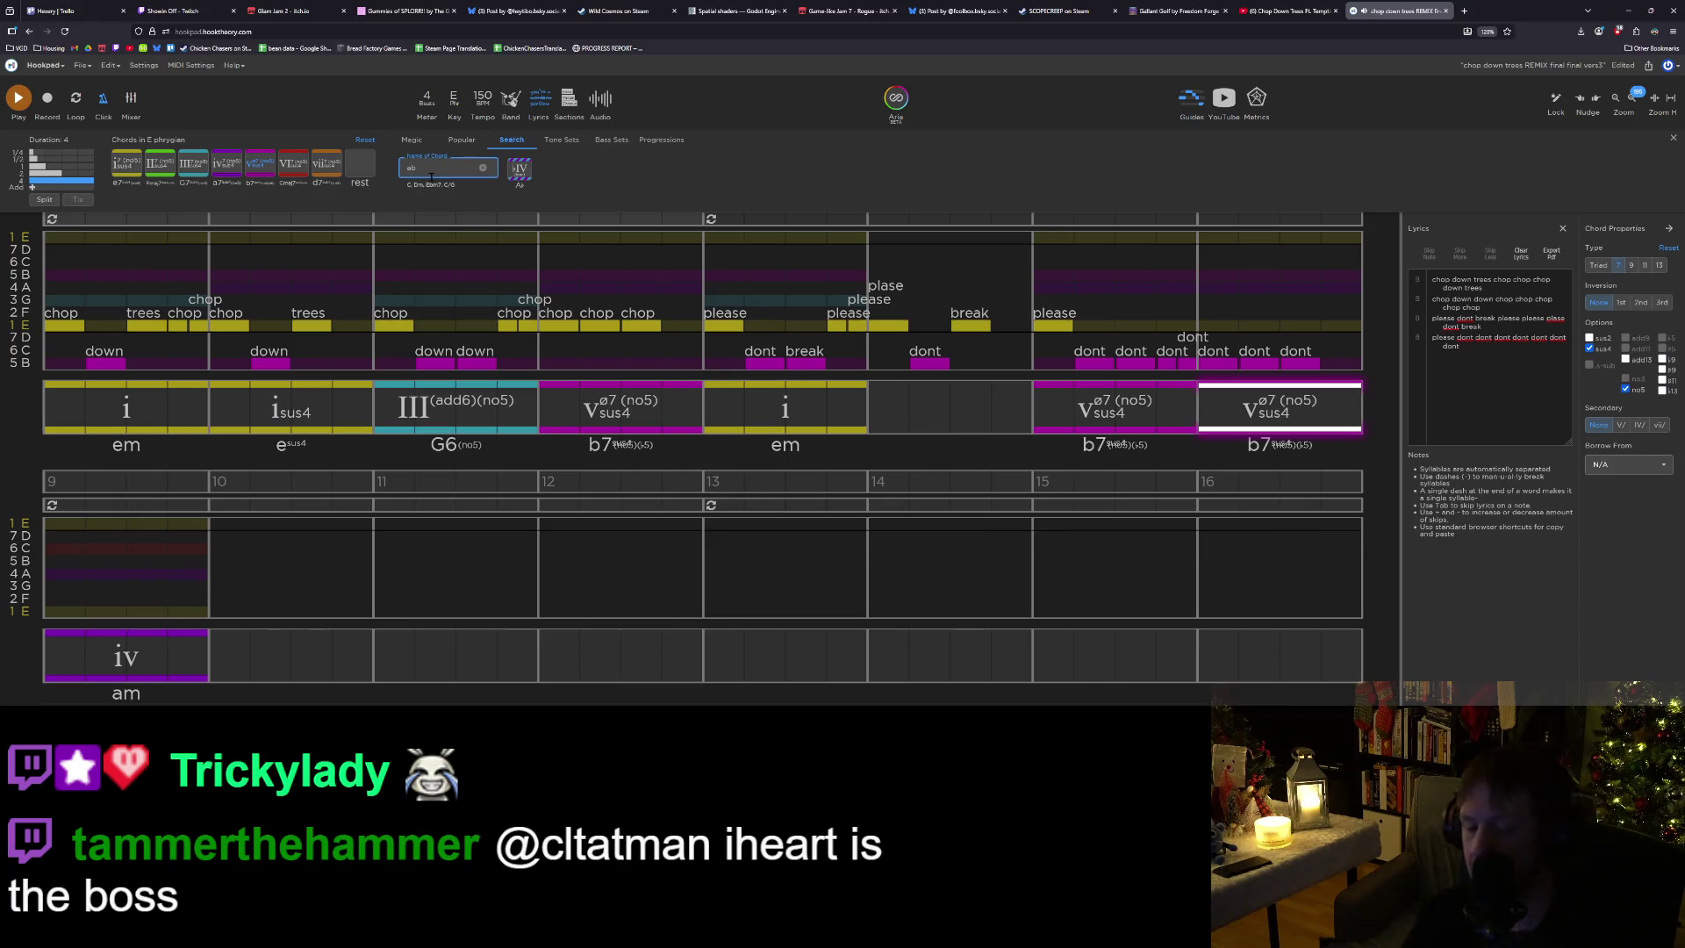
text(7)
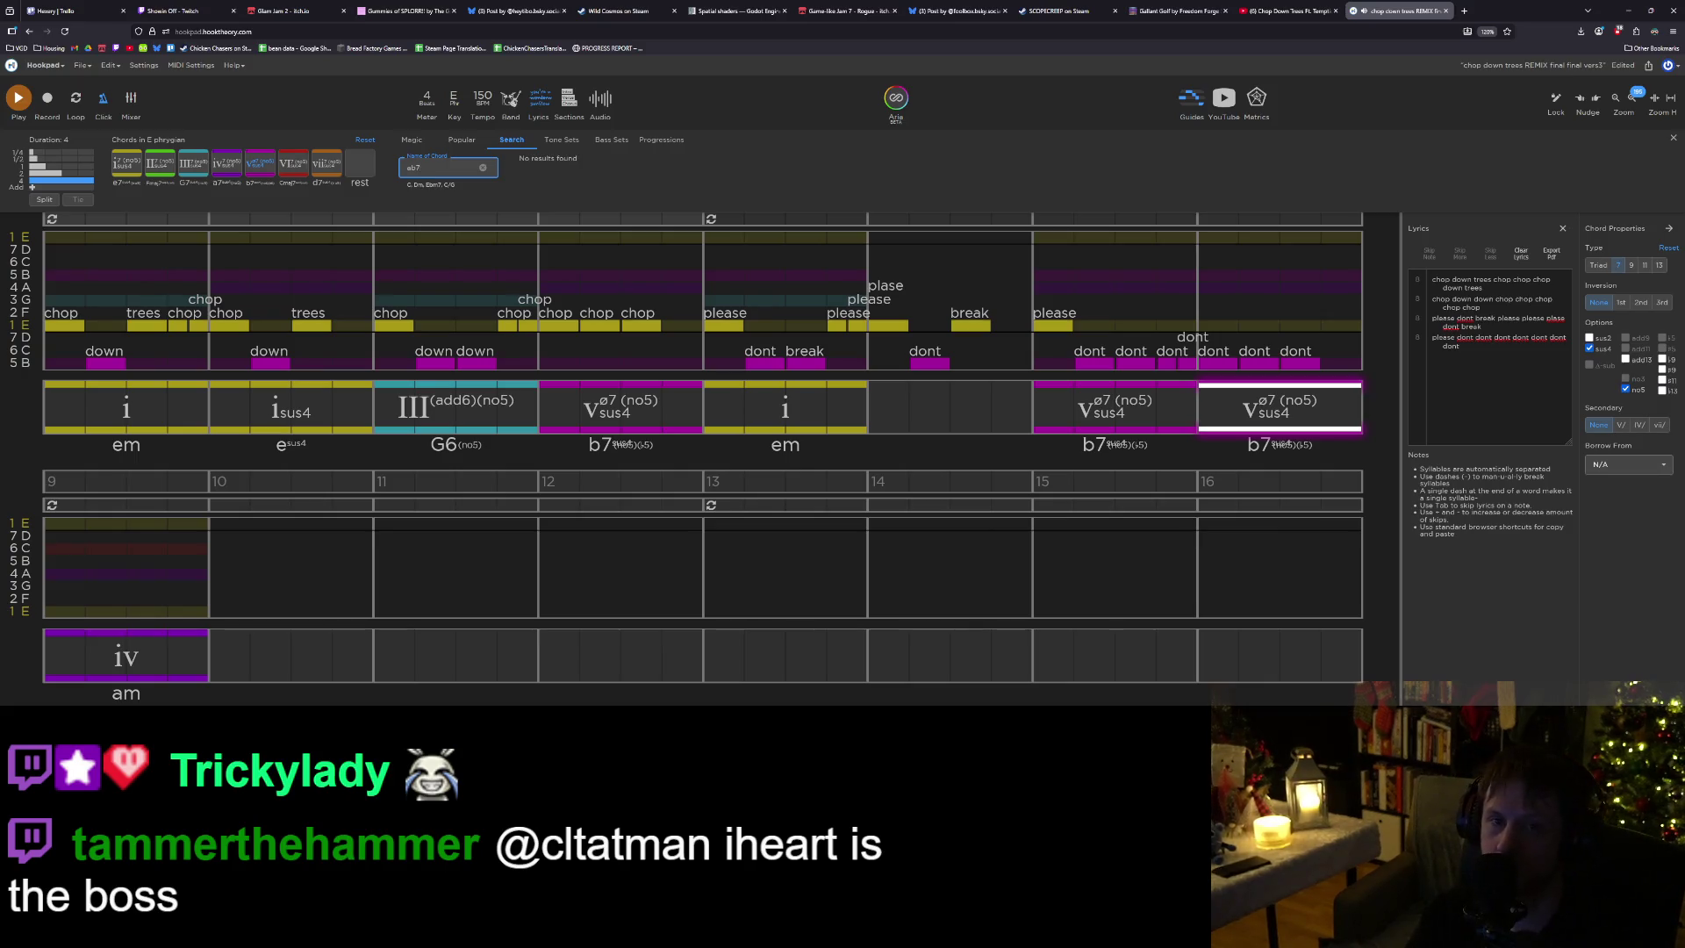
key(BackSpace)
key(BackSpace)
key(BackSpace)
text(Ab6)
key(BackSpace)
key(BackSpace)
key(BackSpace)
text(G#5)
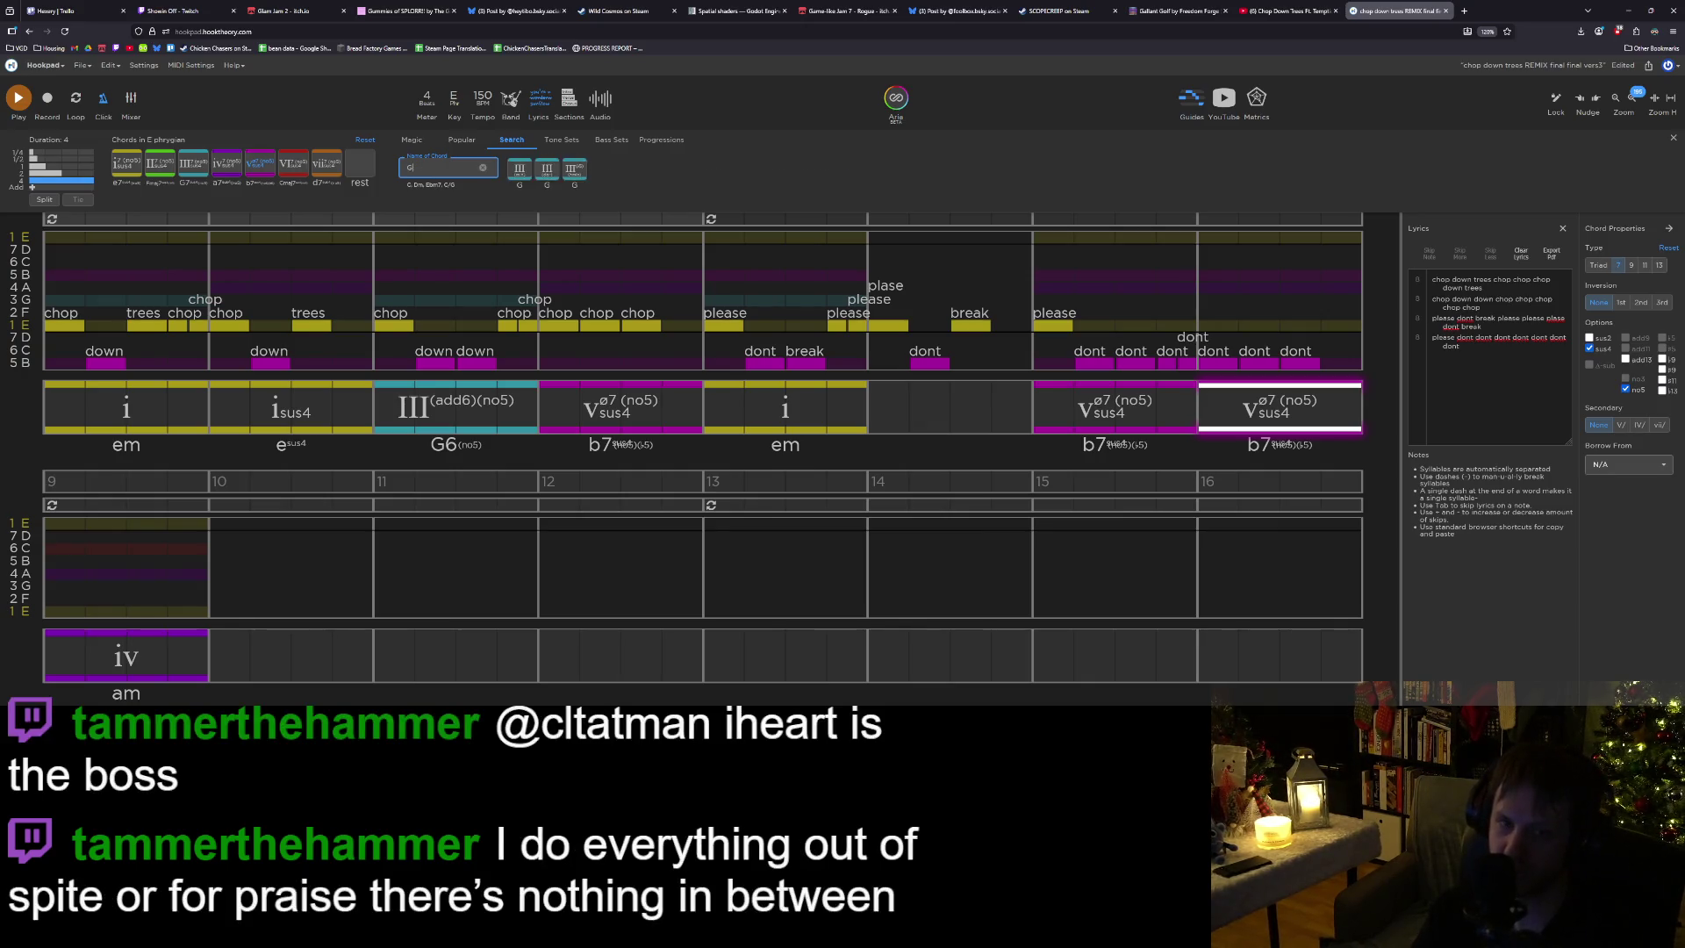
key(BackSpace)
text(7)
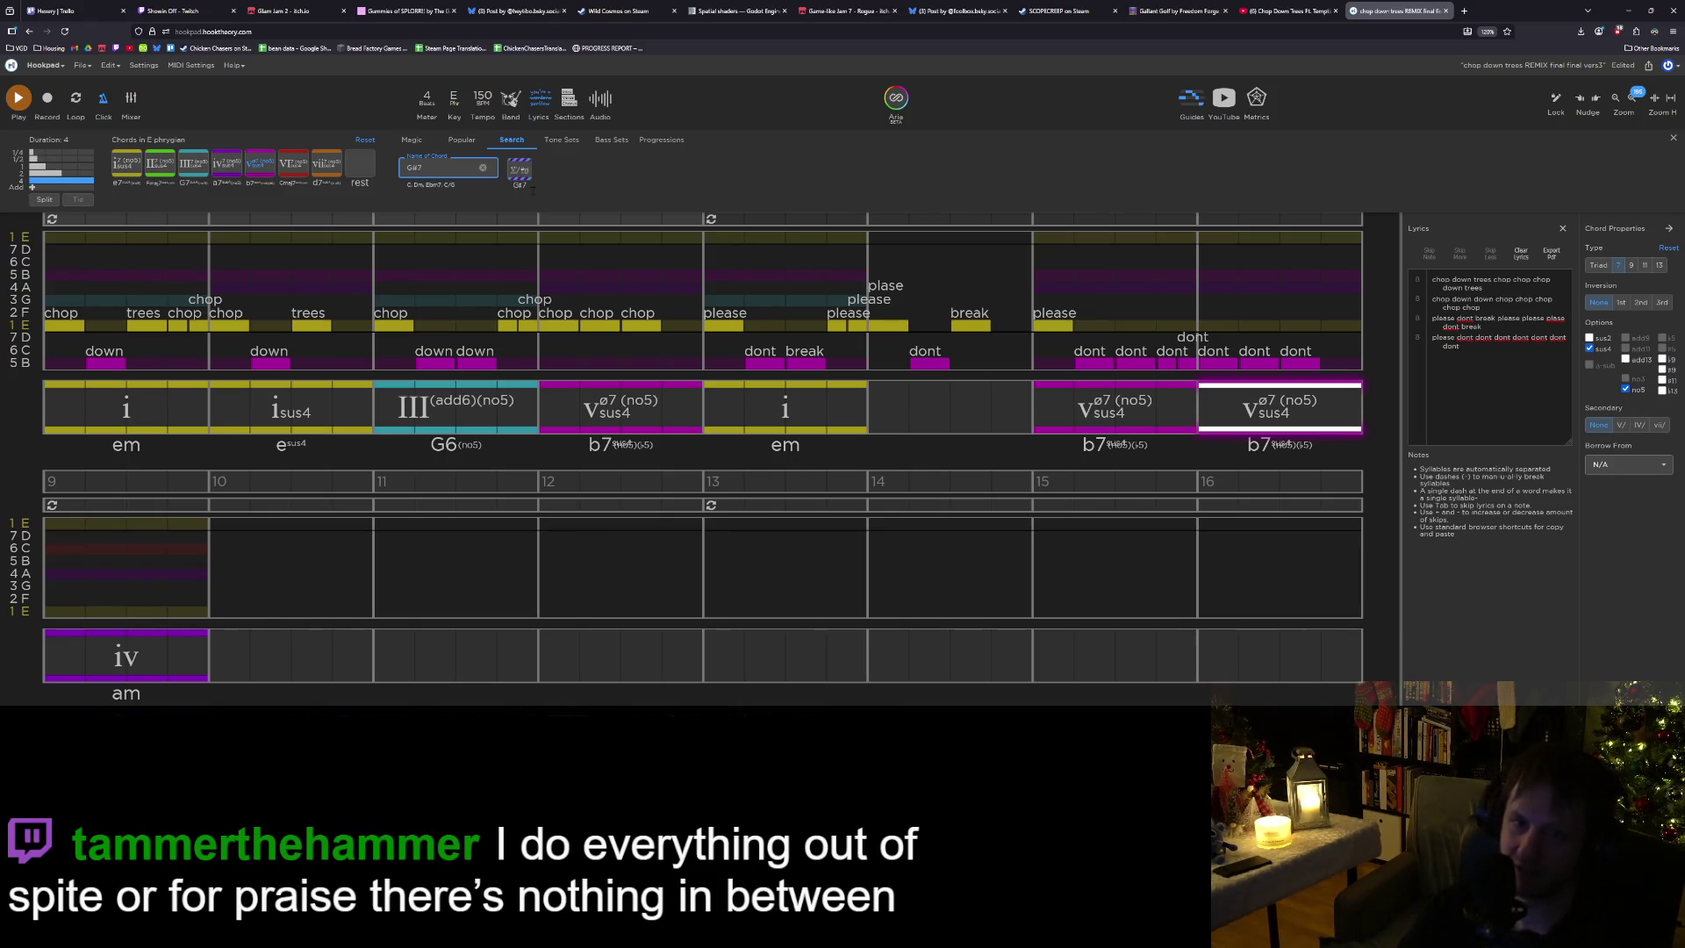
click(520, 170)
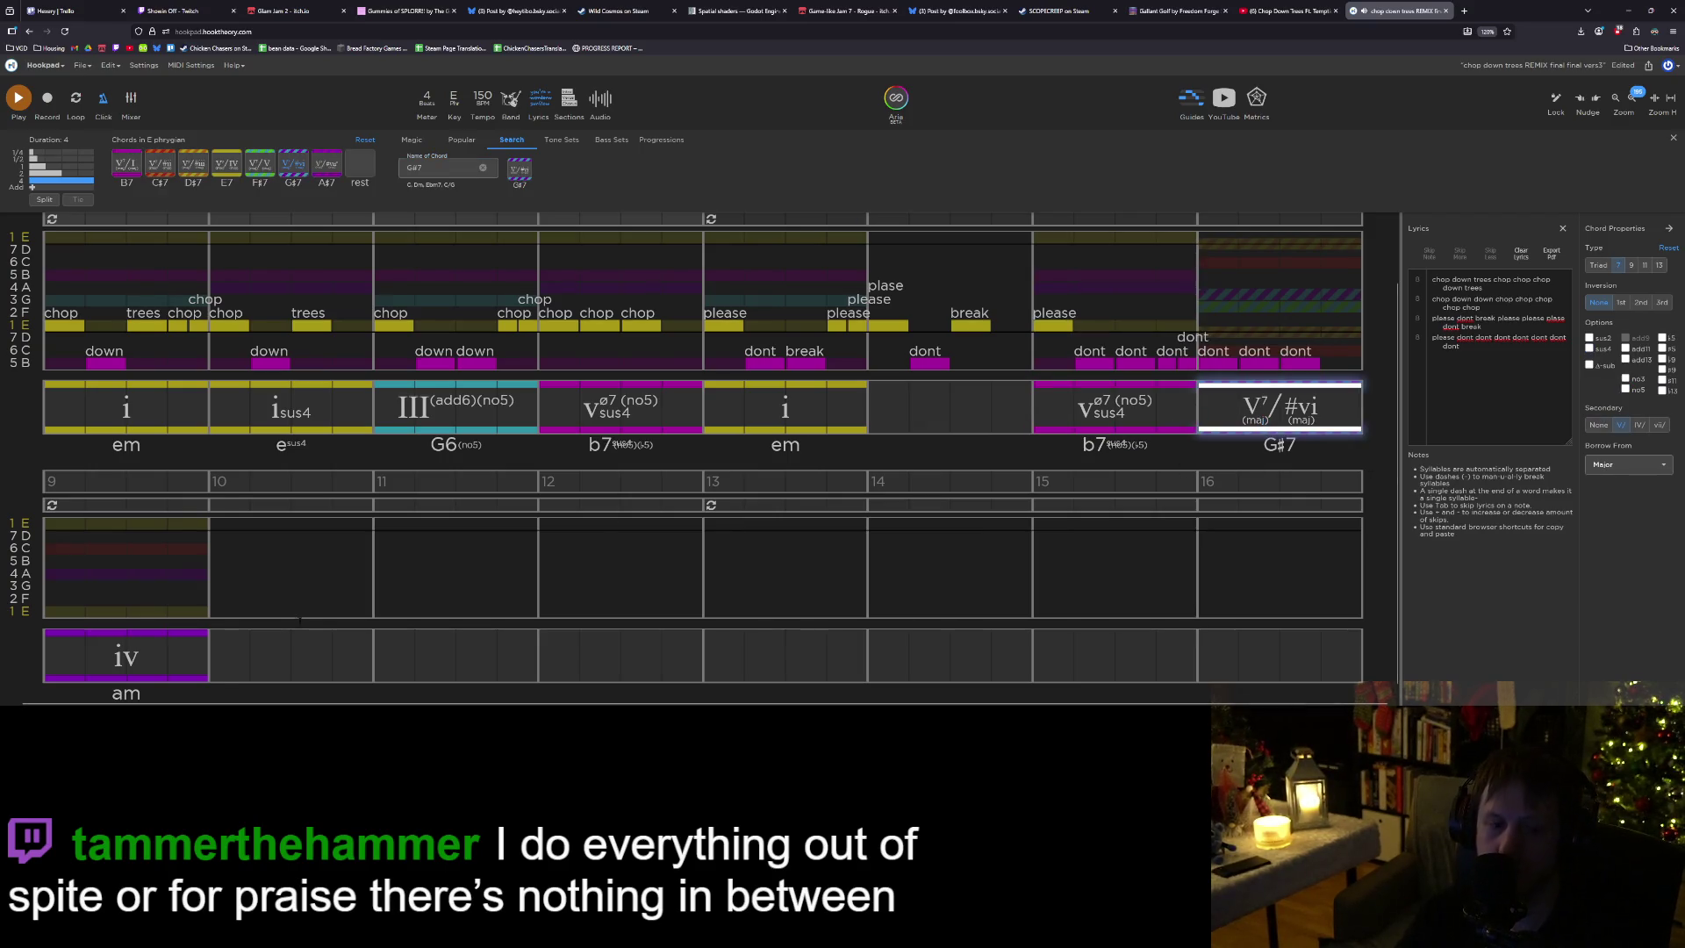
click(125, 657)
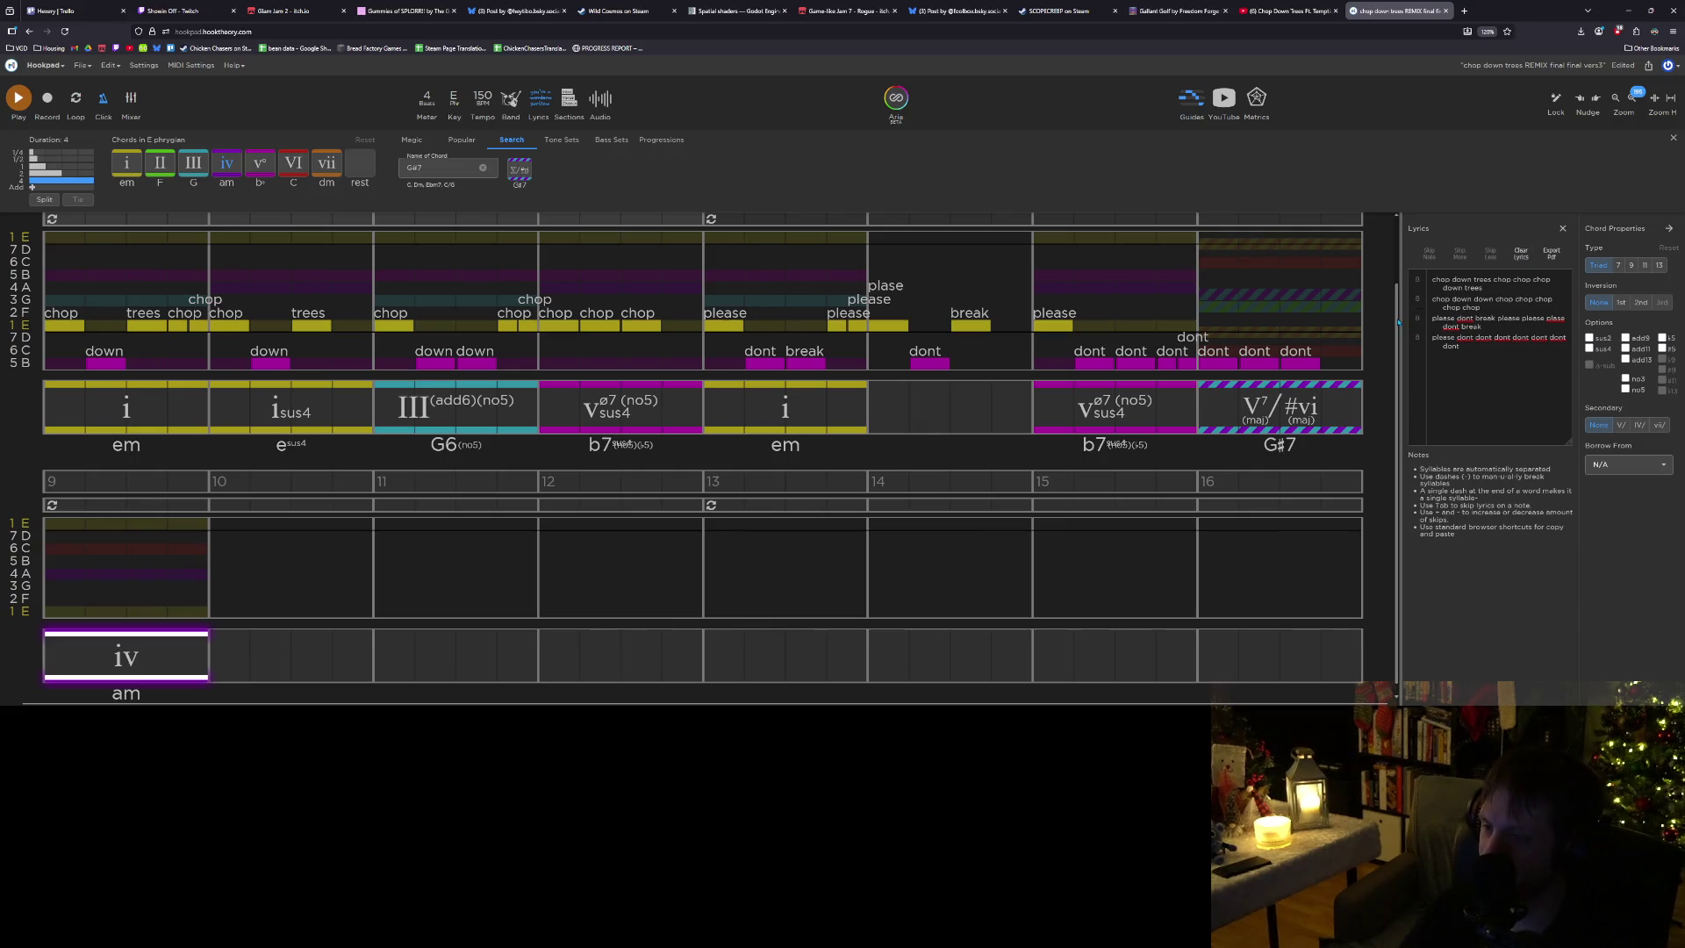
Copy bar 3's G6 III(add6)(no5) chord and paste it into the empty bar 6.
scroll(1401, 302, up, 2)
scroll(1402, 302, up, 1)
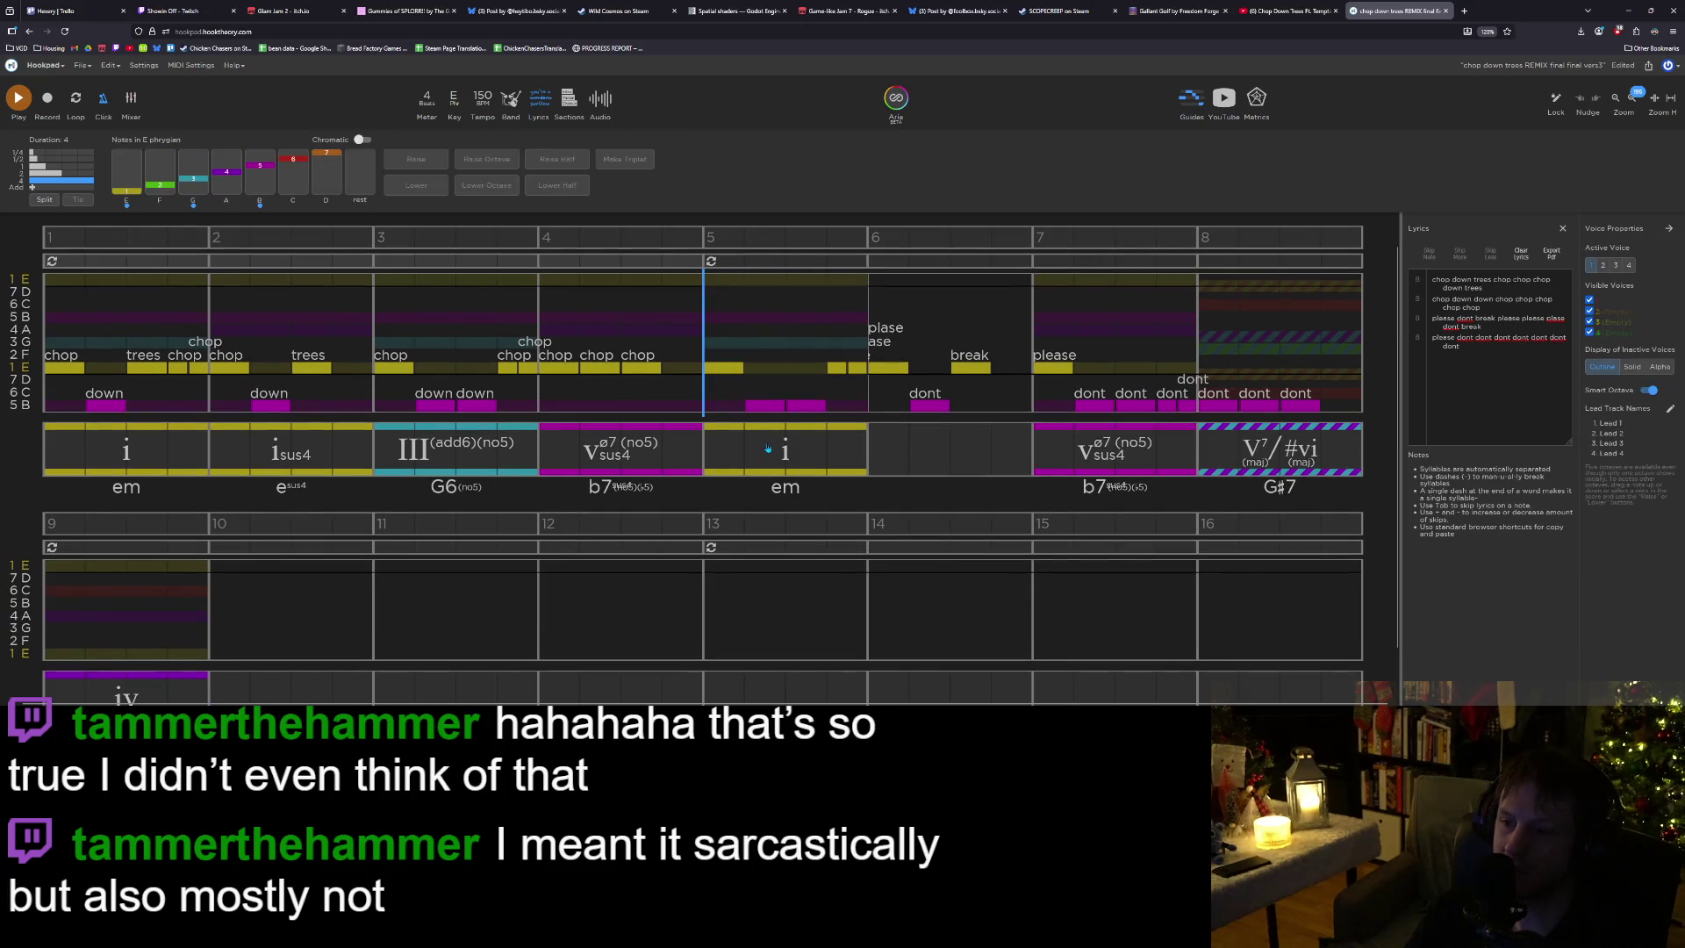
click(834, 443)
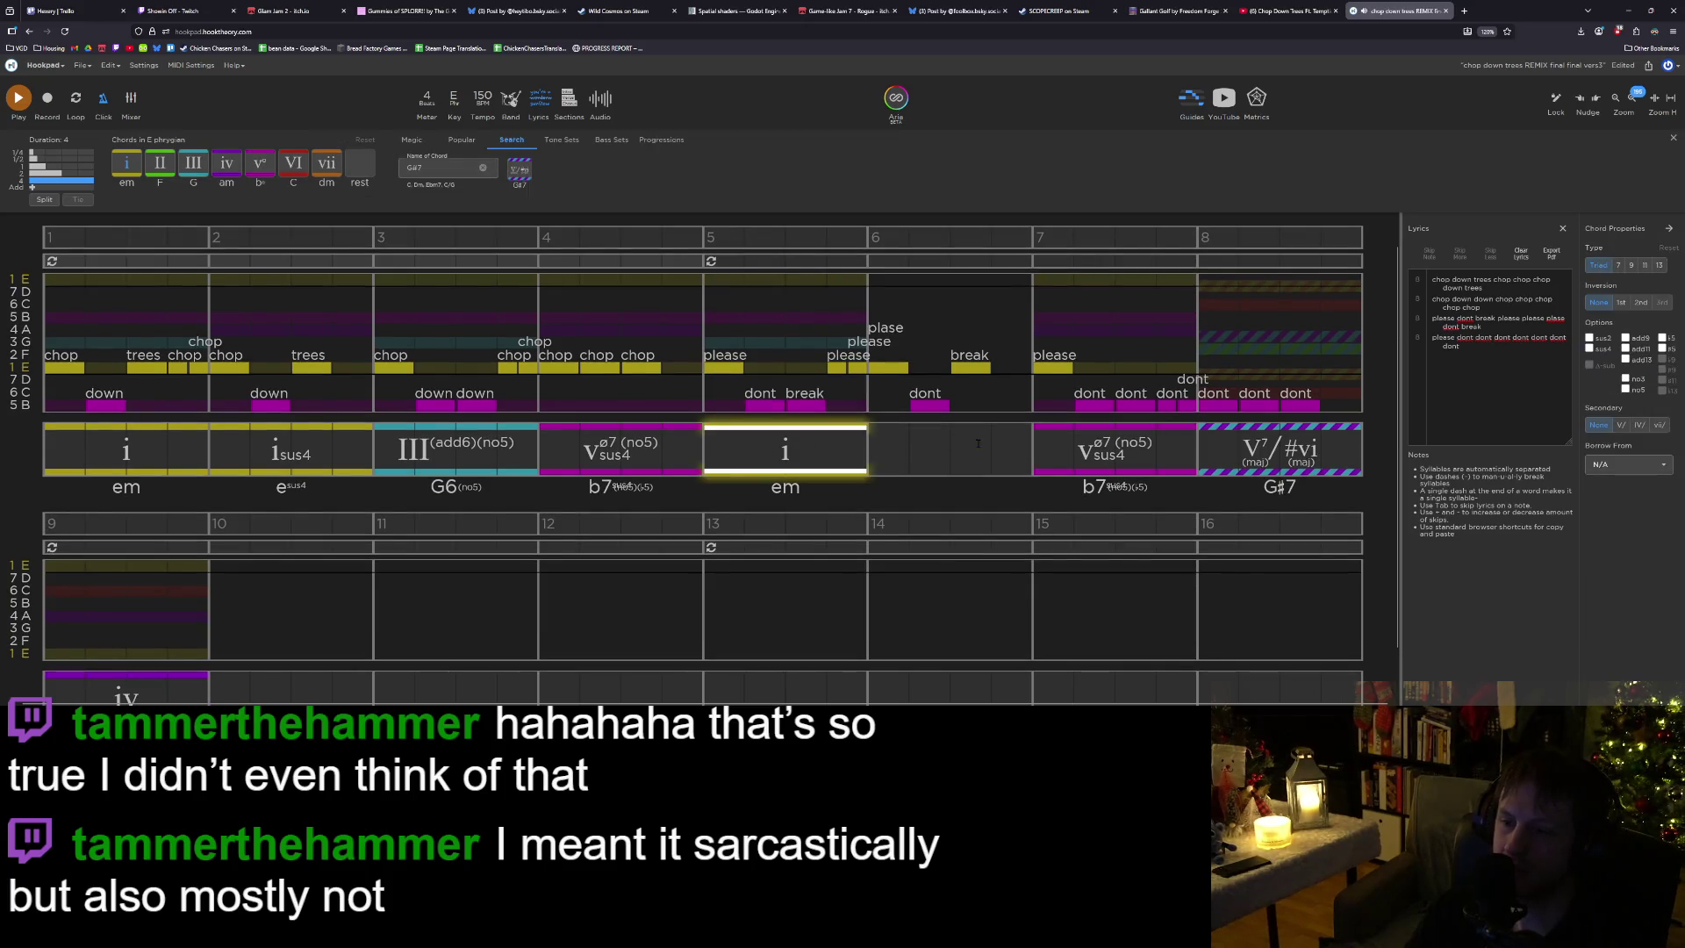
click(869, 459)
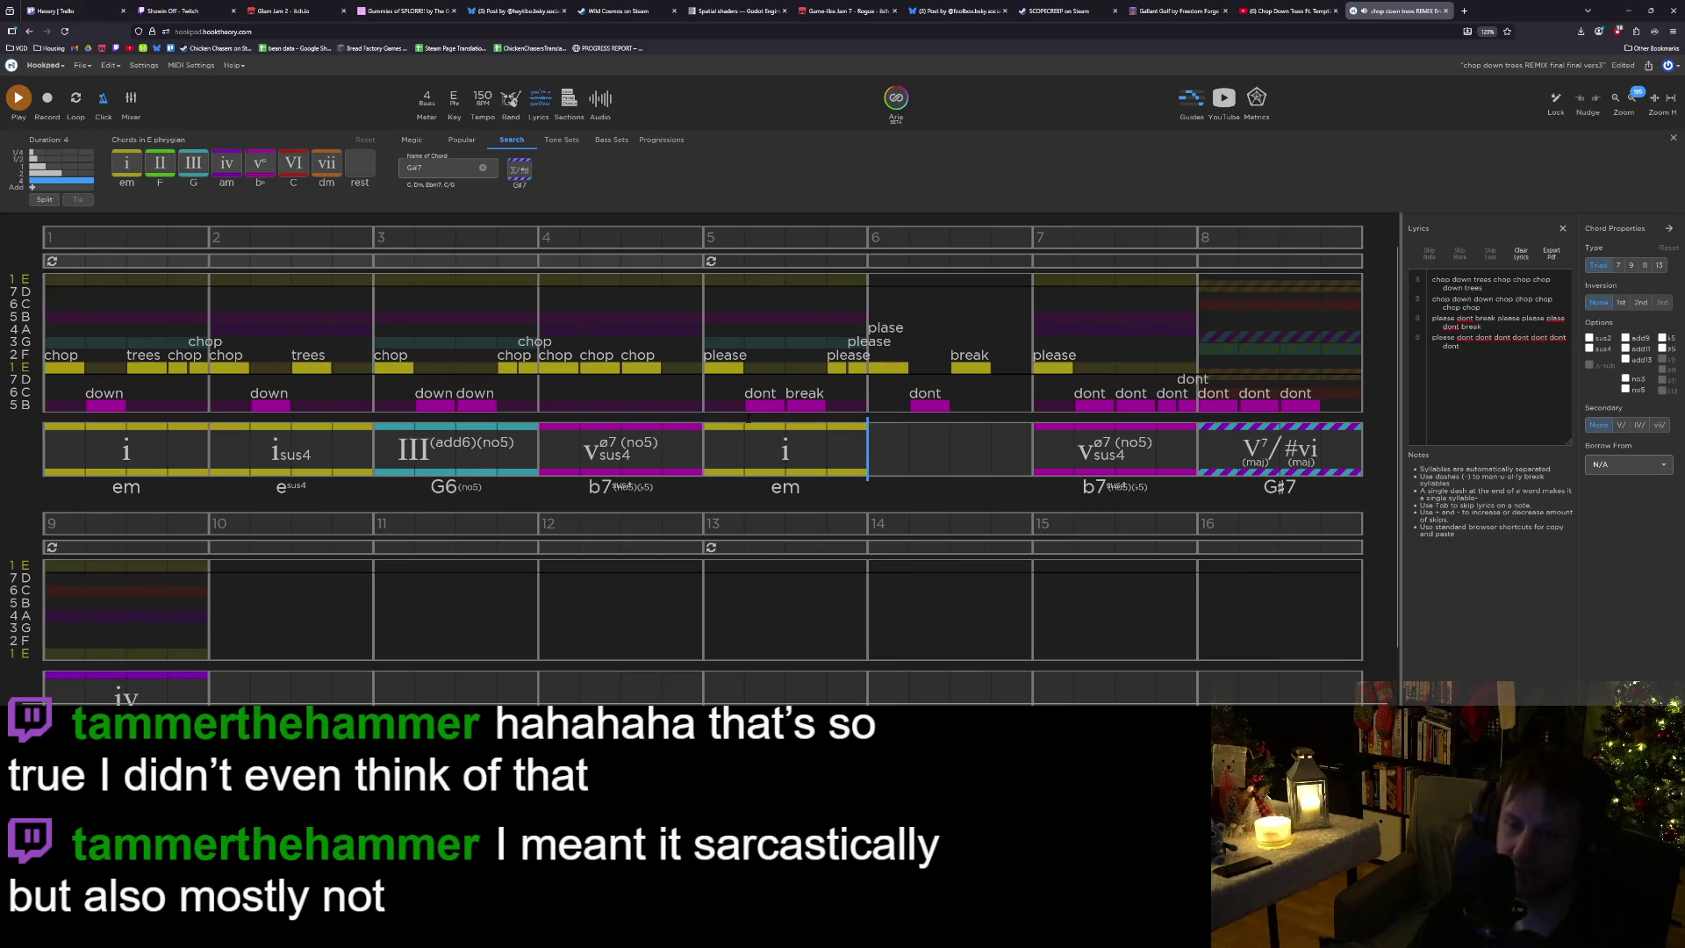
click(458, 451)
key(ctrl+c)
click(873, 458)
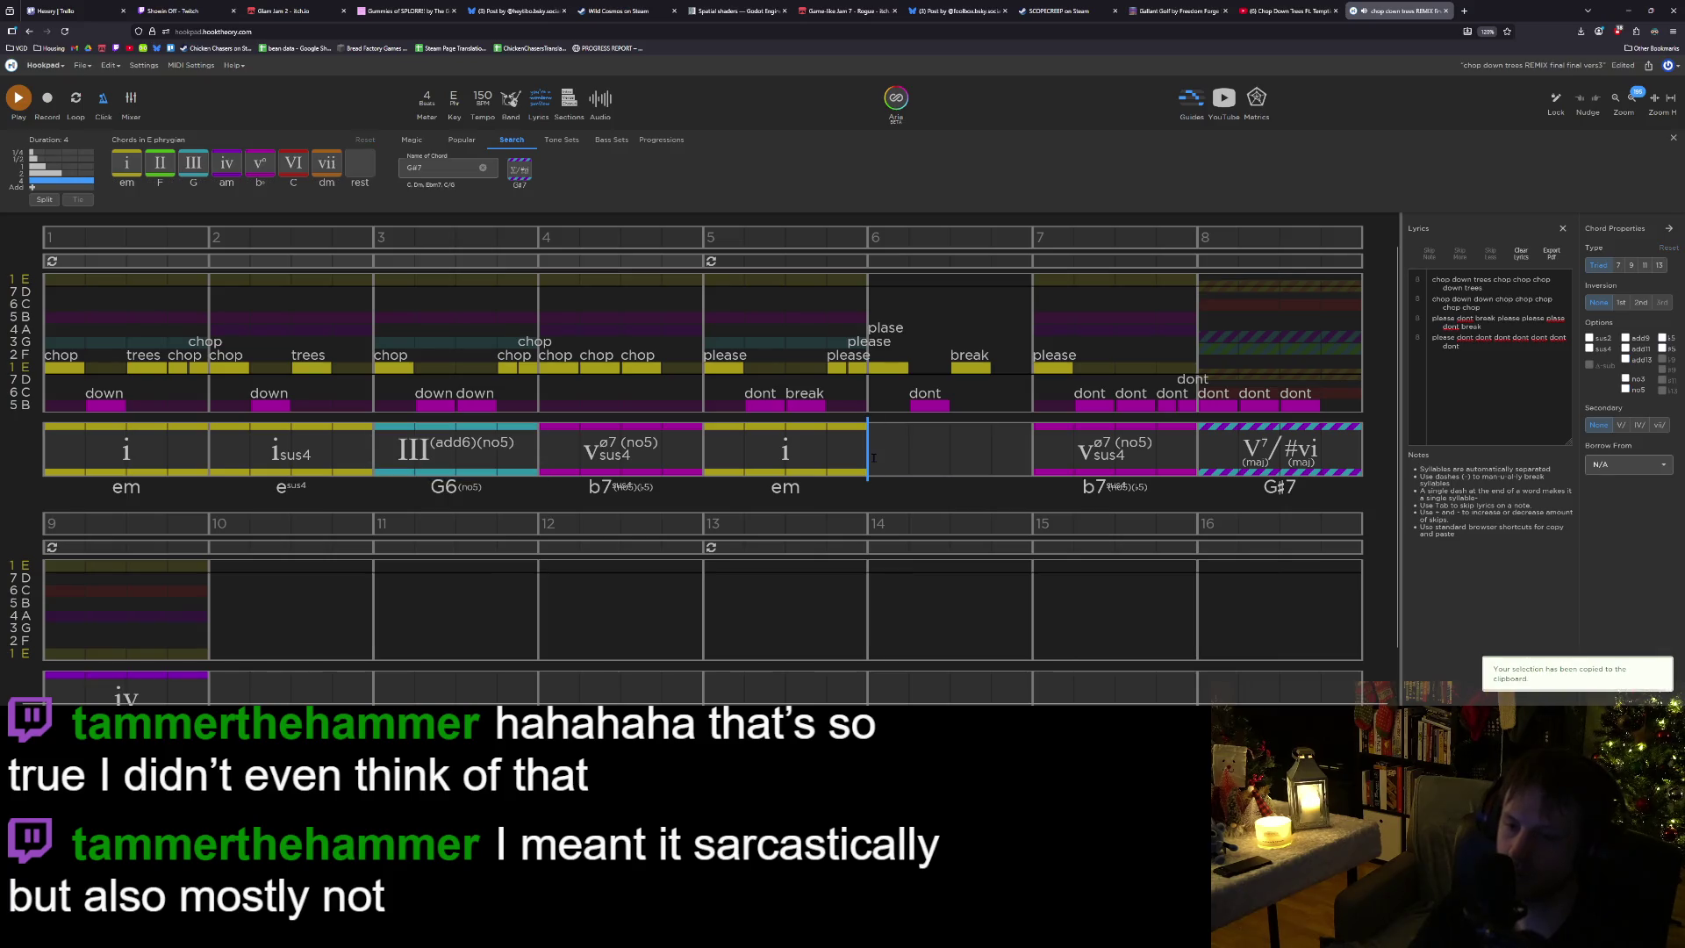
key(ctrl+v)
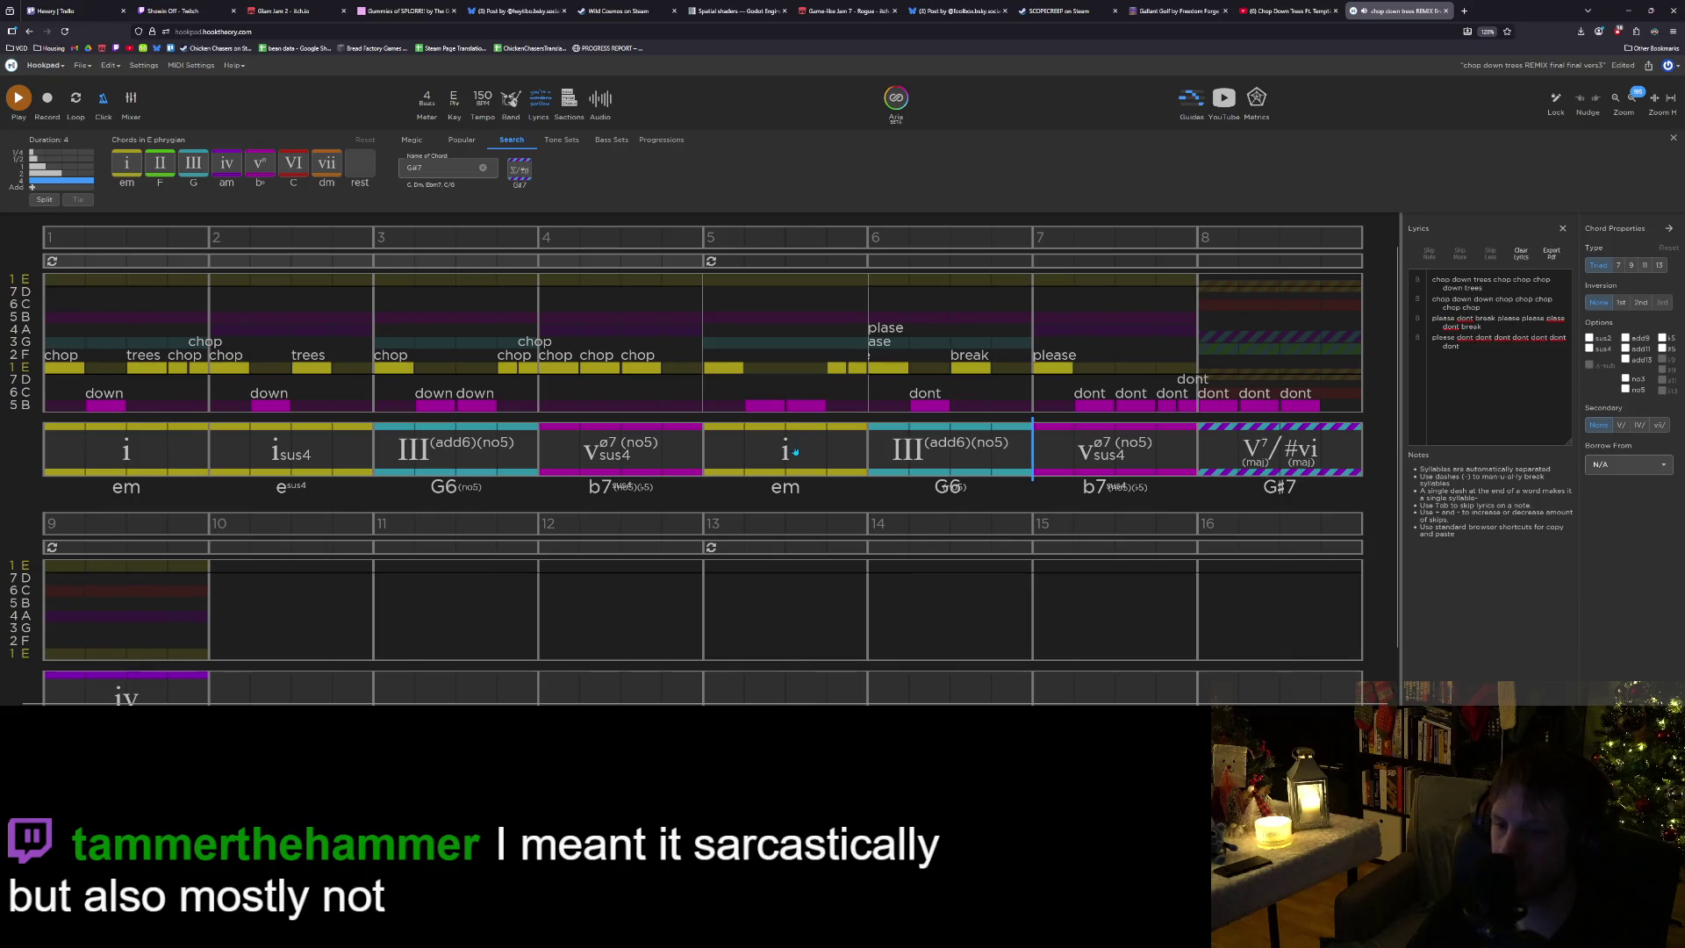
click(795, 452)
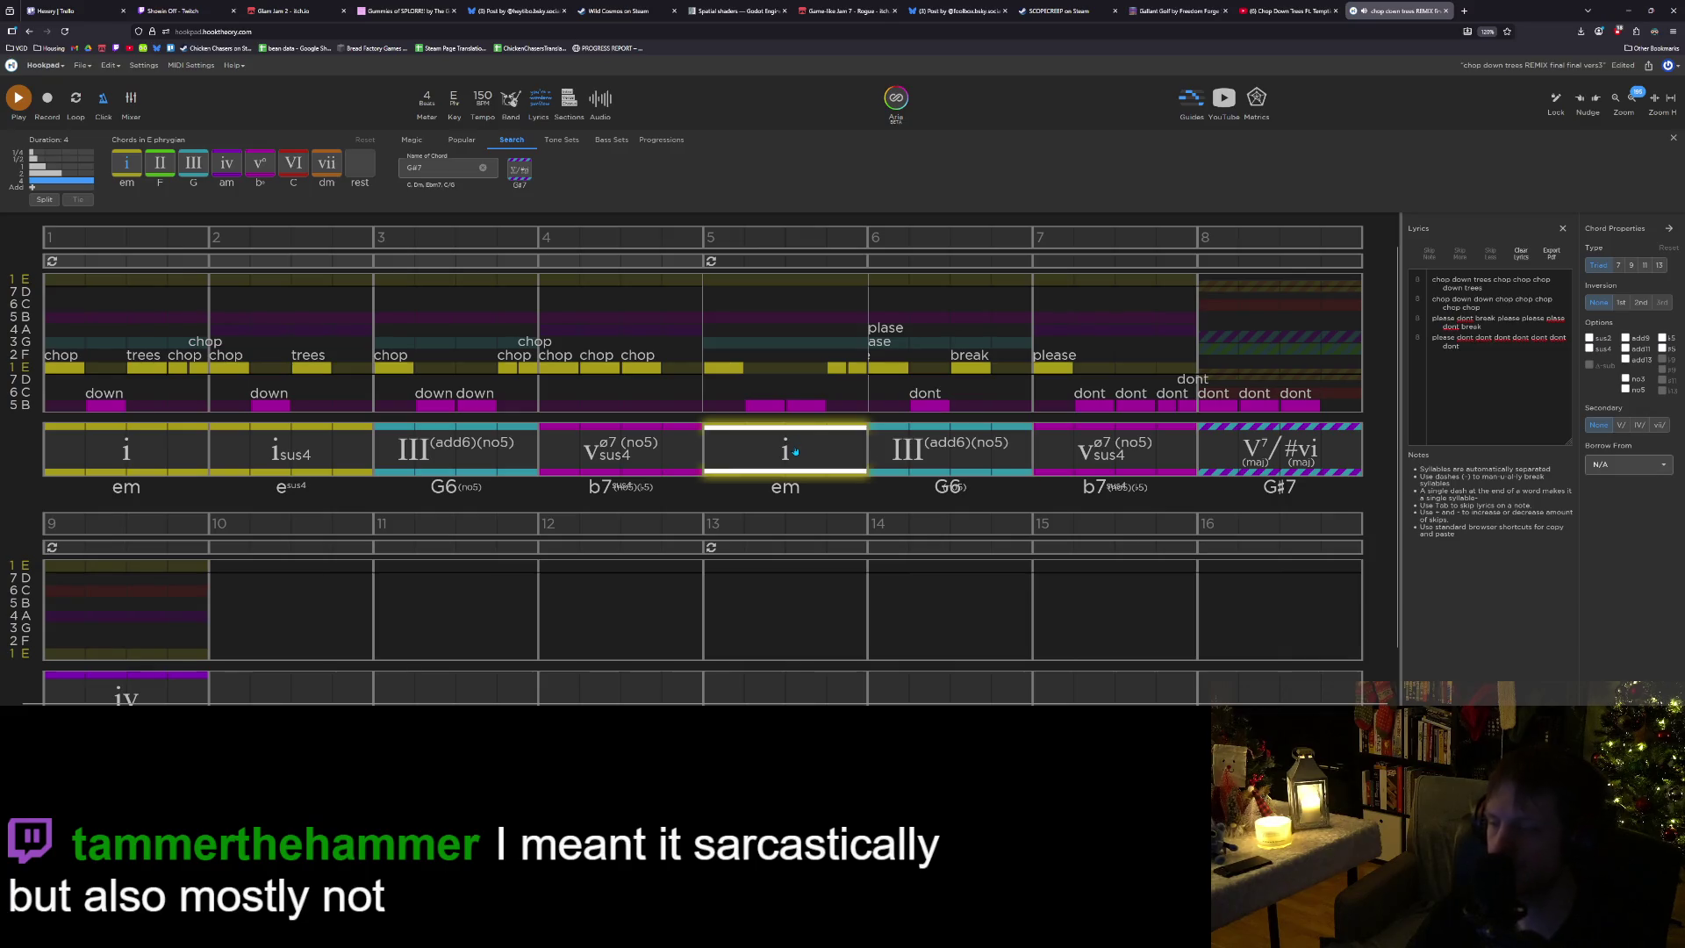
click(981, 465)
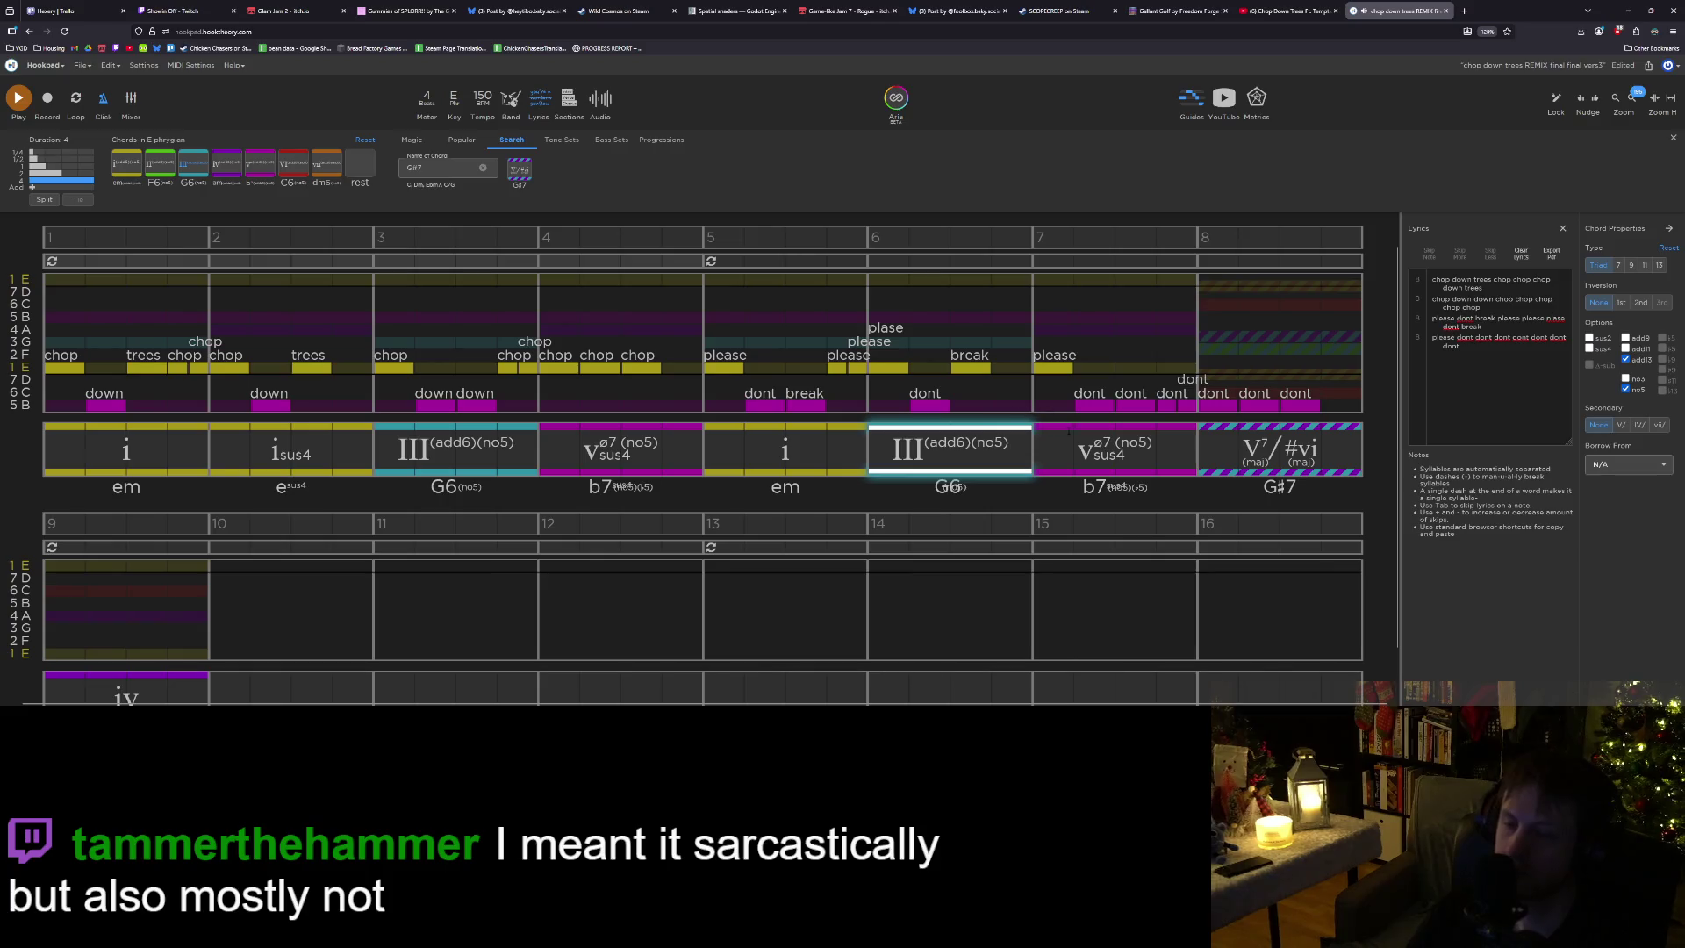
click(1073, 445)
click(790, 452)
click(967, 459)
click(1110, 450)
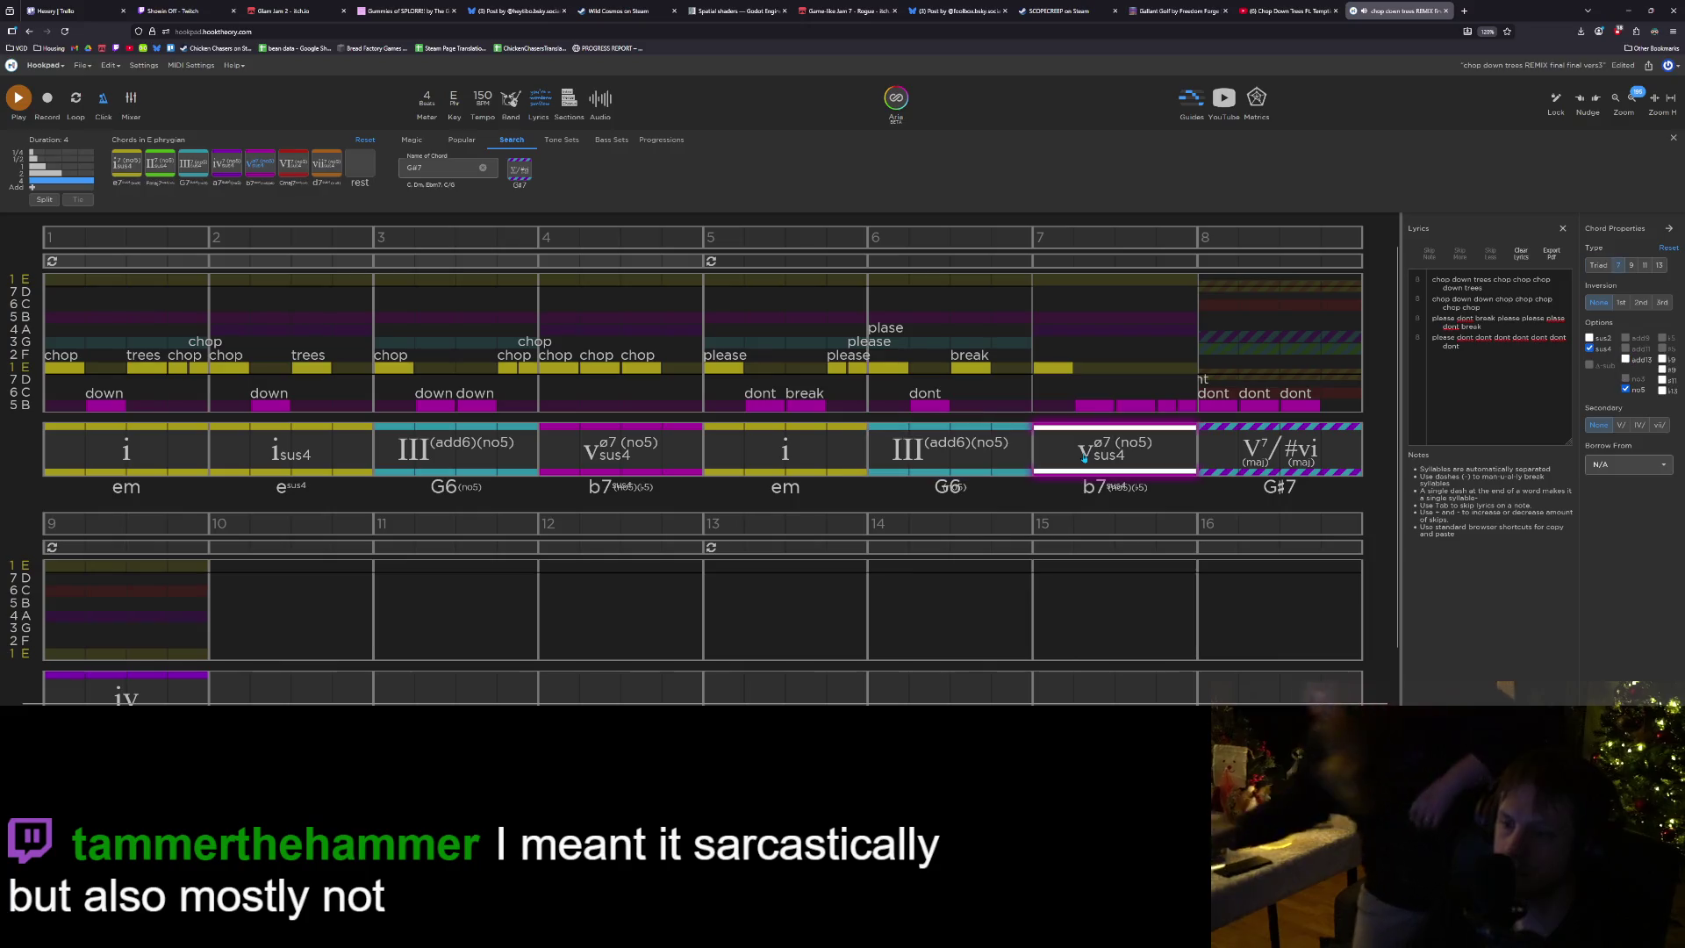
click(1261, 454)
scroll(702, 527, down, 1)
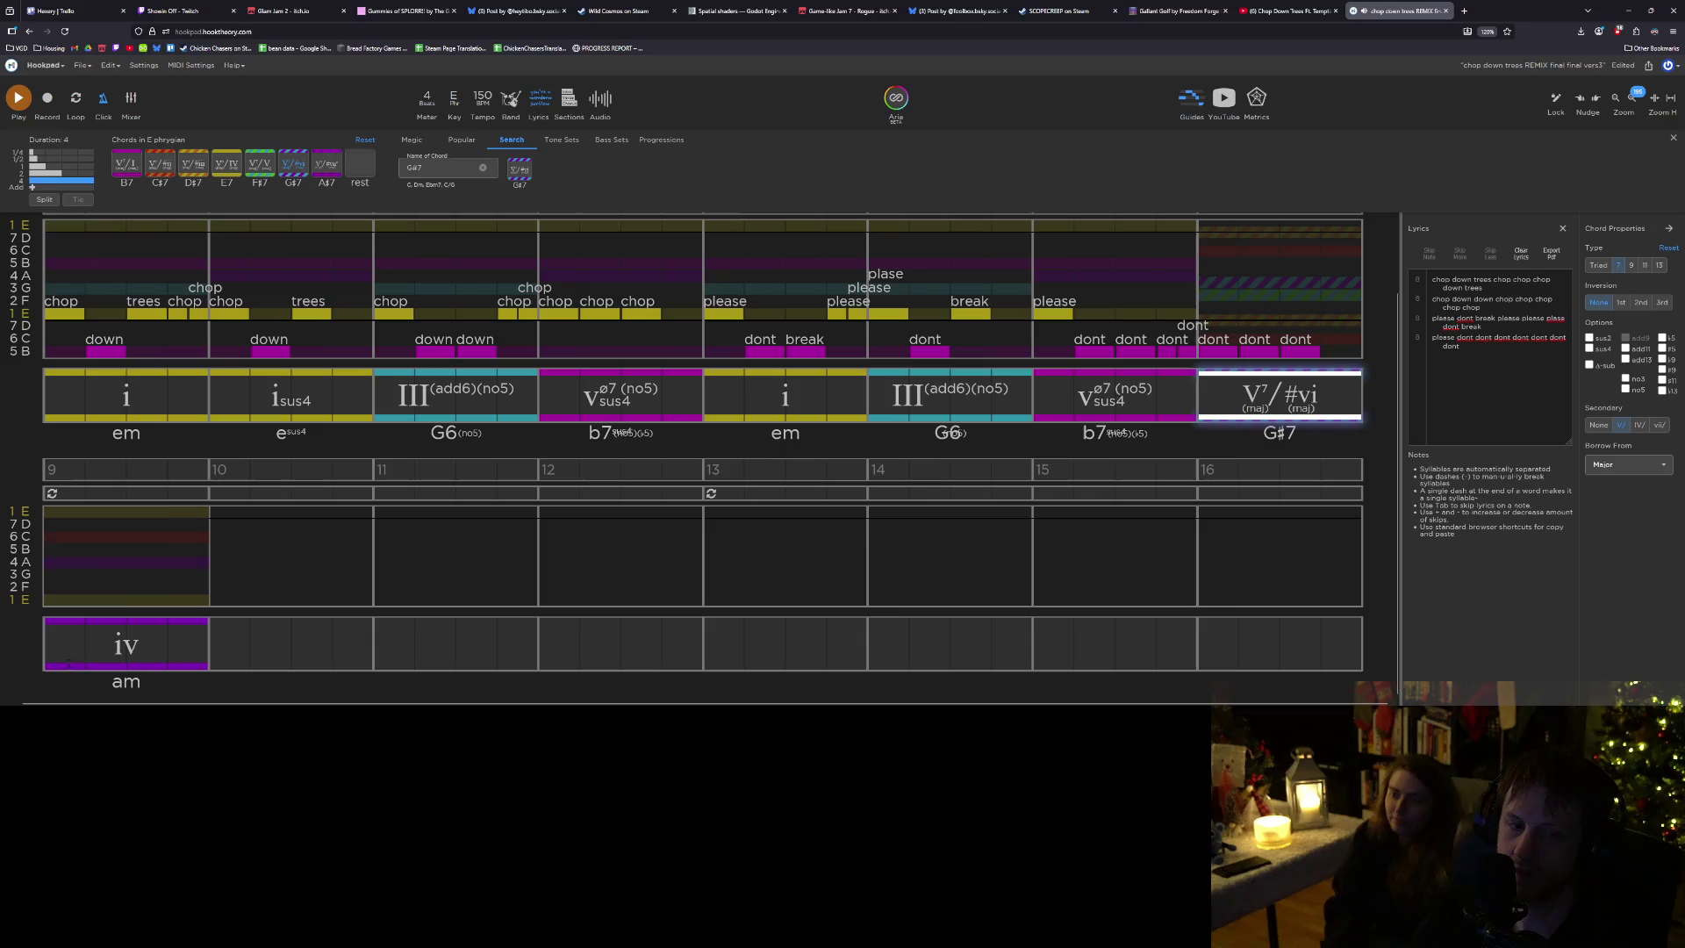
click(132, 663)
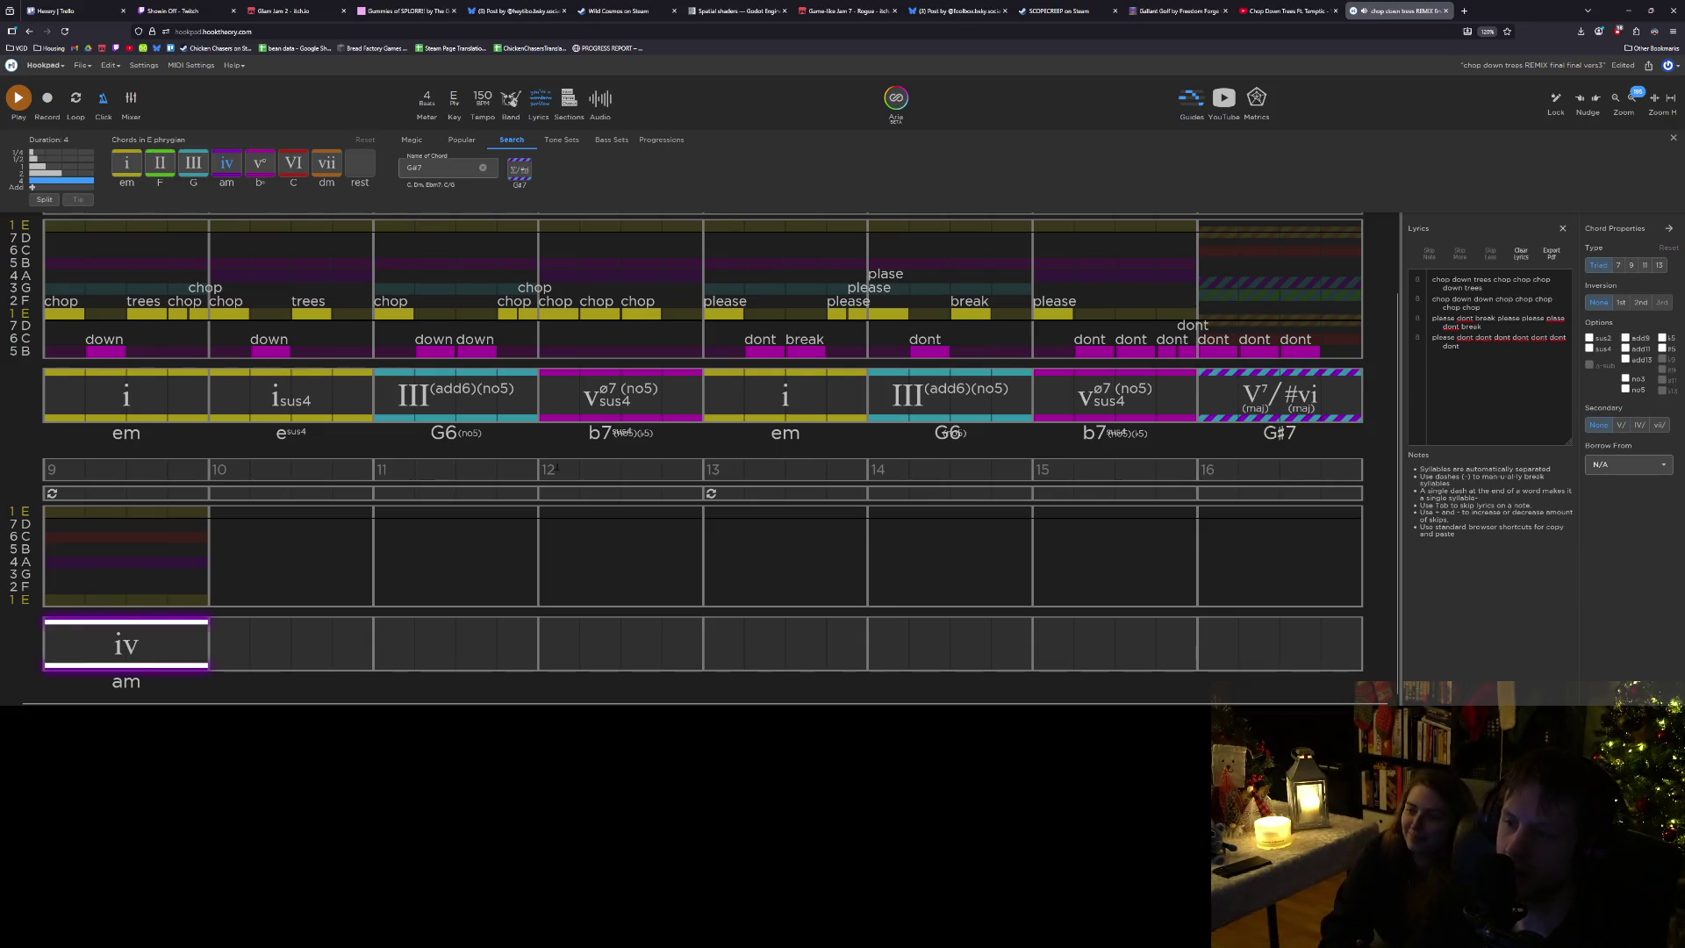
click(843, 399)
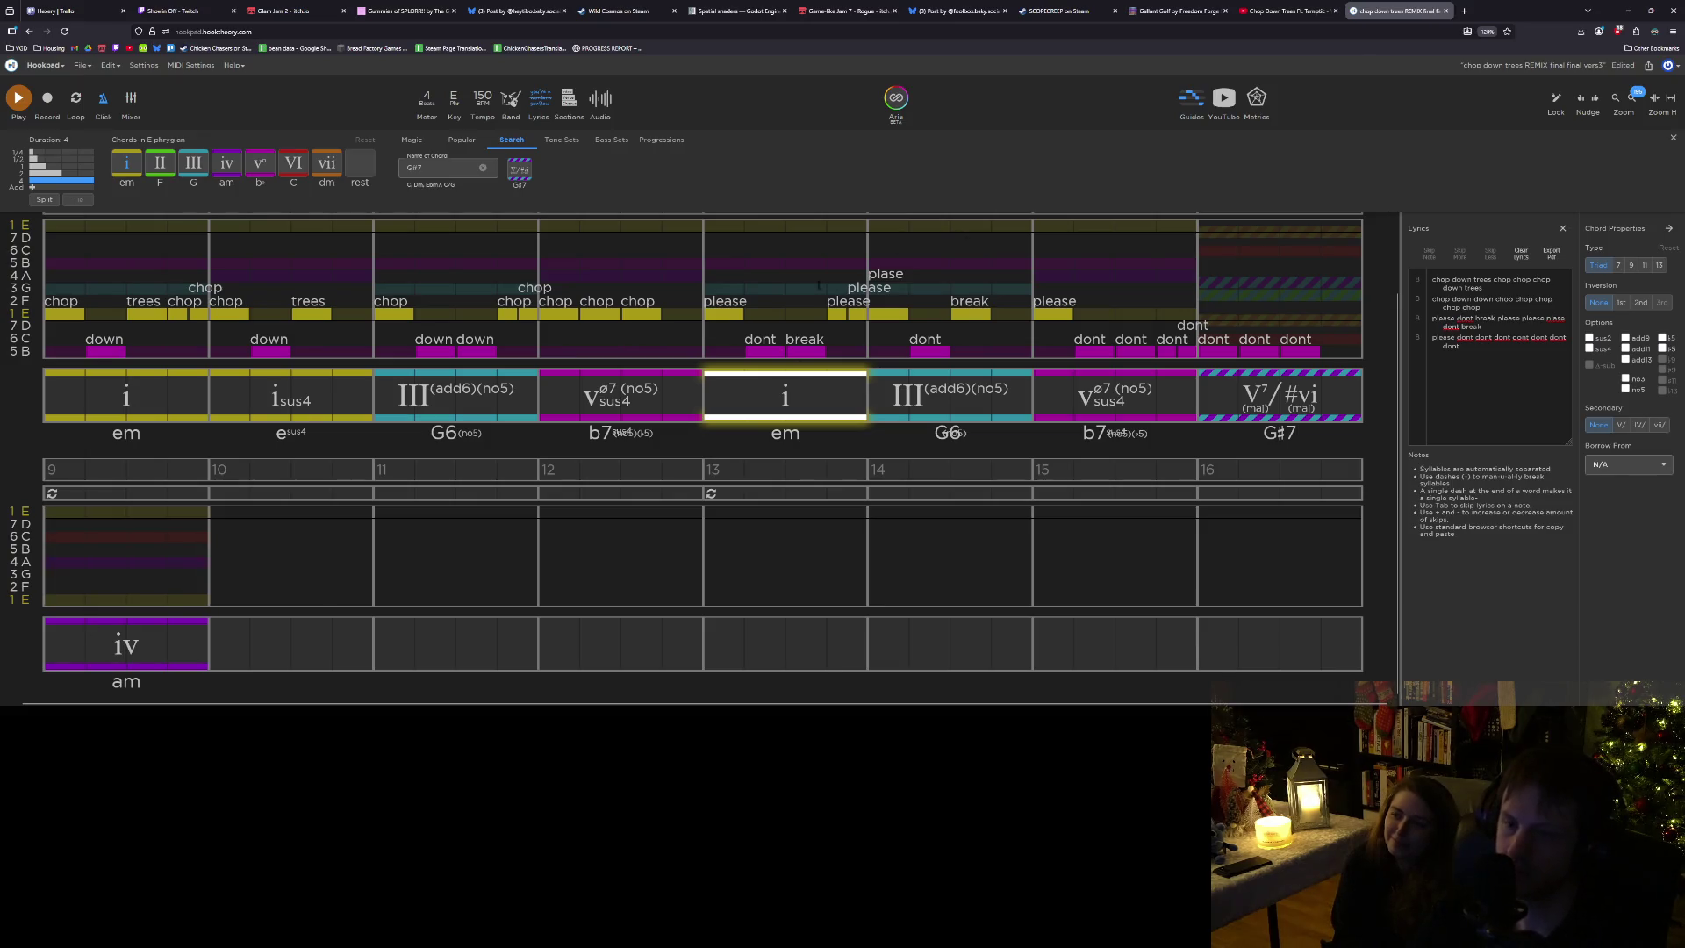
click(704, 278)
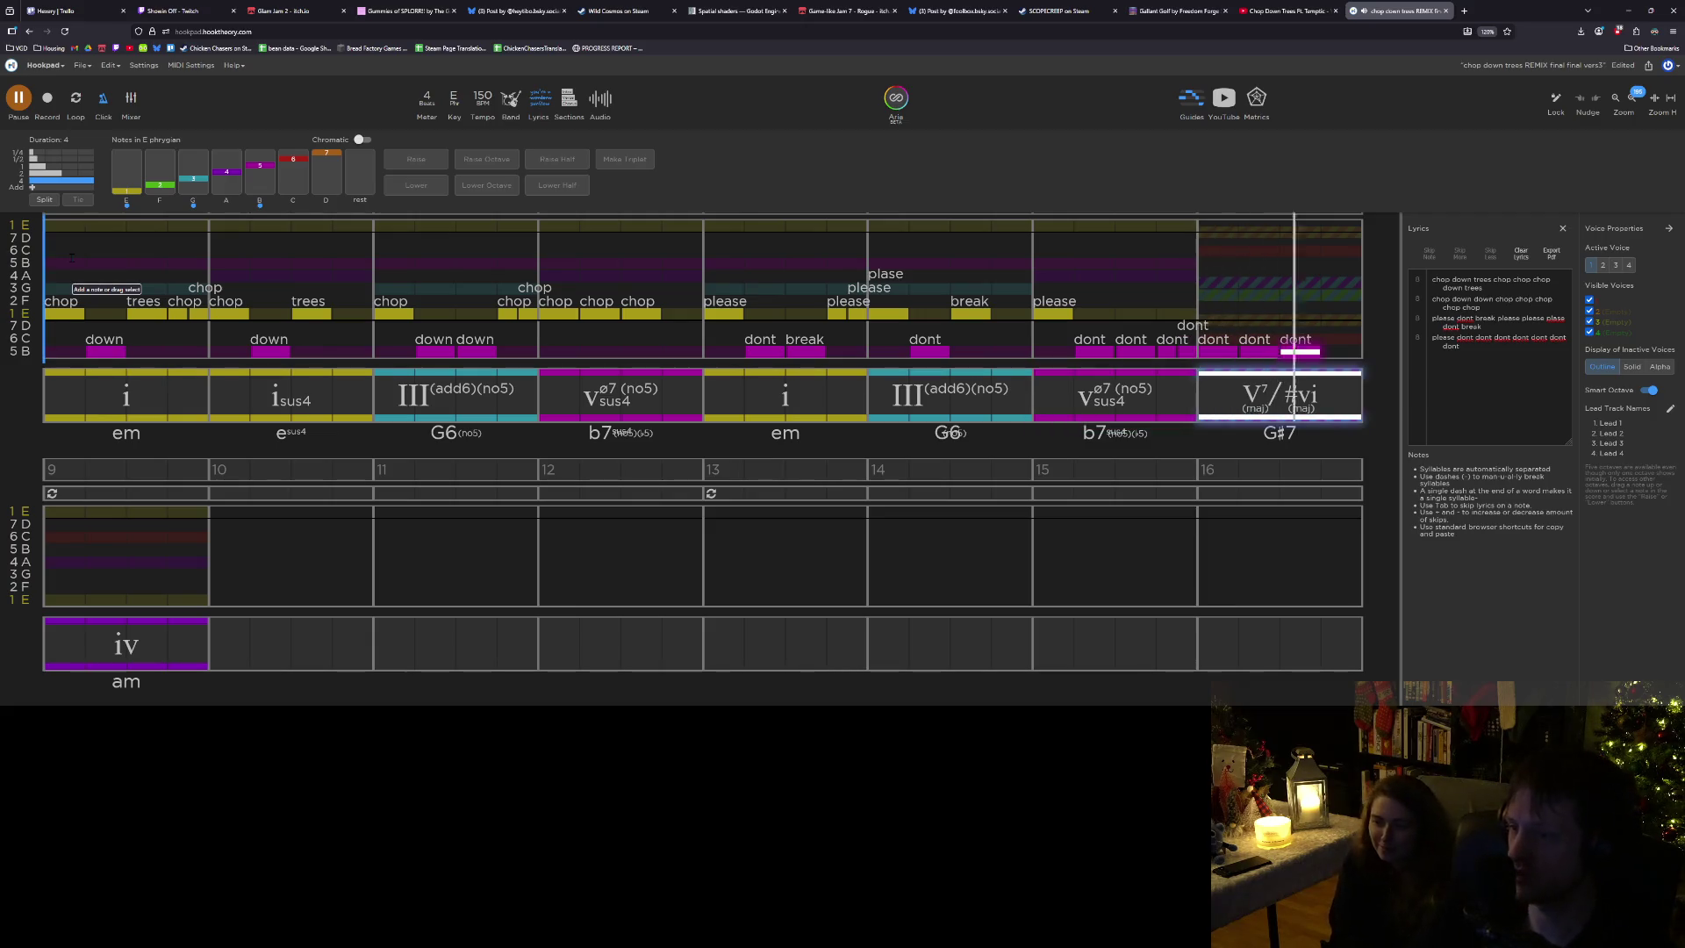
key(space)
click(1257, 409)
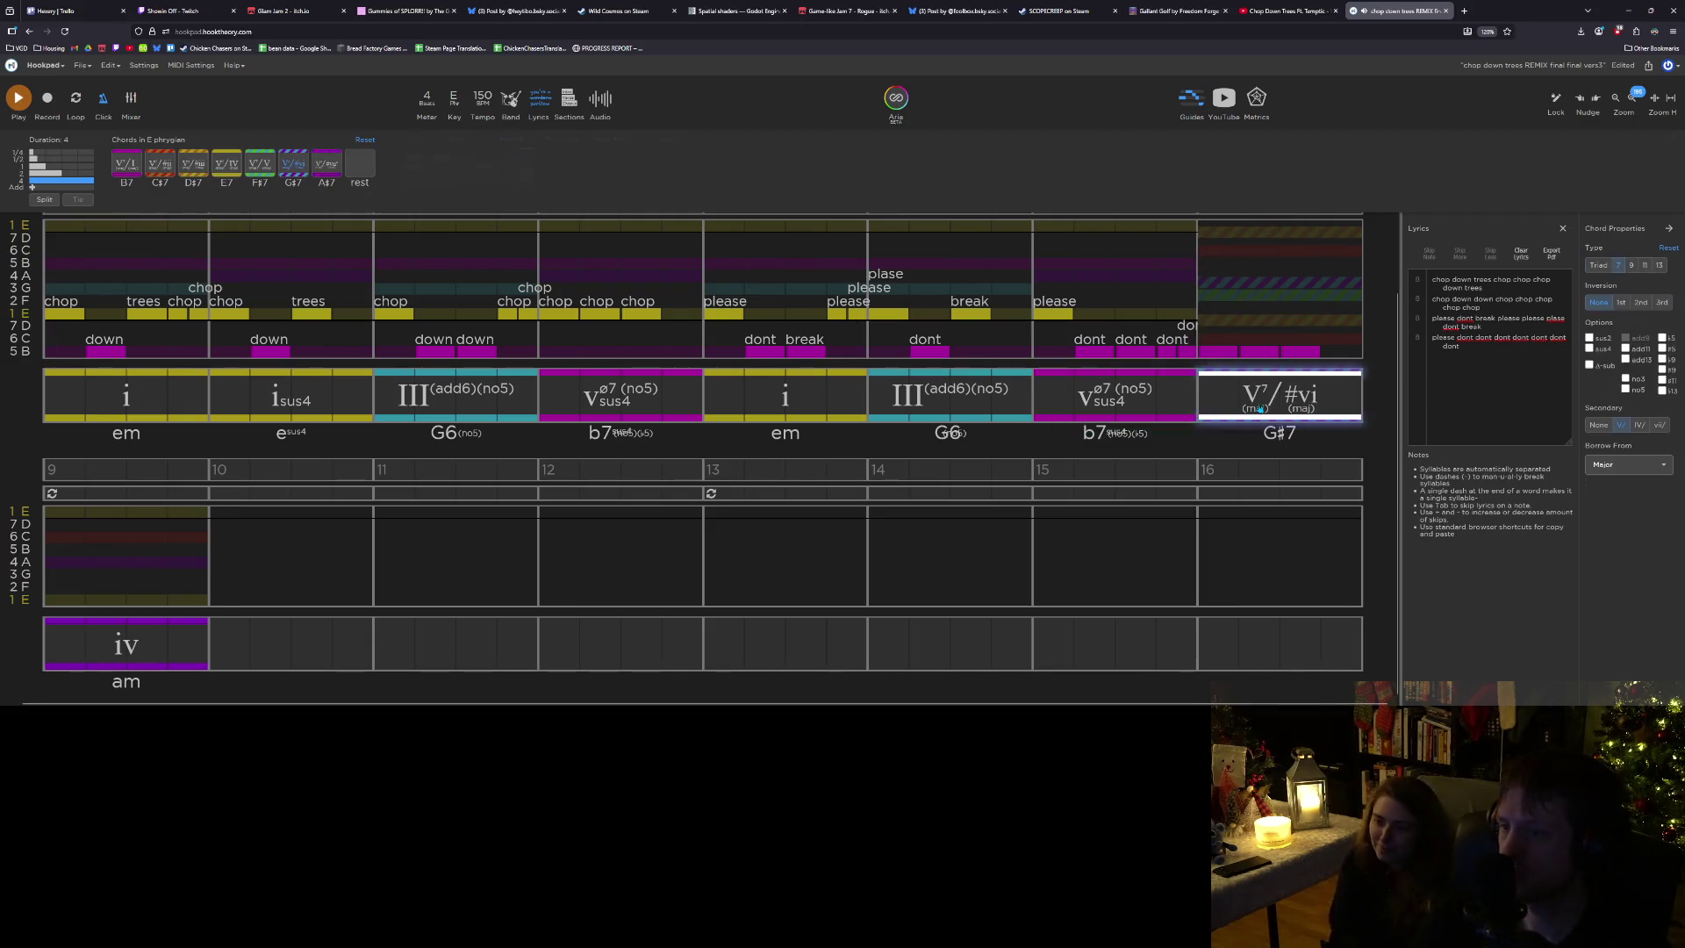
key(space)
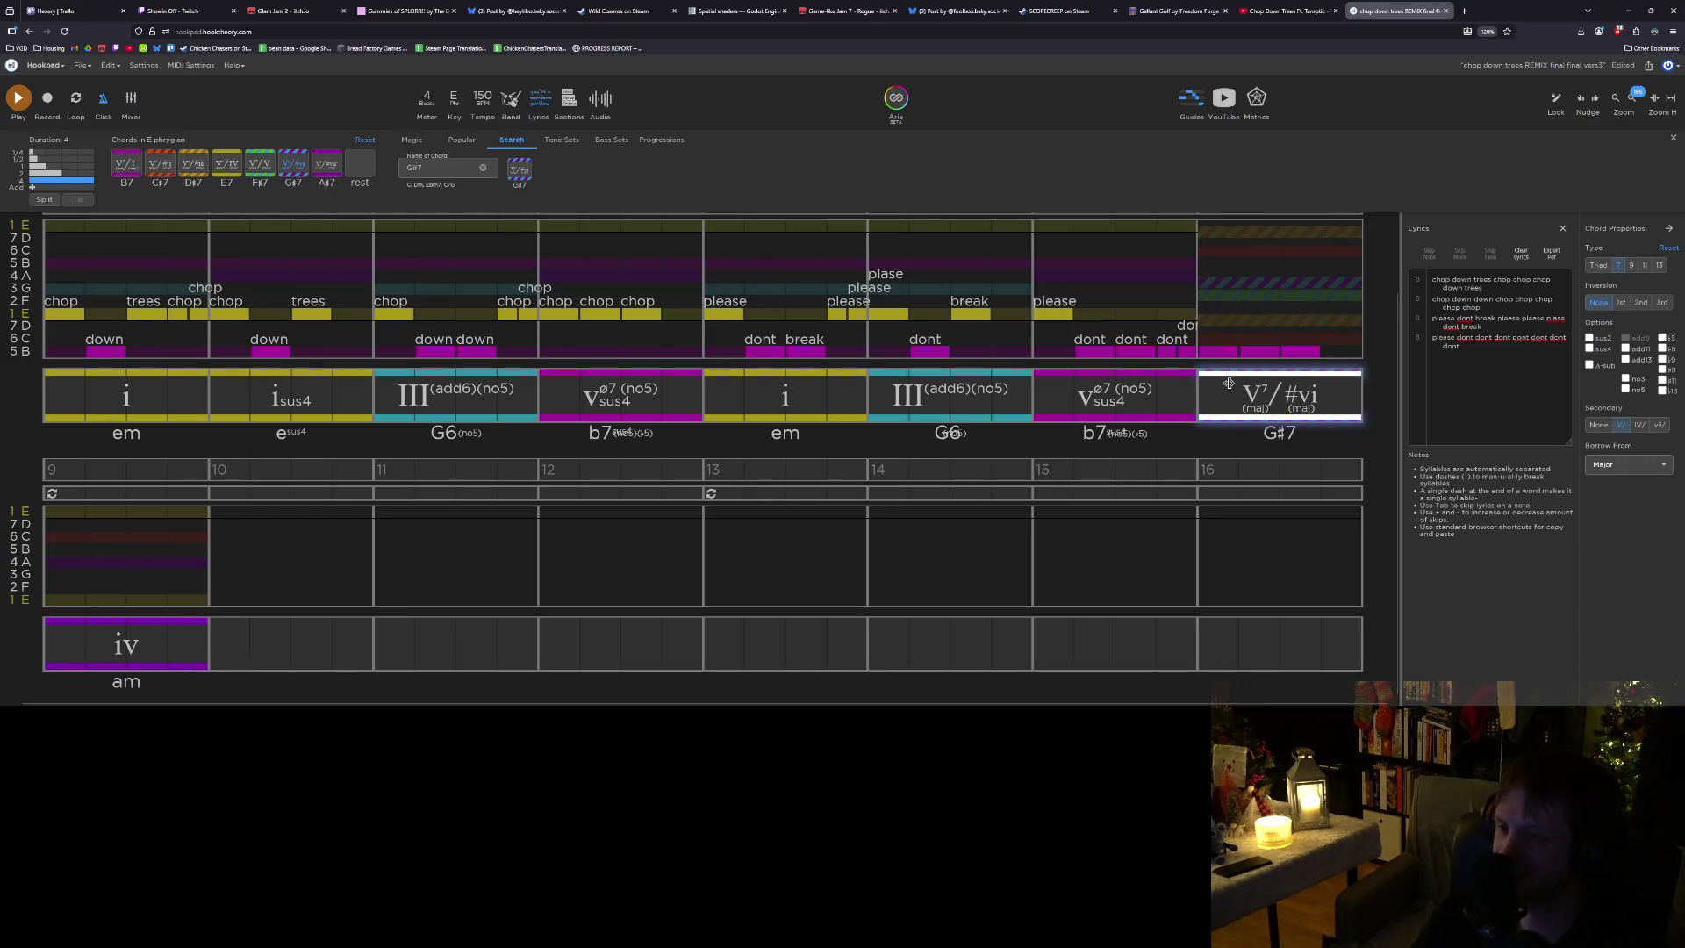
key(Left)
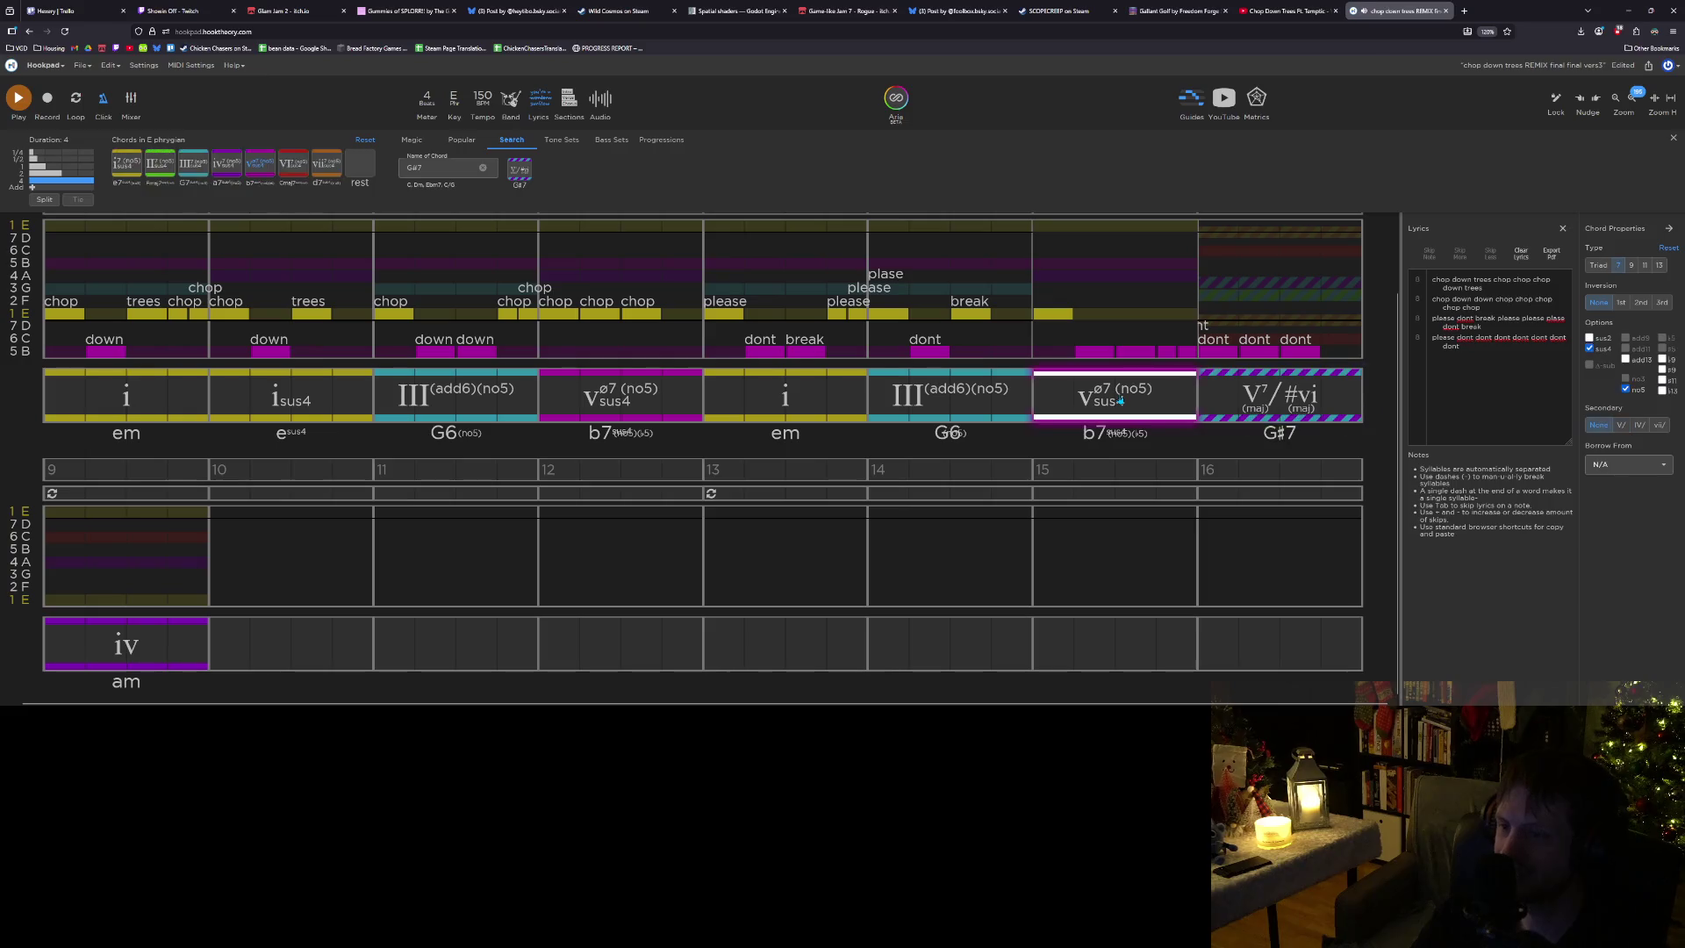
Try F#7, D#7 and C#7 for bar 8's chord, settling on B7 (V7/I).
click(1261, 394)
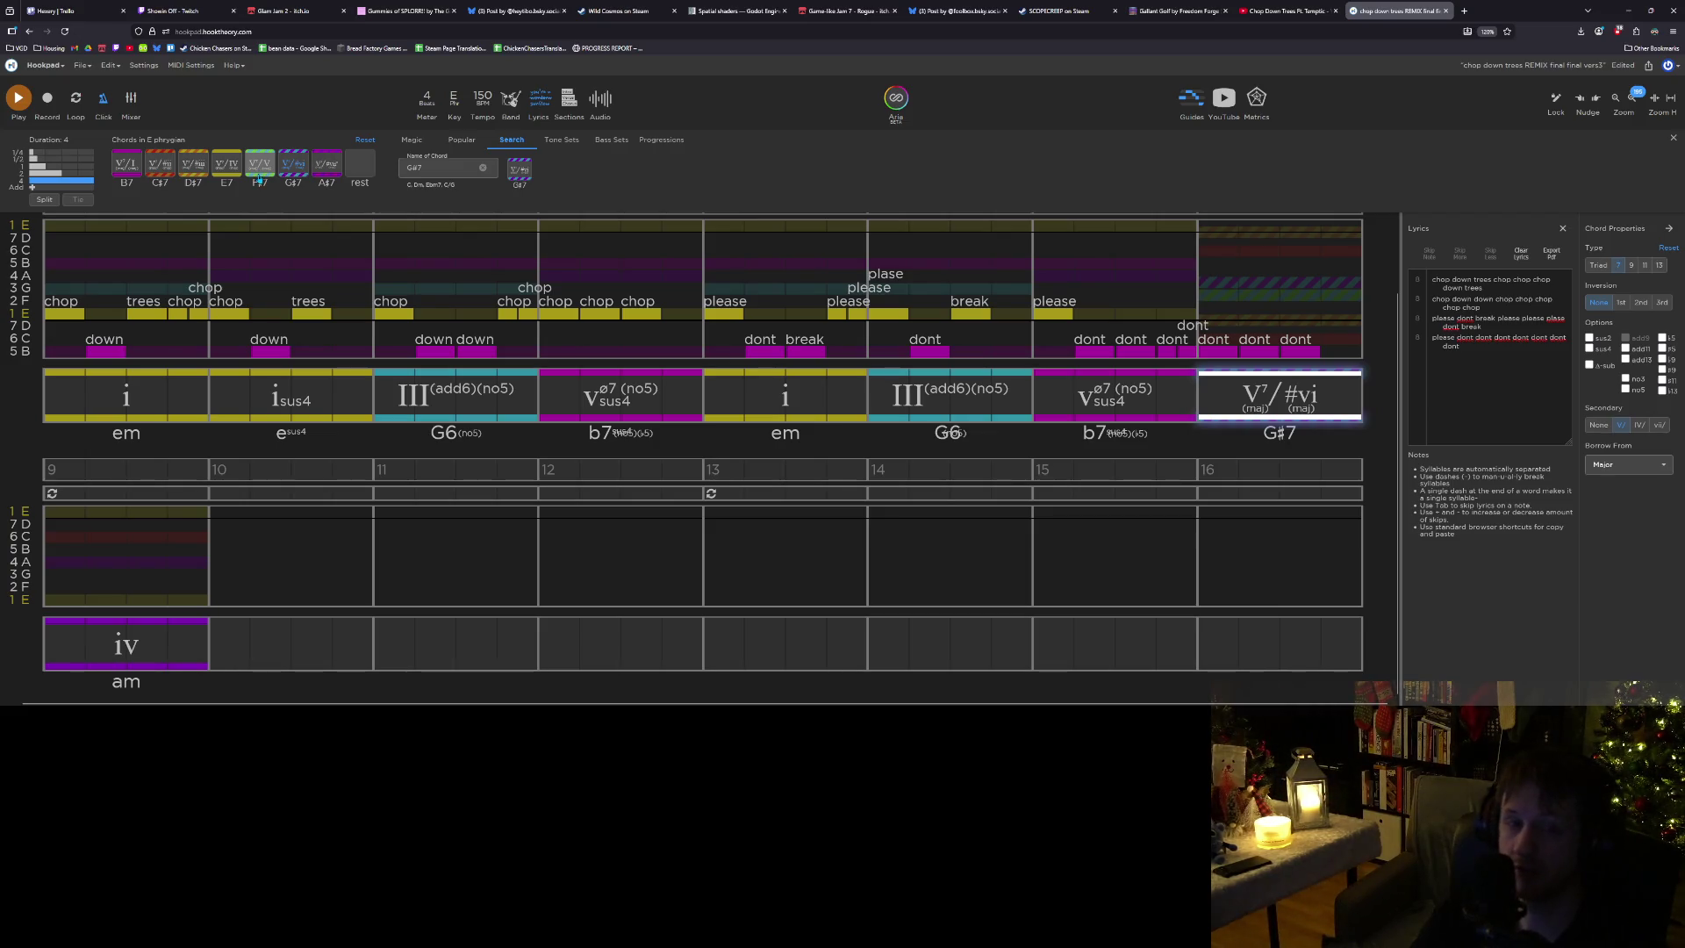
click(259, 169)
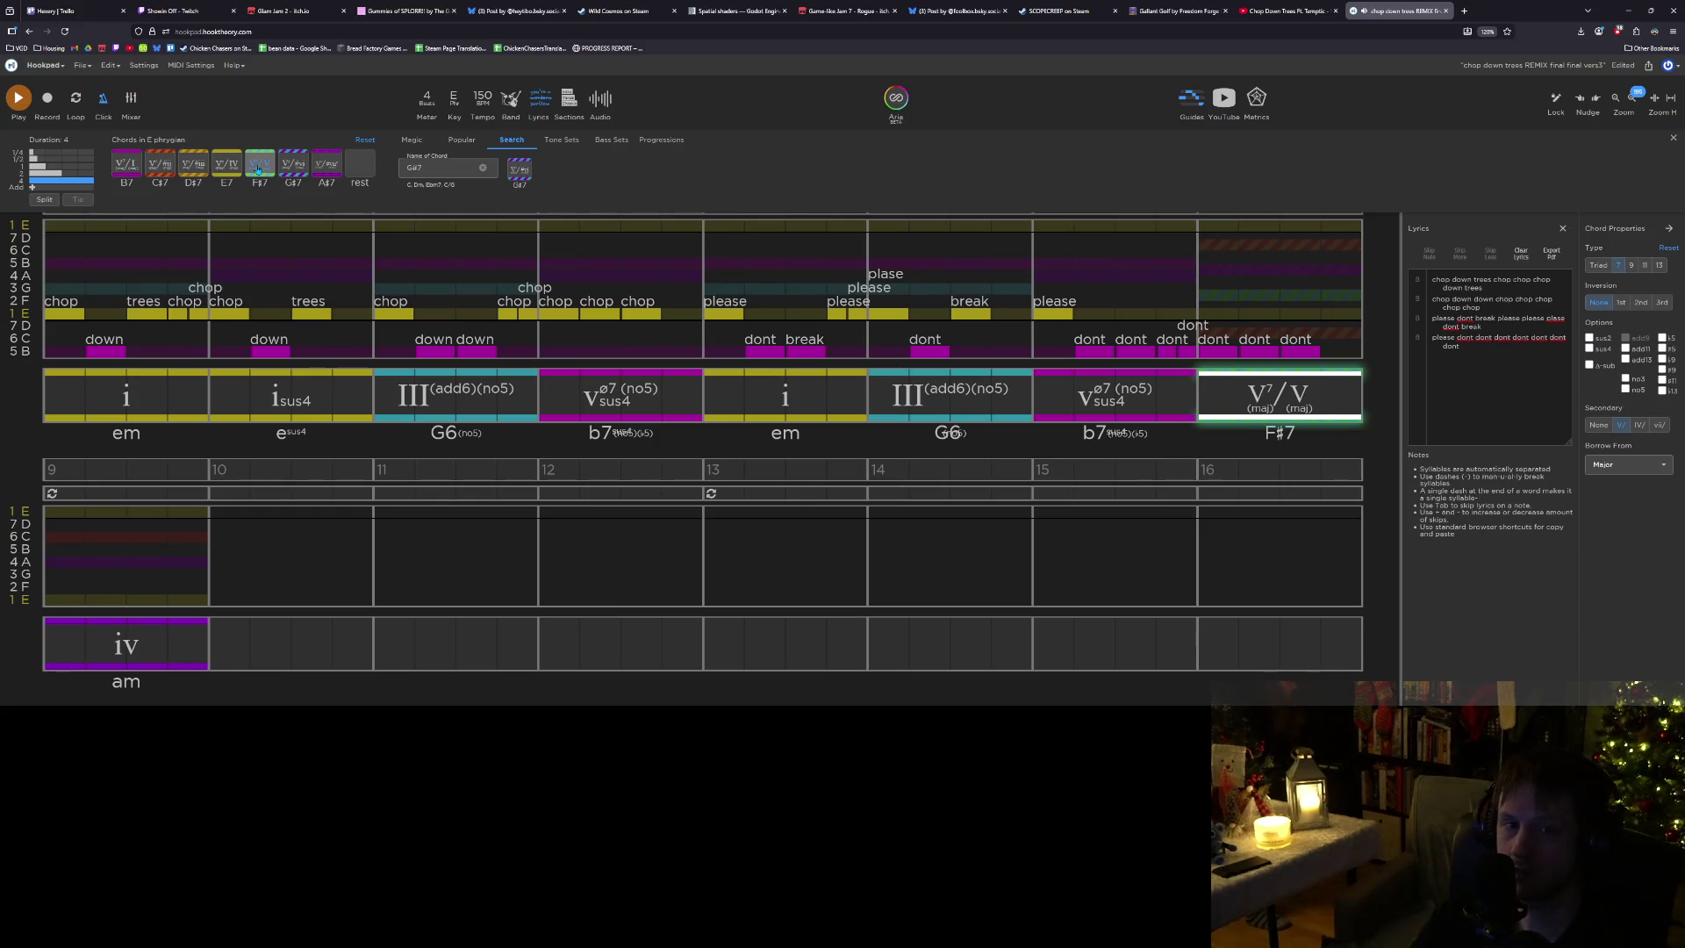
click(192, 167)
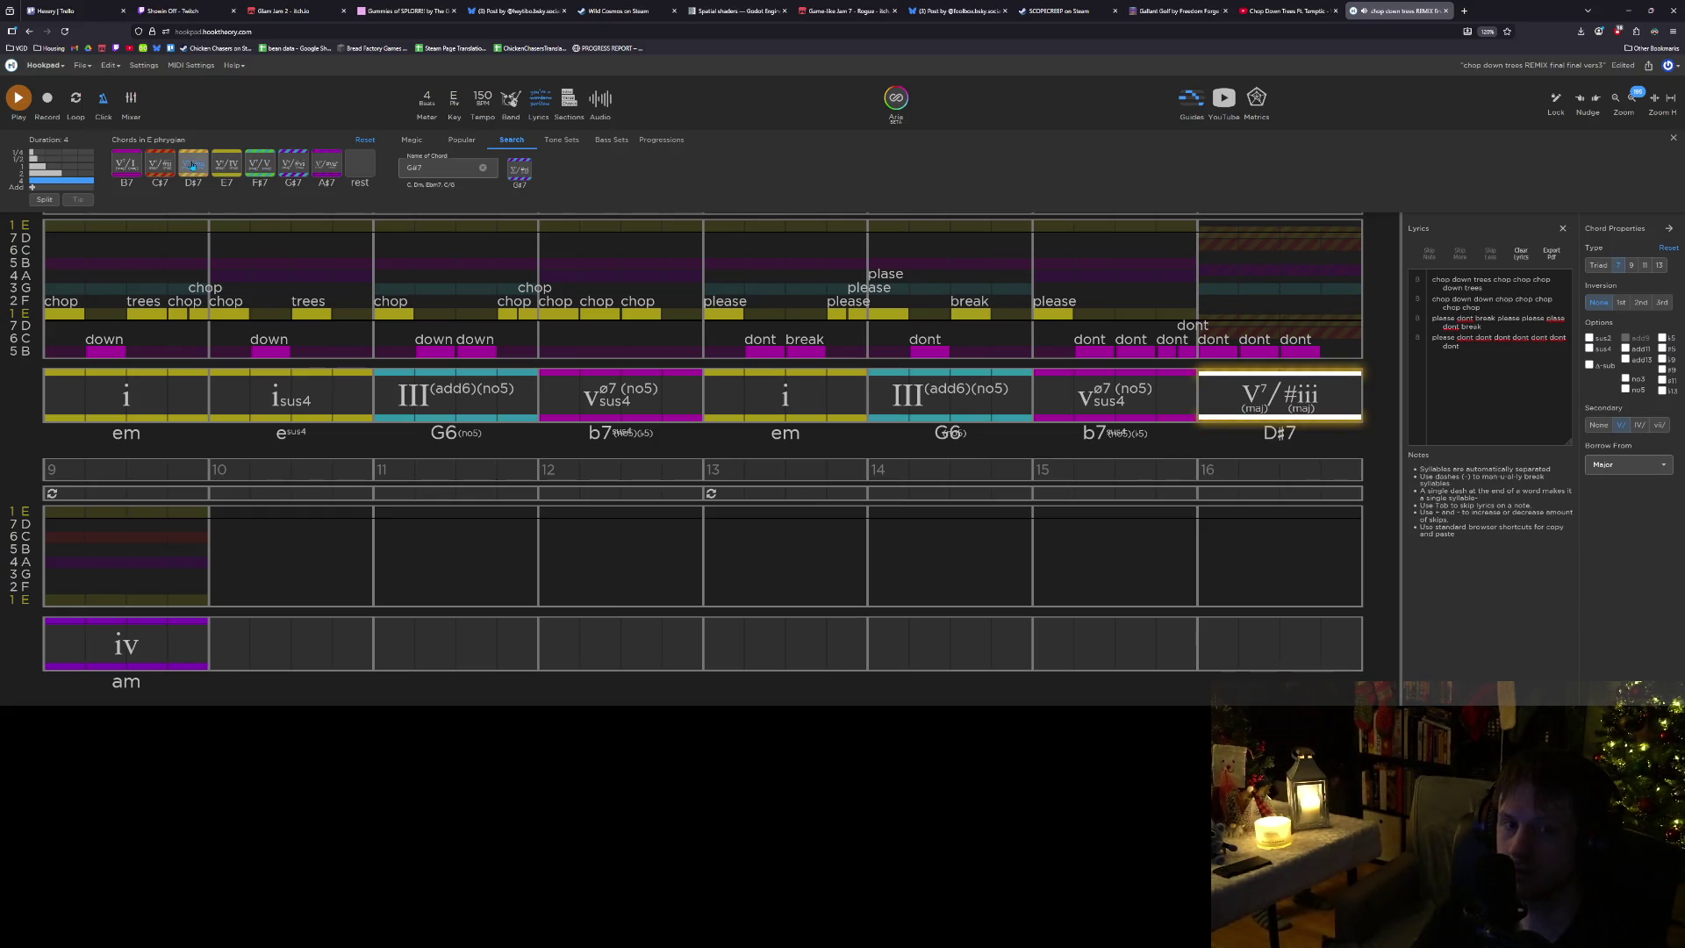
click(161, 165)
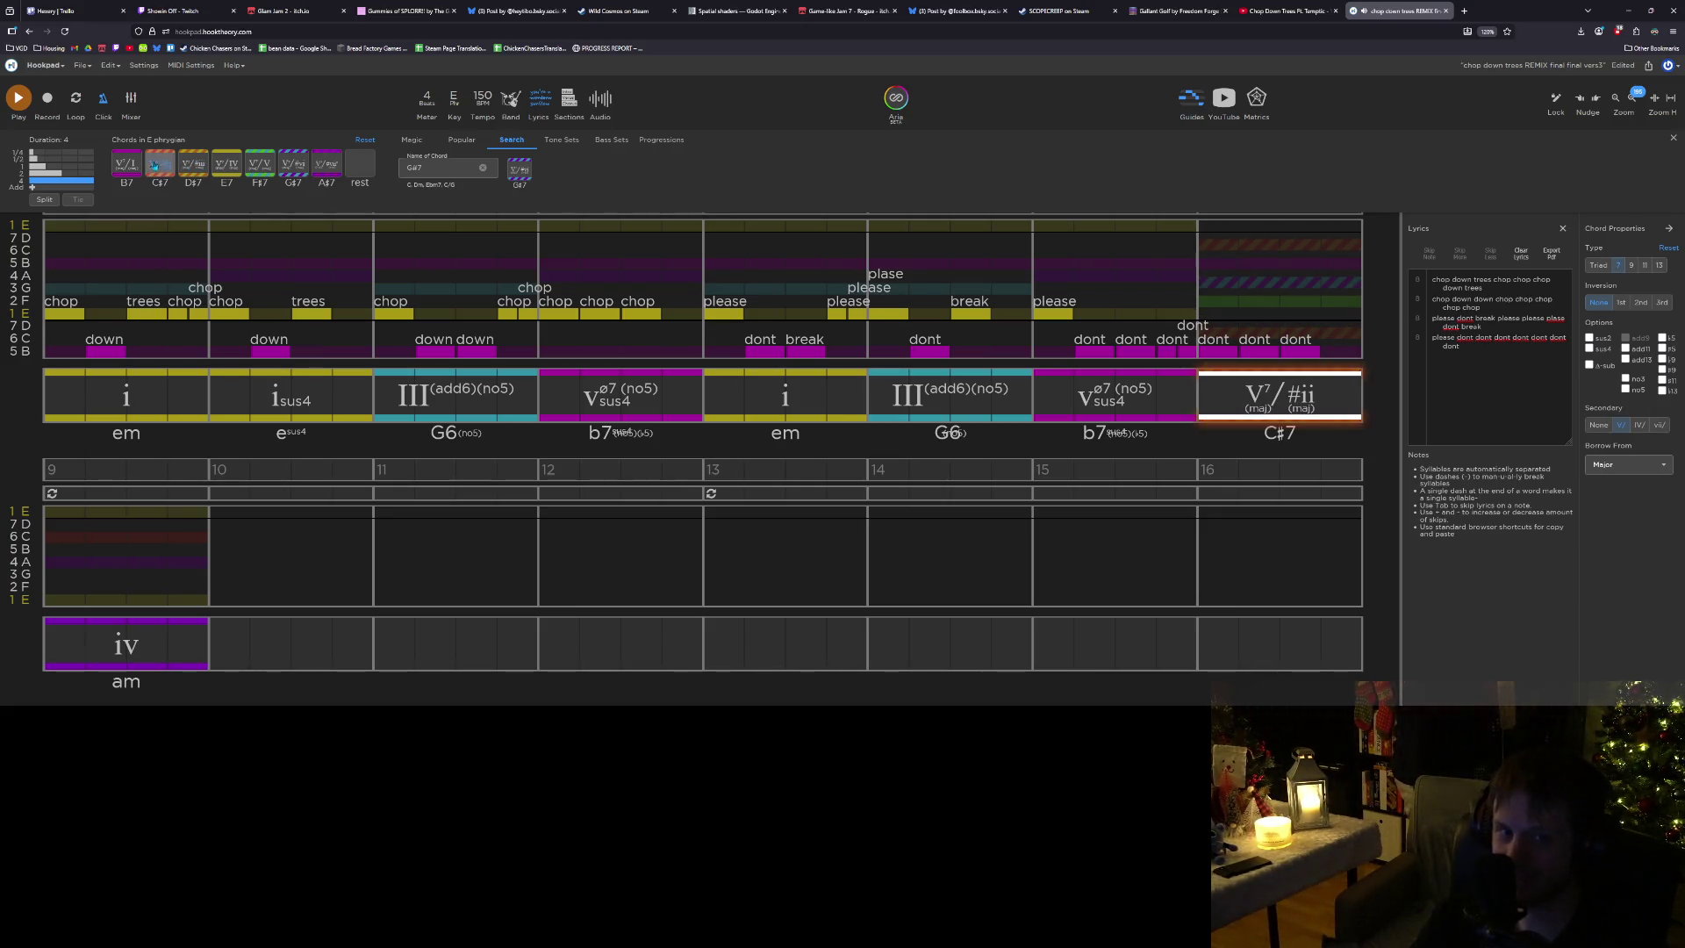
click(116, 164)
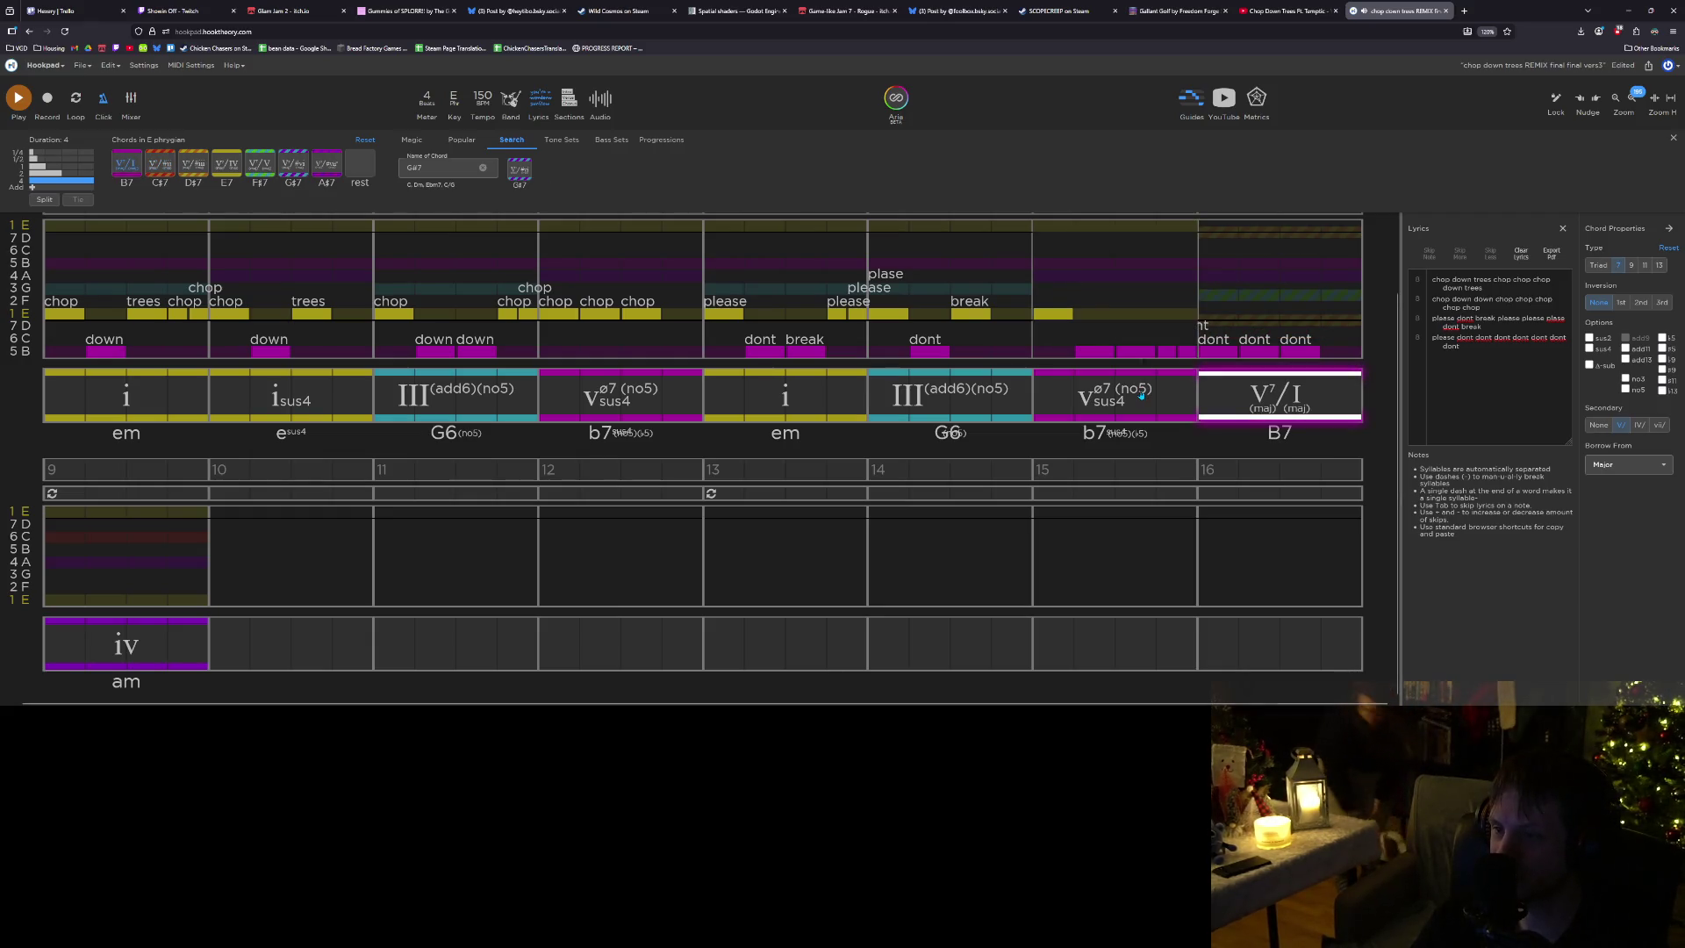
Step through the G6, B7 and bar 9 am chords, ending back on the final B7.
click(980, 409)
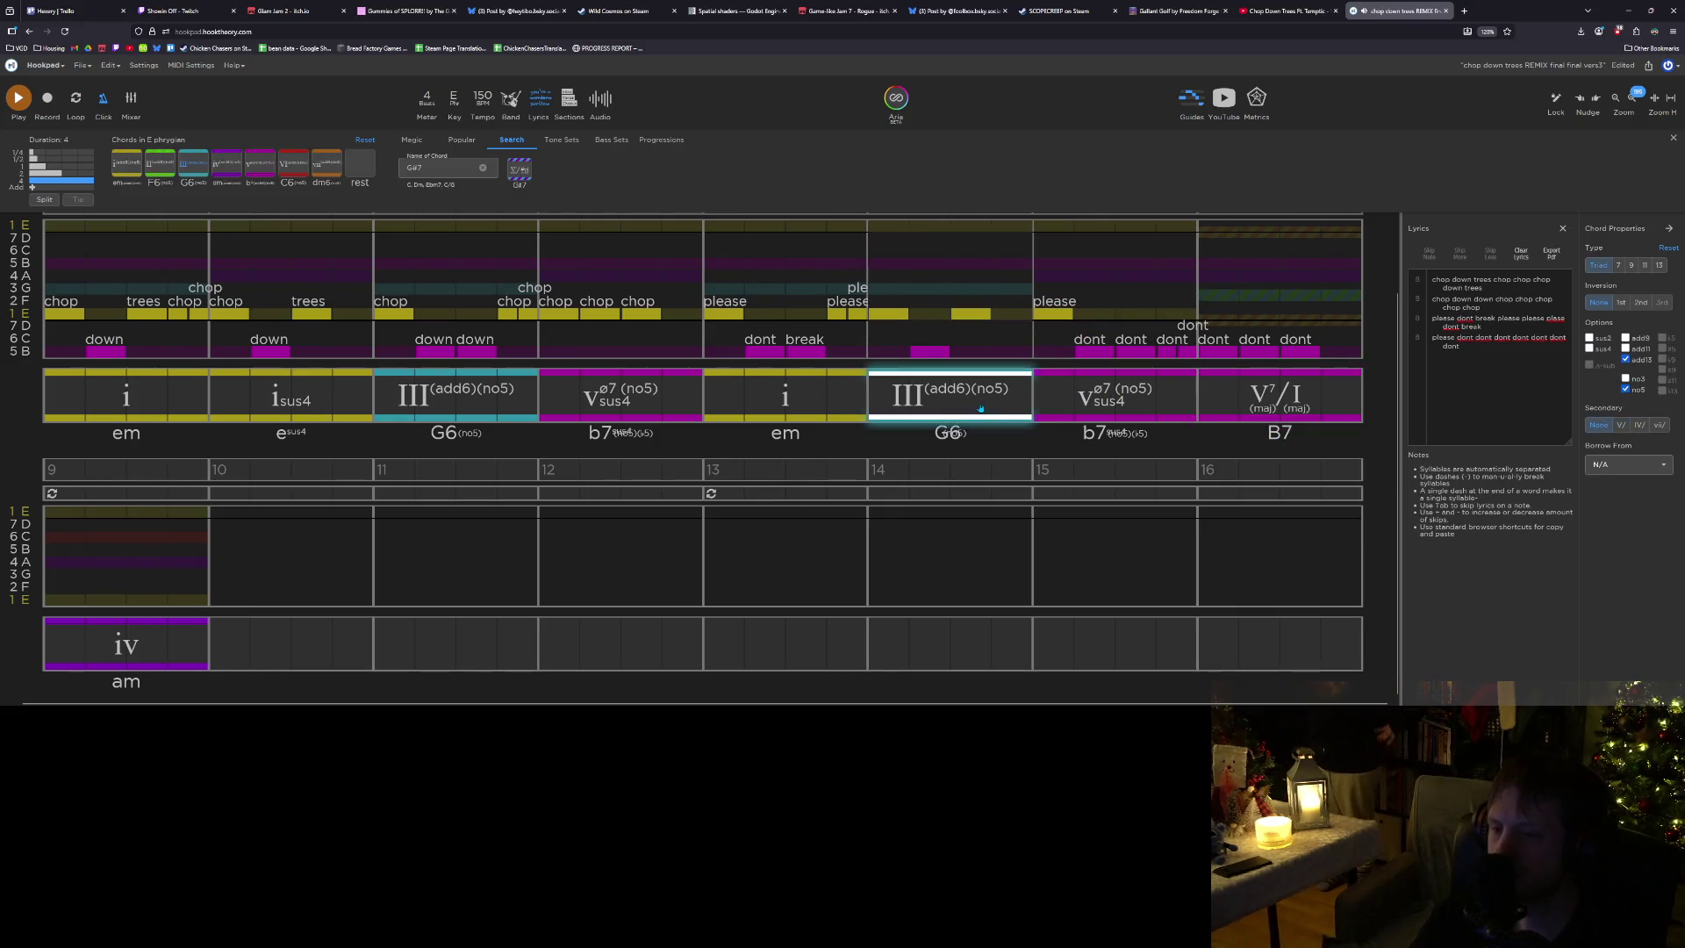
click(1119, 399)
click(1266, 398)
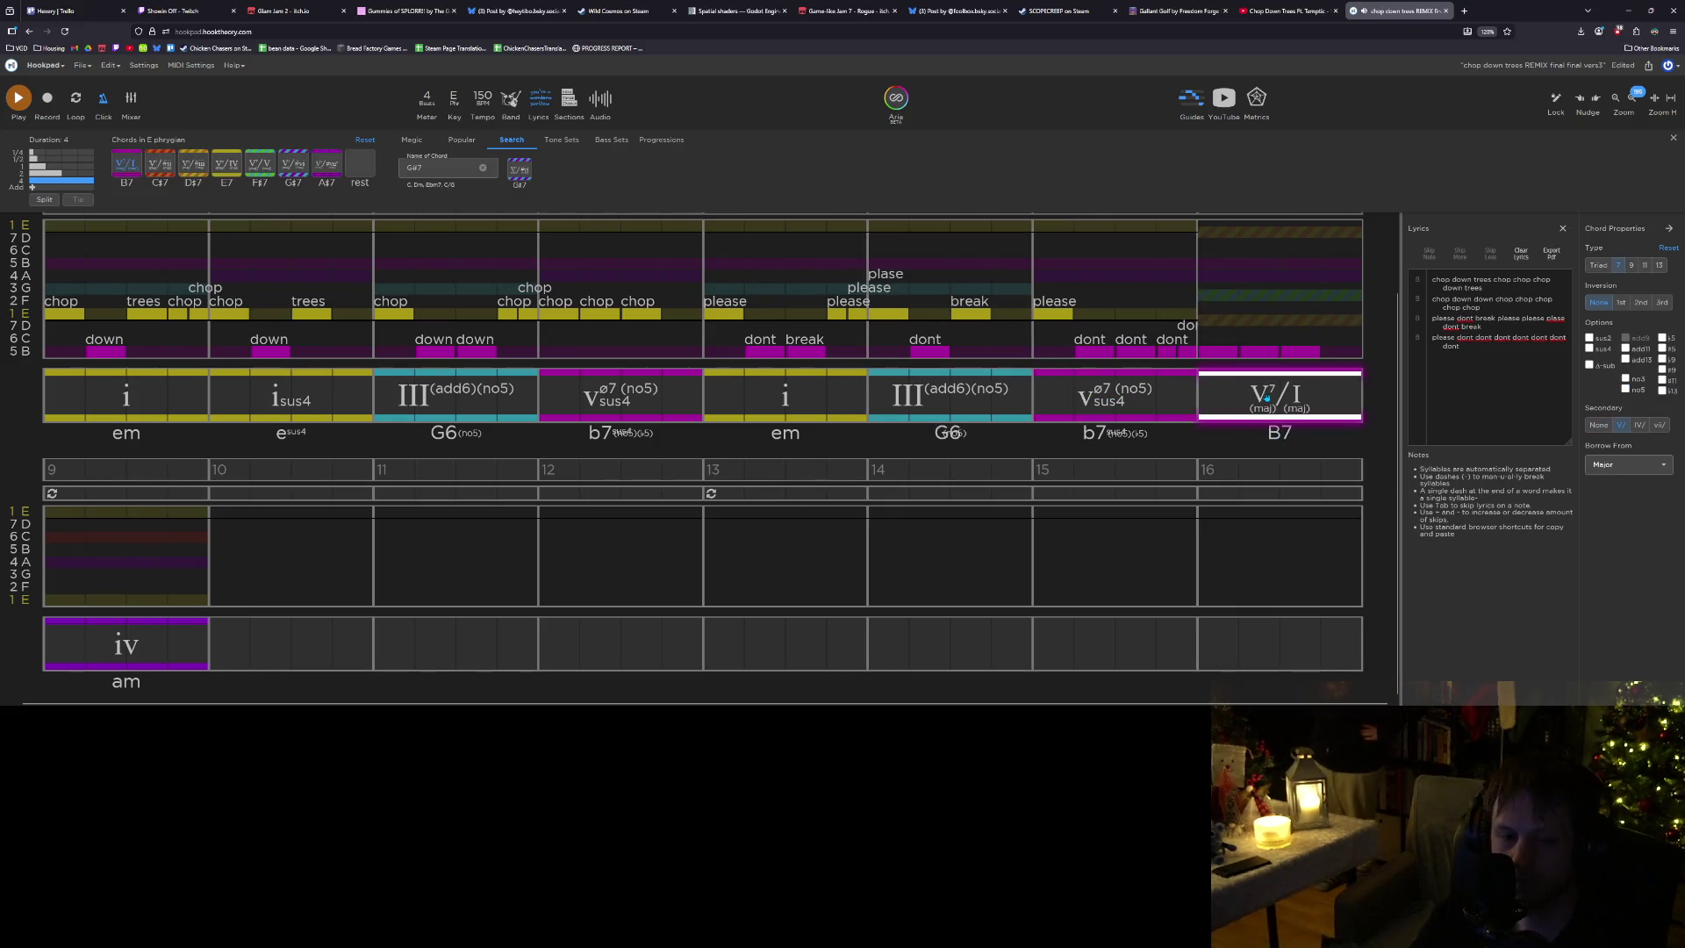
click(148, 646)
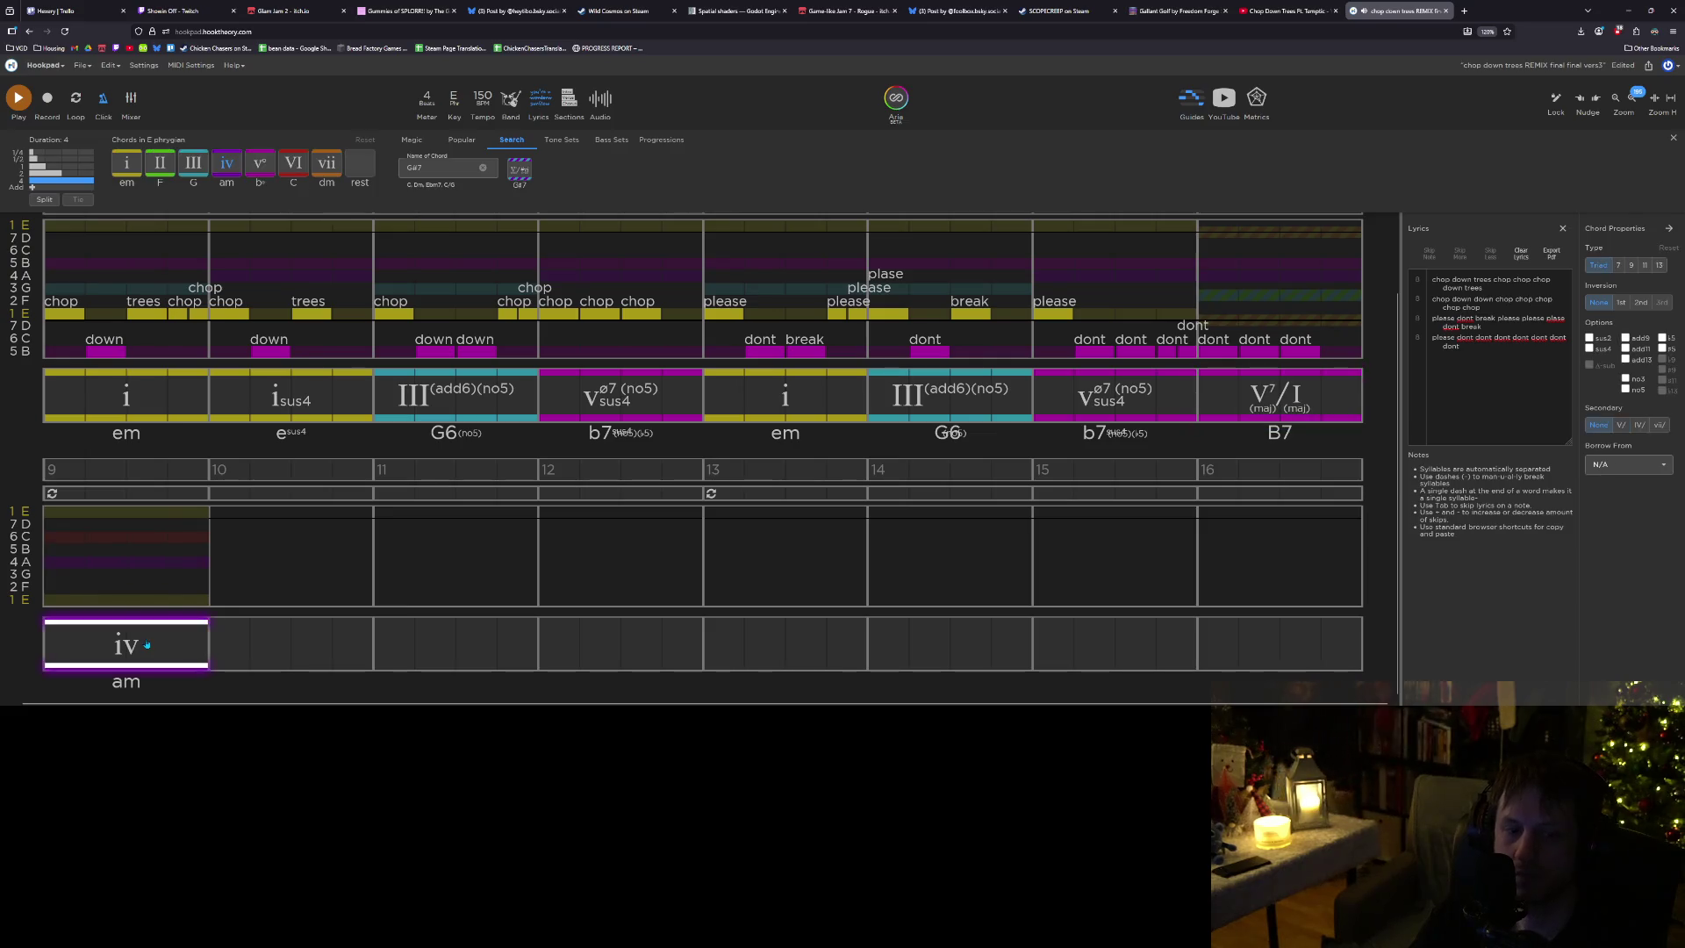
click(1294, 403)
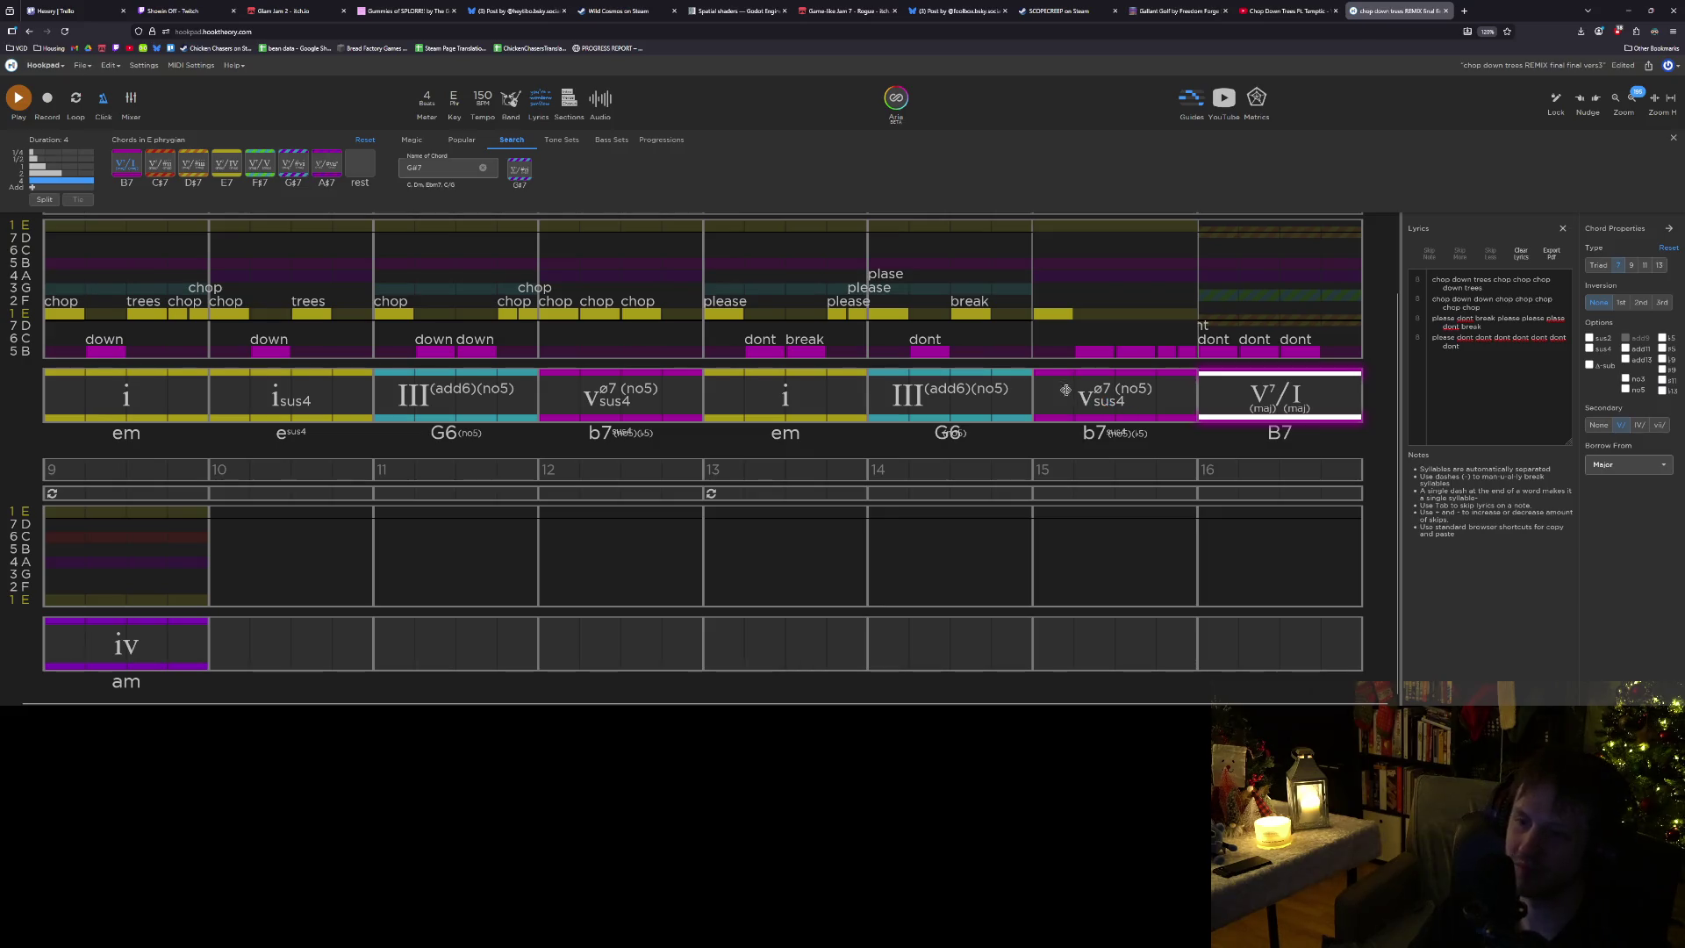
click(1115, 397)
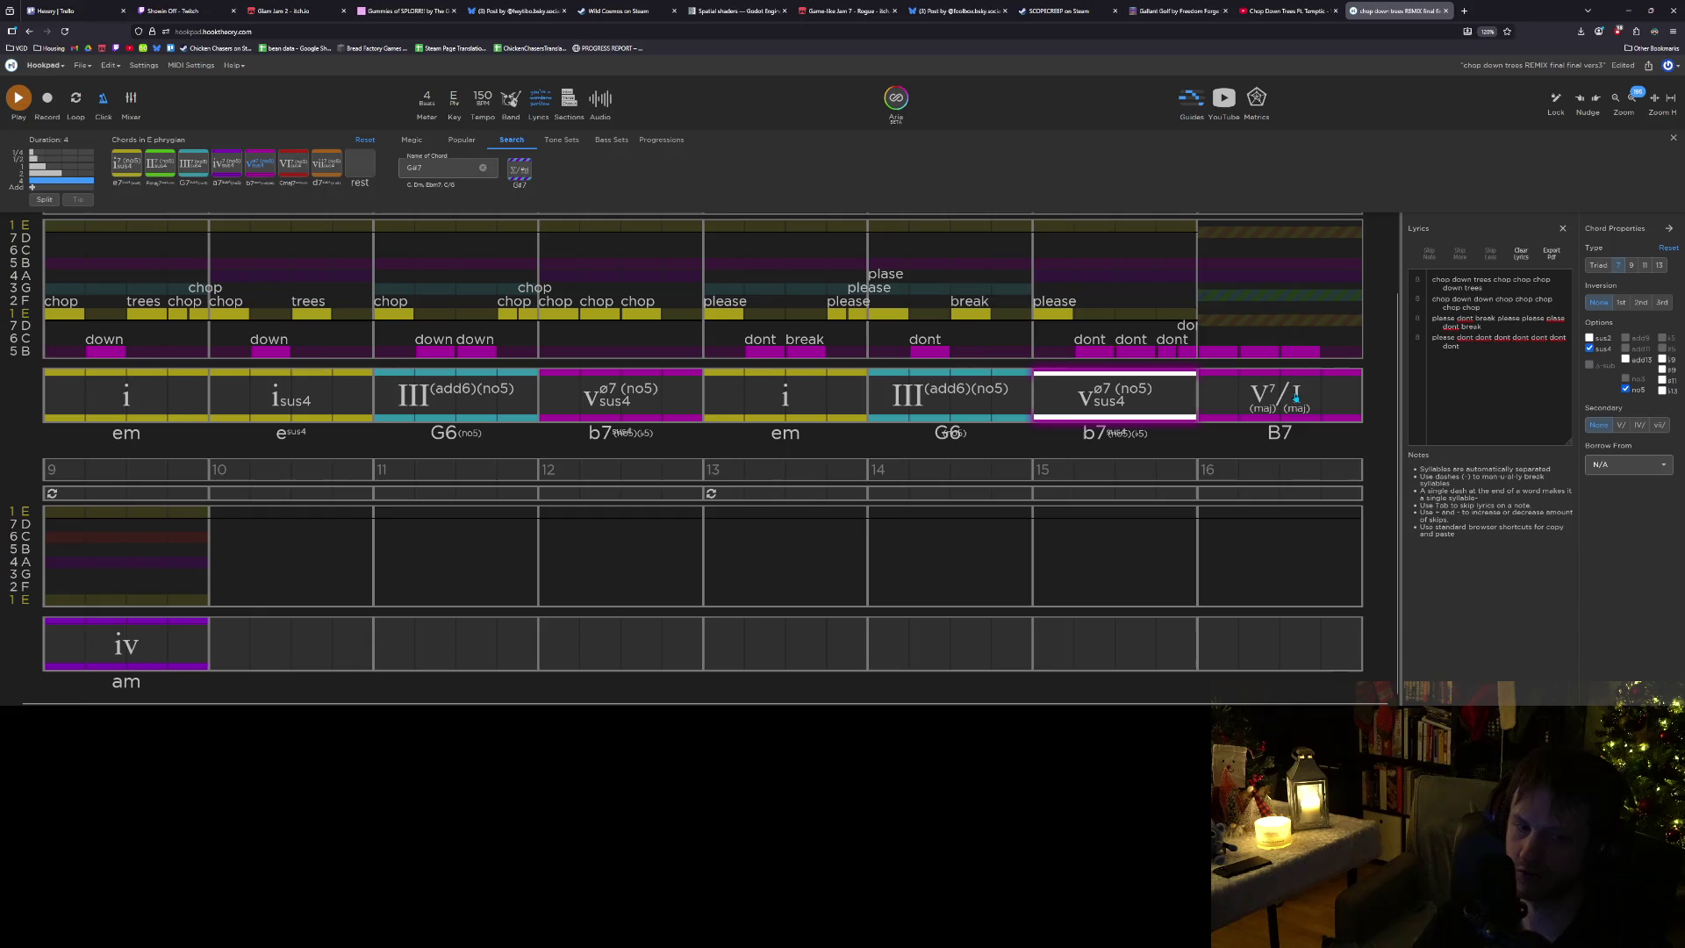
click(90, 660)
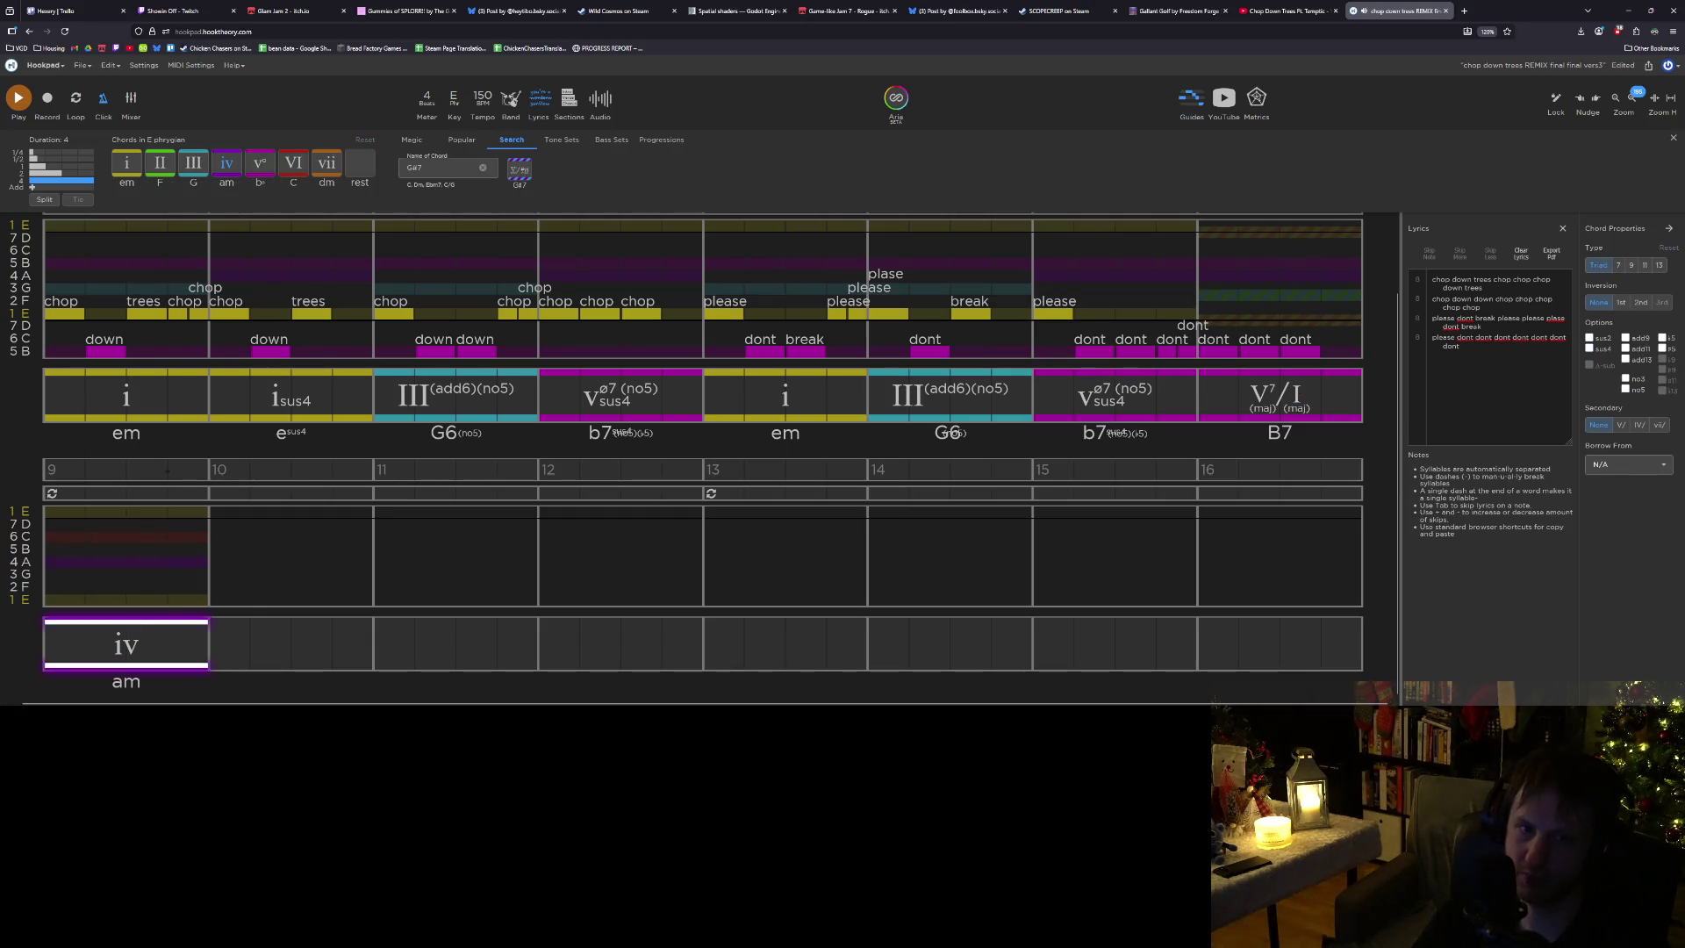
click(437, 163)
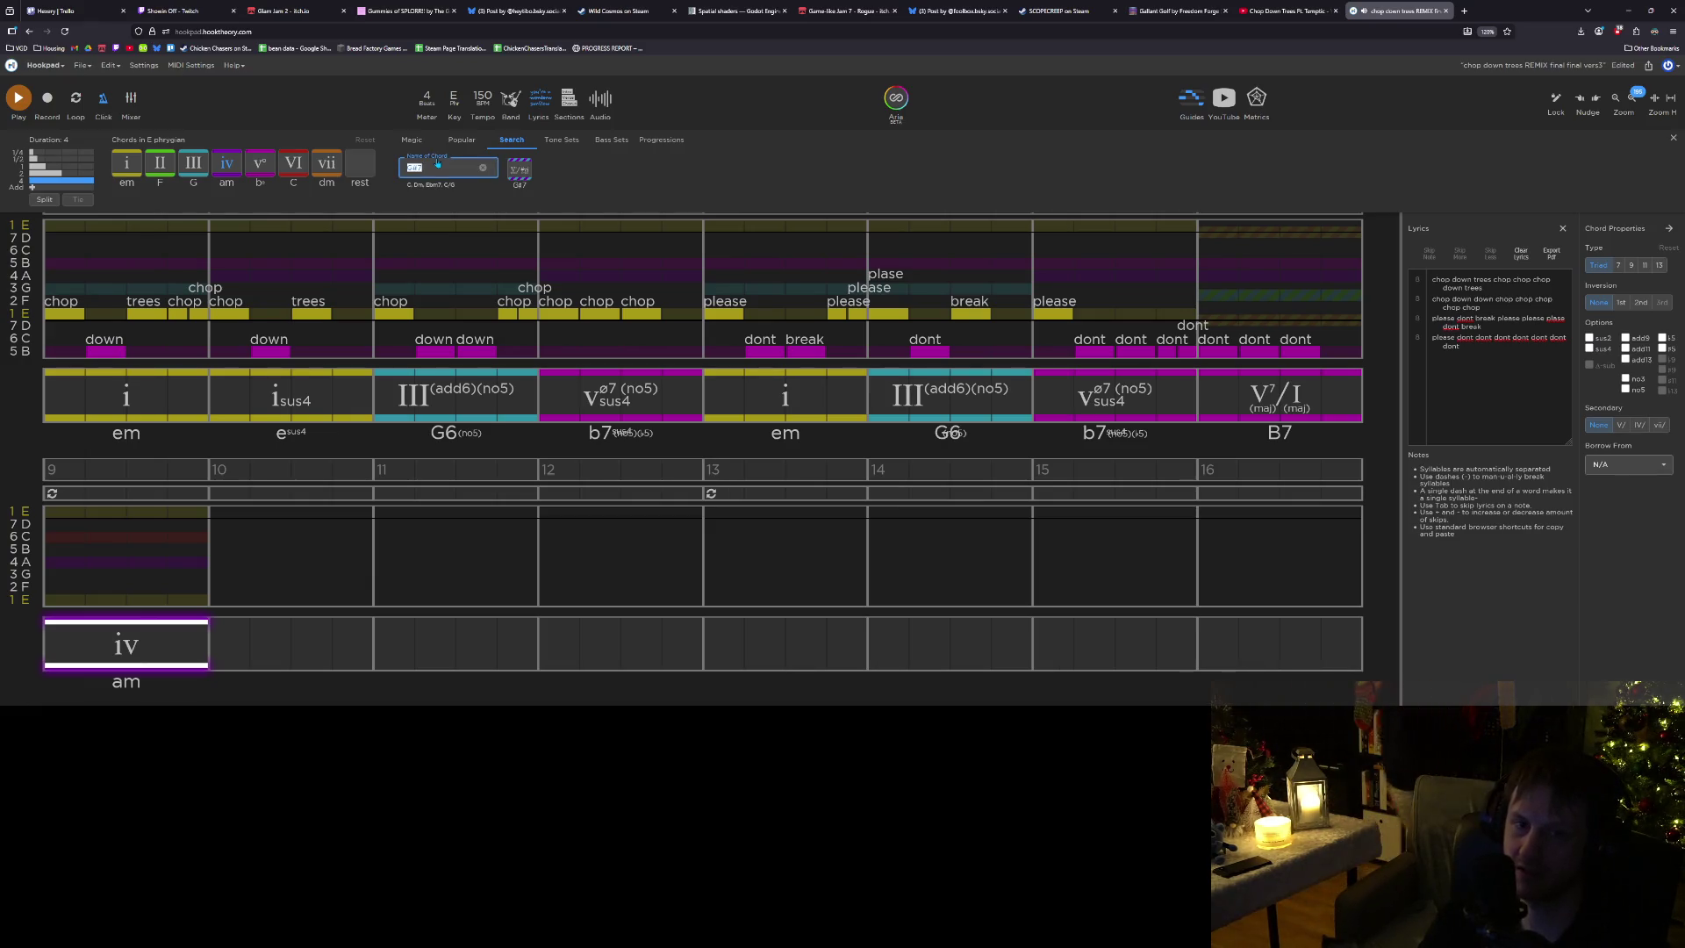
Replace bar 9's am chord with F# (#II) using the chord-name search.
text(F#)
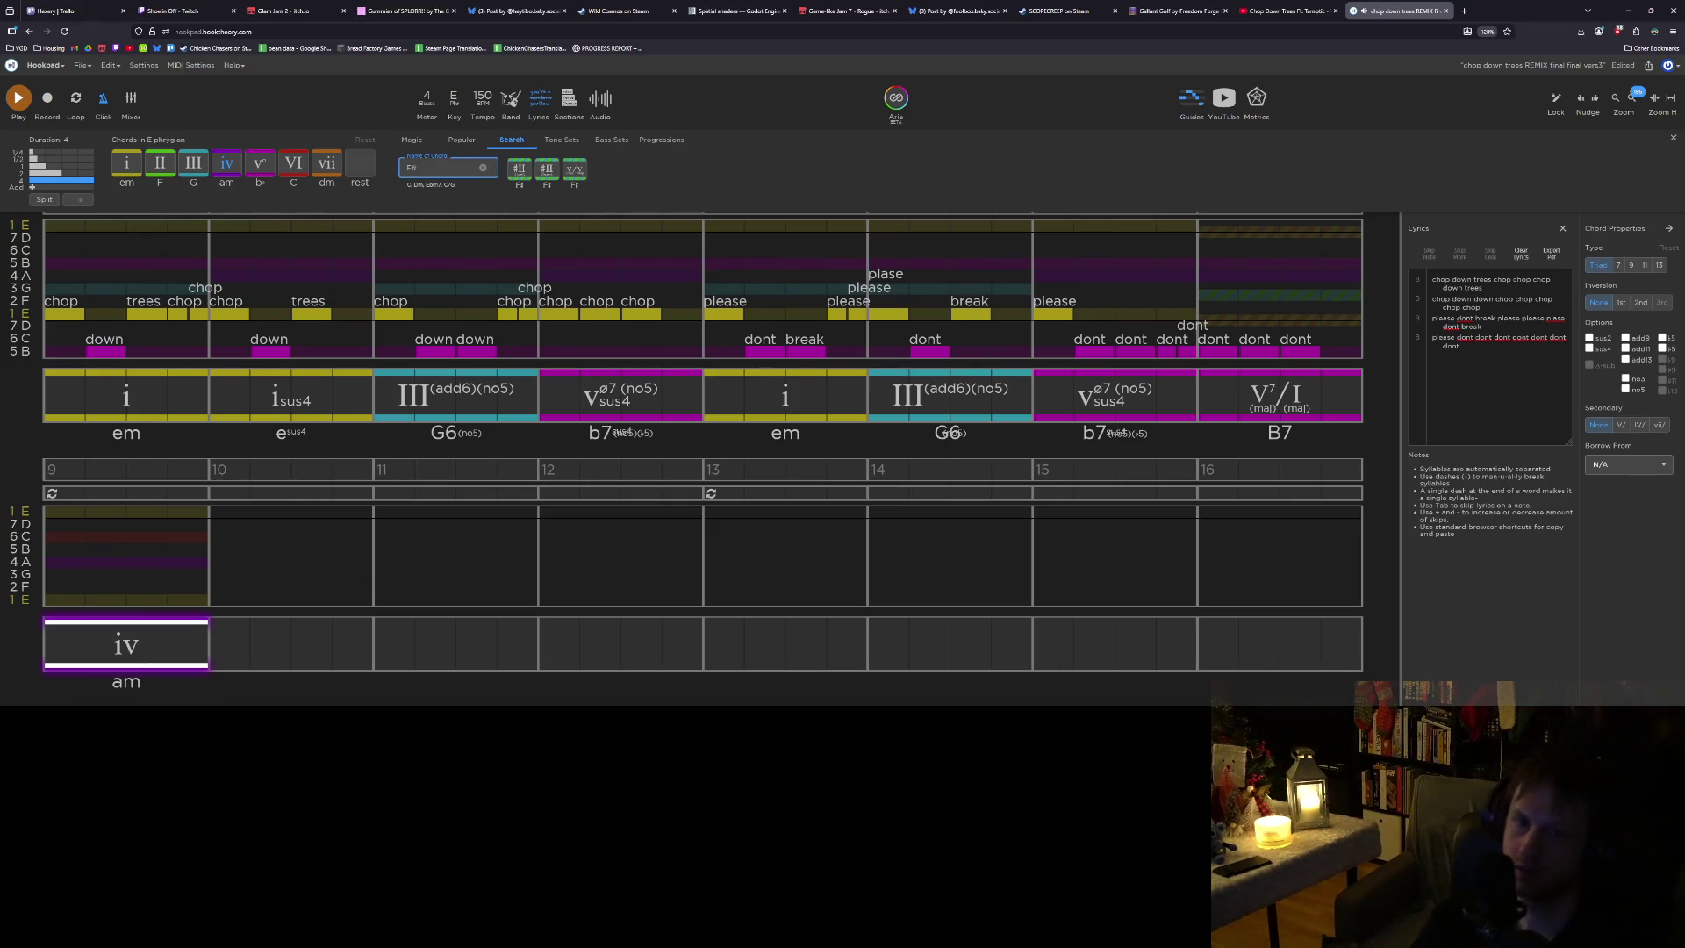
click(519, 170)
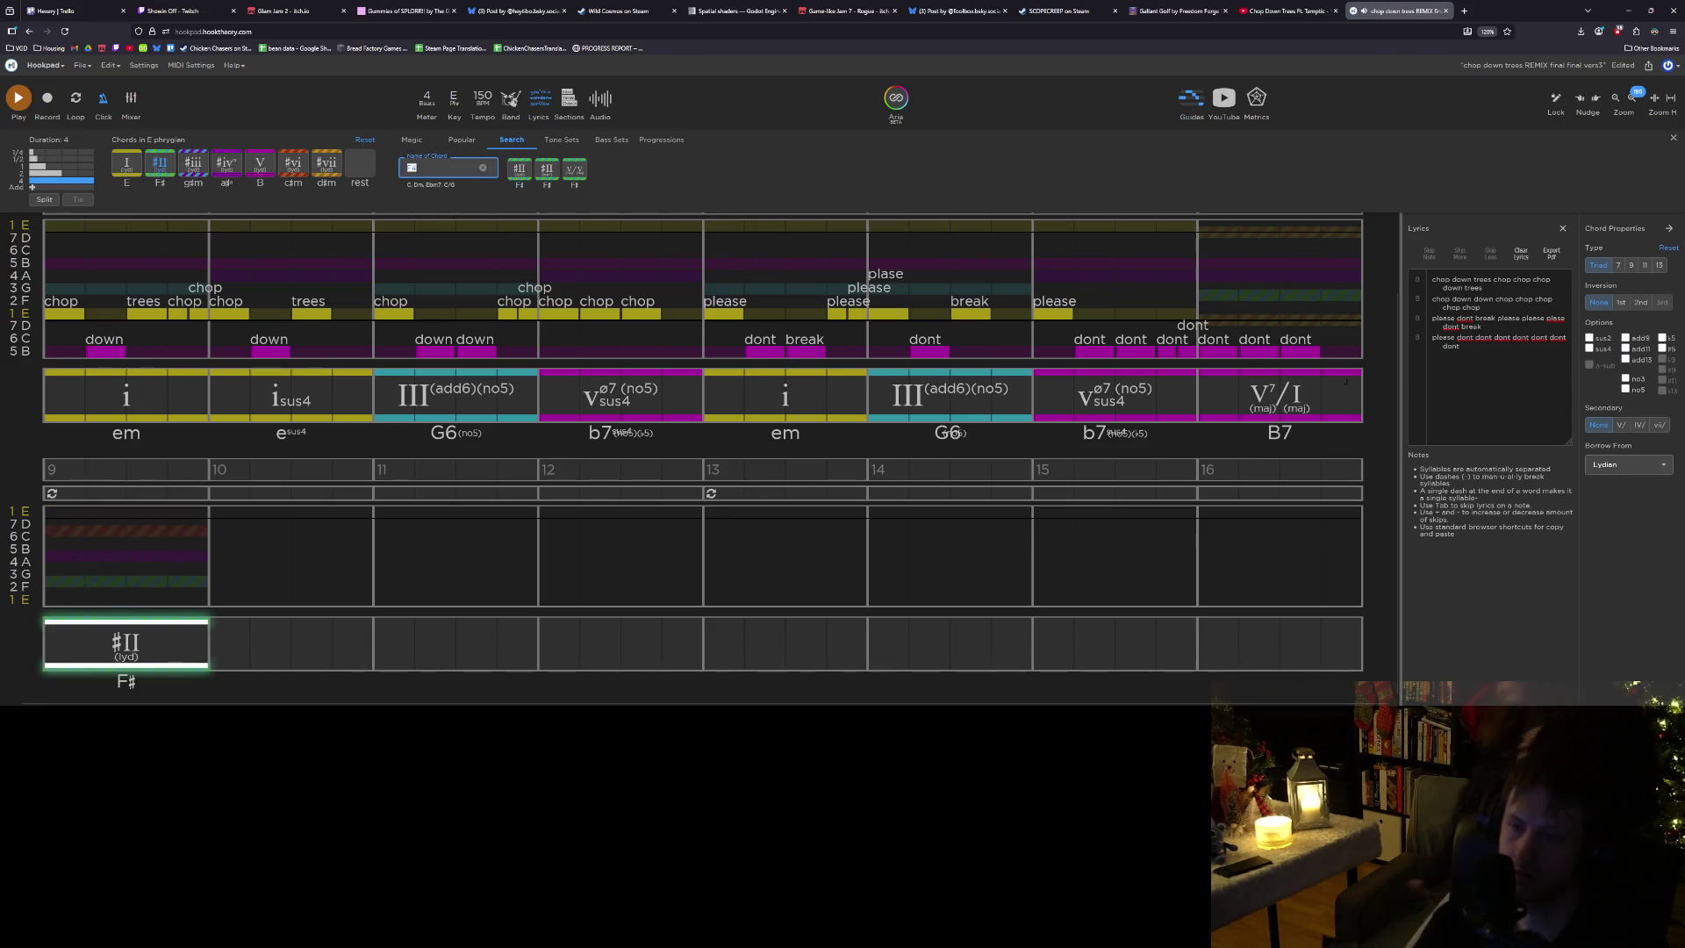
click(1272, 391)
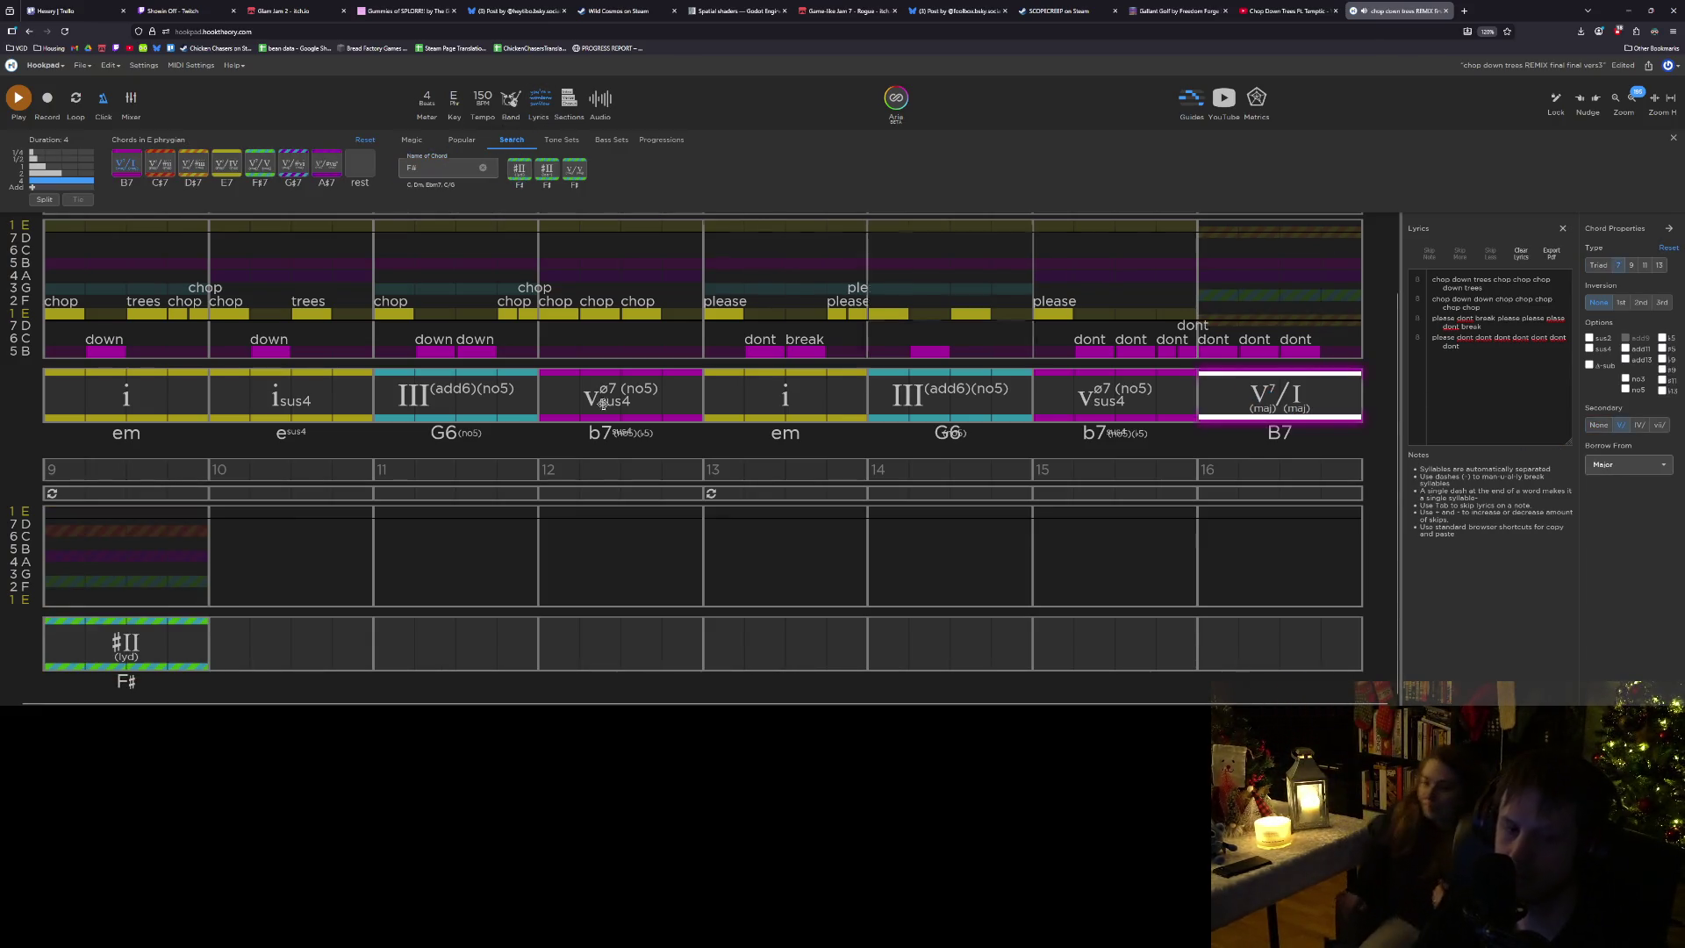
click(105, 653)
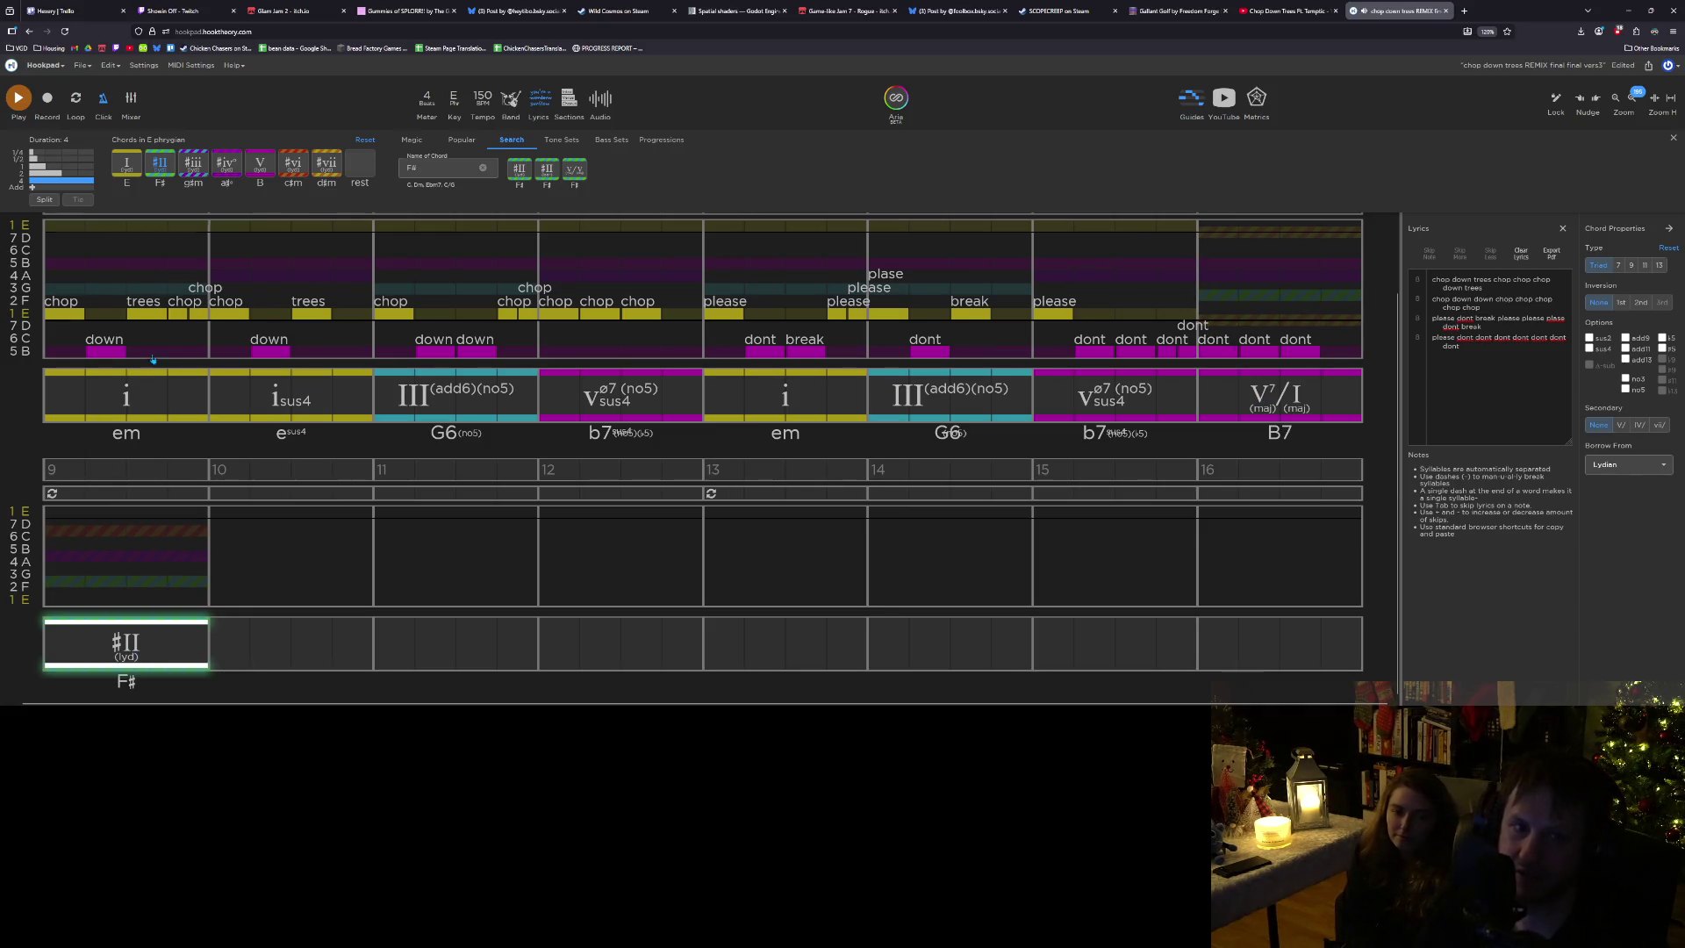
Change bar 9's chord to E (Lydian I), then to plain i (em) with key 1.
click(129, 169)
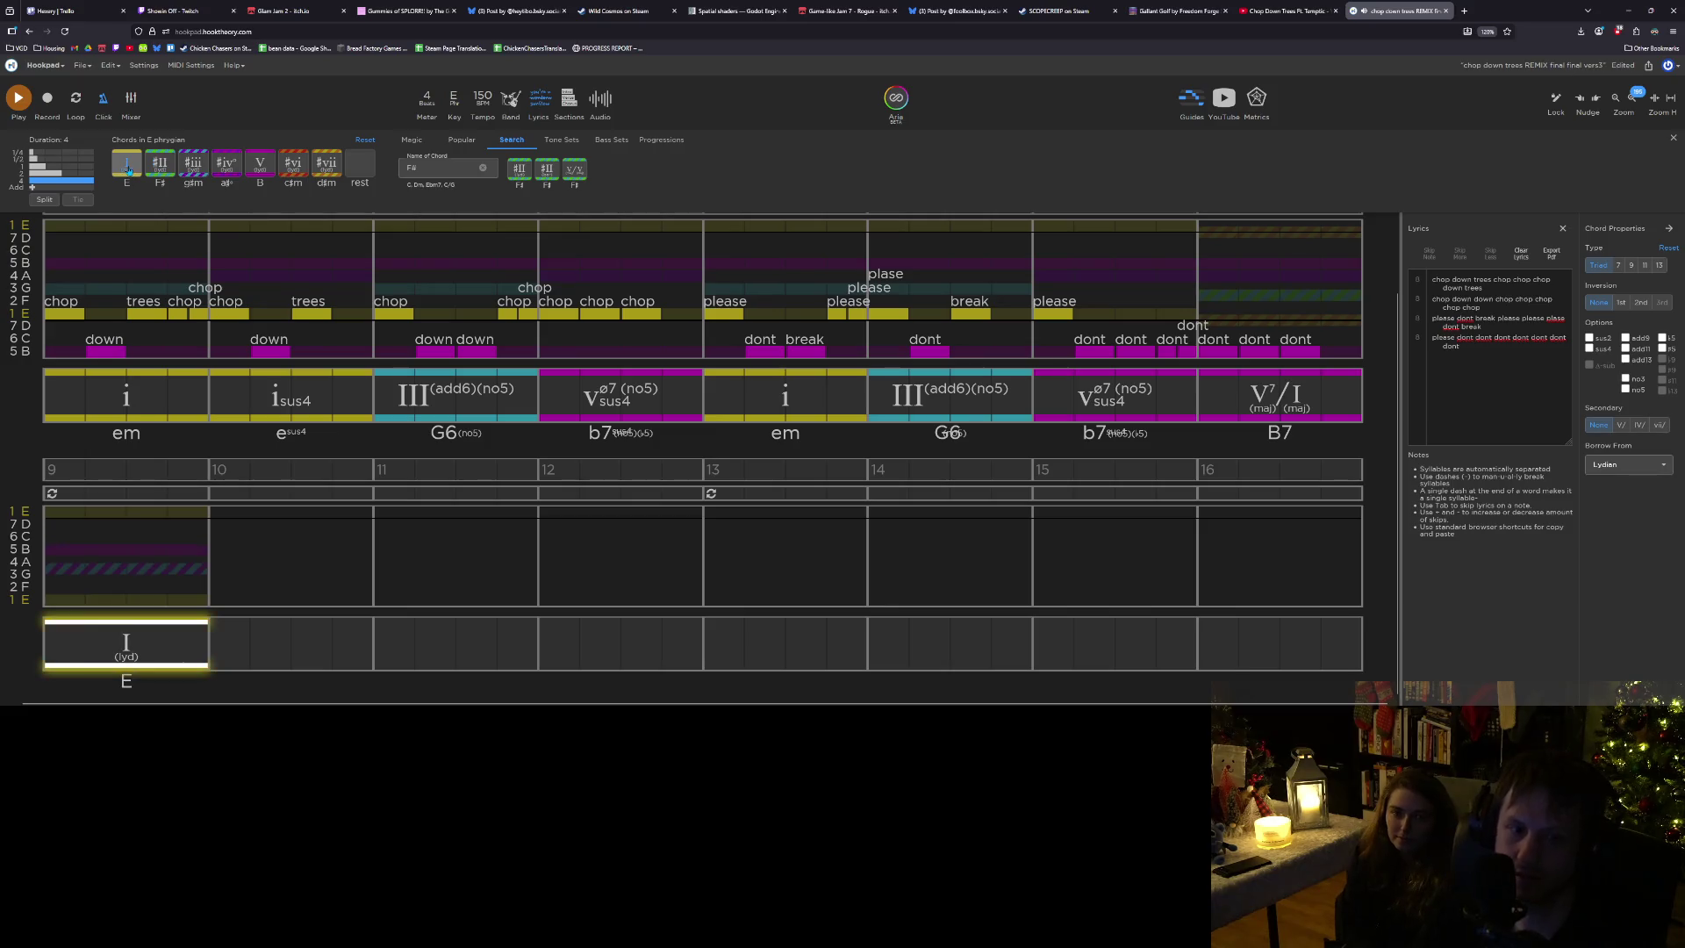
key(Left)
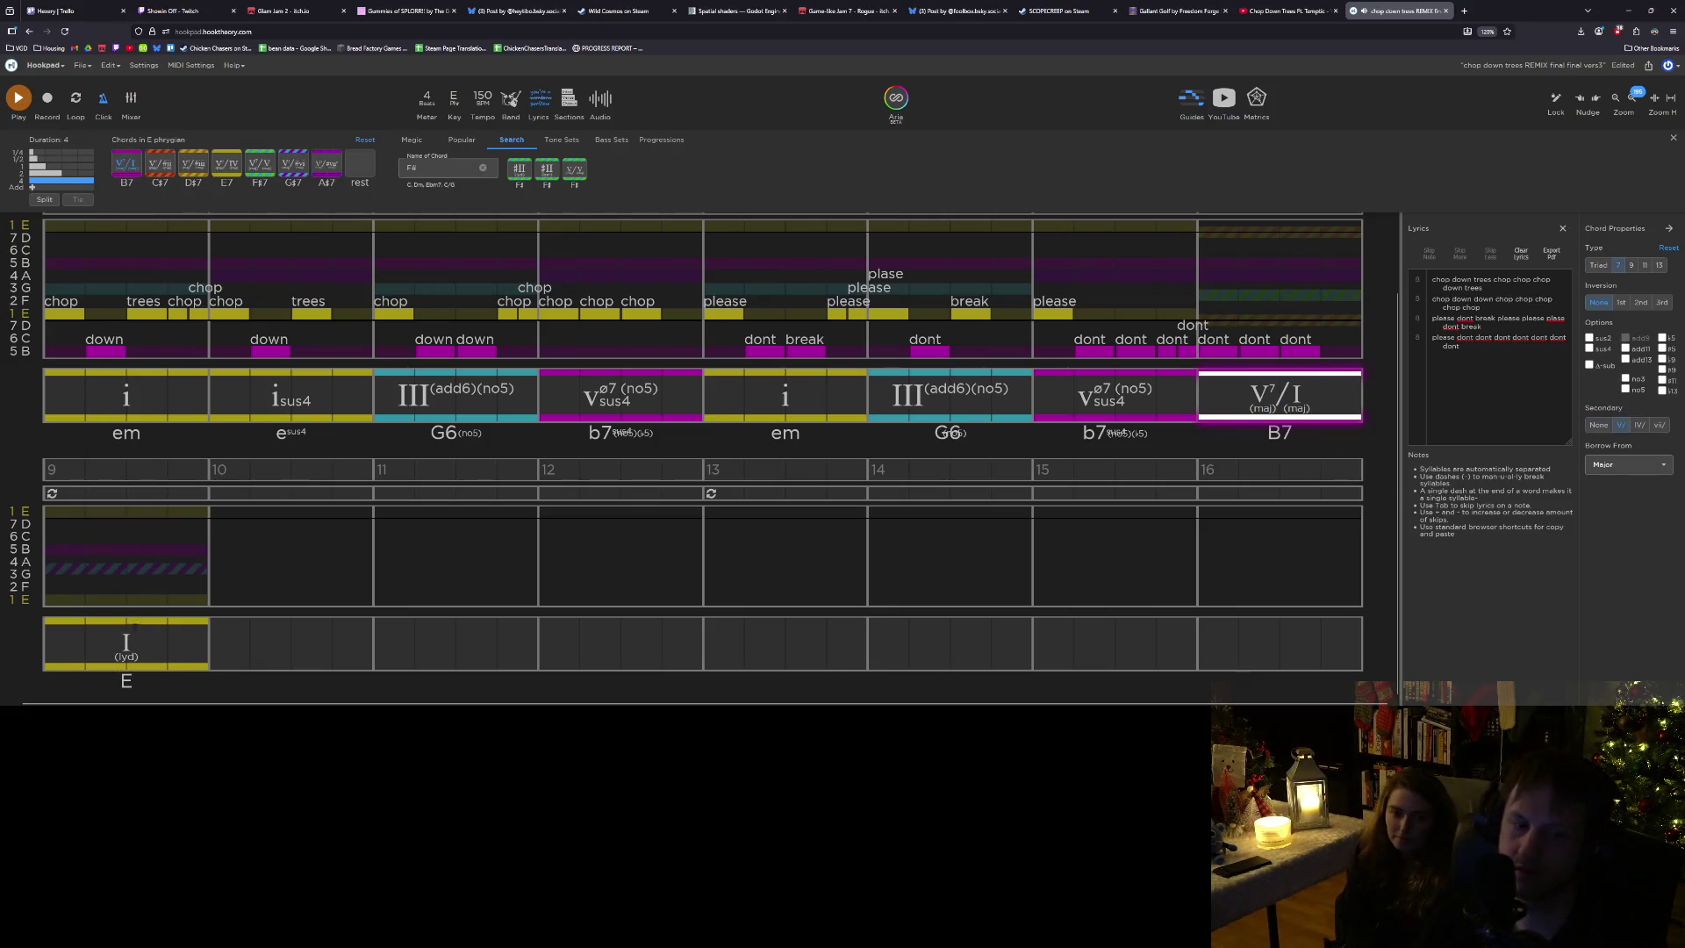
click(134, 639)
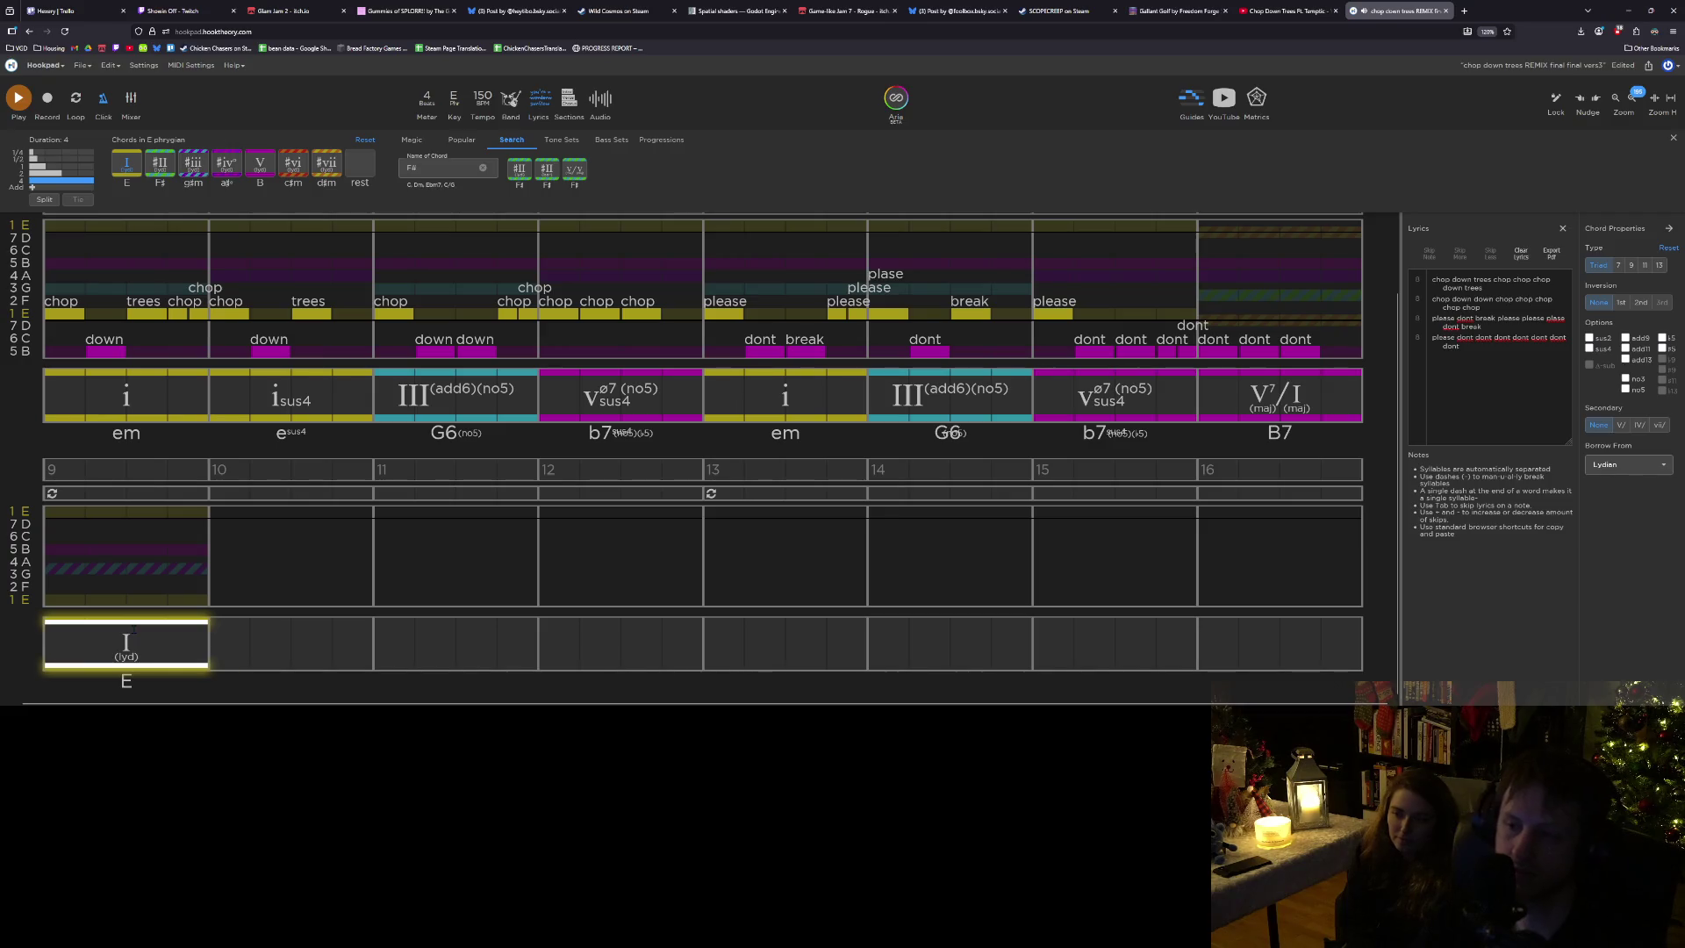
key(Up)
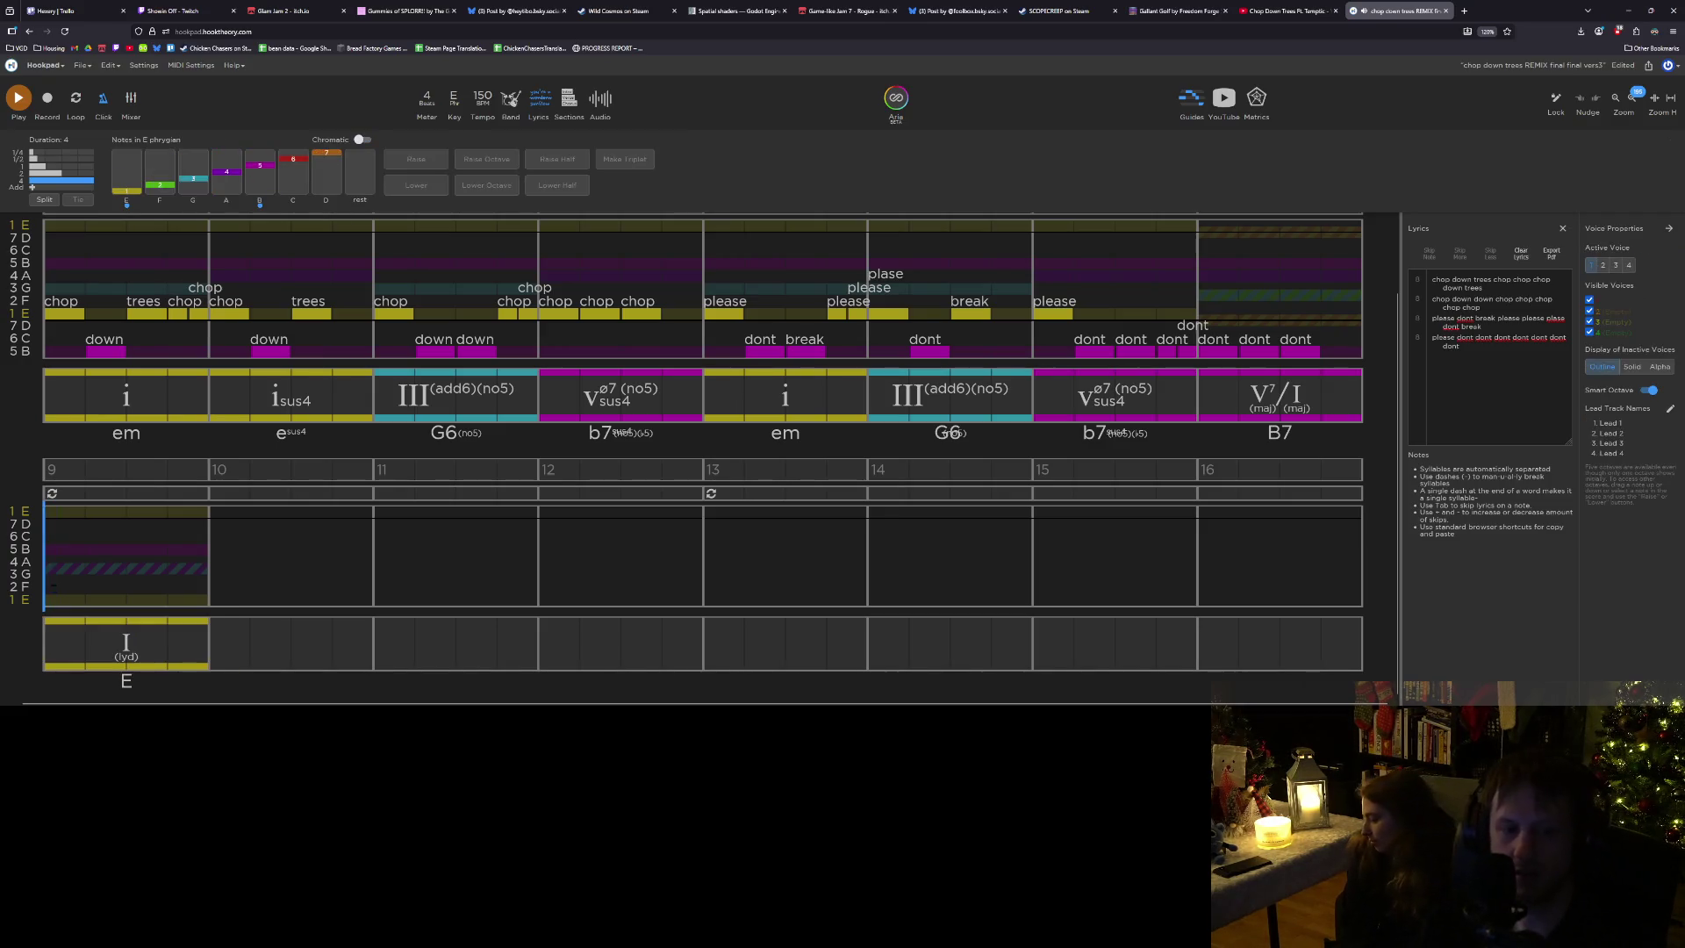
click(125, 641)
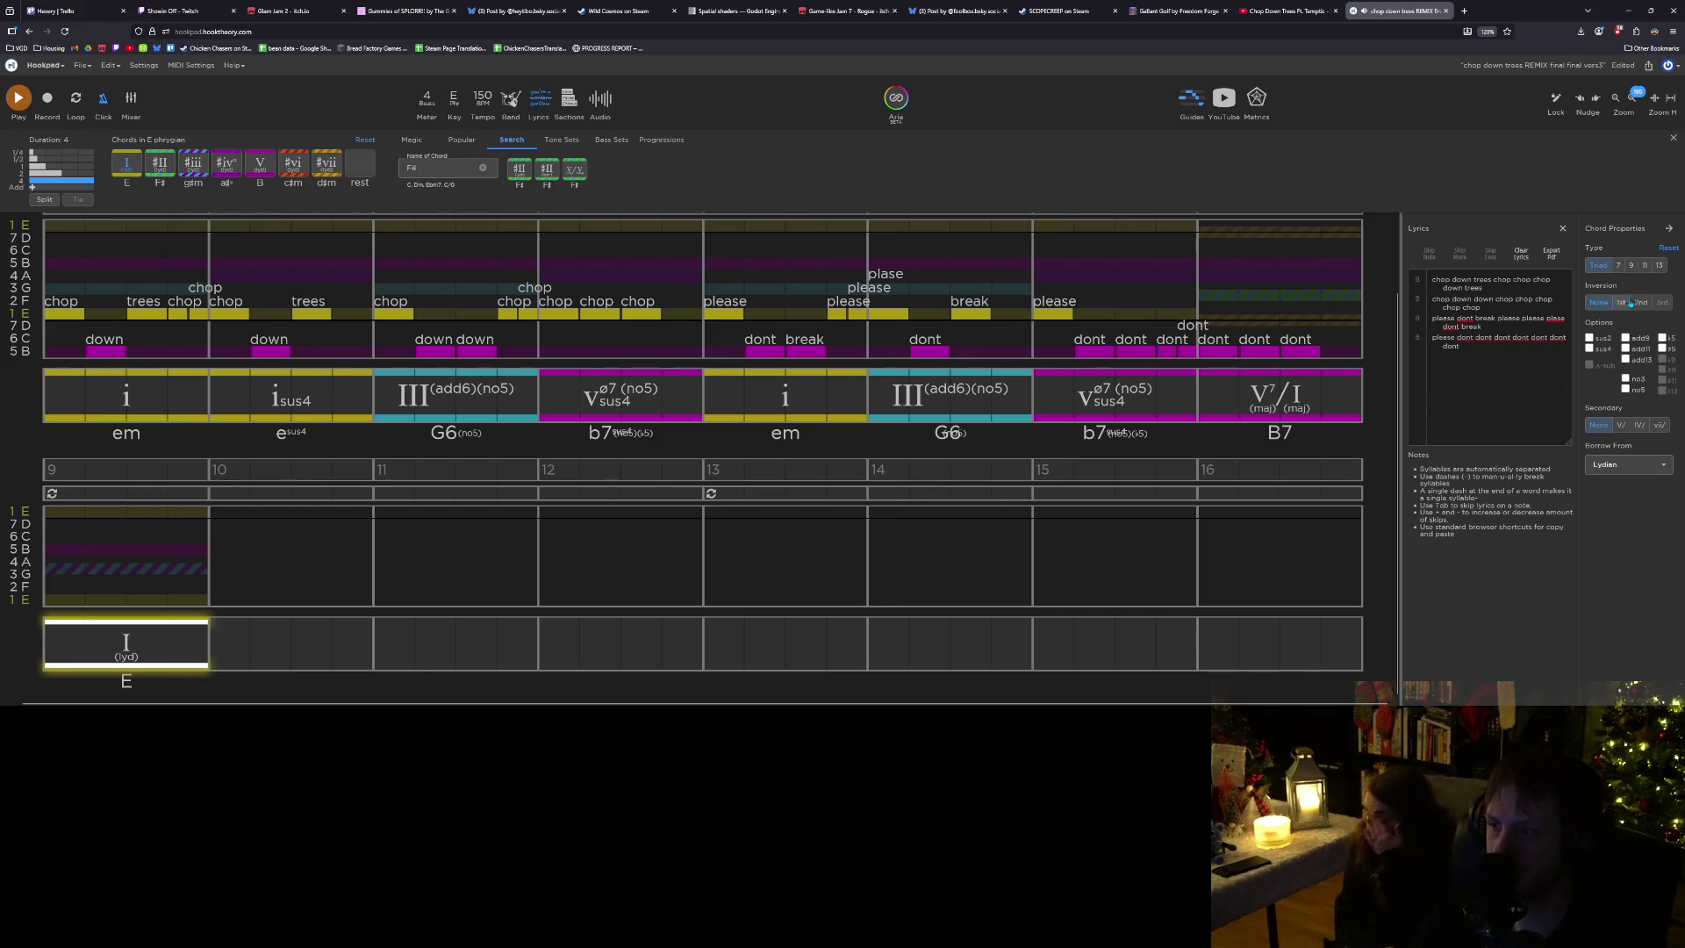
key(1)
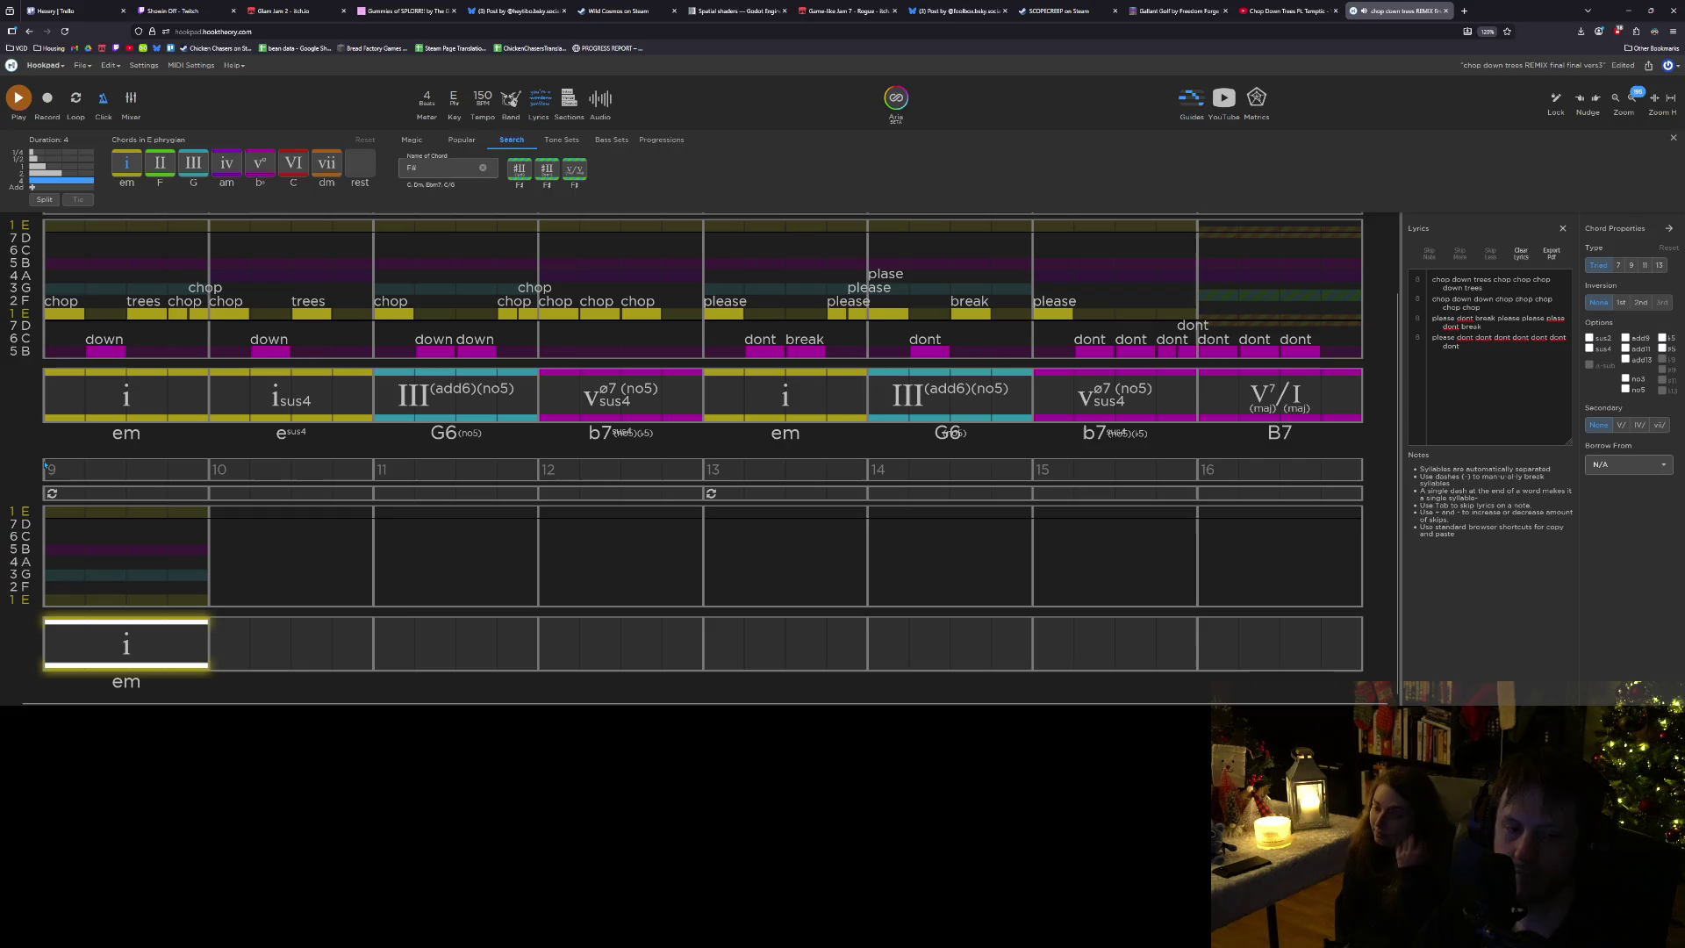
key(Left)
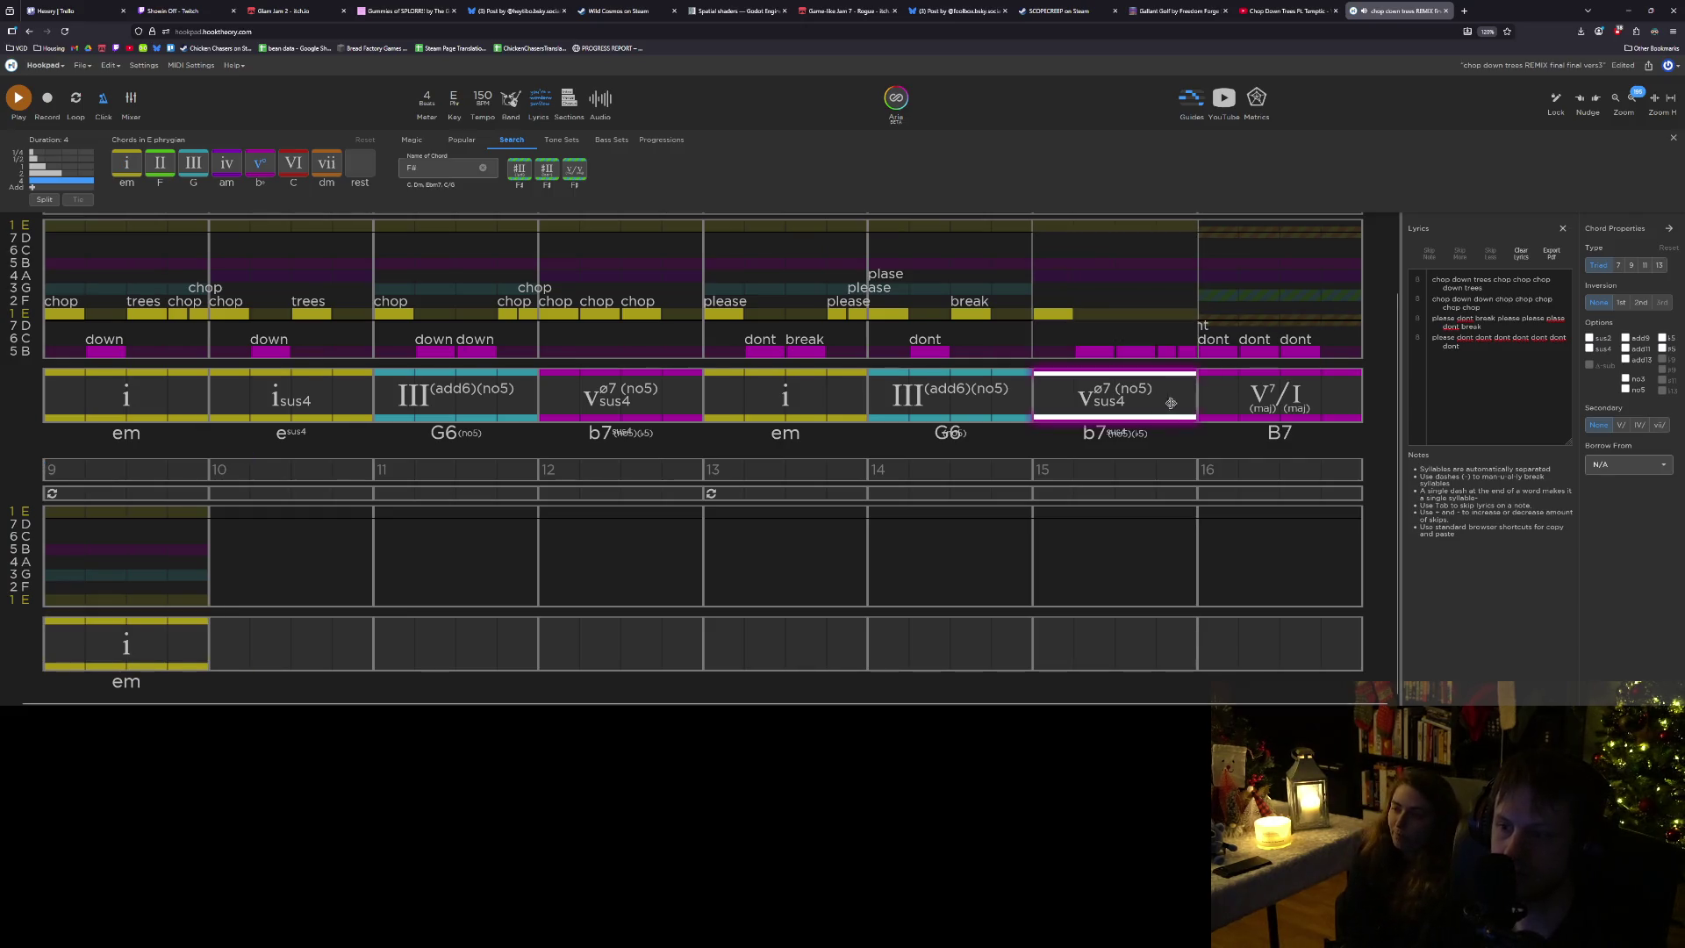
click(127, 659)
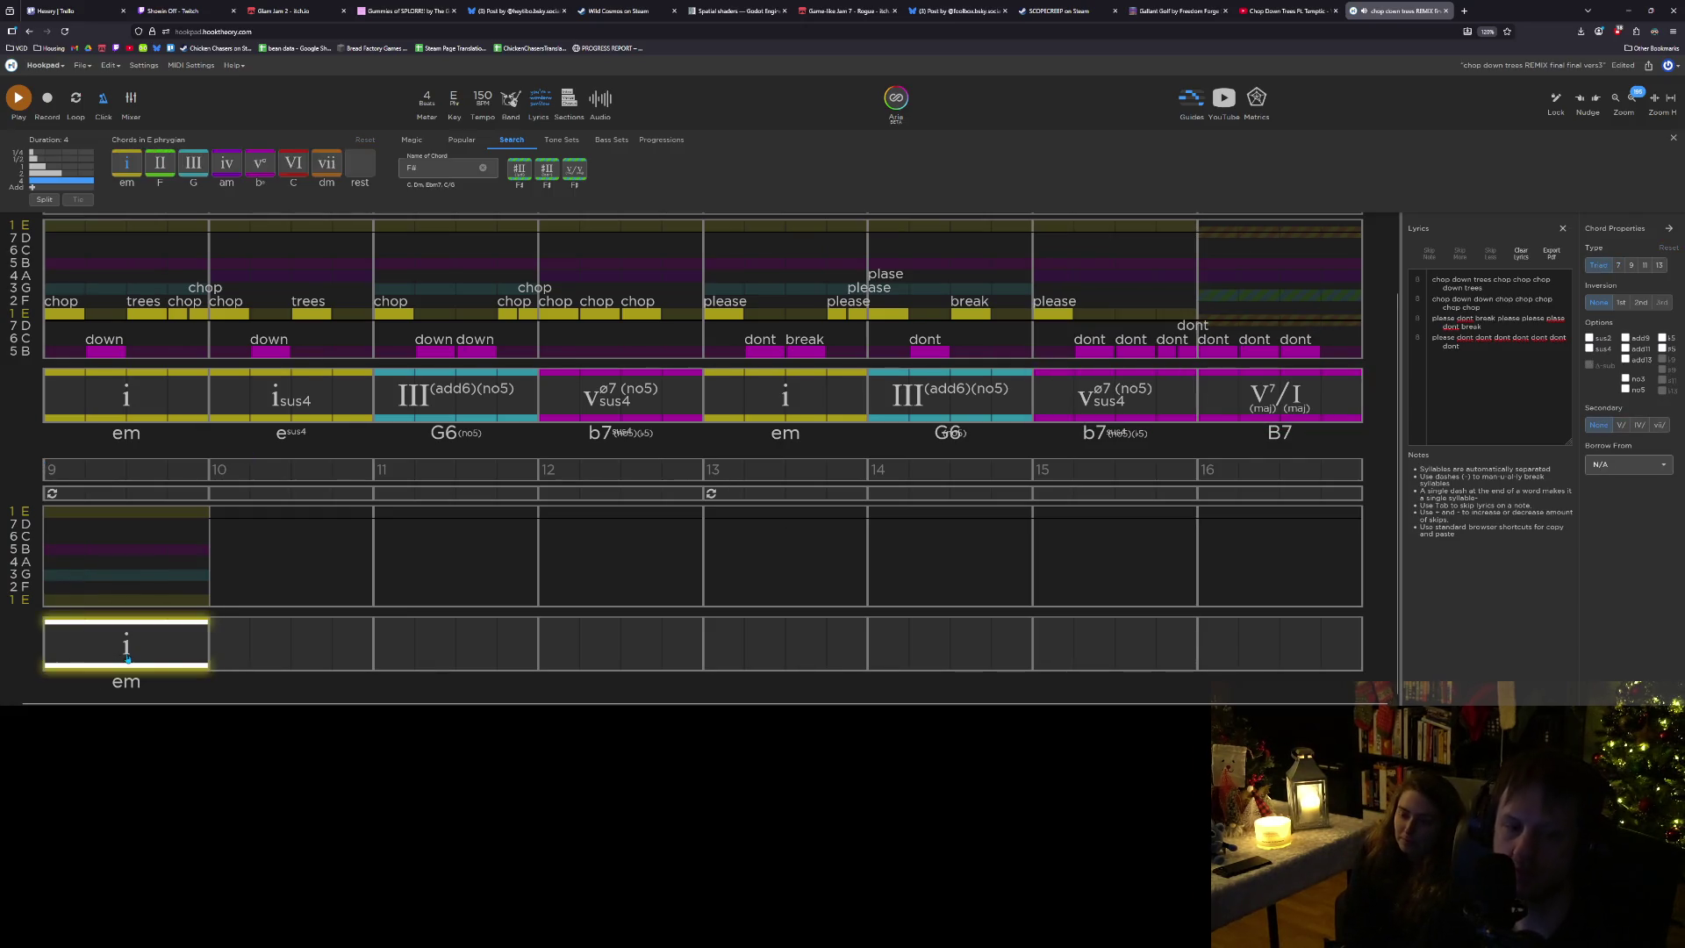
key(Right)
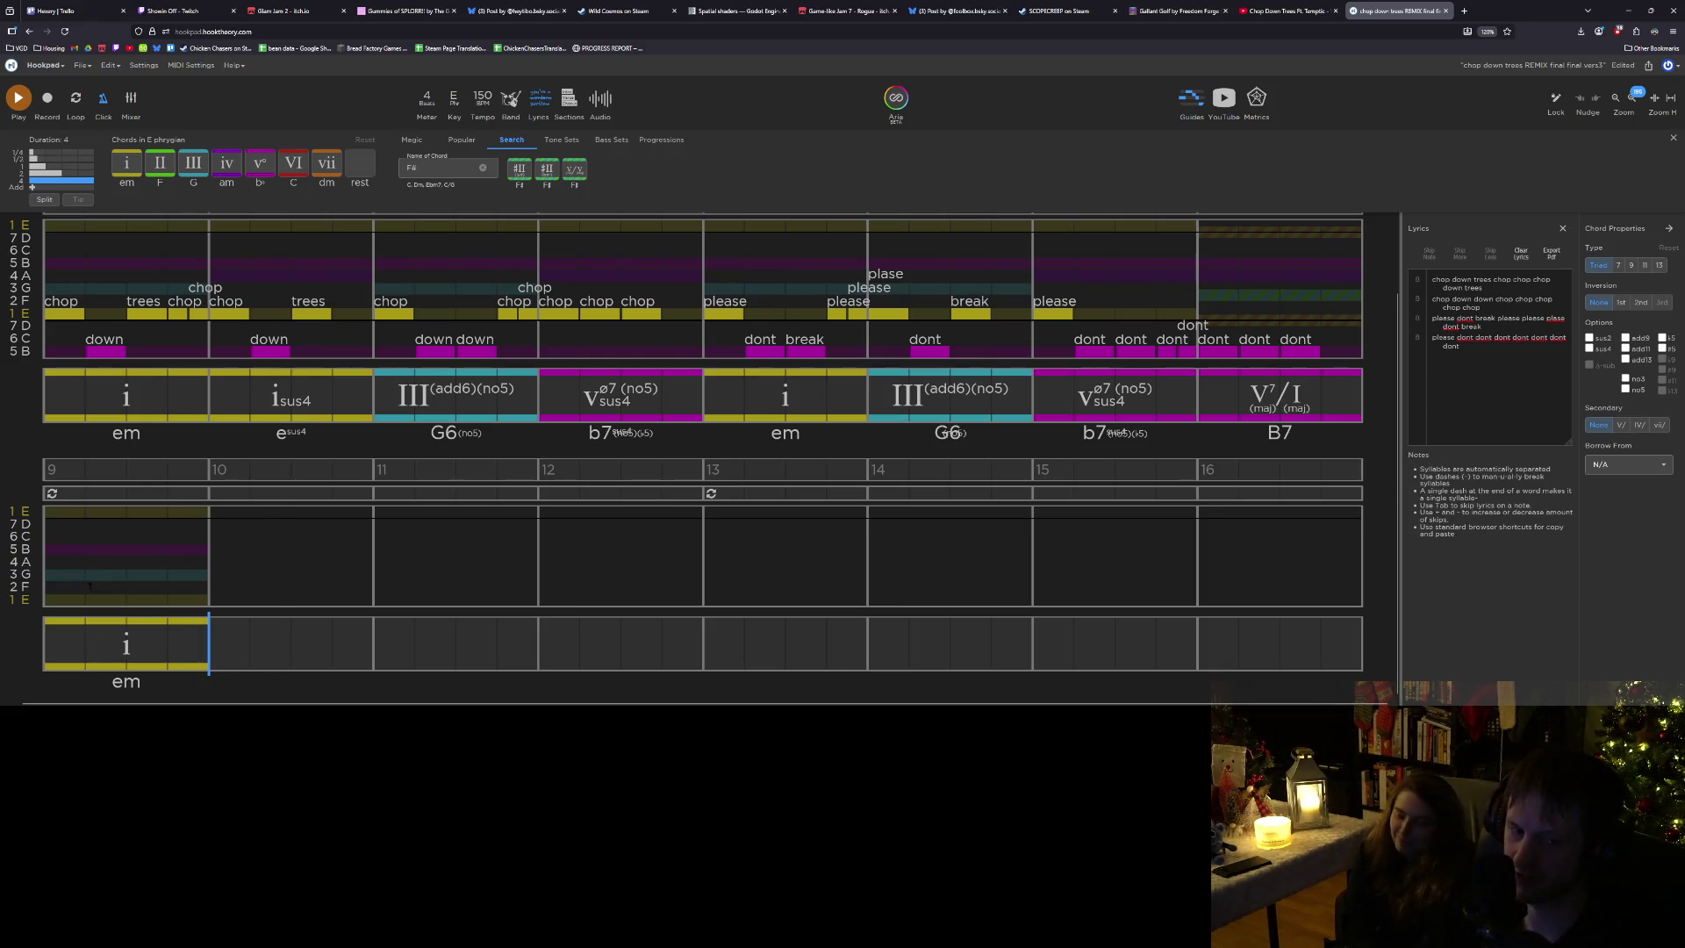
click(59, 579)
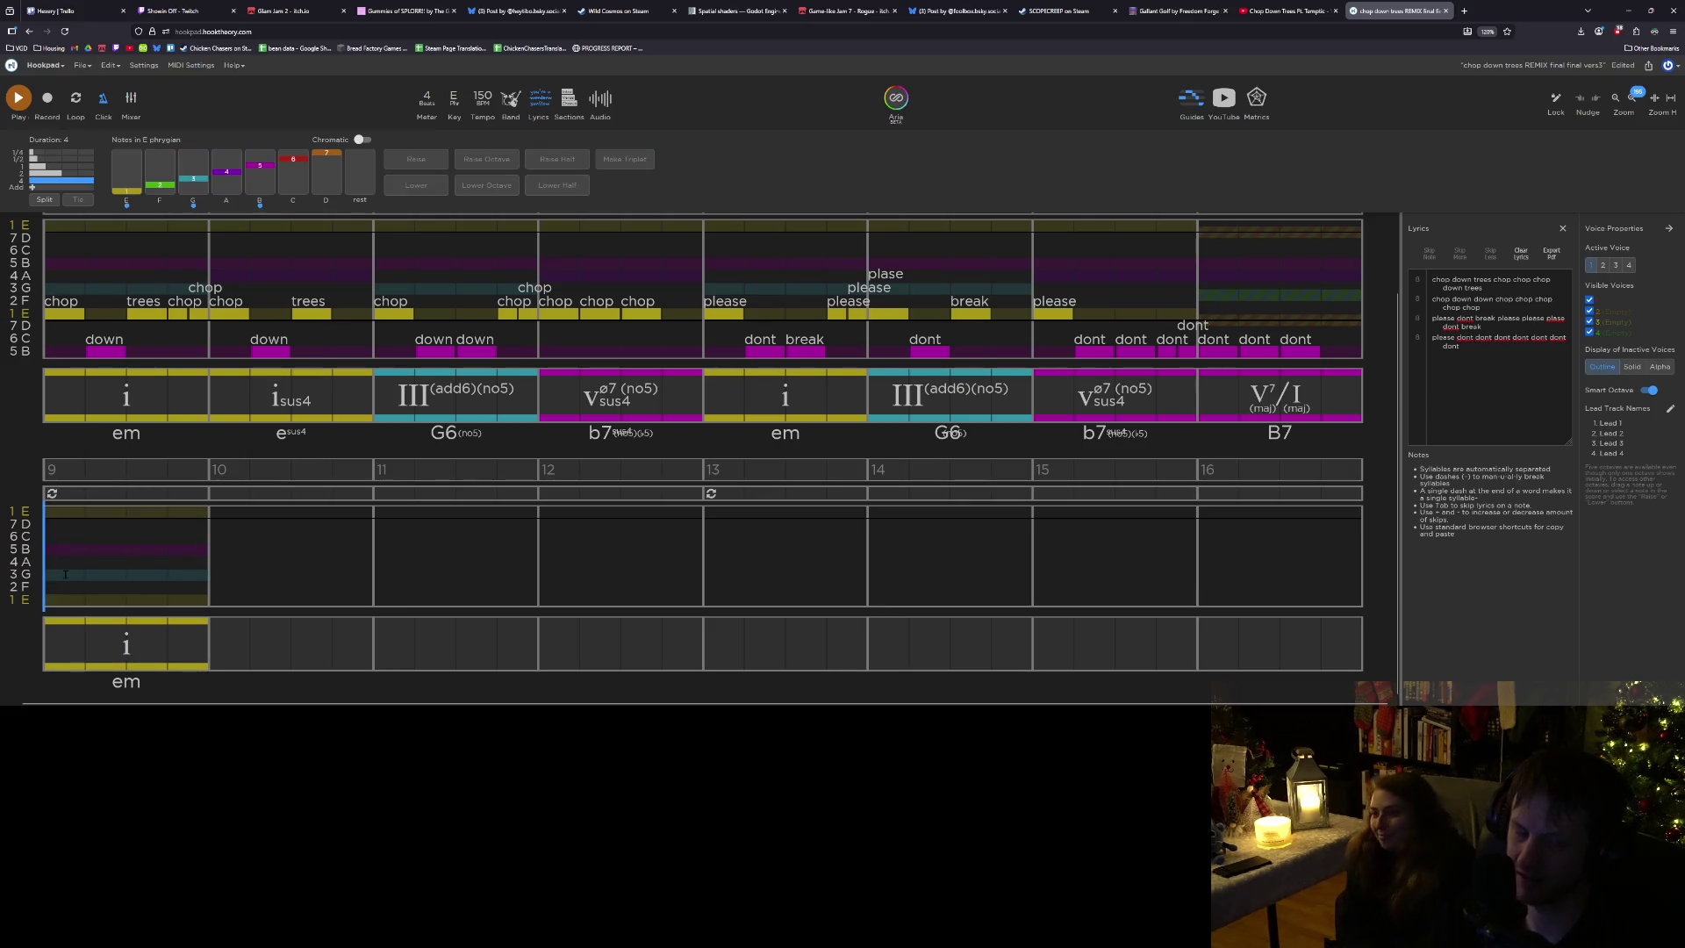
Play from bar 9, then select bar 9's em chord, its melody and the whole measure.
key(space)
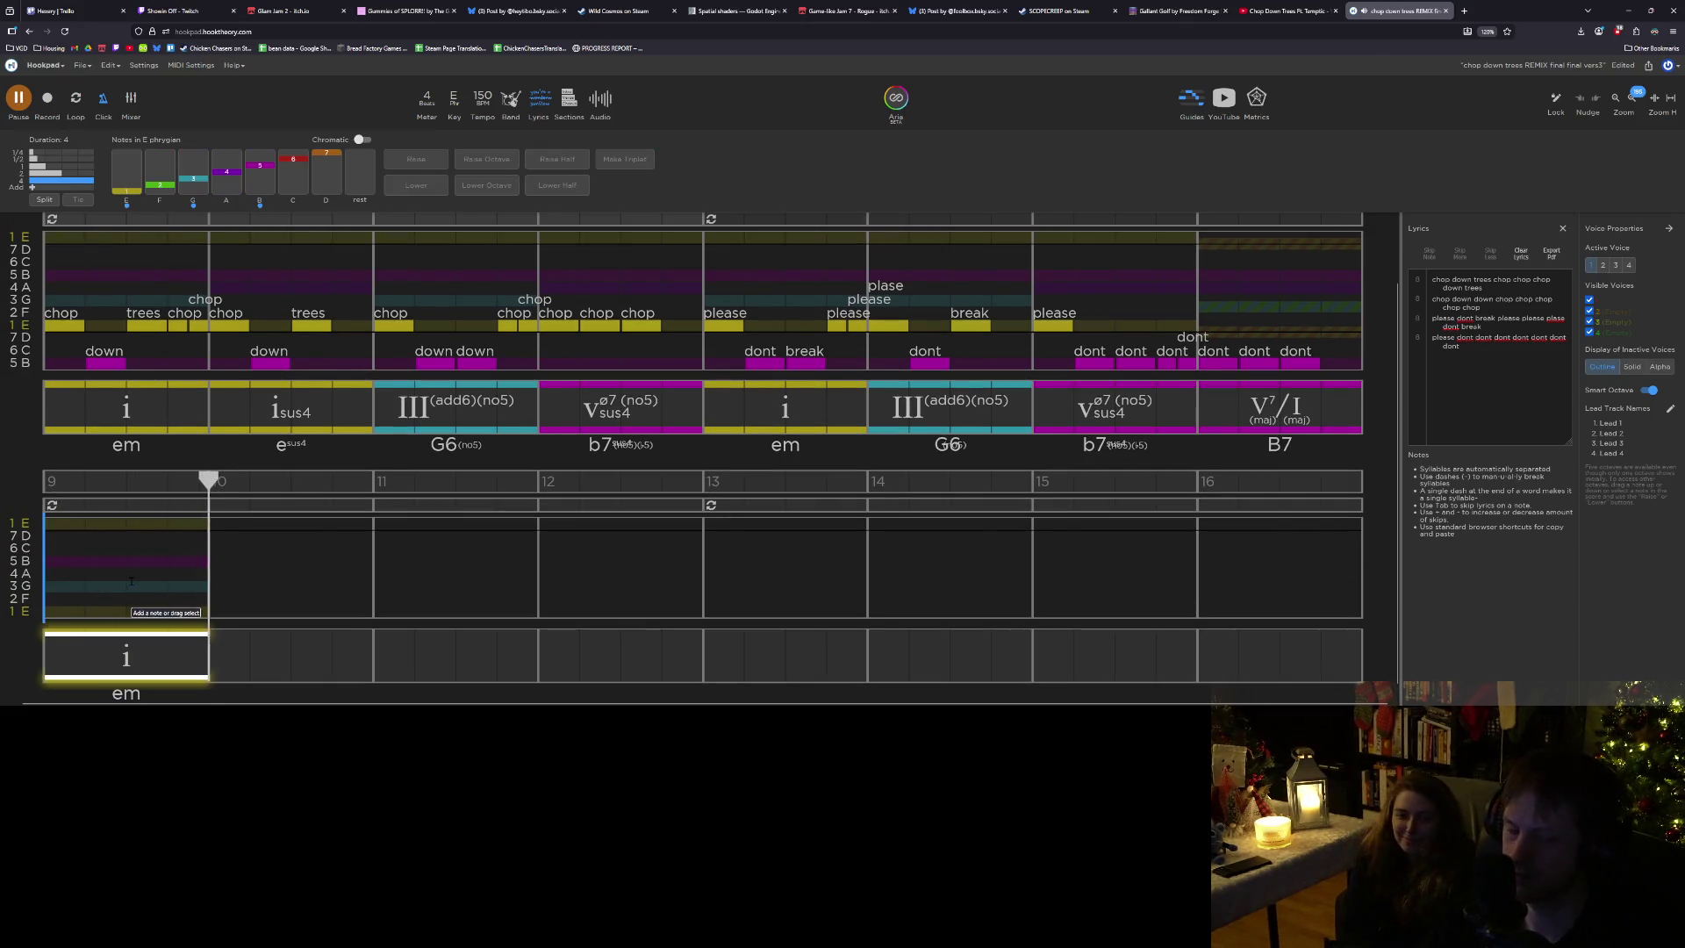
click(161, 655)
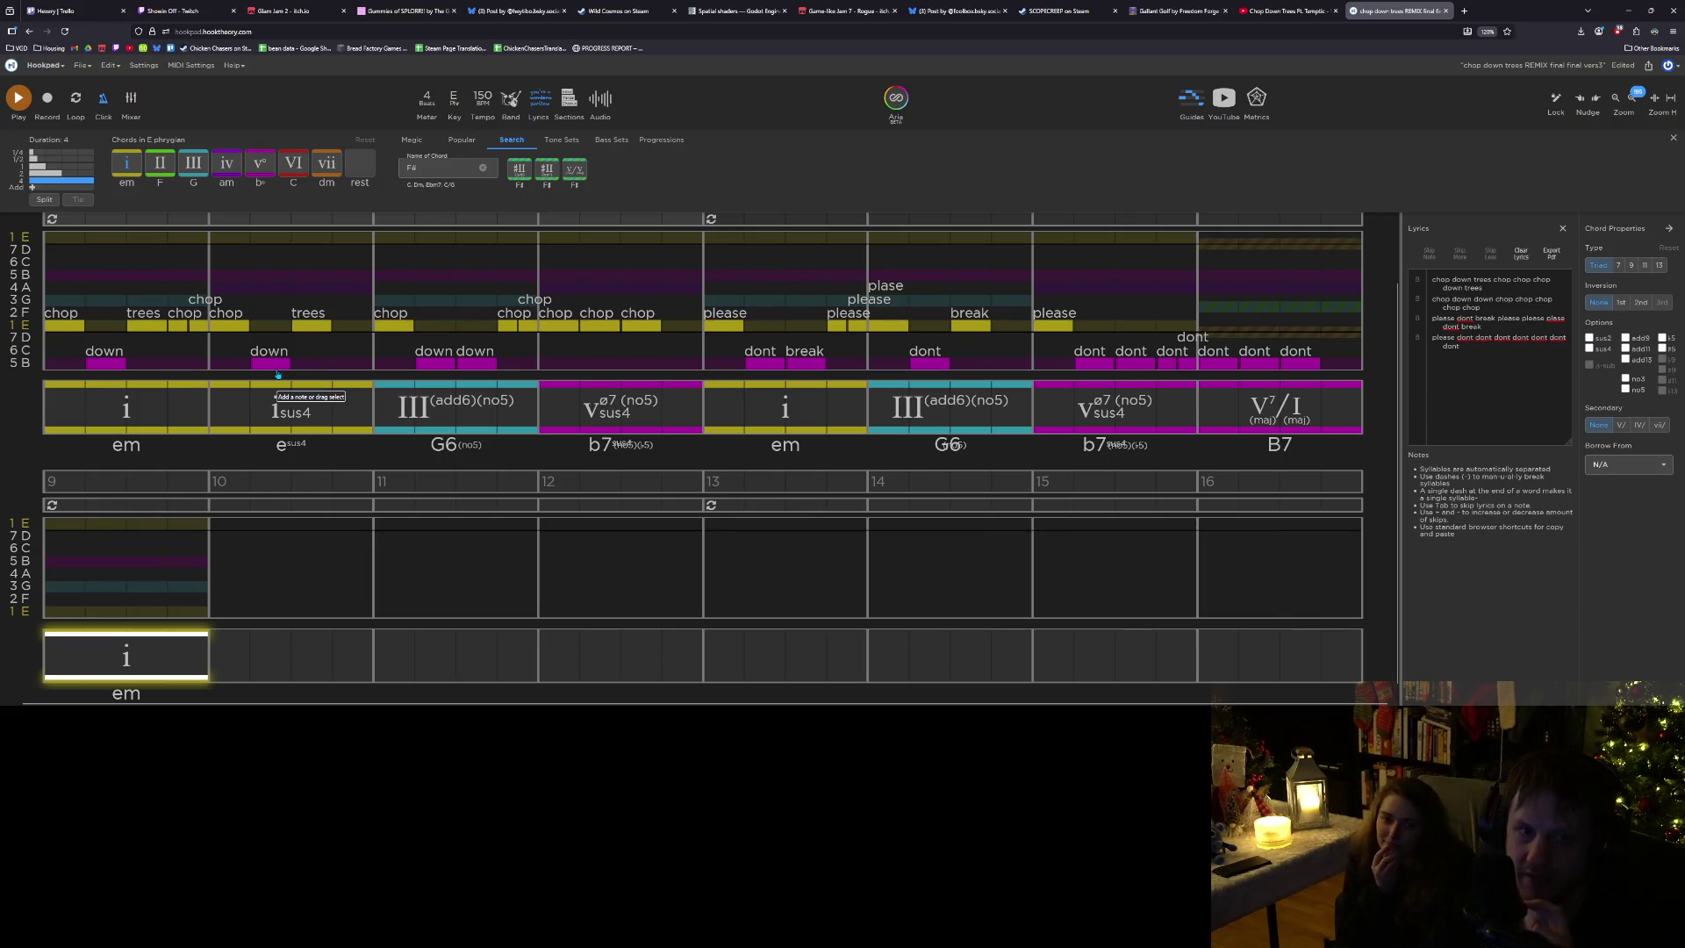
click(53, 526)
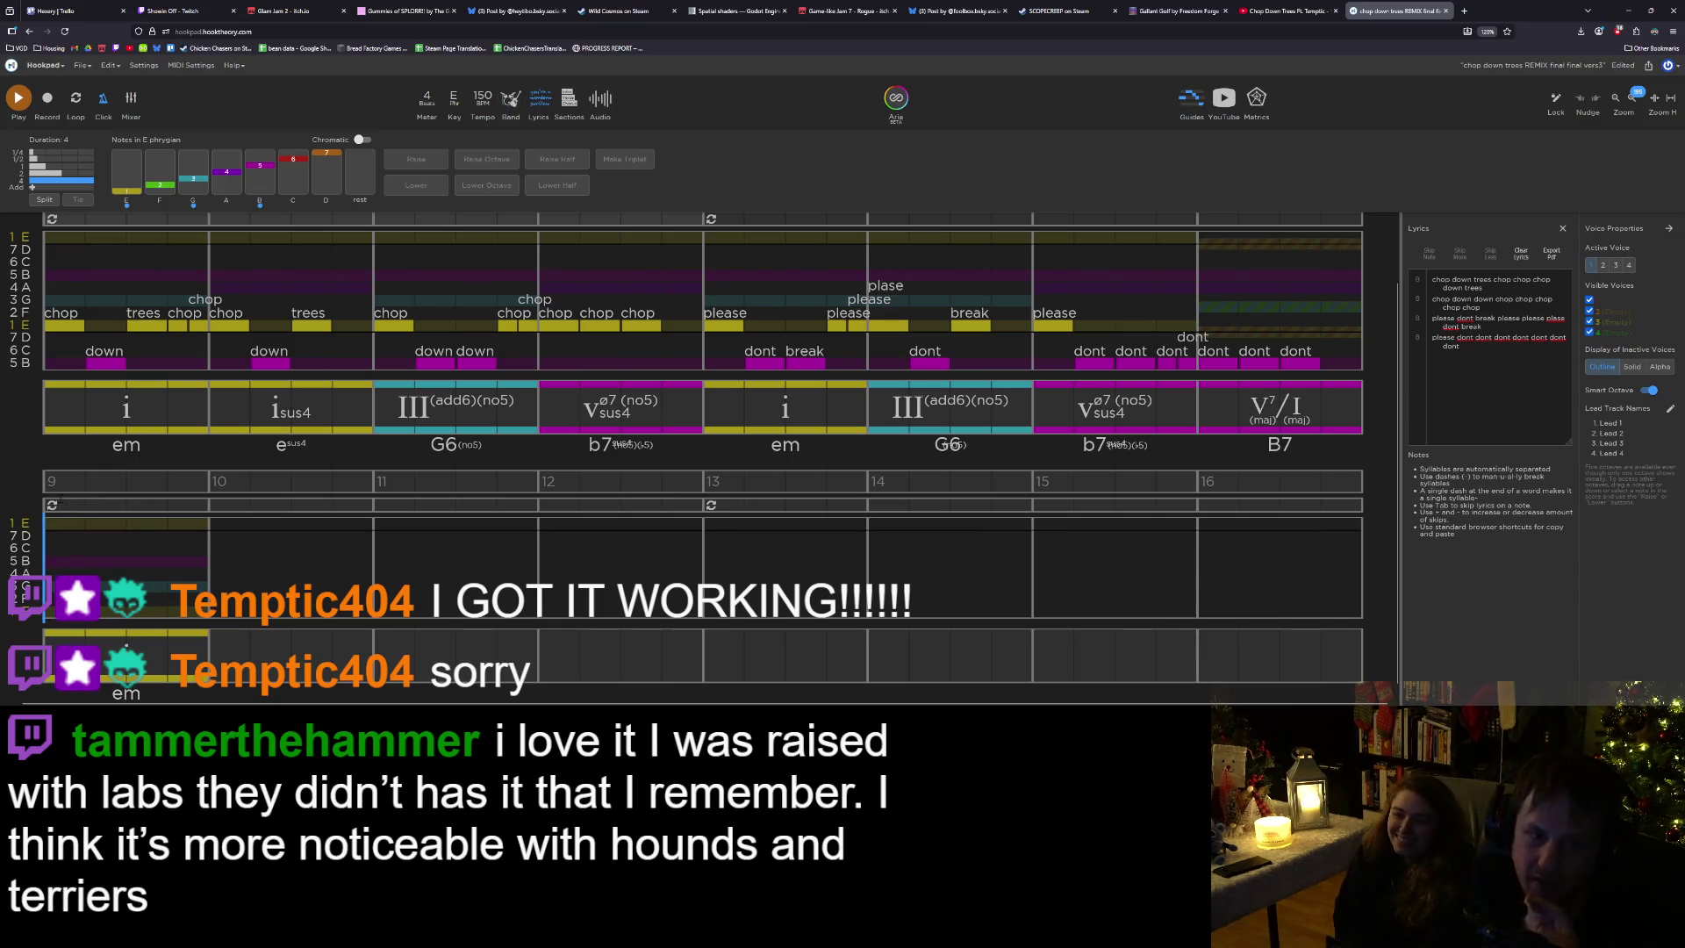
key(shift+Right)
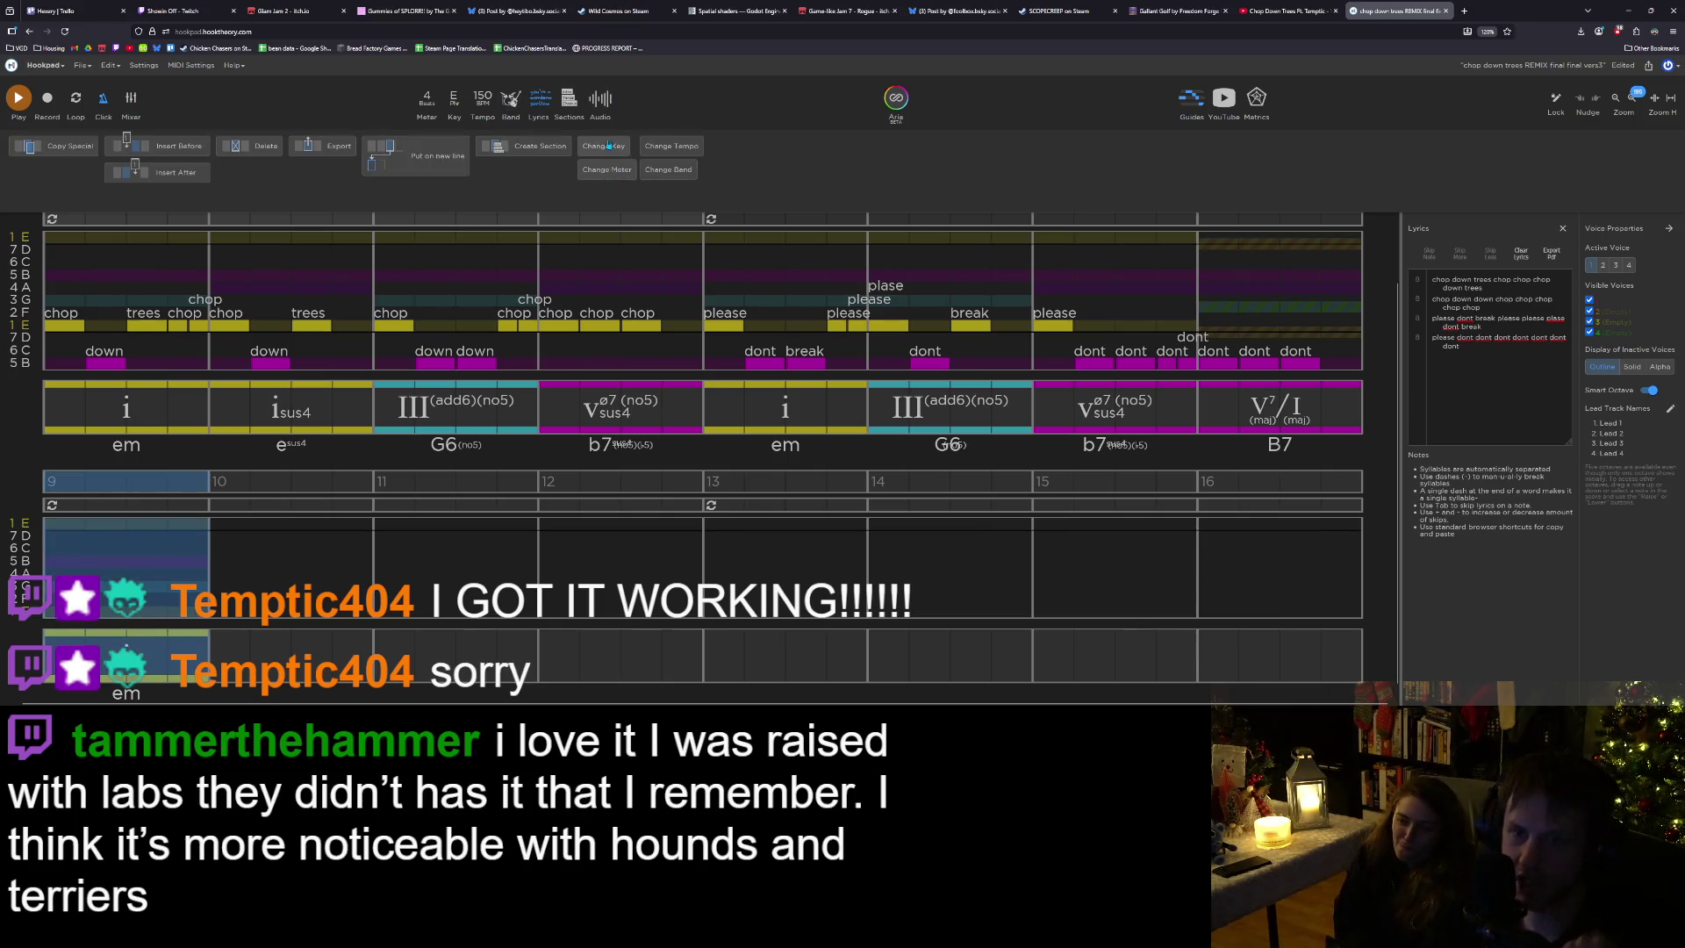
Add a key change to E minor at measure 9, then select measure 9 in the lower staff.
click(604, 145)
click(884, 93)
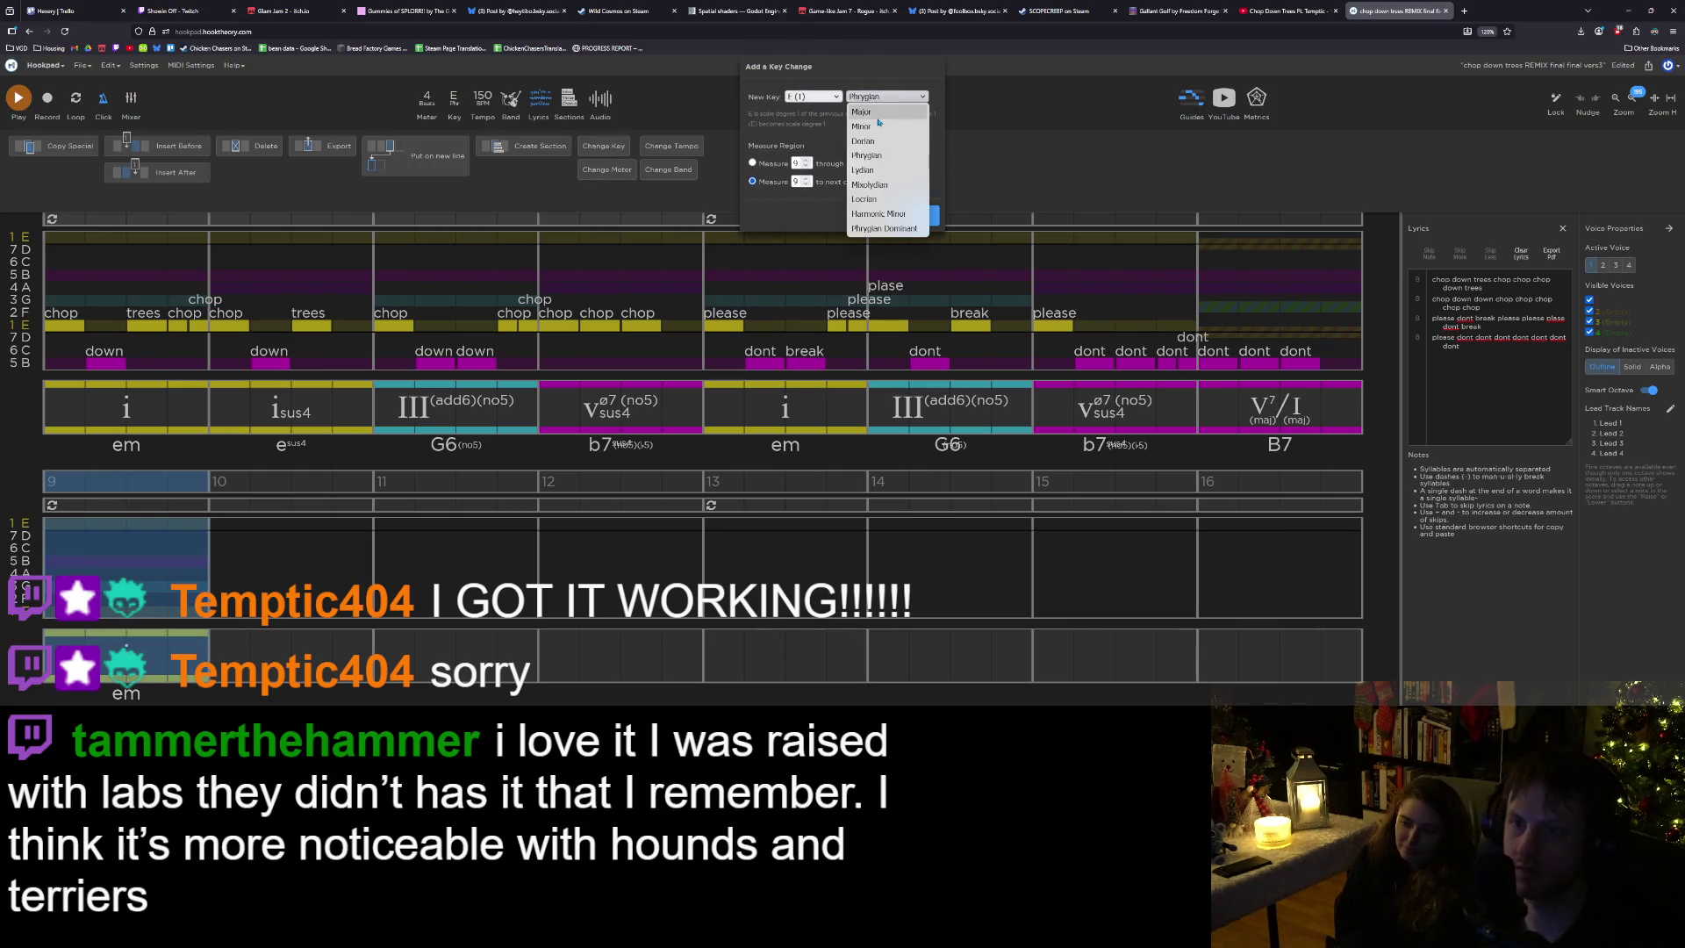
click(882, 106)
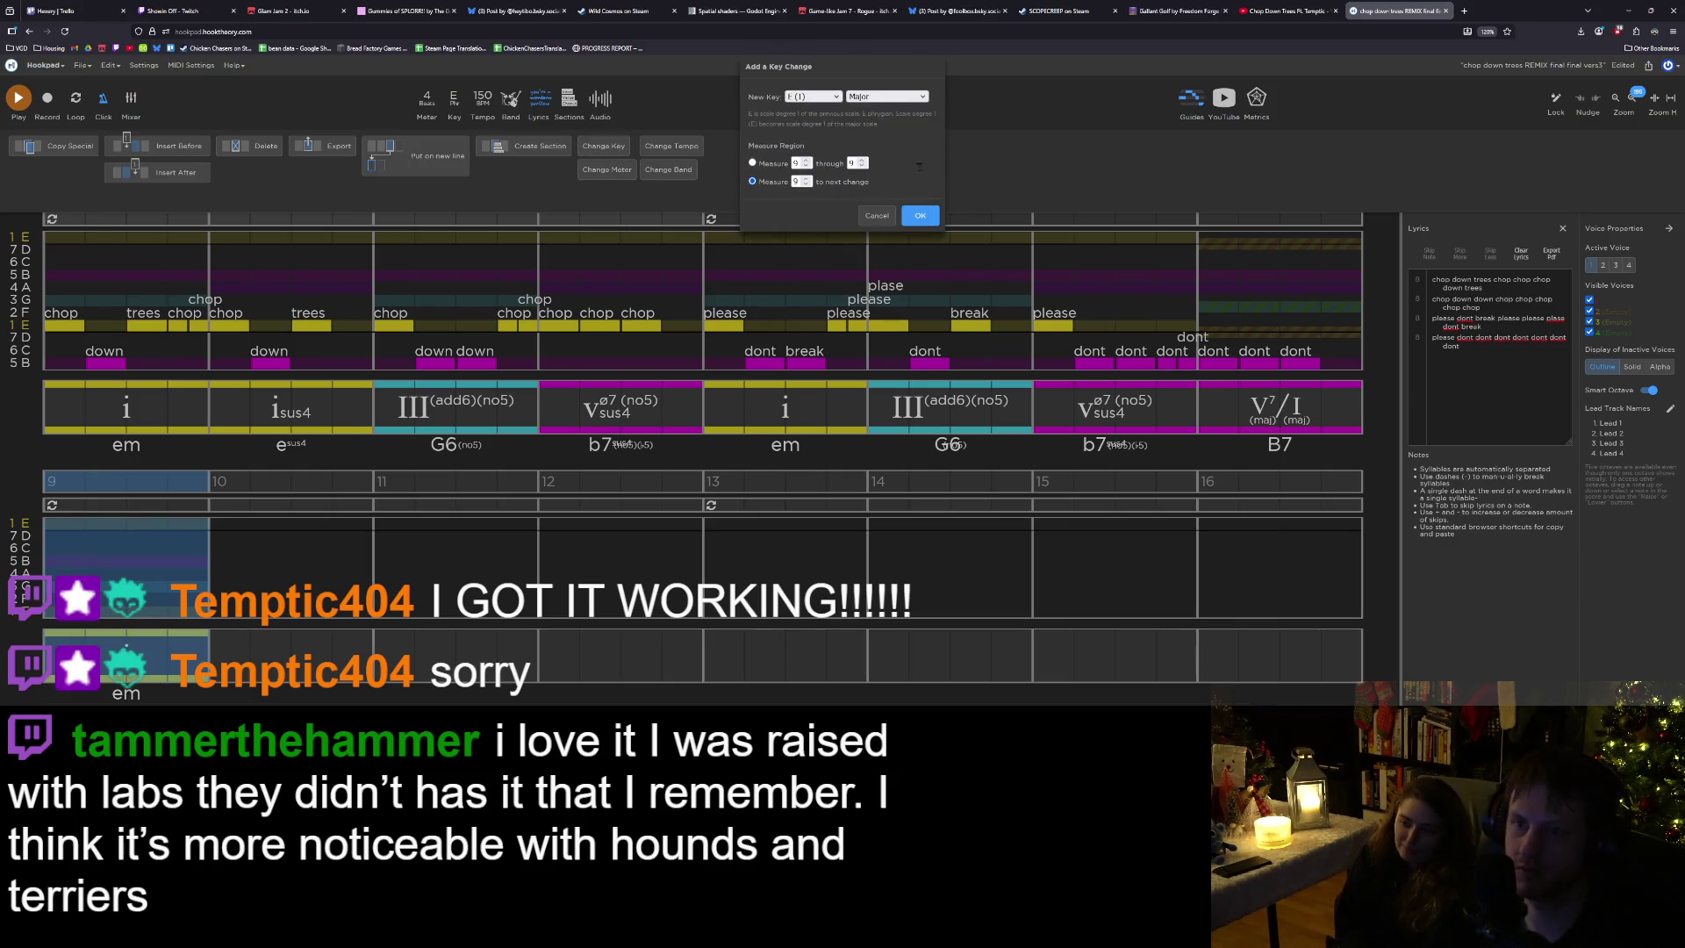
click(882, 98)
click(881, 126)
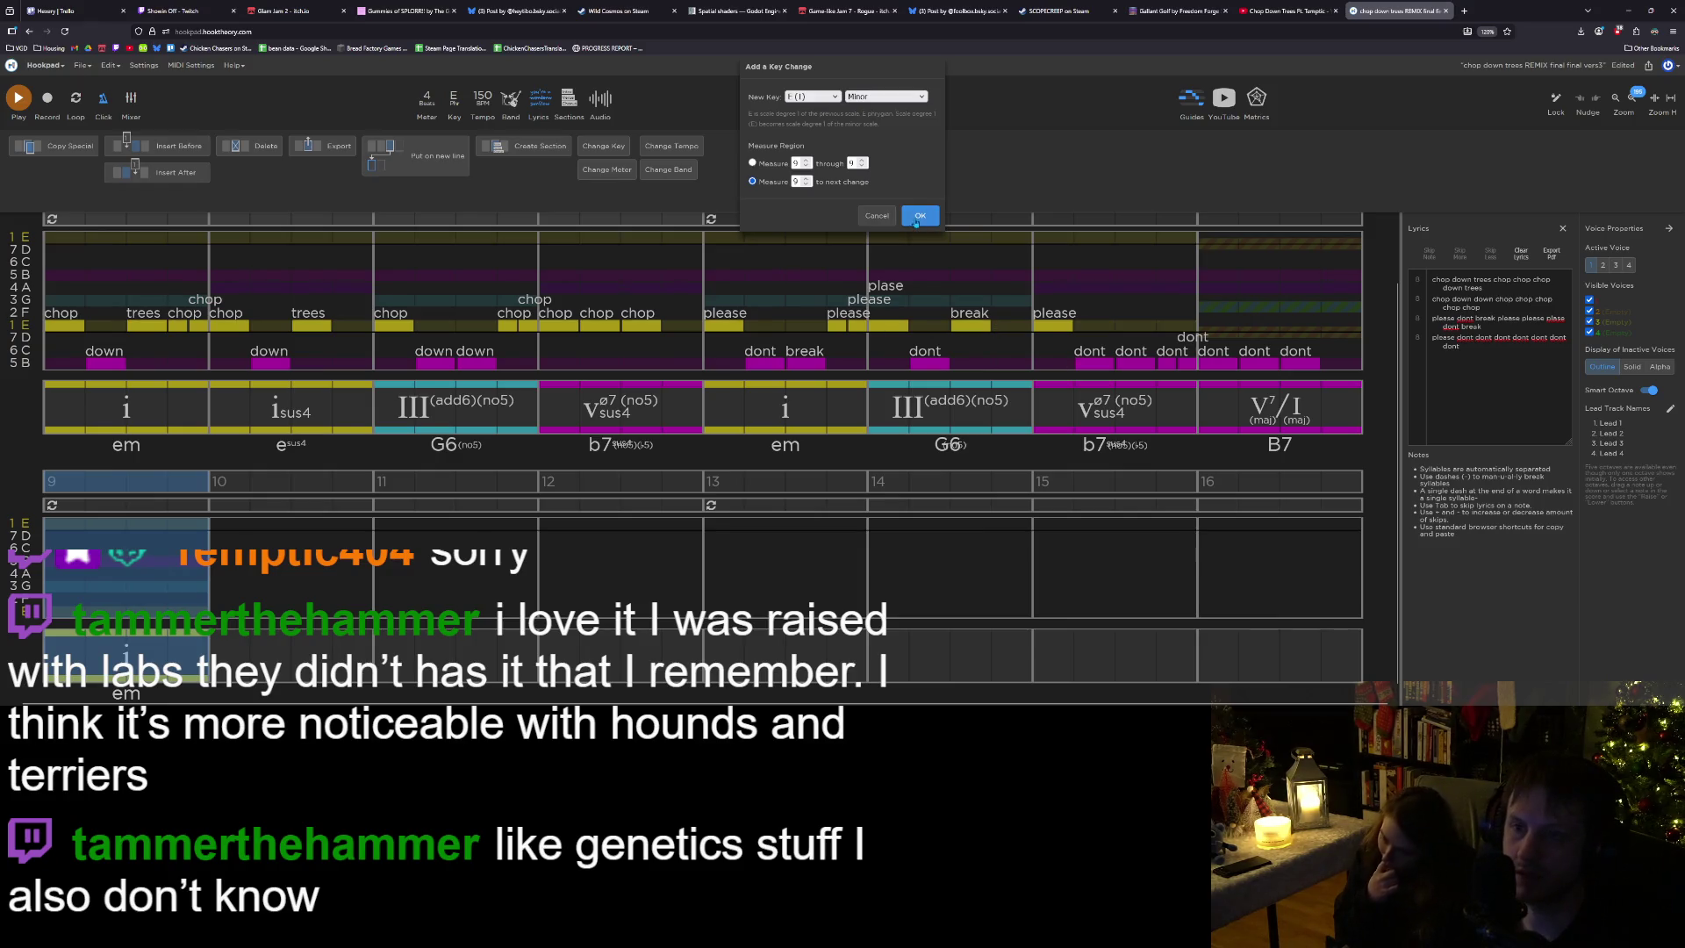
key(Return)
click(122, 583)
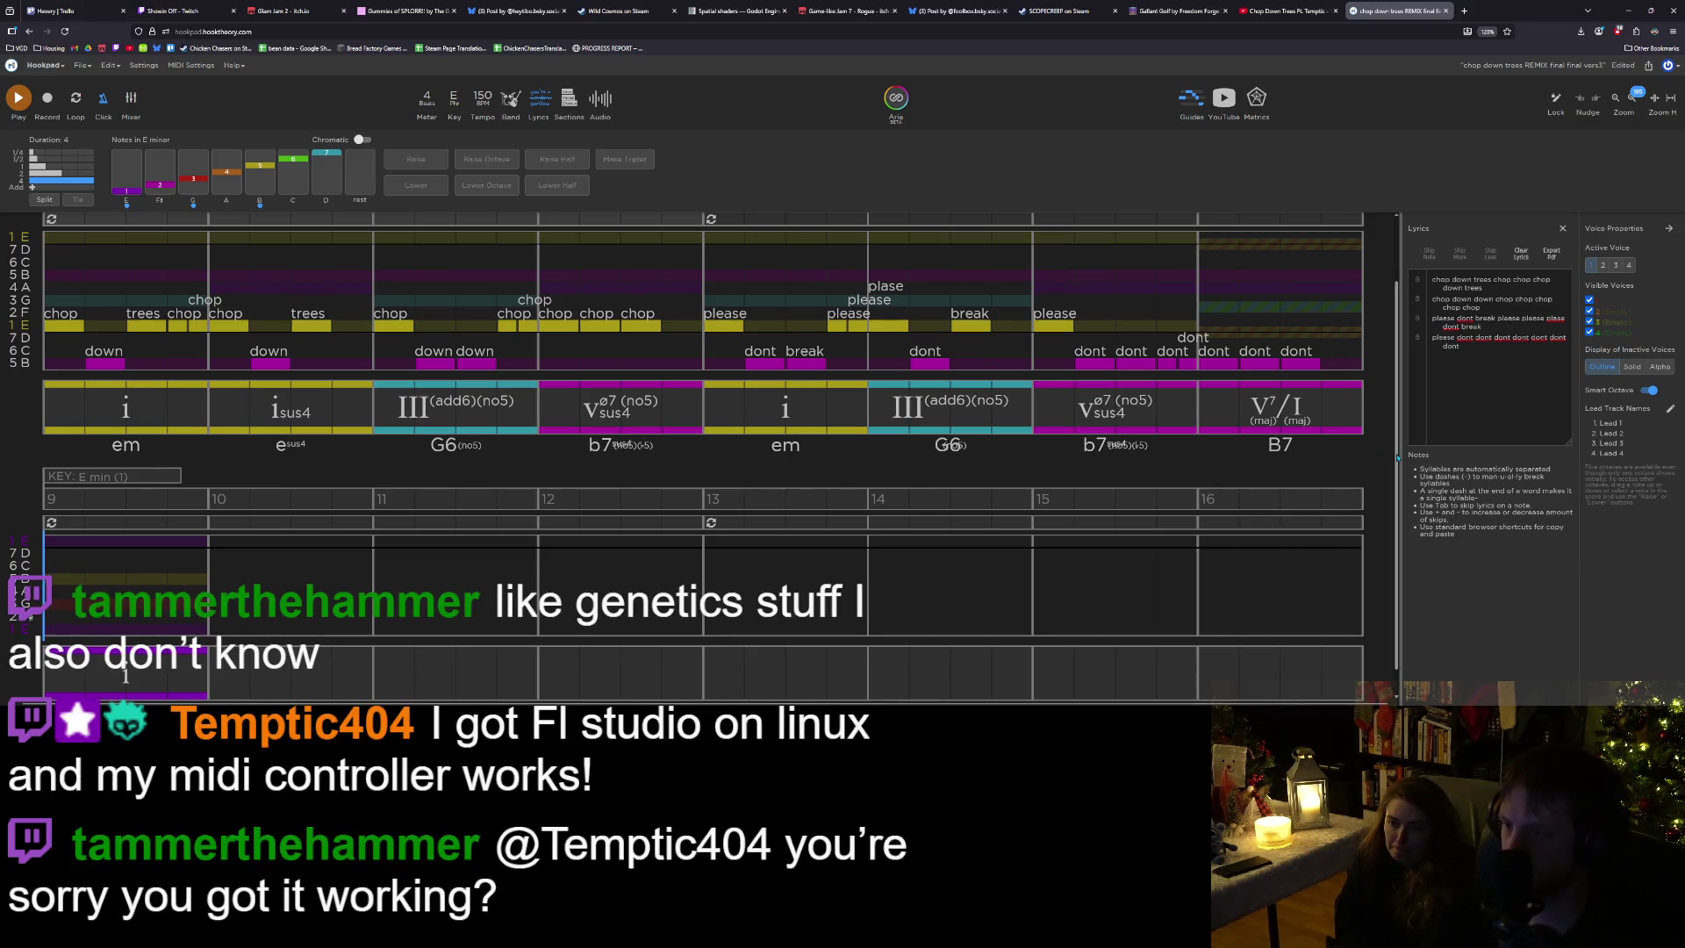
scroll(1397, 474, down, 1)
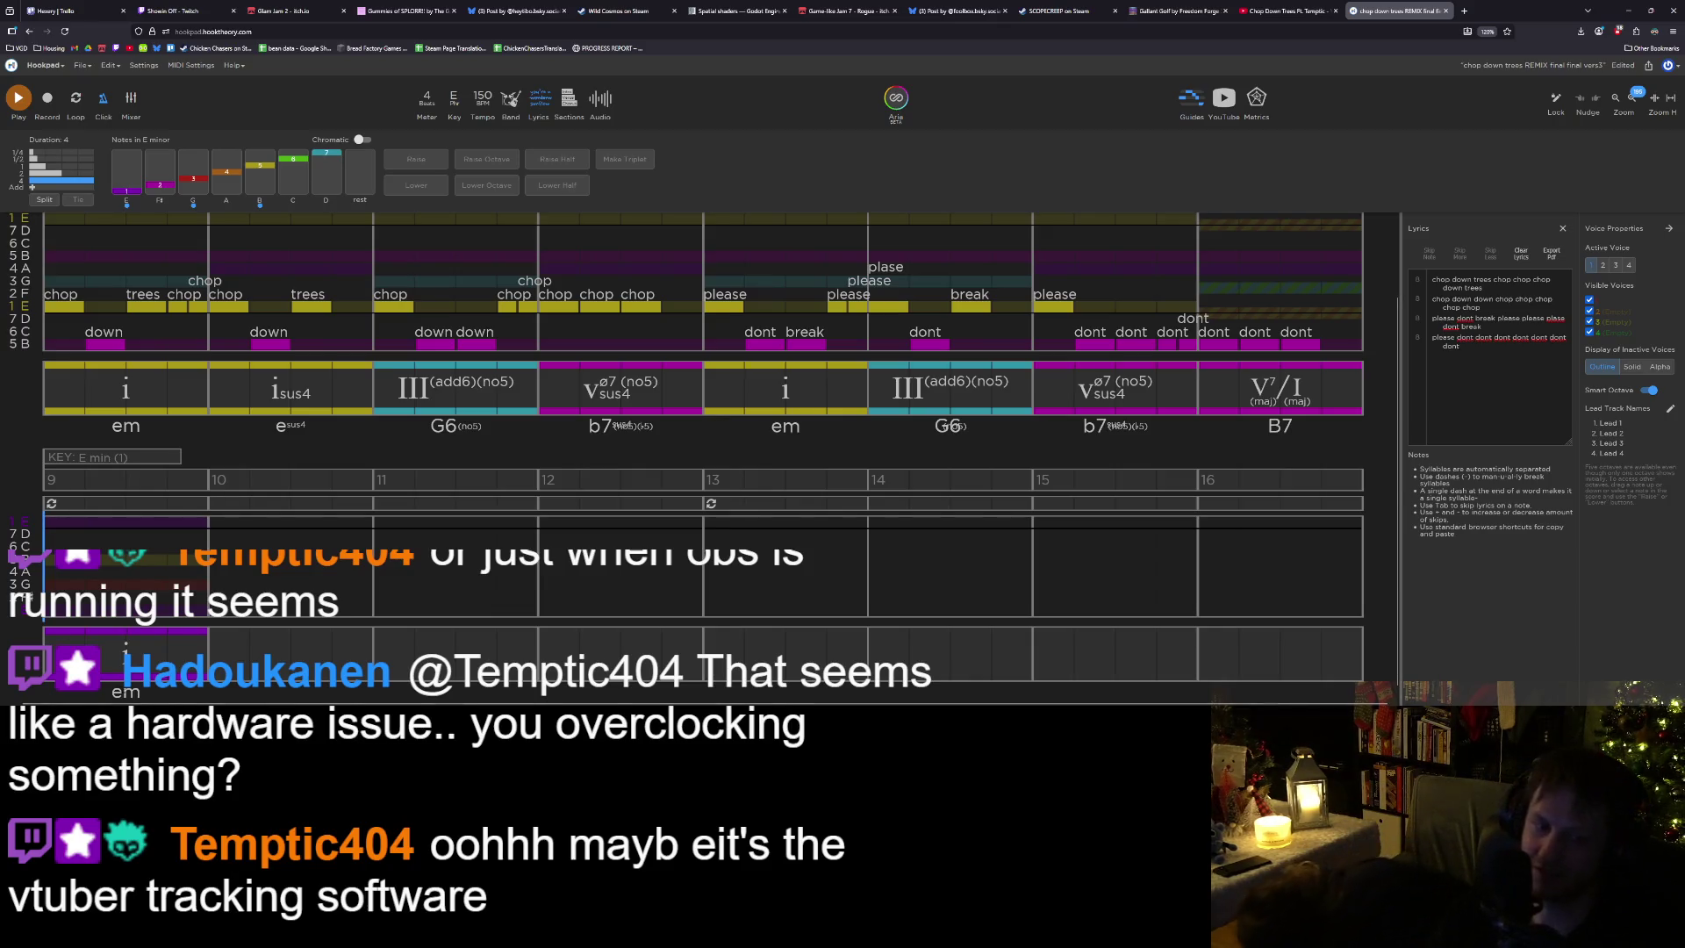
Select bar 9's i (em) chord and enter F# in the chord-name search.
click(125, 654)
text(F#)
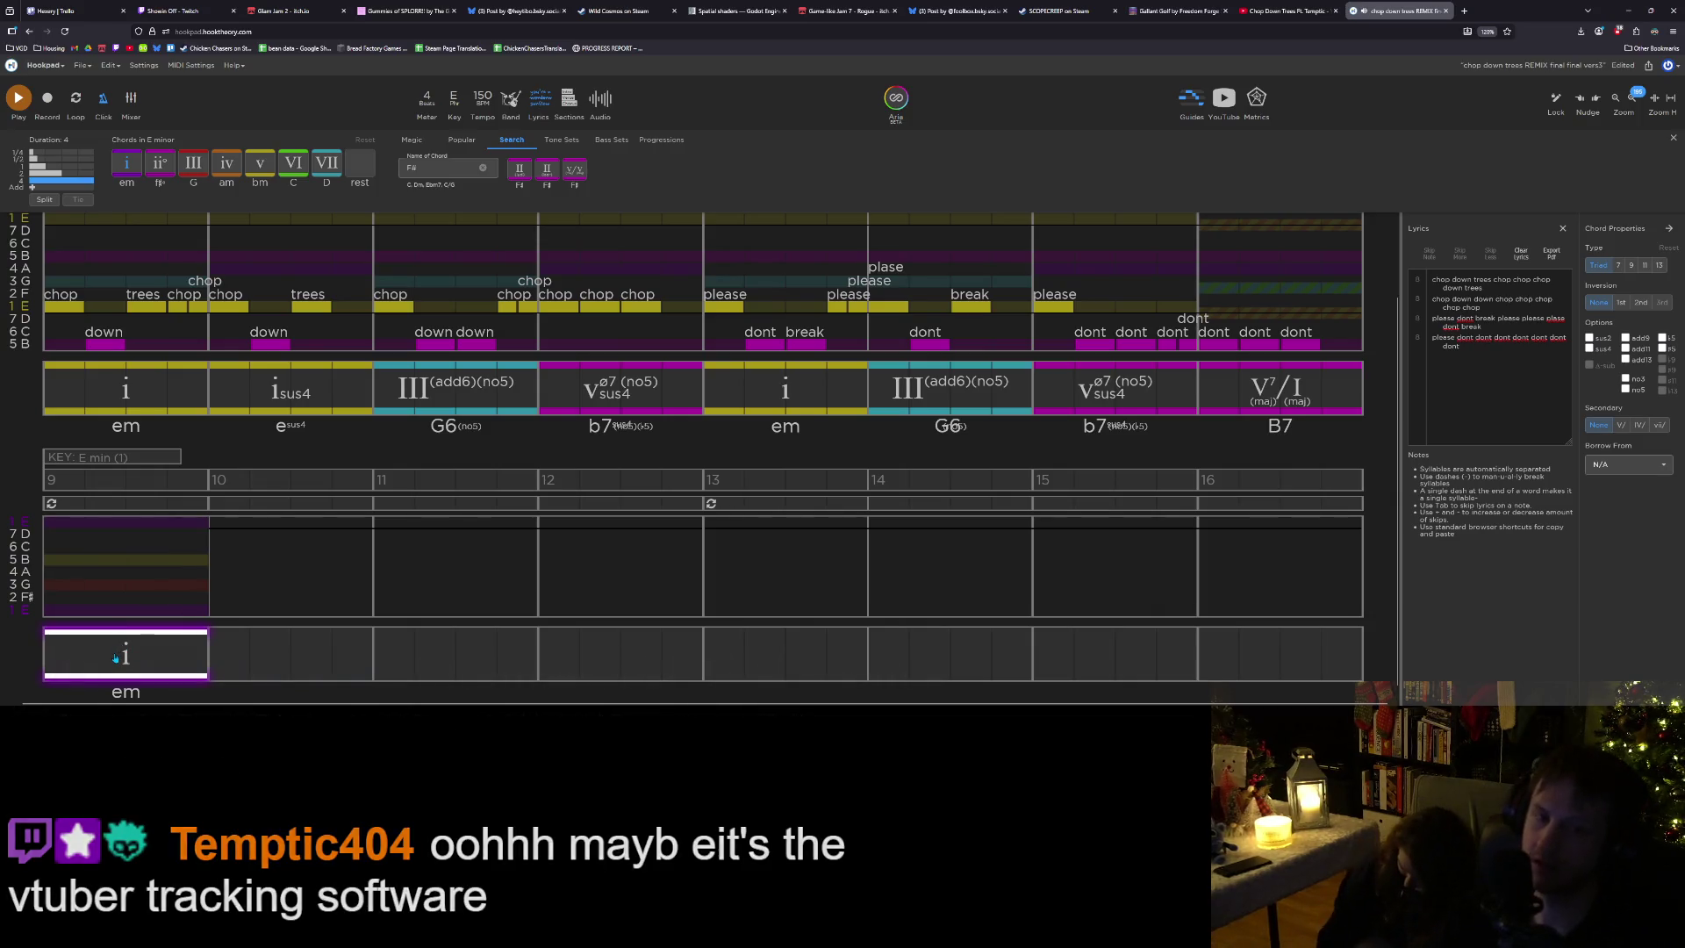
Toggle no5 off and on, make bar 9 a second-inversion iv (am/E), and play it back.
click(1627, 390)
click(1626, 390)
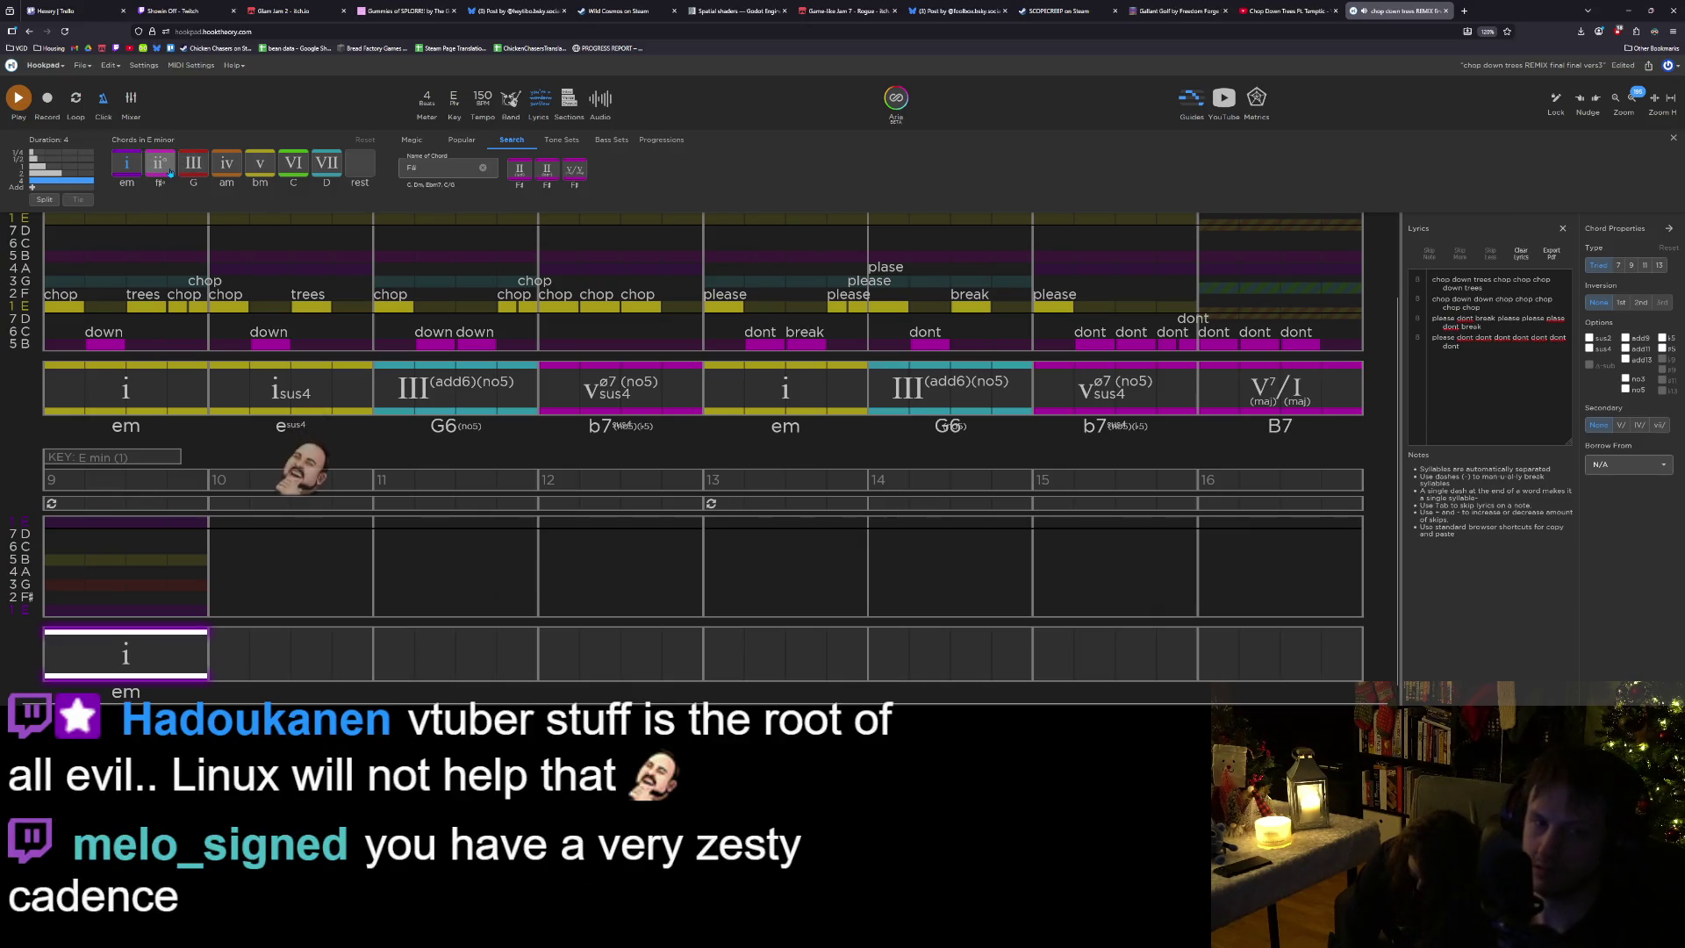
click(225, 163)
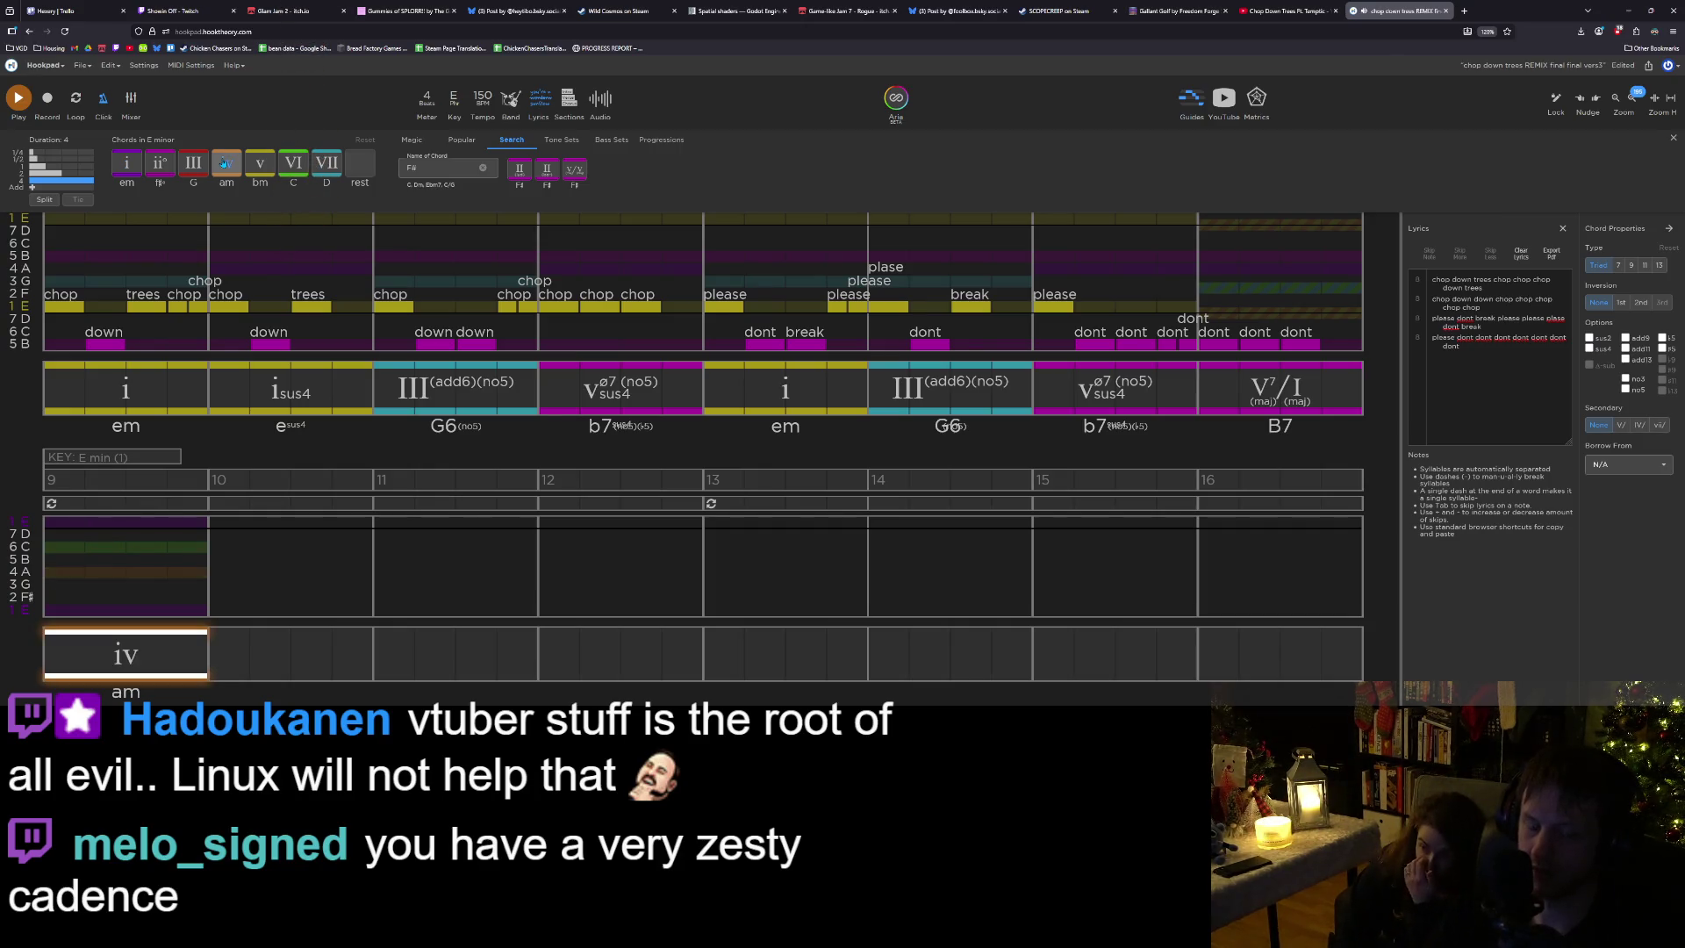
key(6)
key(4)
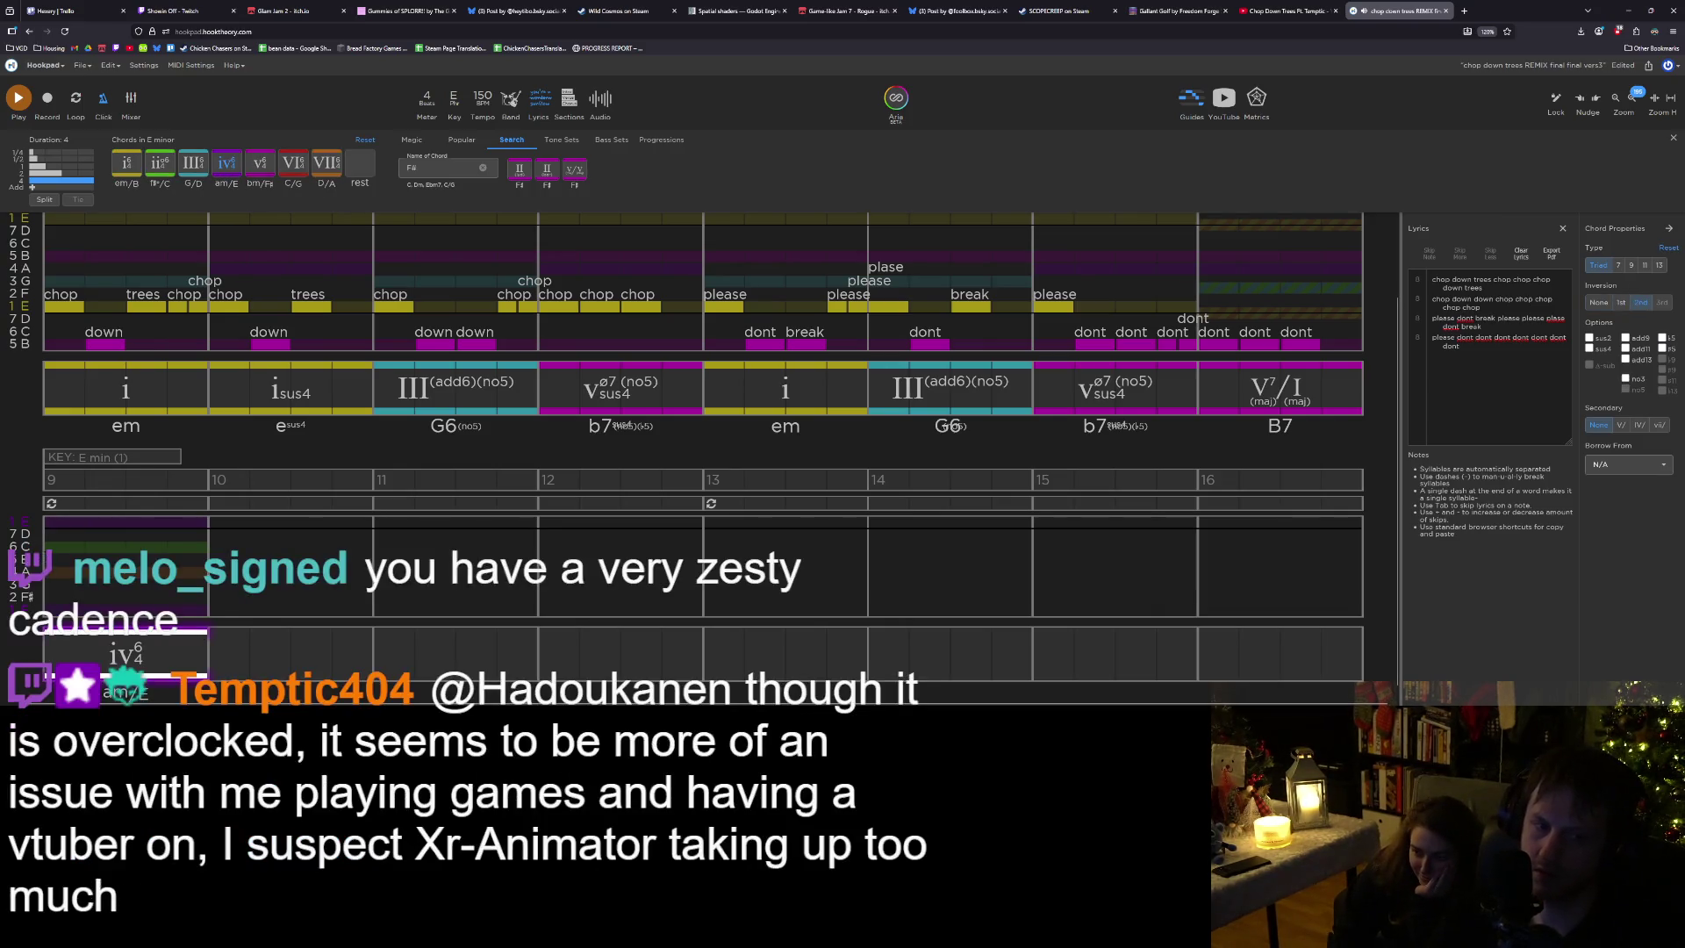
key(Escape)
key(space)
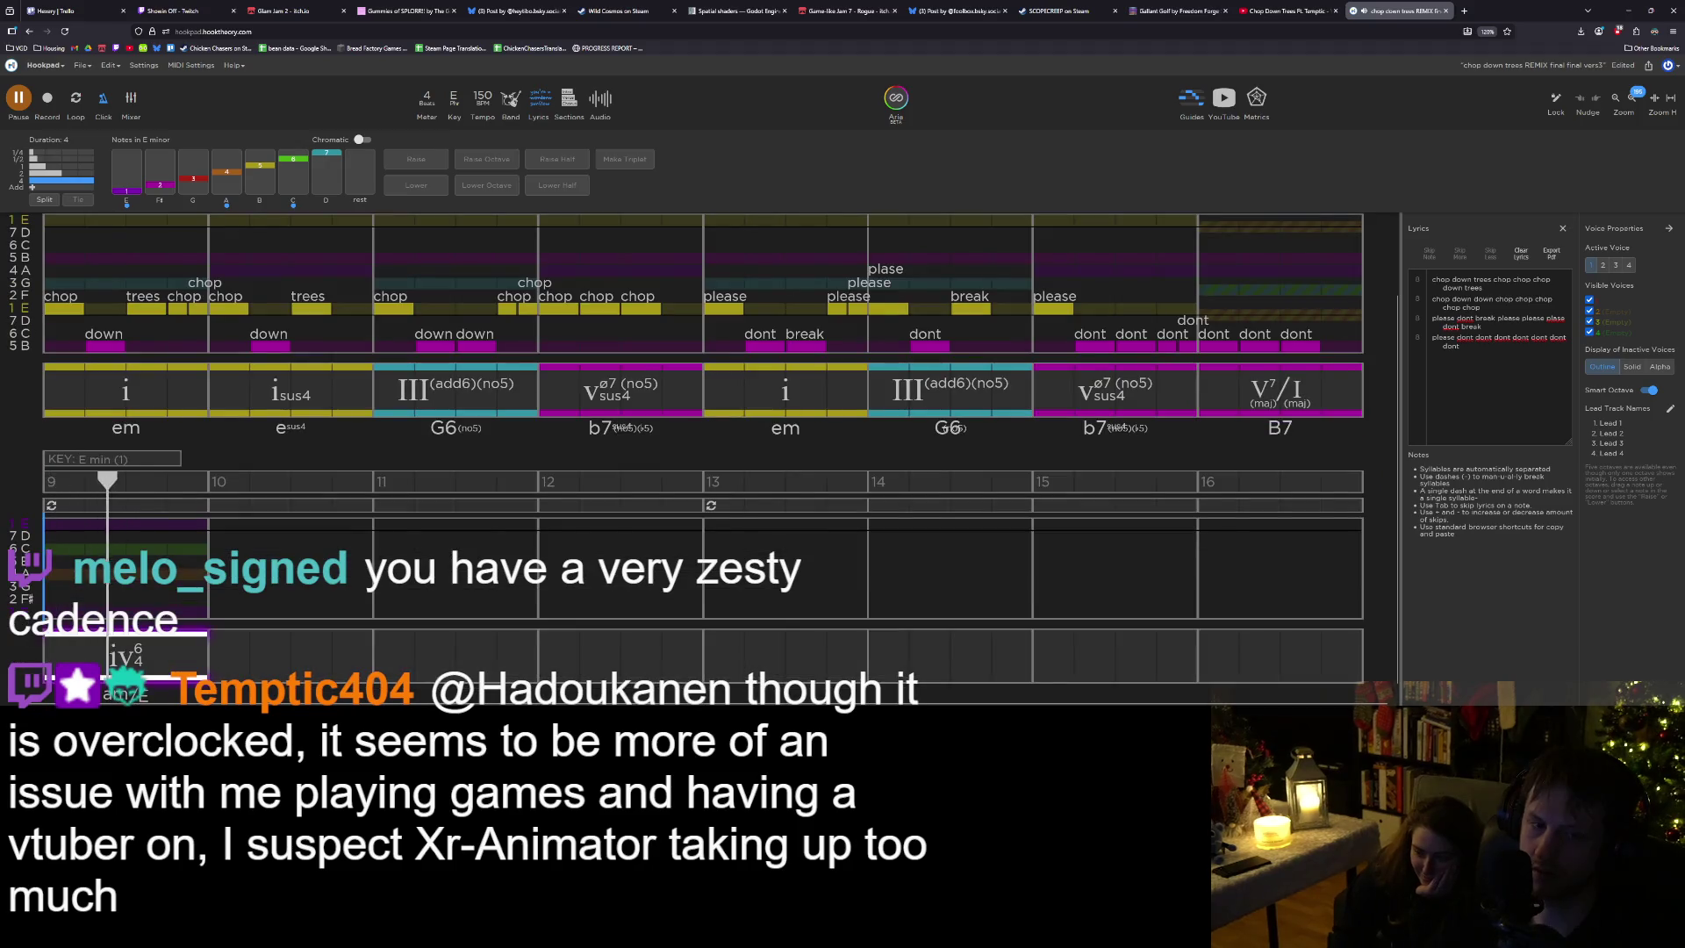
key(space)
click(222, 651)
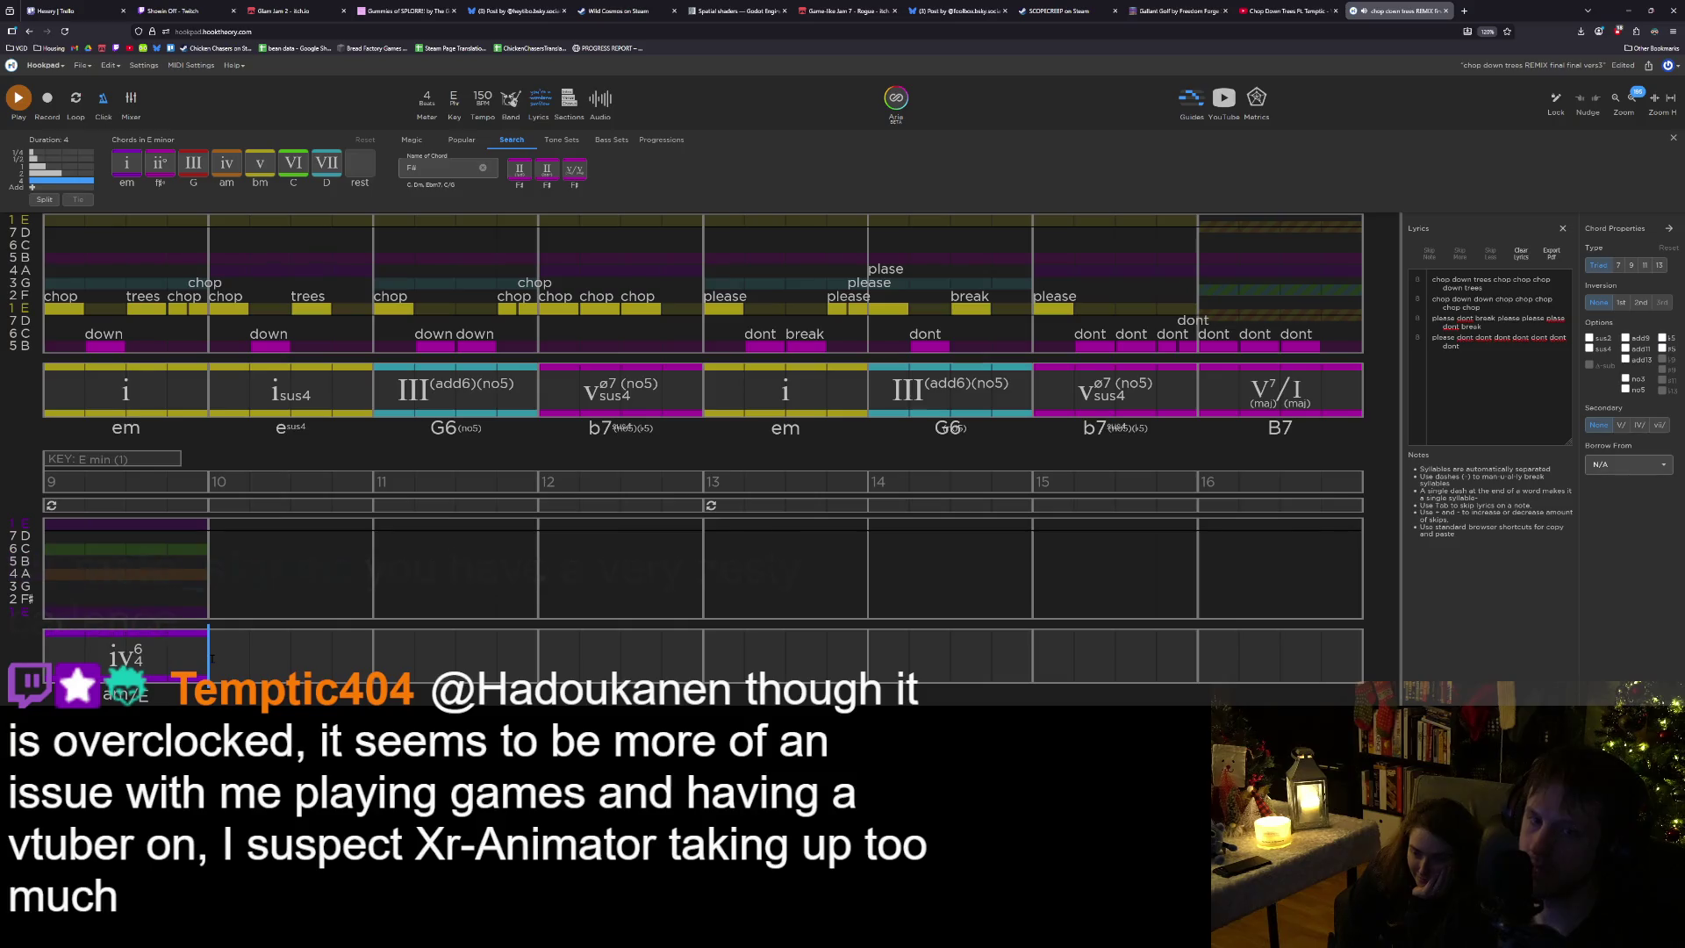
Change the search to F, add ♭II (F) in bar 10, and play the progression.
click(421, 167)
key(BackSpace)
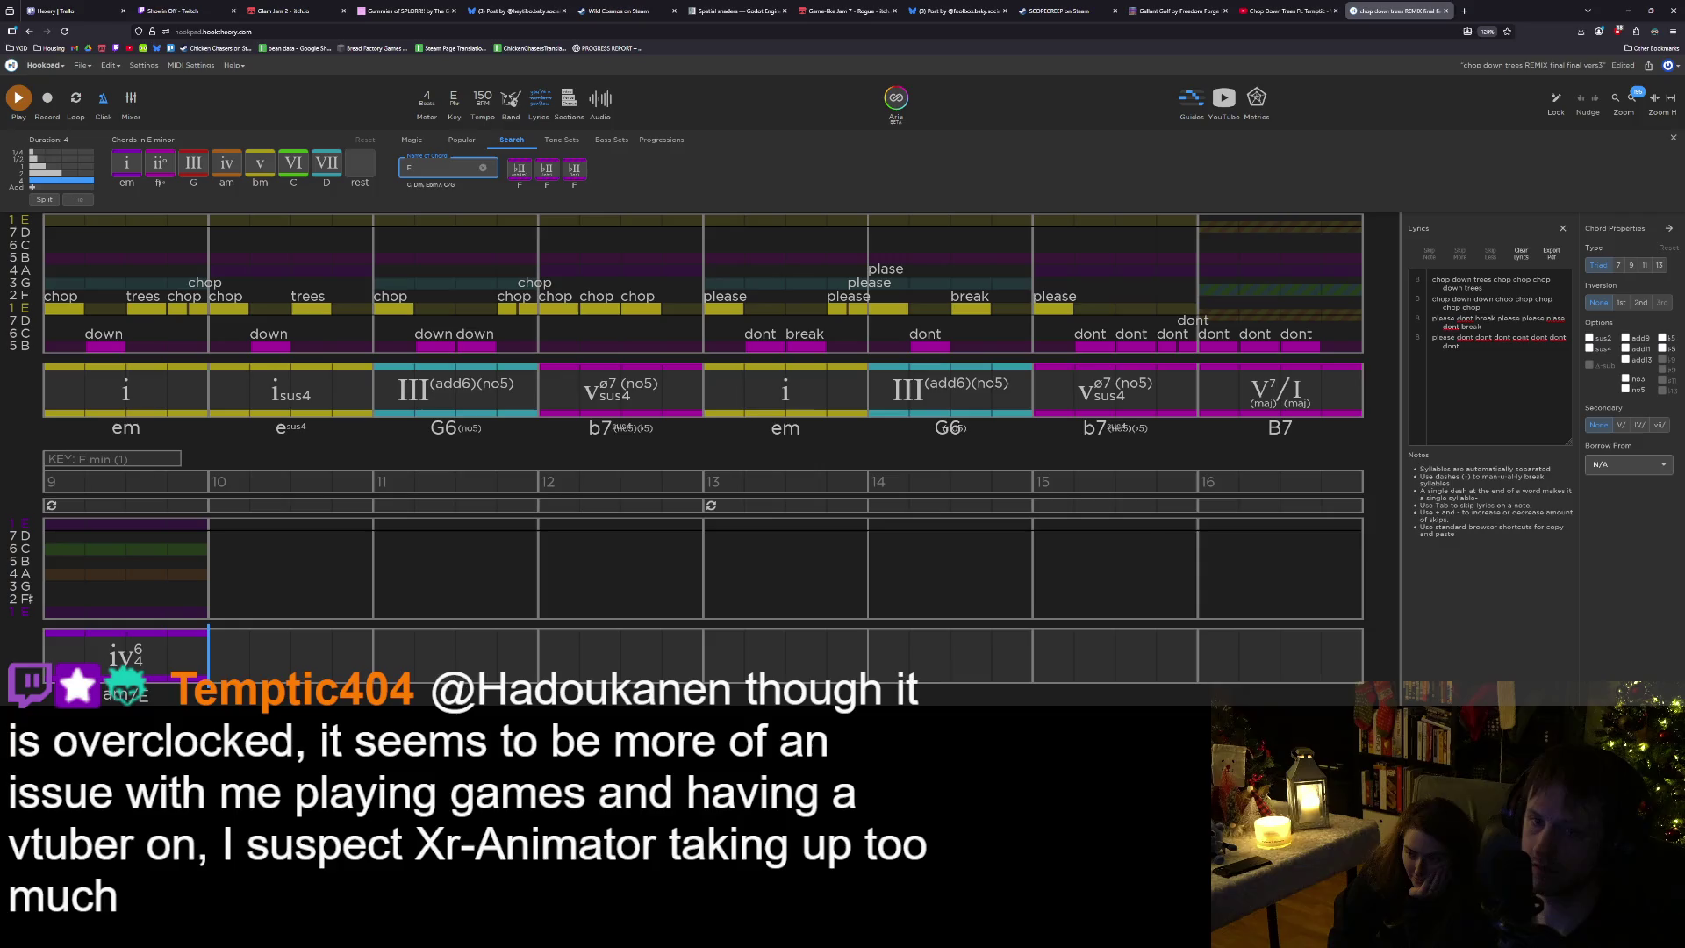
click(519, 180)
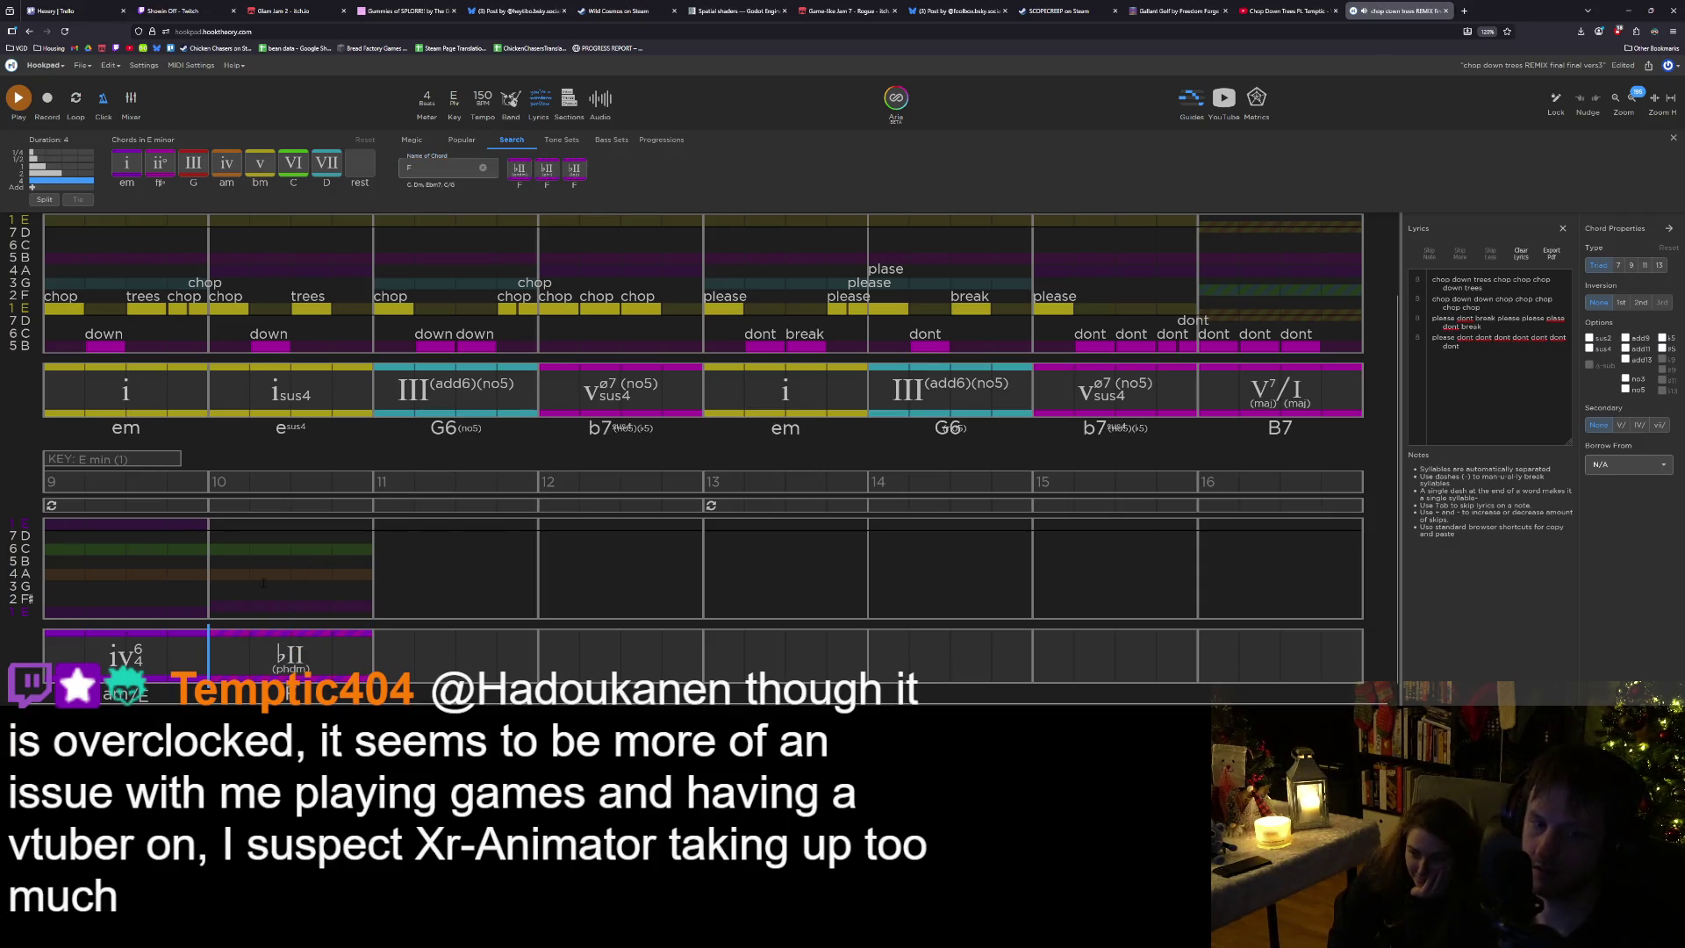
click(50, 601)
key(space)
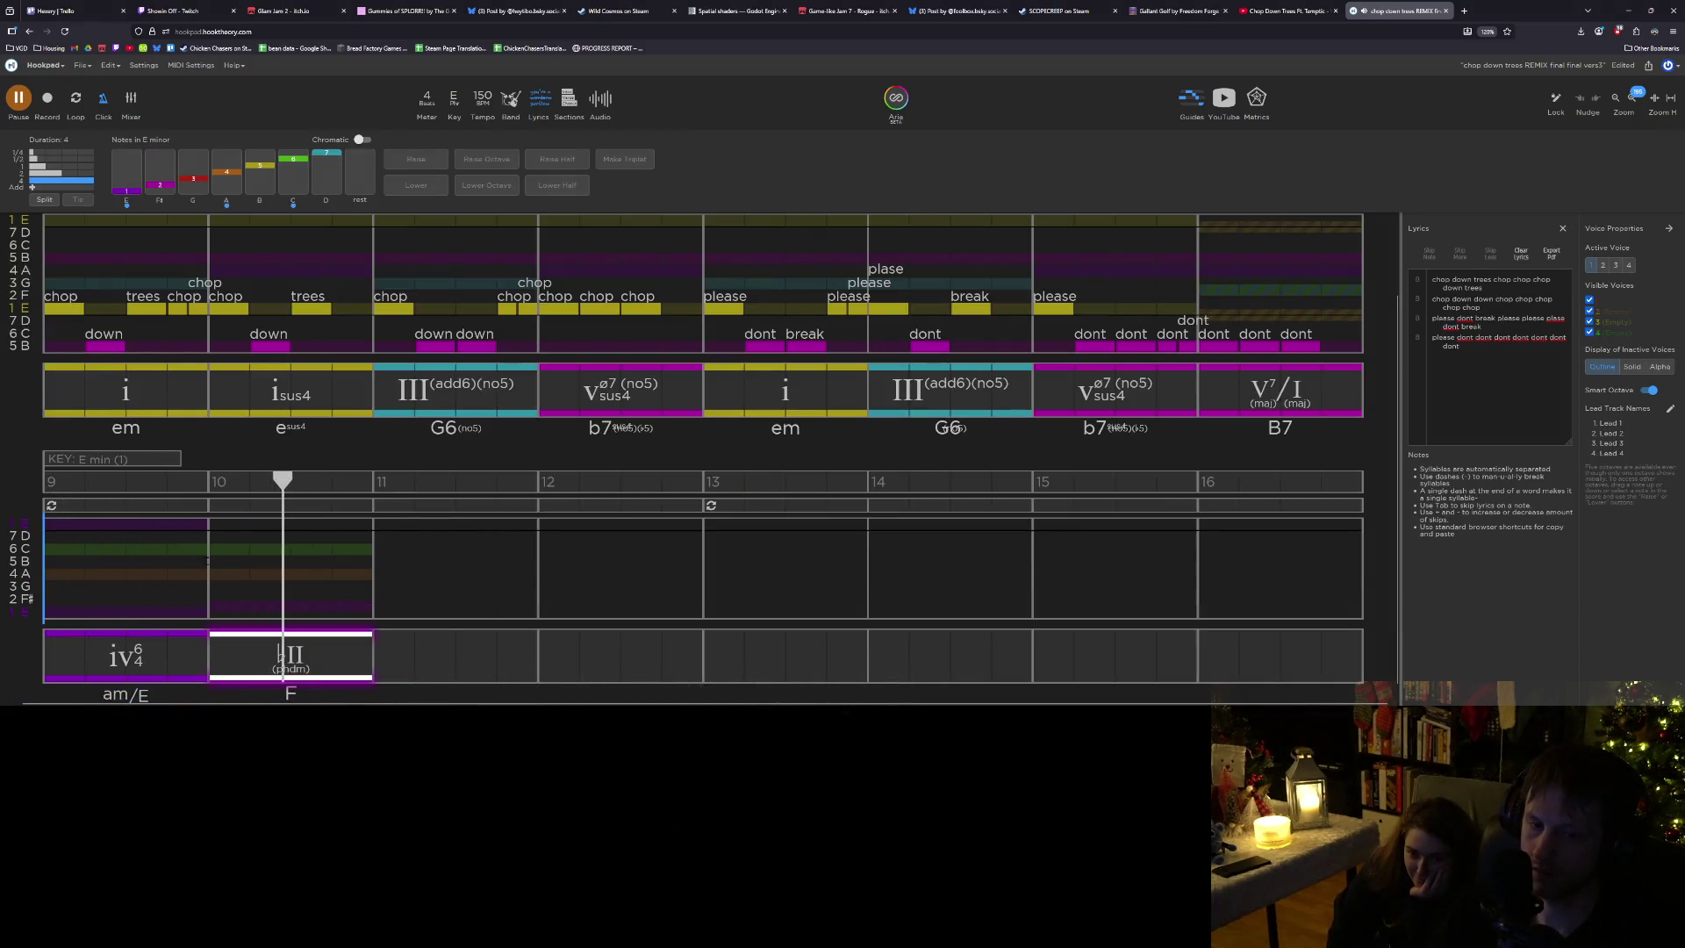
Add a III chord in bar 11, make it Gsus2, and play from bar 9.
click(375, 654)
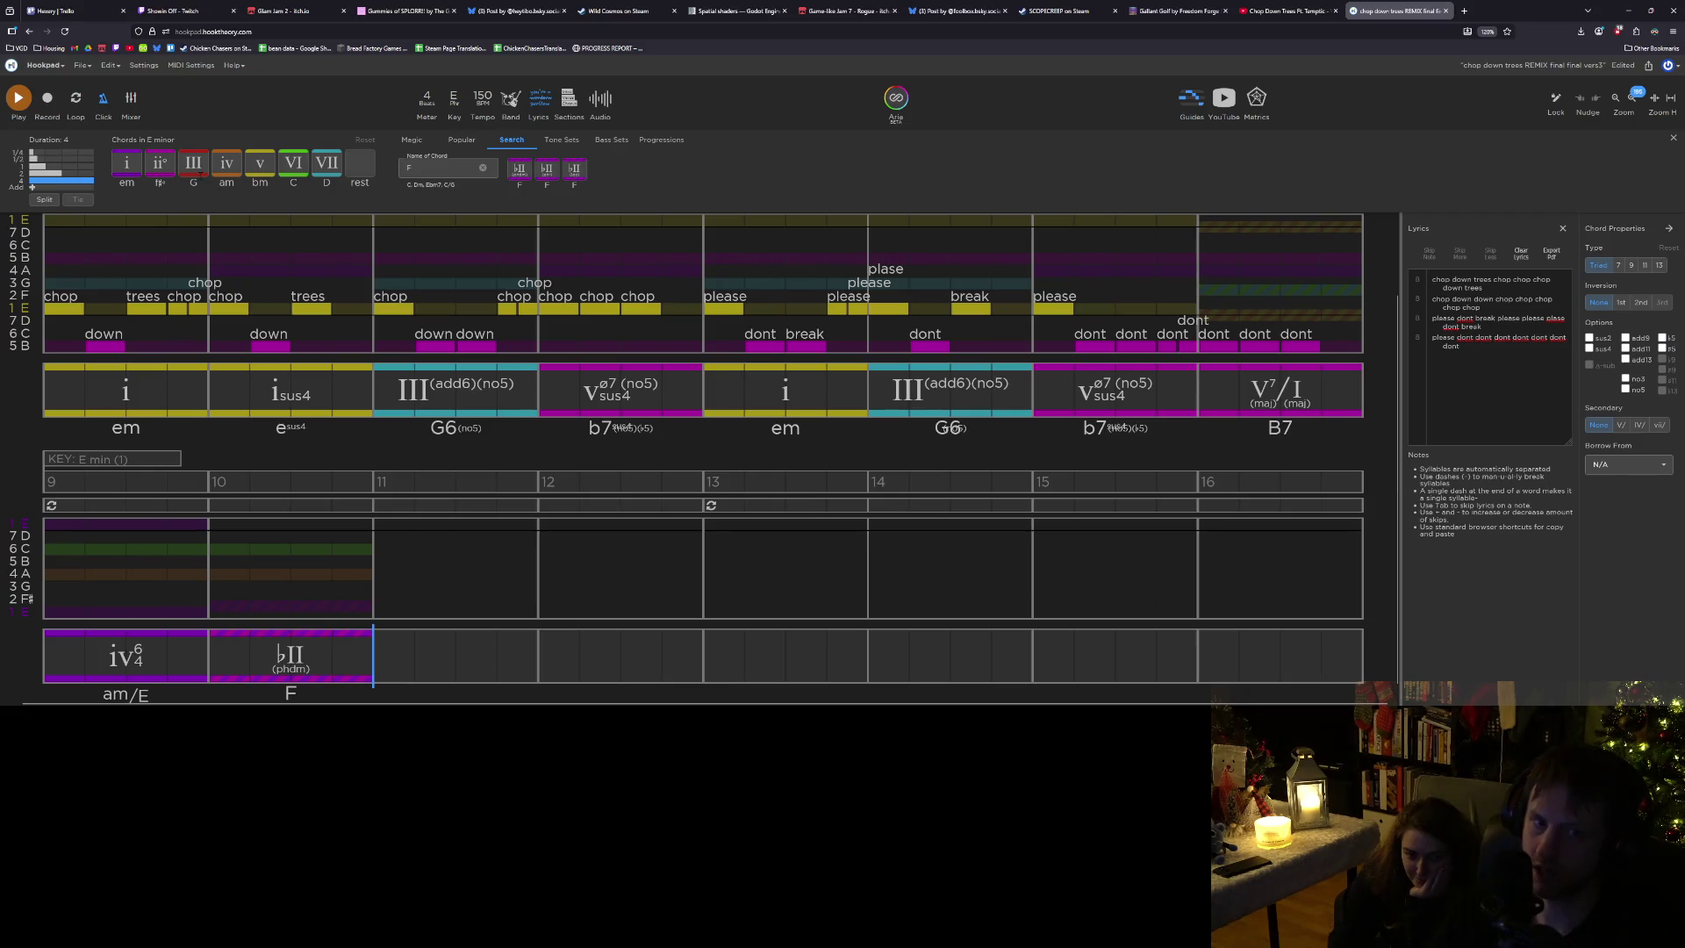
click(200, 177)
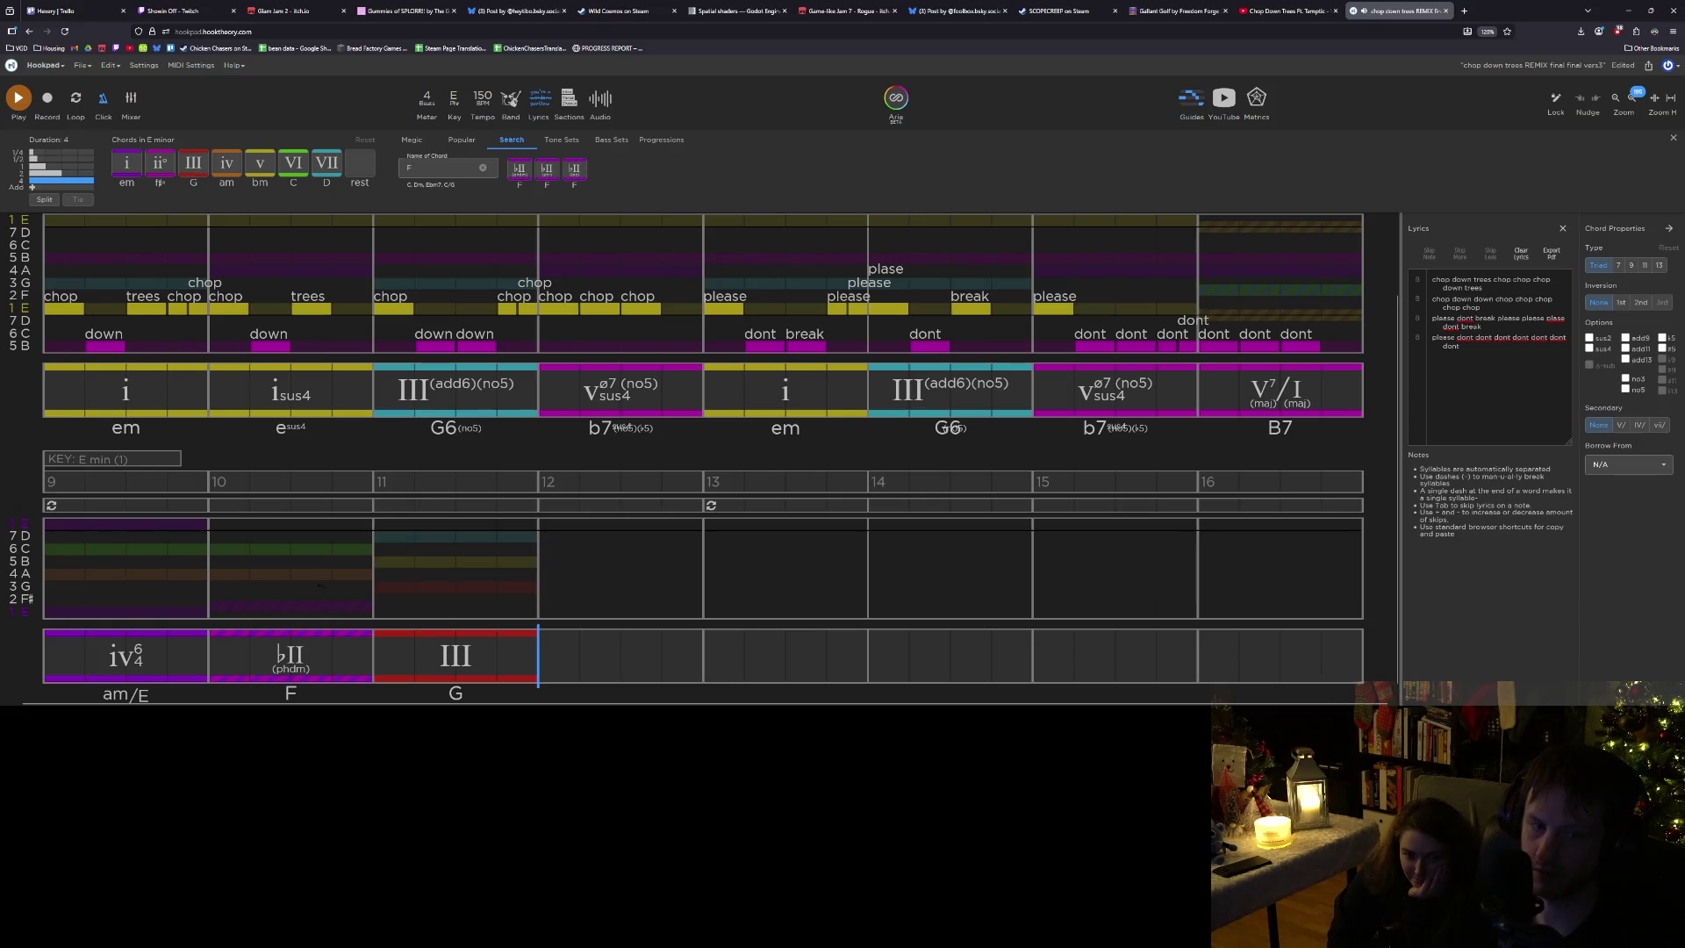
click(456, 656)
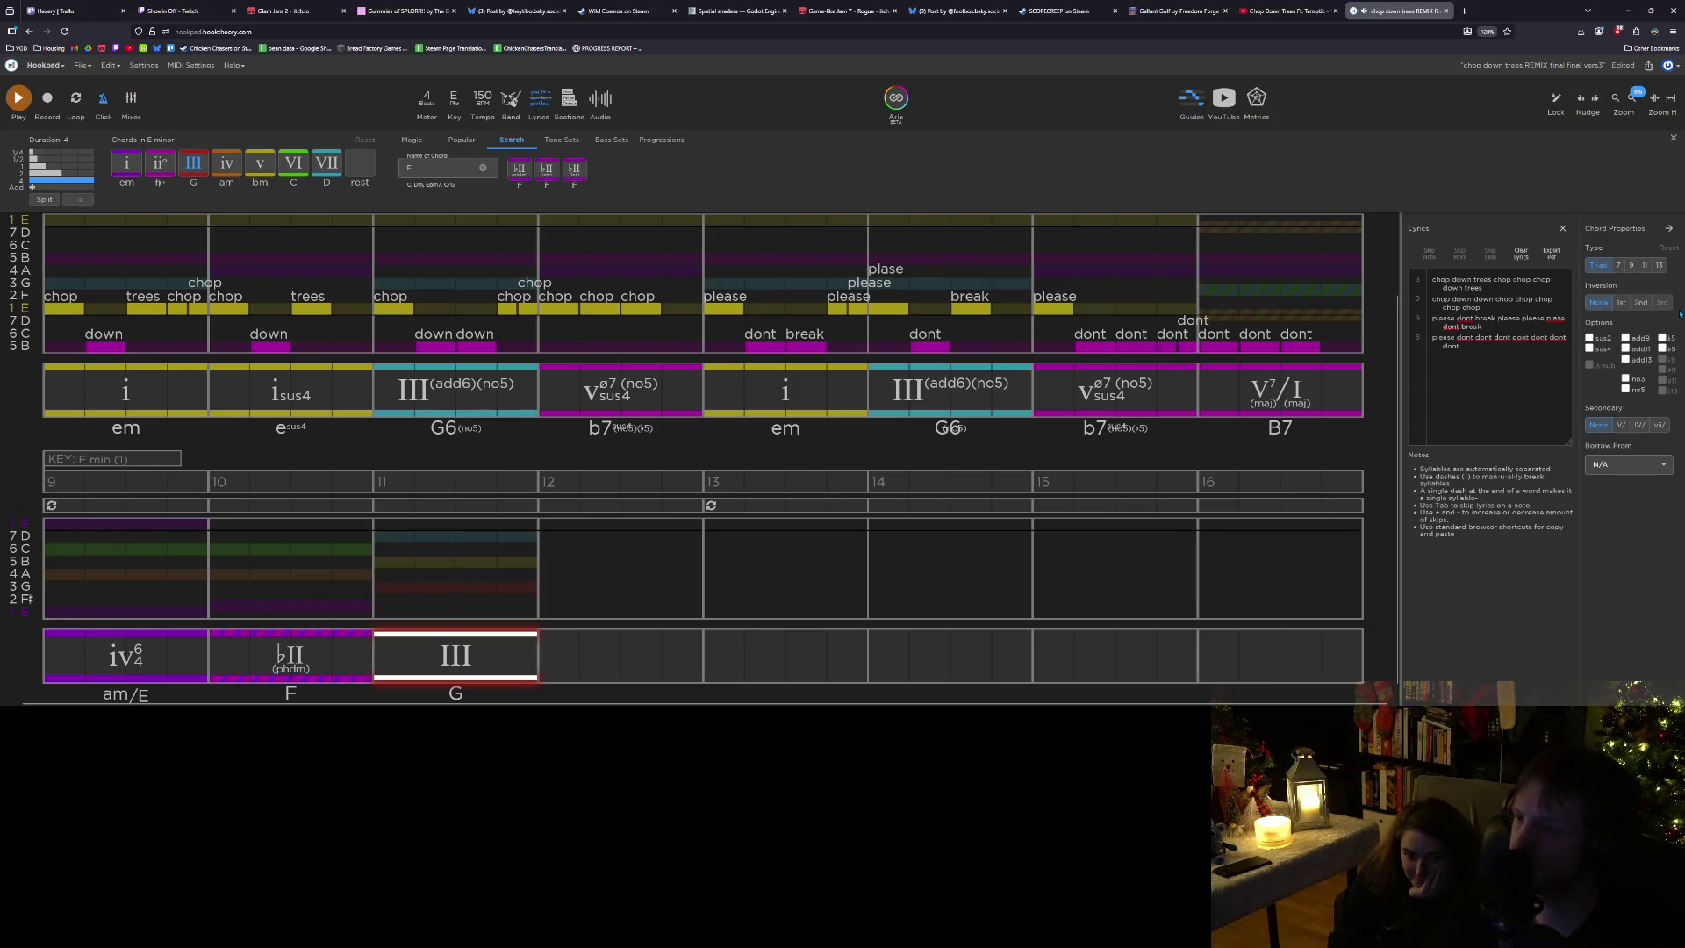
click(1590, 339)
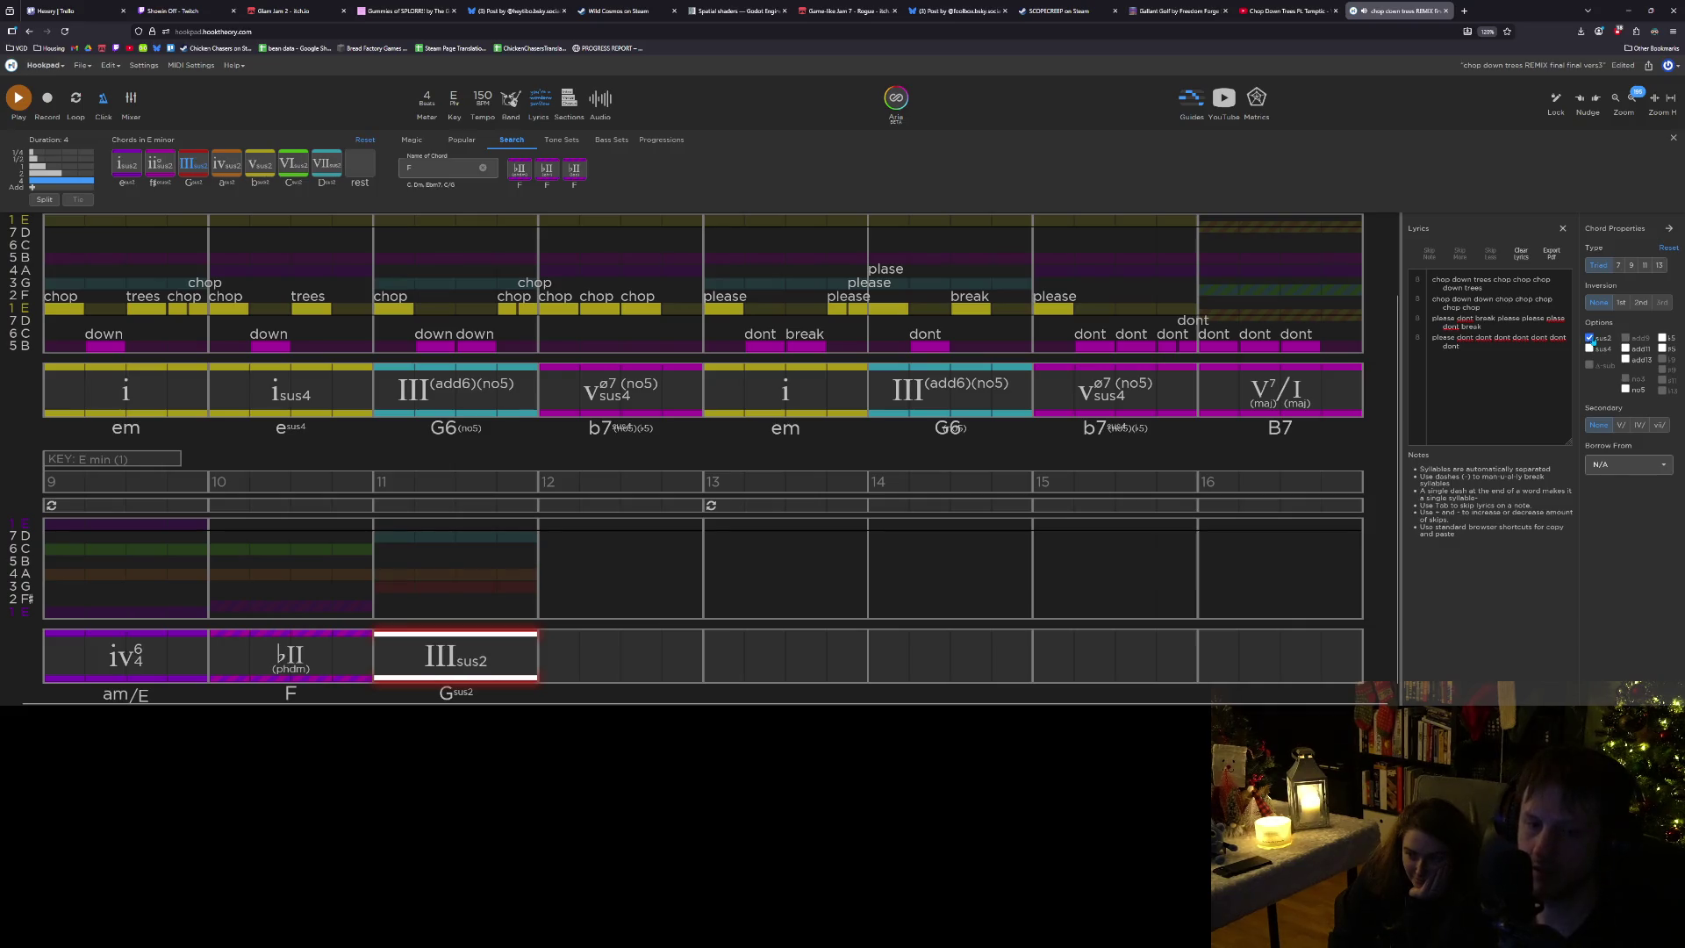
click(48, 567)
key(space)
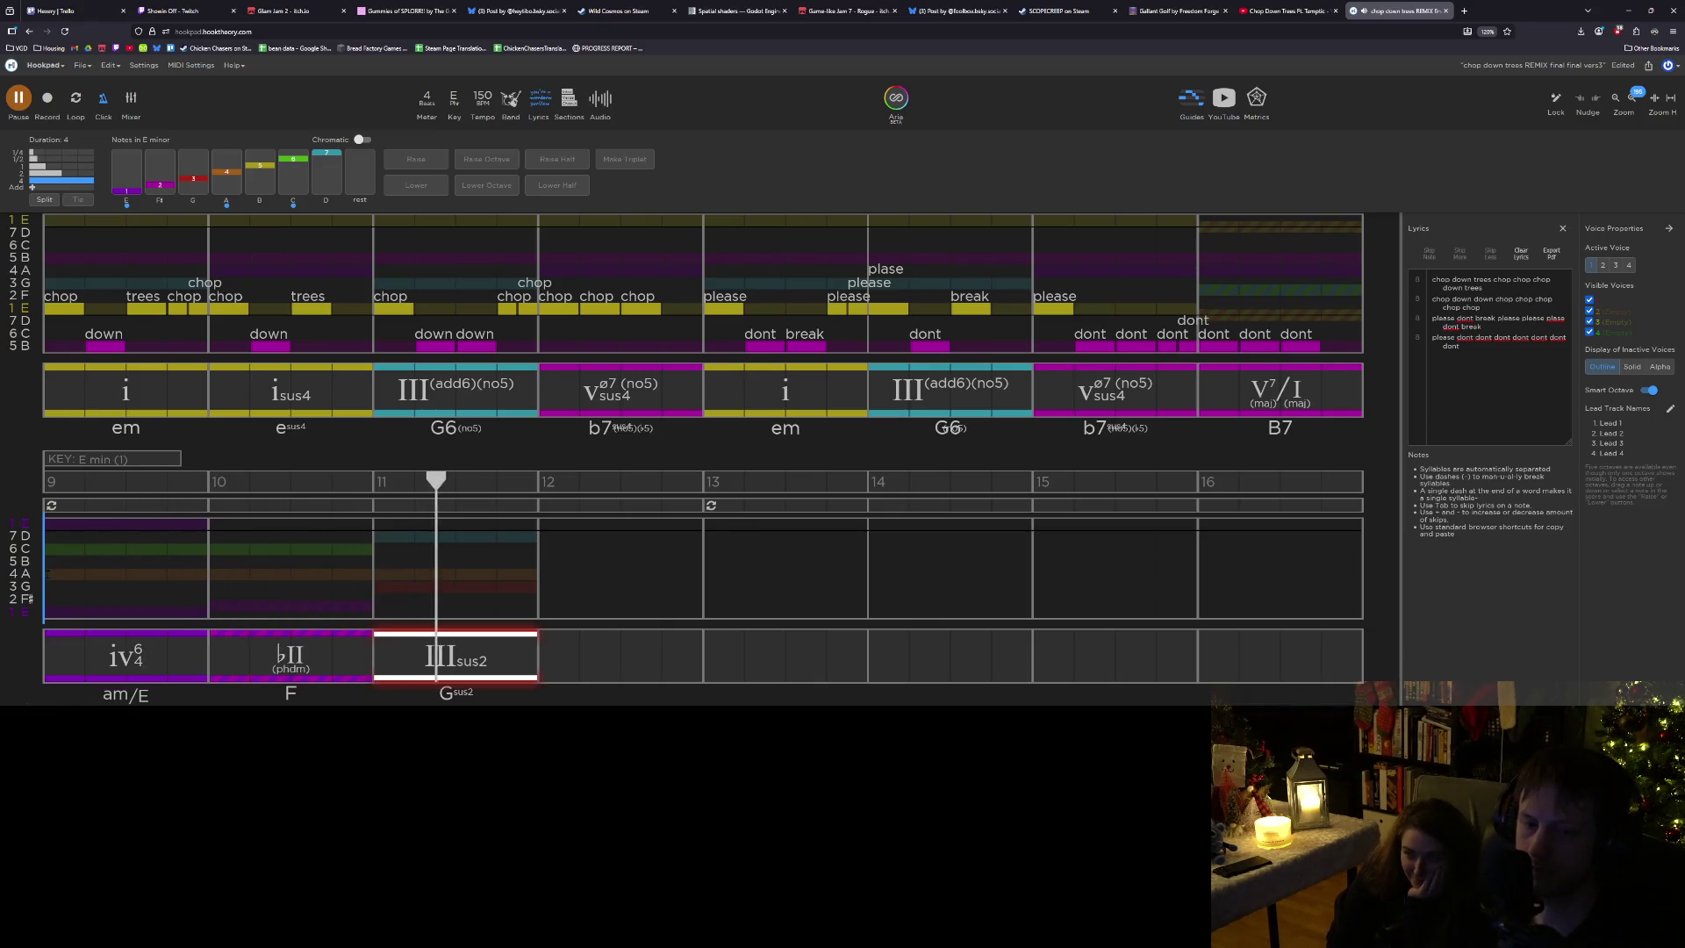
Add an iv chord in bar 12, make it sus4, and play it back.
click(540, 664)
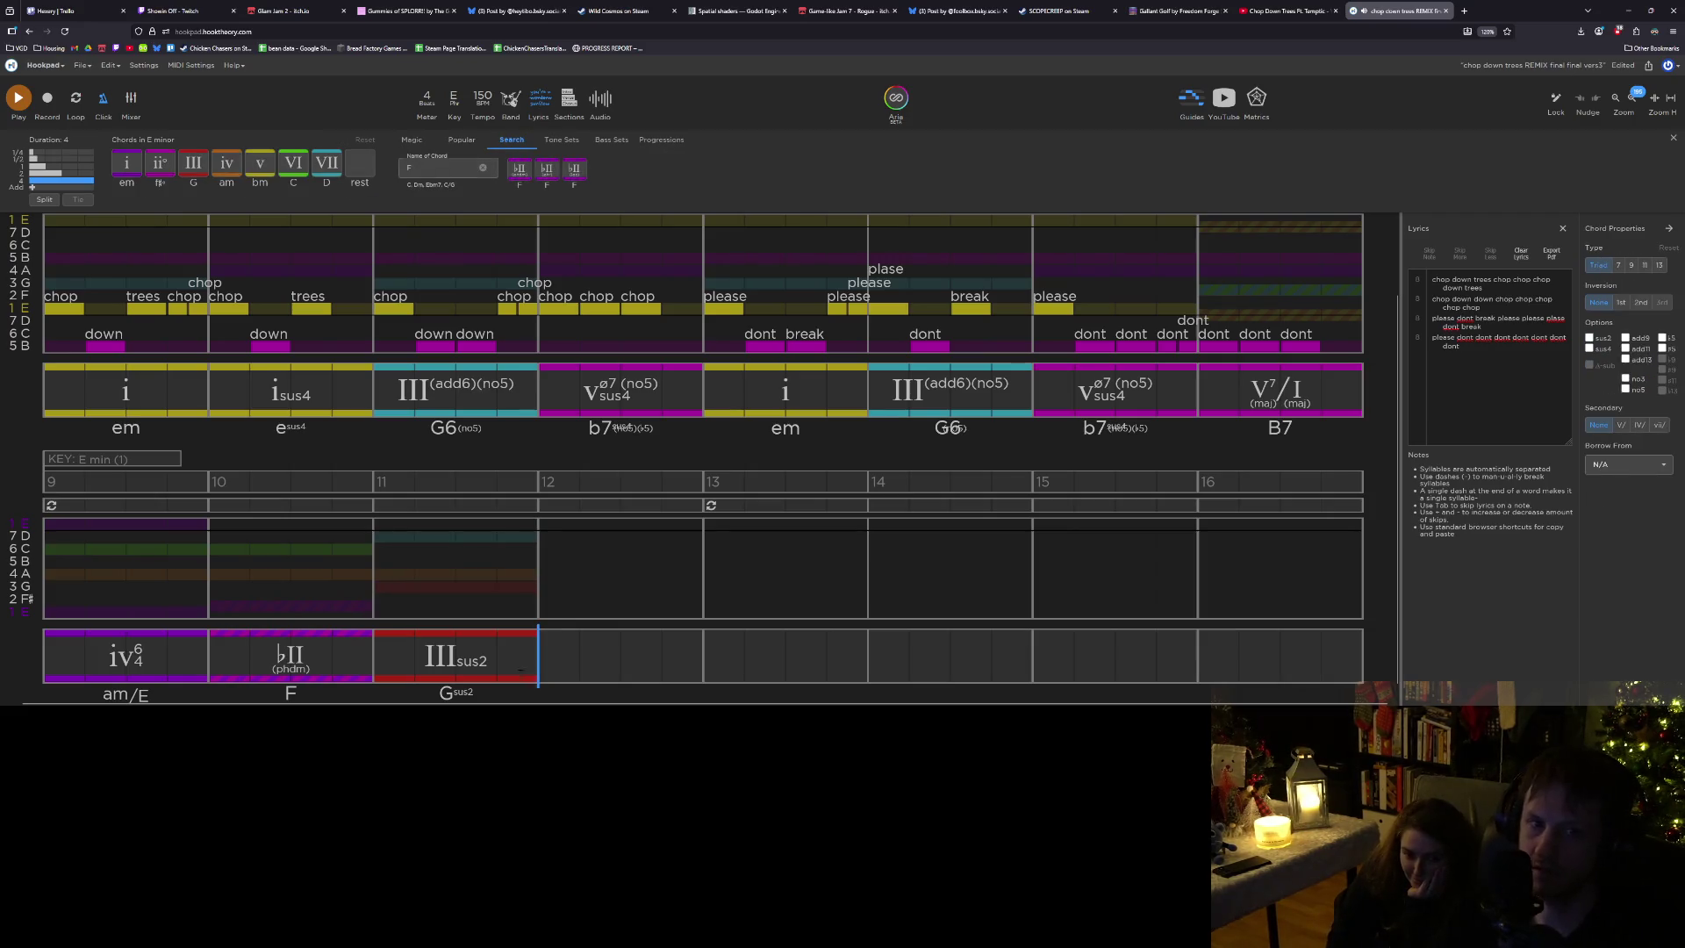
click(226, 166)
click(518, 672)
click(605, 670)
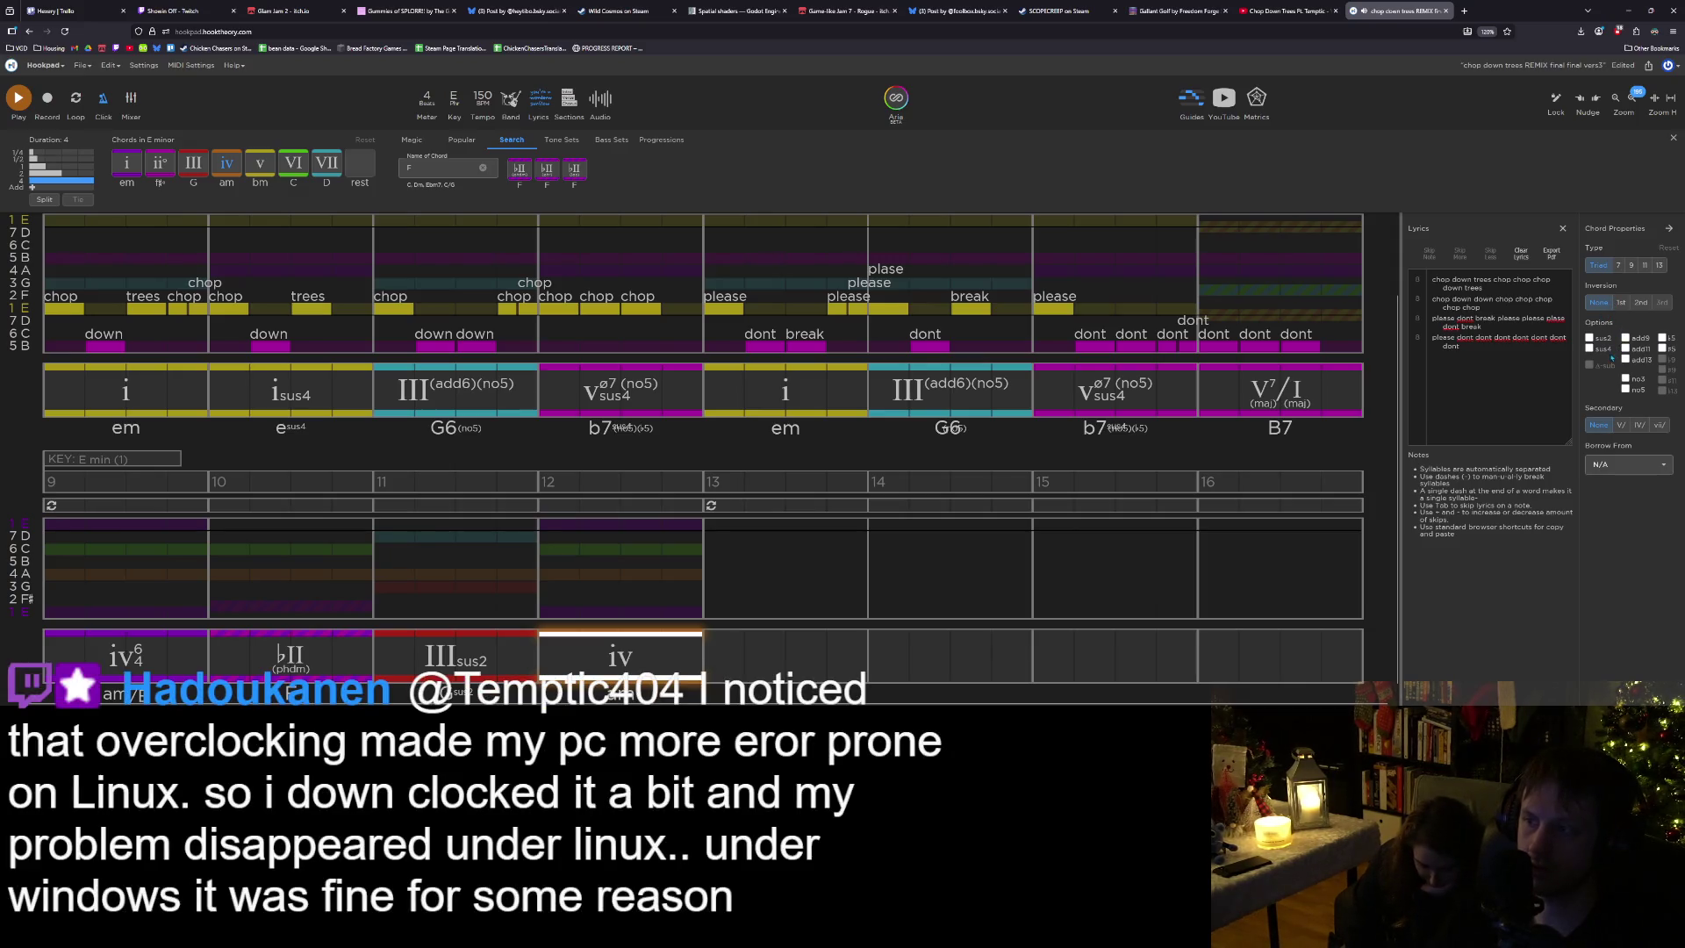
click(1590, 350)
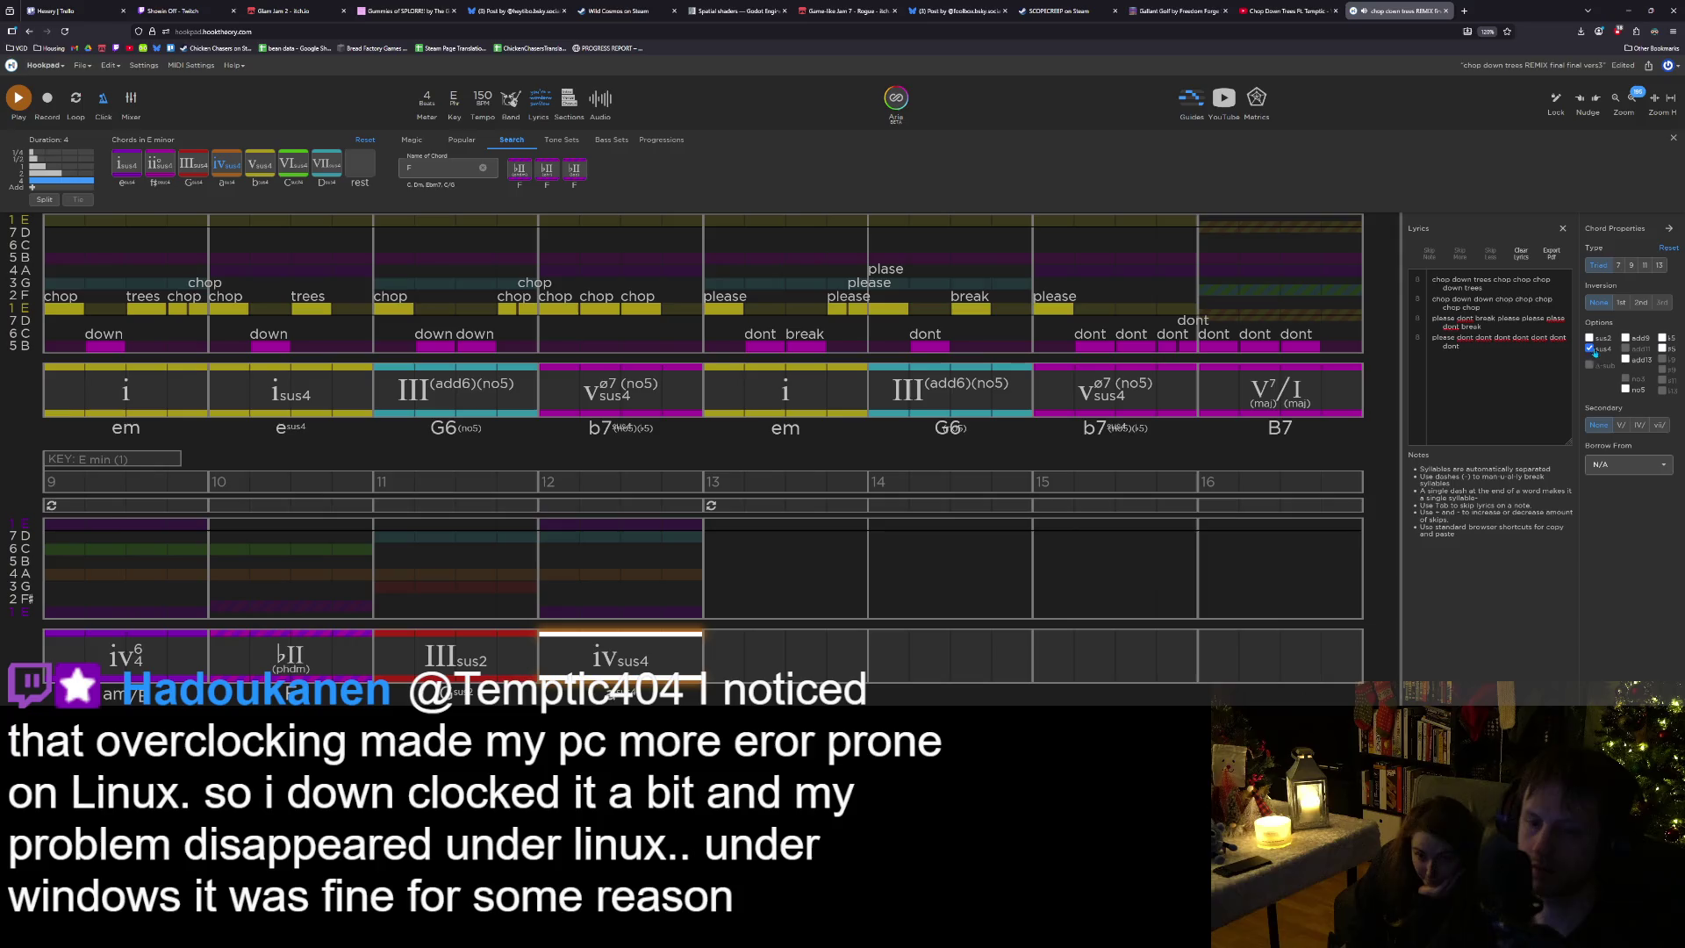
key(space)
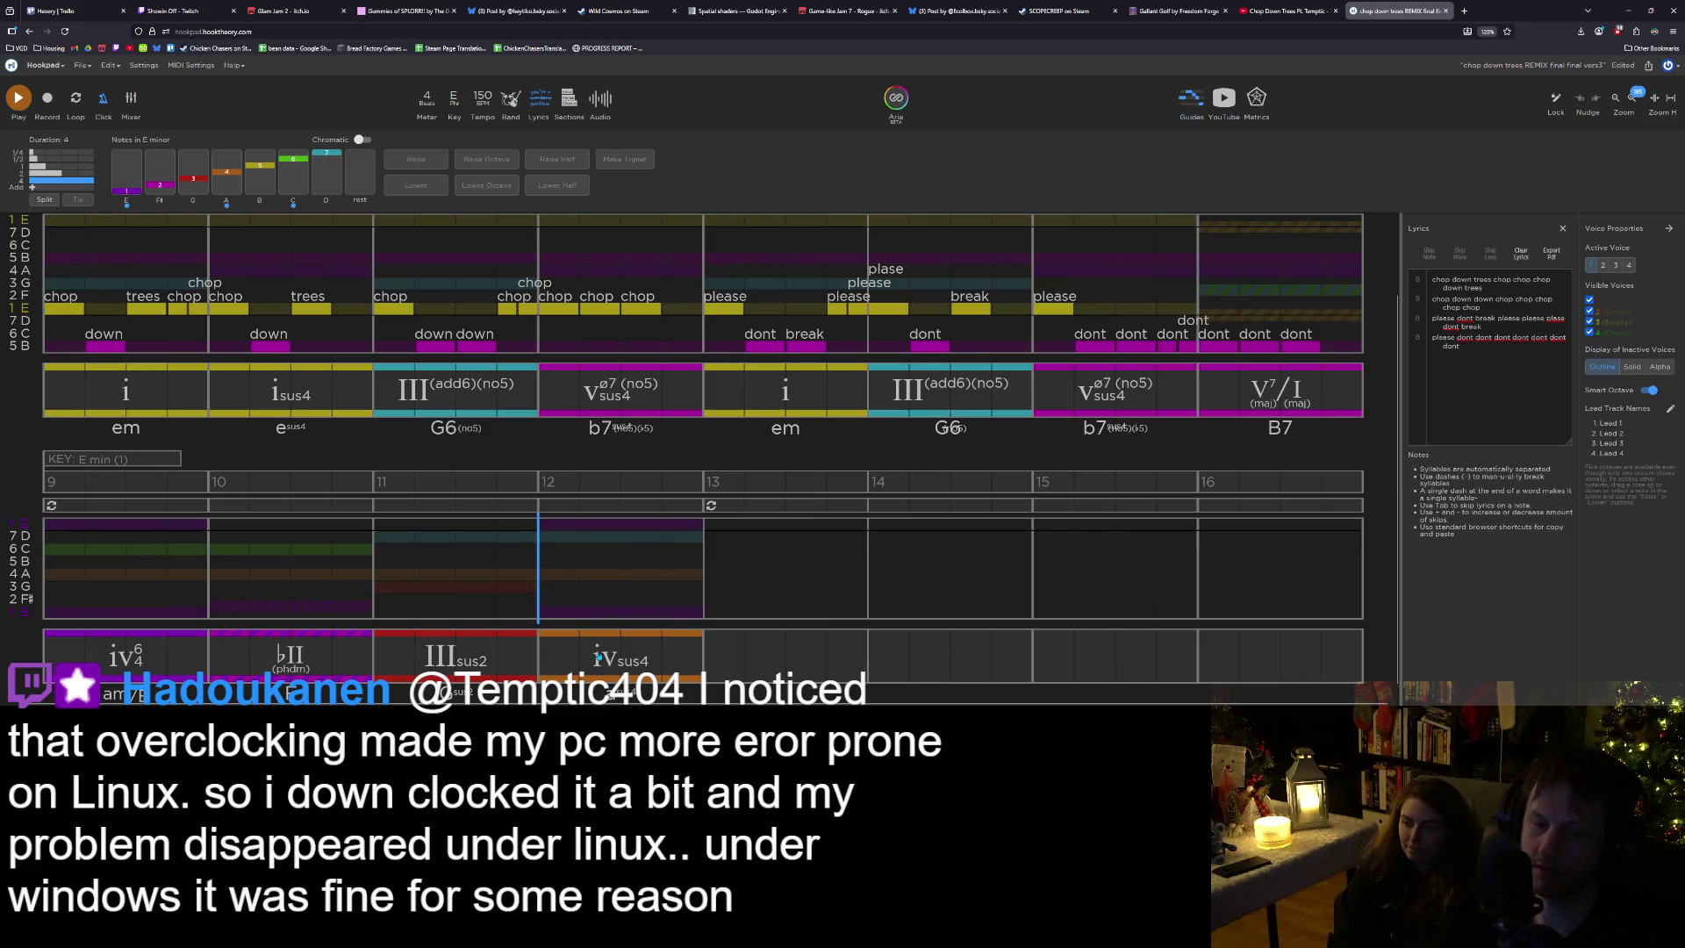
Add a plain iv (am) chord in bar 13 after the ivsus4.
click(598, 657)
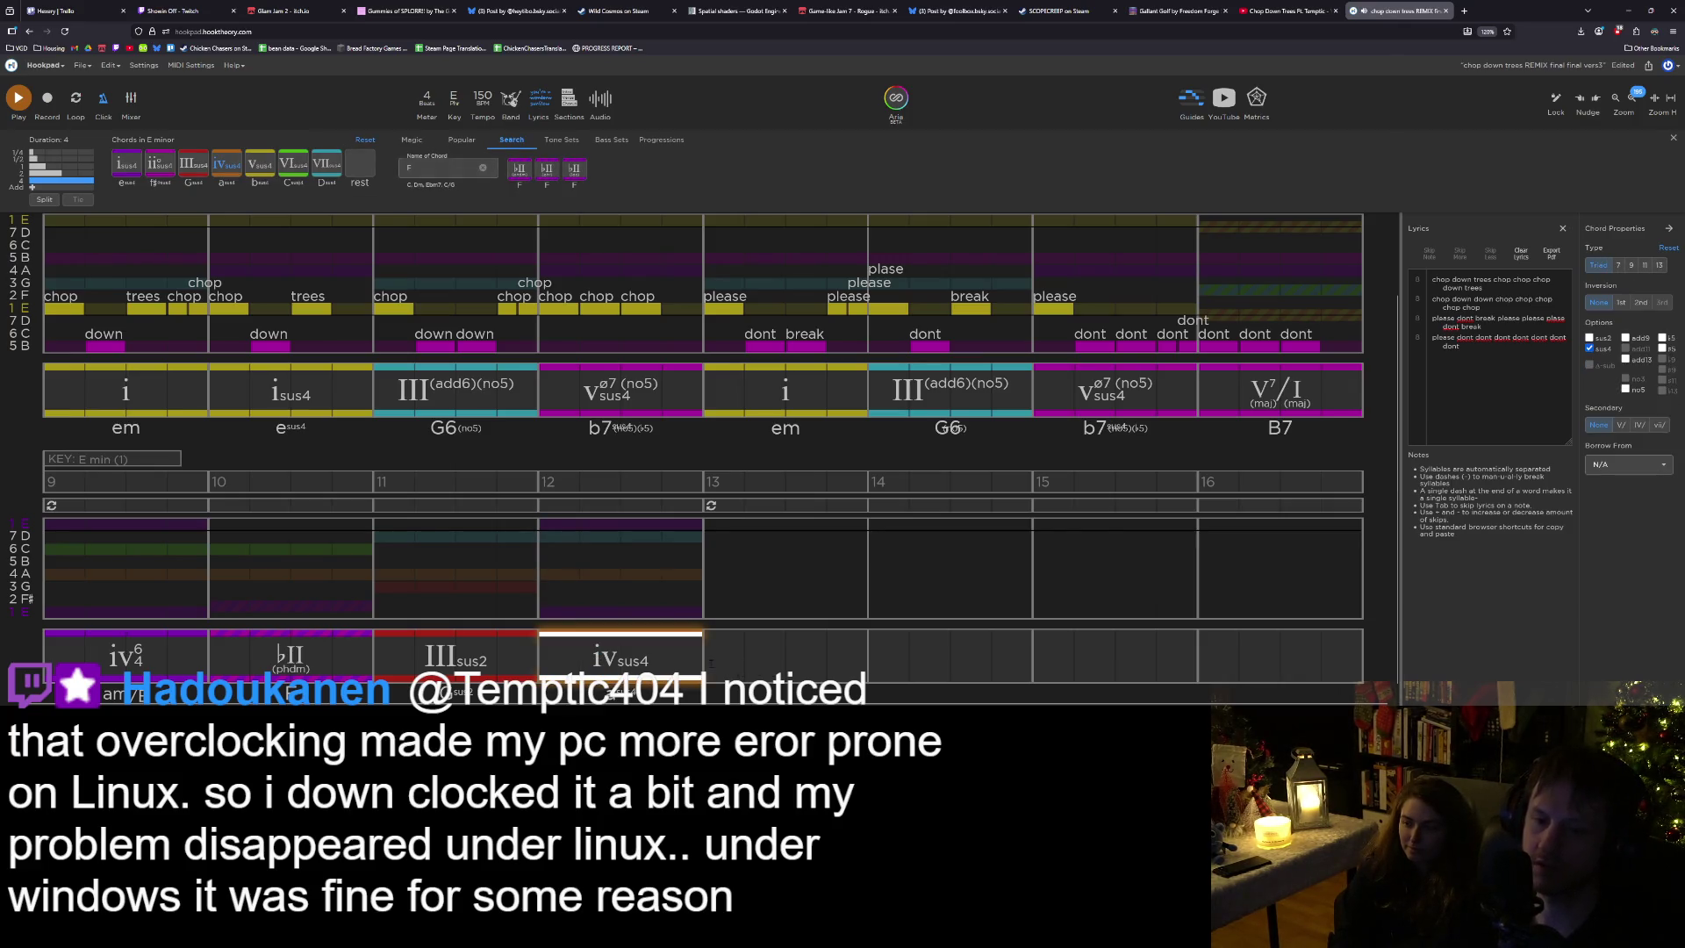
click(706, 665)
click(227, 164)
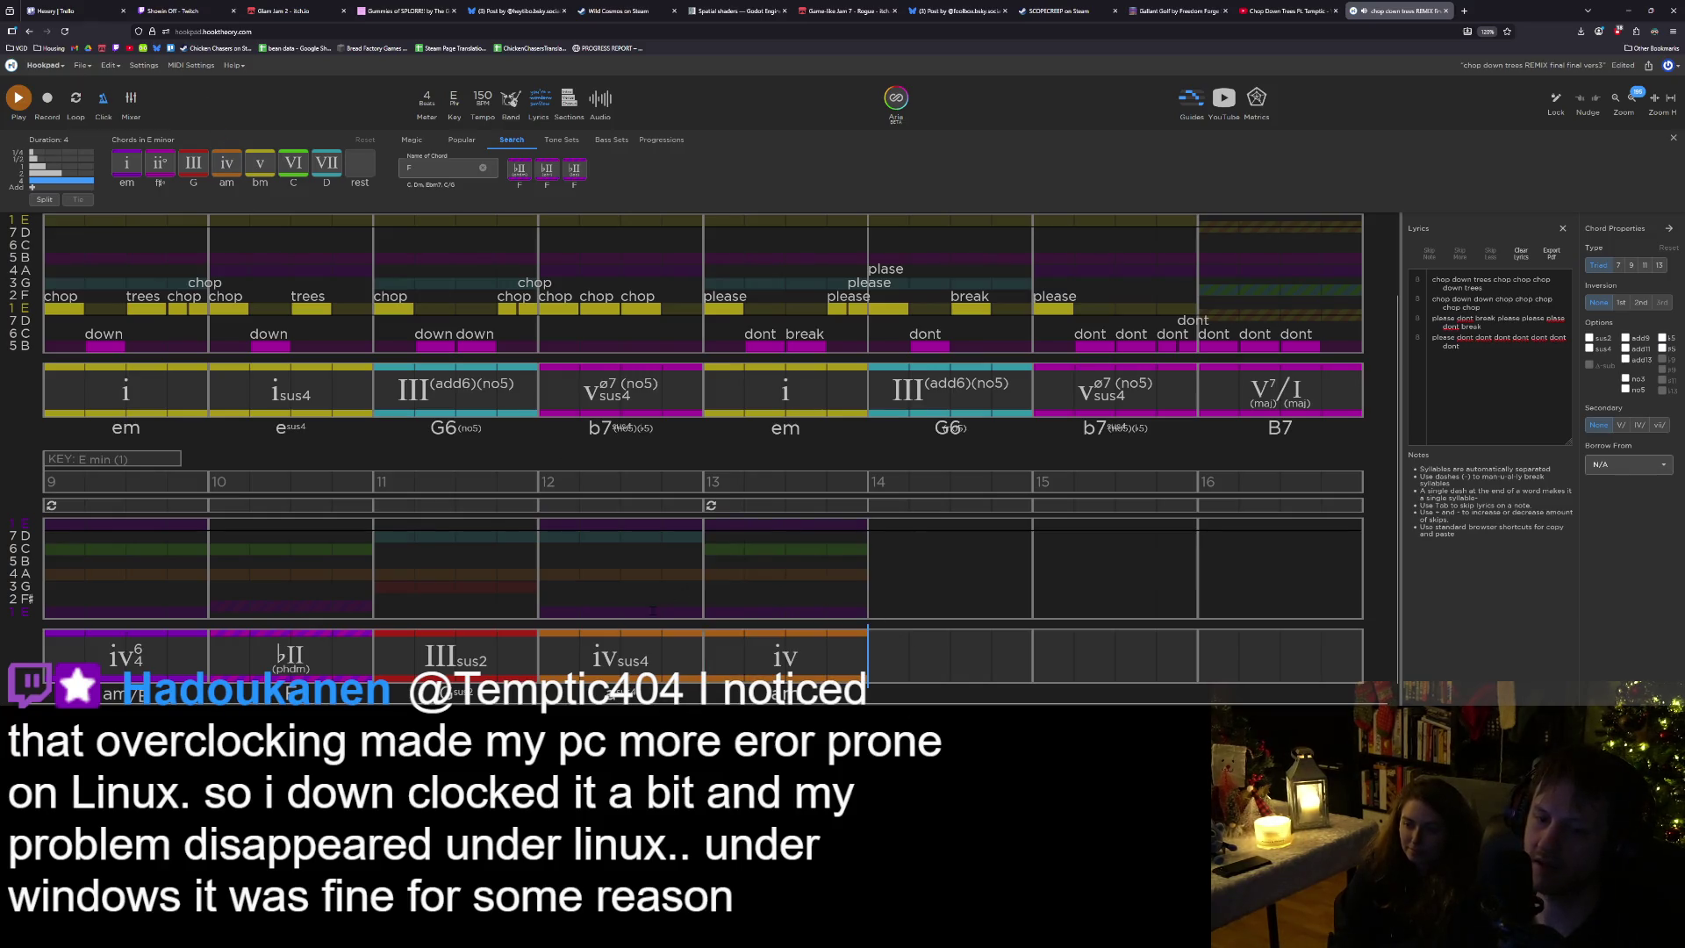
click(672, 656)
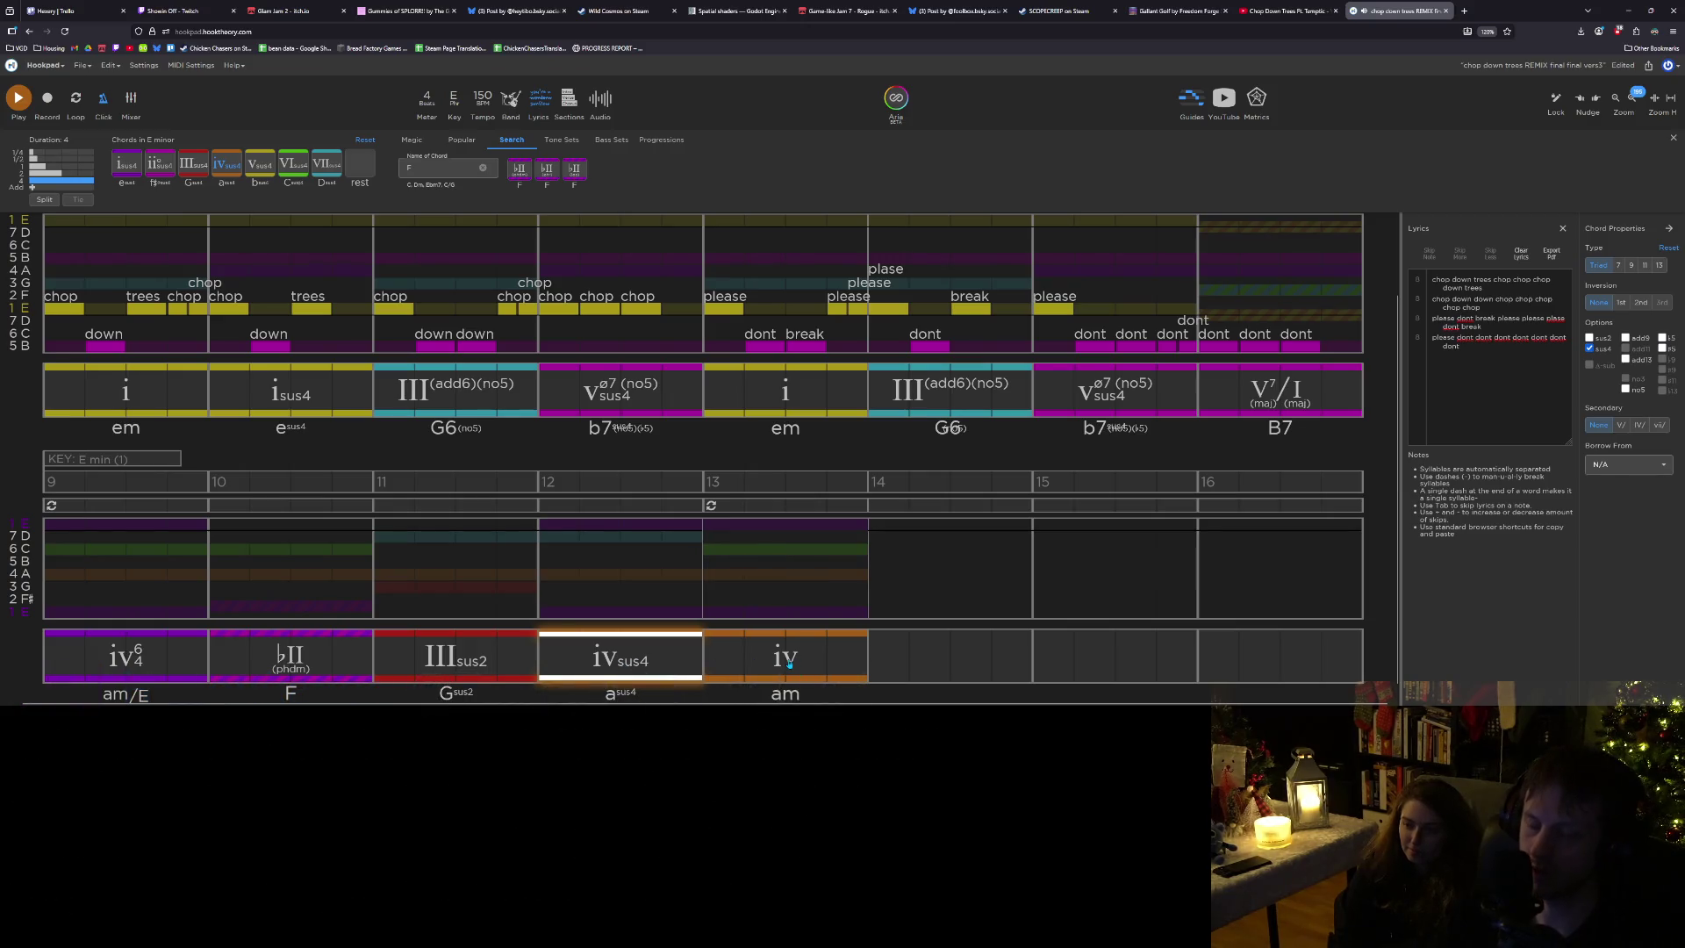
Put a VI (C) chord in measure 14, after measure 13's iv chord.
click(778, 656)
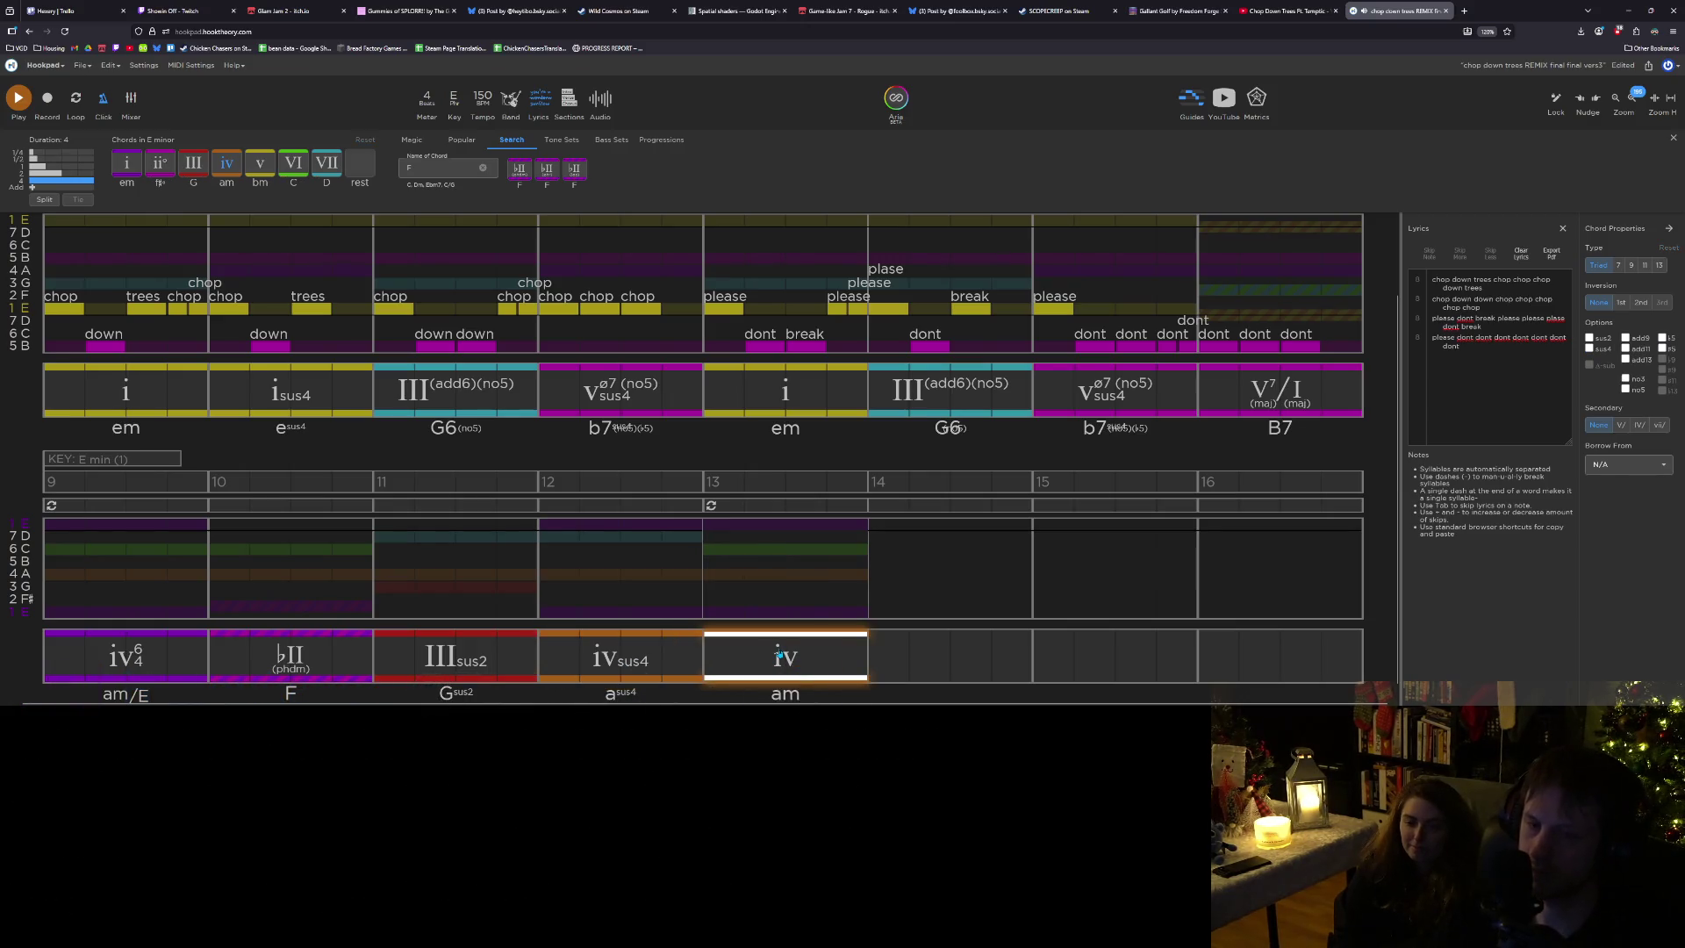
click(878, 661)
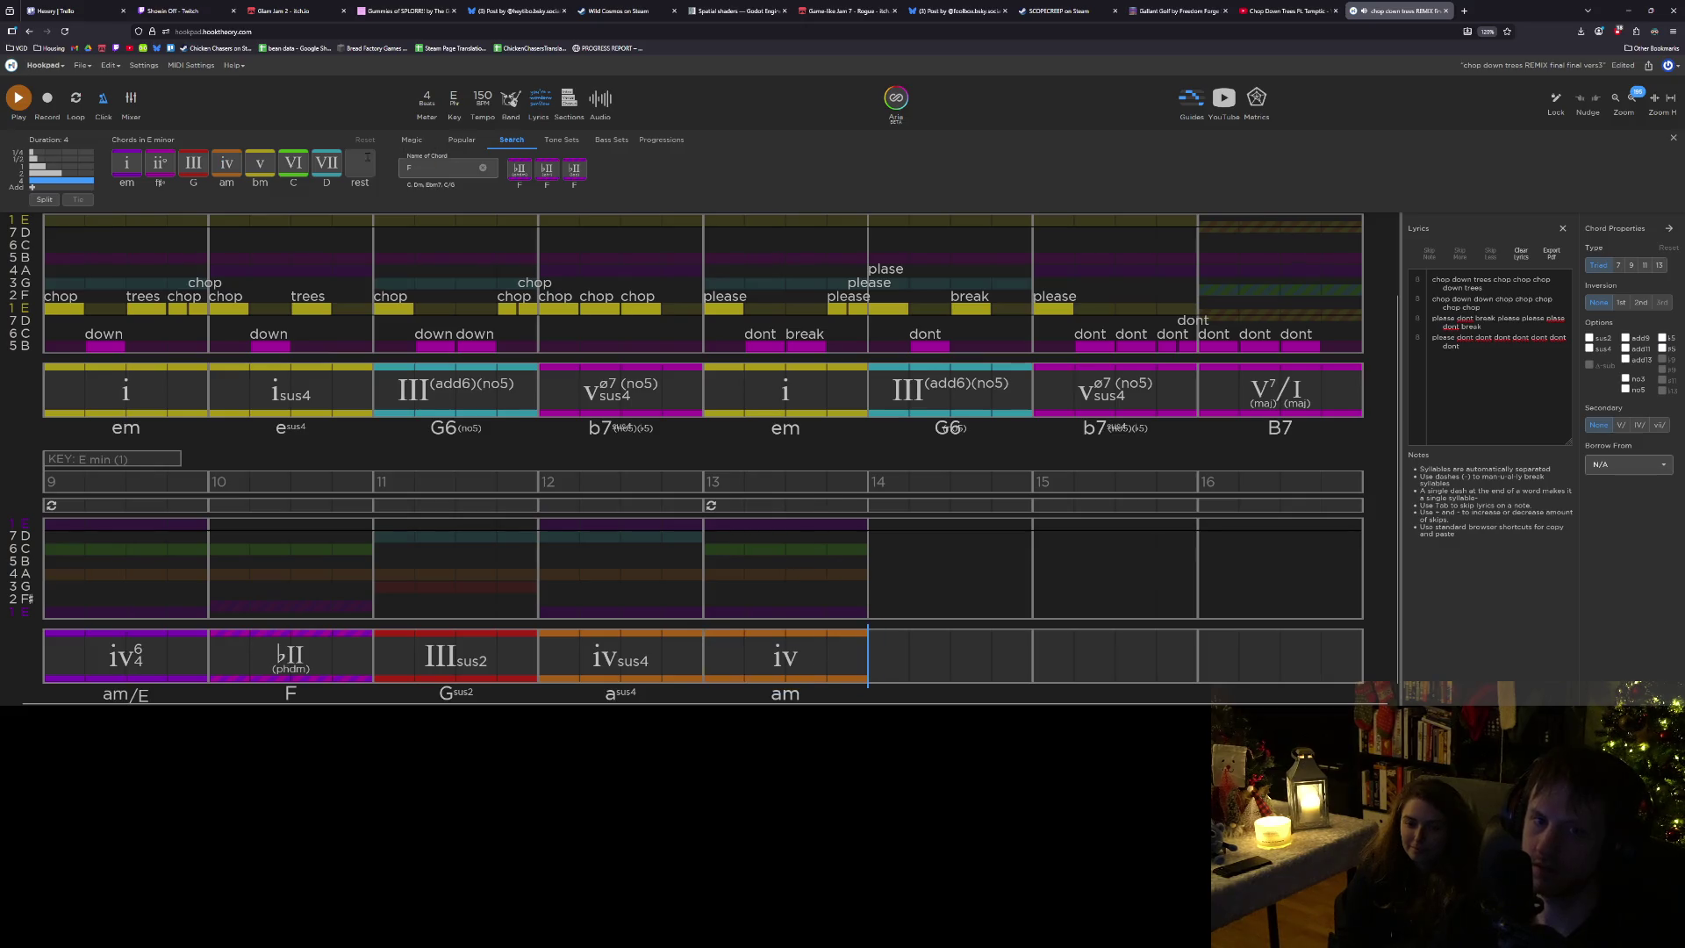
click(326, 165)
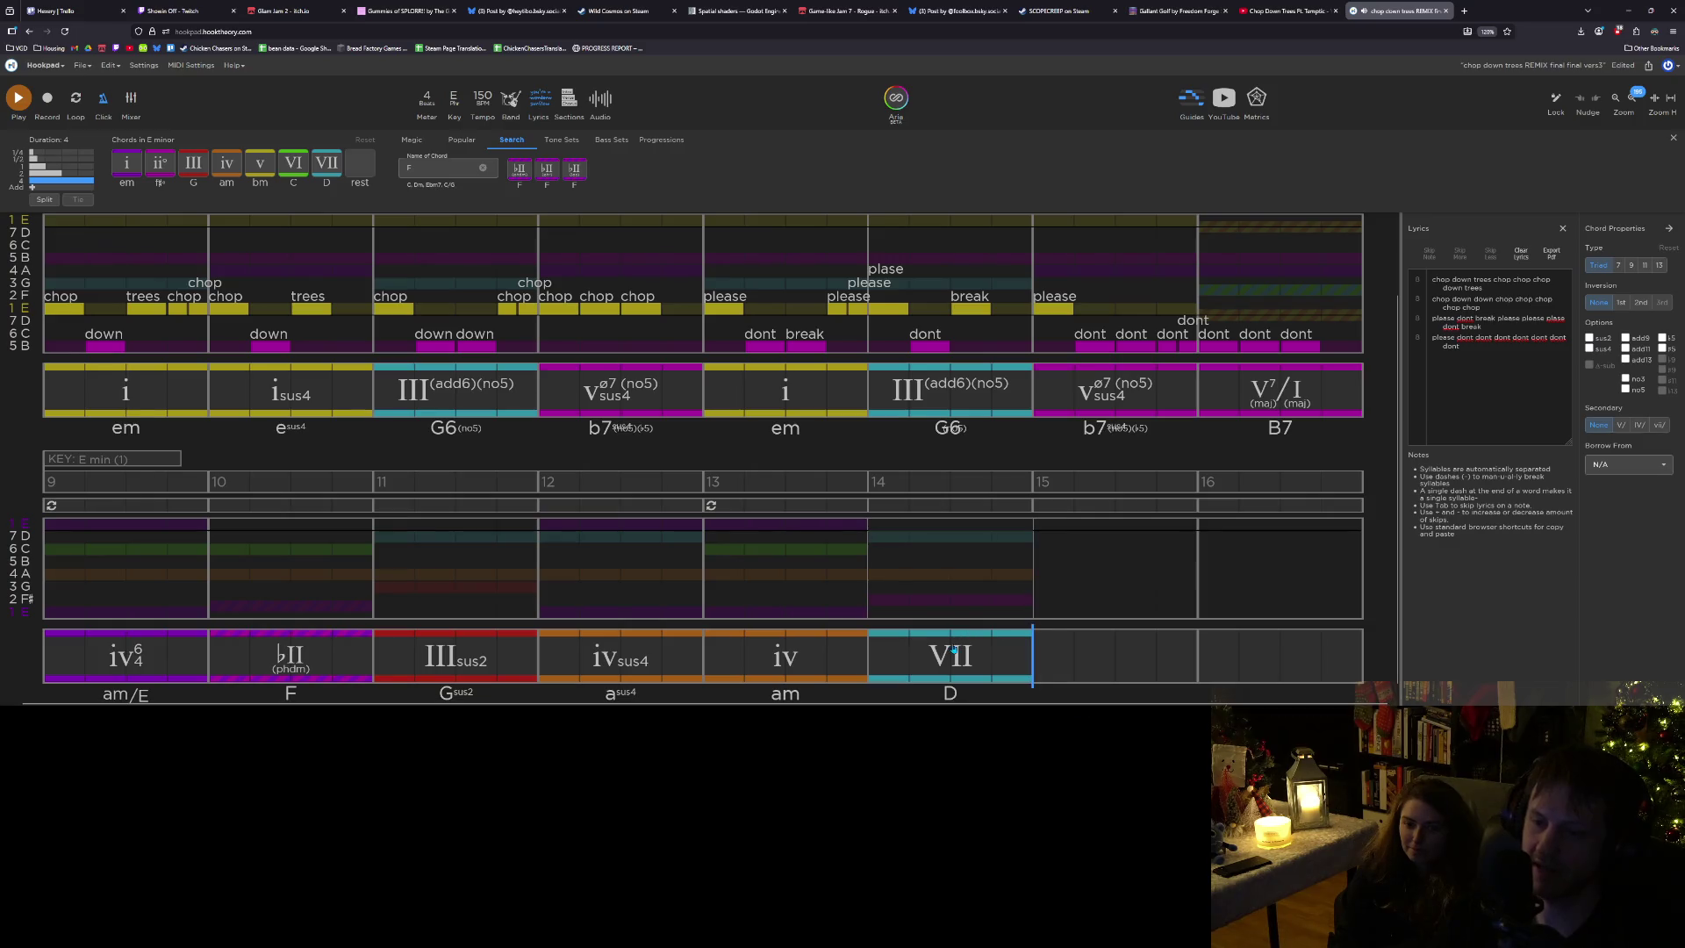
click(954, 650)
click(303, 174)
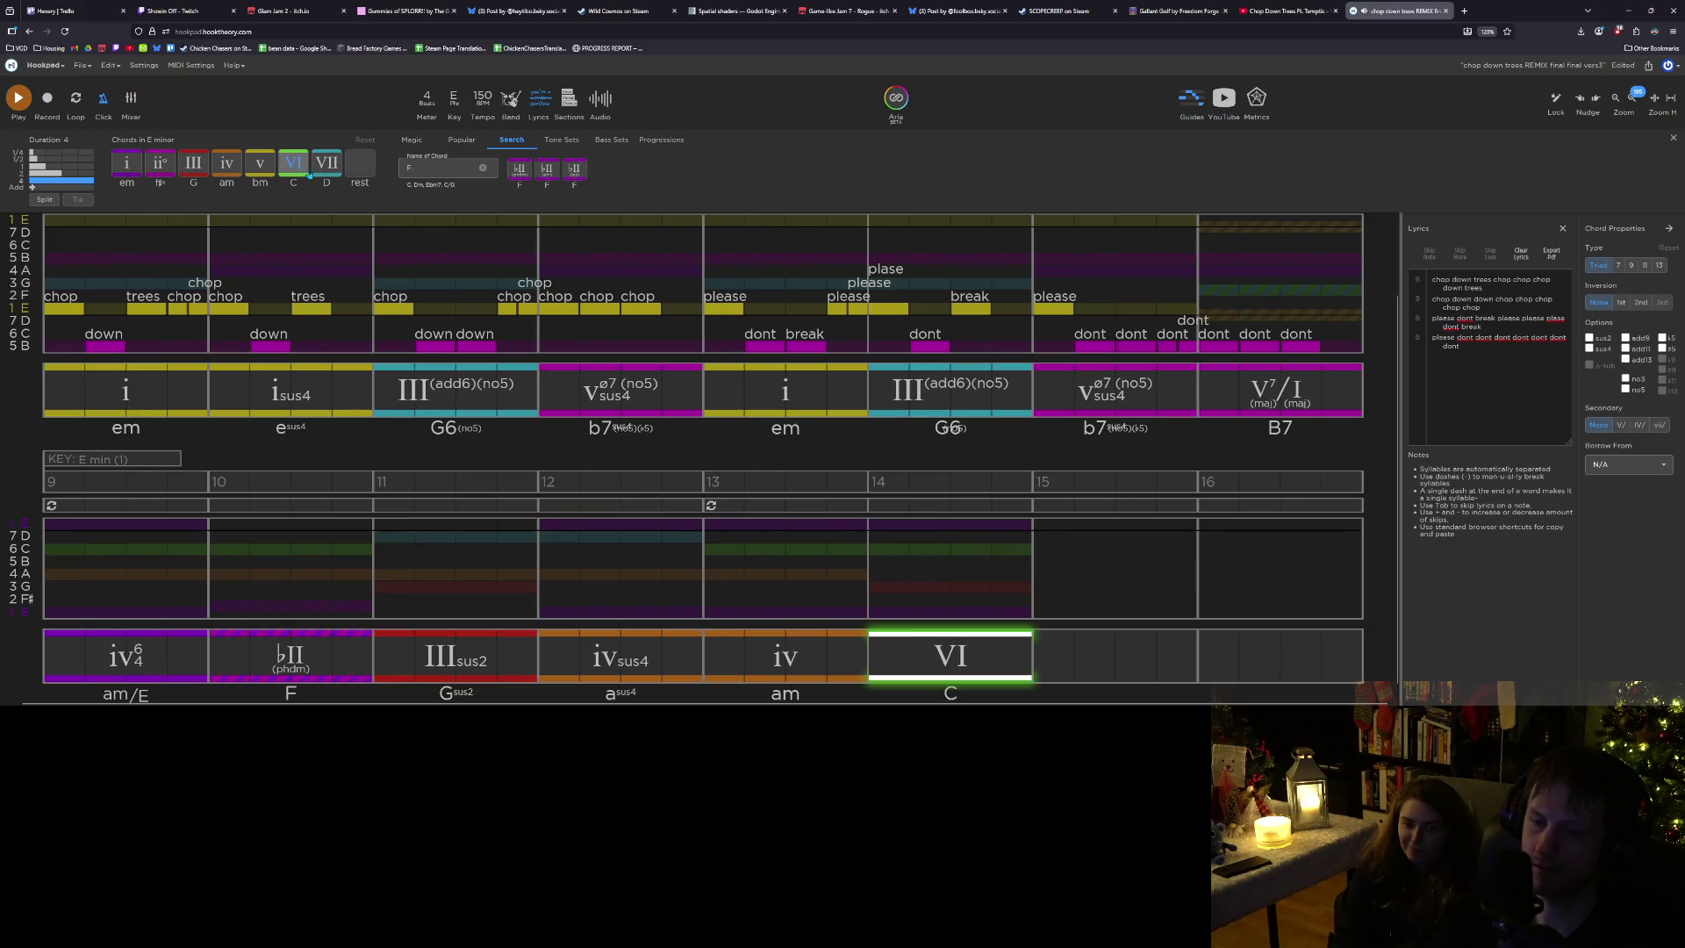
click(804, 657)
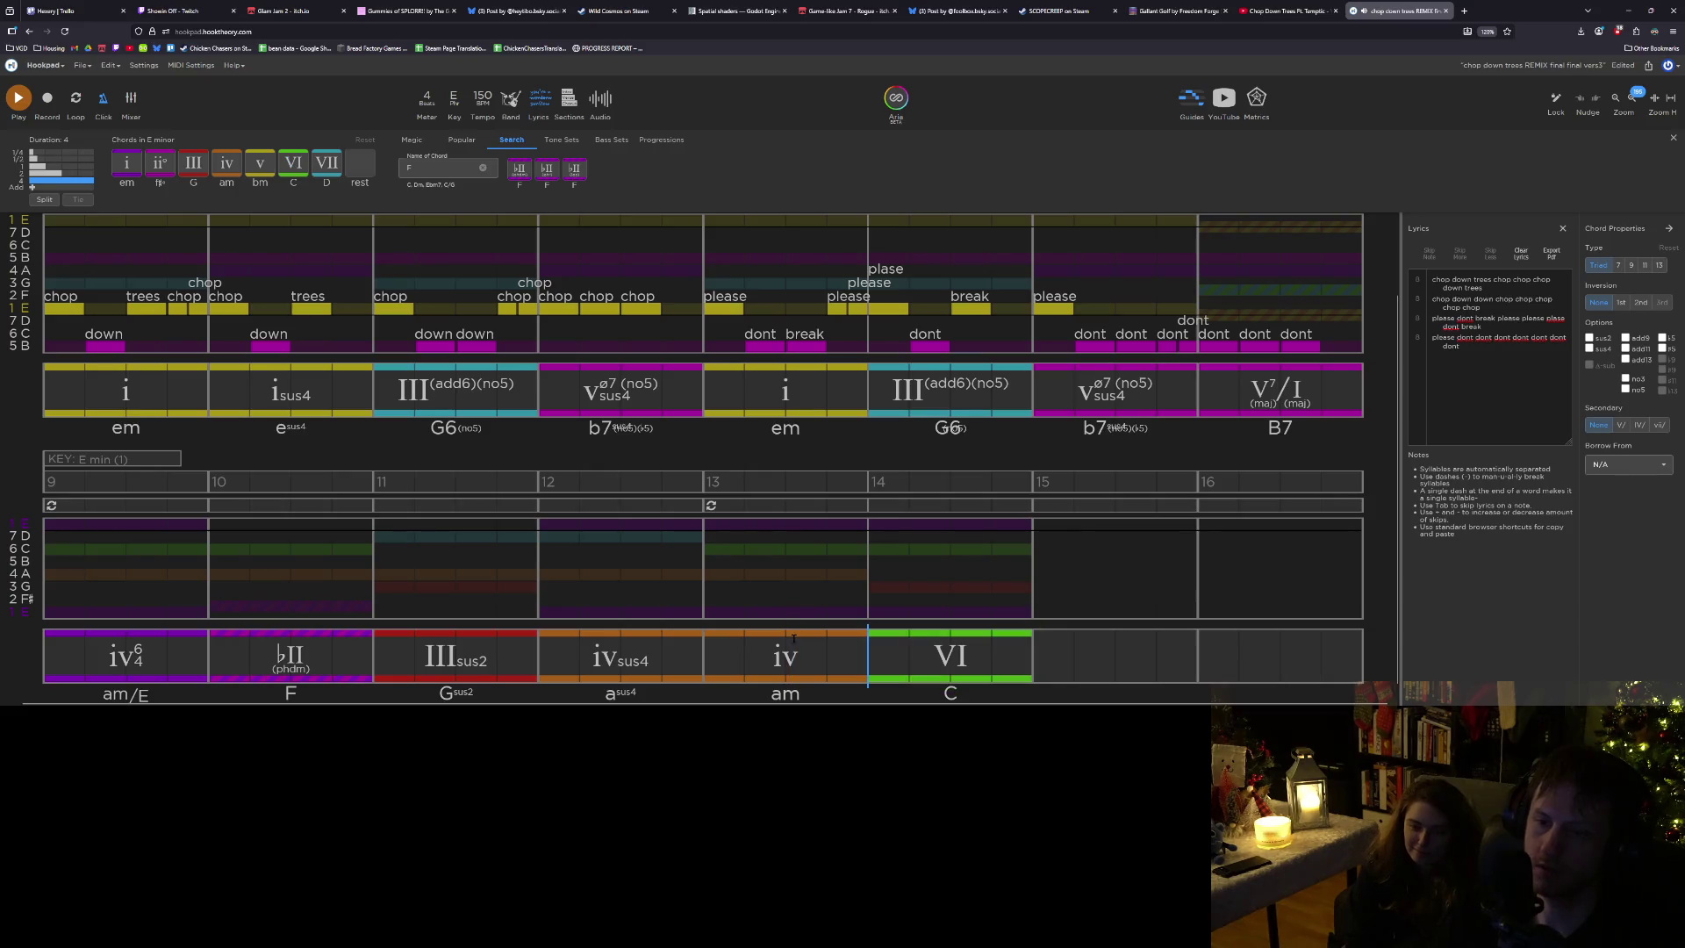
Copy the B7 (V7/I) chord from measure 8.
click(895, 659)
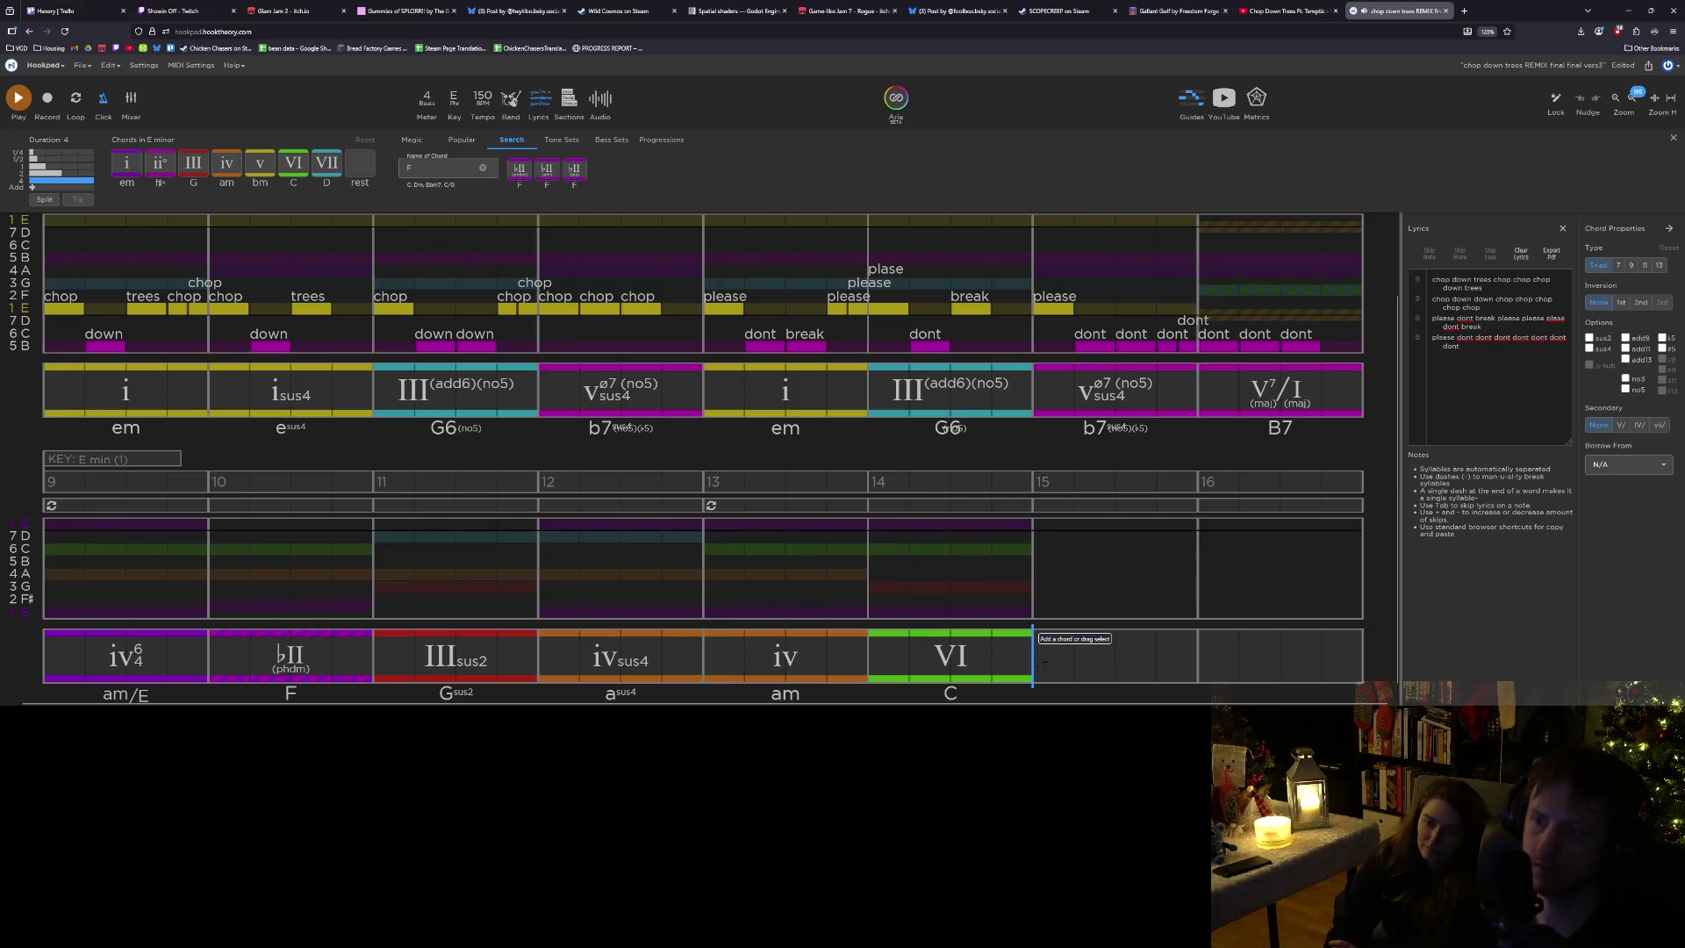
click(1280, 391)
key(ctrl+c)
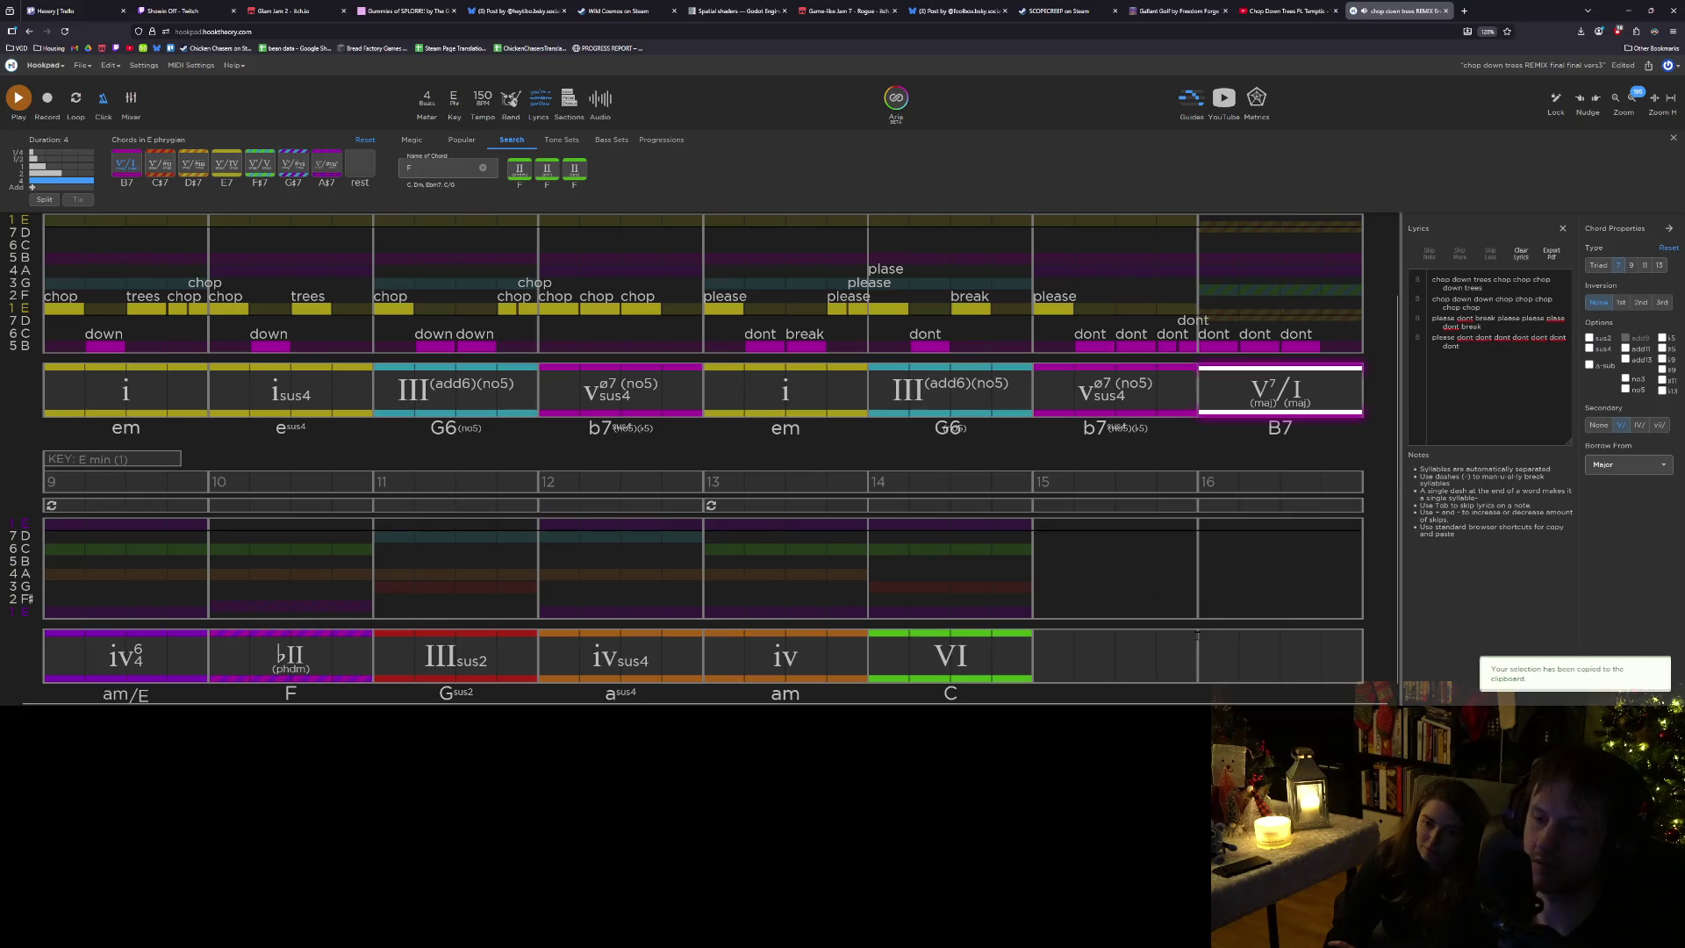
Paste the copied B7 (V7/I) chord into the empty measure 16.
click(1205, 645)
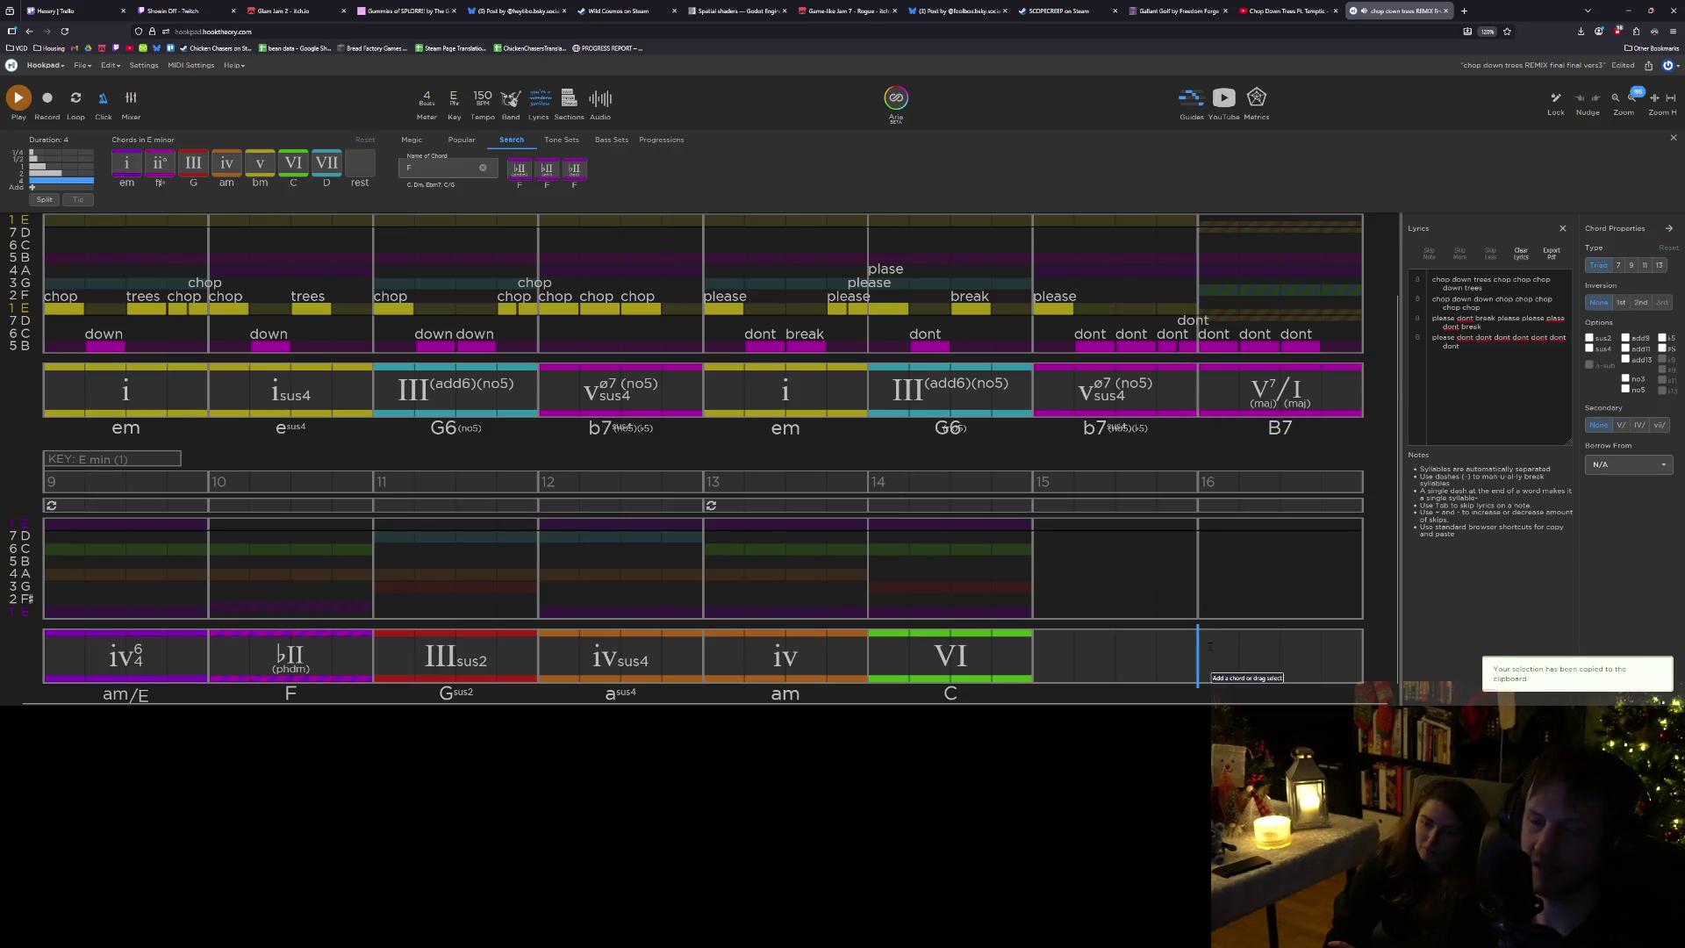
key(ctrl+v)
scroll(1216, 638, up, 3)
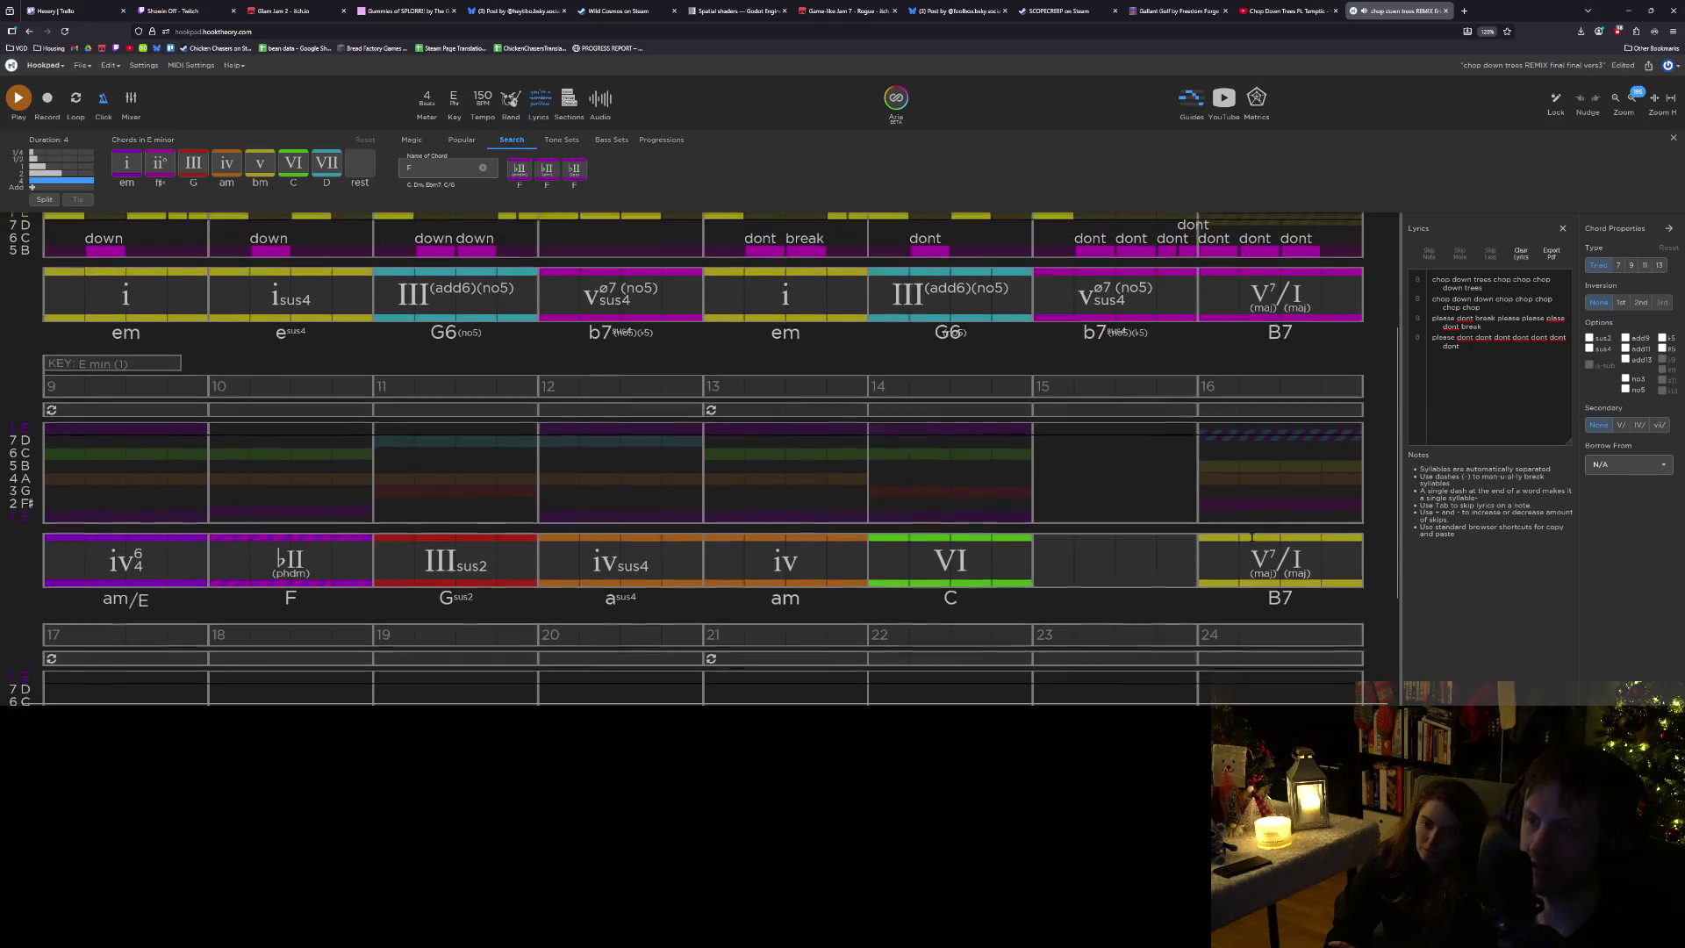
scroll(1262, 559, up, 1)
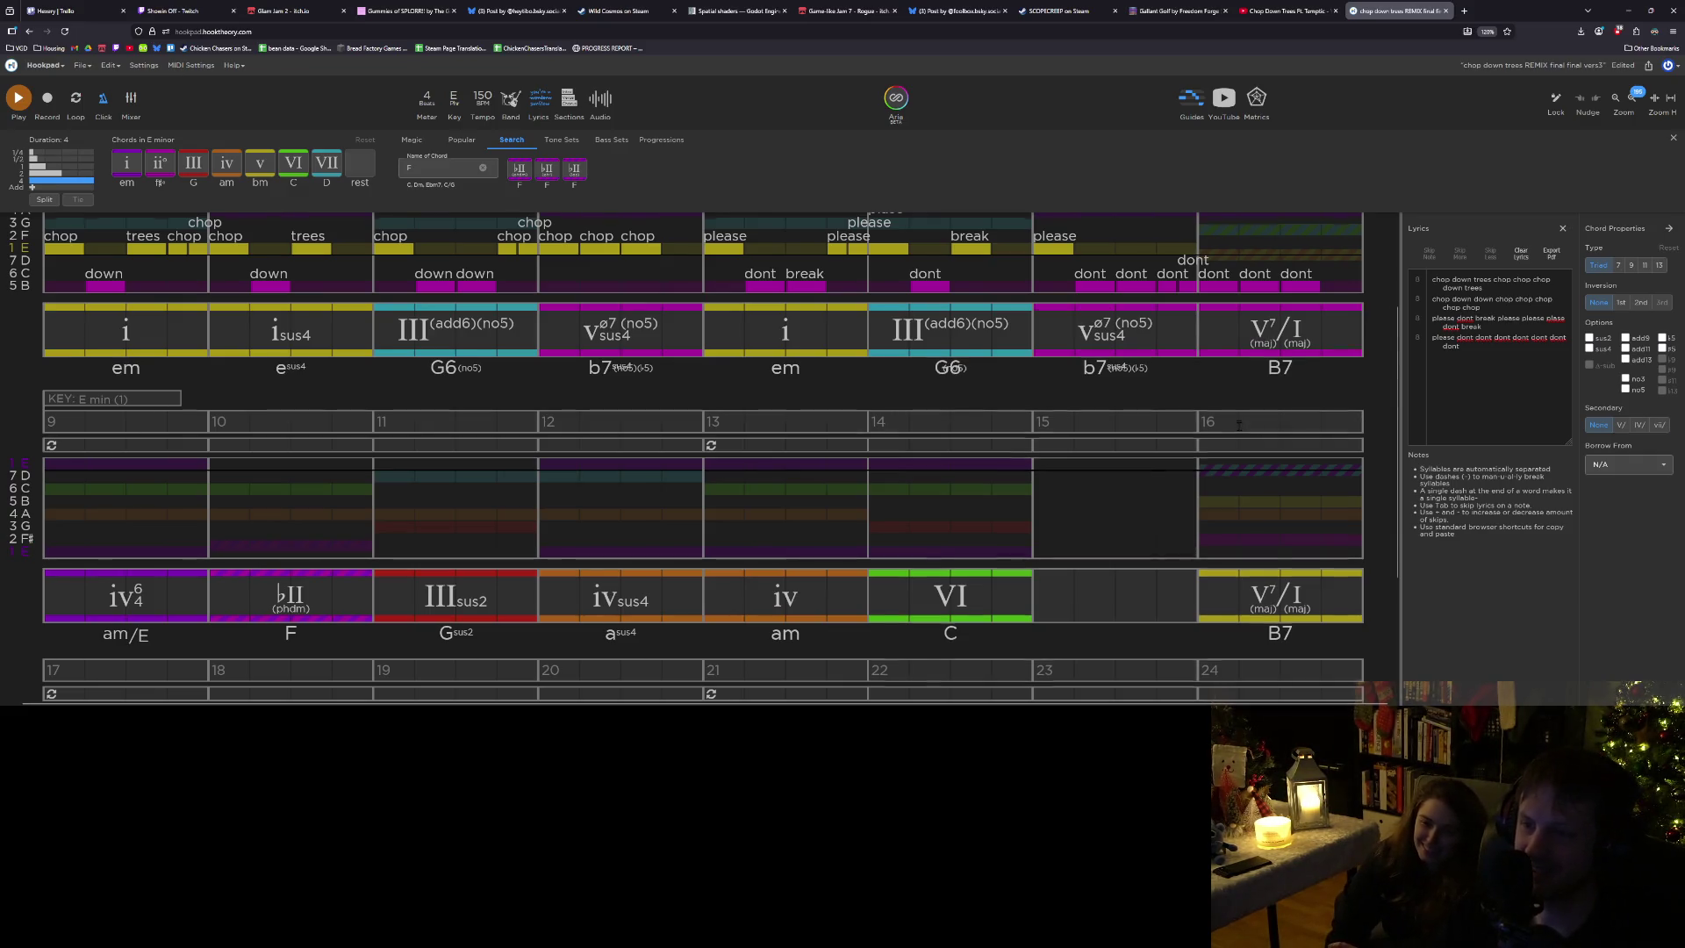
scroll(1238, 424, up, 1)
drag(1198, 349, 1162, 354)
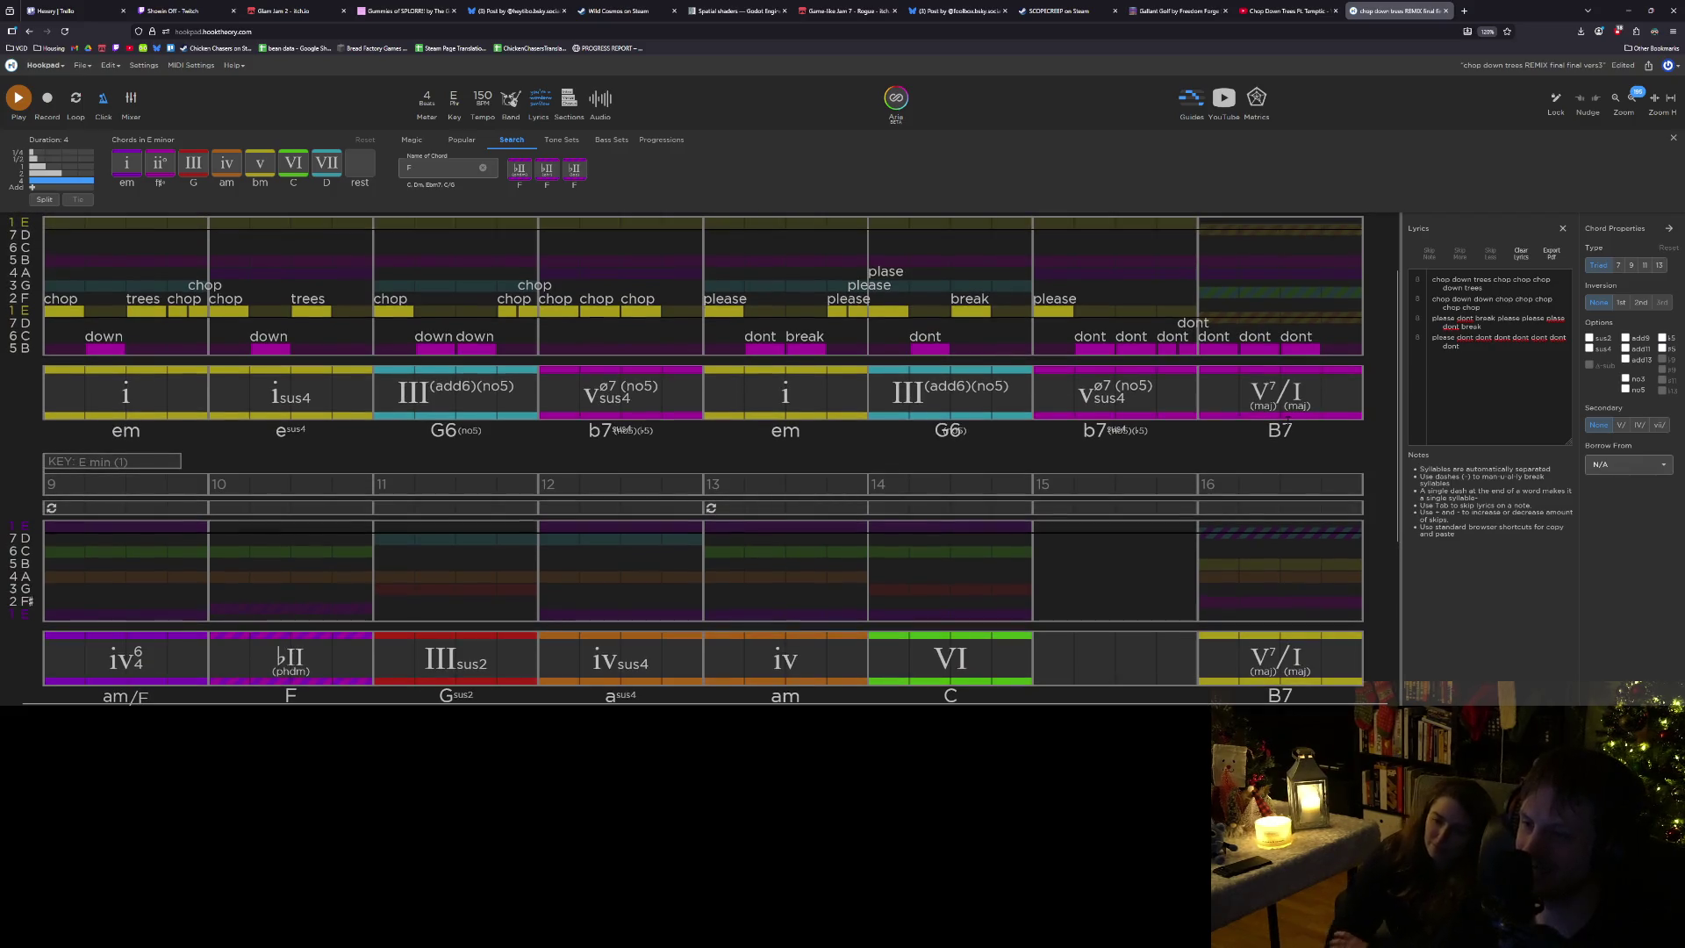
scroll(702, 439, down, 1)
click(1114, 363)
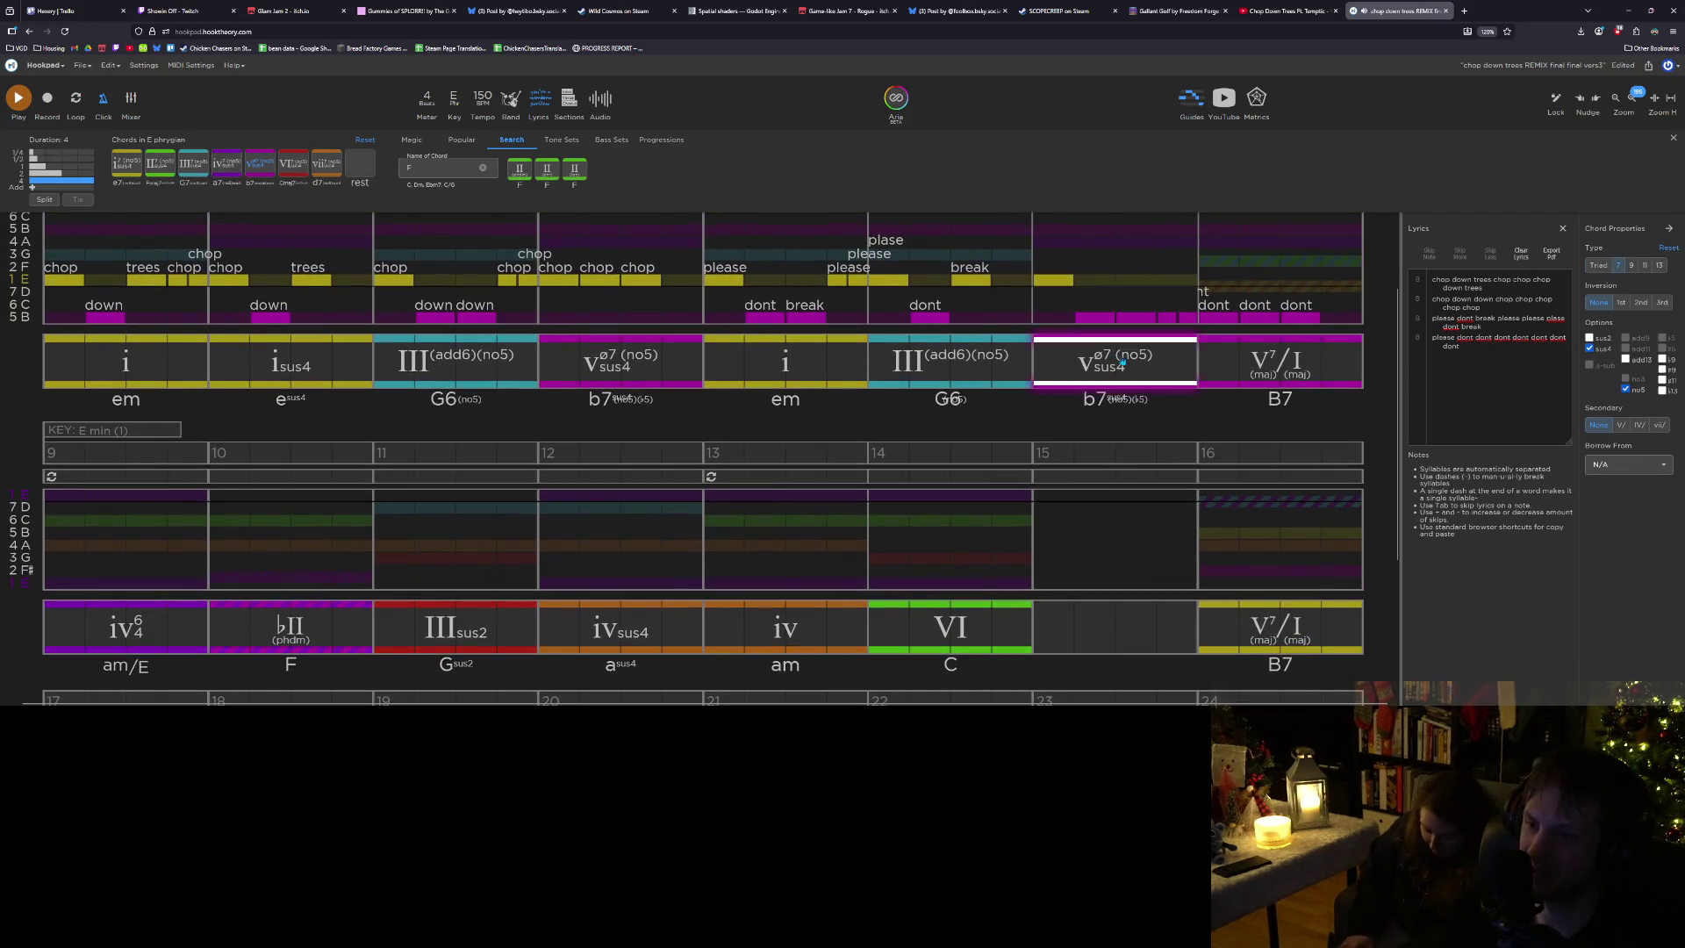
click(1261, 374)
click(128, 619)
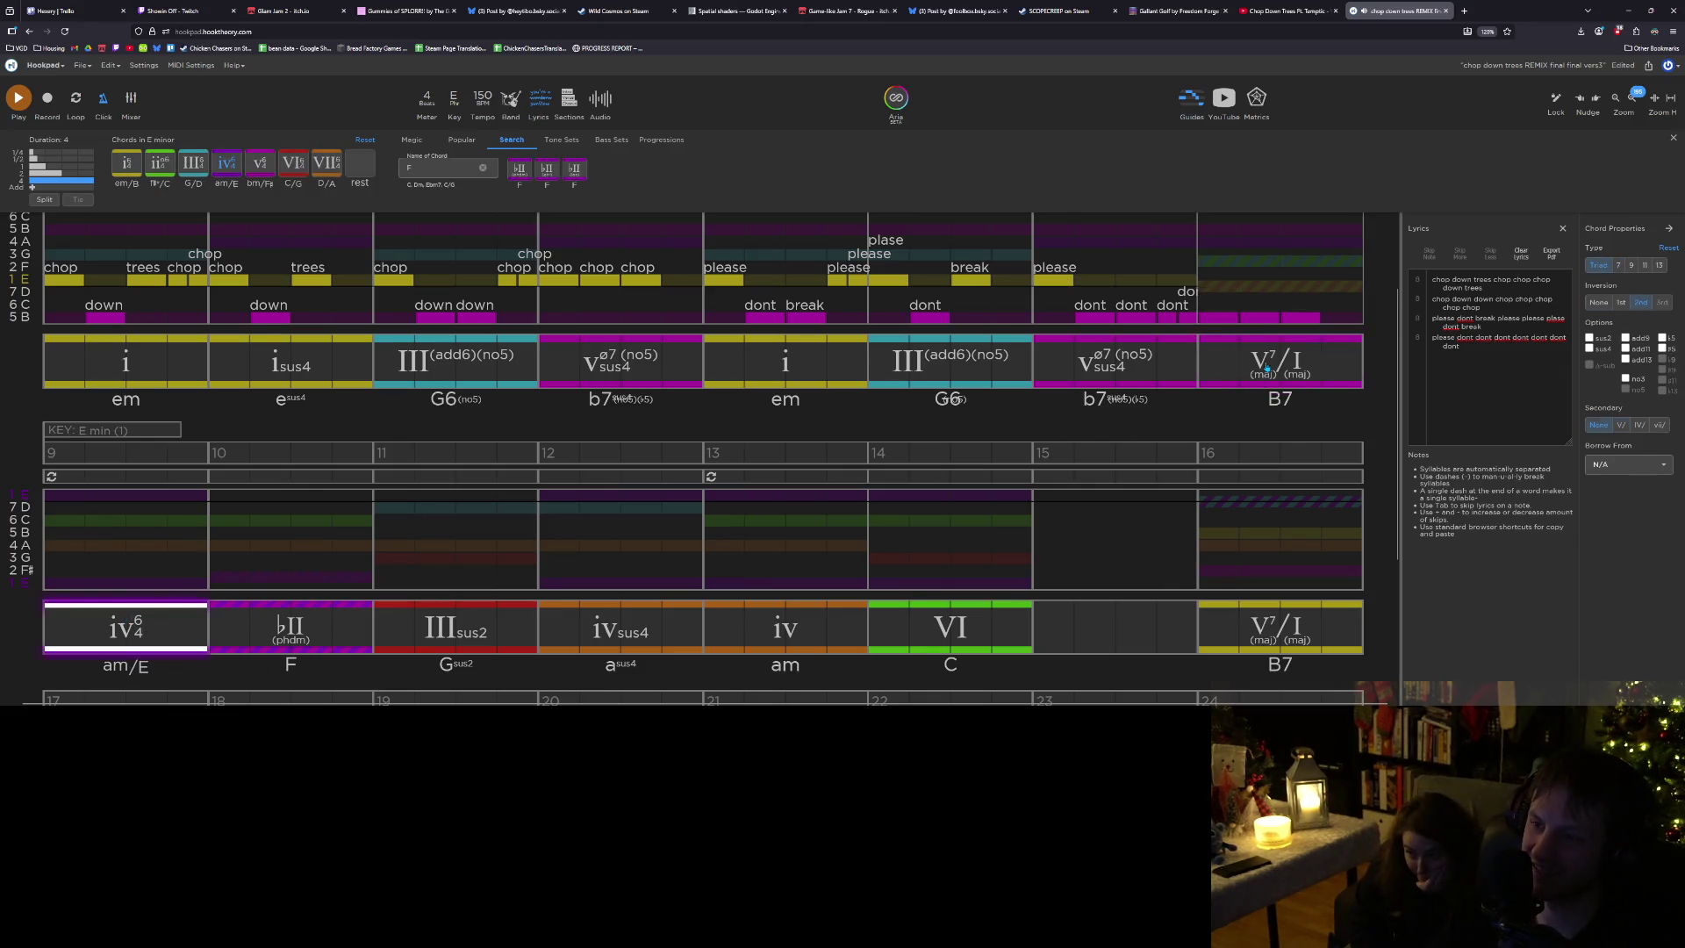
click(1247, 368)
click(152, 632)
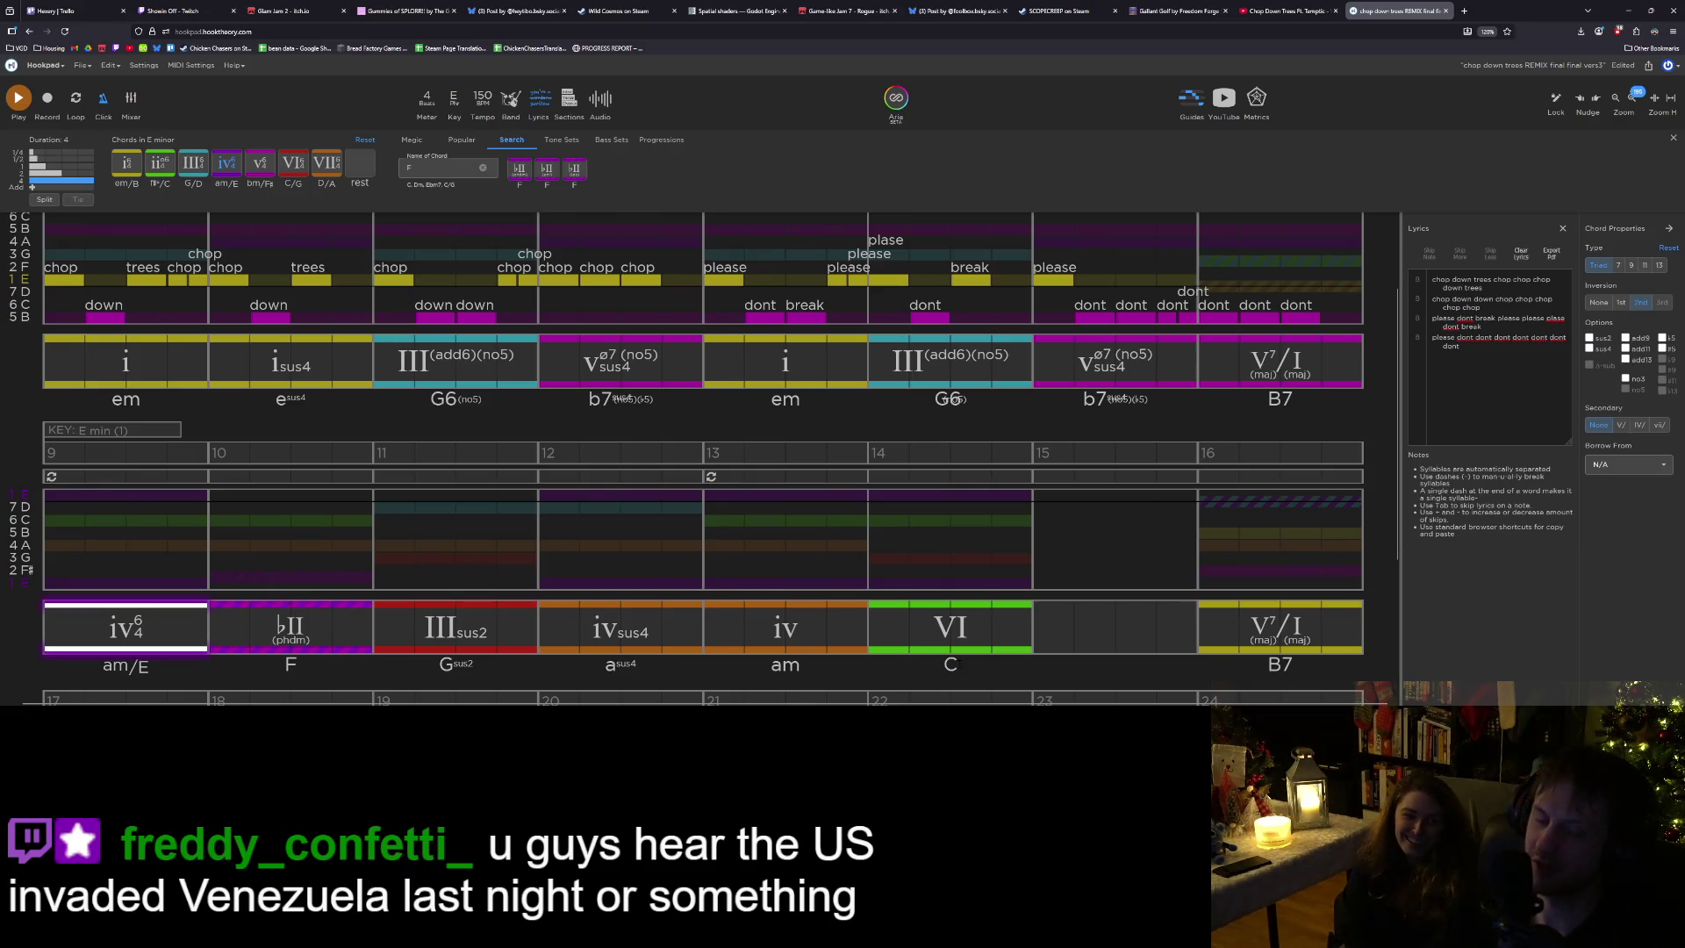
scroll(869, 532, up, 1)
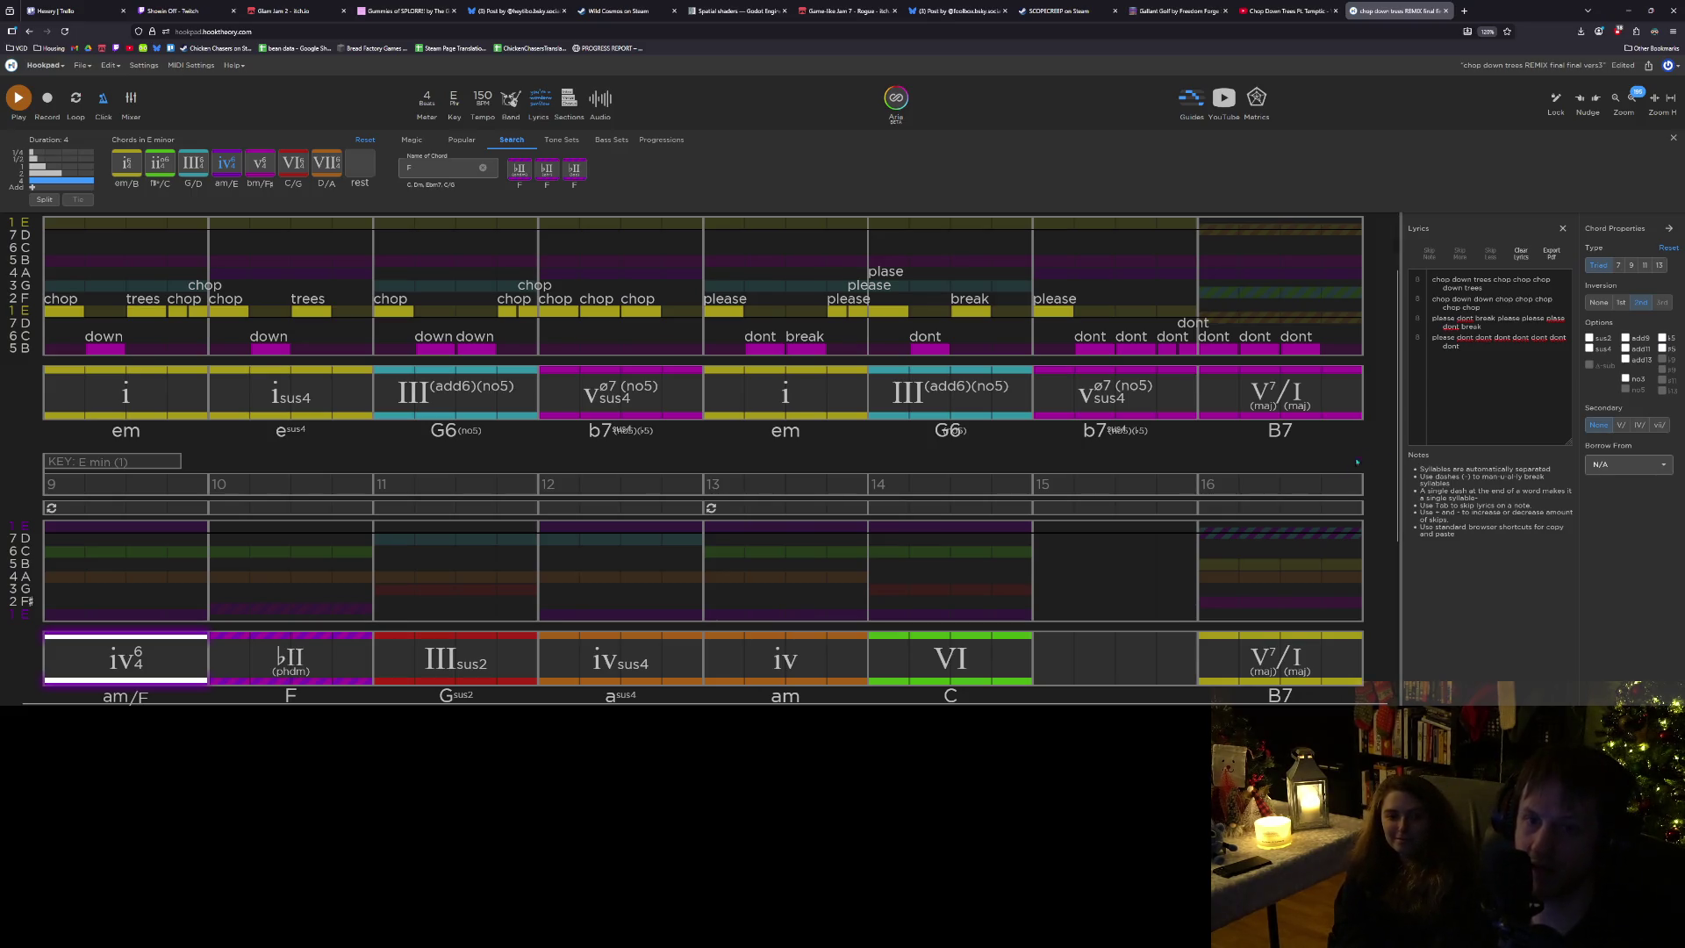
Save 'chop down trees REMIX final final vers3' and close both Chop Down Trees song tabs.
key(ctrl+s)
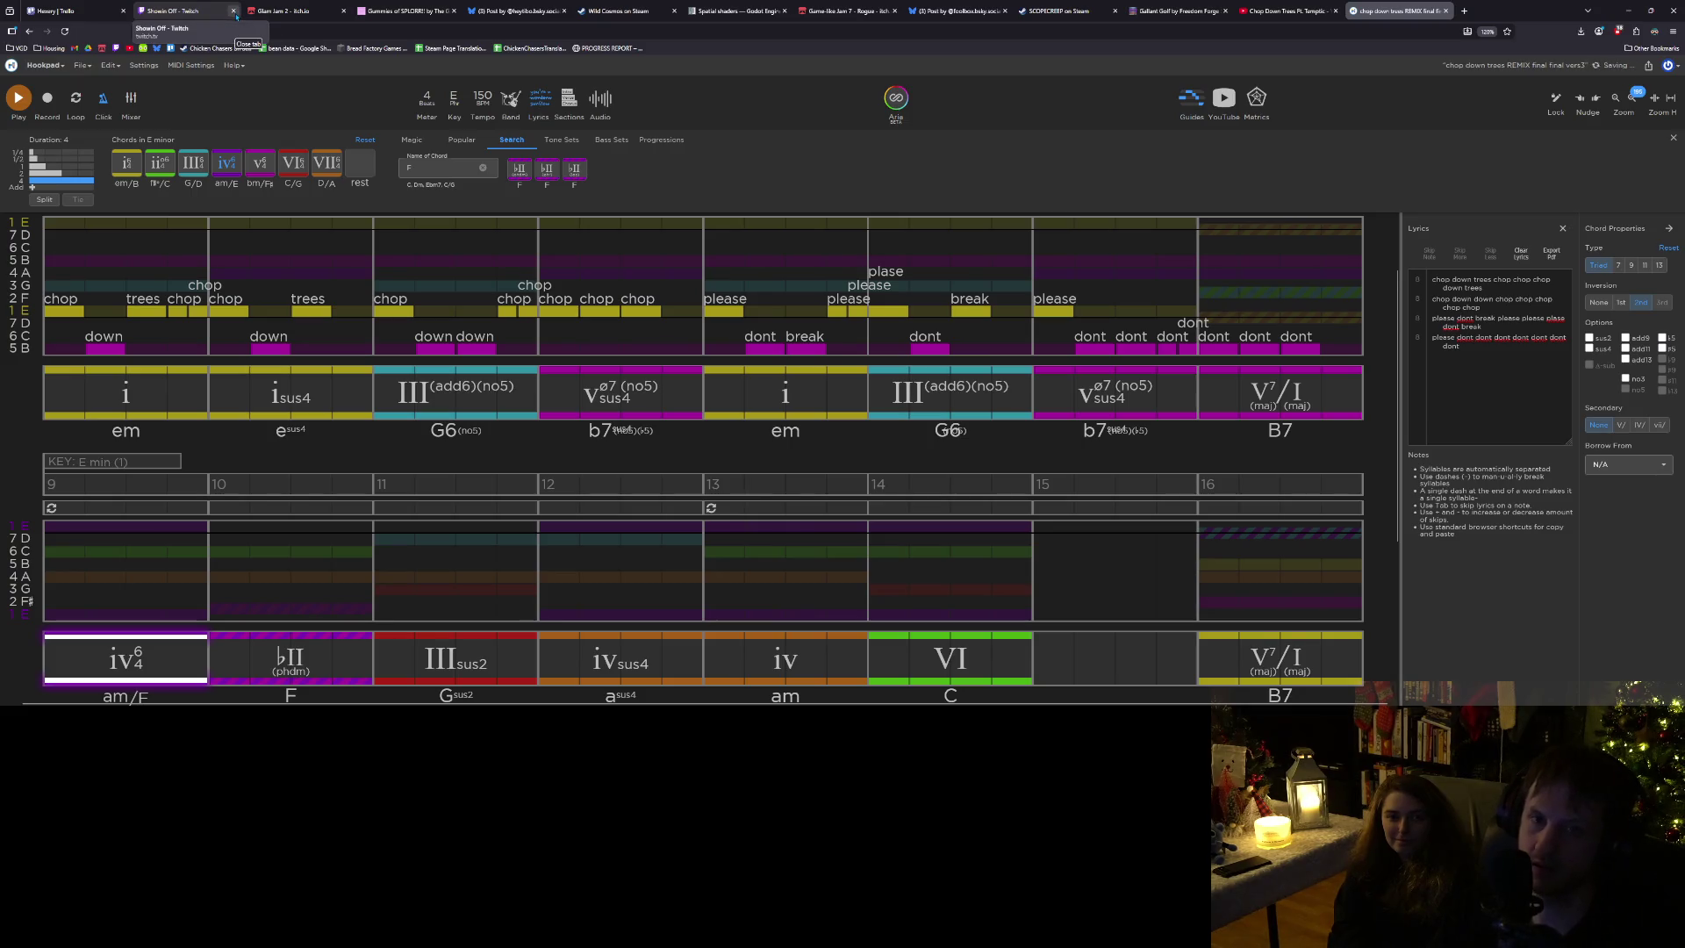
click(1336, 11)
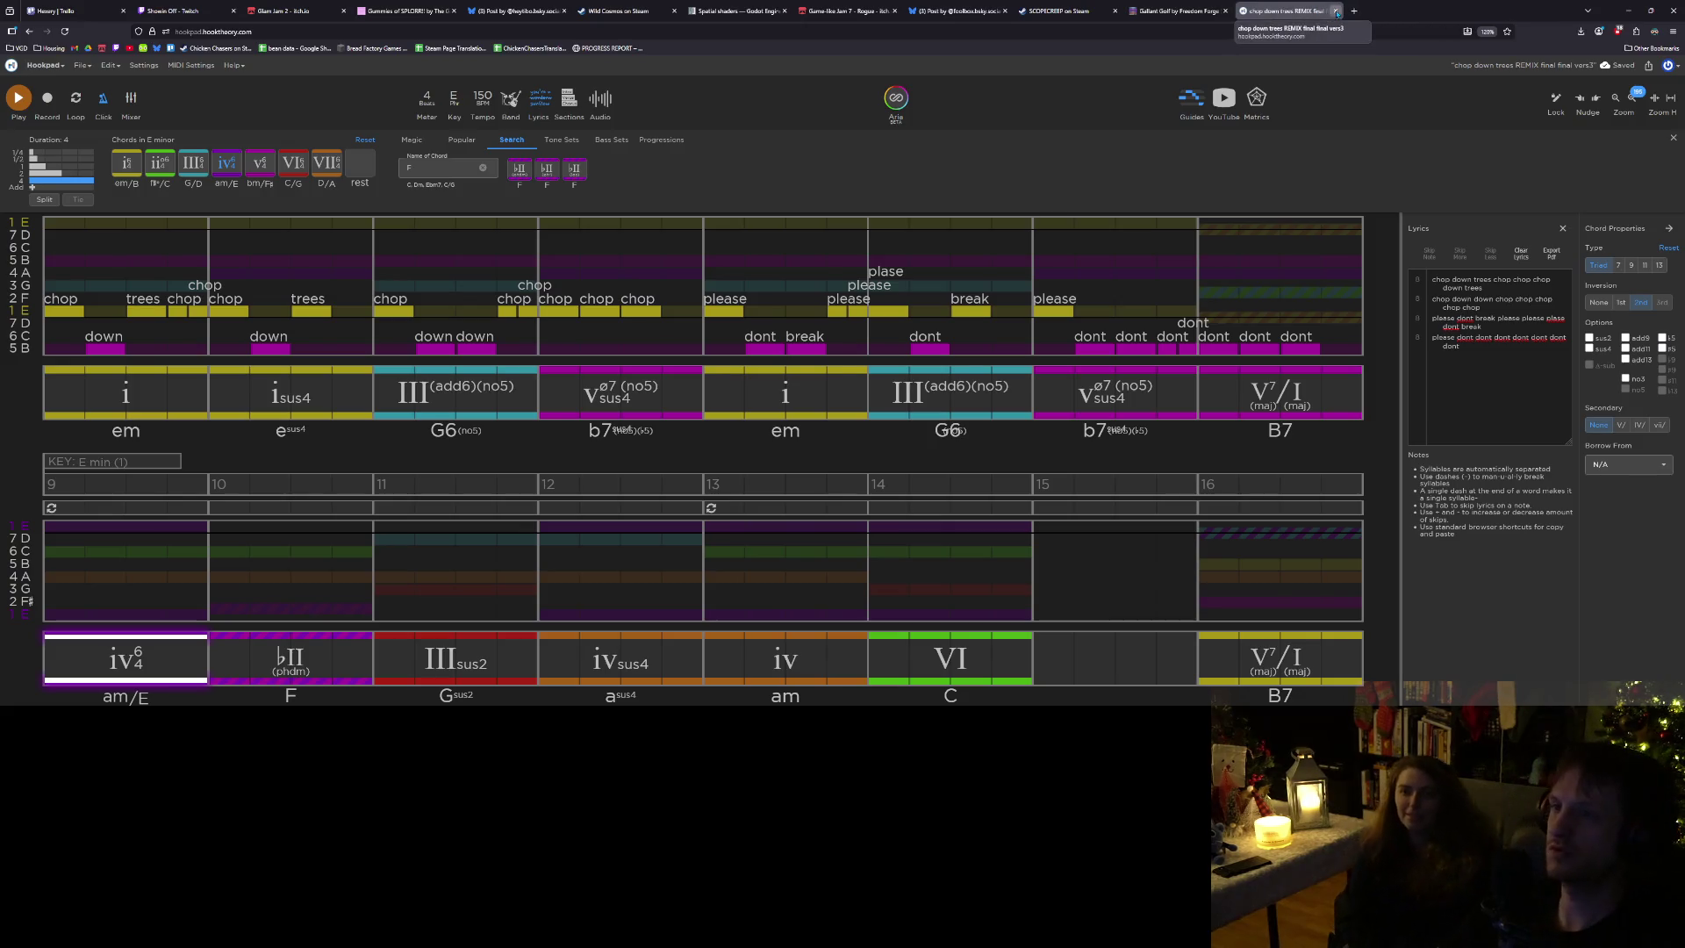
click(1336, 11)
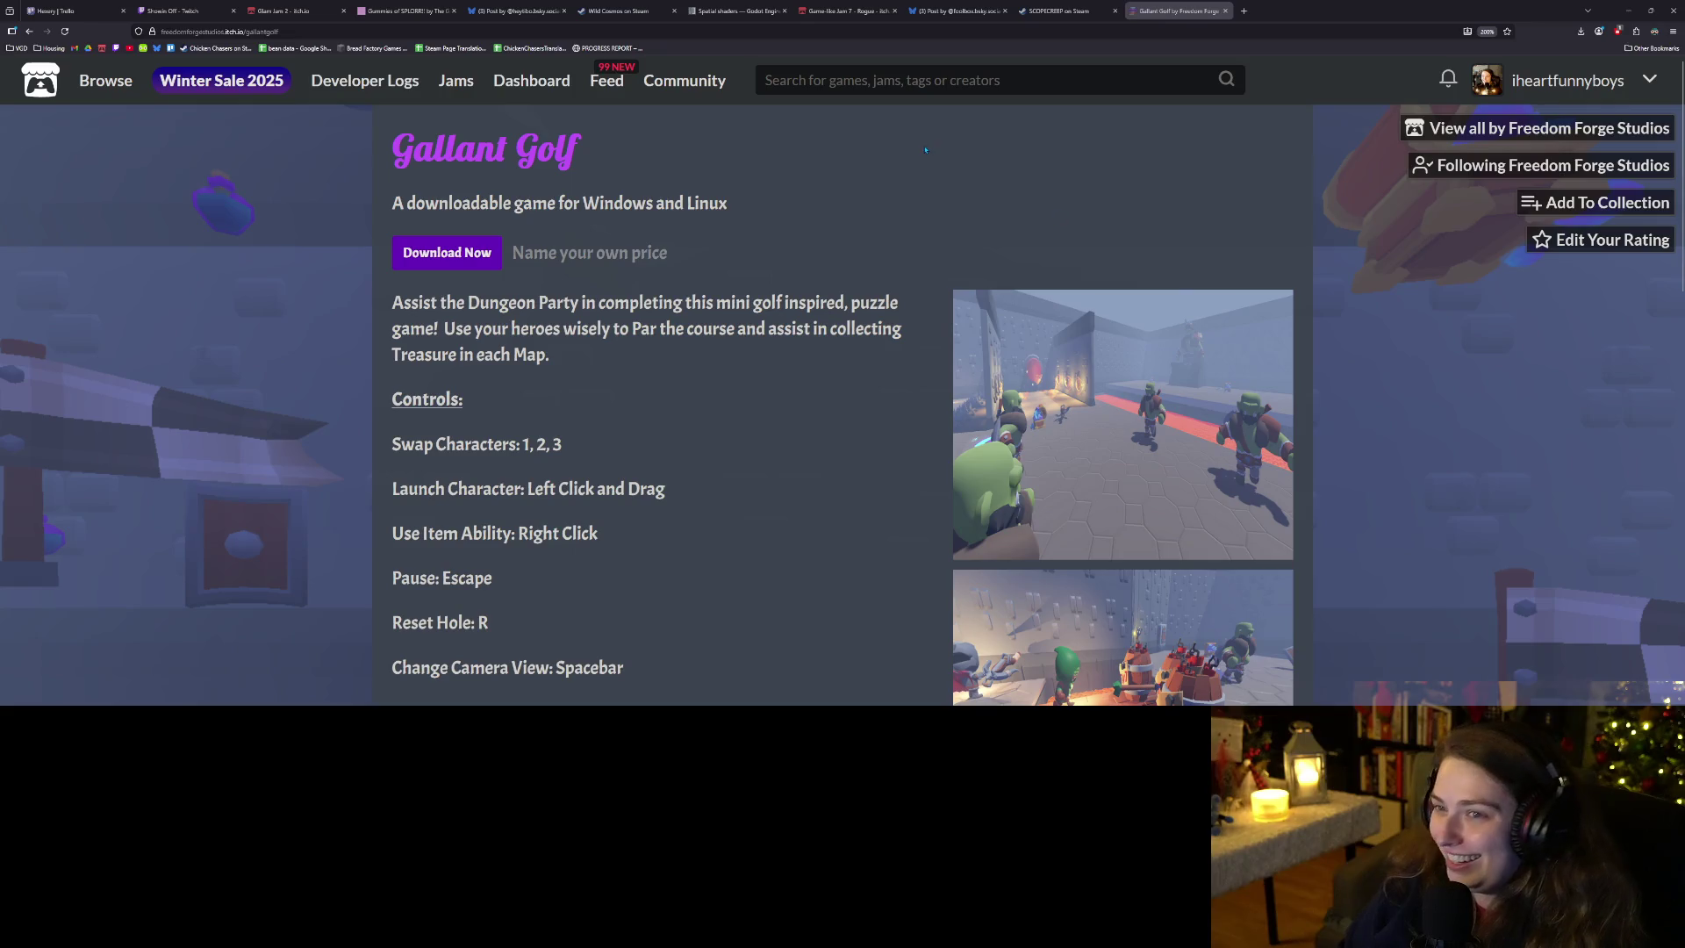
Switch to the first browser tab showing the Hexery Trello board.
key(ctrl+1)
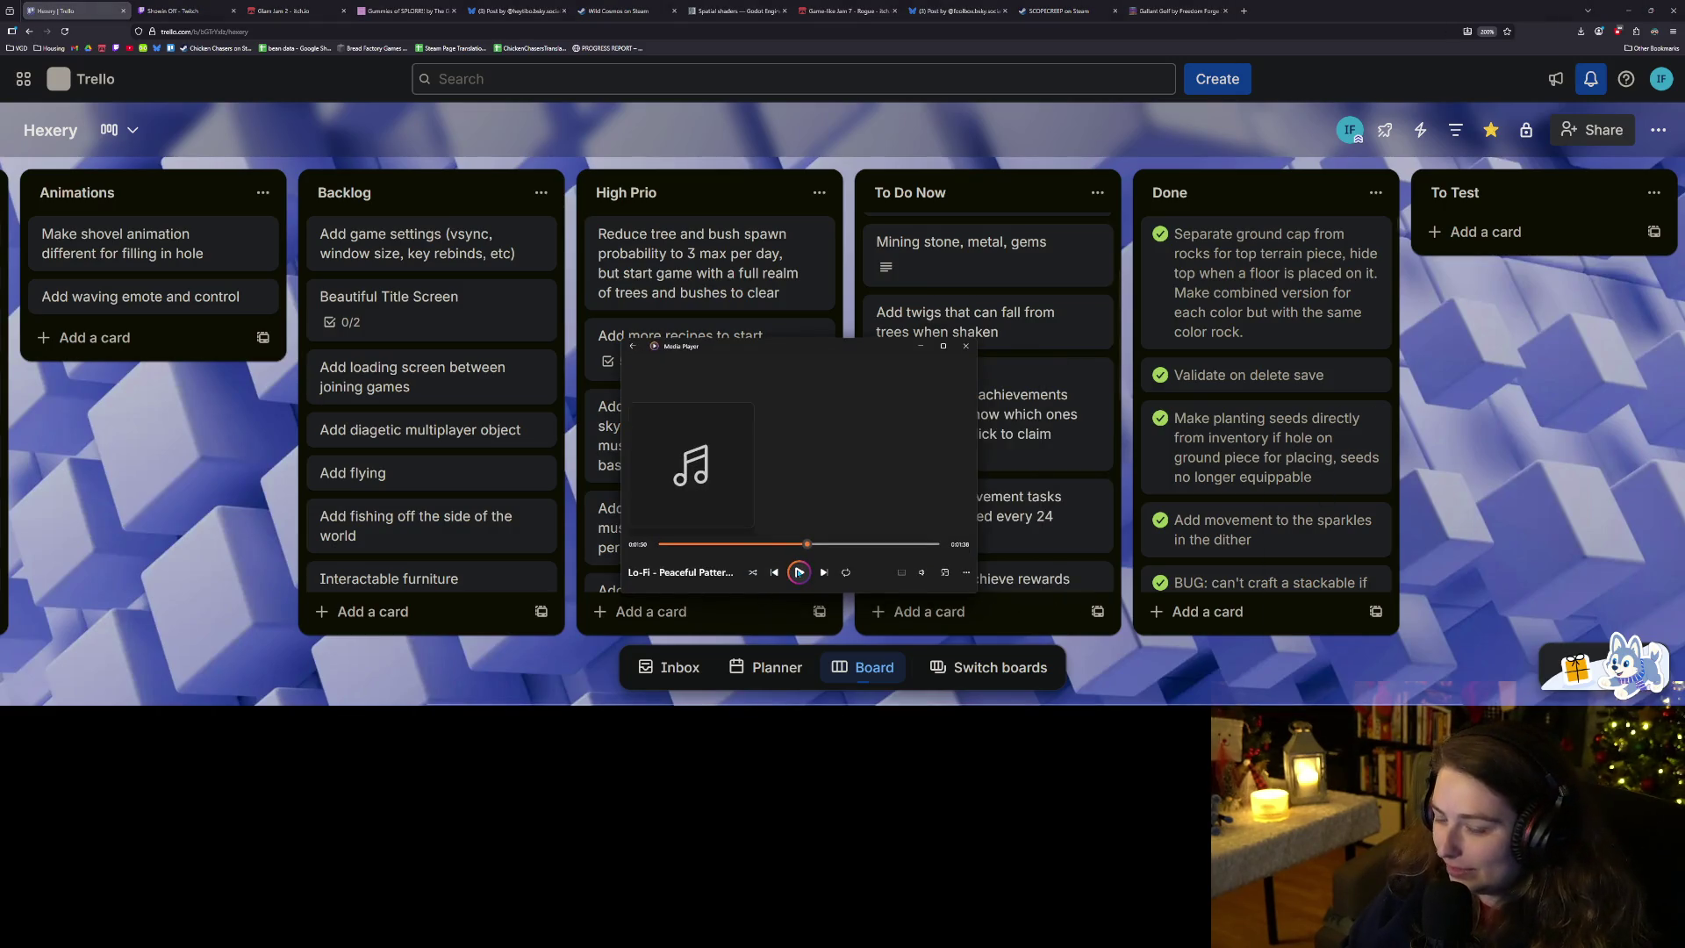
Play the lo-fi track in Media Player and raise its volume from 14 to 26.
click(799, 573)
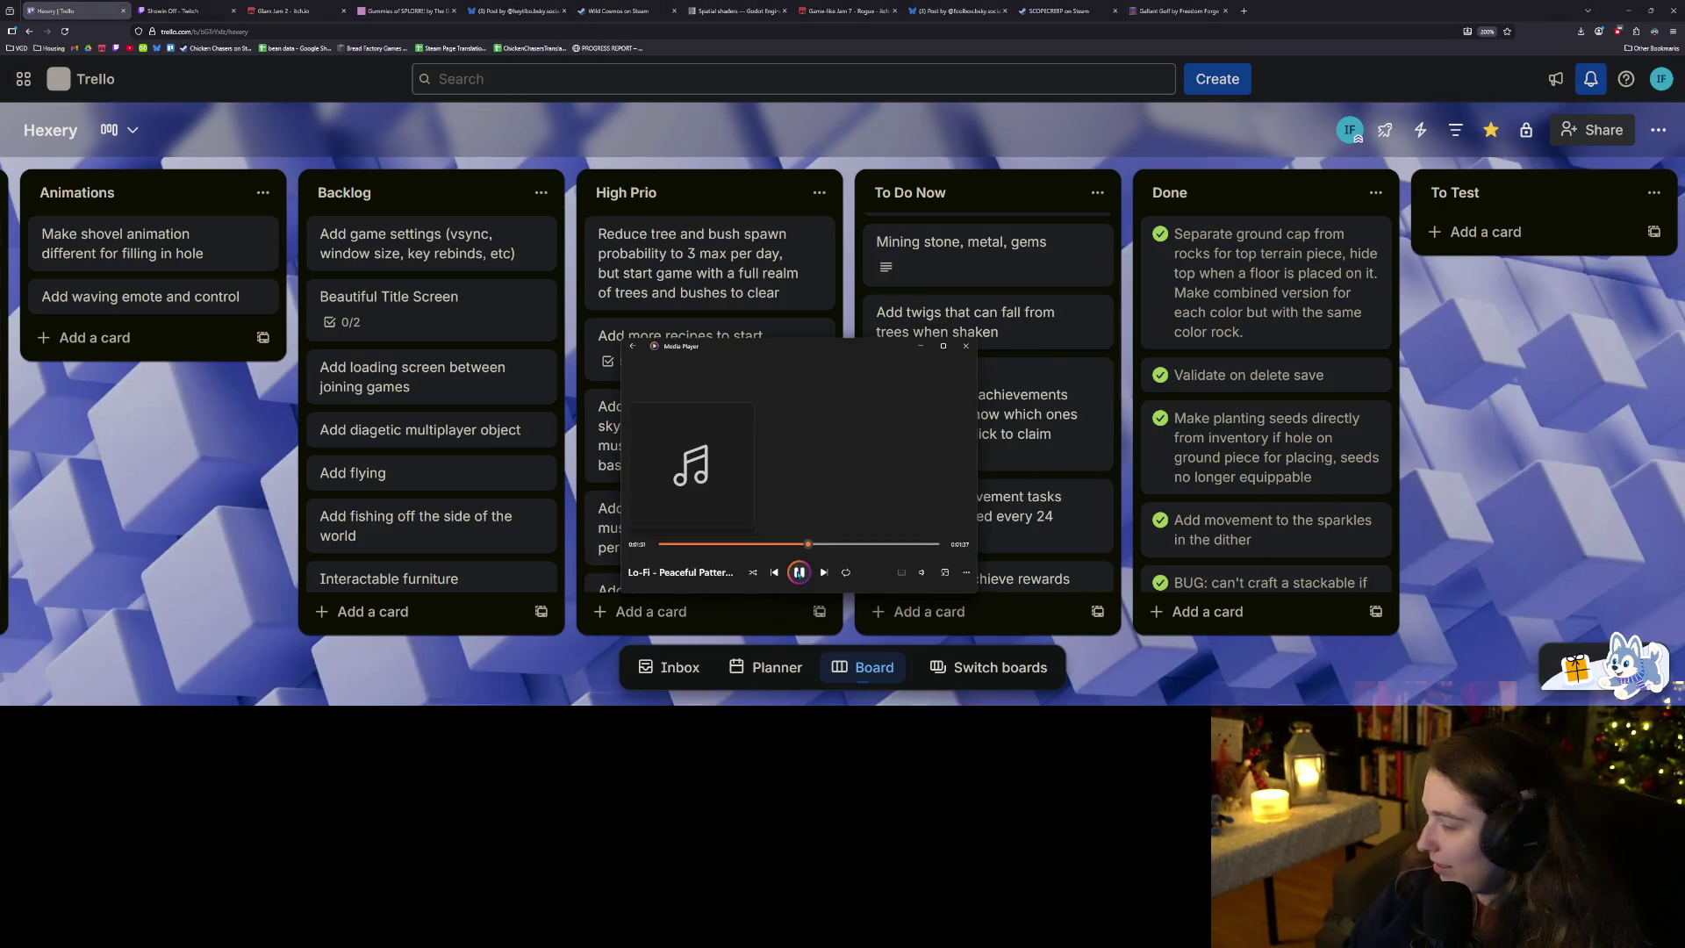
click(921, 572)
drag(883, 547, 896, 548)
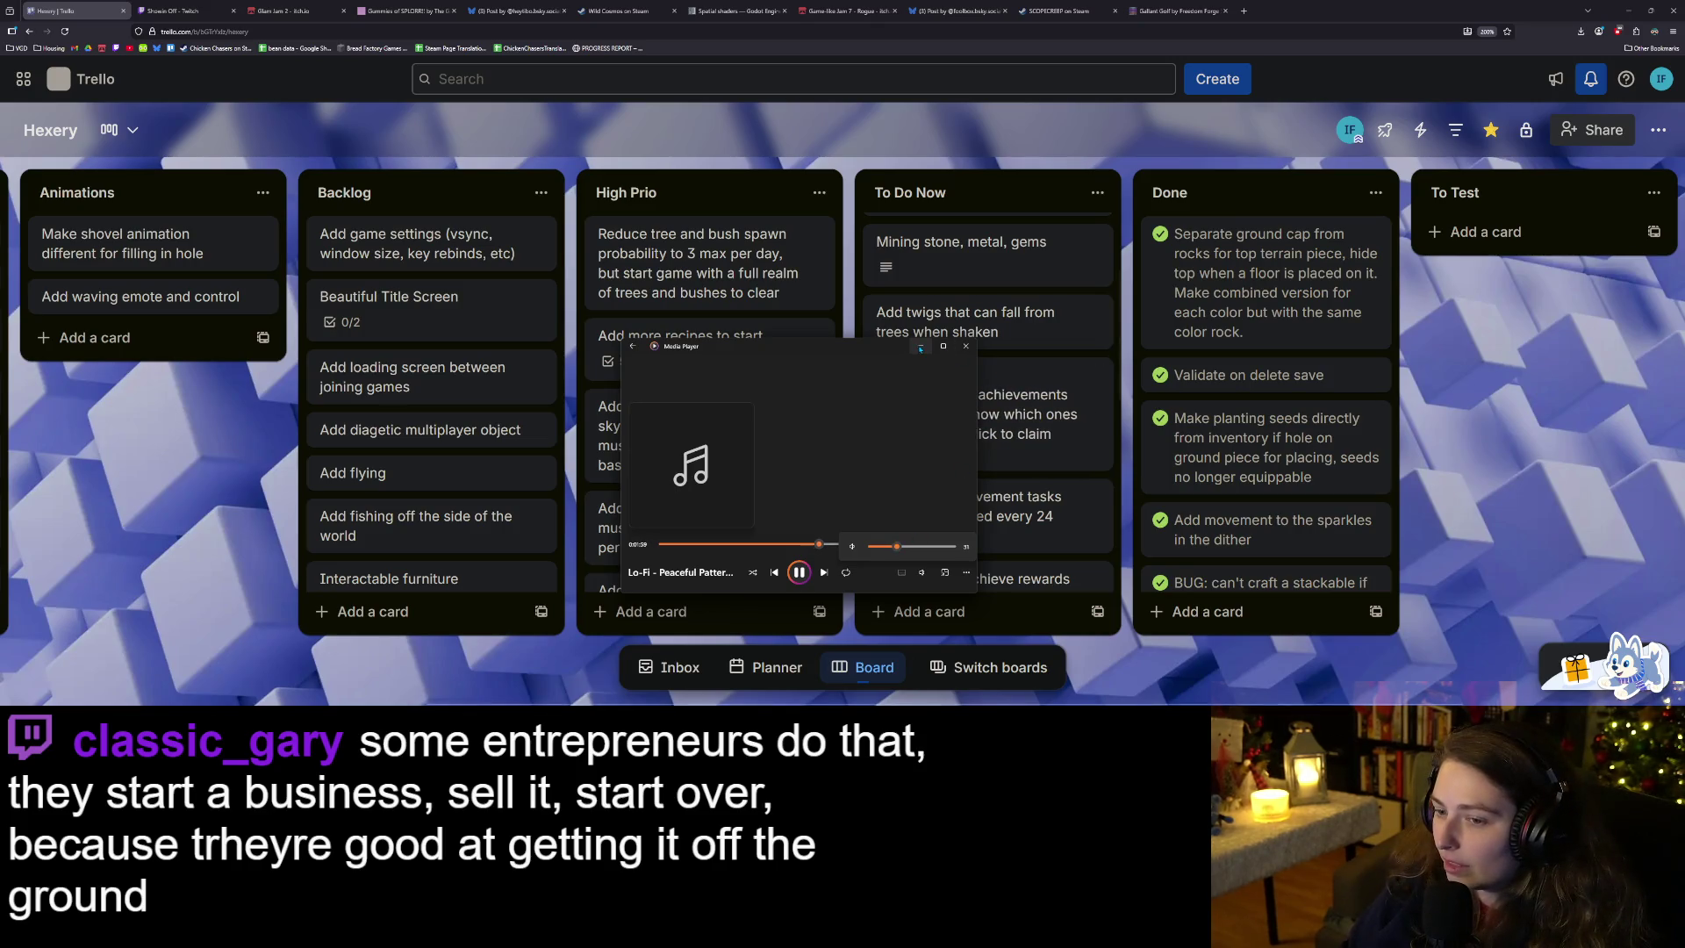
click(1683, 515)
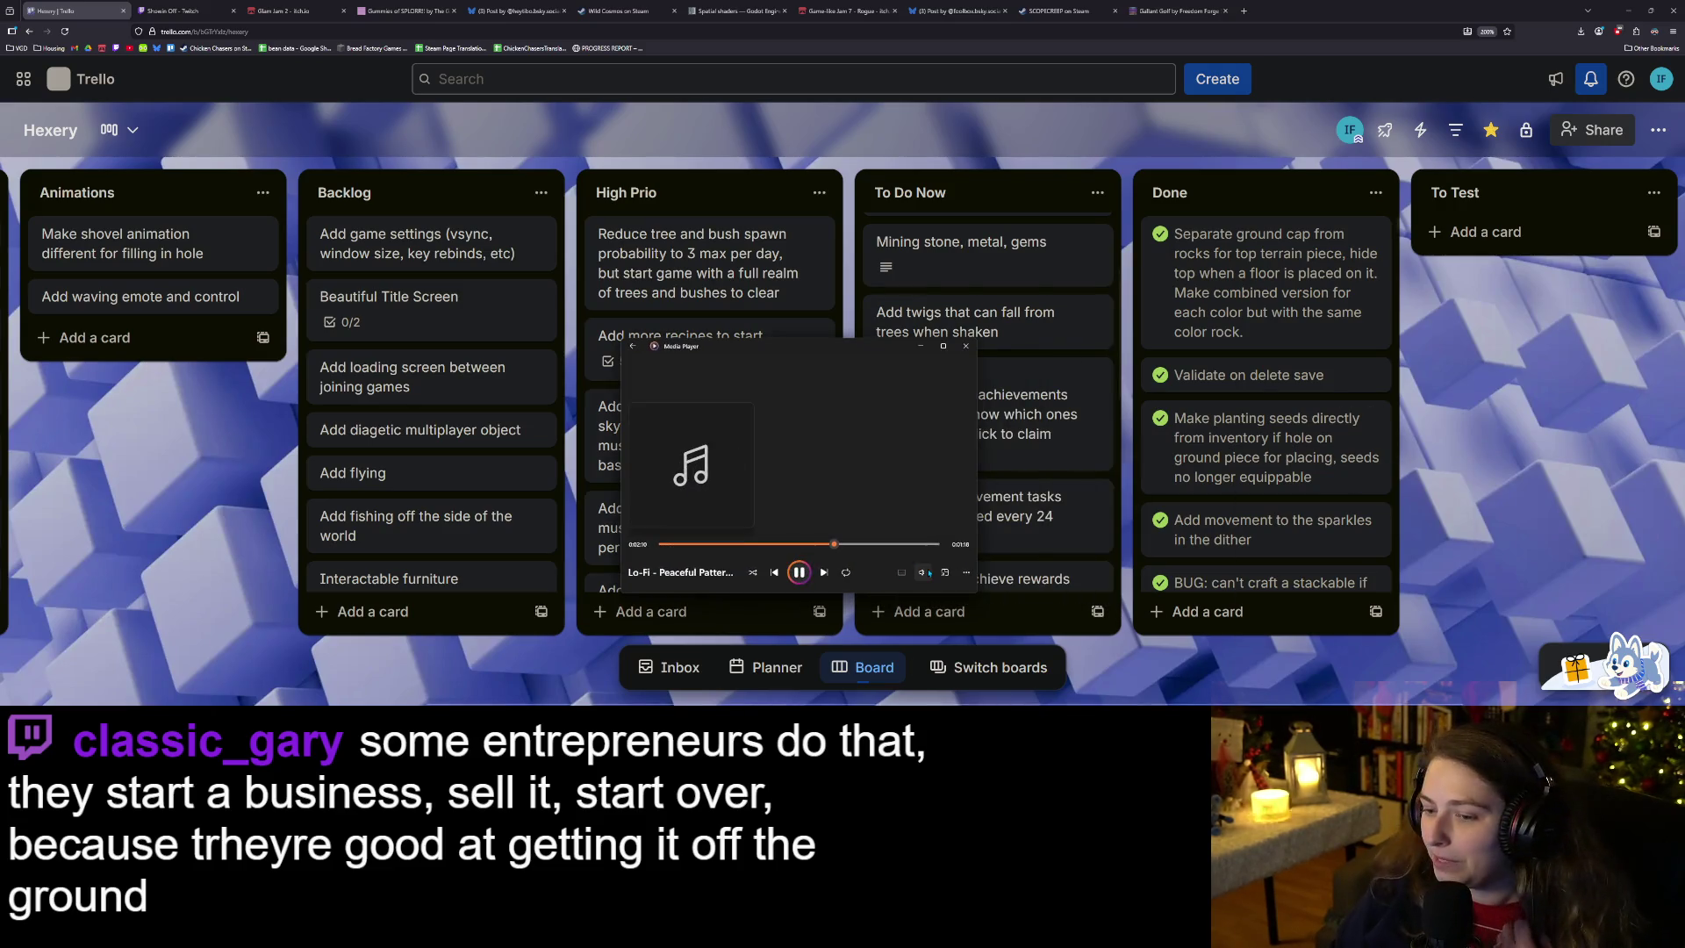
click(921, 572)
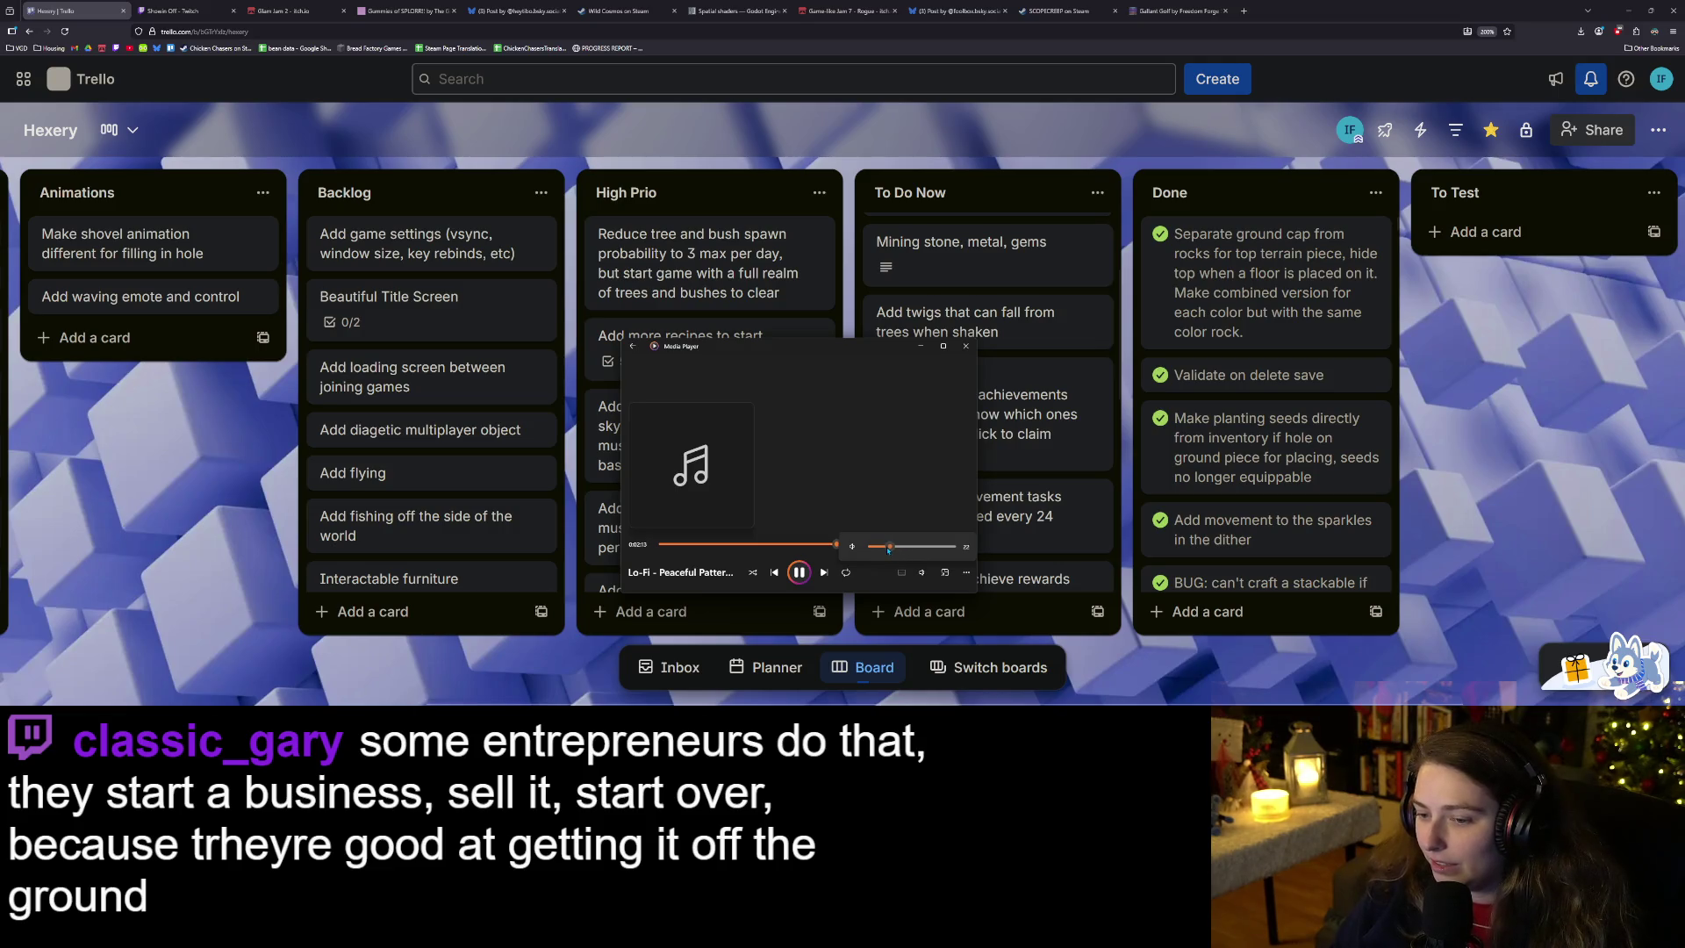
Turn the lo-fi track's volume down to 13 in Media Player.
click(921, 345)
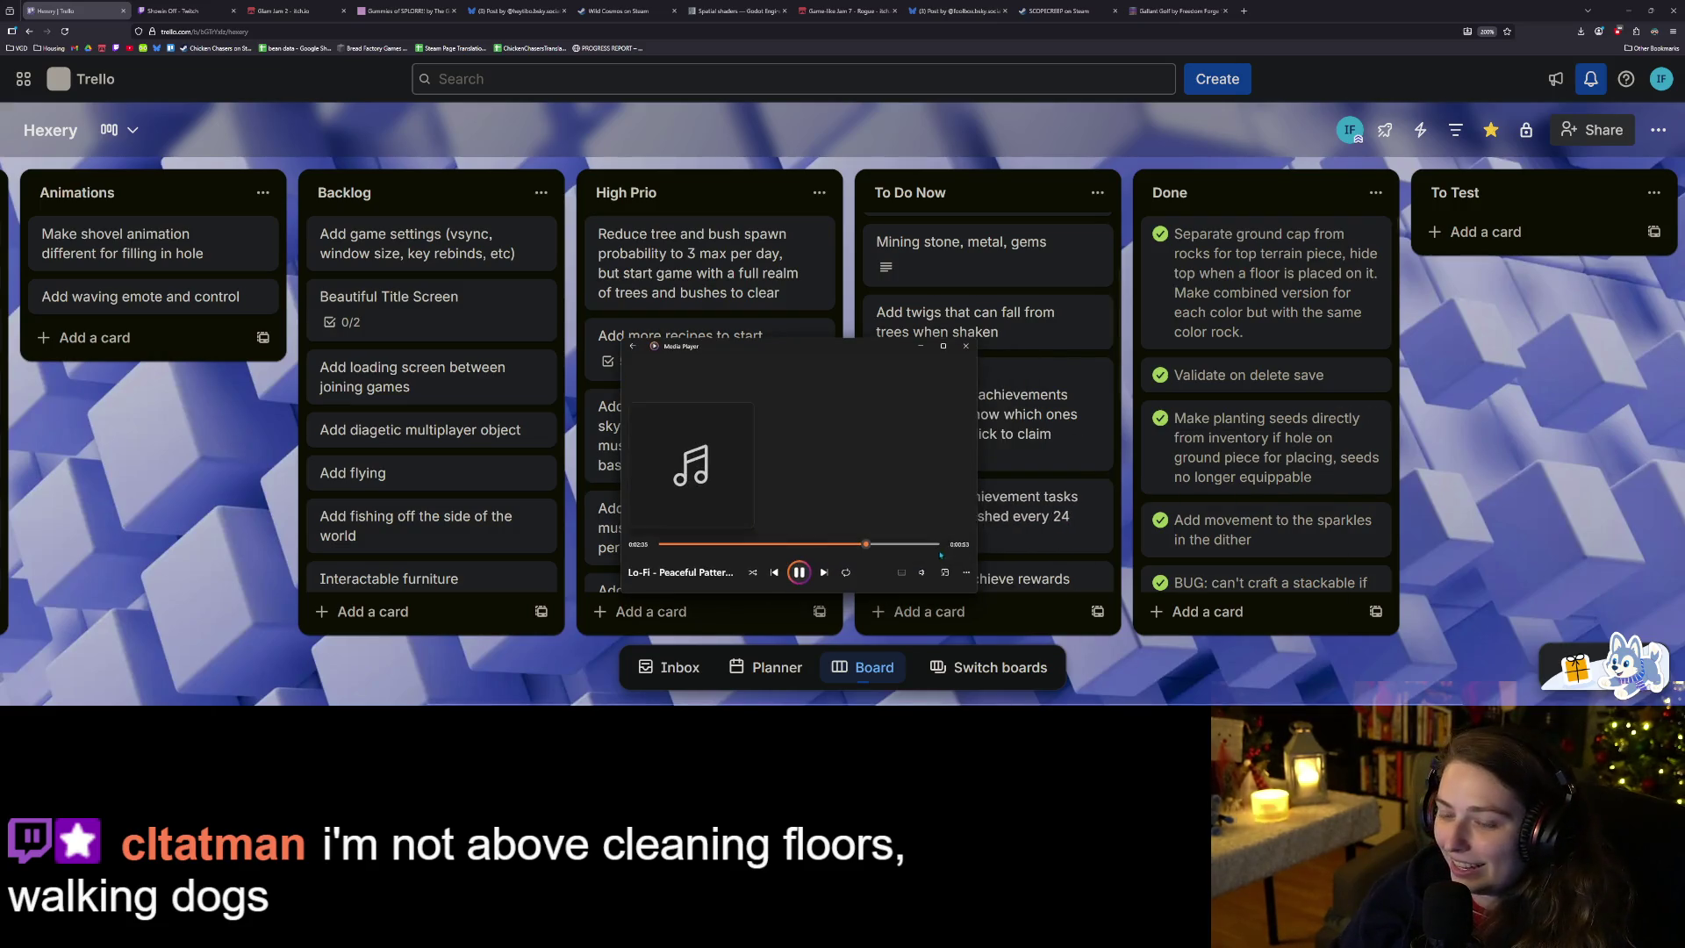
click(919, 571)
drag(891, 548, 882, 548)
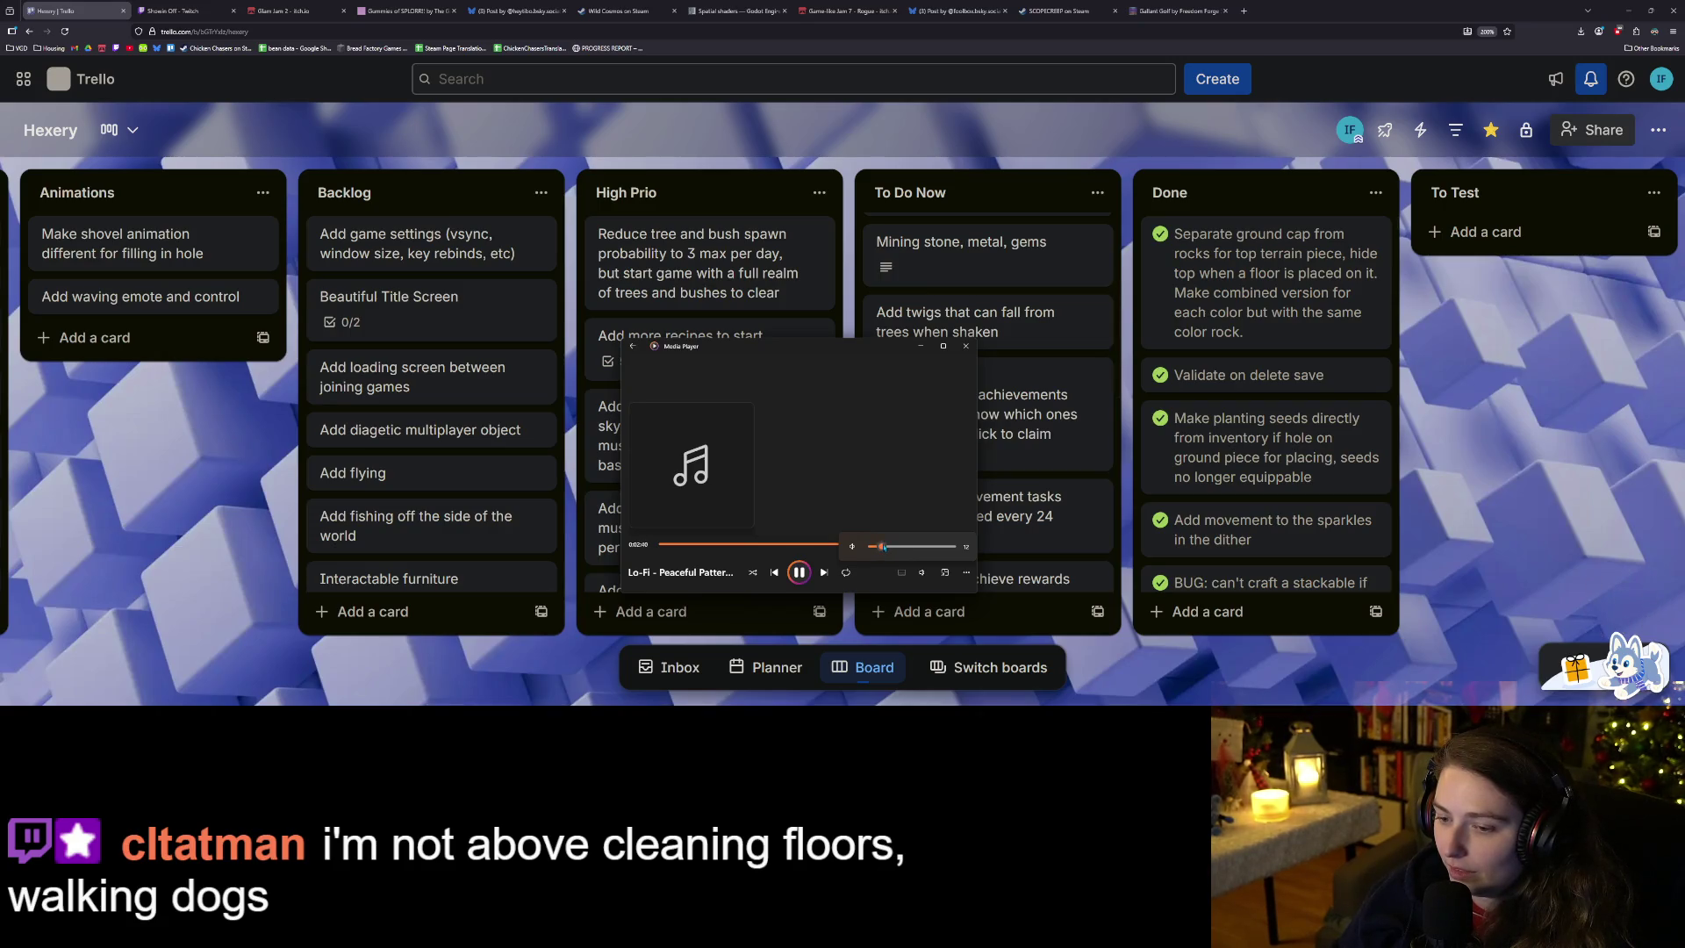
click(920, 346)
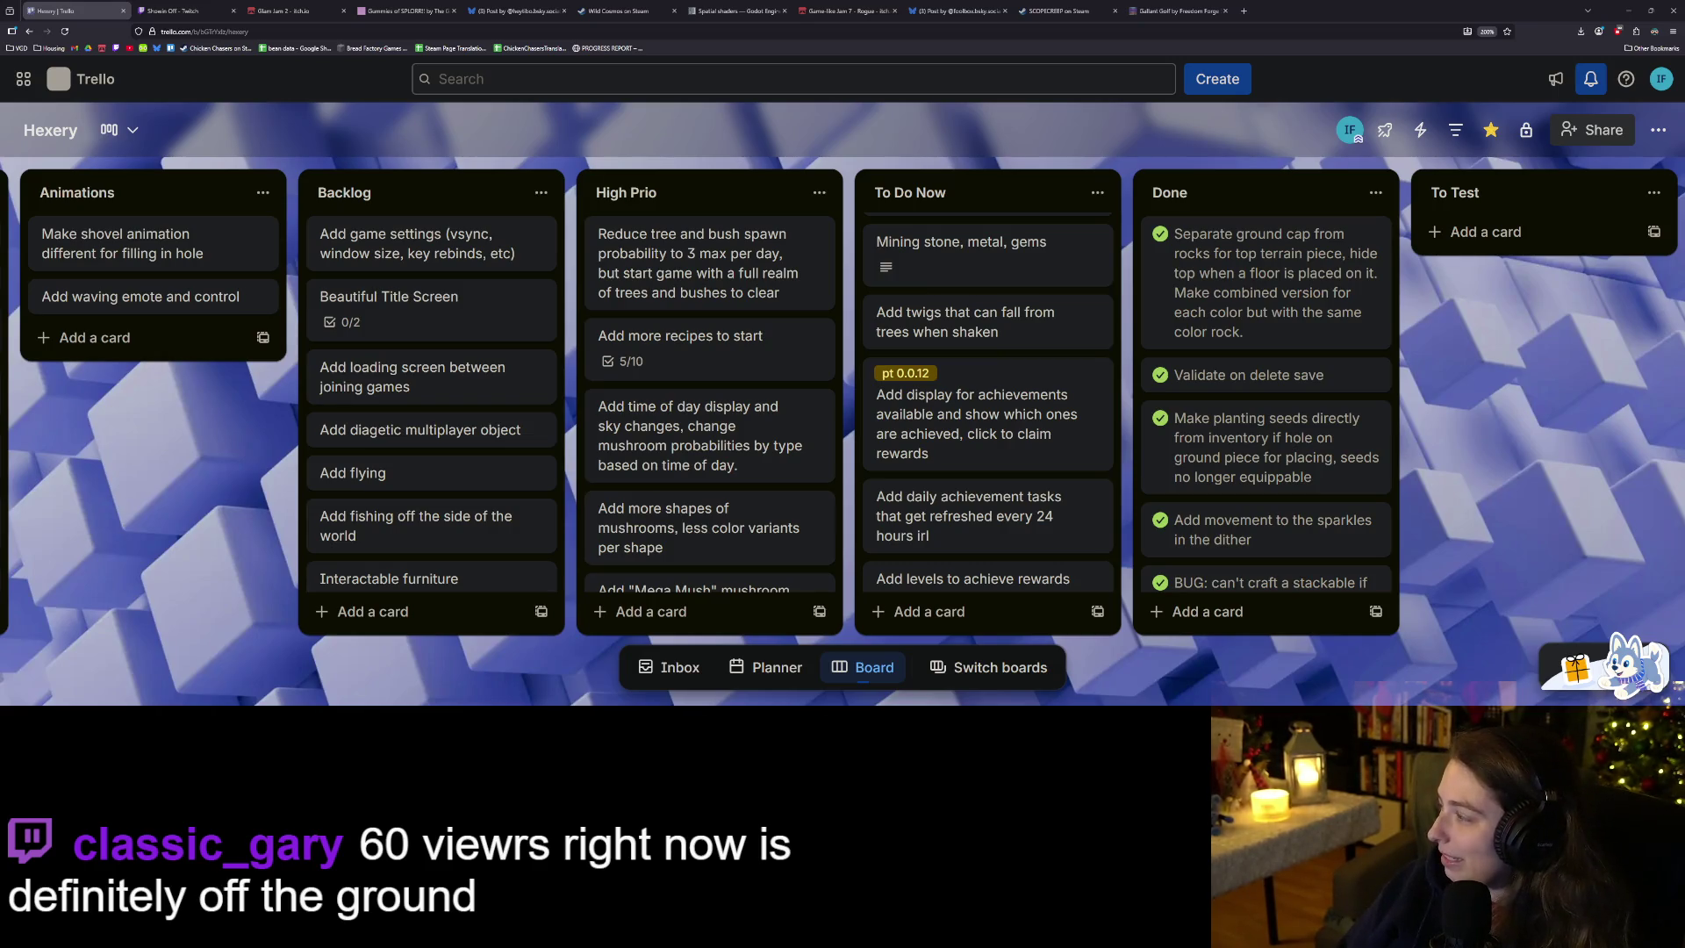
key(alt+Tab)
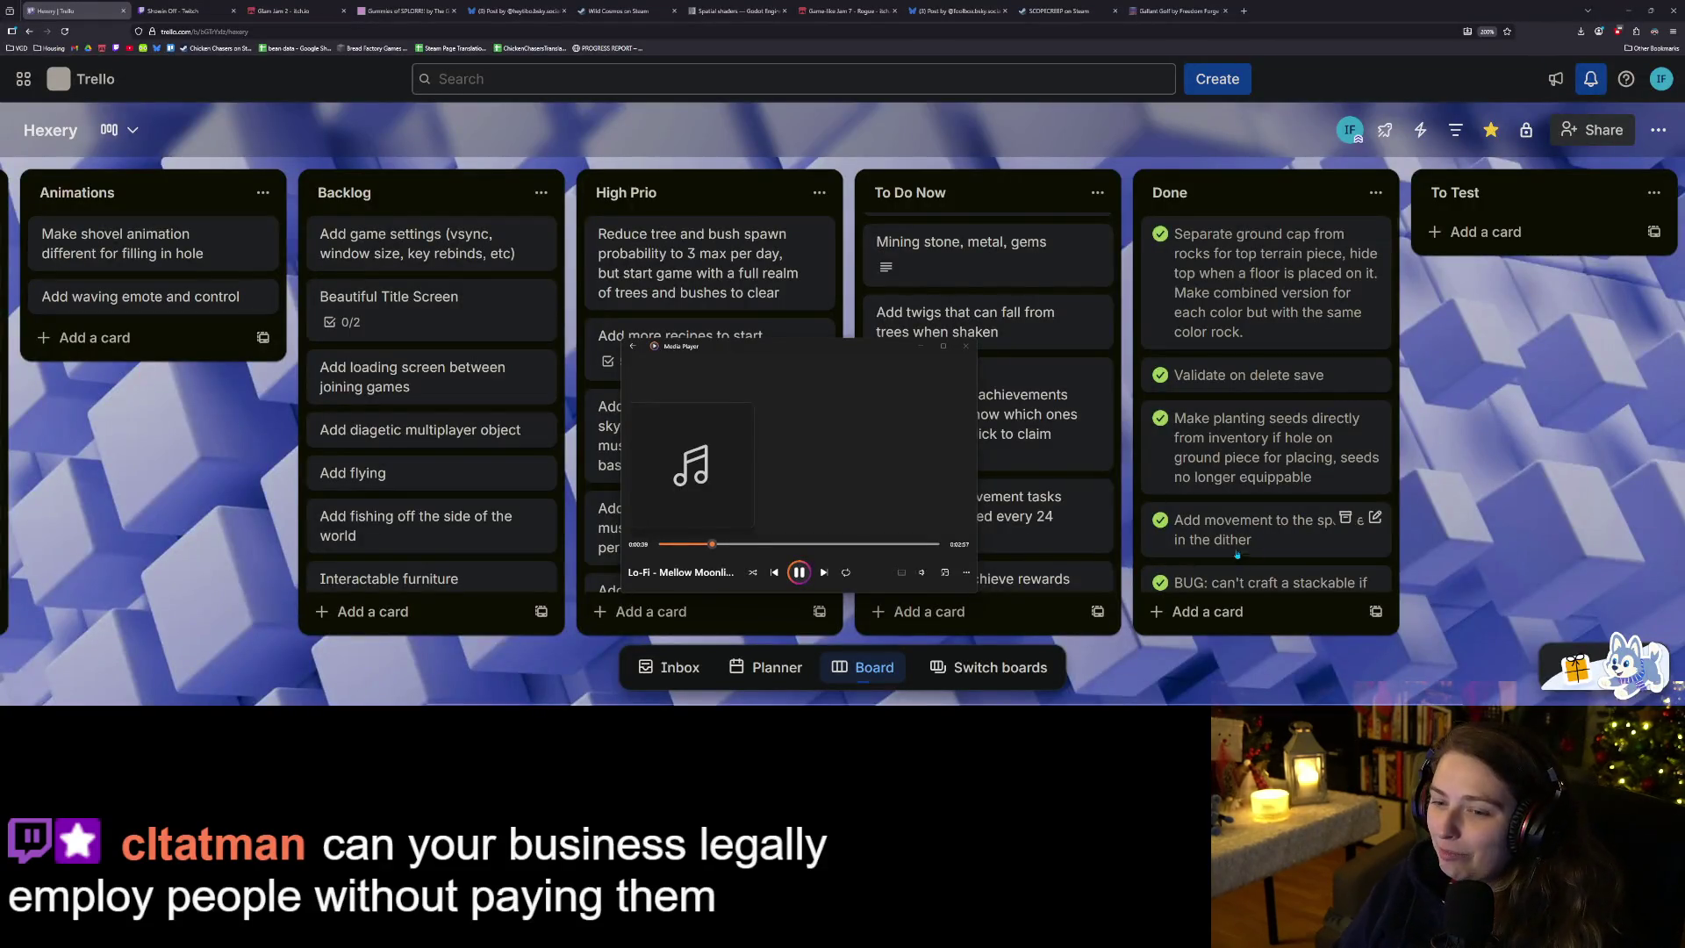
Bring the Hexery Trello board in front of Media Player to uncover all its lists.
click(1492, 500)
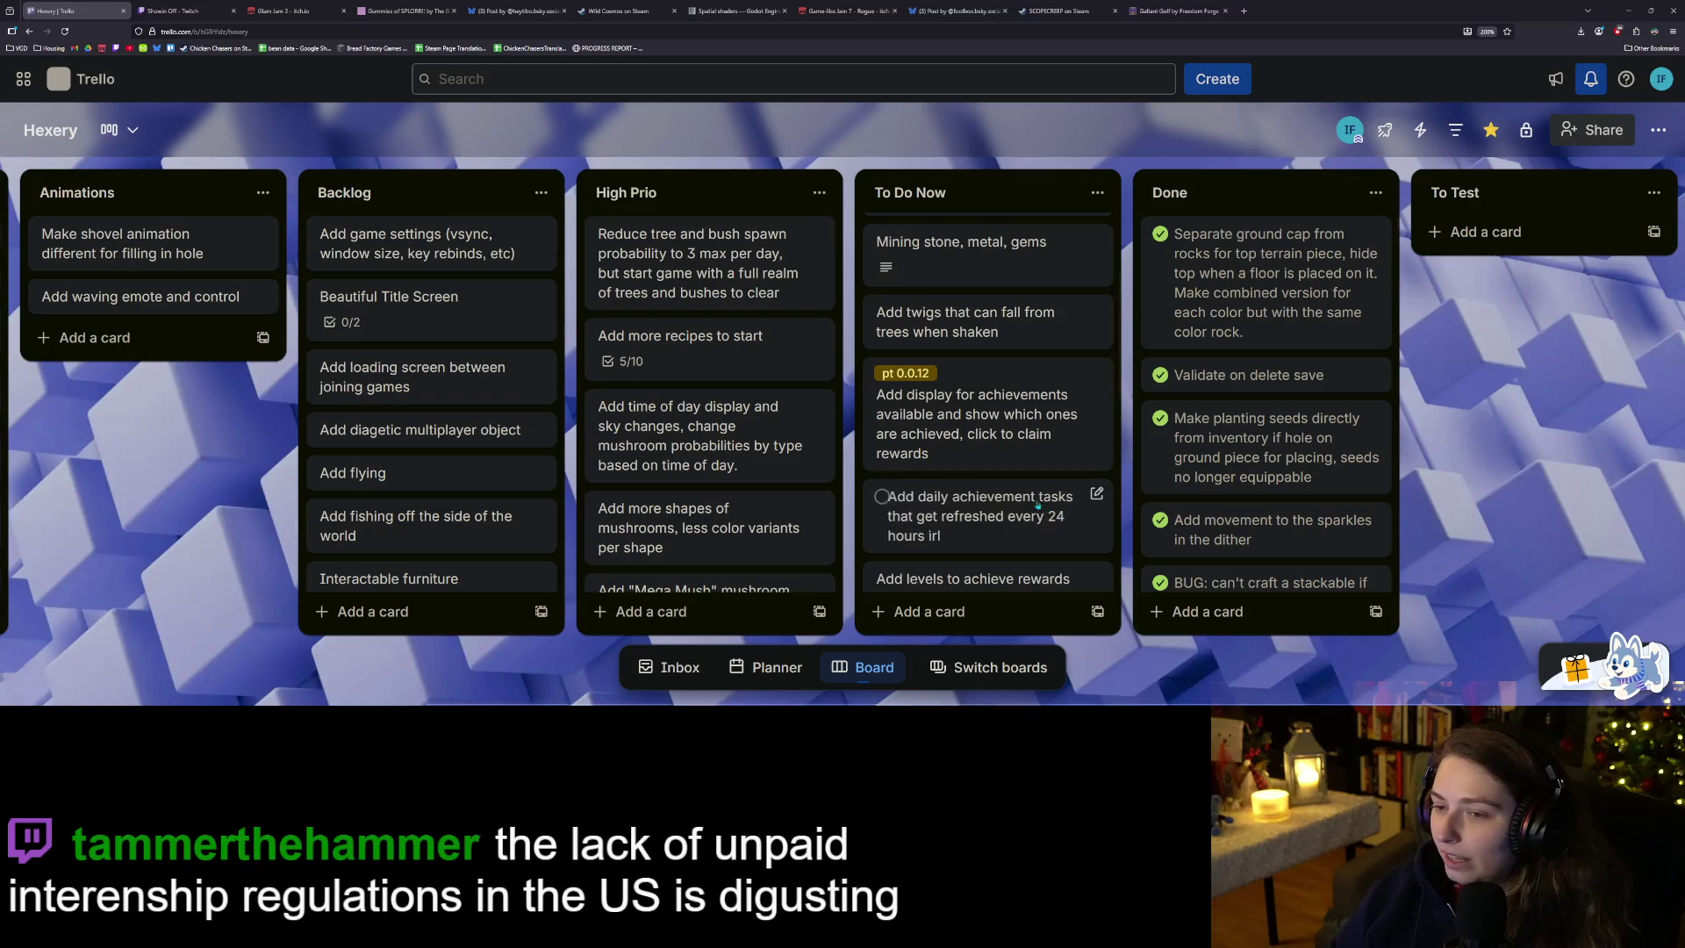
Close the ten other browser tabs, from Showin Off to Gallant Golf, leaving only Trello.
scroll(1038, 506, up, 2)
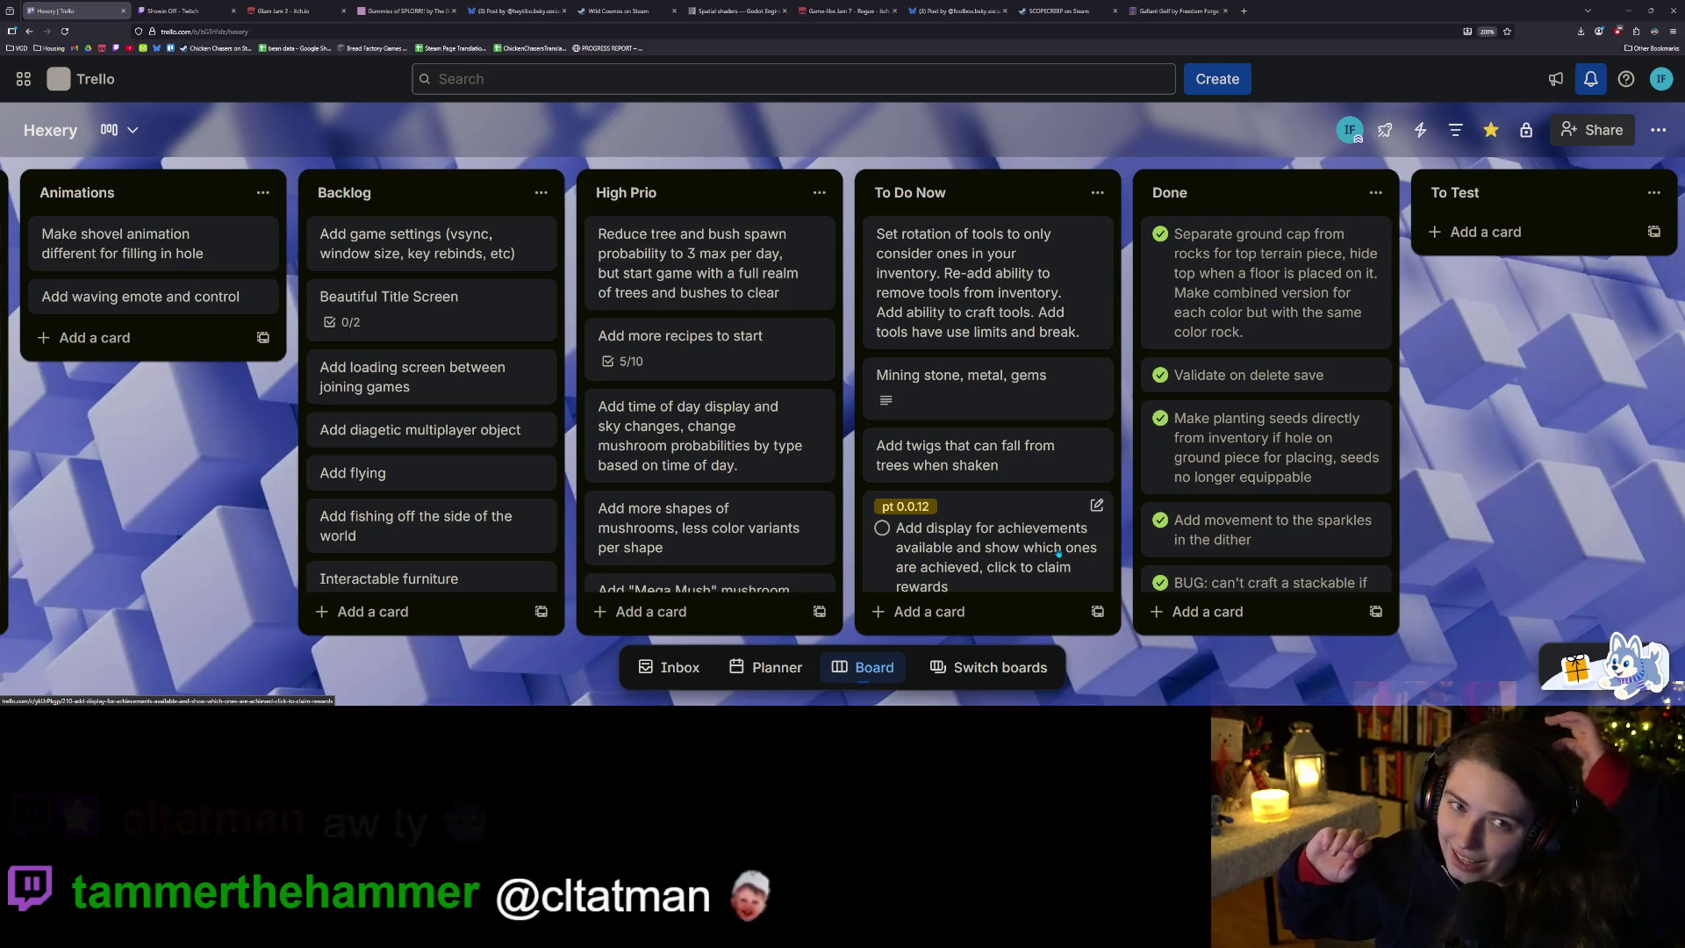
click(234, 10)
click(233, 10)
click(234, 10)
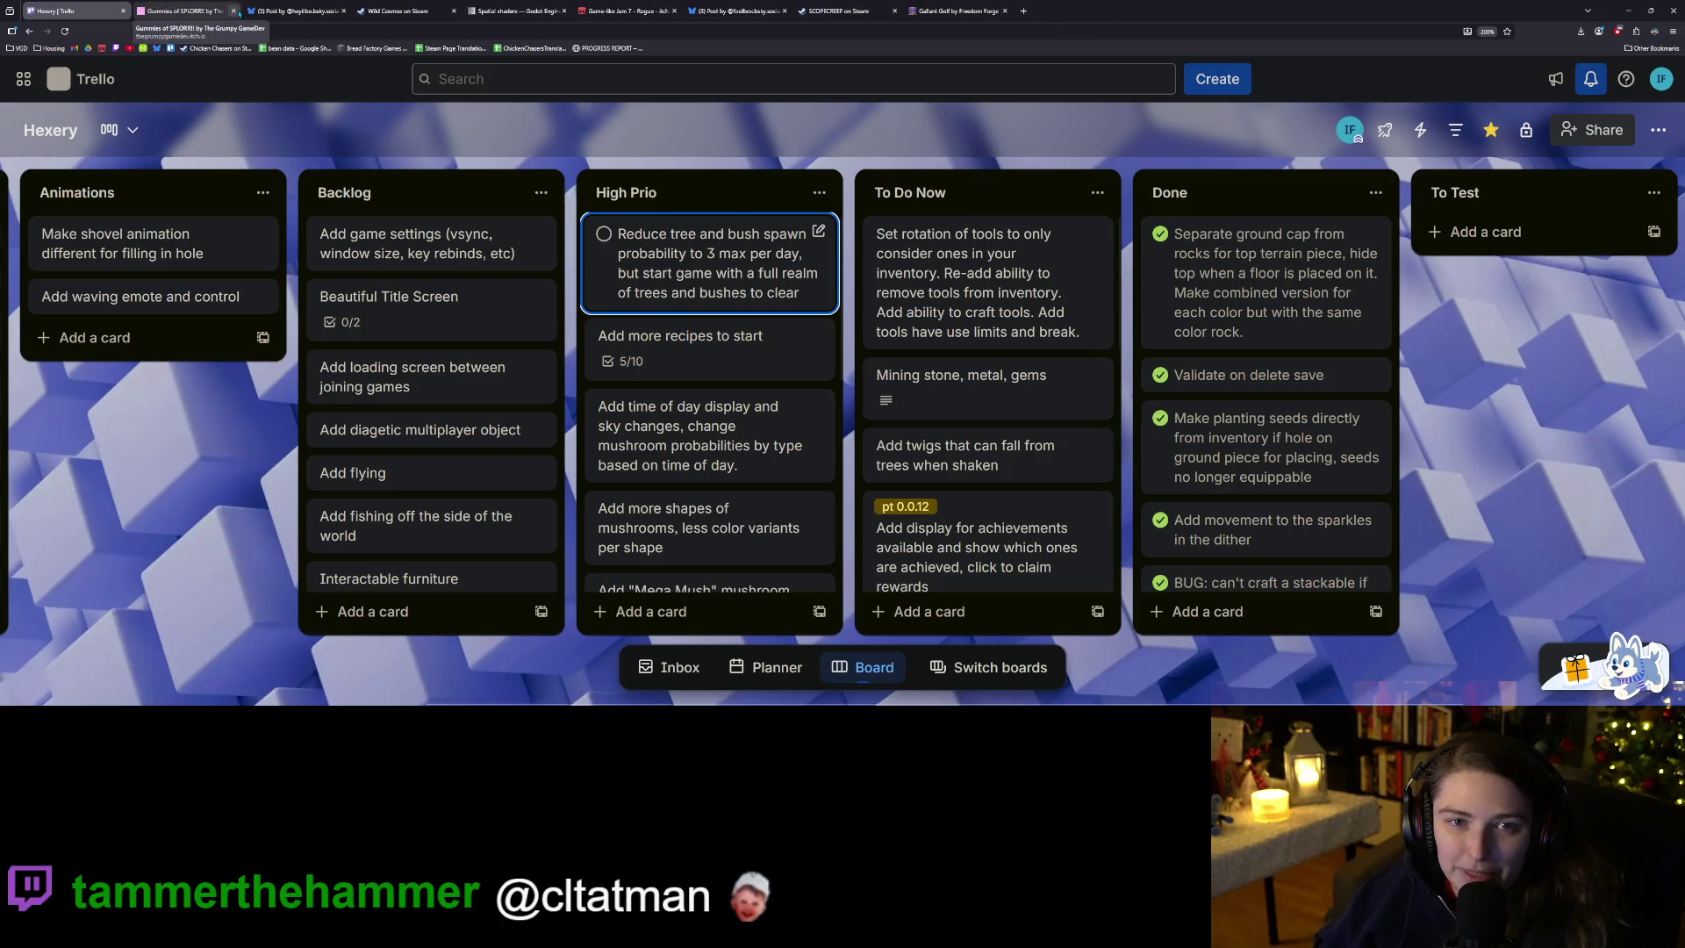
click(235, 11)
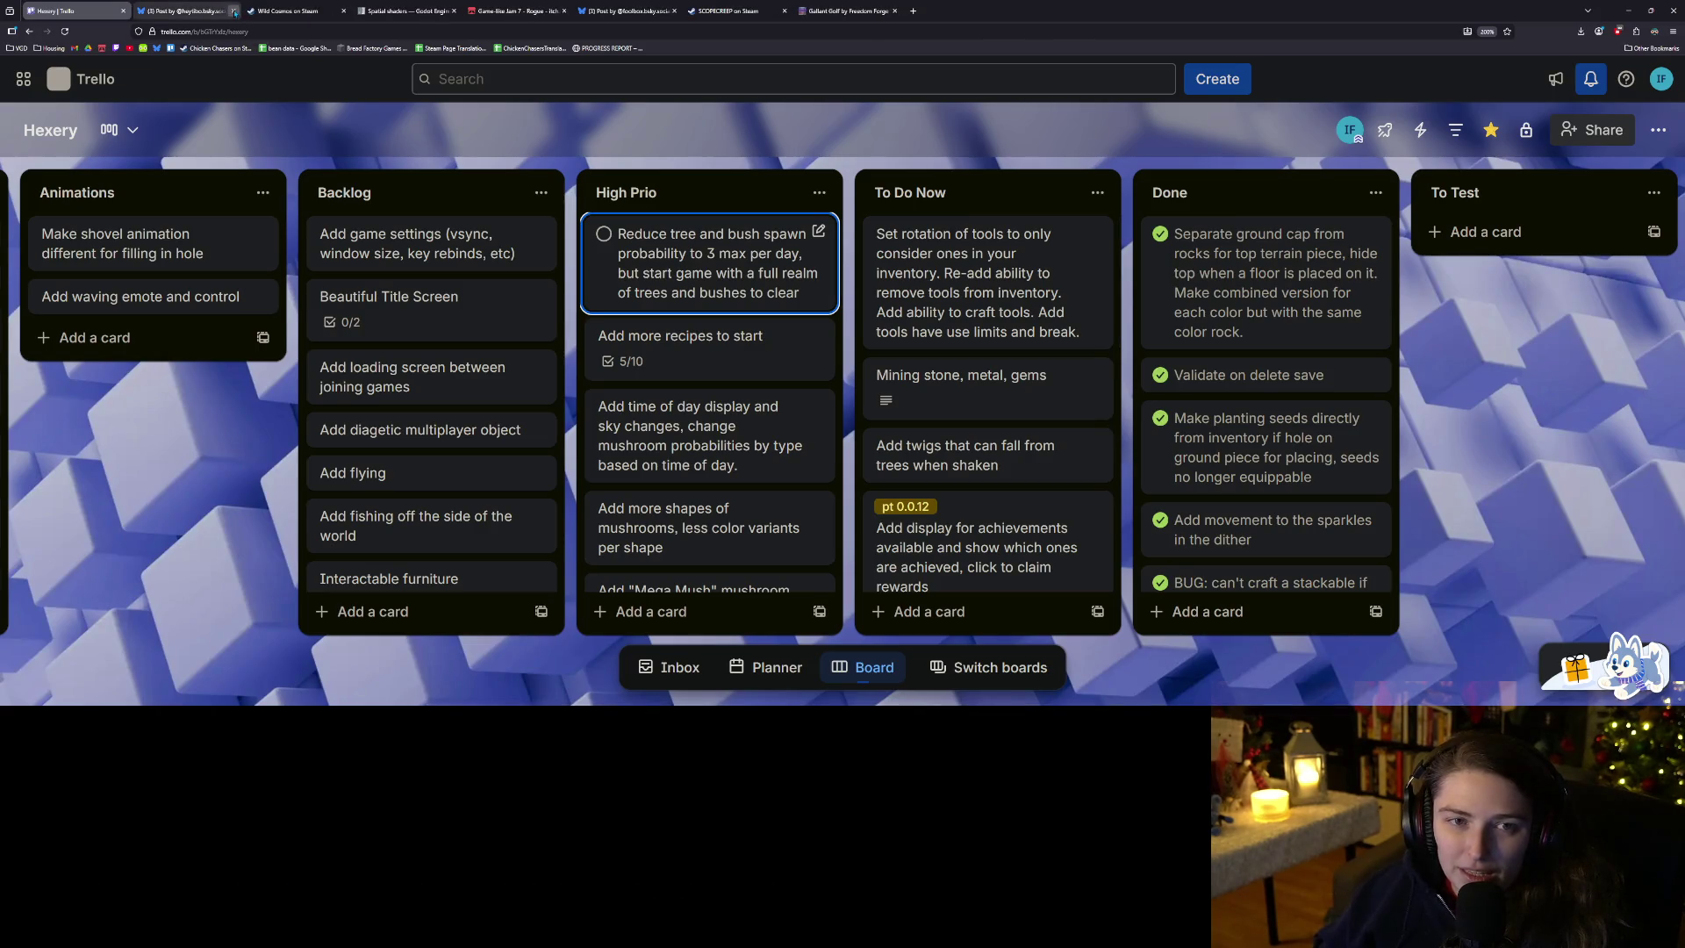
click(233, 10)
click(233, 10)
click(233, 11)
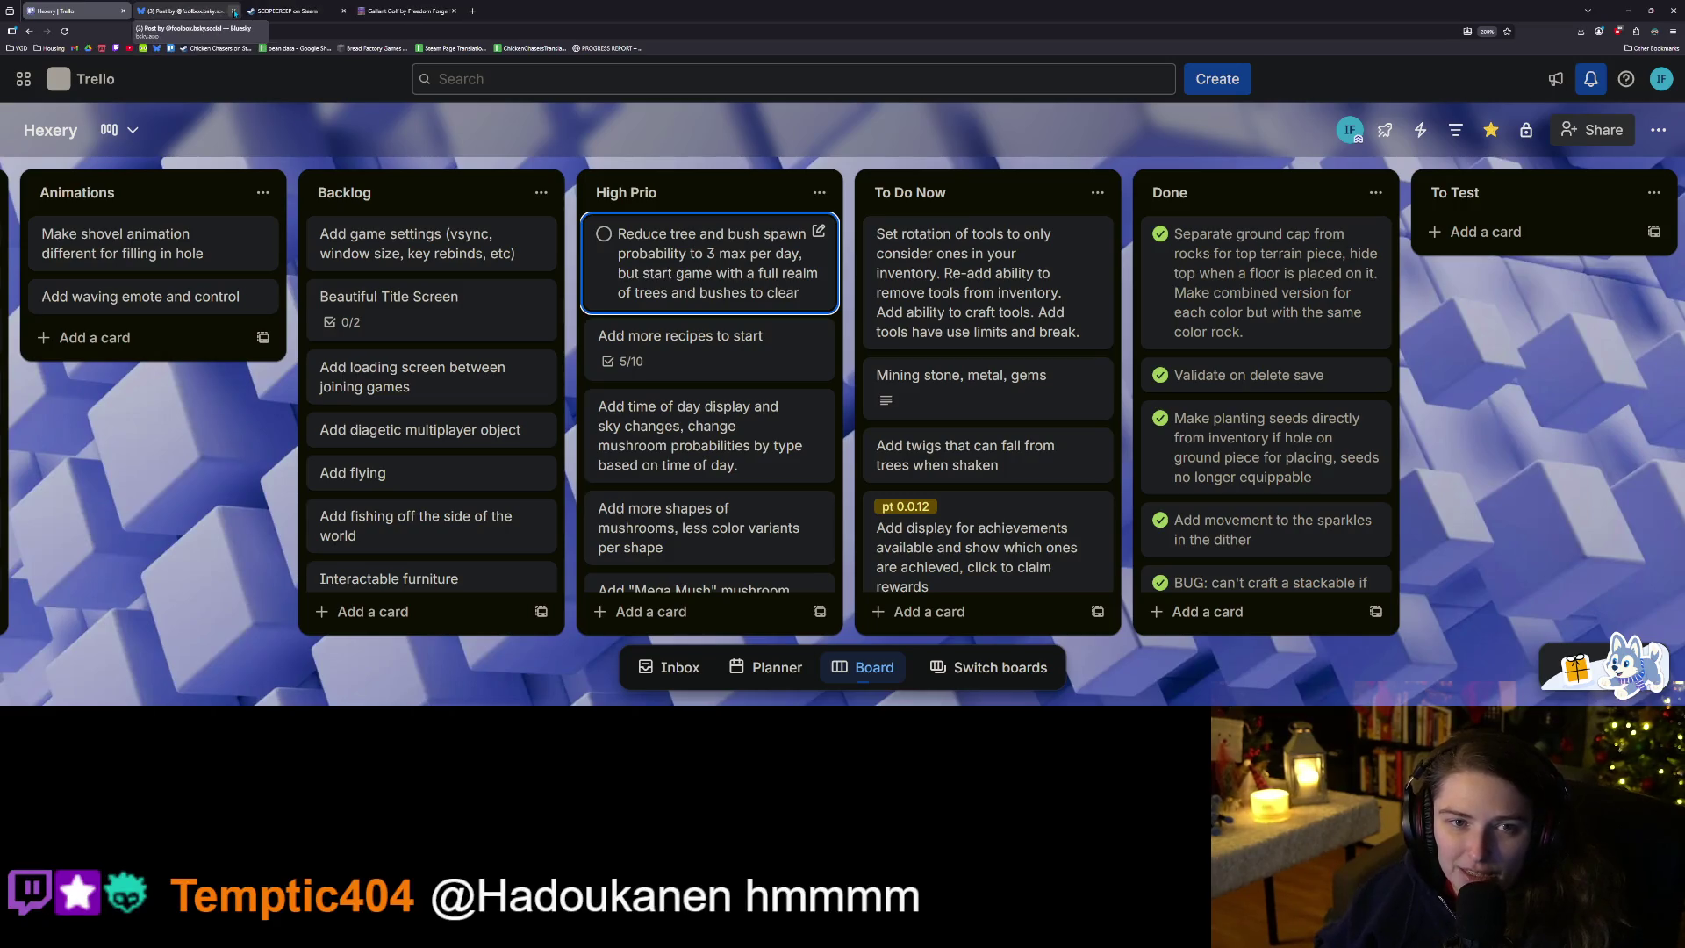
click(235, 11)
click(234, 10)
click(234, 11)
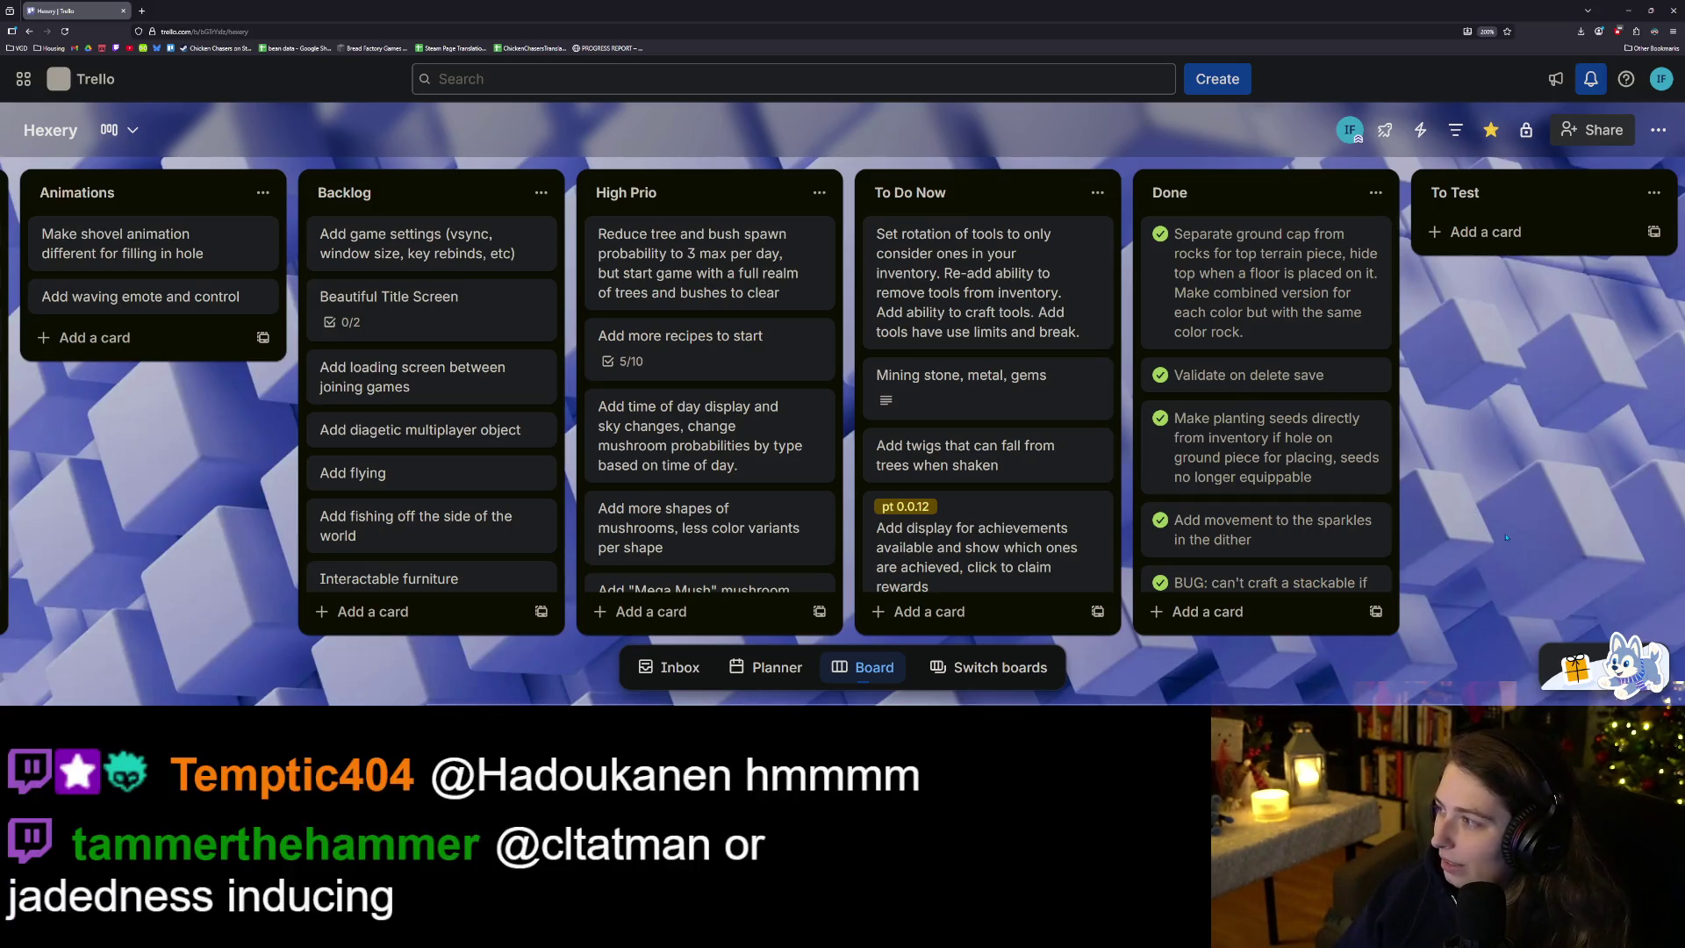
Move the 'Mining stone, metal, gems' and 'Add twigs' cards to the top of To Do Now, then minimize the browser.
drag(1006, 379, 1006, 252)
mouse_move(966, 455)
mouse_down()
mouse_move(1018, 263)
mouse_move(1040, 284)
mouse_up()
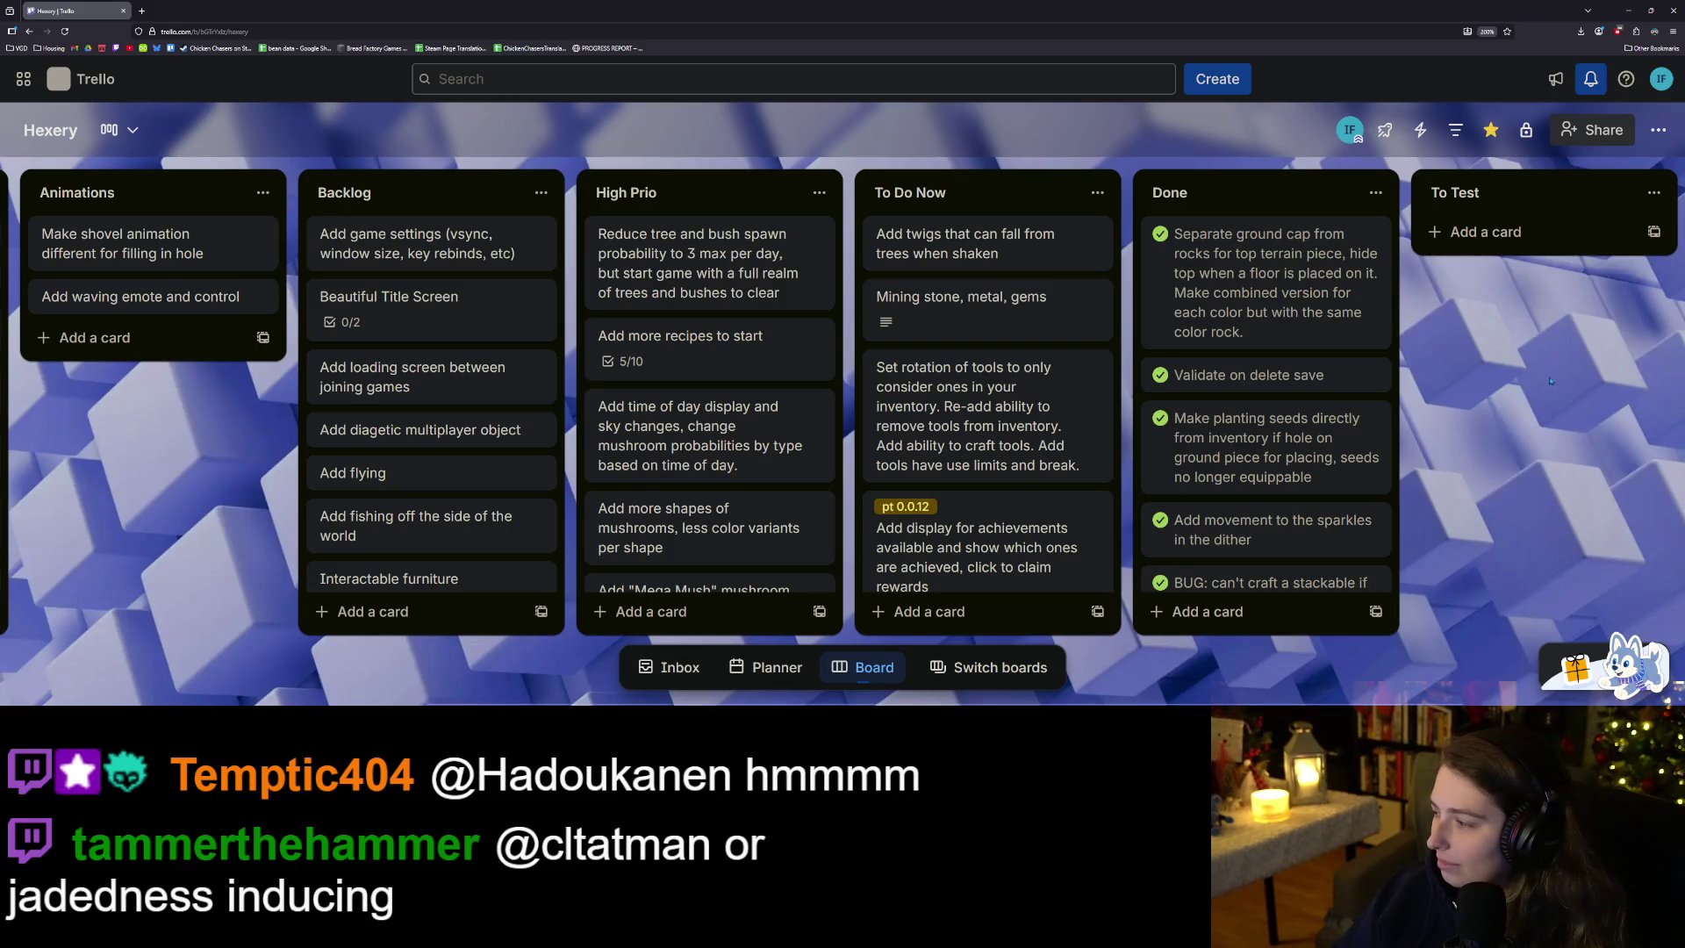
click(1628, 13)
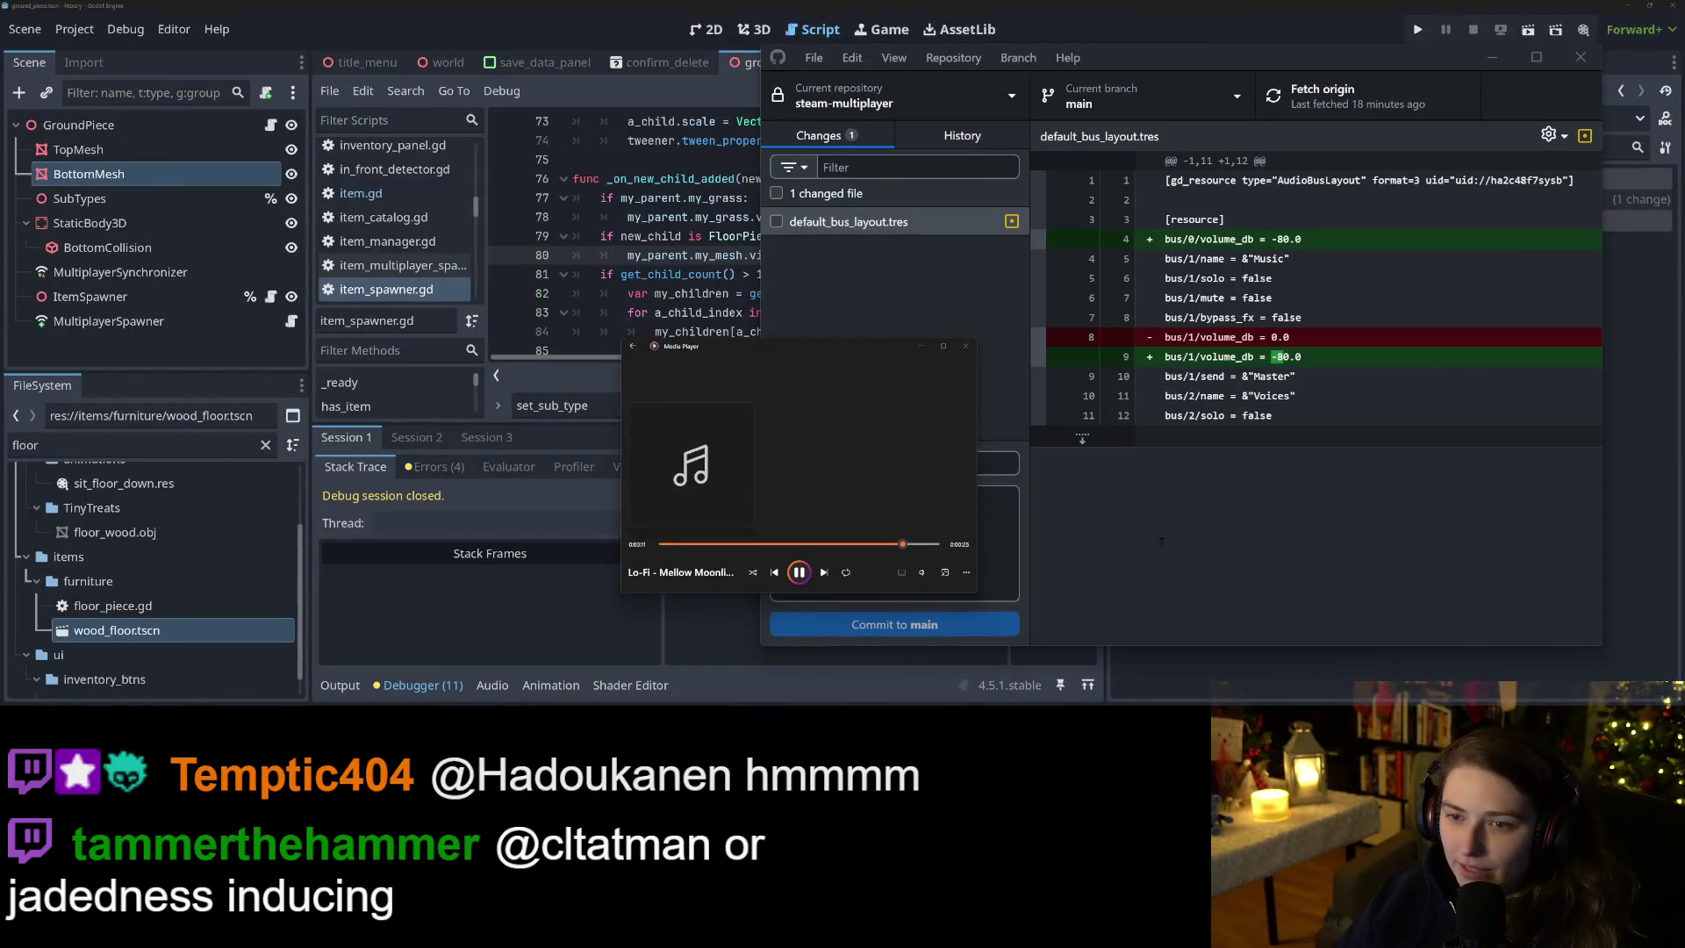
Dismiss GitHub Desktop and clear the floor filter from Godot's FileSystem list.
click(1492, 57)
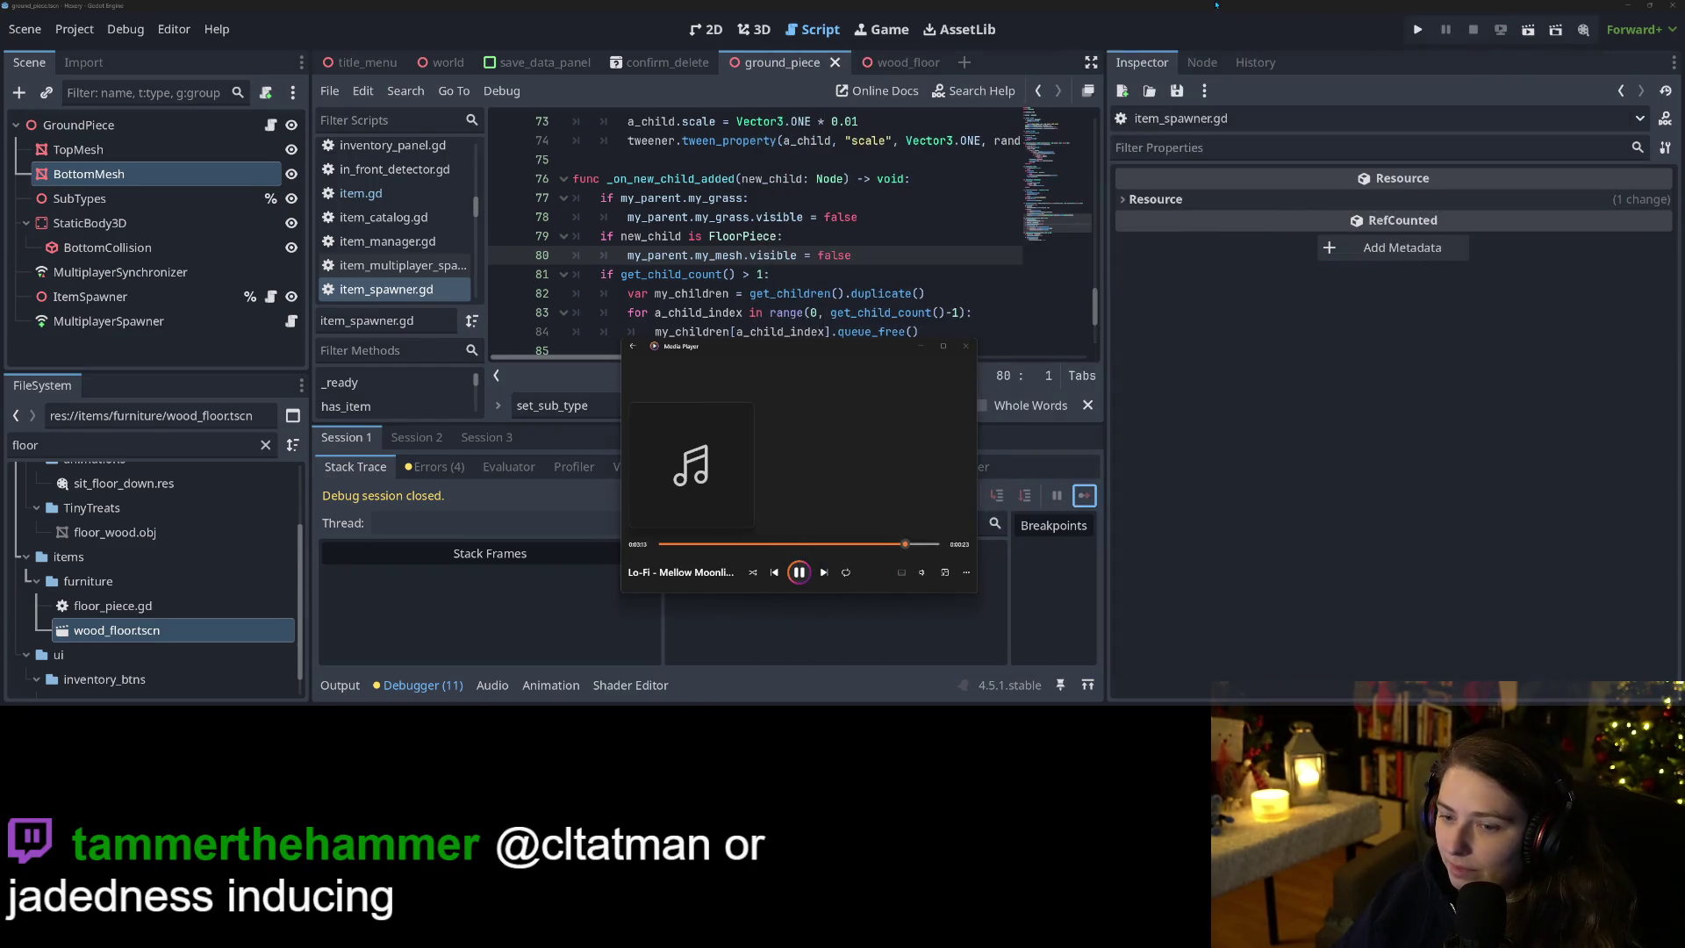
click(1228, 637)
scroll(154, 571, up, 2)
click(265, 445)
scroll(190, 577, down, 3)
scroll(190, 577, up, 10)
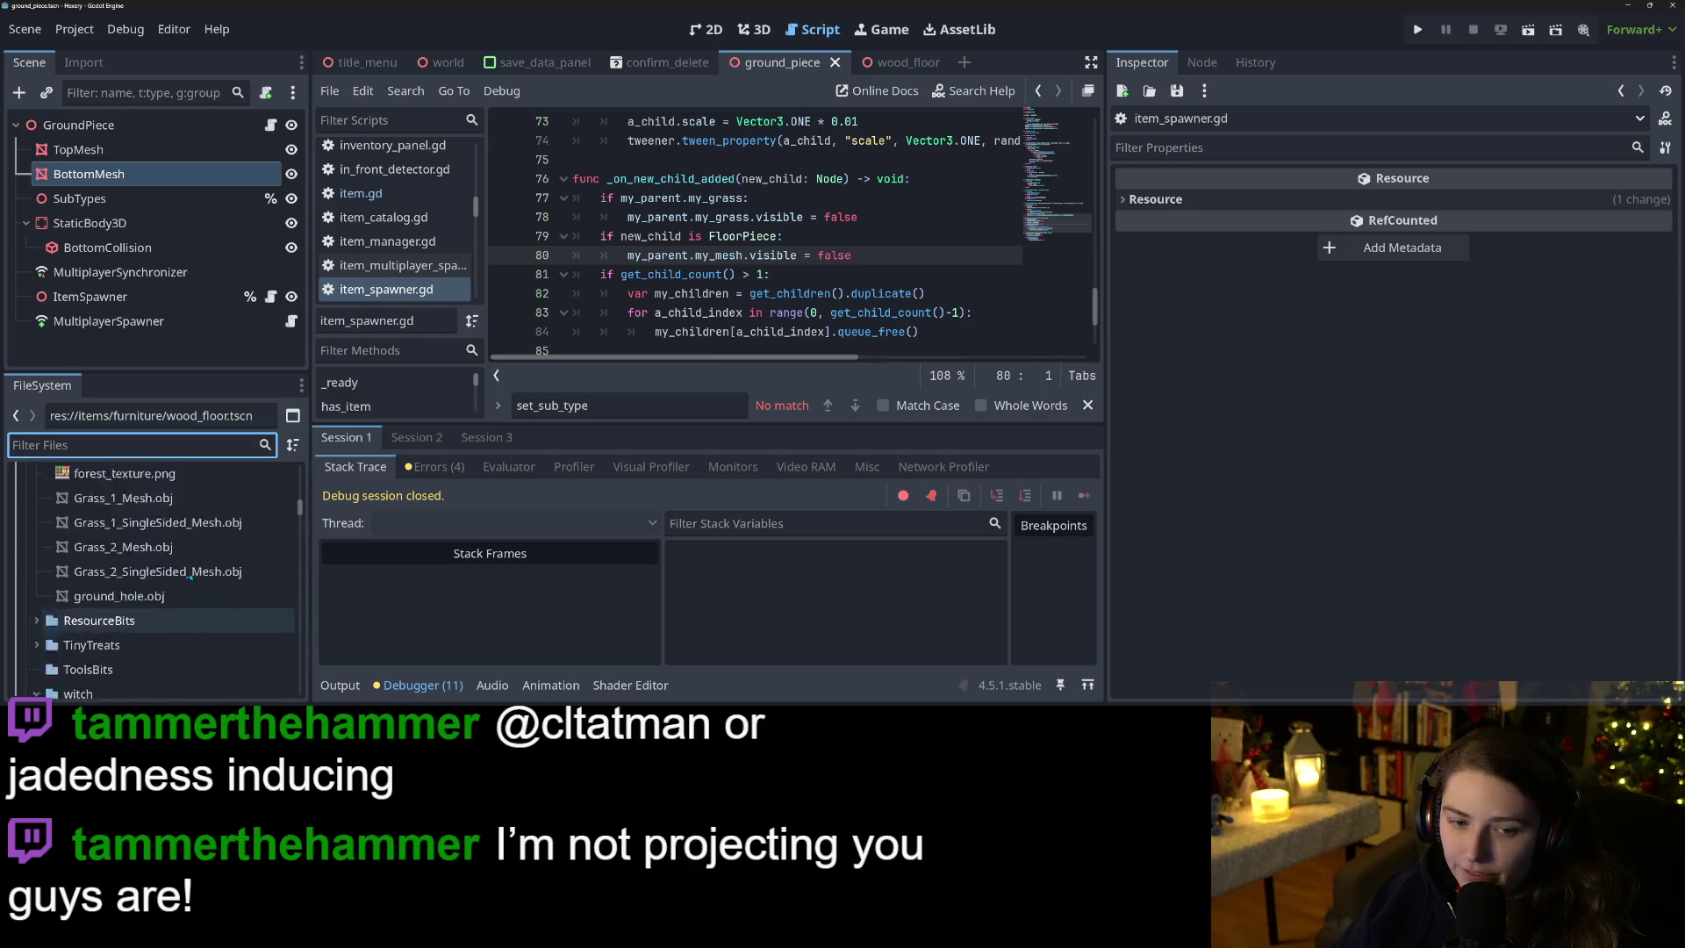
scroll(125, 577, down, 3)
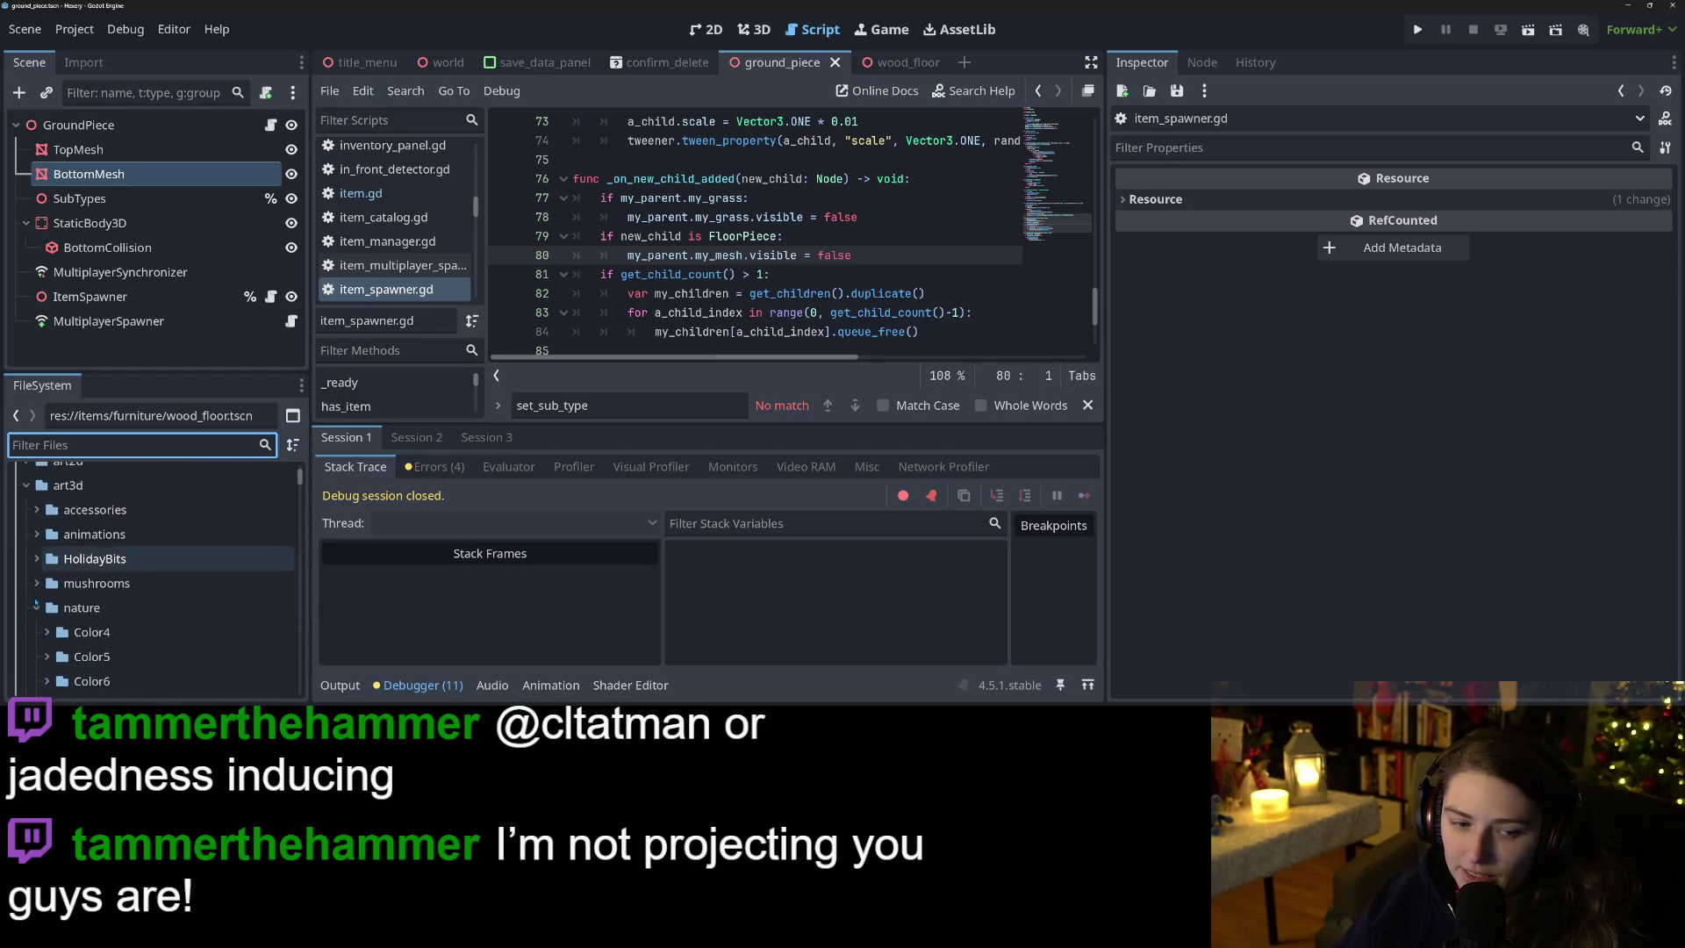
Peek into the nature and ResourceBits folders, then collapse ResourceBits and witch.
click(37, 579)
click(37, 579)
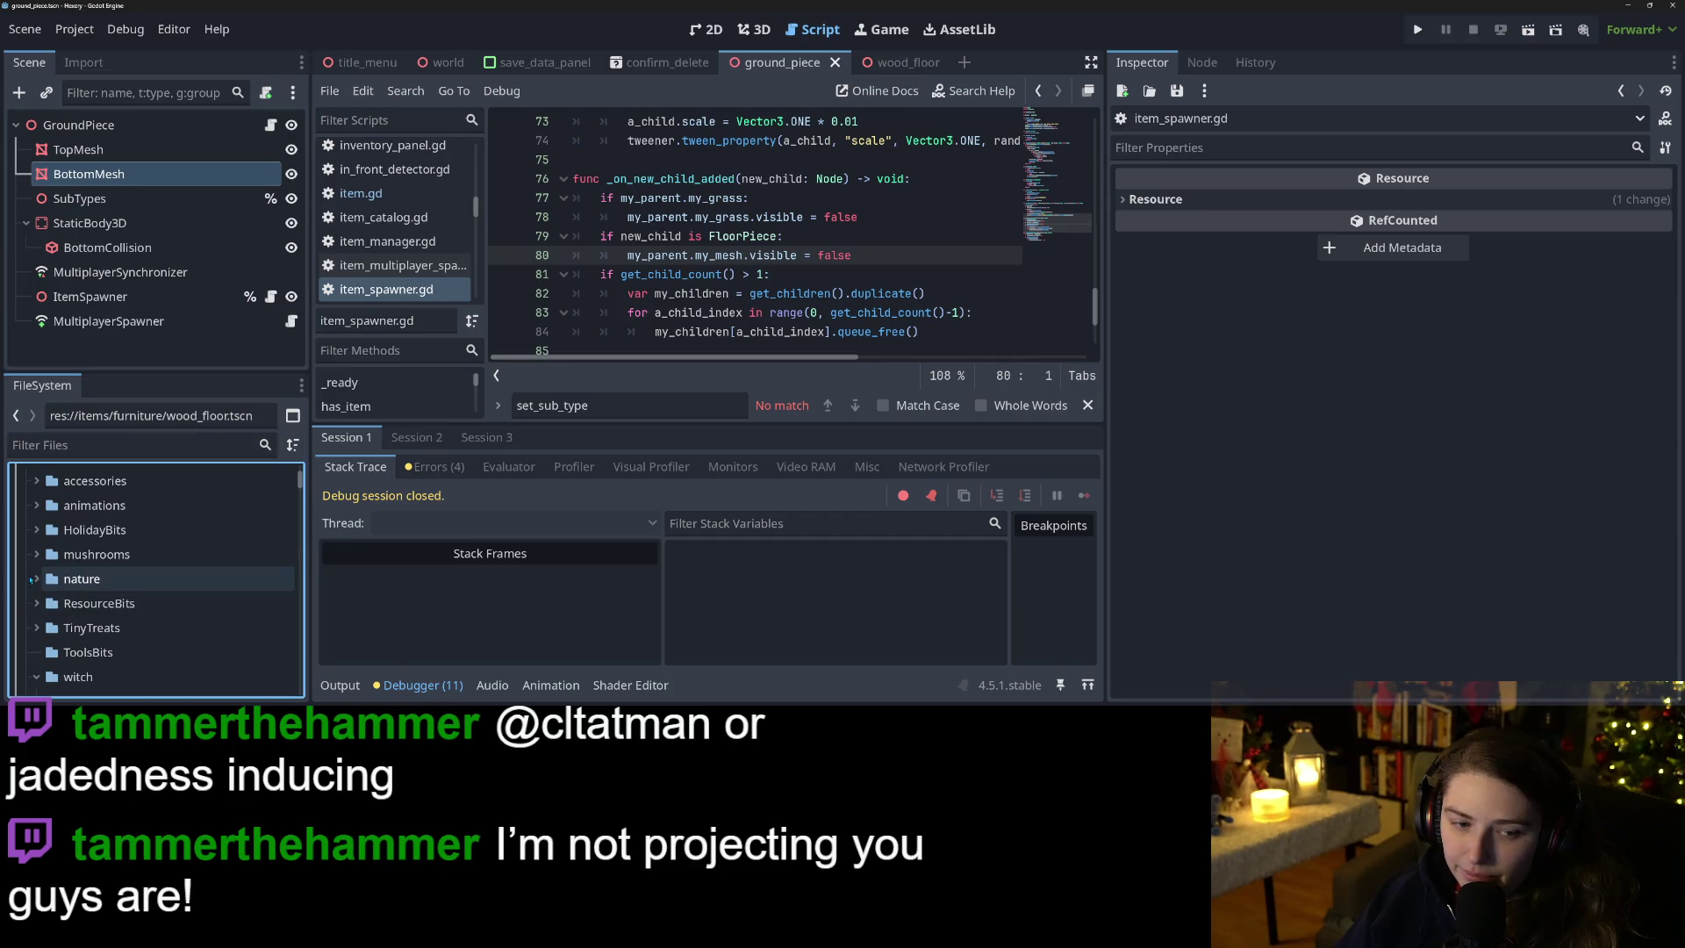
double_click(59, 599)
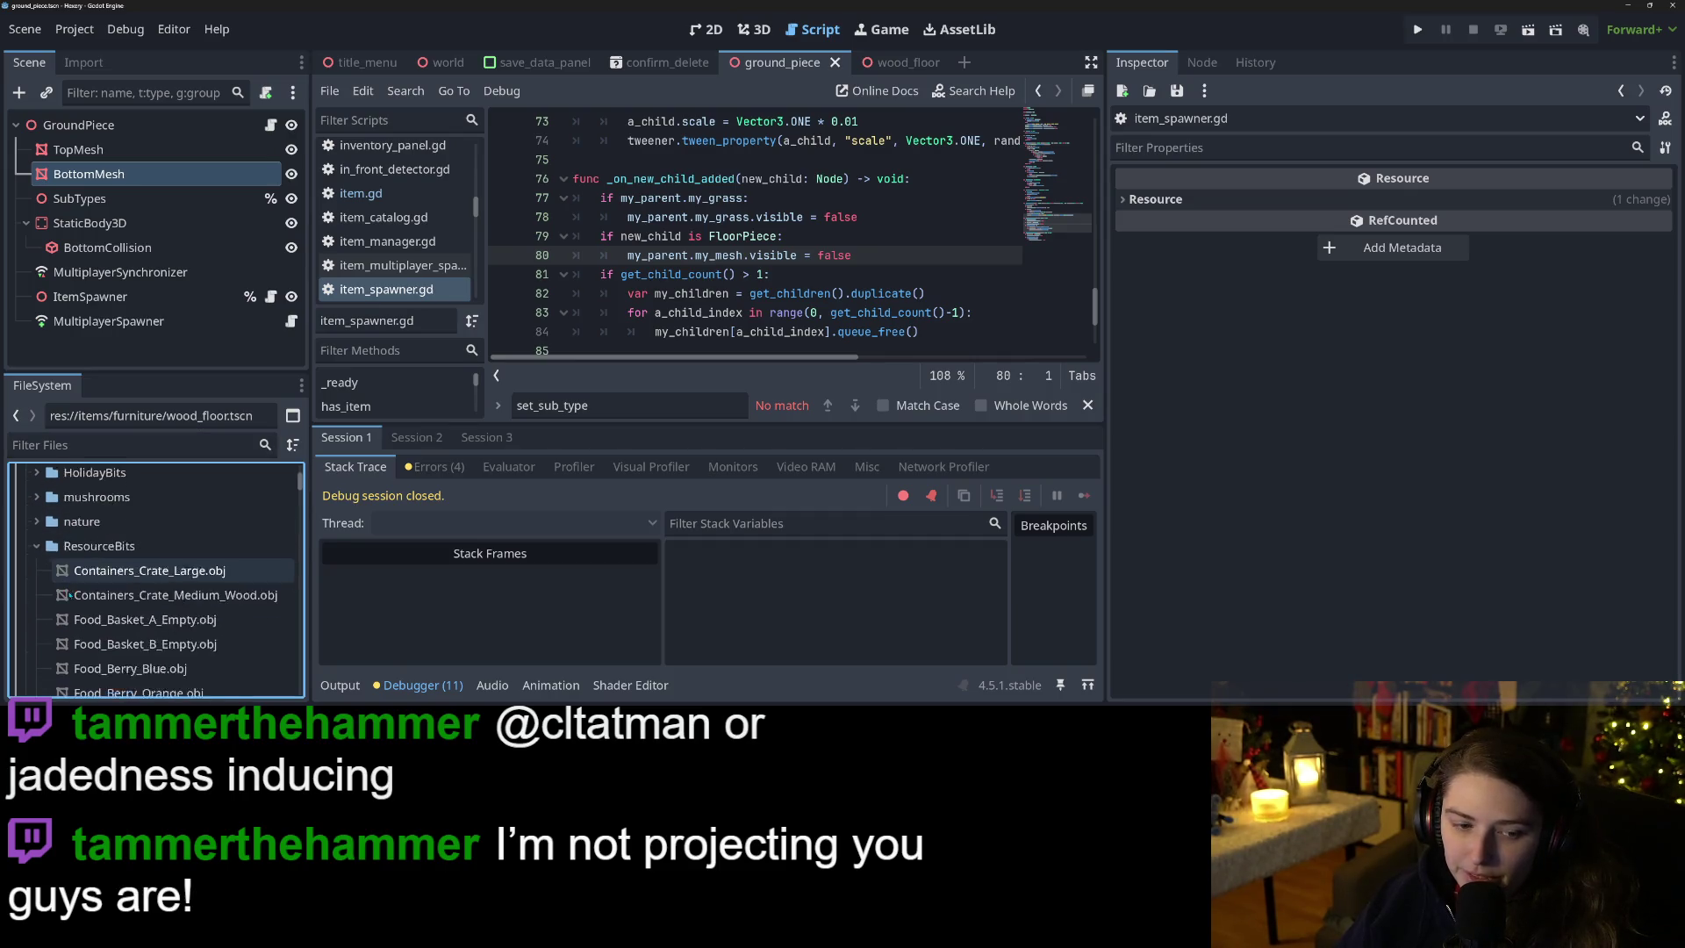
scroll(71, 597, down, 4)
scroll(78, 598, up, 3)
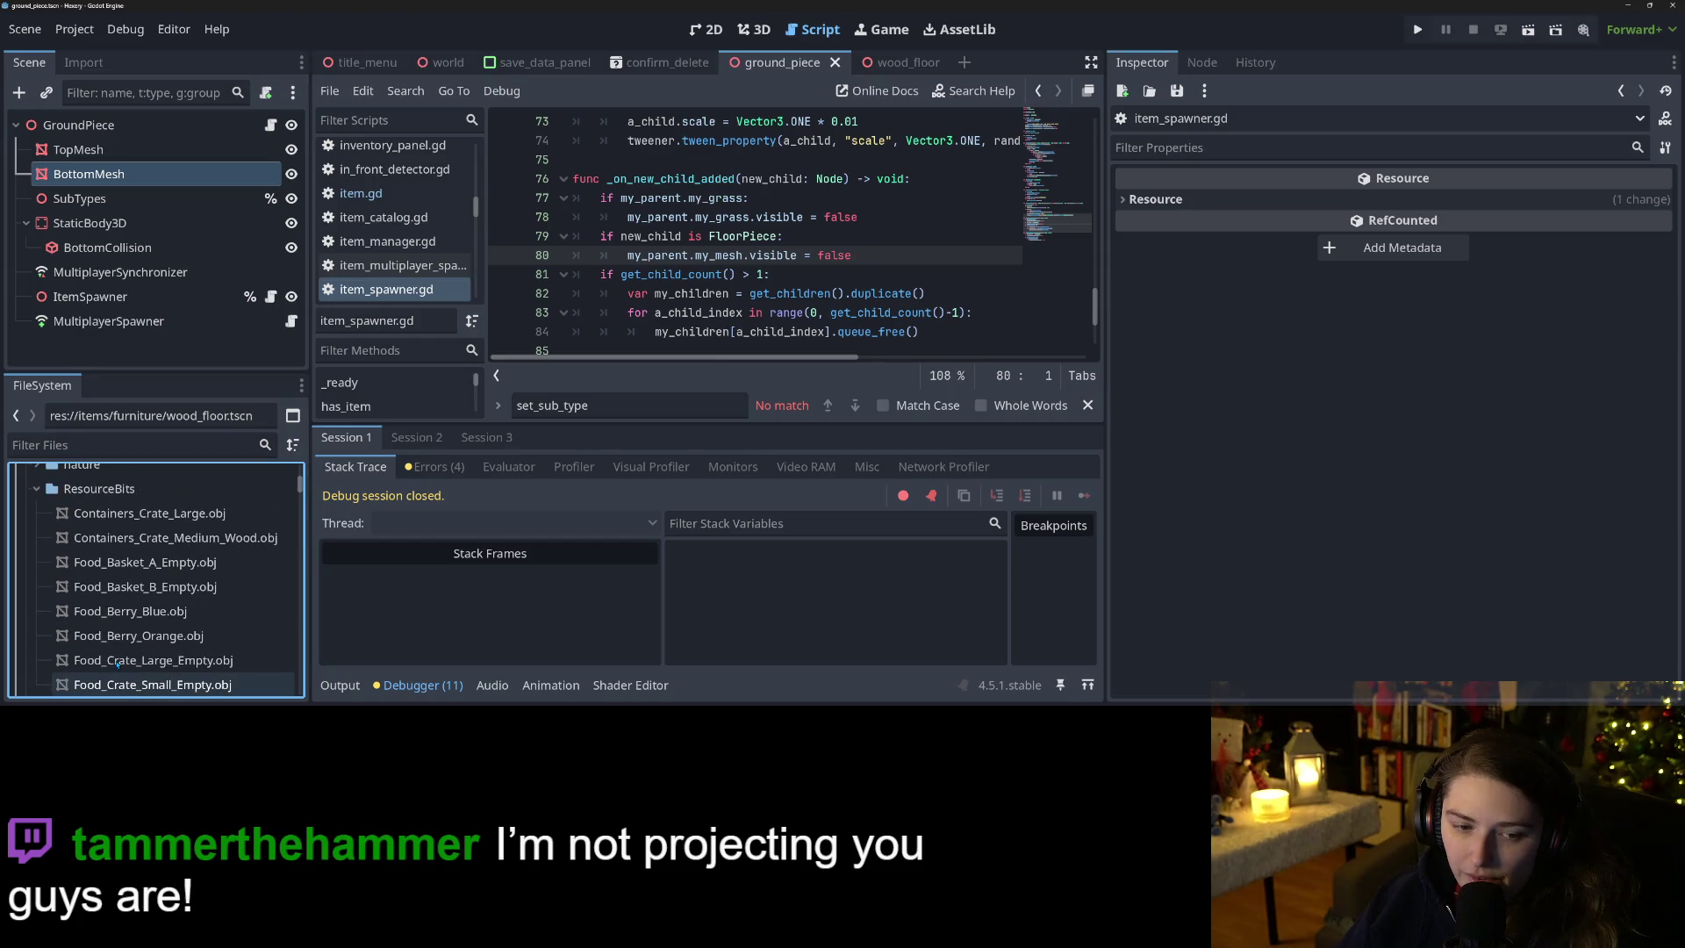
click(36, 488)
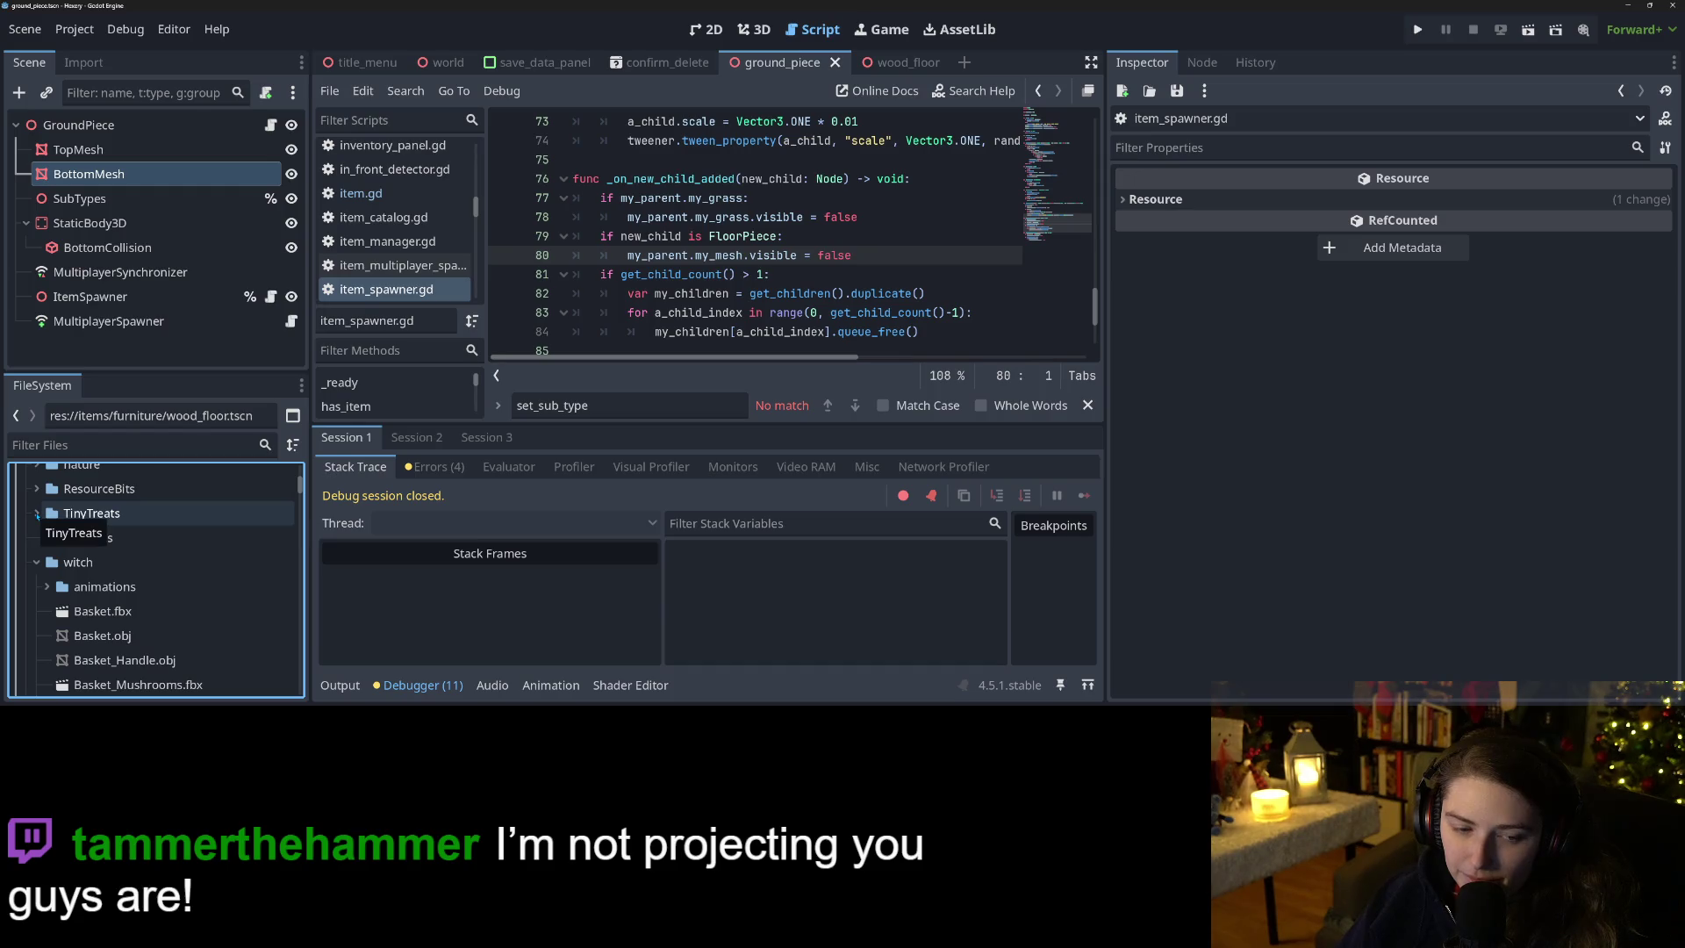
click(36, 562)
scroll(160, 650, down, 2)
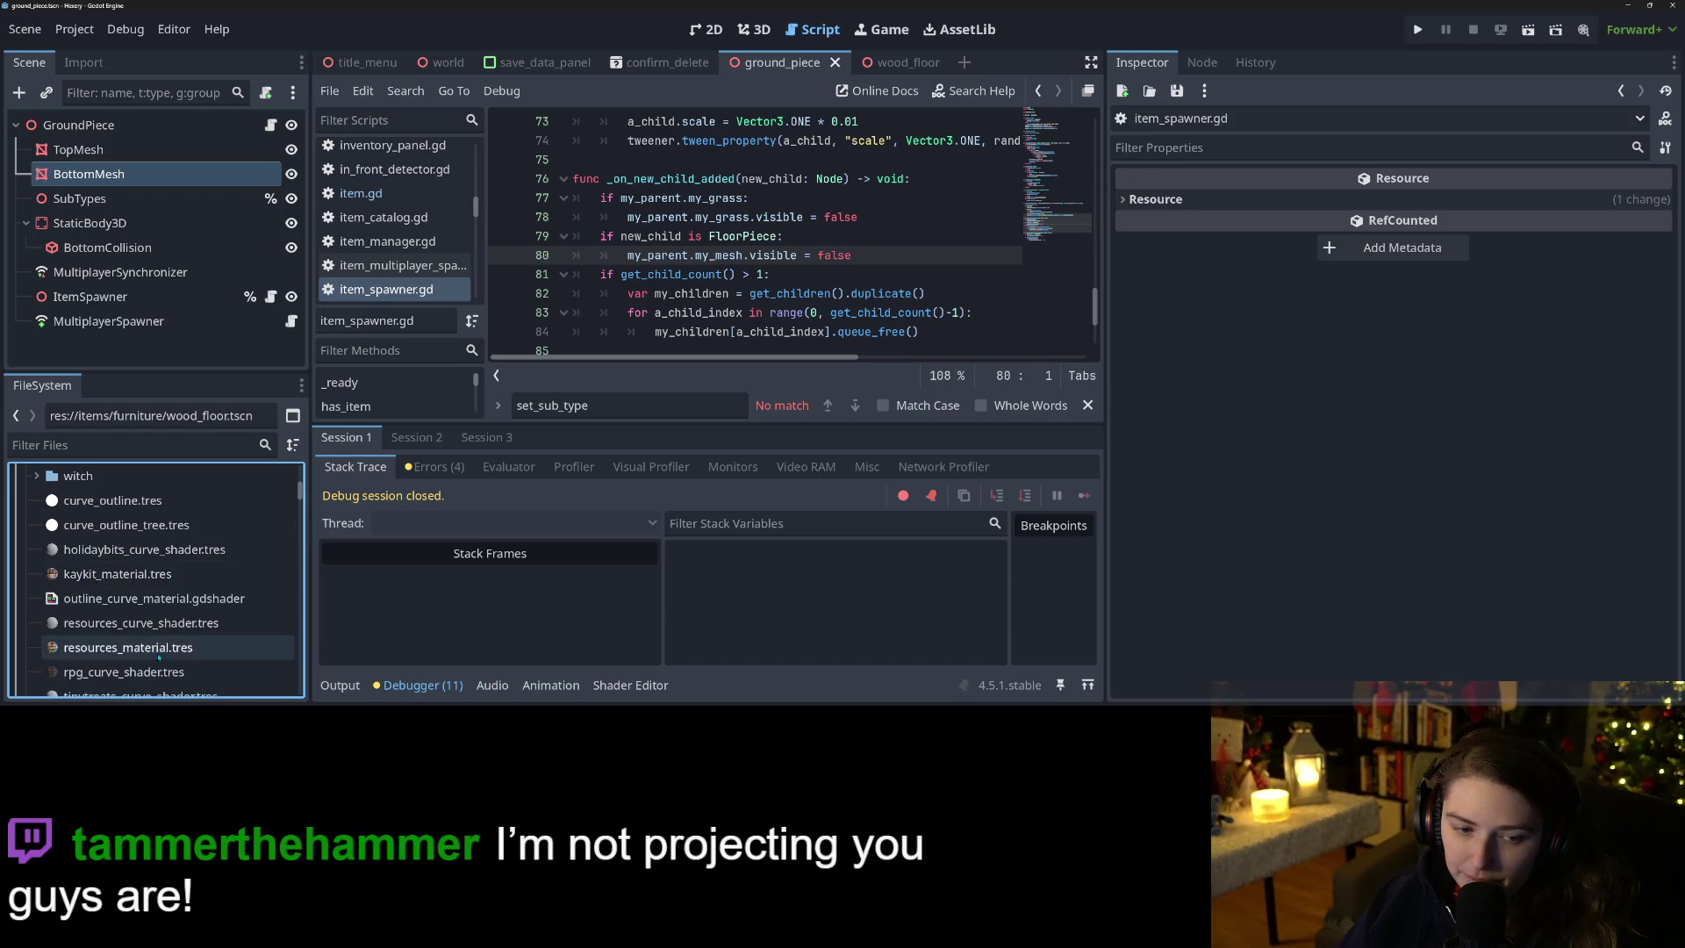
scroll(160, 650, down, 2)
scroll(140, 655, up, 5)
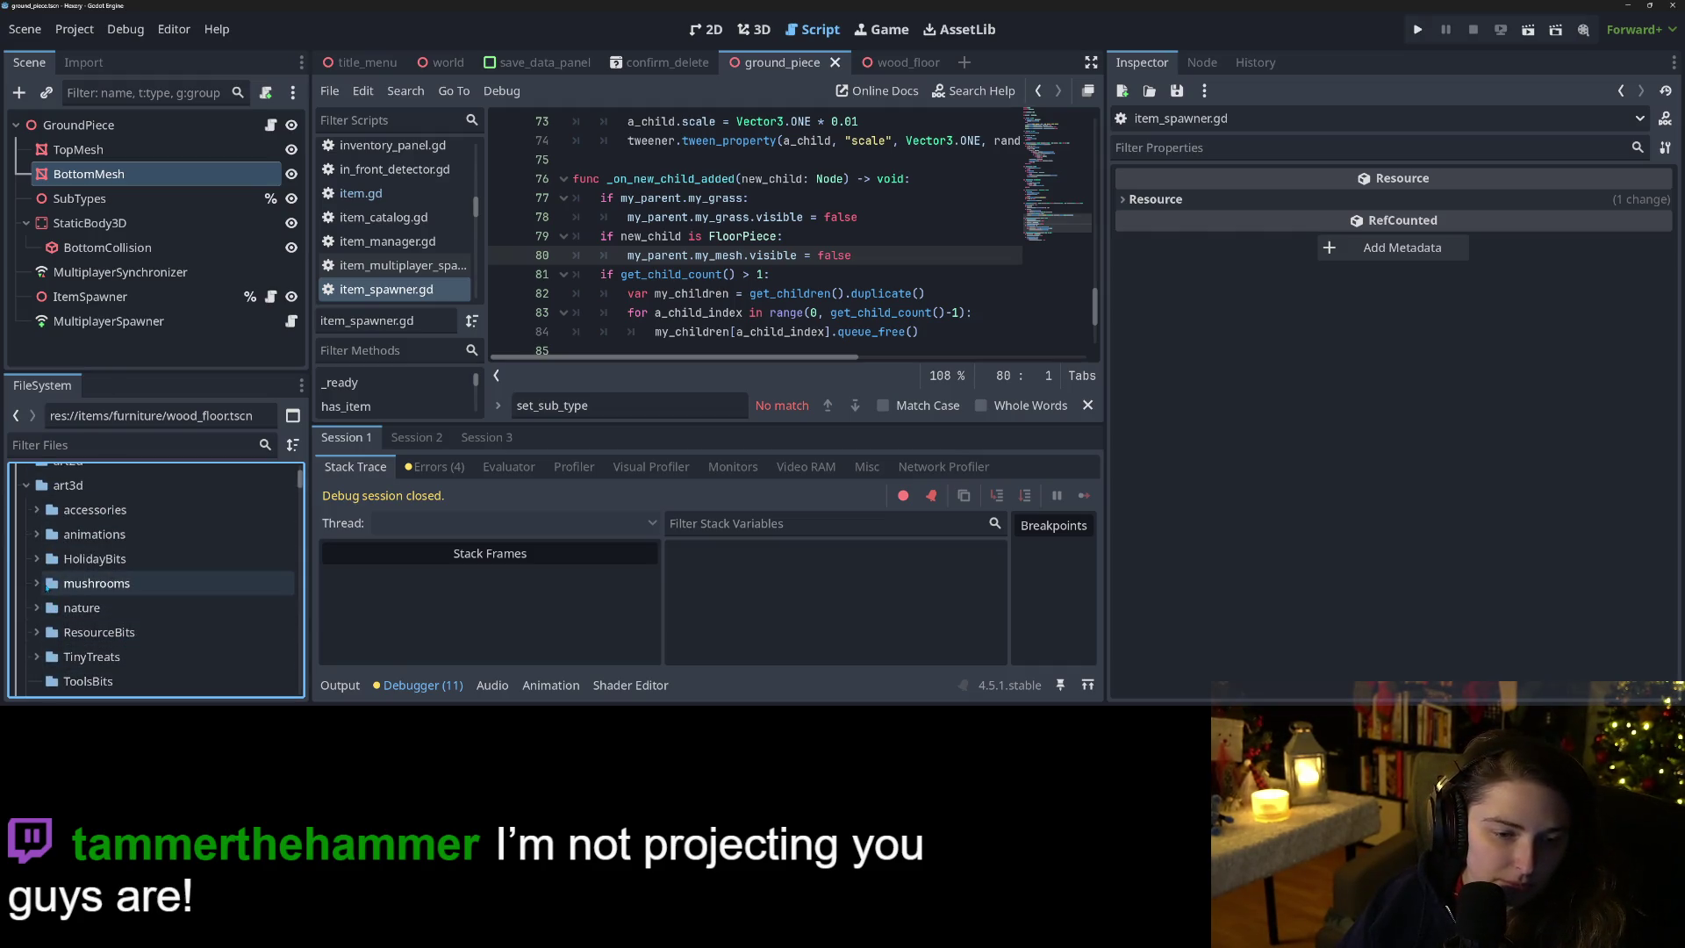
Expand the nature folder to inspect it, collapsing custom_terrain, then collapse nature again.
click(37, 607)
scroll(85, 595, down, 2)
scroll(84, 595, down, 2)
click(46, 529)
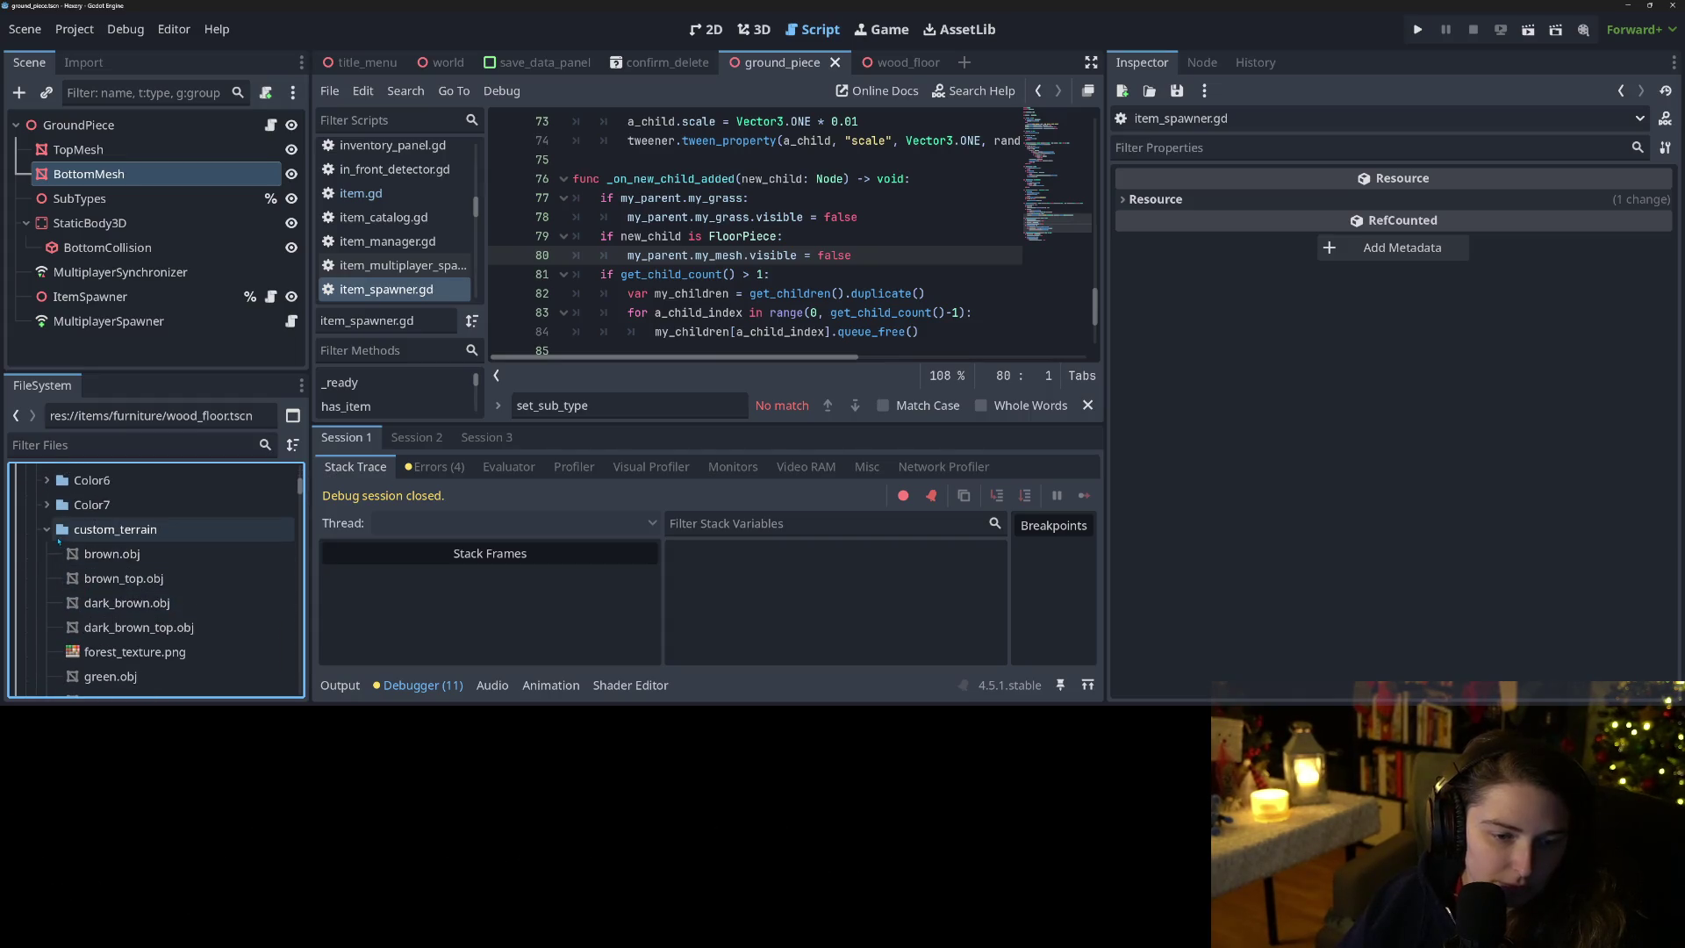
scroll(141, 610, down, 2)
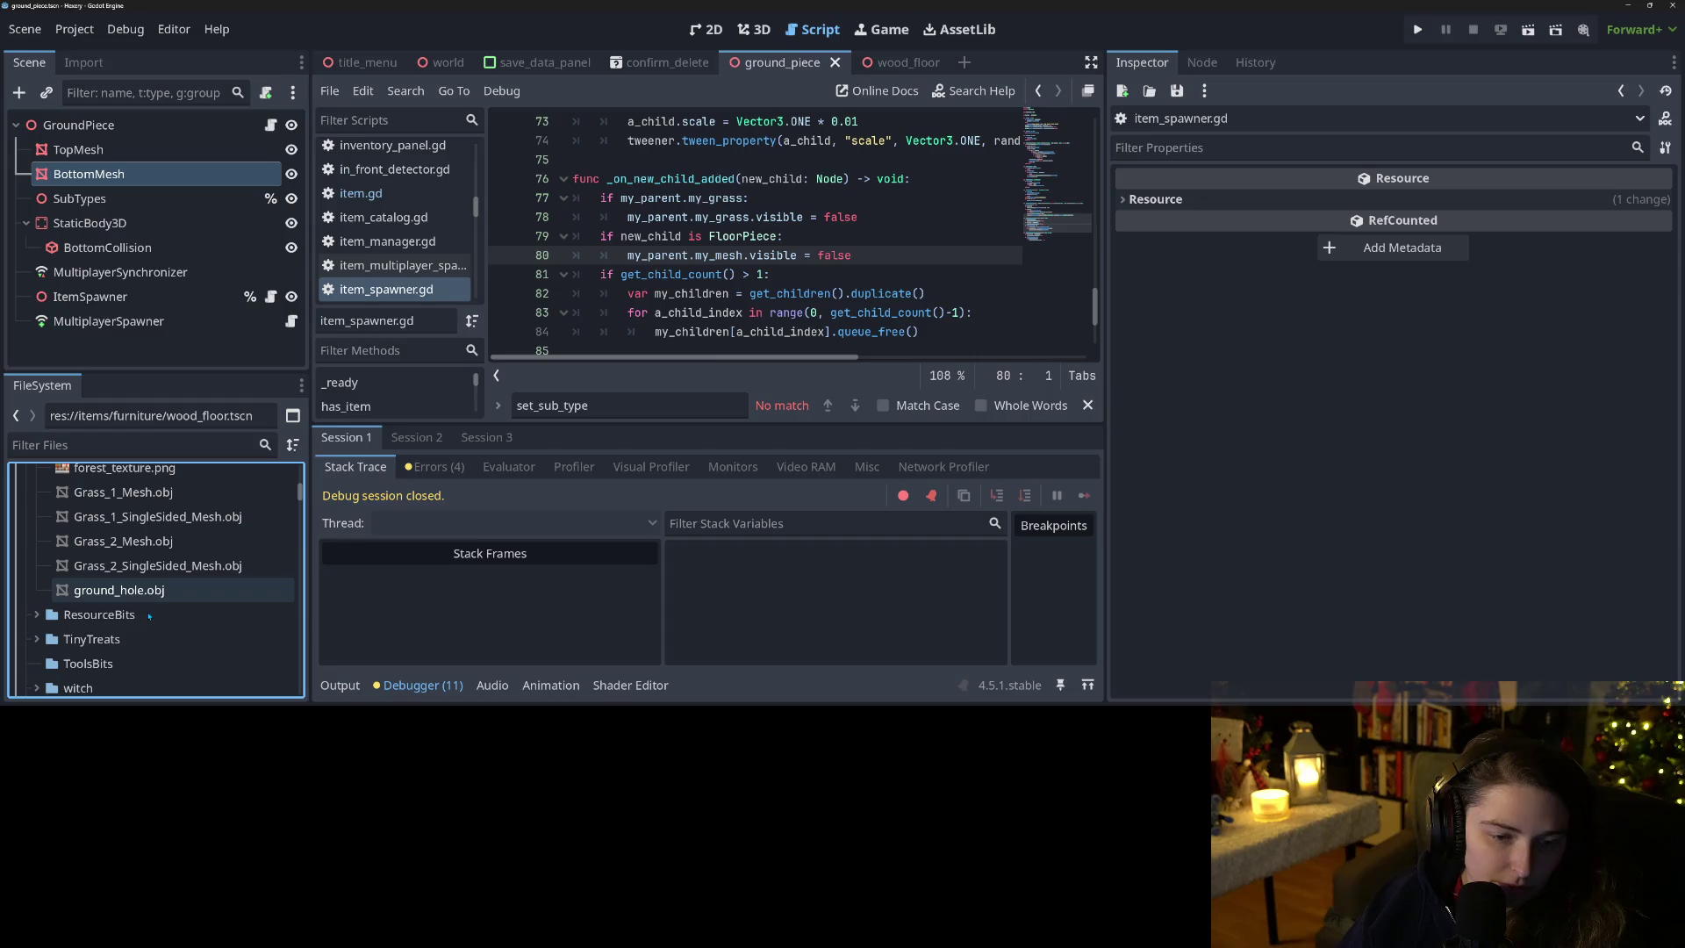
scroll(123, 607, up, 5)
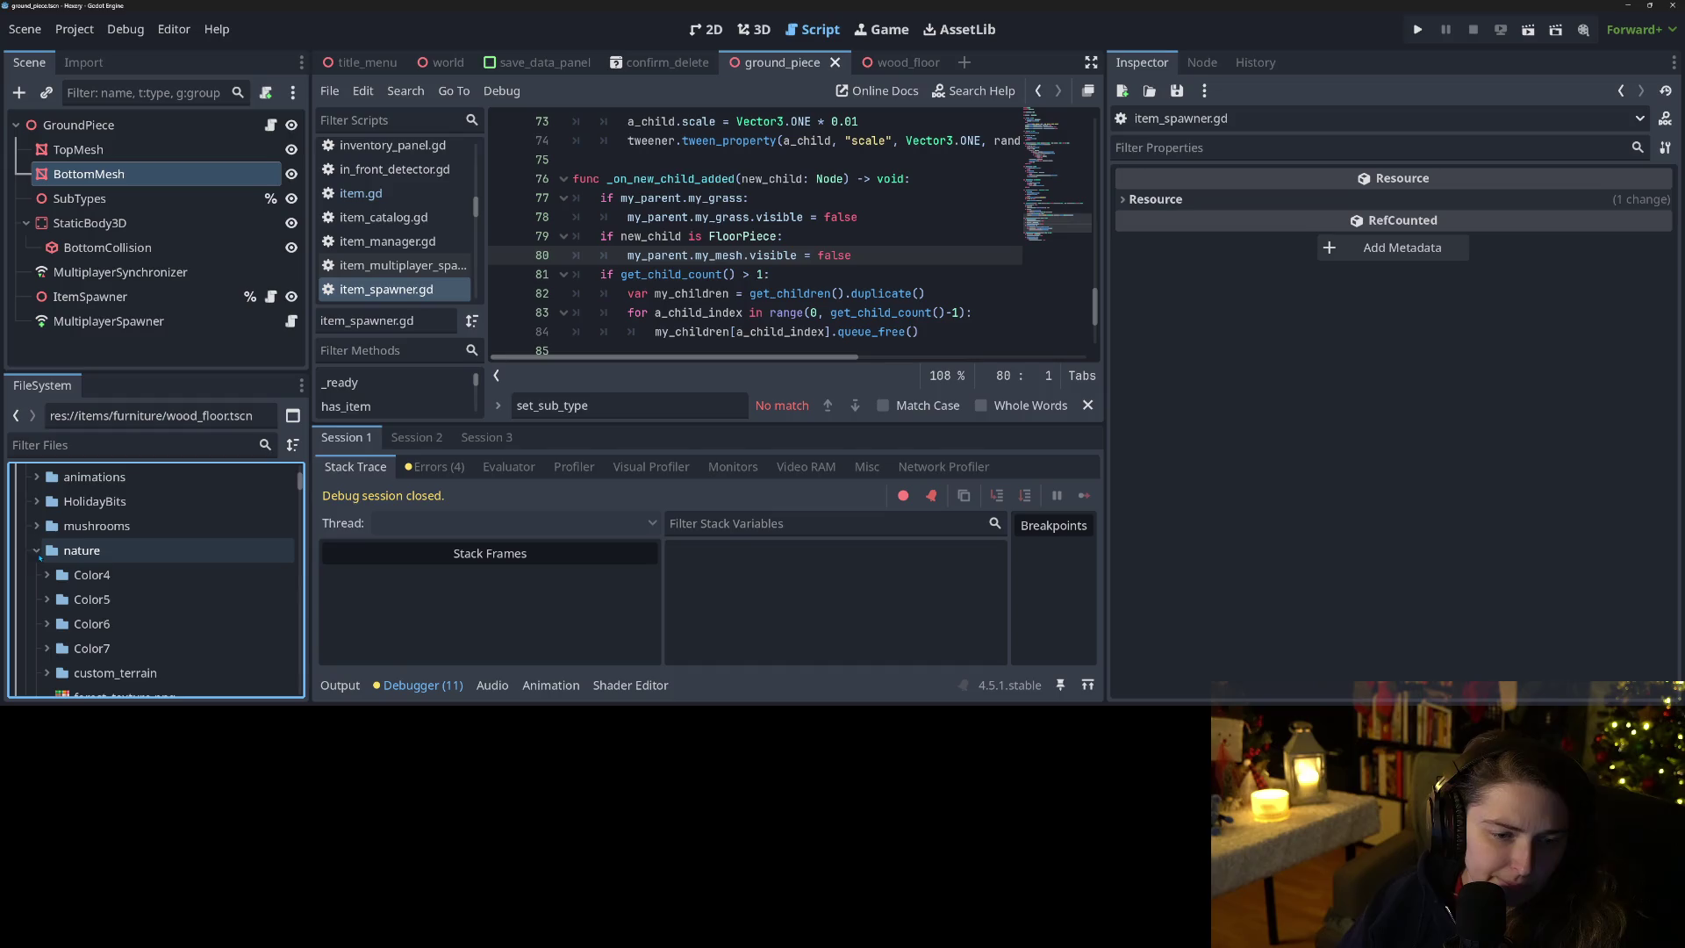
click(37, 550)
scroll(56, 577, down, 3)
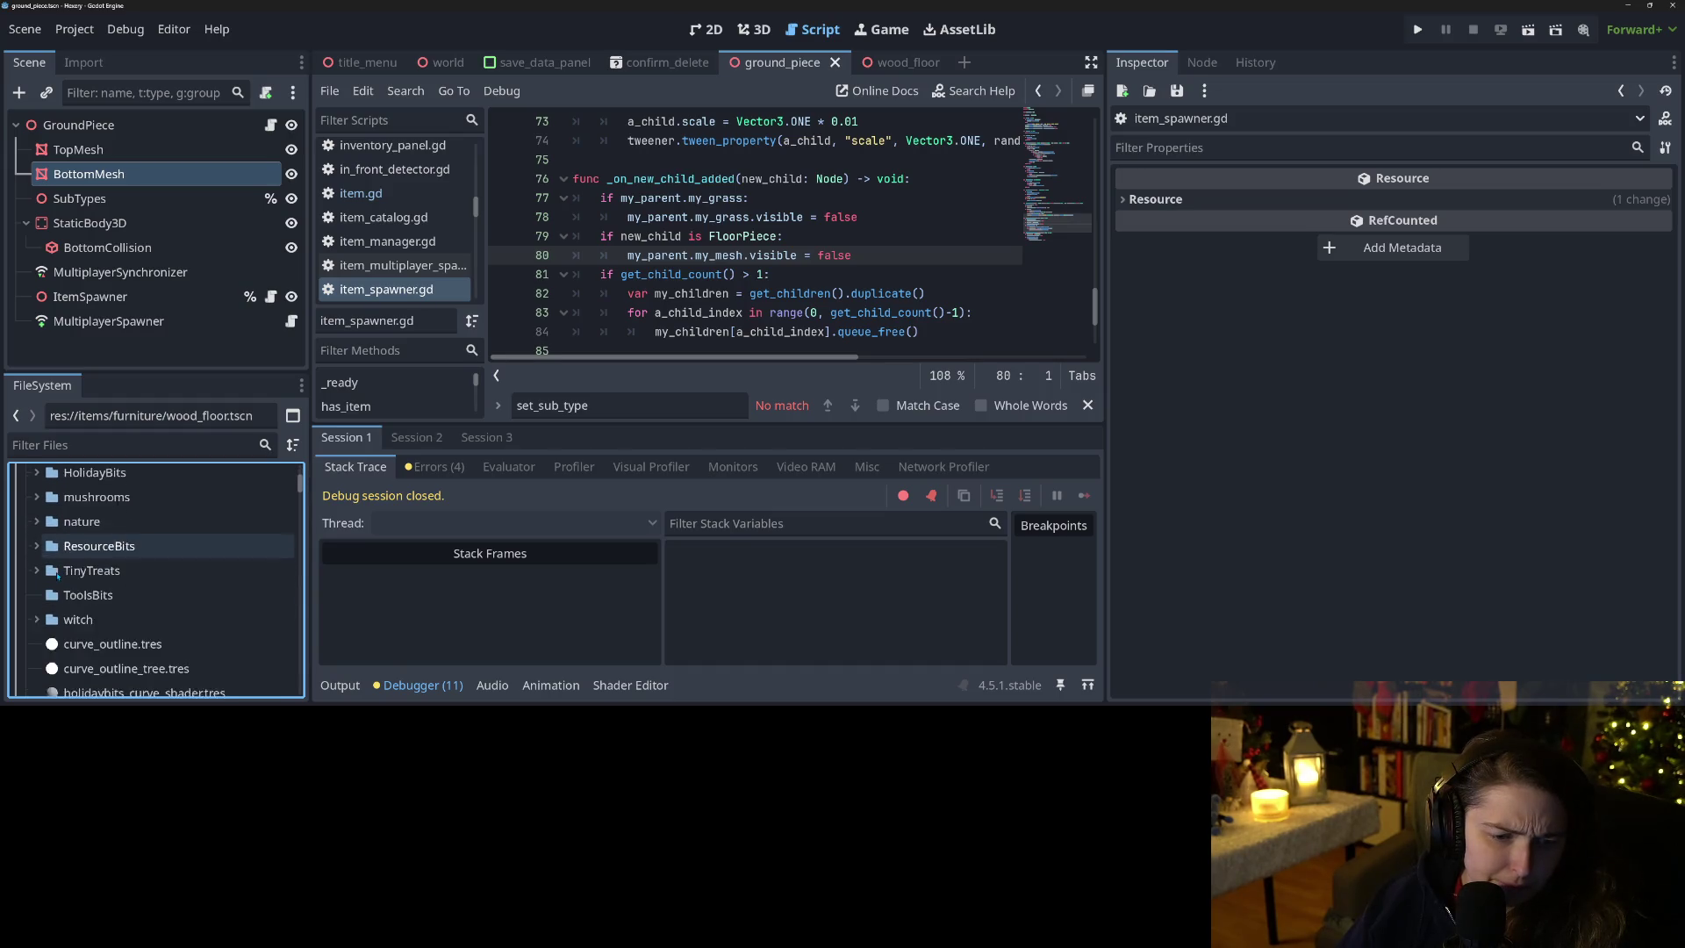
Expand the witch and ResourceBits folders to list the container and food .obj meshes.
click(35, 562)
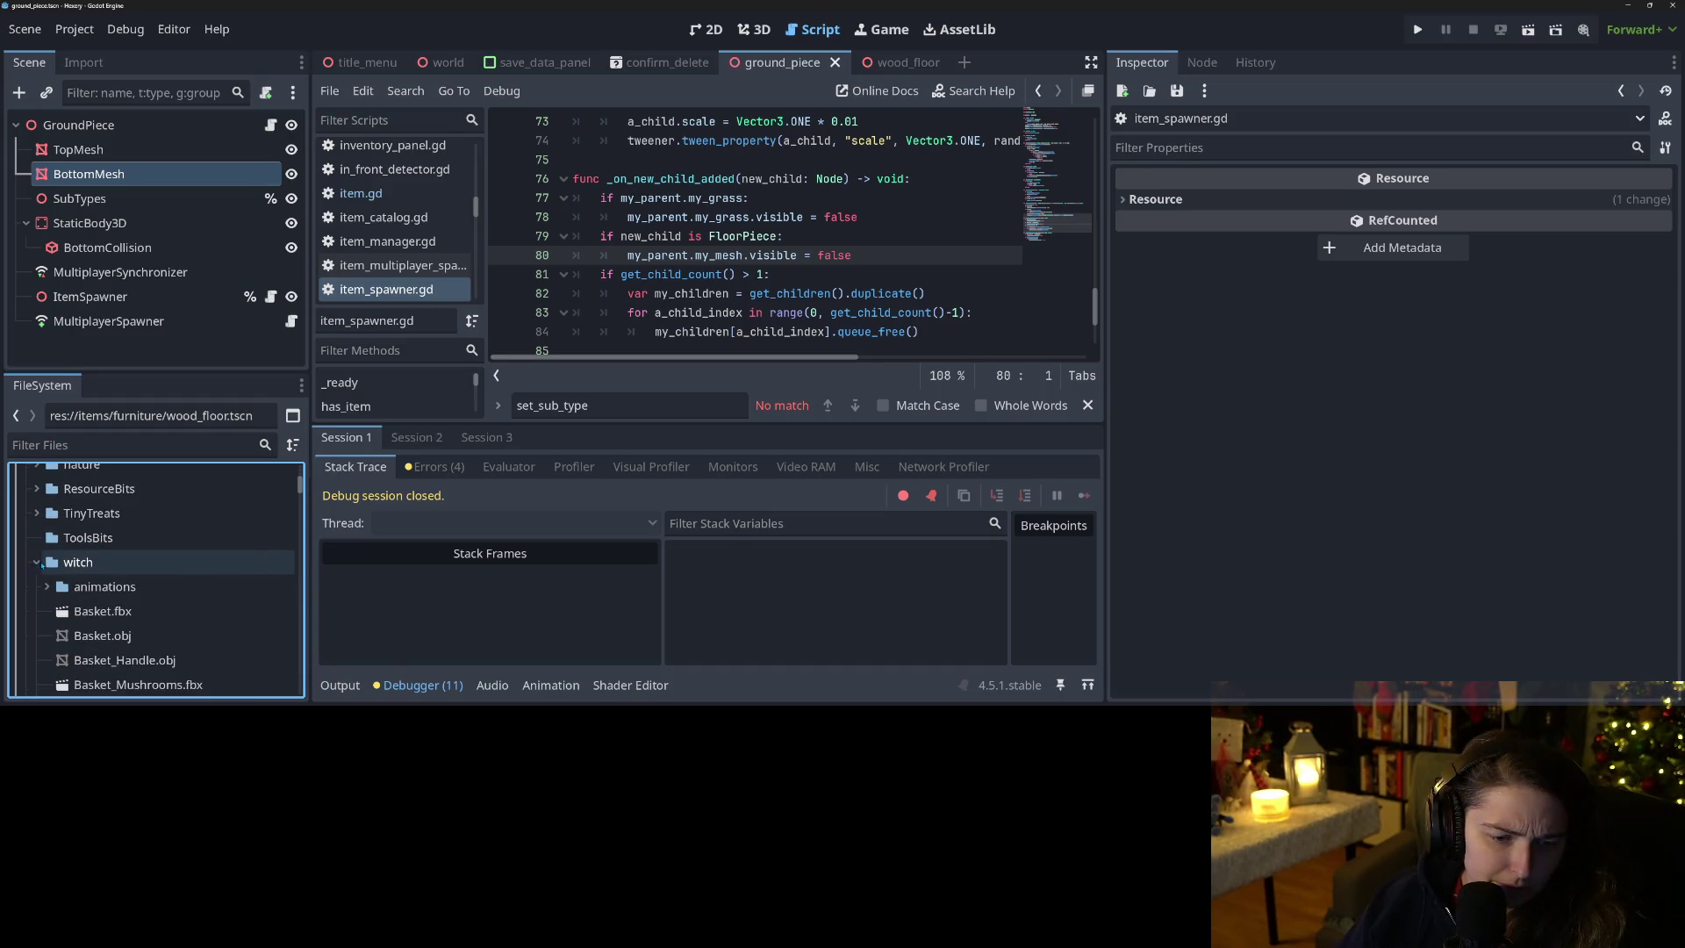
scroll(128, 622, down, 5)
scroll(128, 623, up, 8)
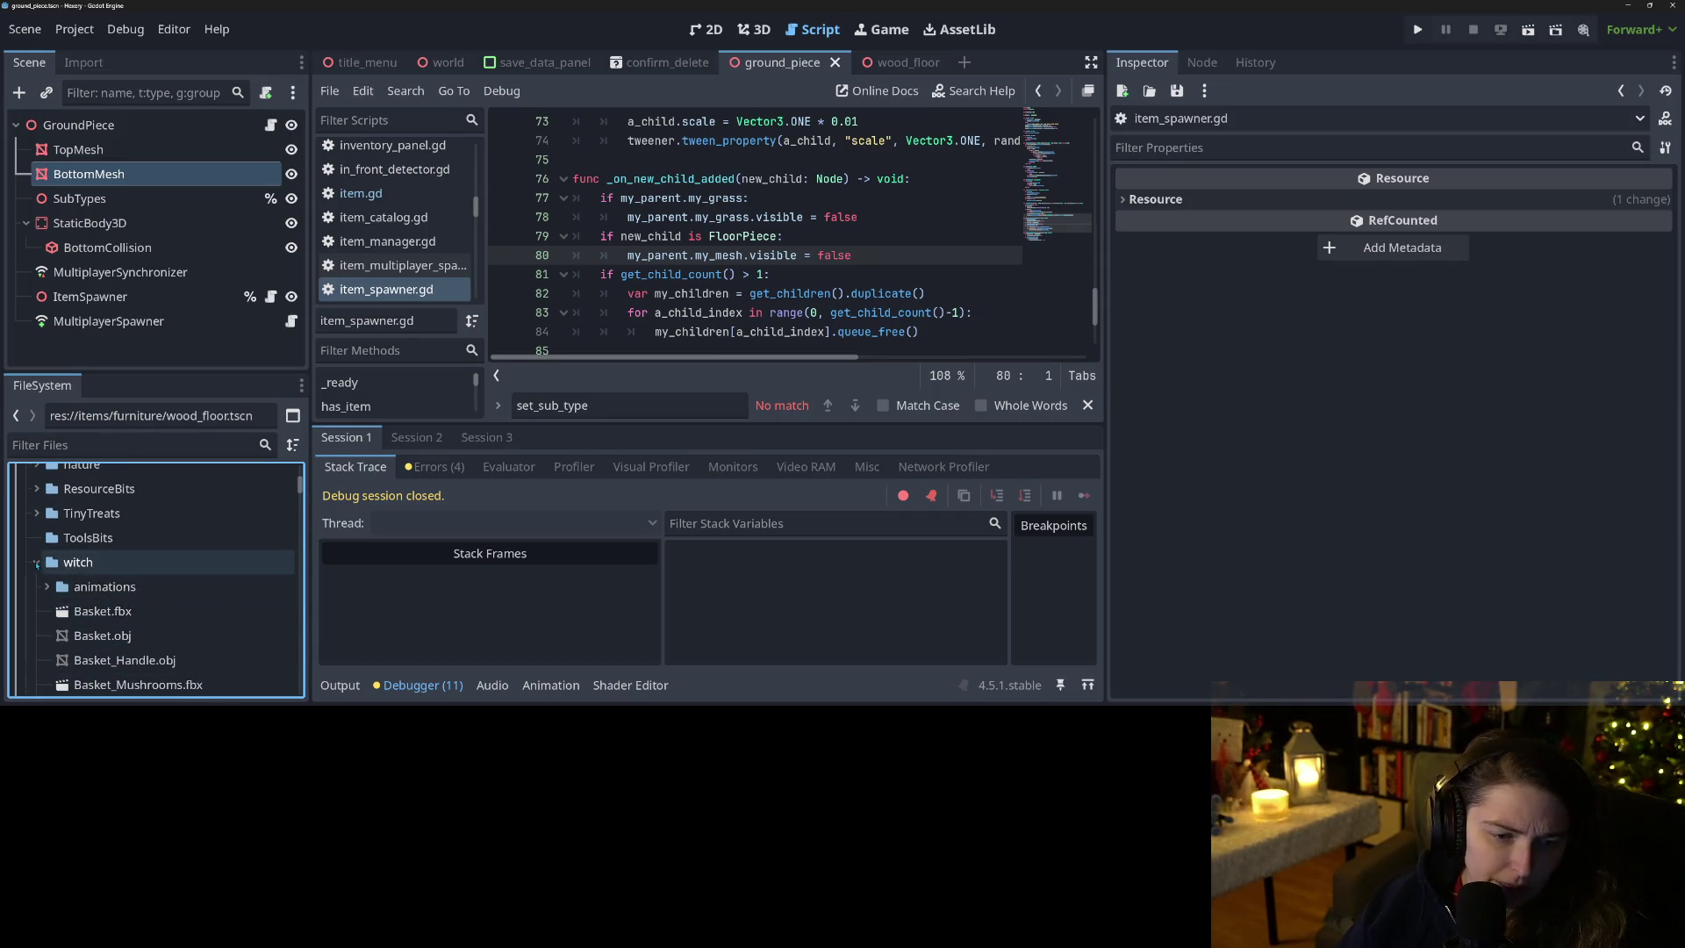
click(35, 489)
scroll(175, 628, down, 2)
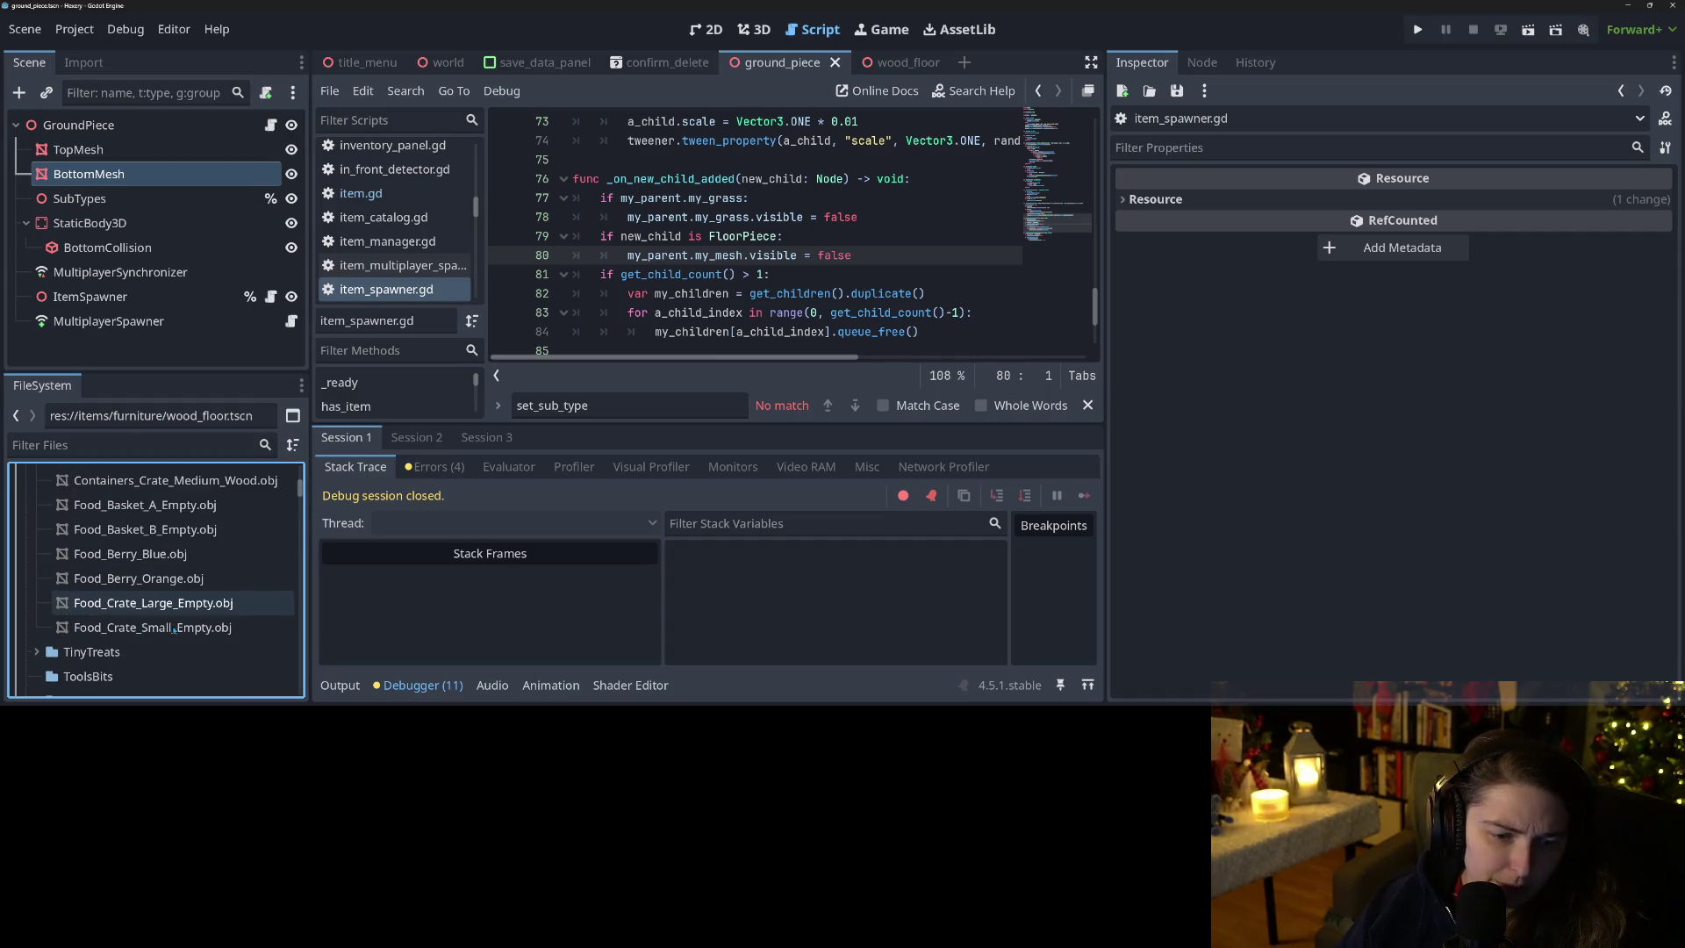
scroll(179, 634, up, 2)
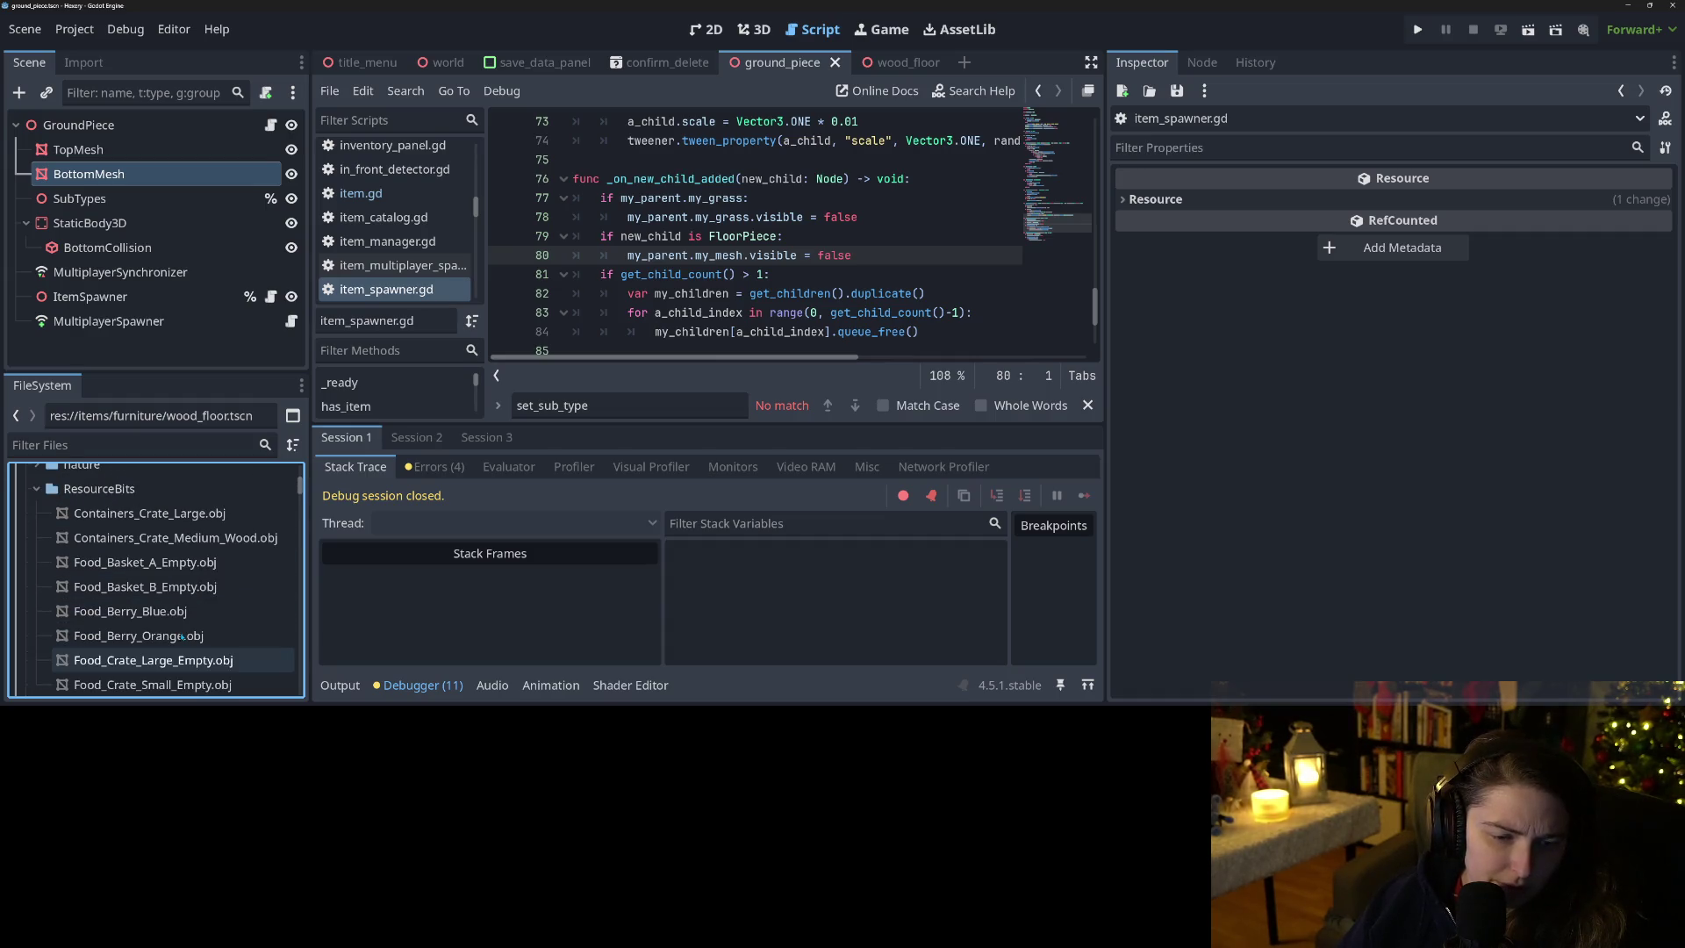
Preview Food_Basket A/B, Containers_Crate_Large, Food_Berry Blue/Orange, then Food_Crate Small and Large Empty meshes.
click(172, 566)
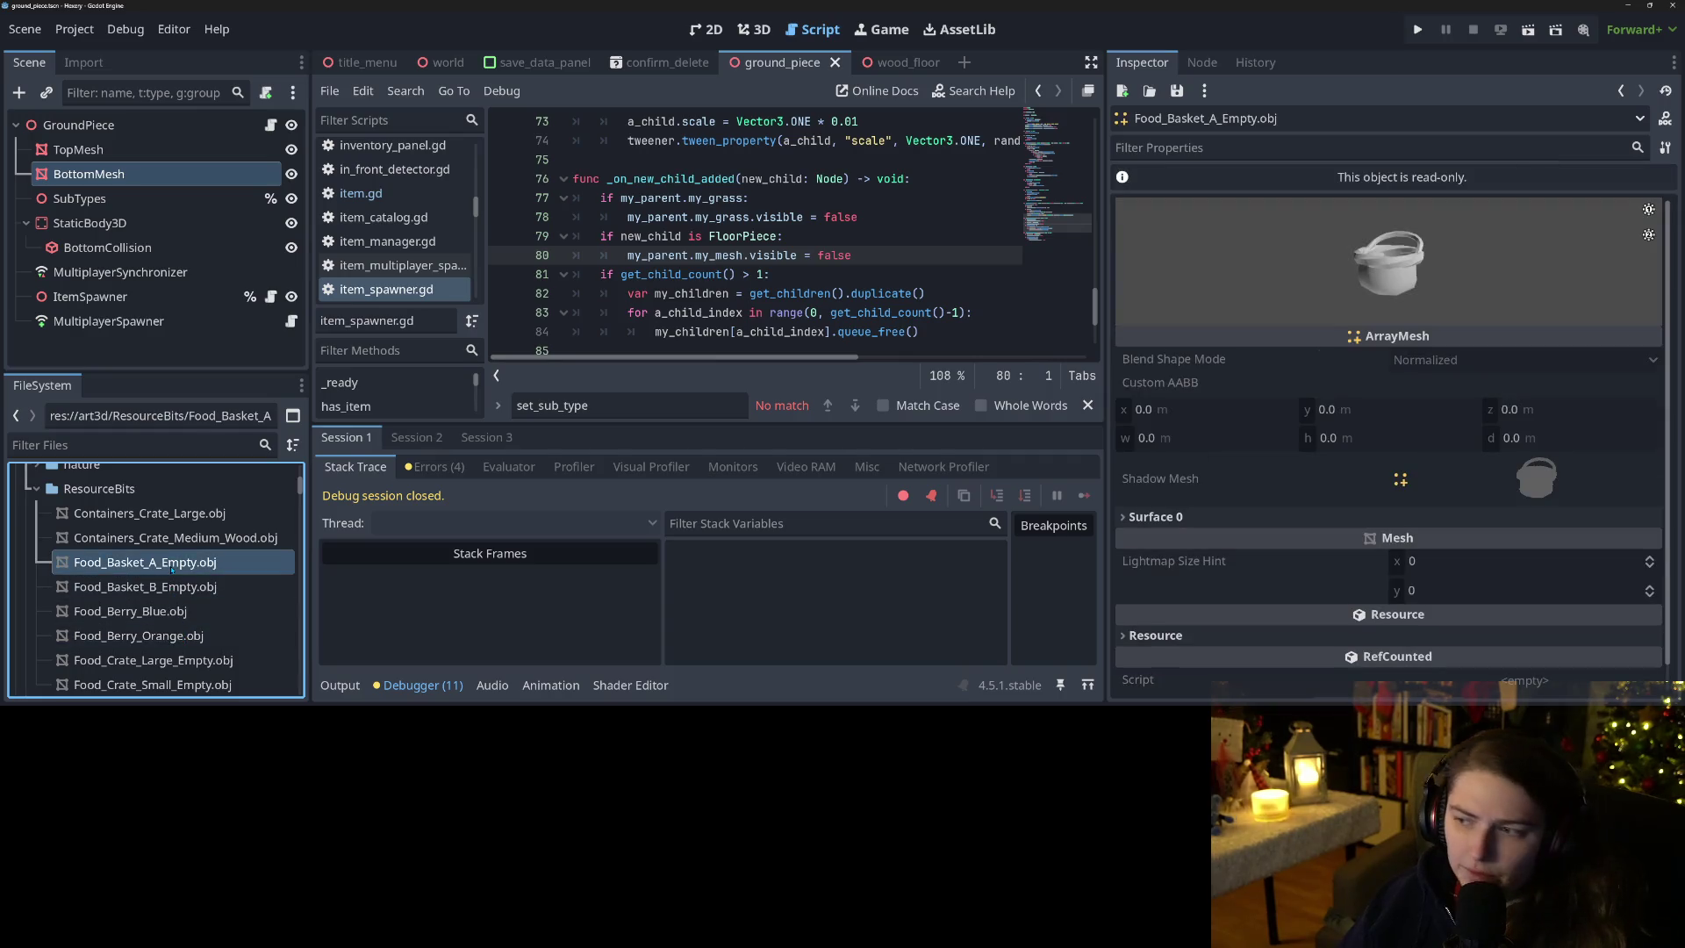
click(178, 586)
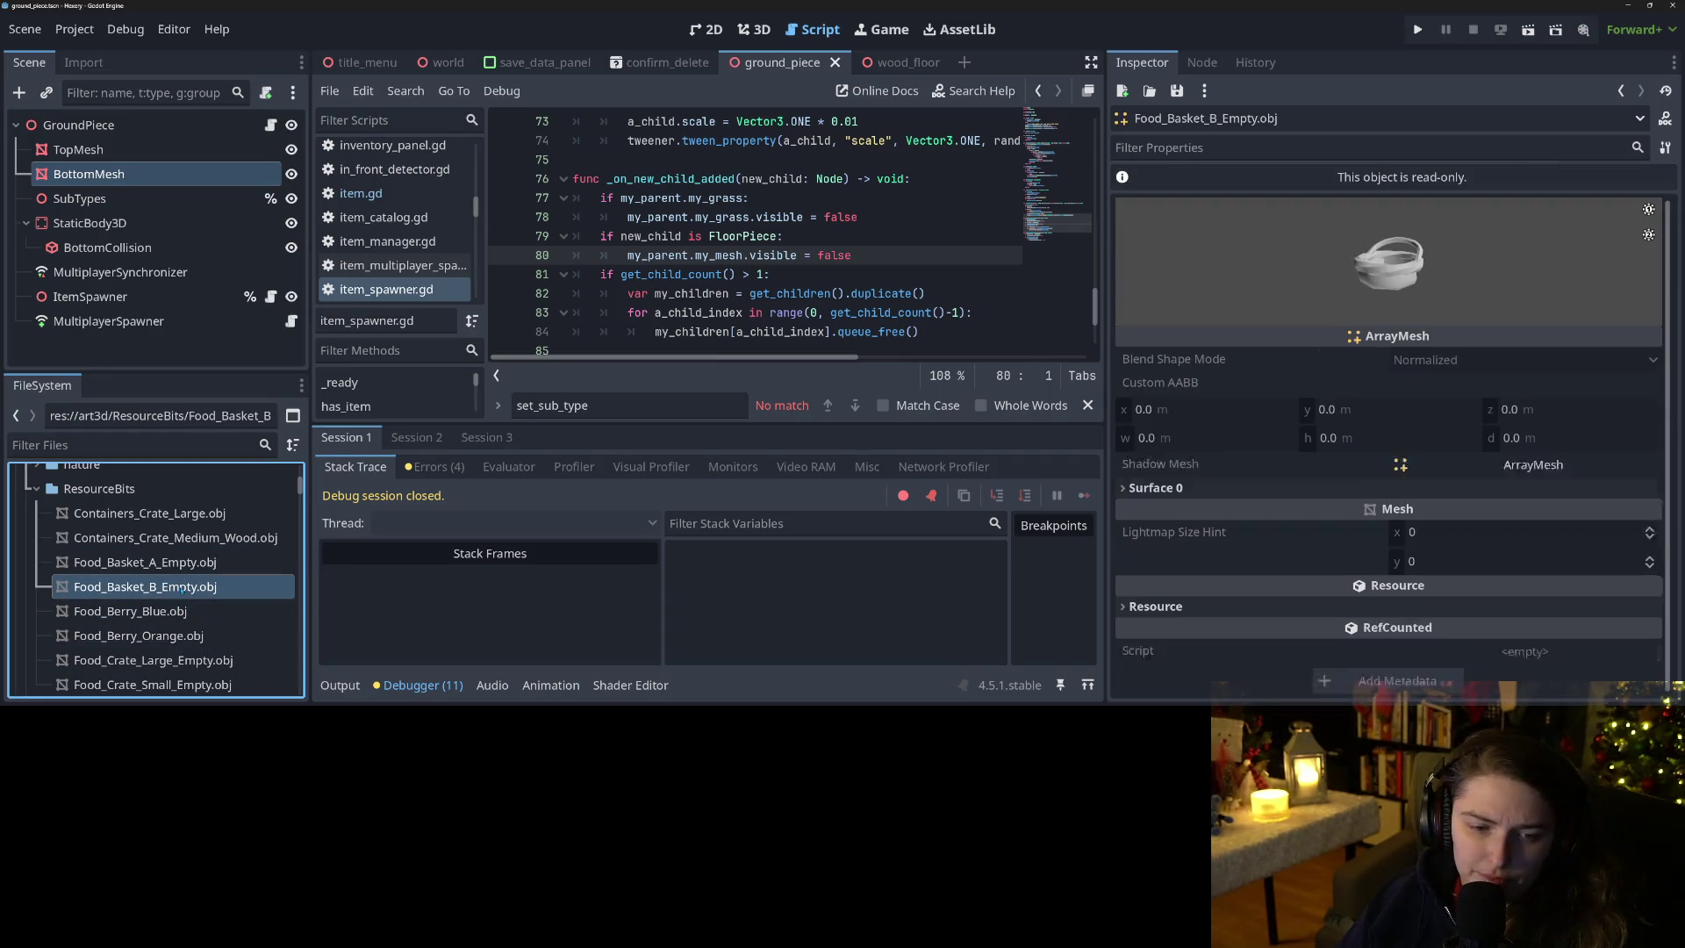
click(147, 514)
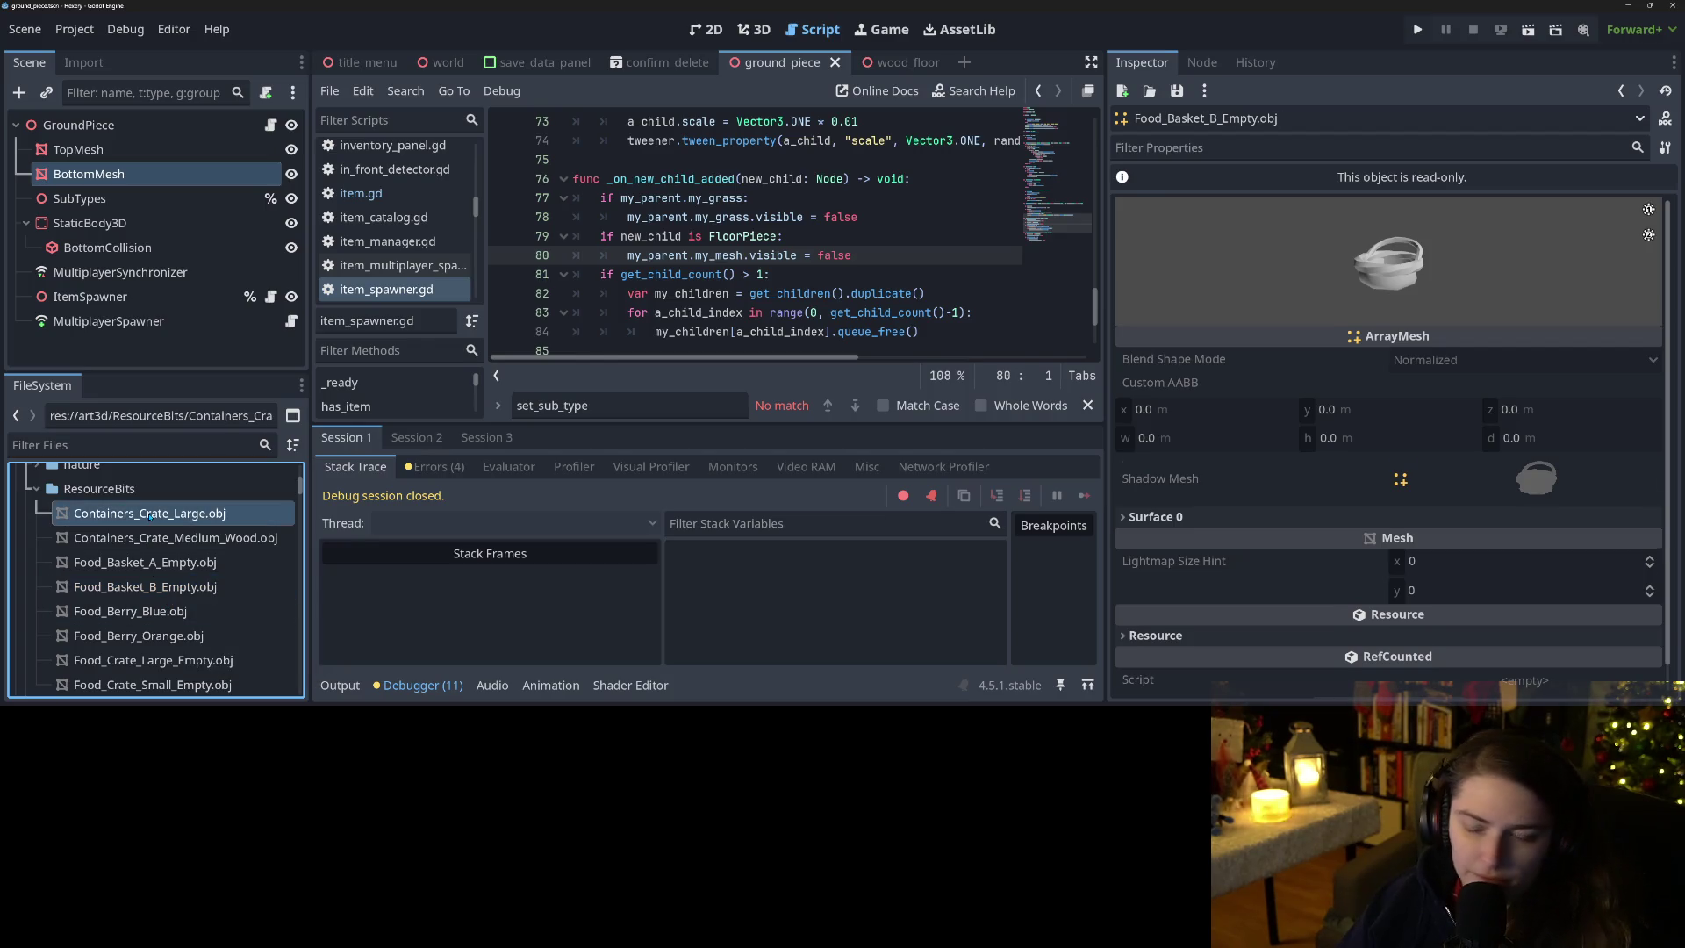
click(153, 613)
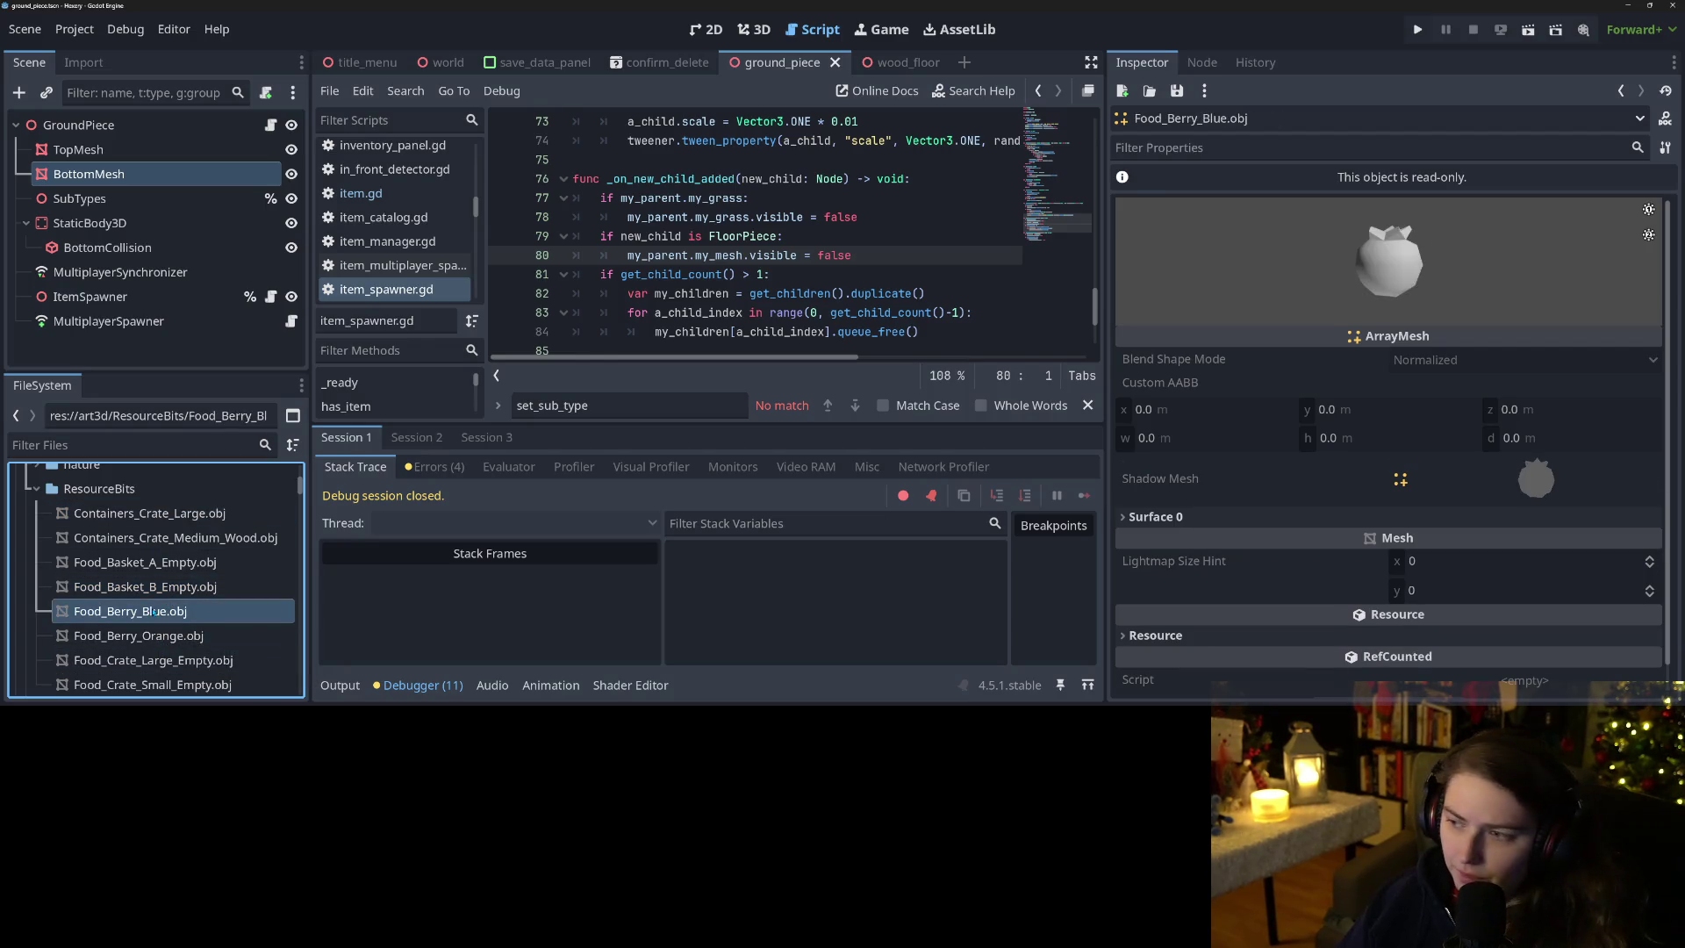
click(158, 638)
scroll(162, 615, down, 2)
click(176, 625)
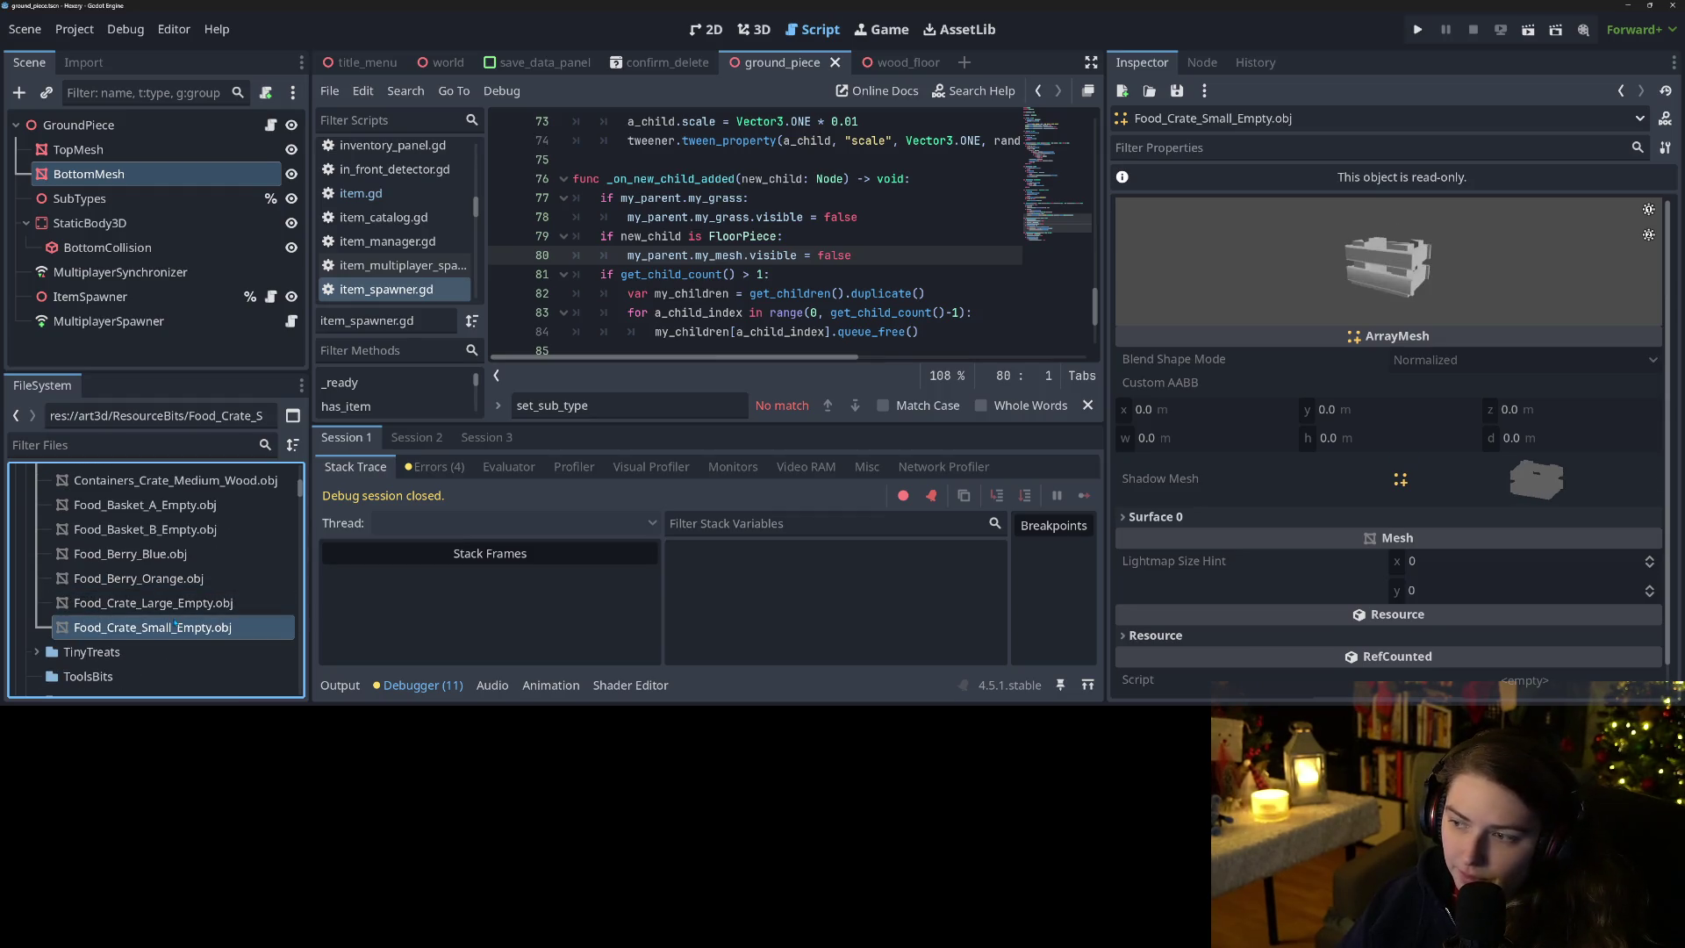
scroll(176, 626, up, 1)
click(188, 632)
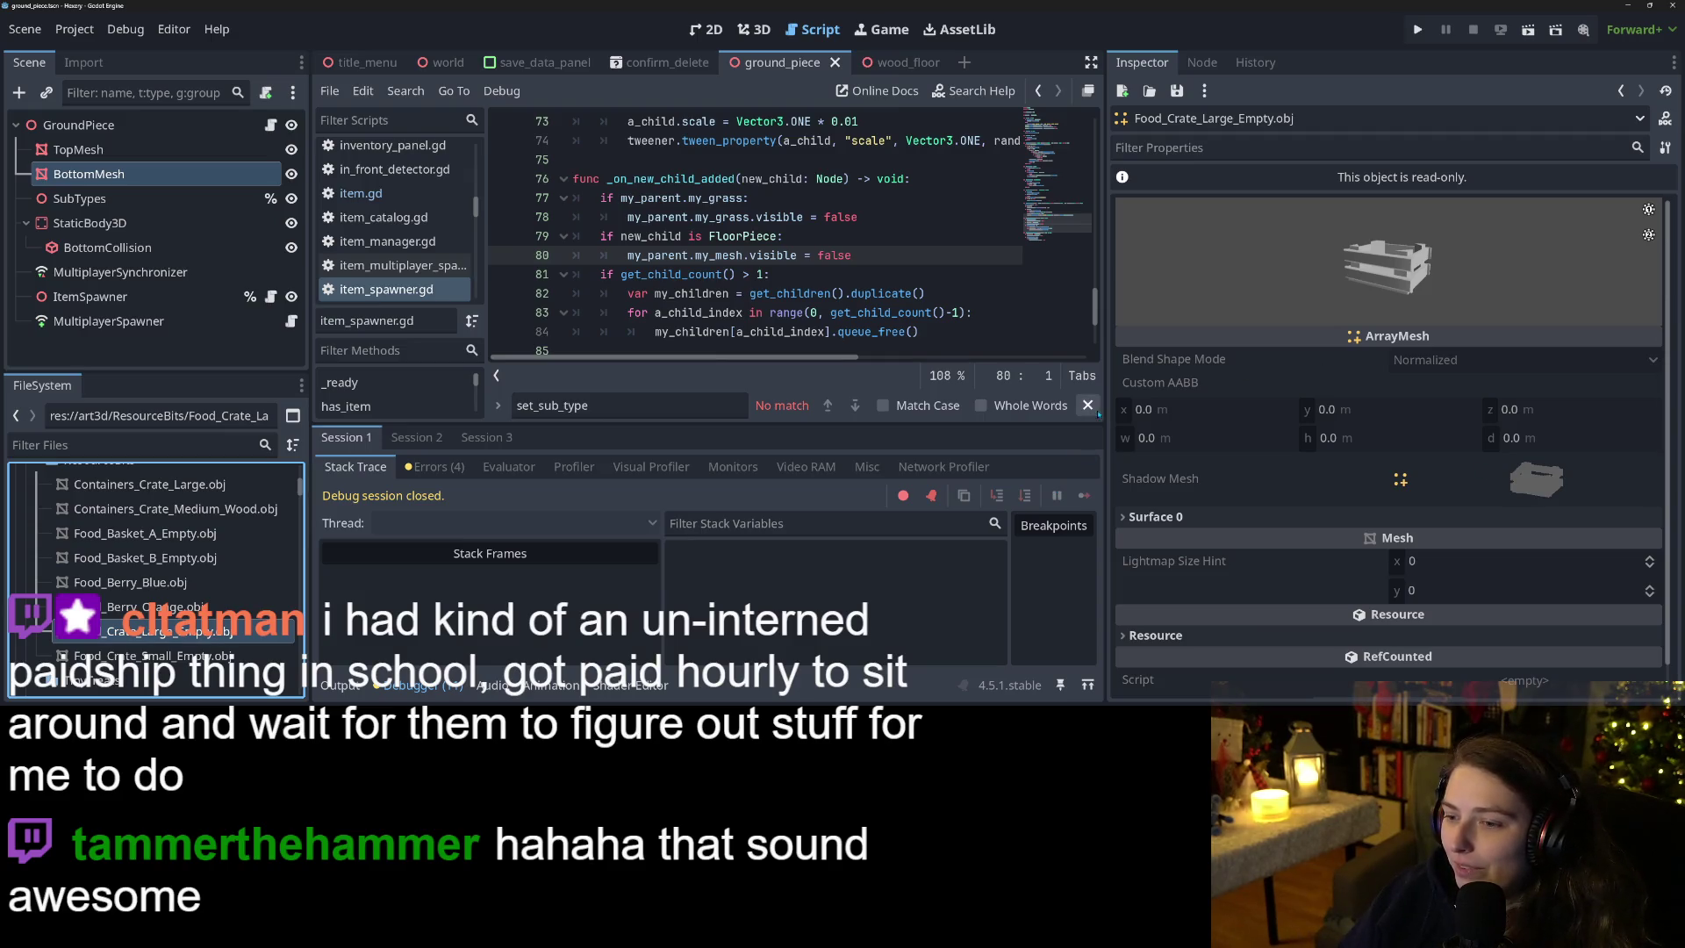
Close the find bar's unmatched set_sub_type search to show more of the ground_piece script.
click(1093, 409)
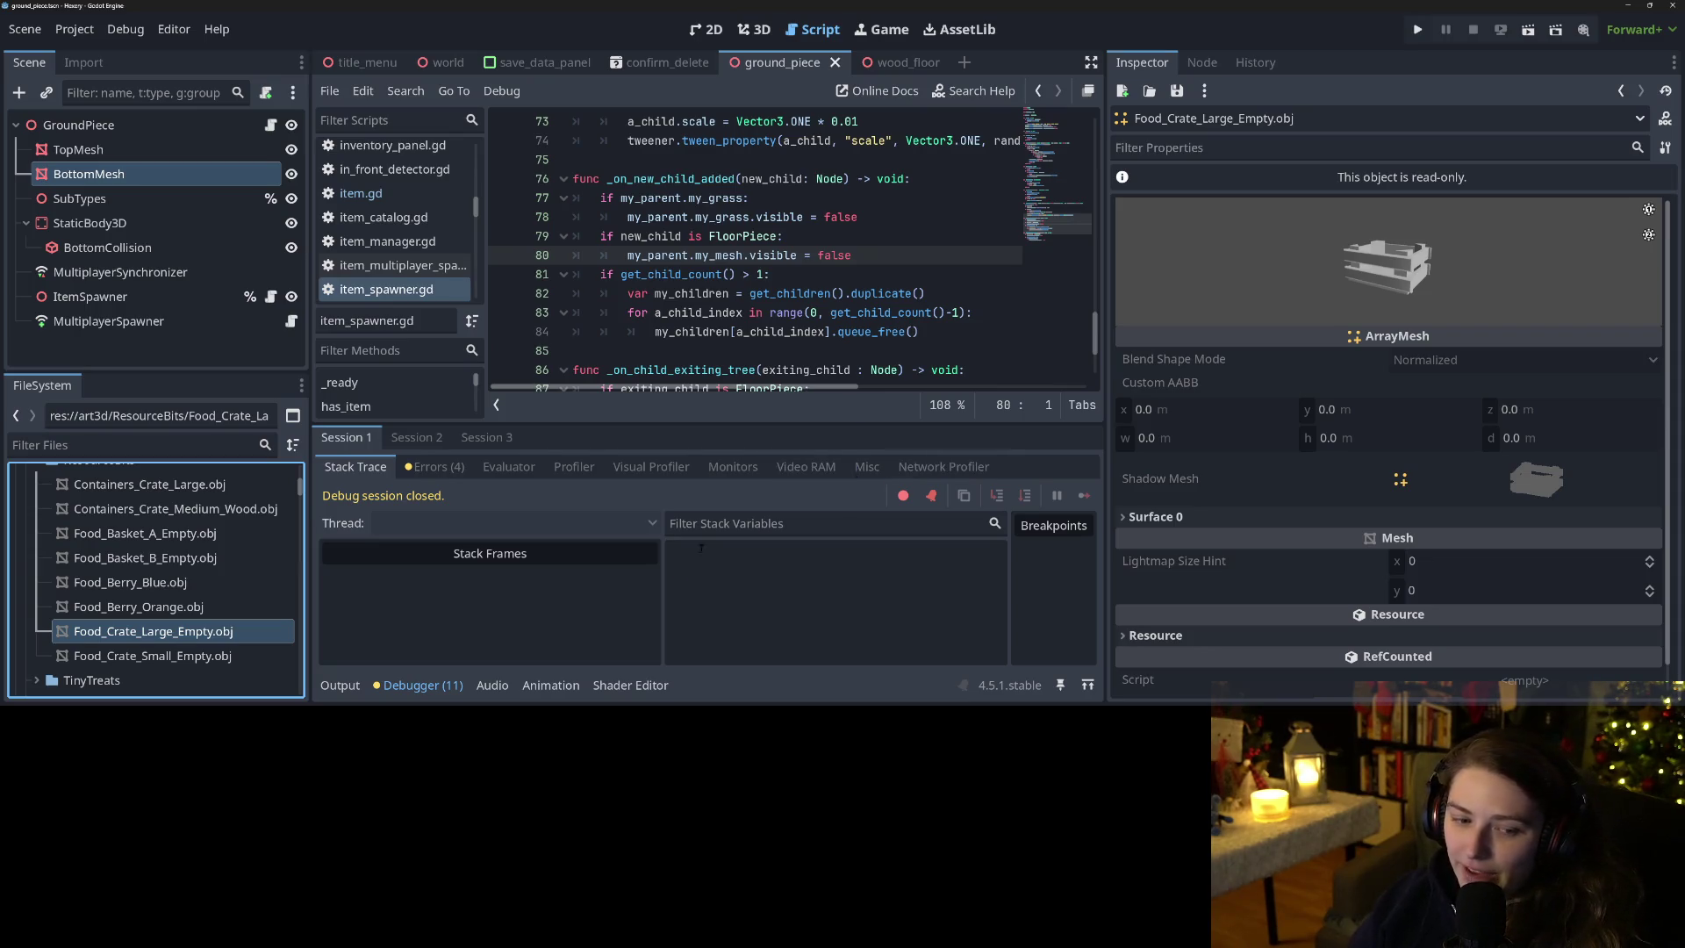
Hide the debugger, expand the accessories folder and preview Wood_Log_B.obj.
click(418, 685)
scroll(154, 557, up, 3)
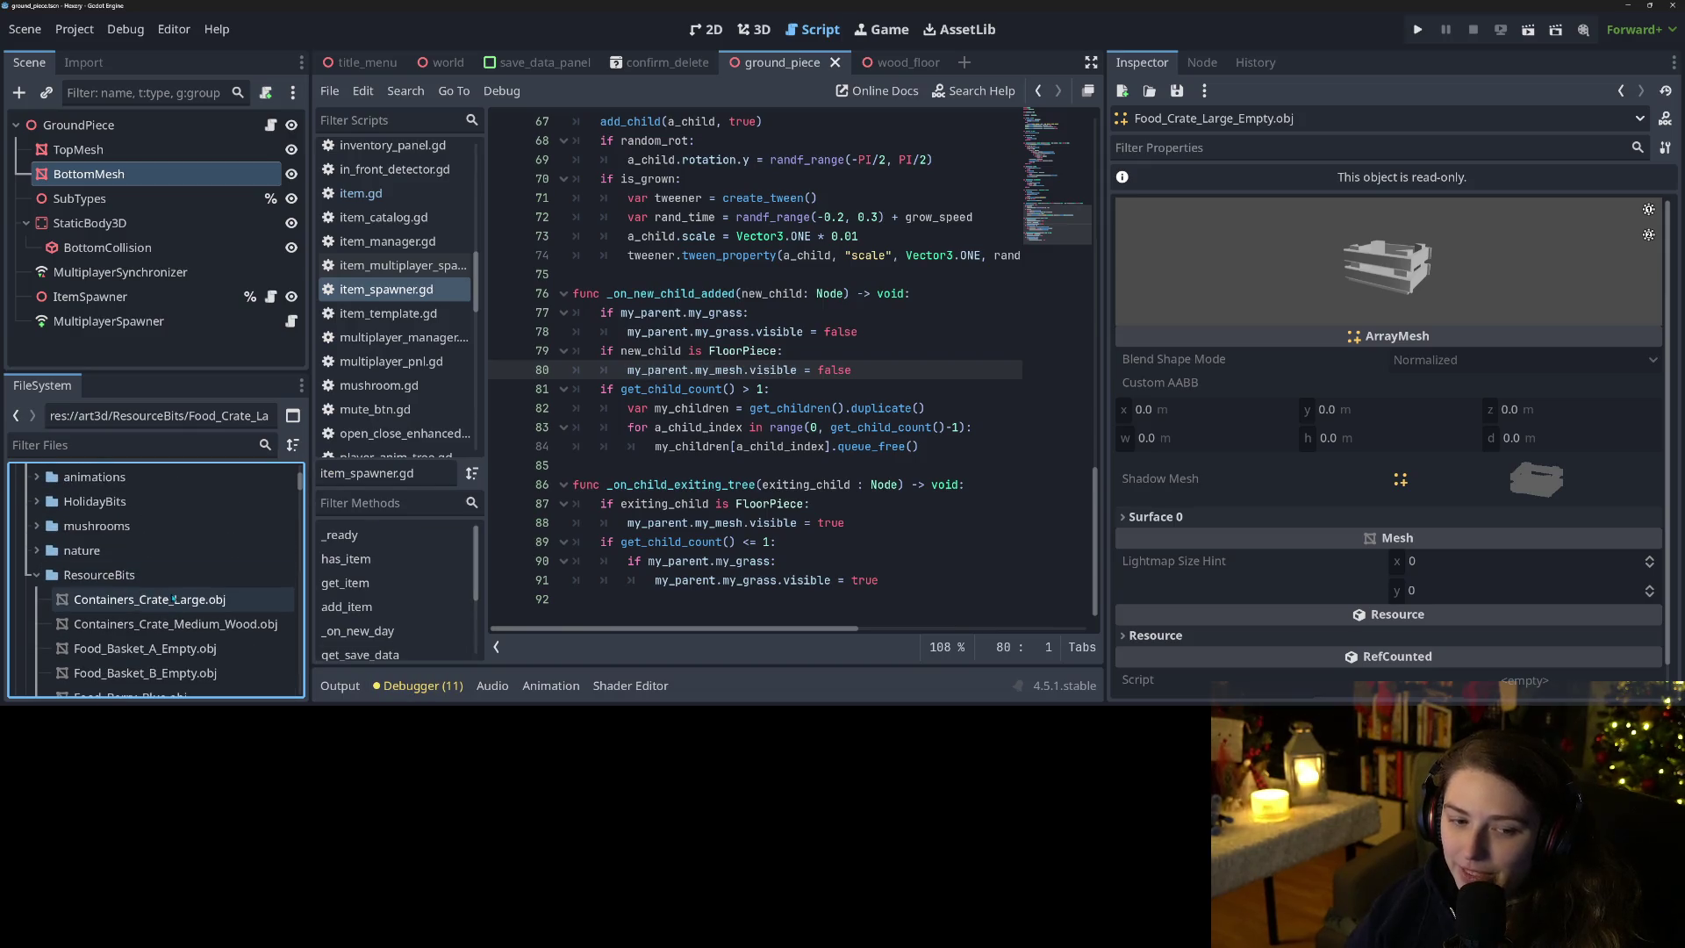
drag(214, 373, 213, 210)
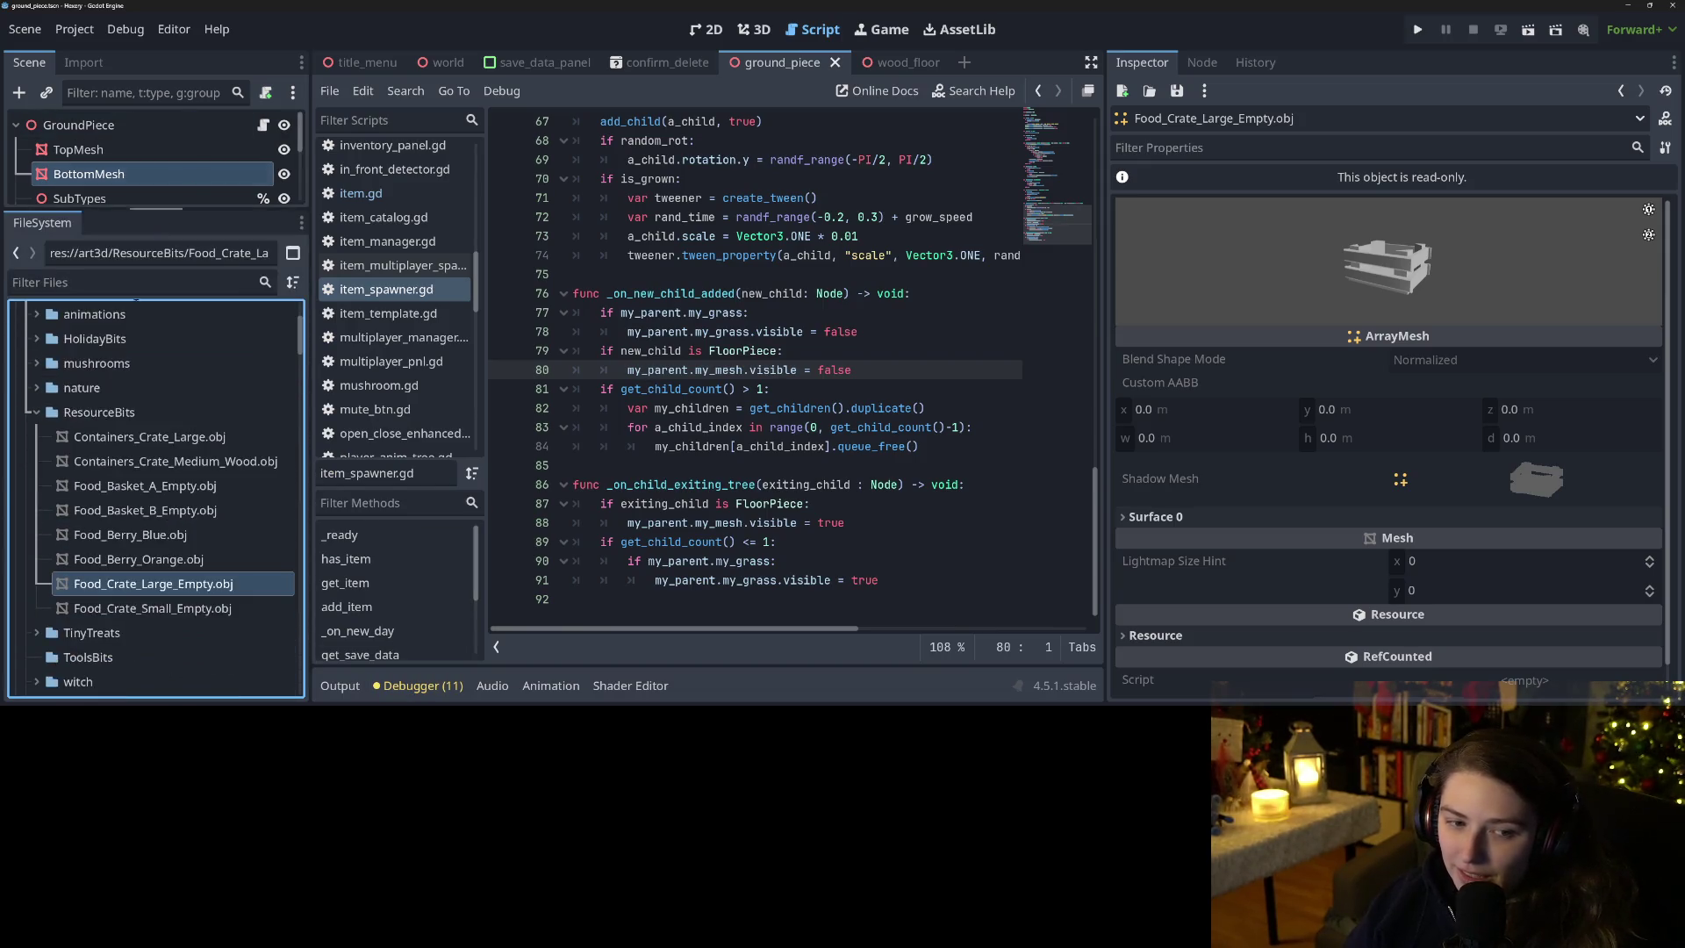
scroll(48, 392, up, 2)
click(46, 391)
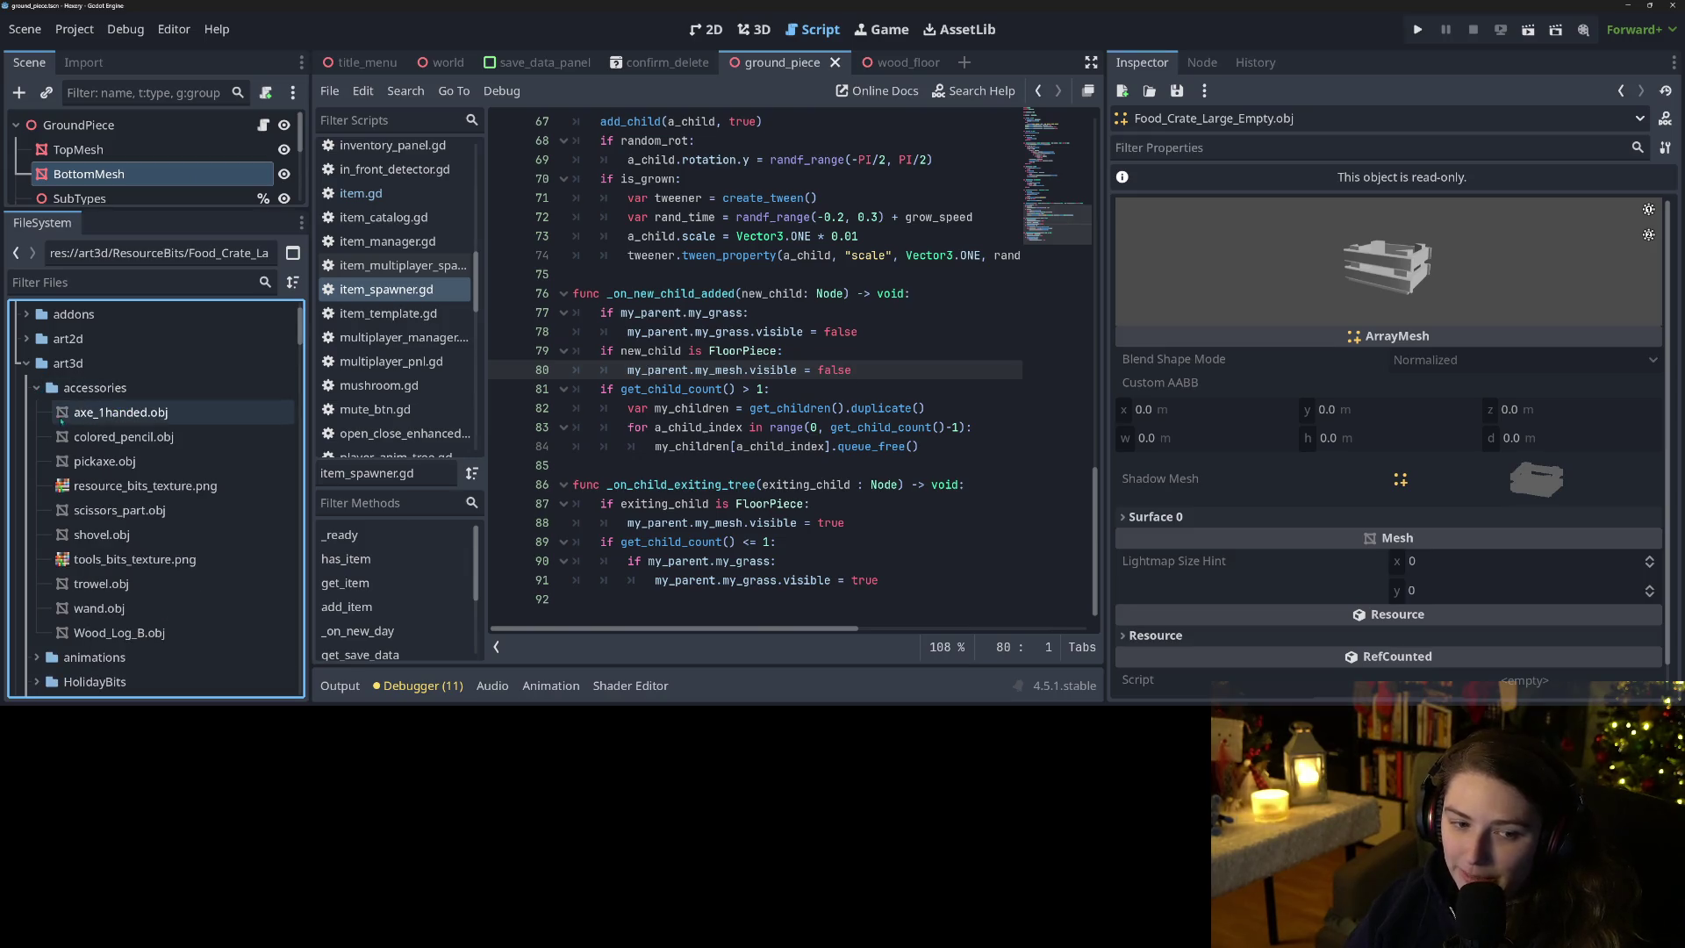
click(134, 633)
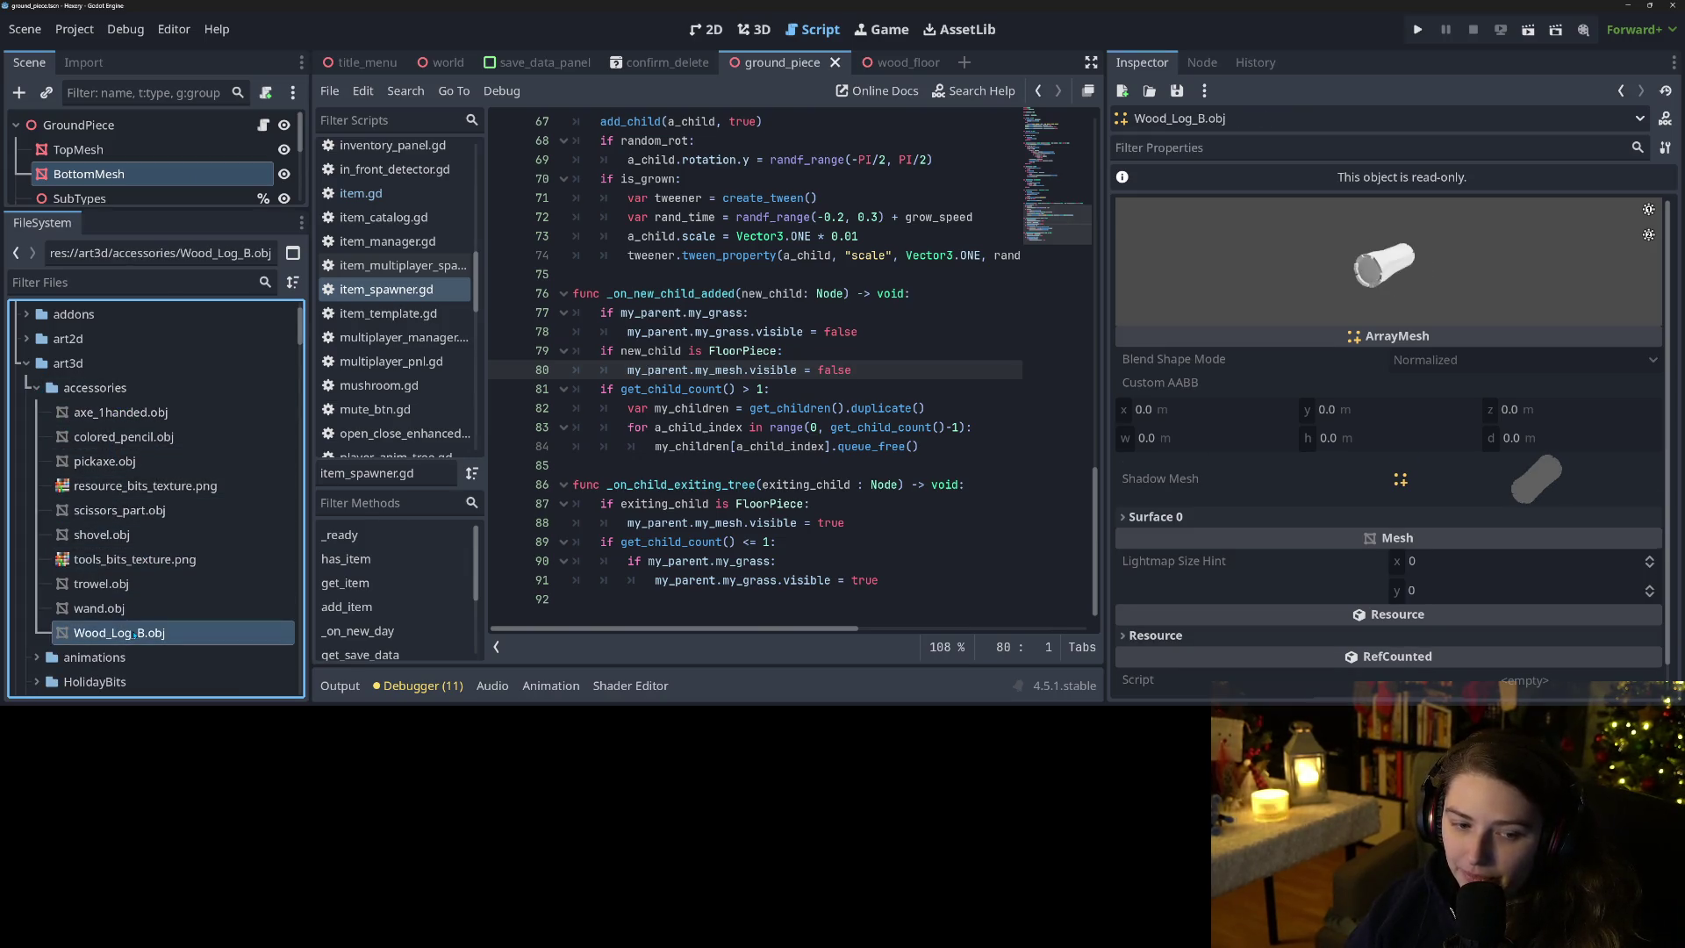
Preview the trowel.obj, wand.obj, scissors_part.obj and pickaxe.obj meshes.
scroll(135, 614, down, 4)
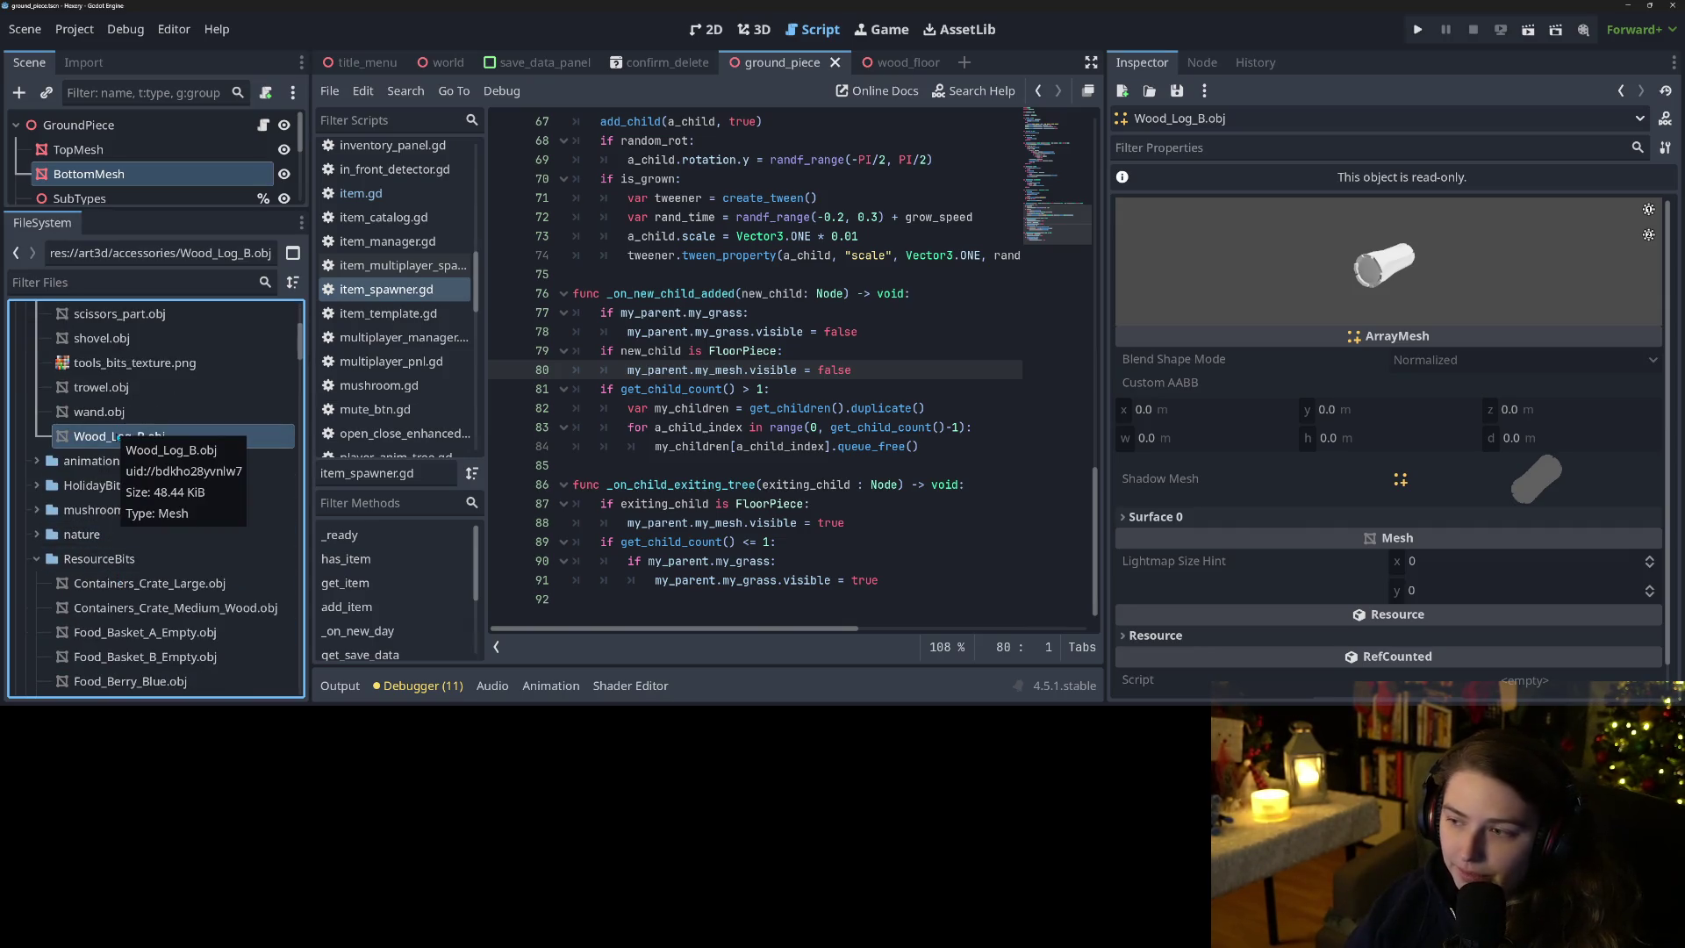
scroll(142, 603, up, 3)
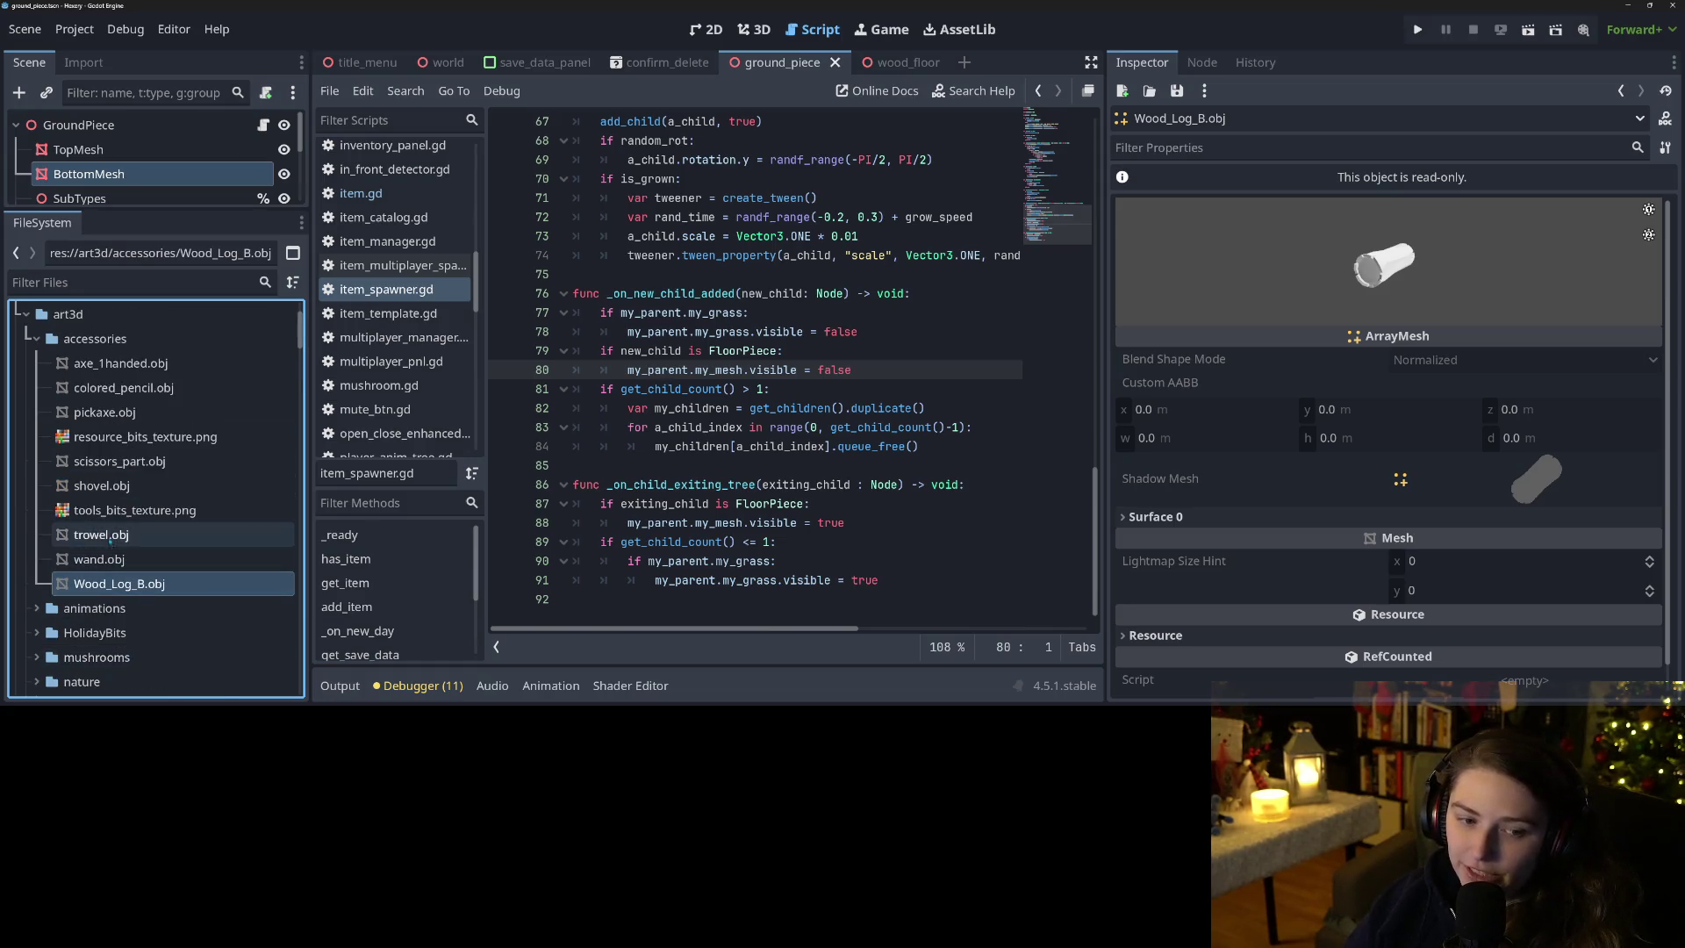
click(114, 536)
click(117, 559)
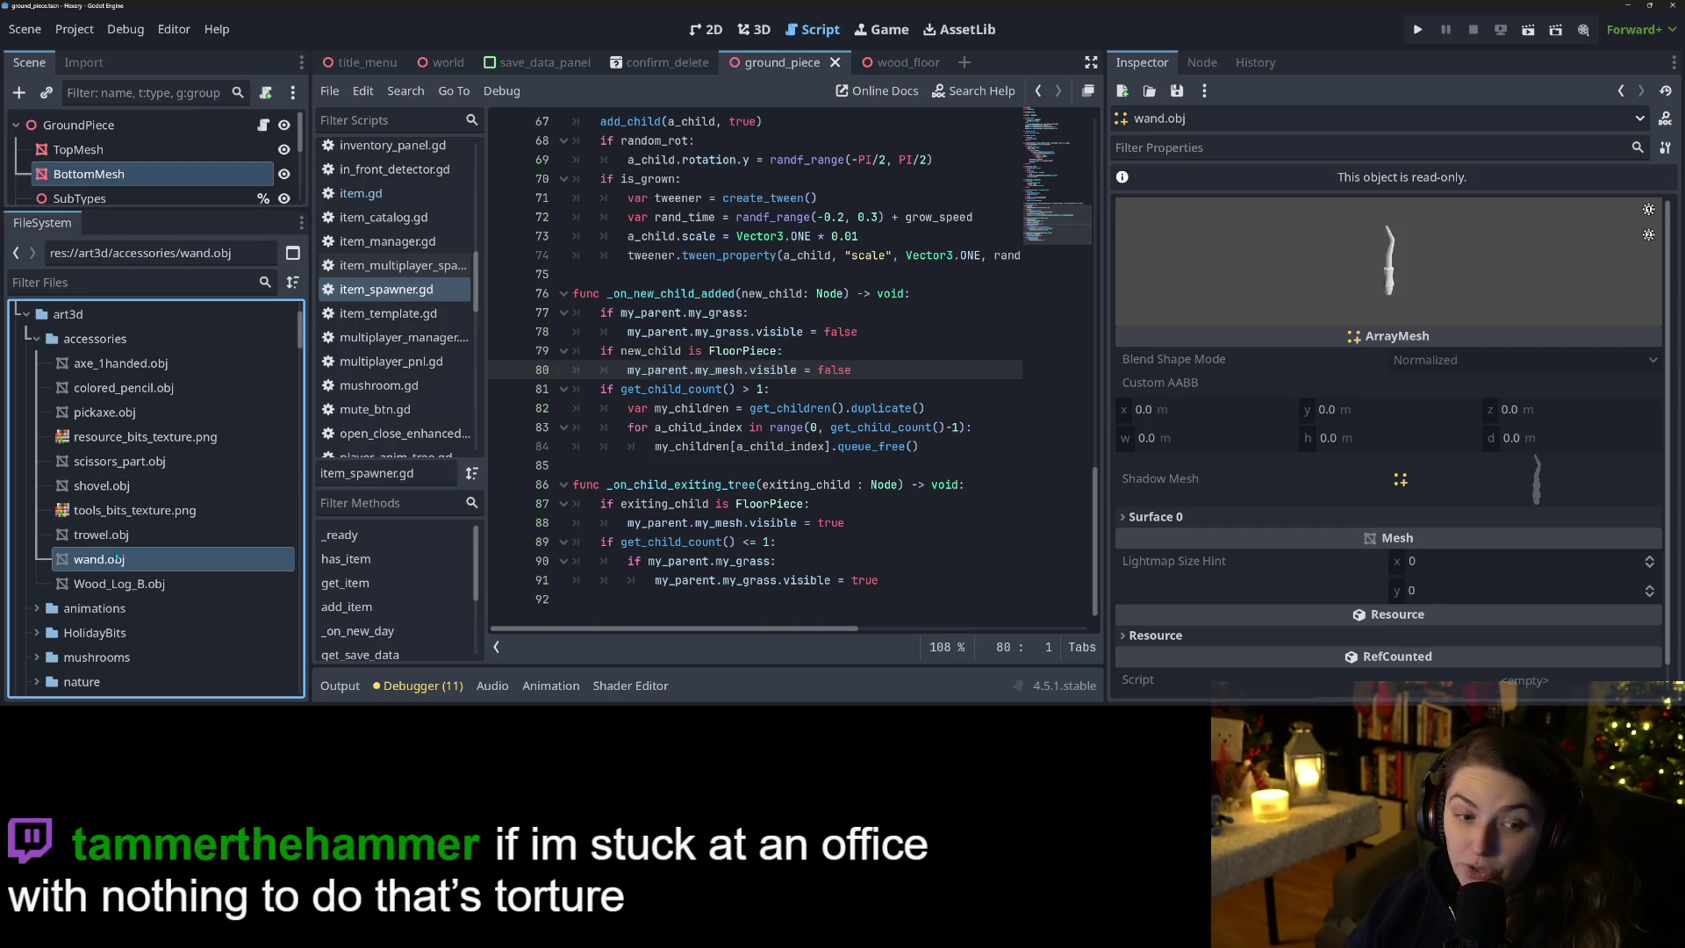
click(116, 460)
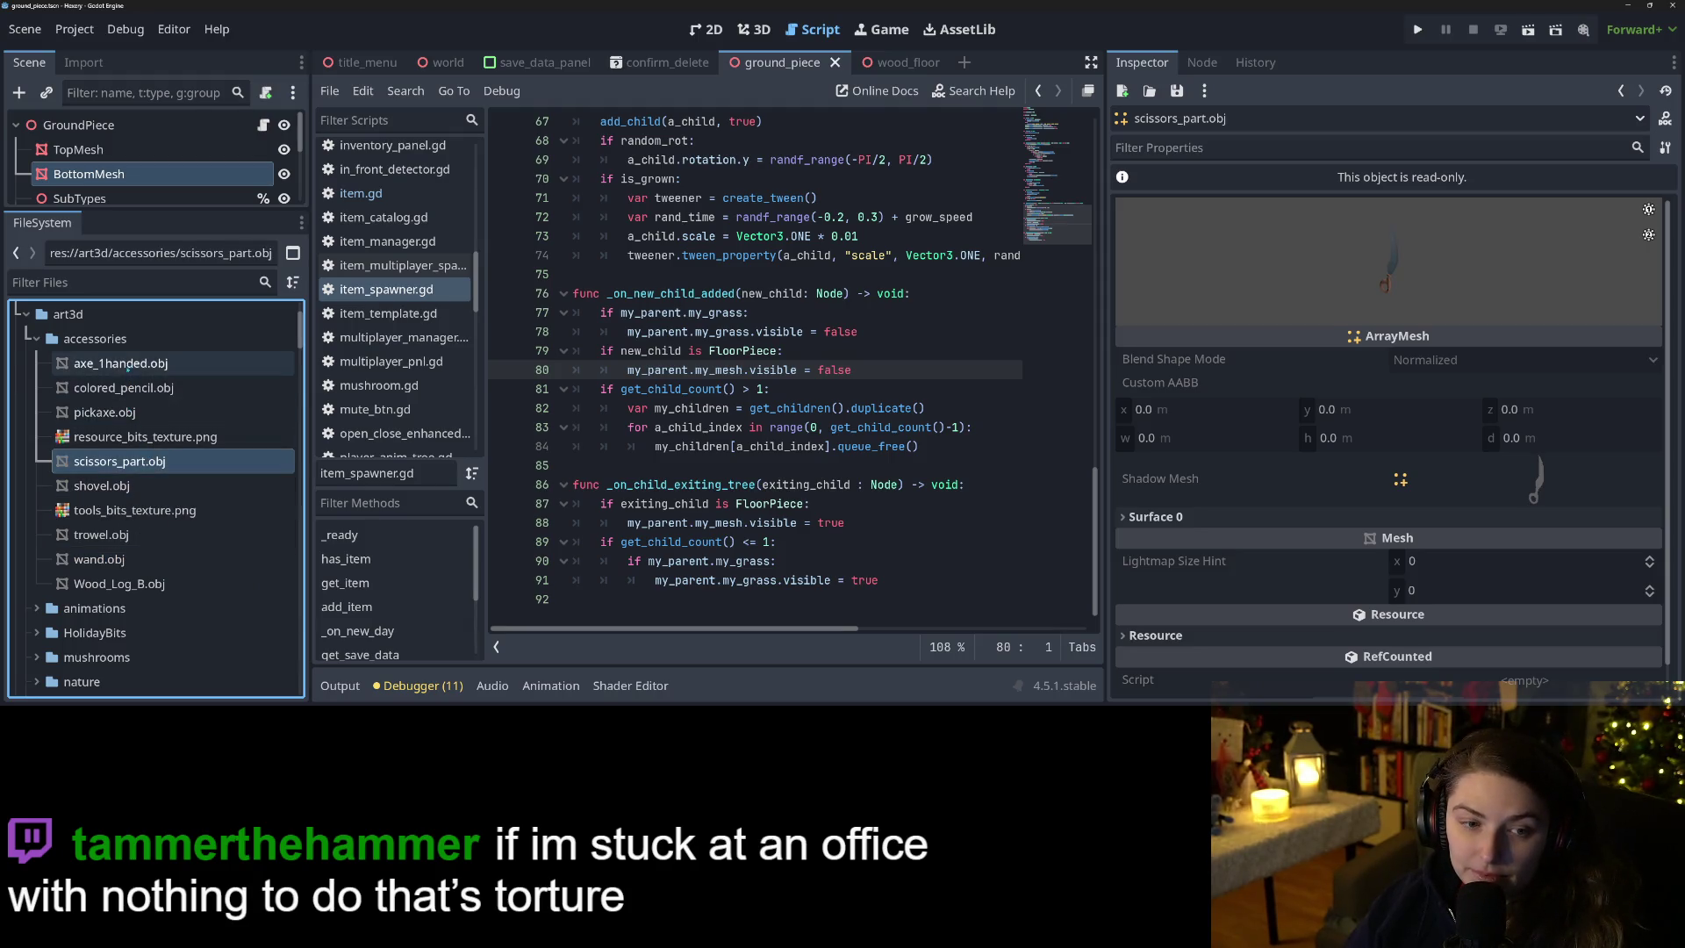
click(123, 412)
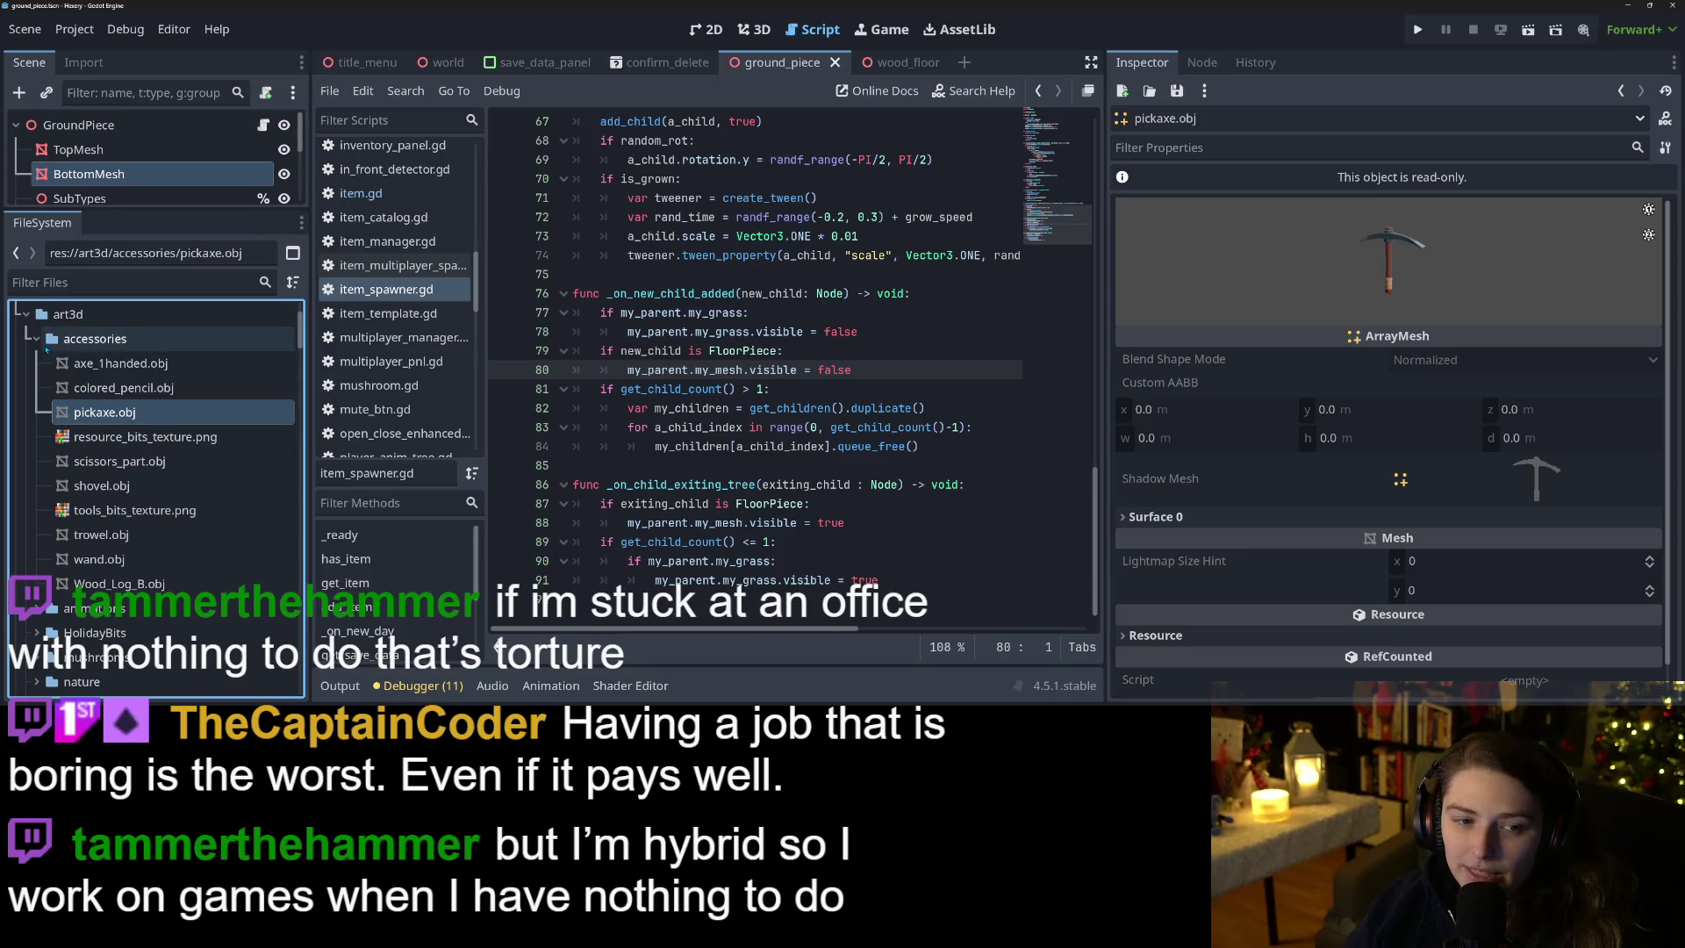
Bring up the context menu for the ResourceBits folder.
scroll(175, 534, down, 1)
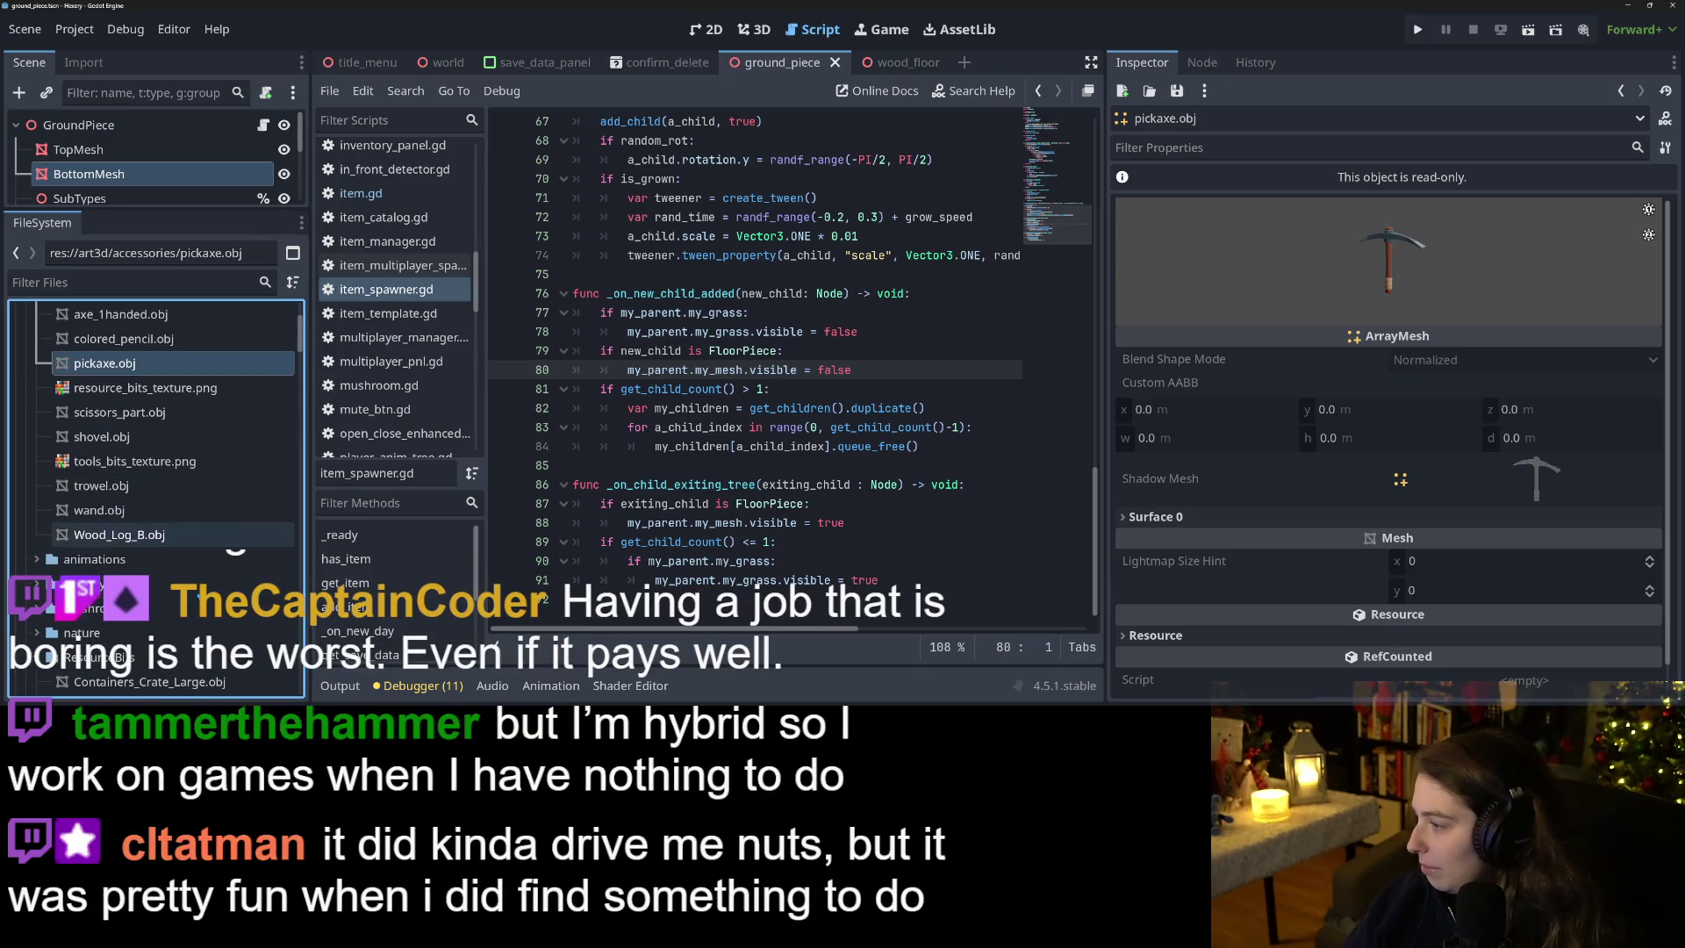
scroll(200, 596, down, 1)
right_click(158, 609)
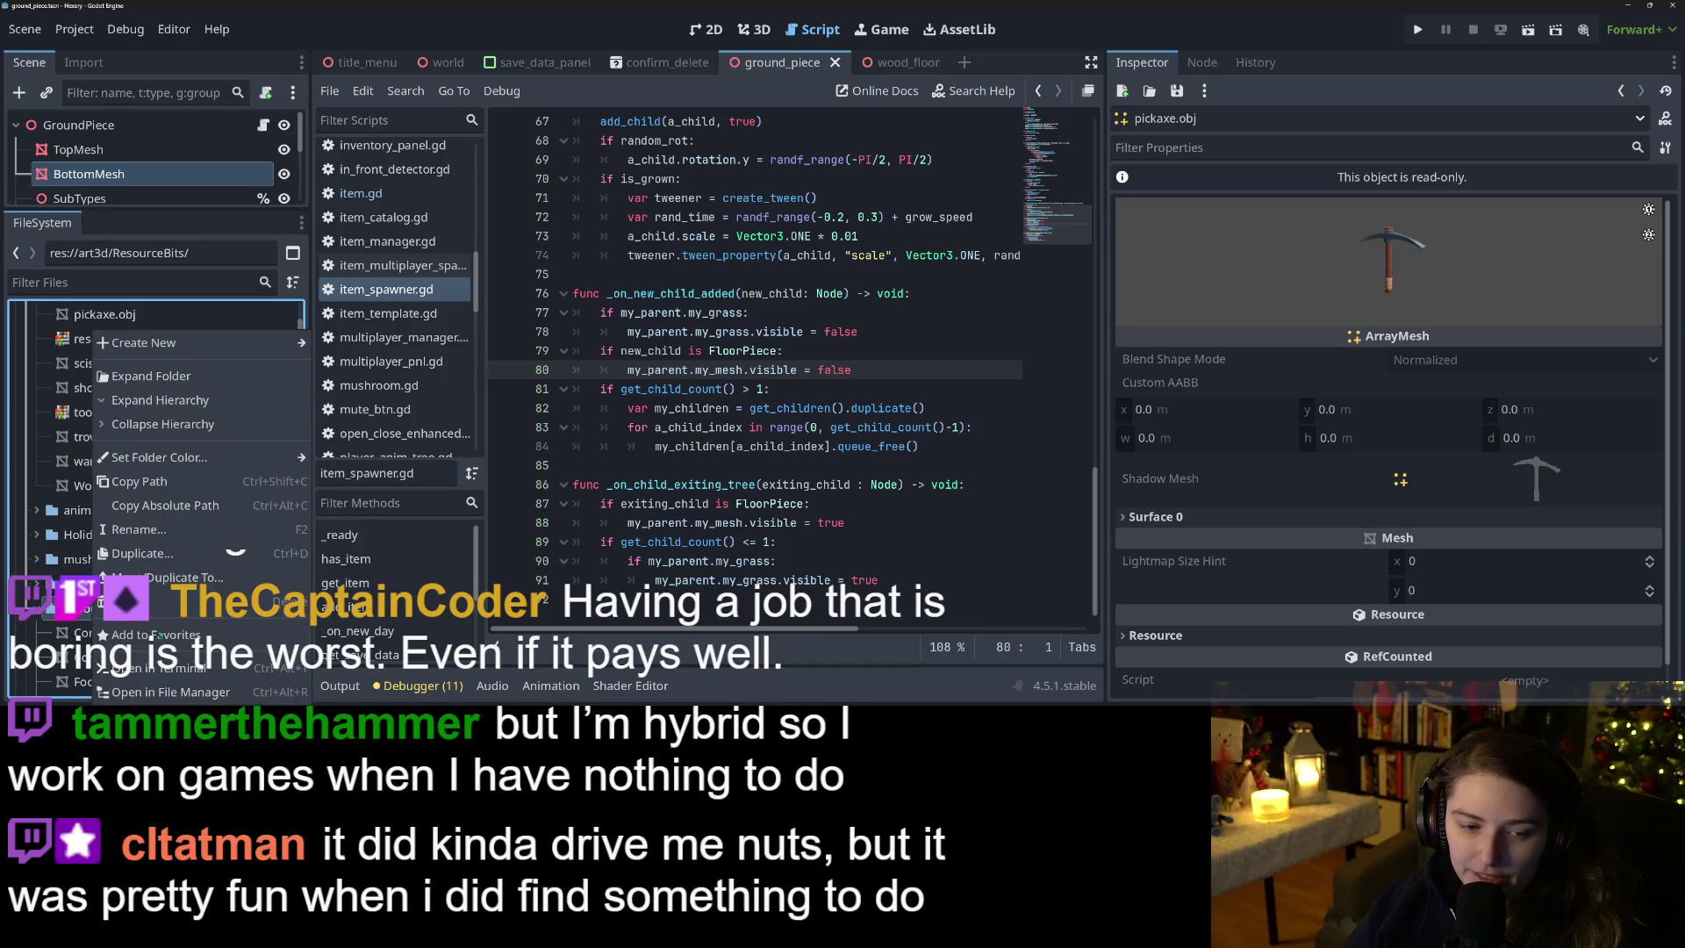
Choose Open in File Manager to show ResourceBits in File Explorer.
click(167, 692)
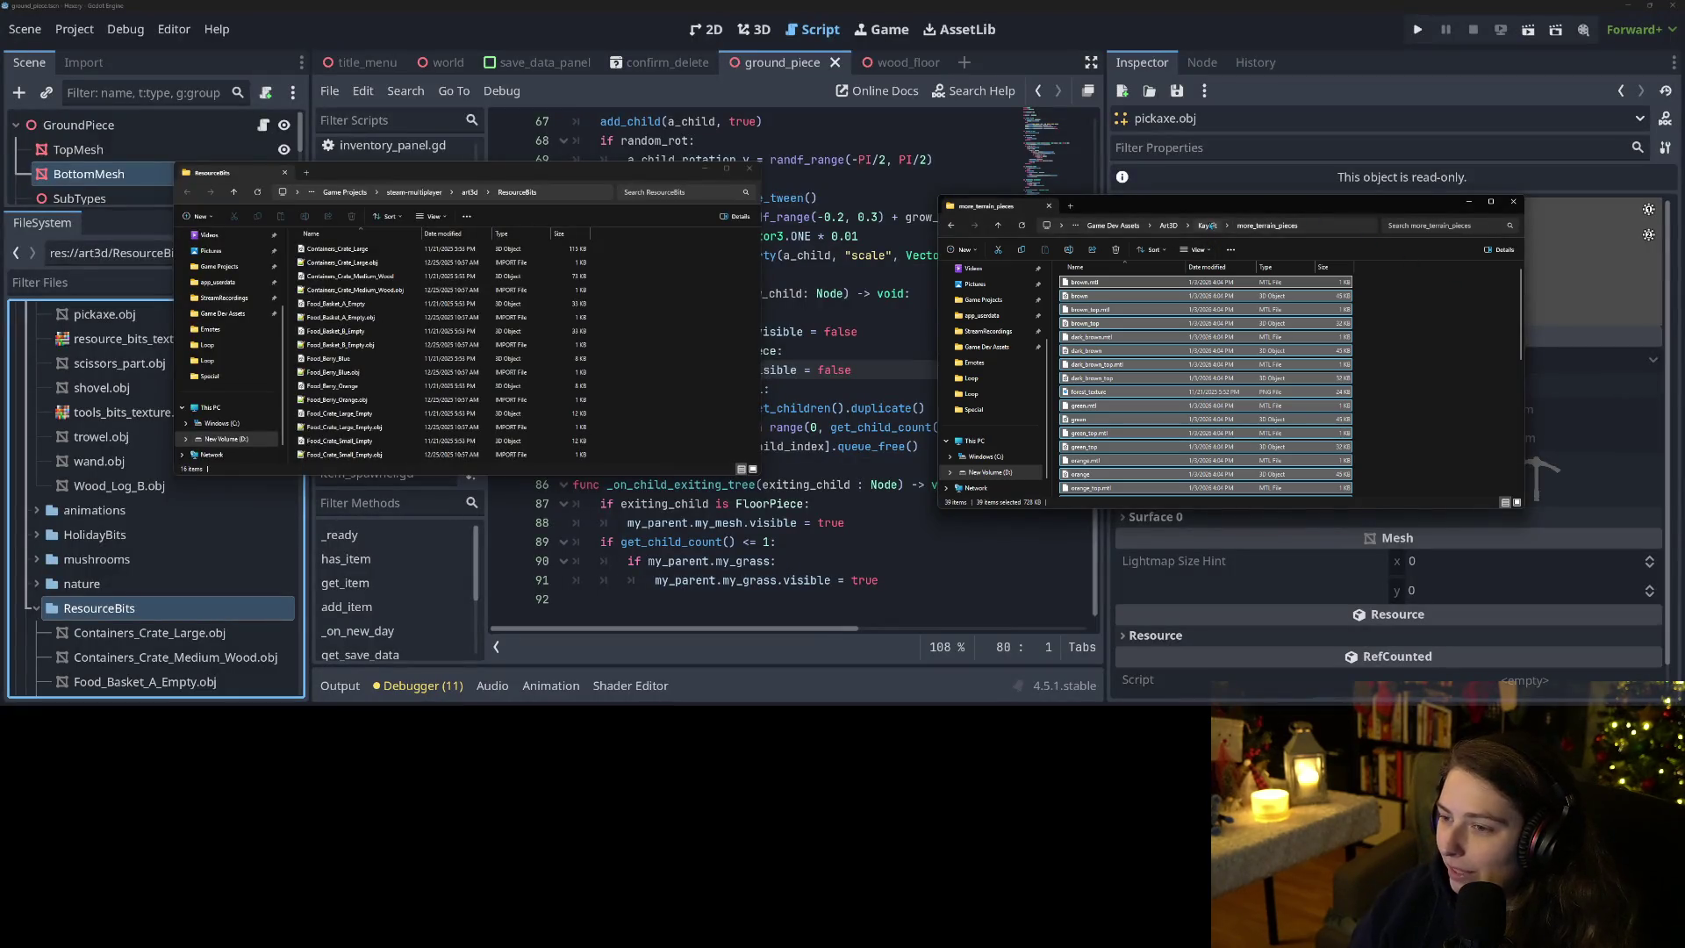
Navigate to The Complete KayKit Collection > v3 > KayKit RPG Tools Bits 1.0 > Assets > obj.
click(1208, 226)
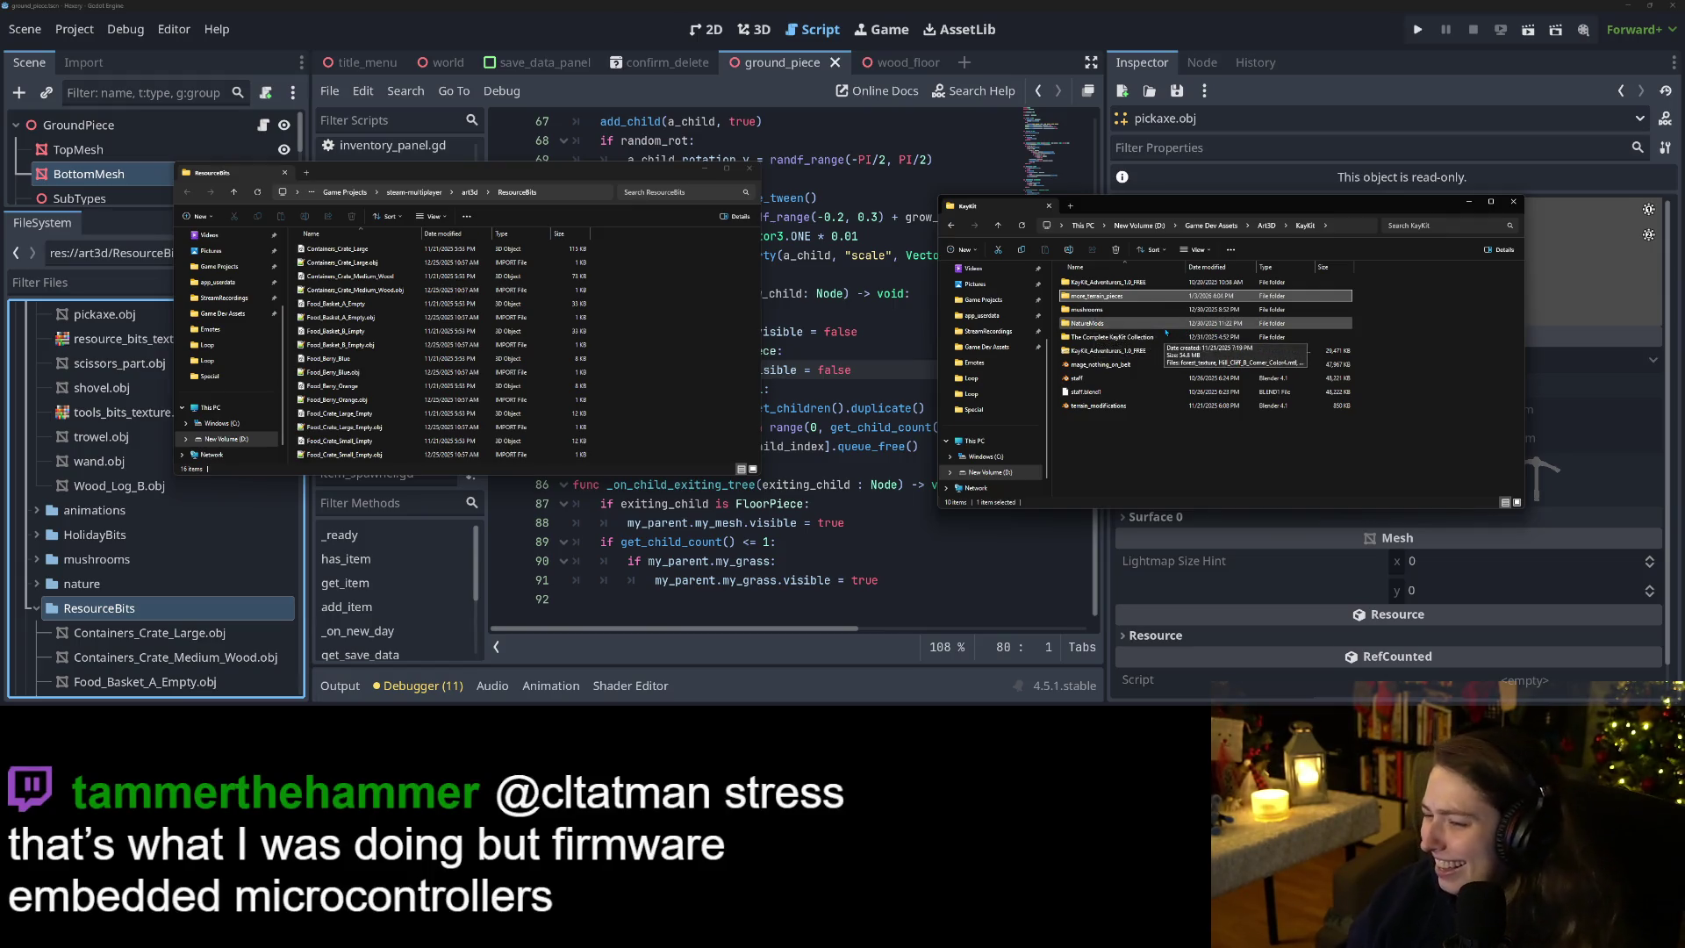
double_click(1165, 337)
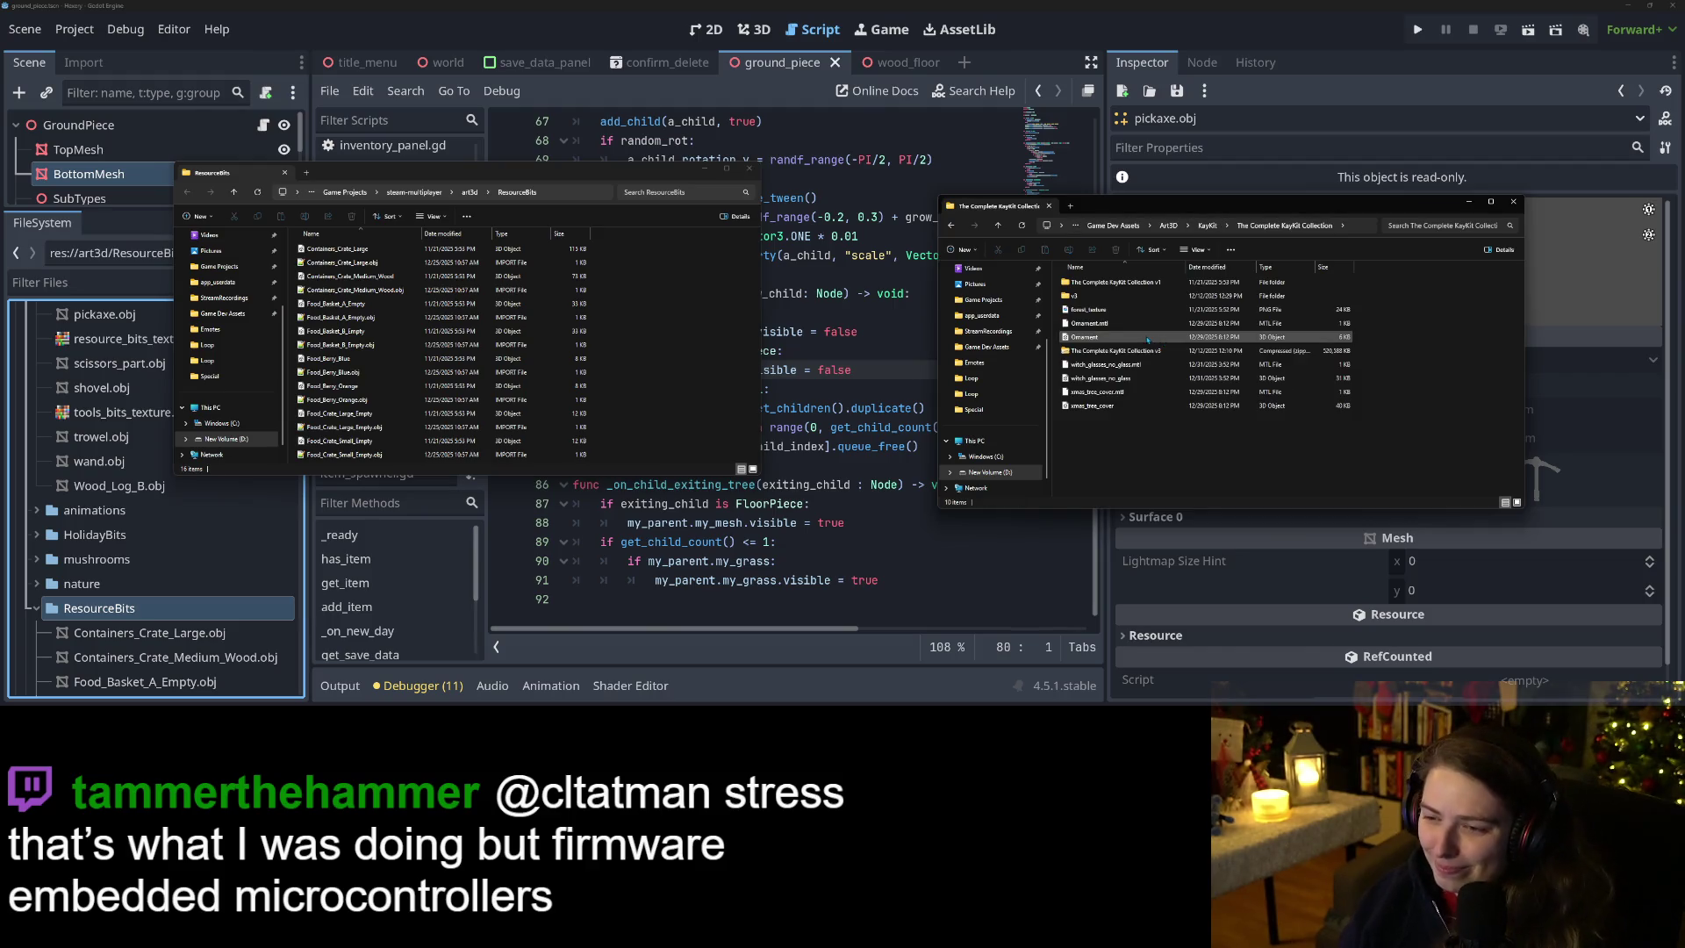
double_click(1113, 284)
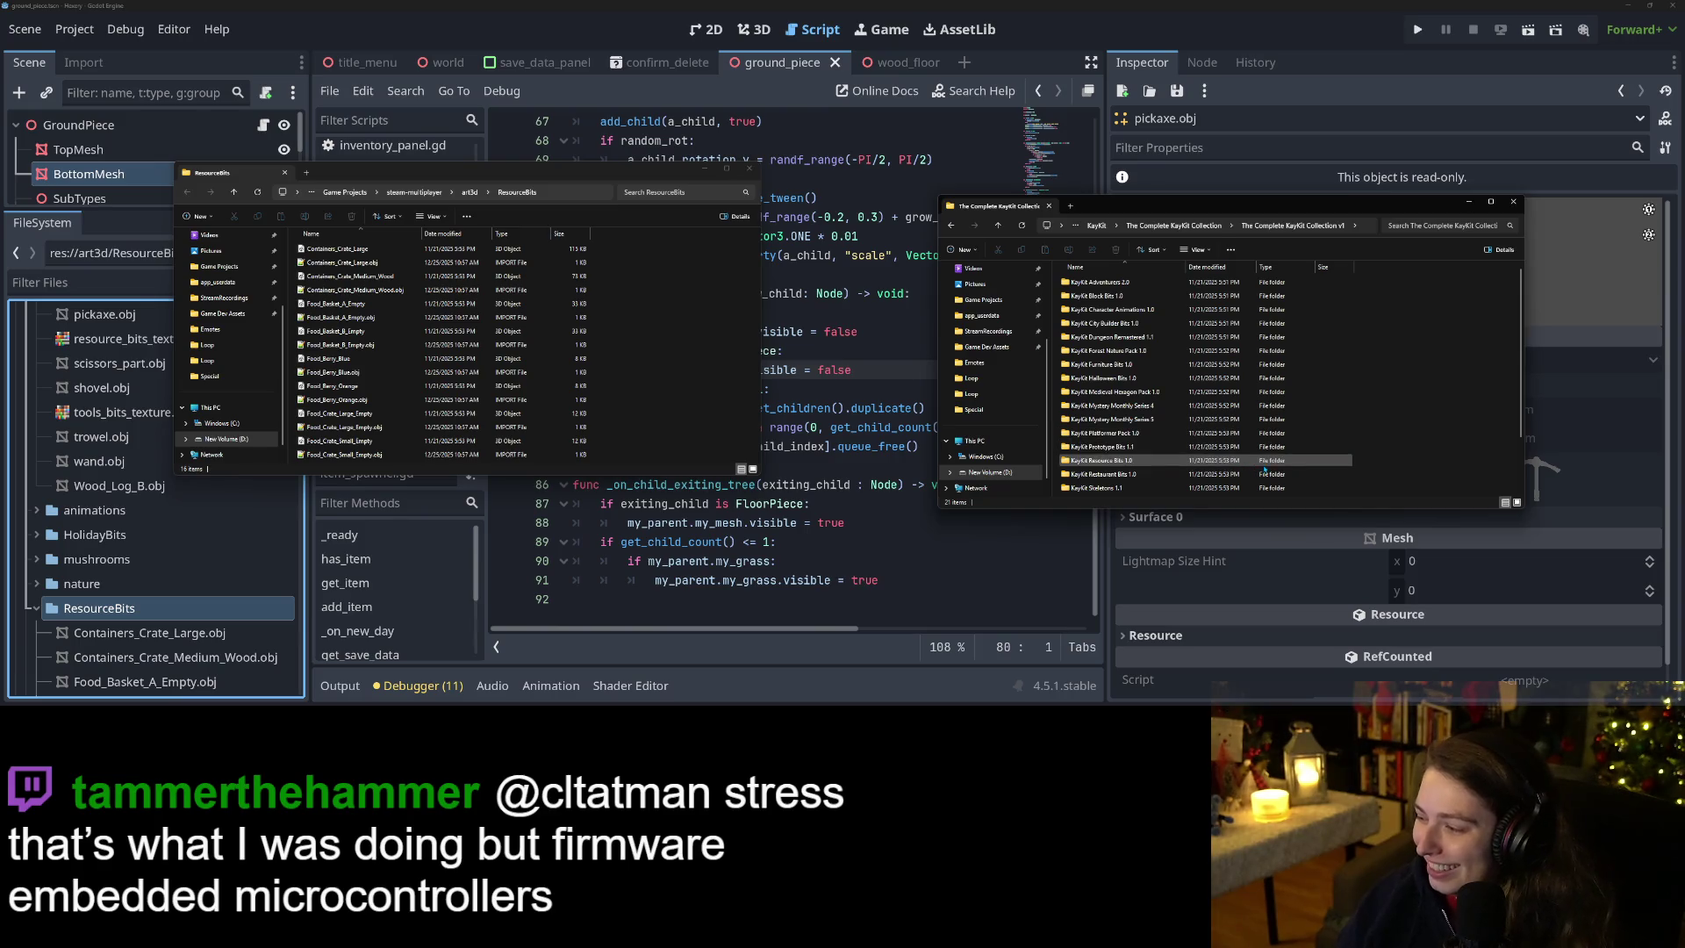
click(1184, 227)
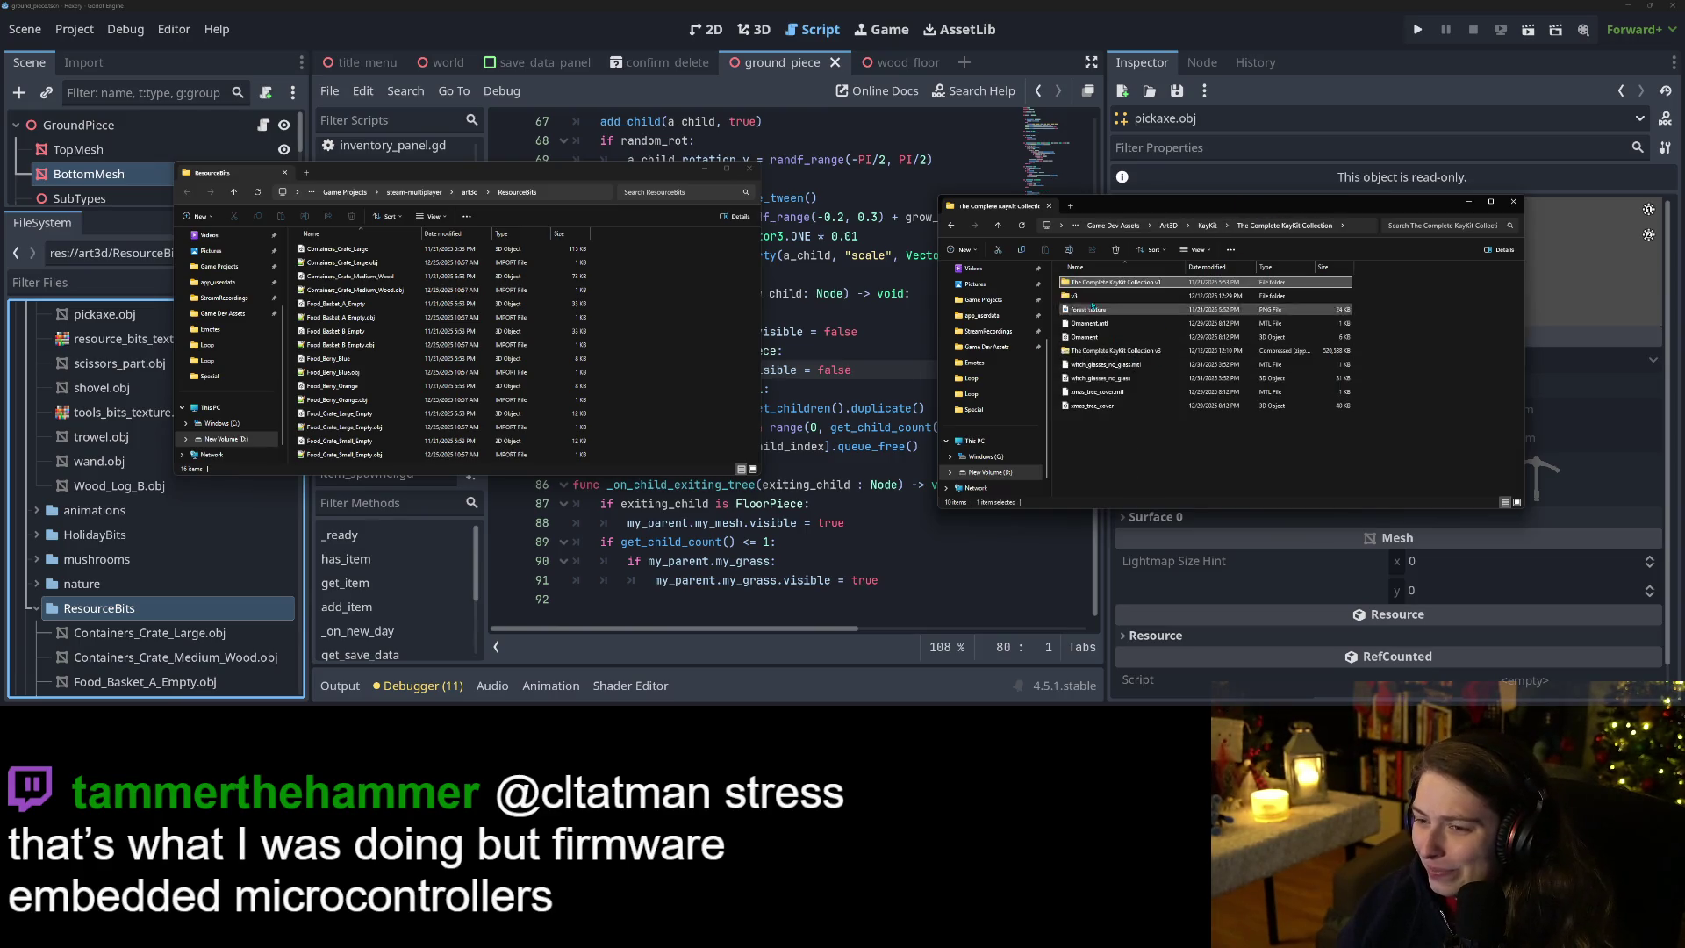
double_click(1113, 296)
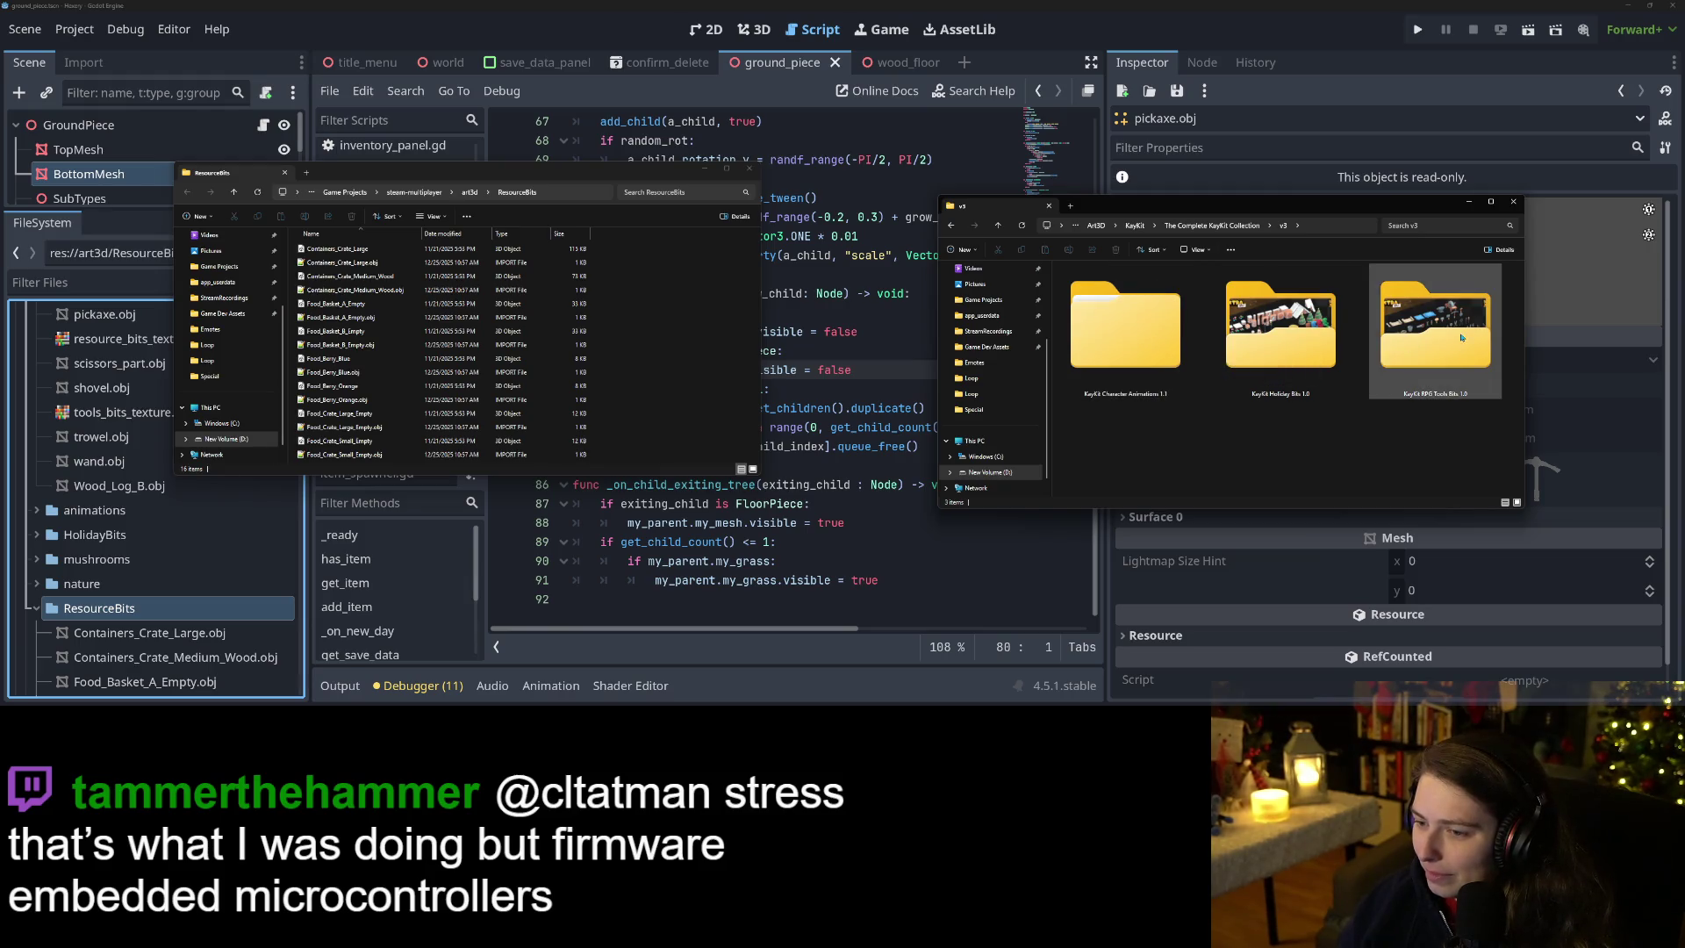
double_click(1435, 327)
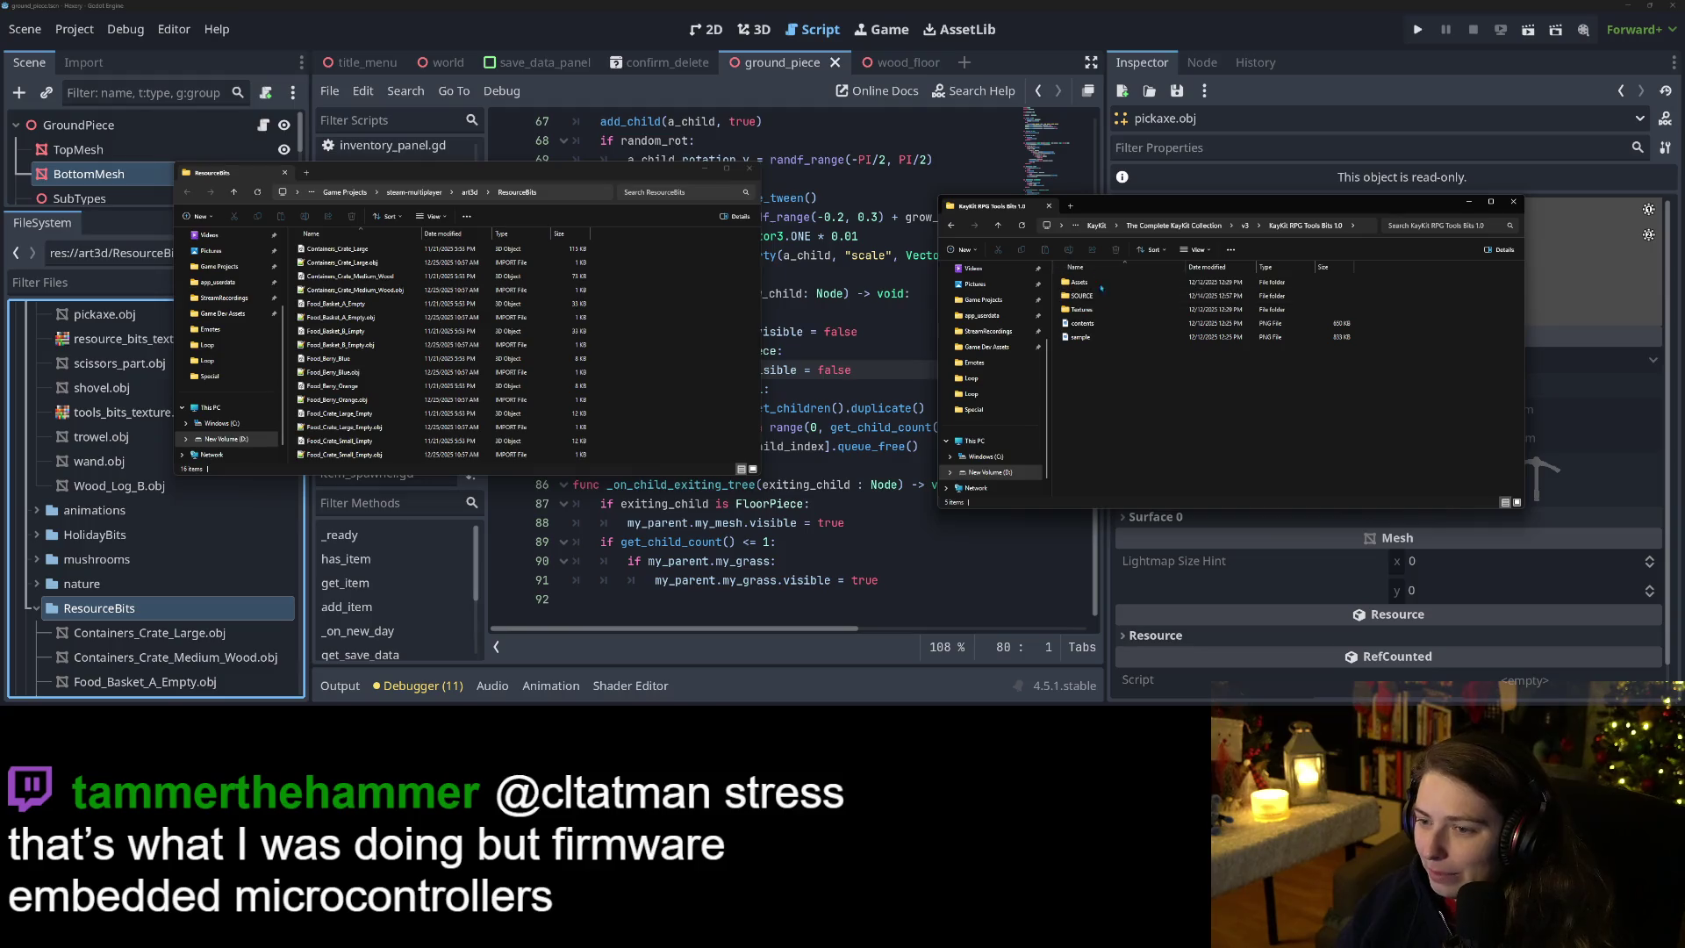
double_click(1108, 283)
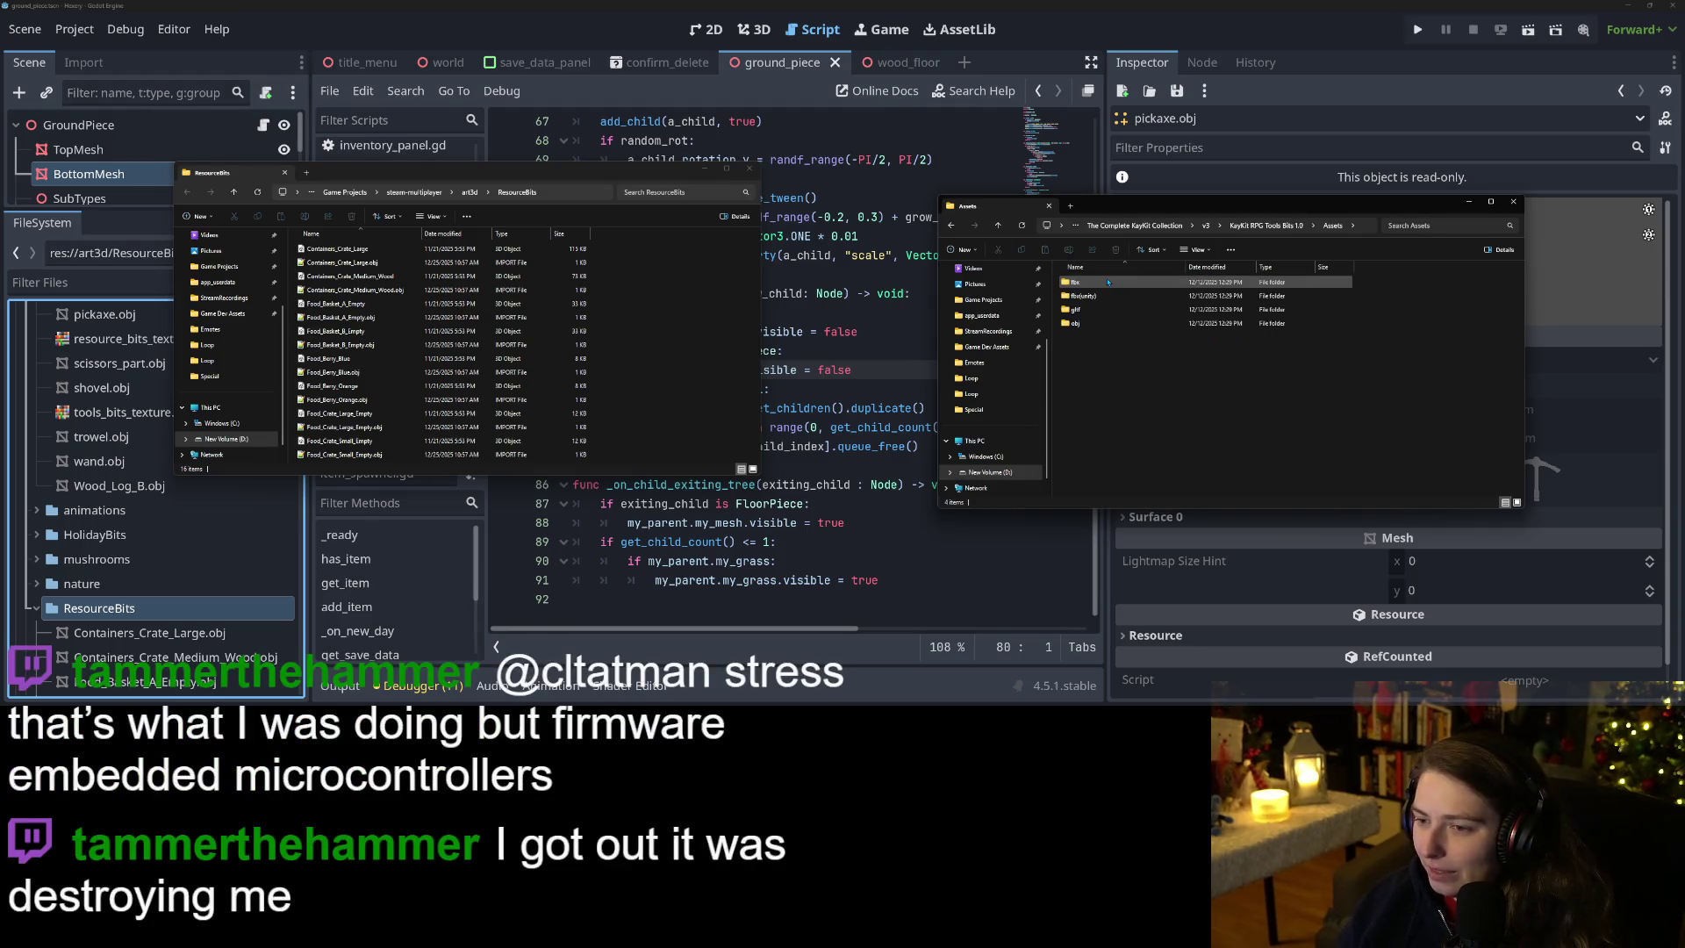
double_click(1088, 323)
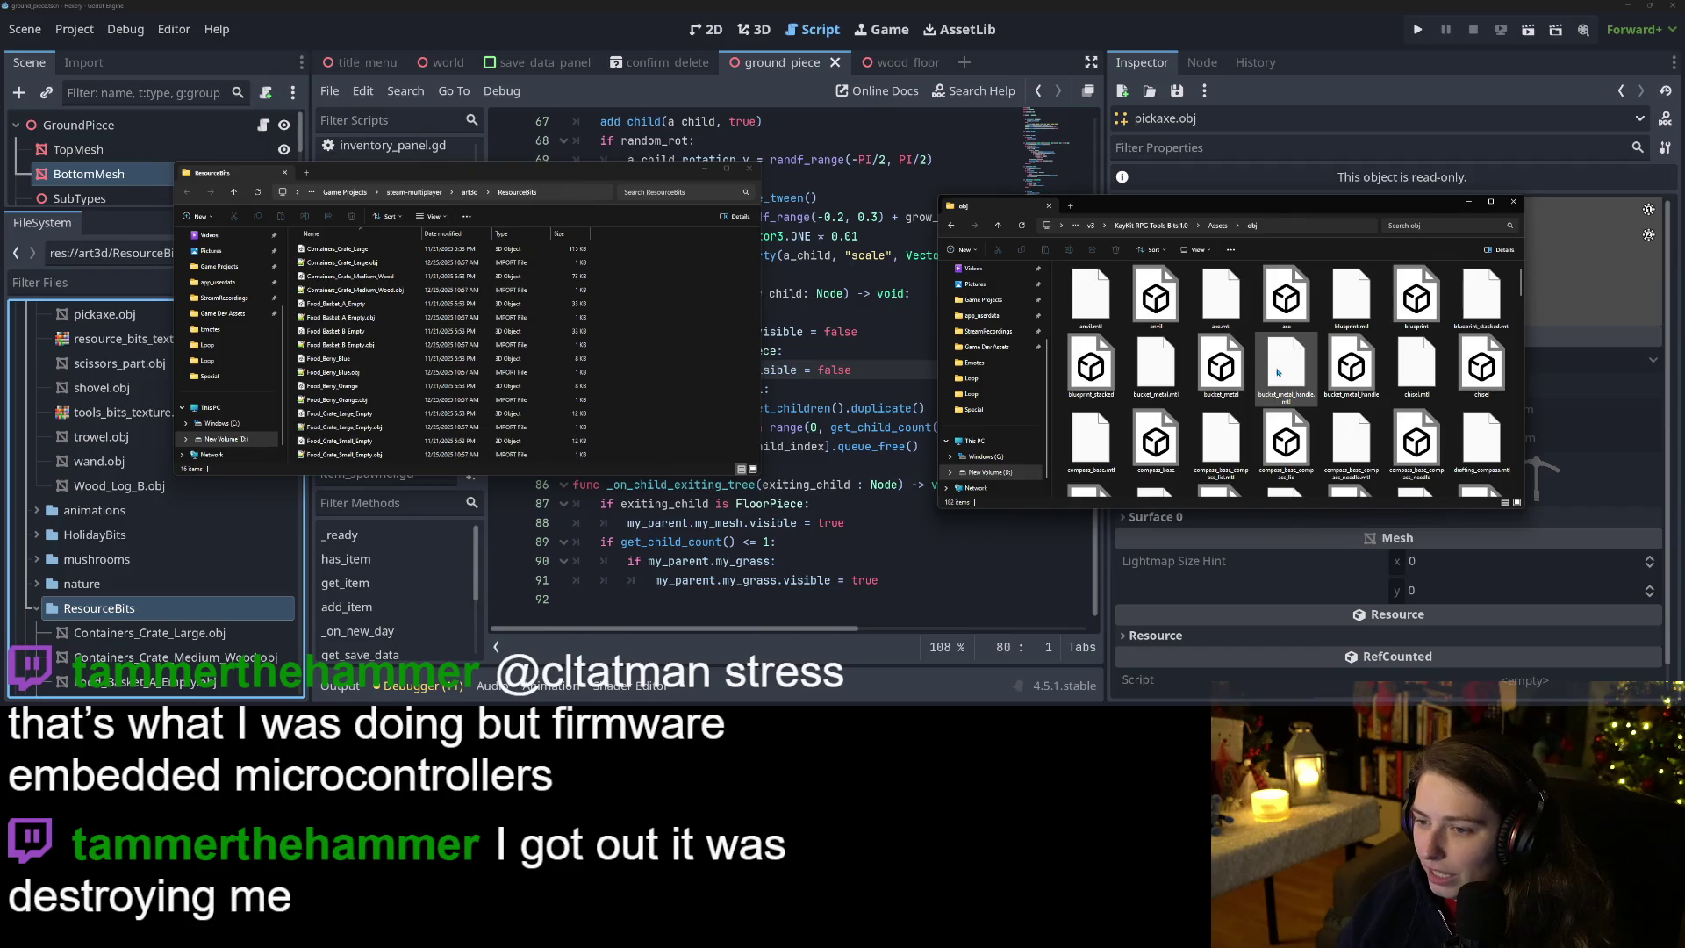
Stretch the Explorer window to full screen height and widen it.
scroll(1357, 391, down, 2)
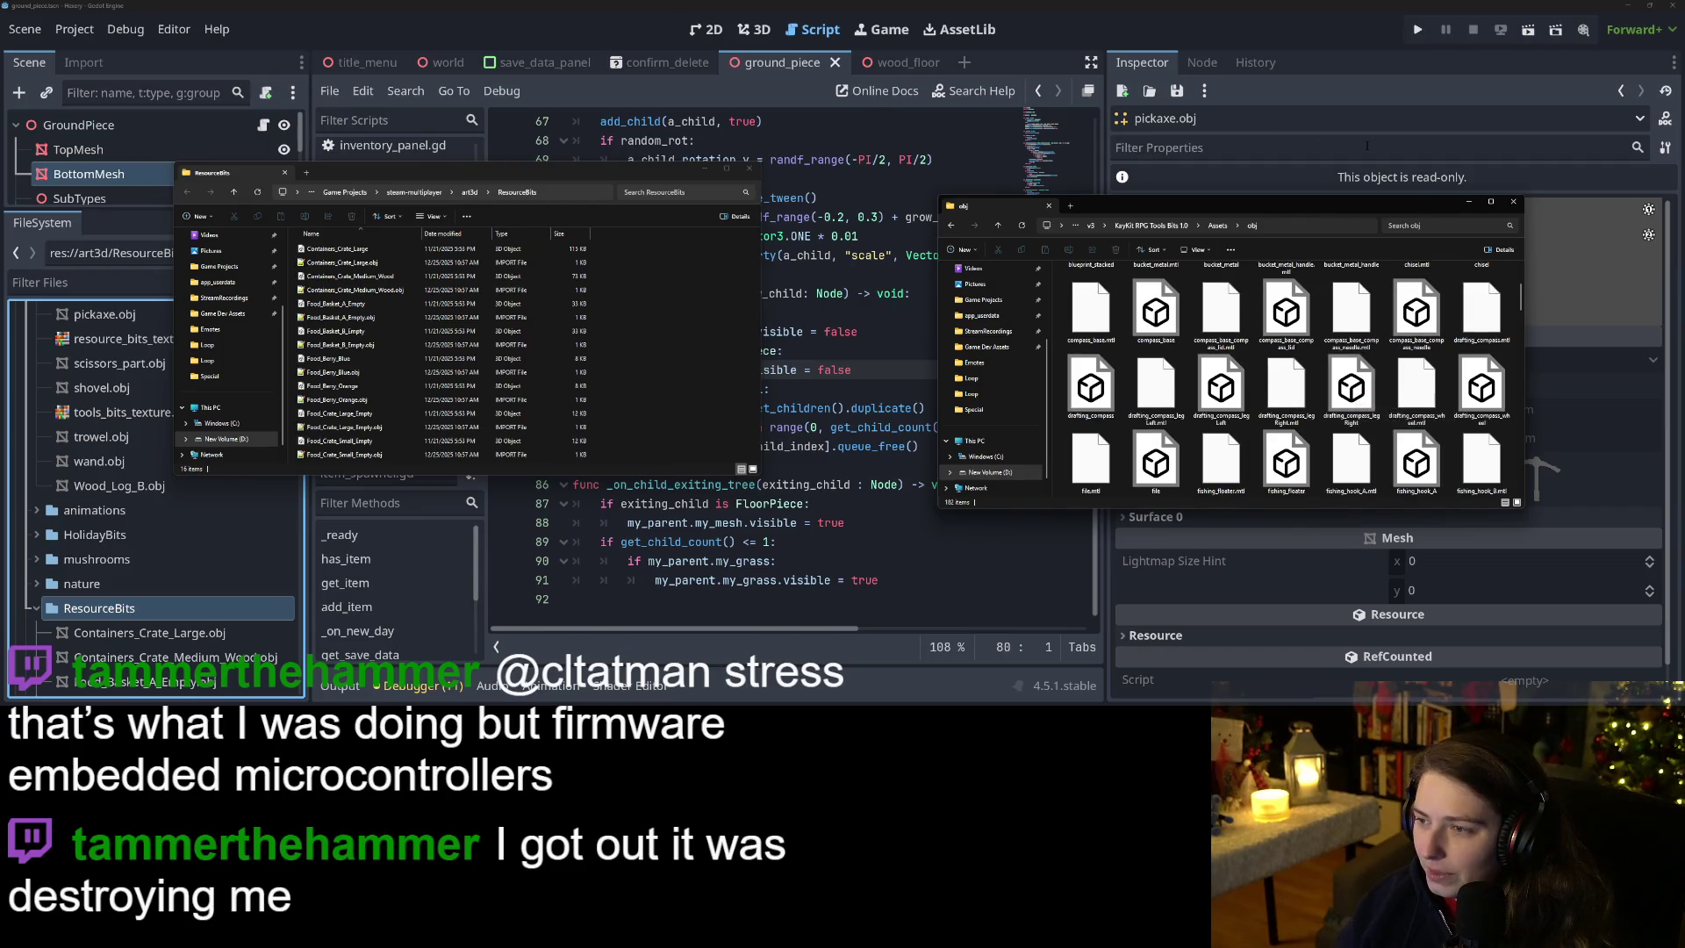
drag(1315, 199, 1315, 2)
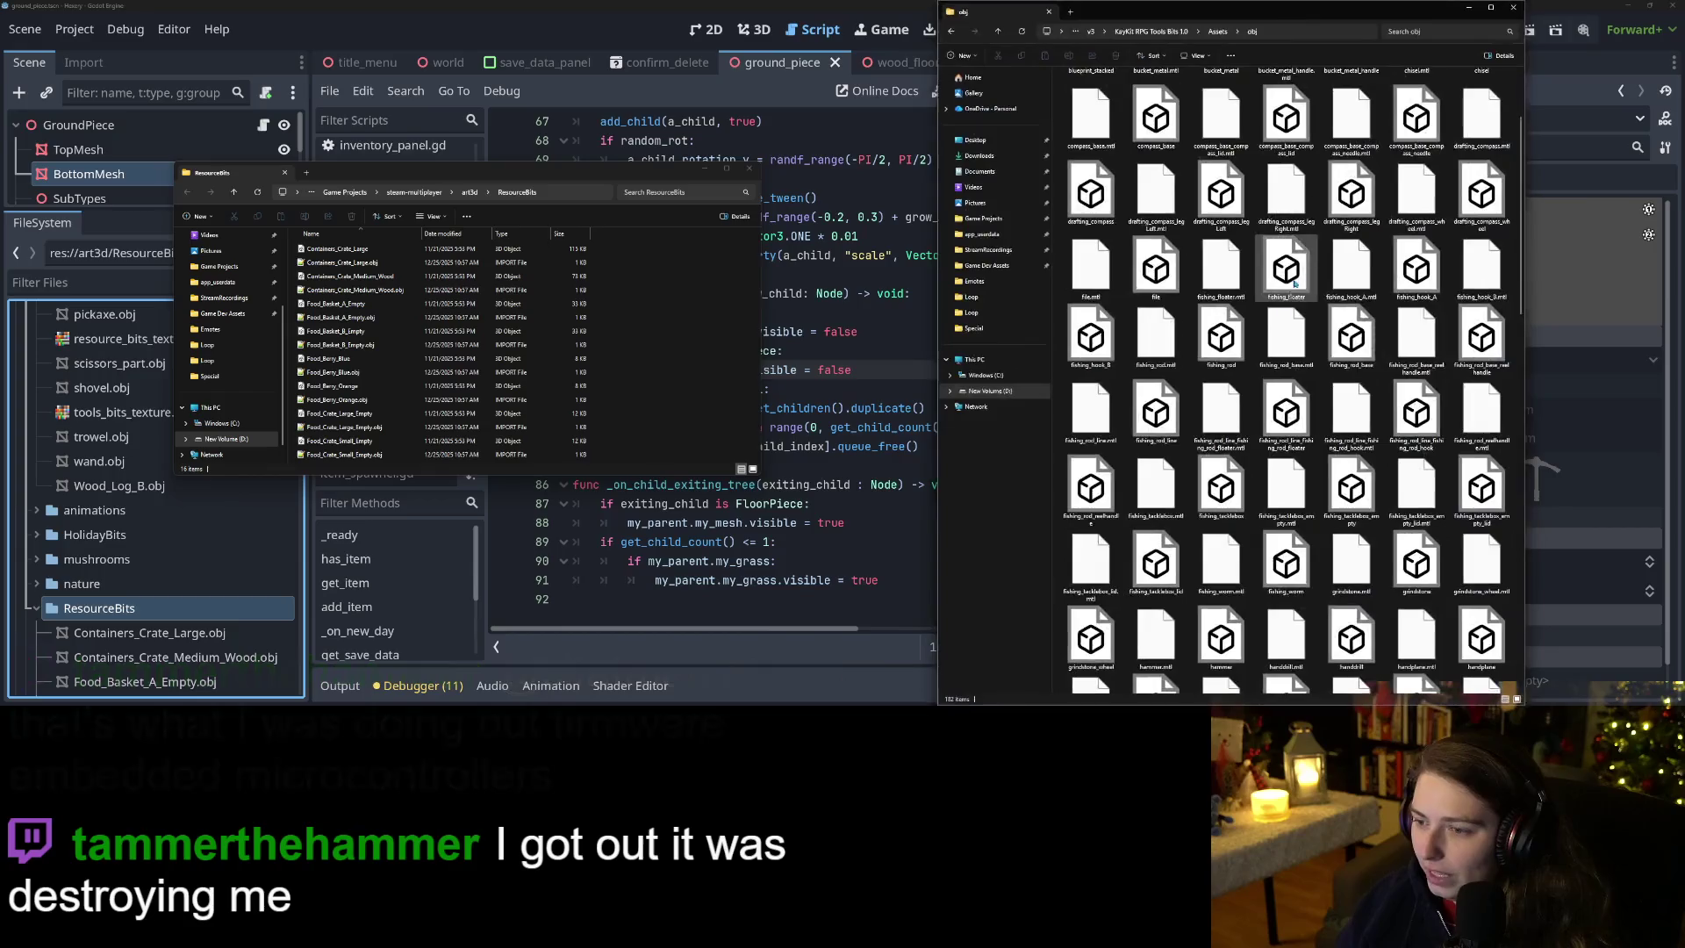
drag(937, 459, 829, 456)
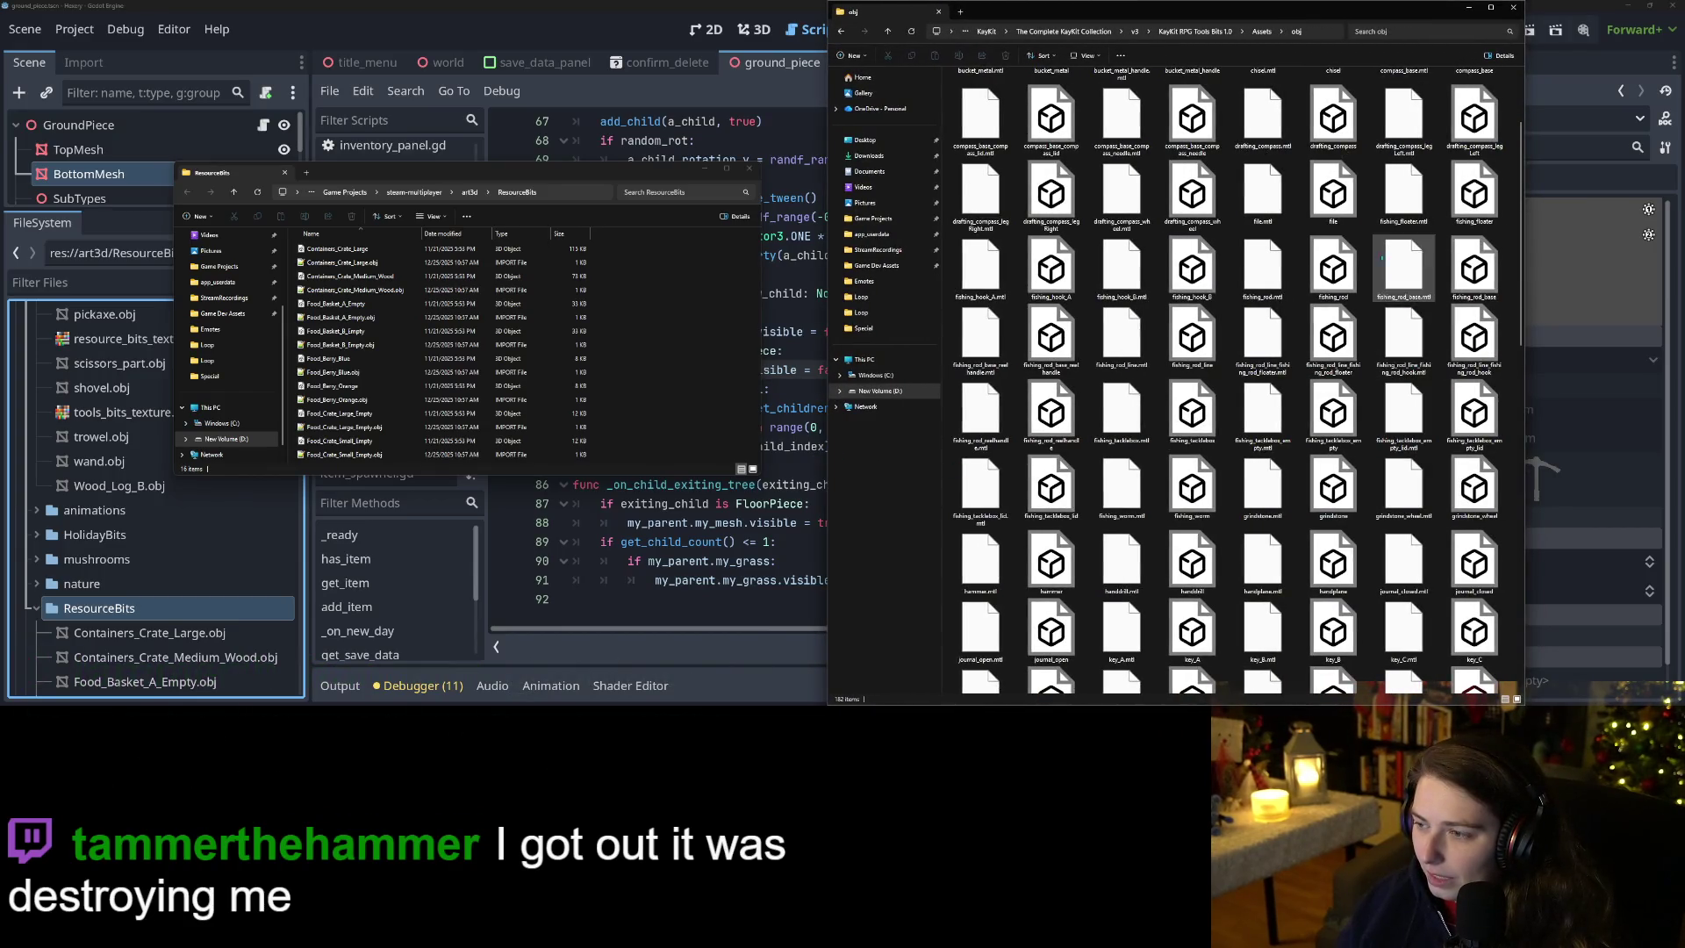
Select fishing_rod, scroll through all RPG Tools Bits obj models, then go back up.
click(1333, 267)
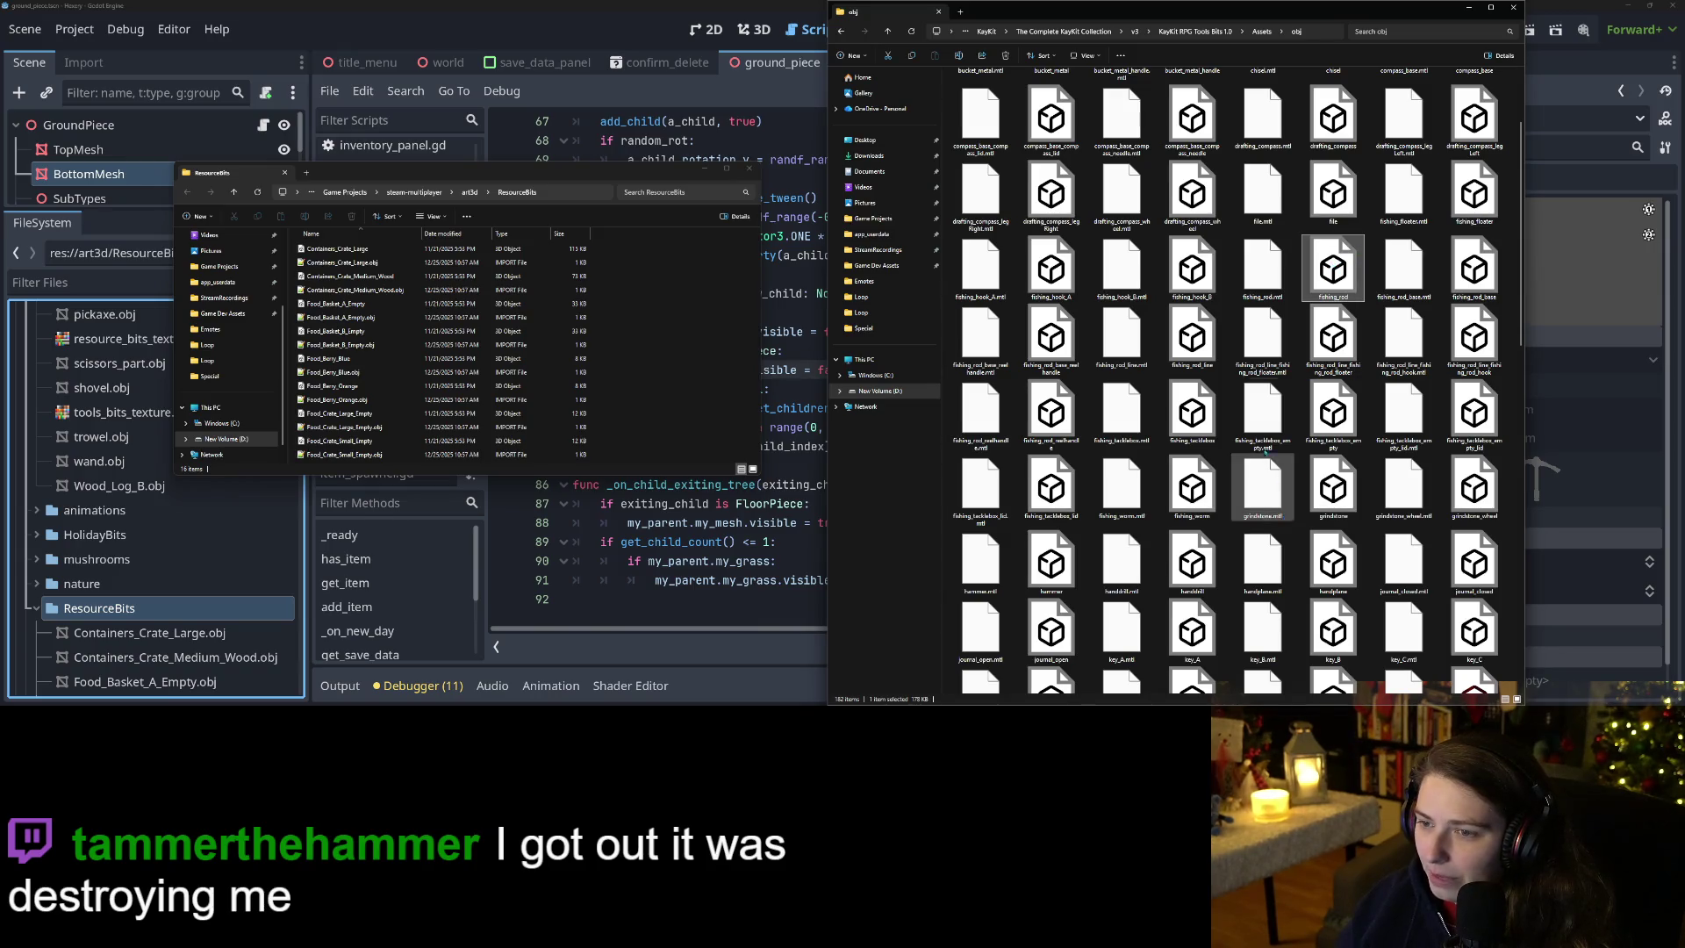
scroll(1245, 397, down, 1)
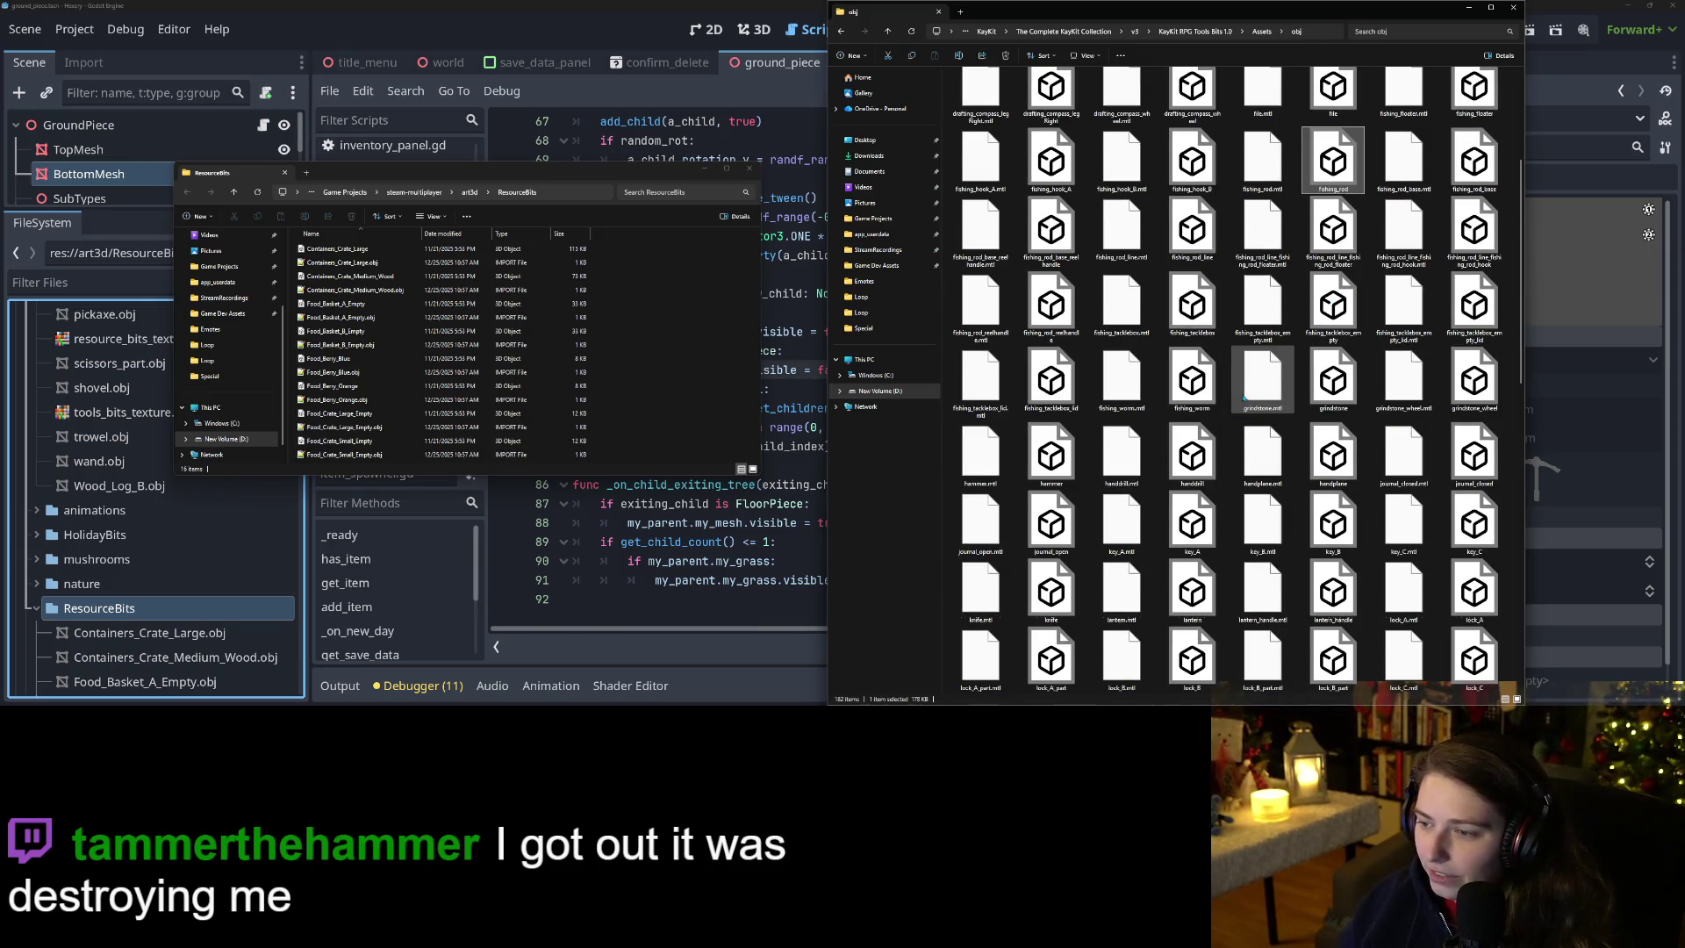
scroll(1244, 397, down, 4)
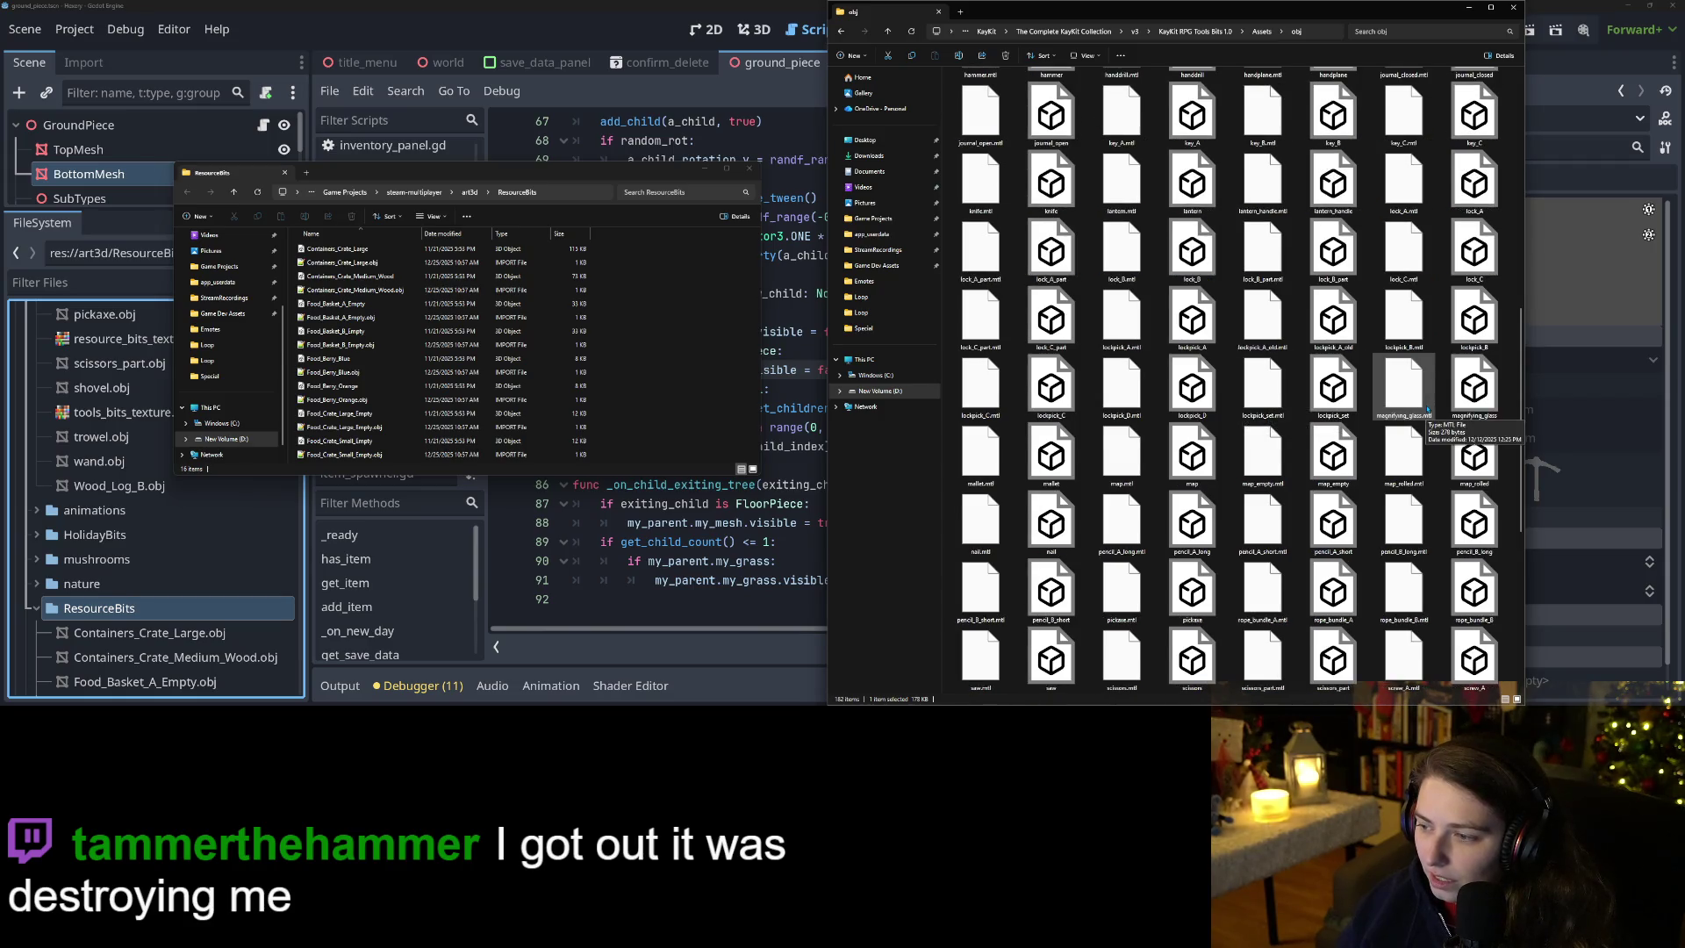
scroll(1422, 421, down, 2)
scroll(1231, 558, down, 2)
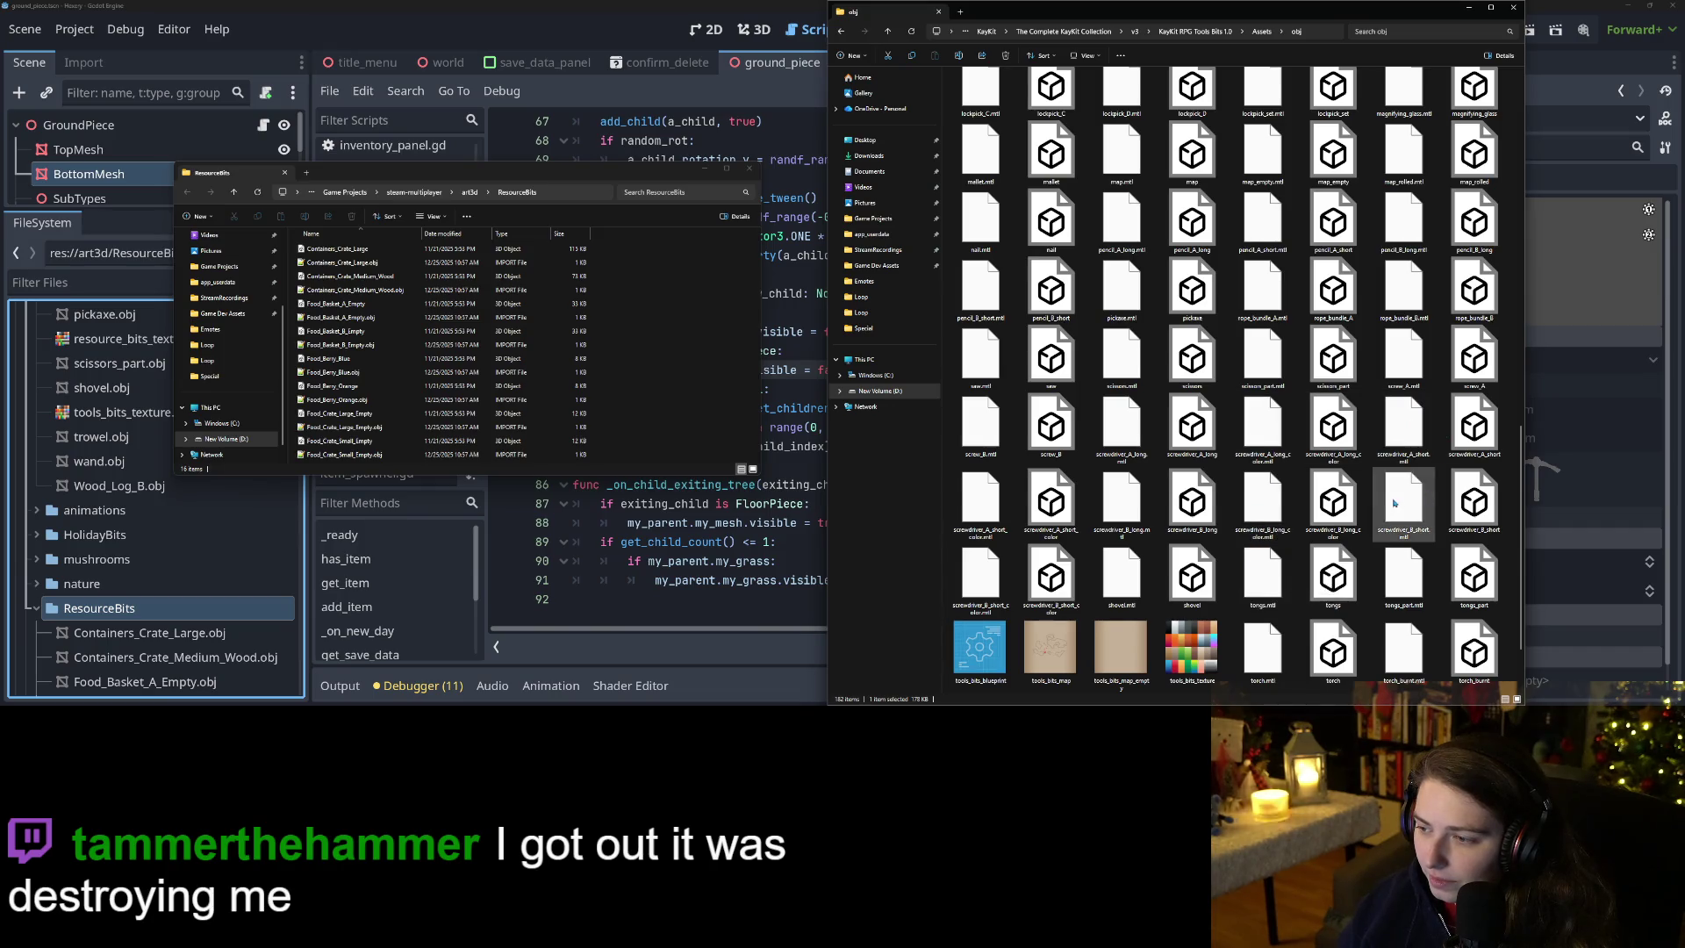
scroll(1351, 505, down, 1)
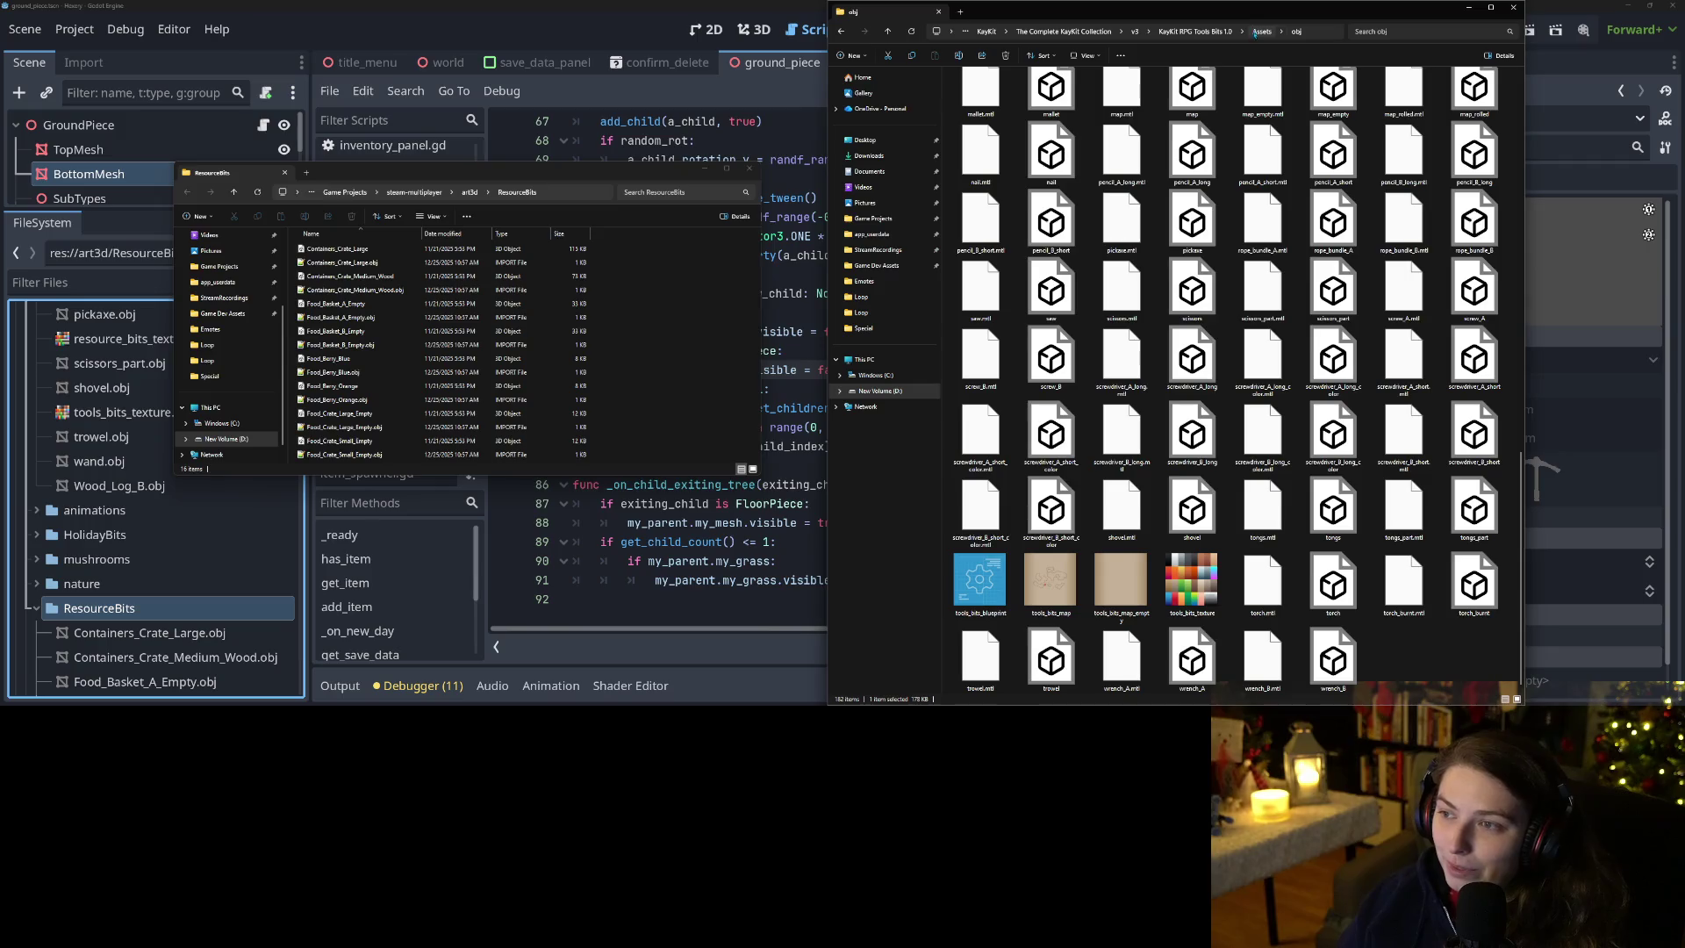
click(1213, 32)
Go to The Complete KayKit Collection v1 > KayKit Dungeon Remastered 1.1 > Assets > obj.
click(1172, 33)
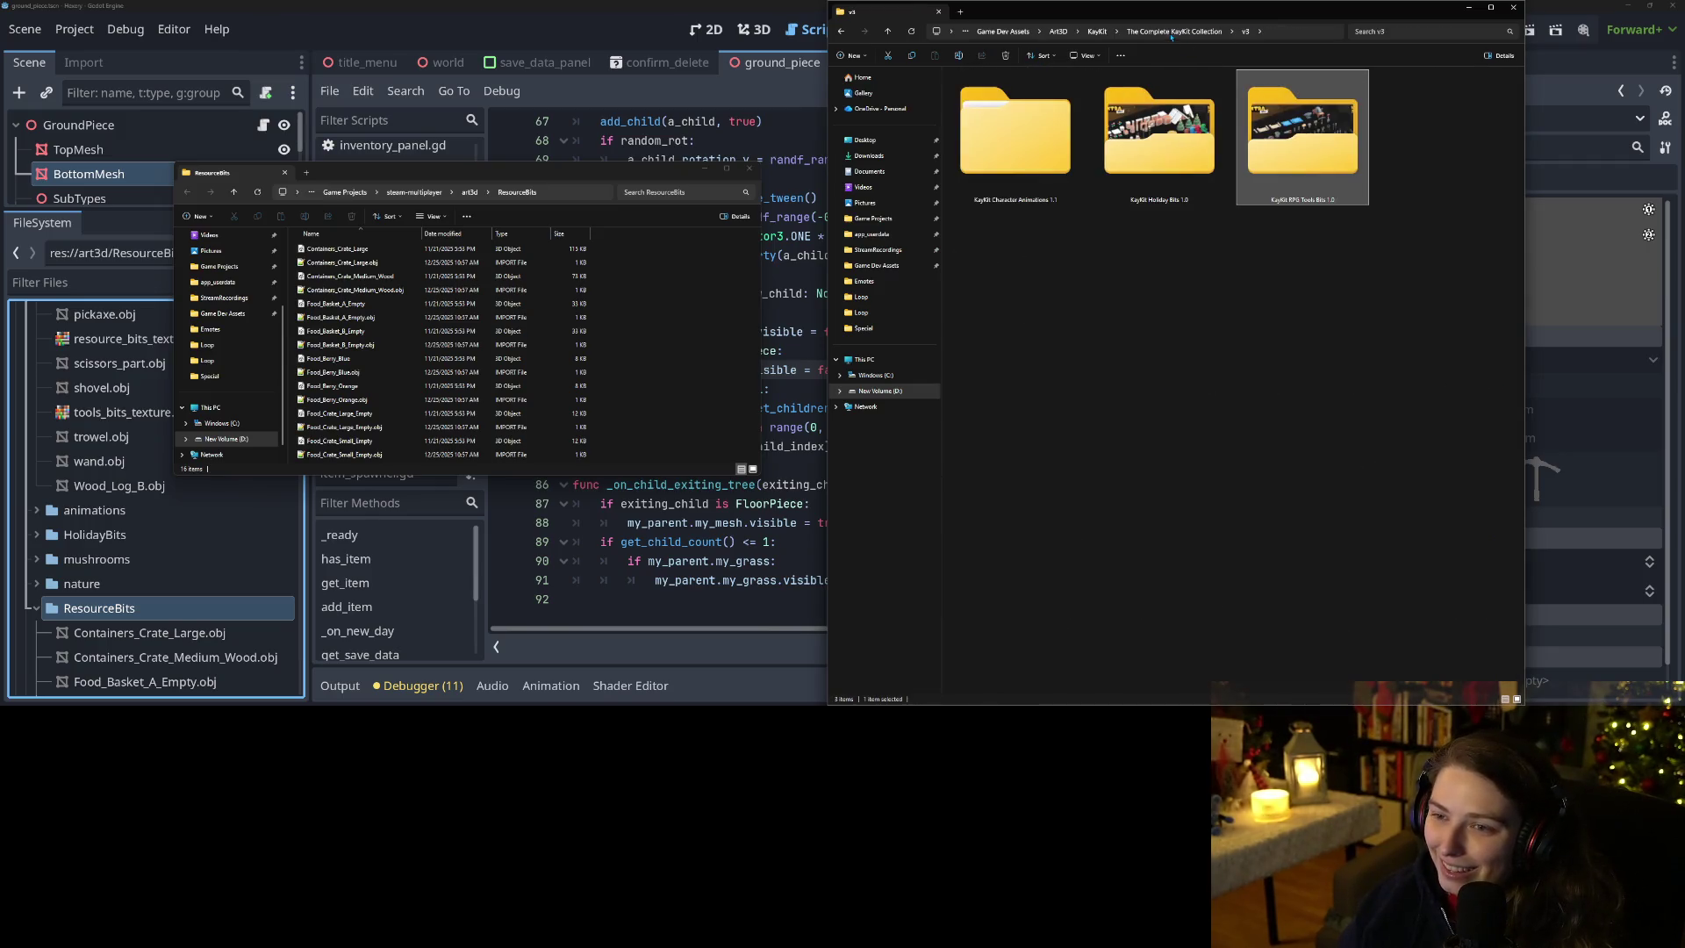
click(1158, 33)
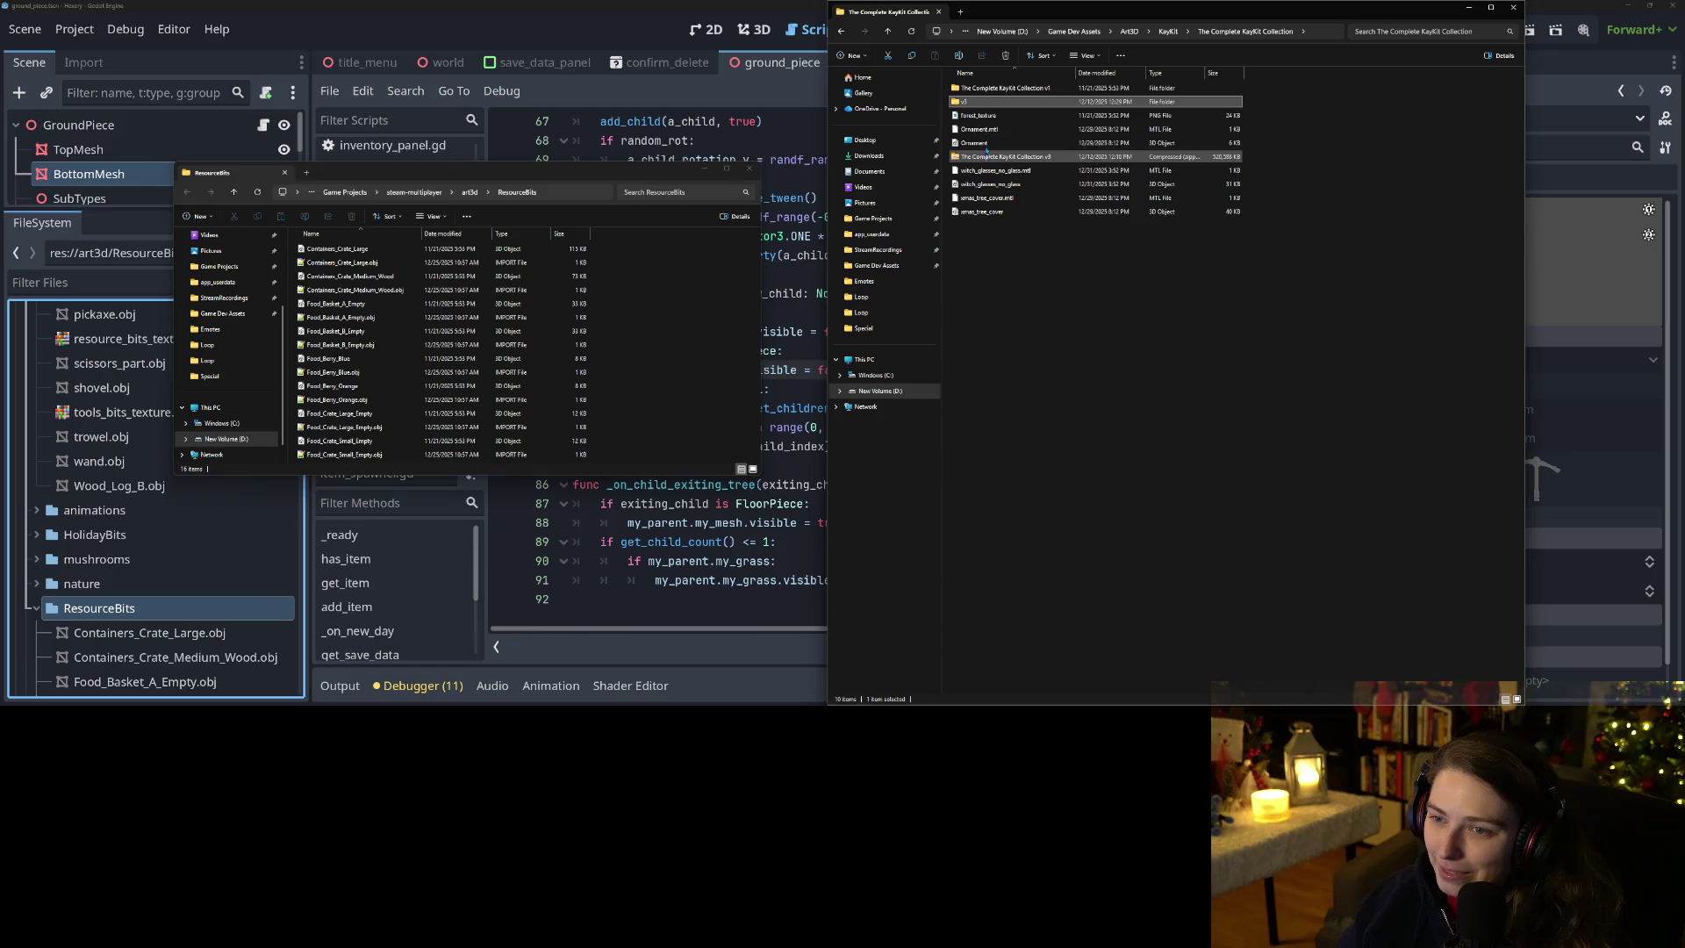
double_click(1102, 88)
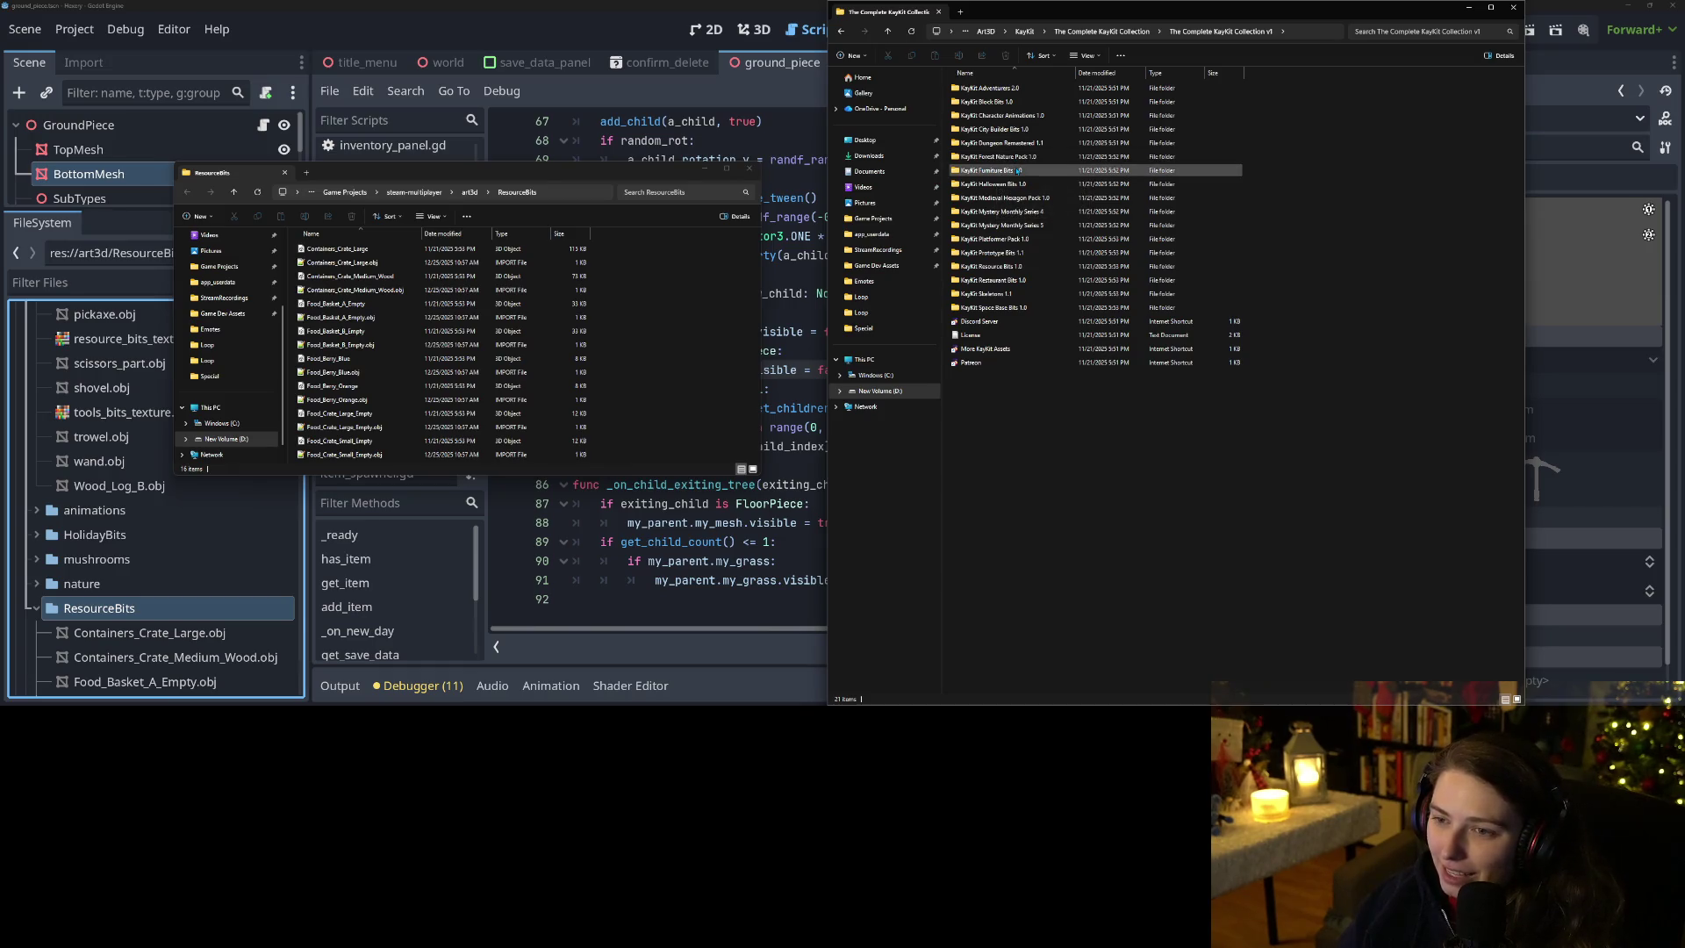
double_click(987, 142)
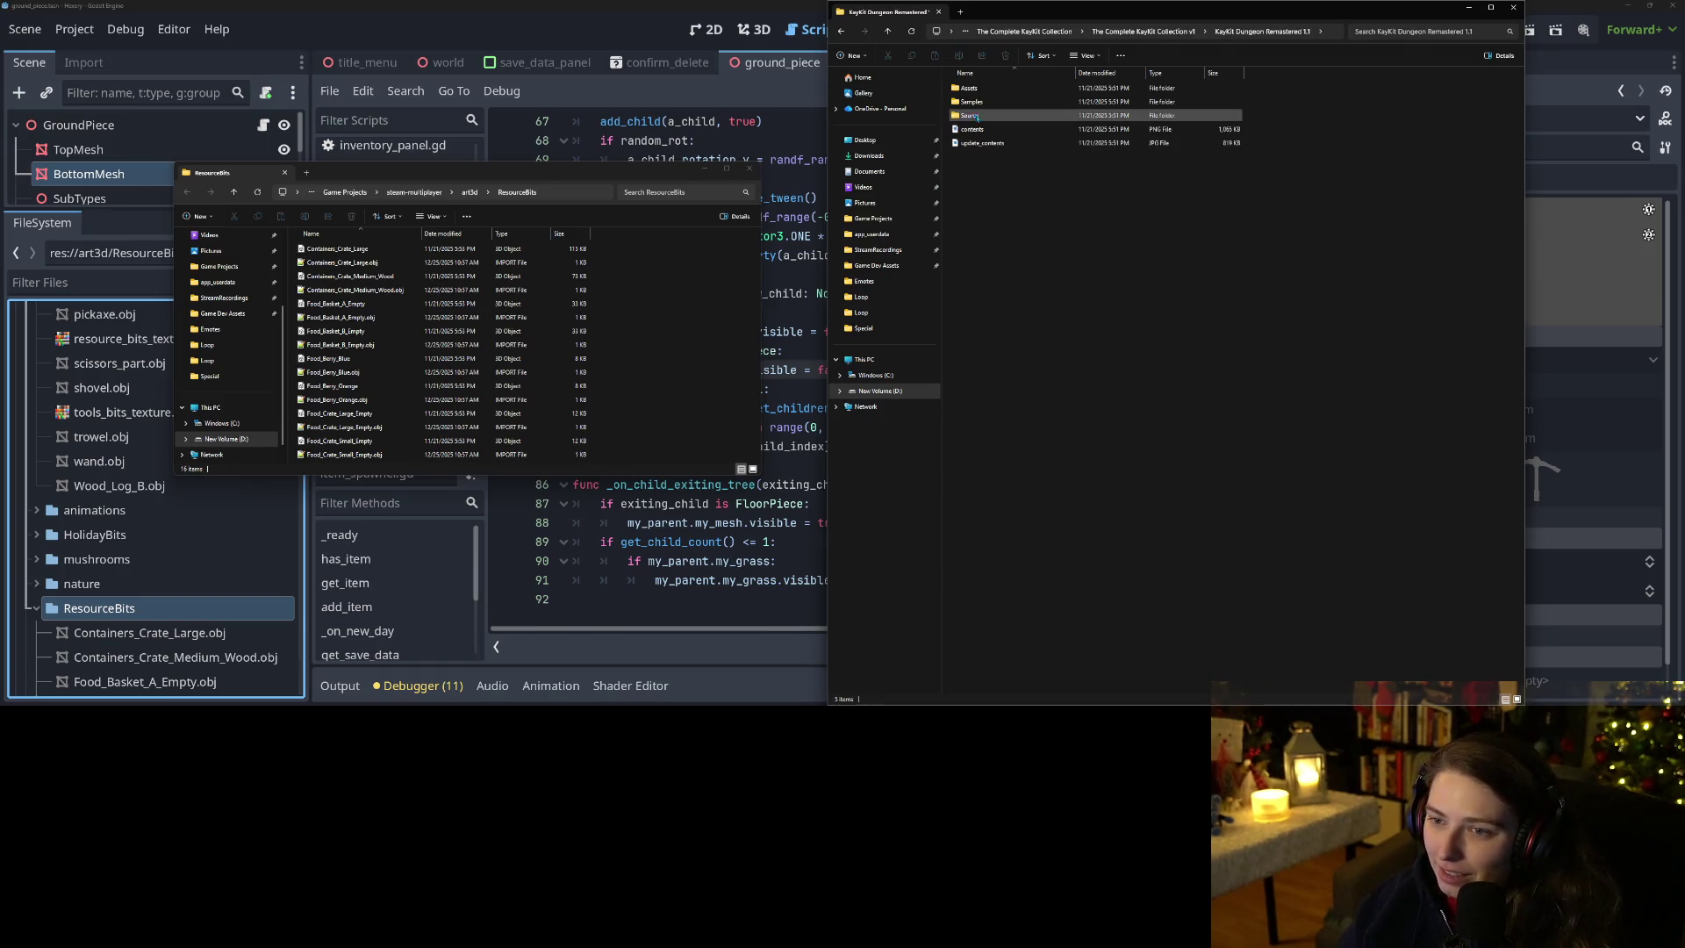
double_click(970, 88)
click(986, 129)
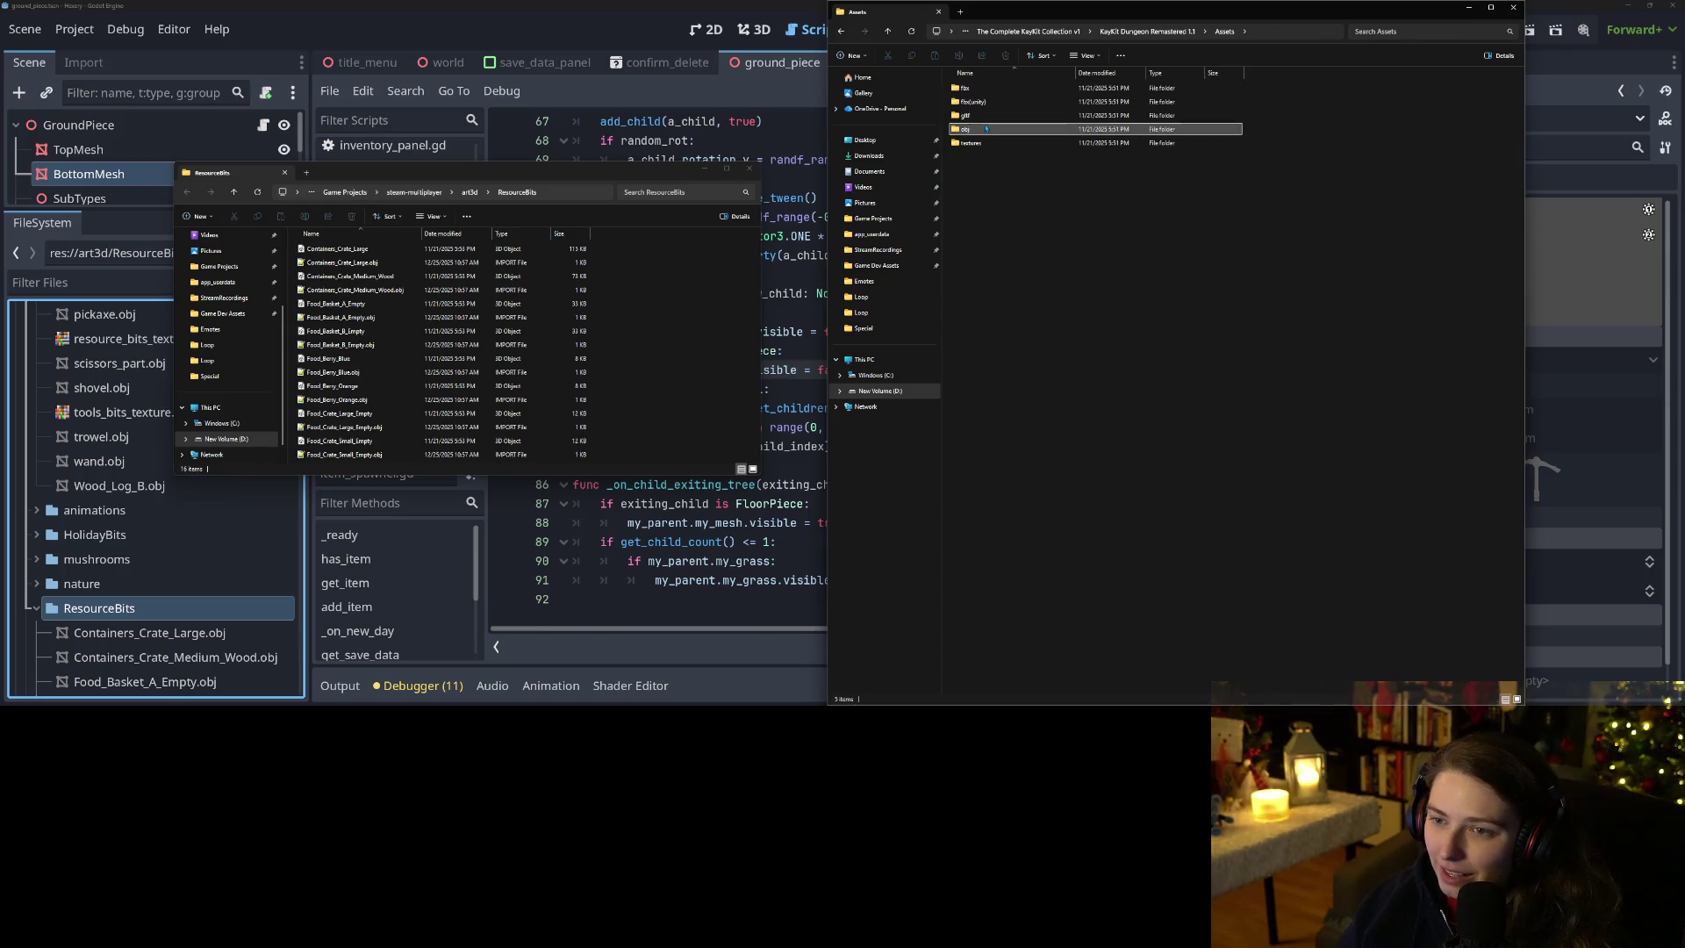
double_click(987, 129)
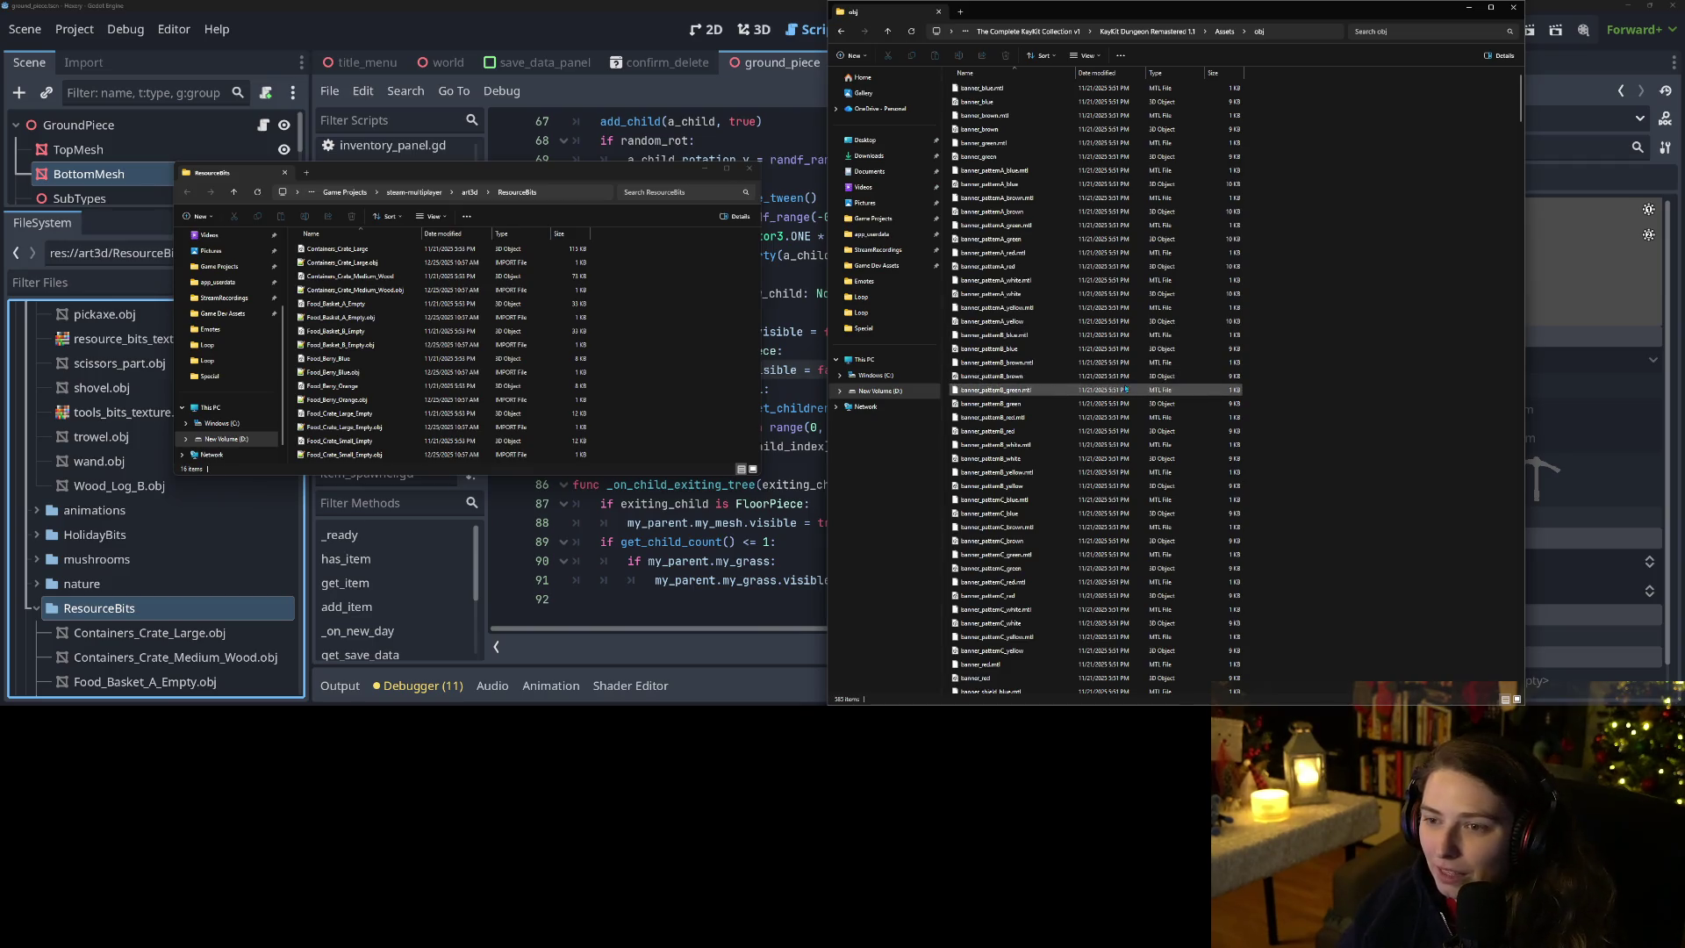
Scroll to the end of the Dungeon Remastered obj models, then return to Assets.
scroll(1040, 412, down, 3)
scroll(1044, 412, down, 15)
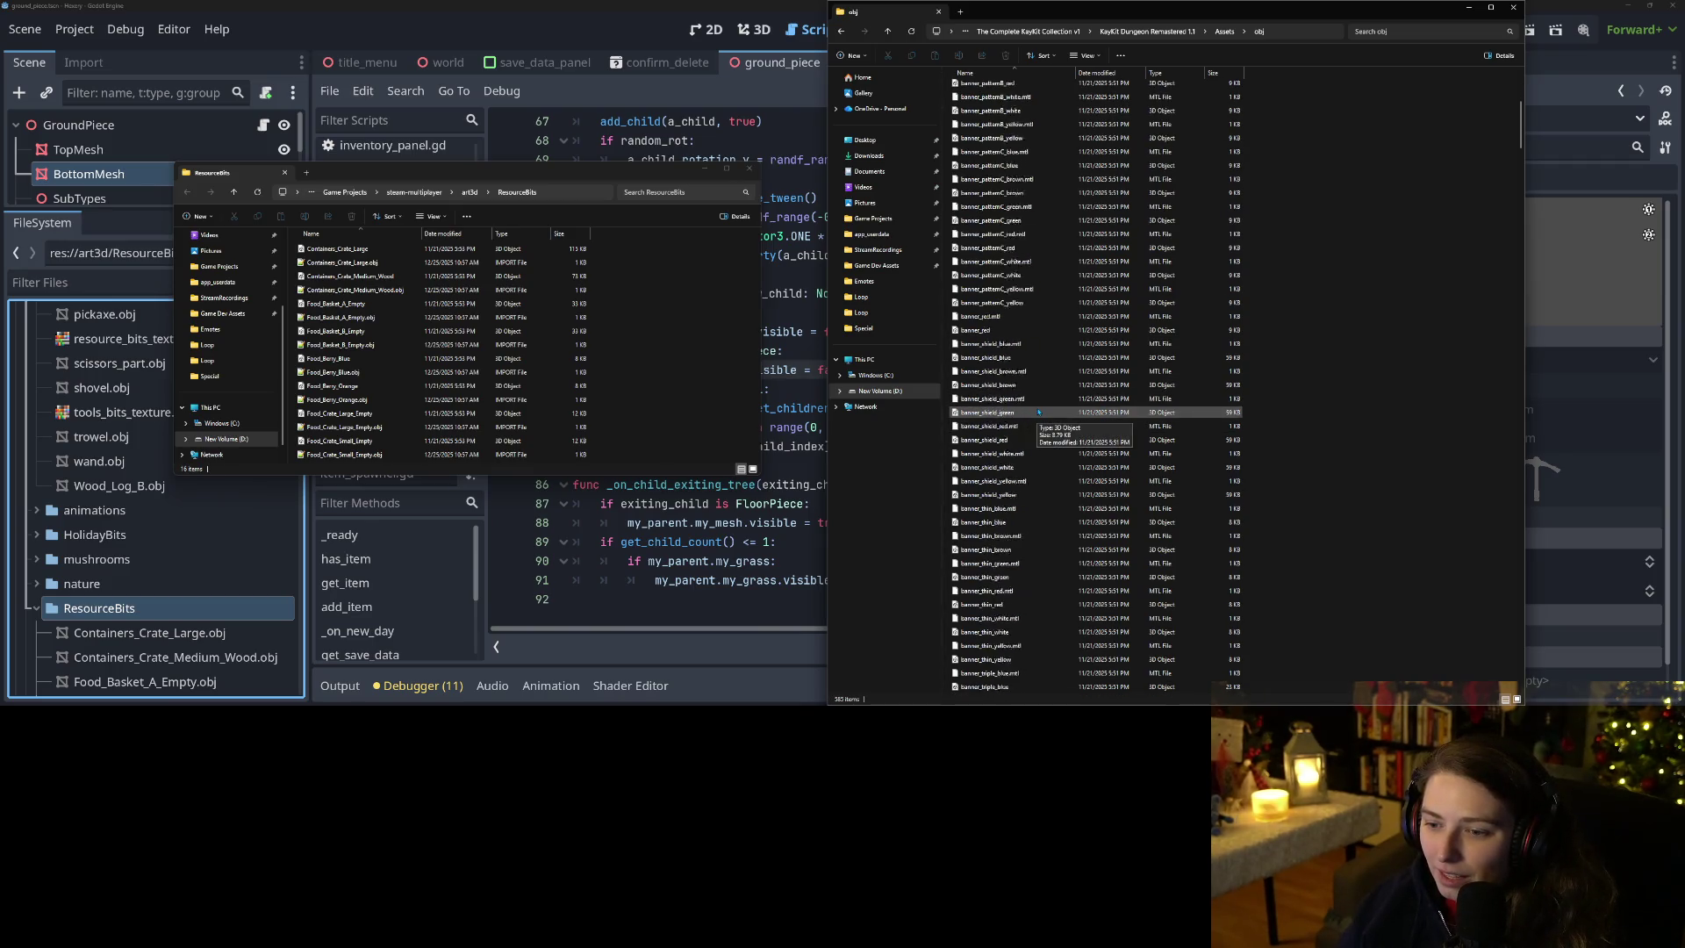
scroll(1056, 416, down, 8)
scroll(1056, 416, down, 18)
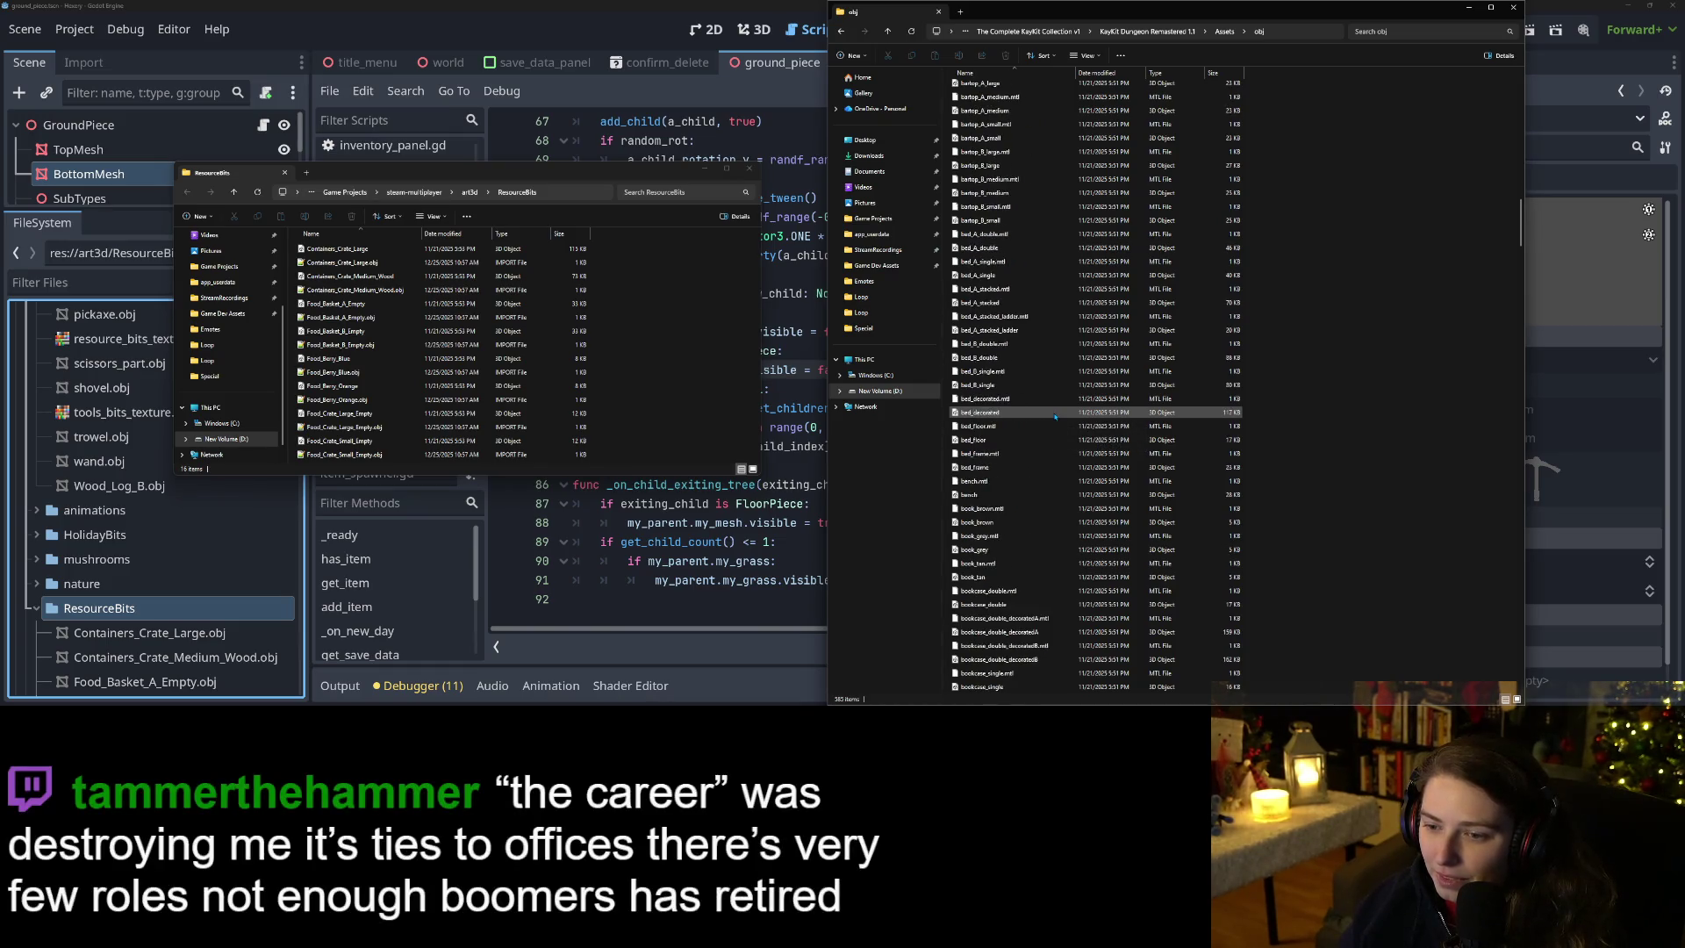
scroll(1060, 421, down, 20)
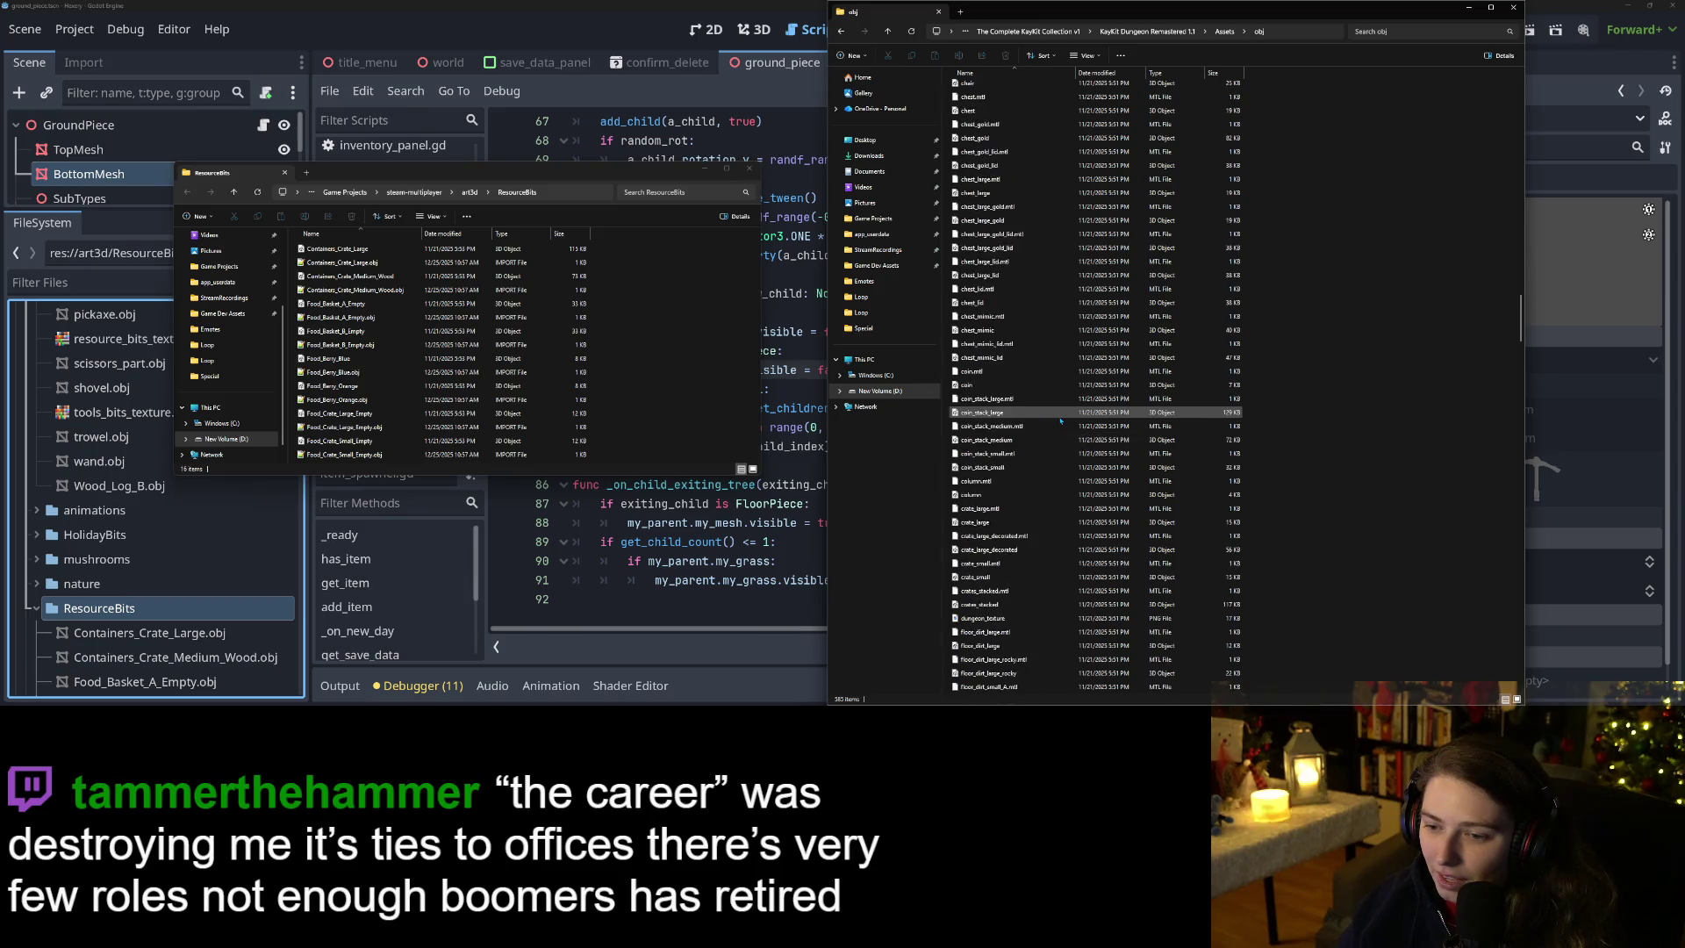
scroll(1089, 439, down, 10)
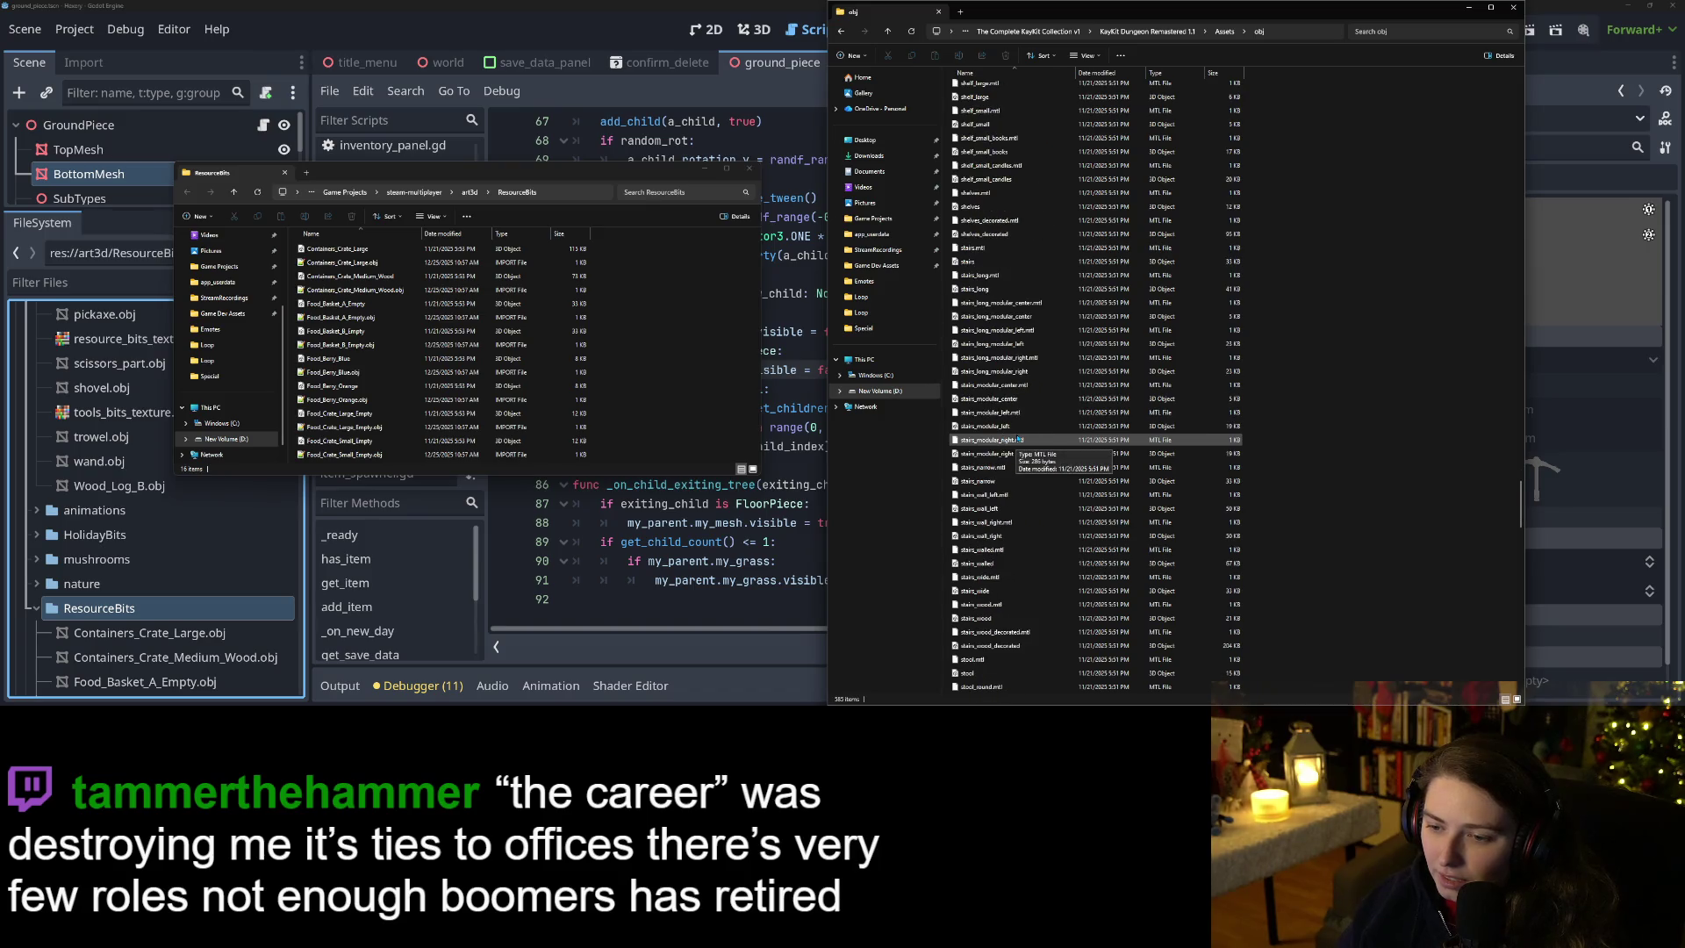
scroll(1018, 439, down, 3)
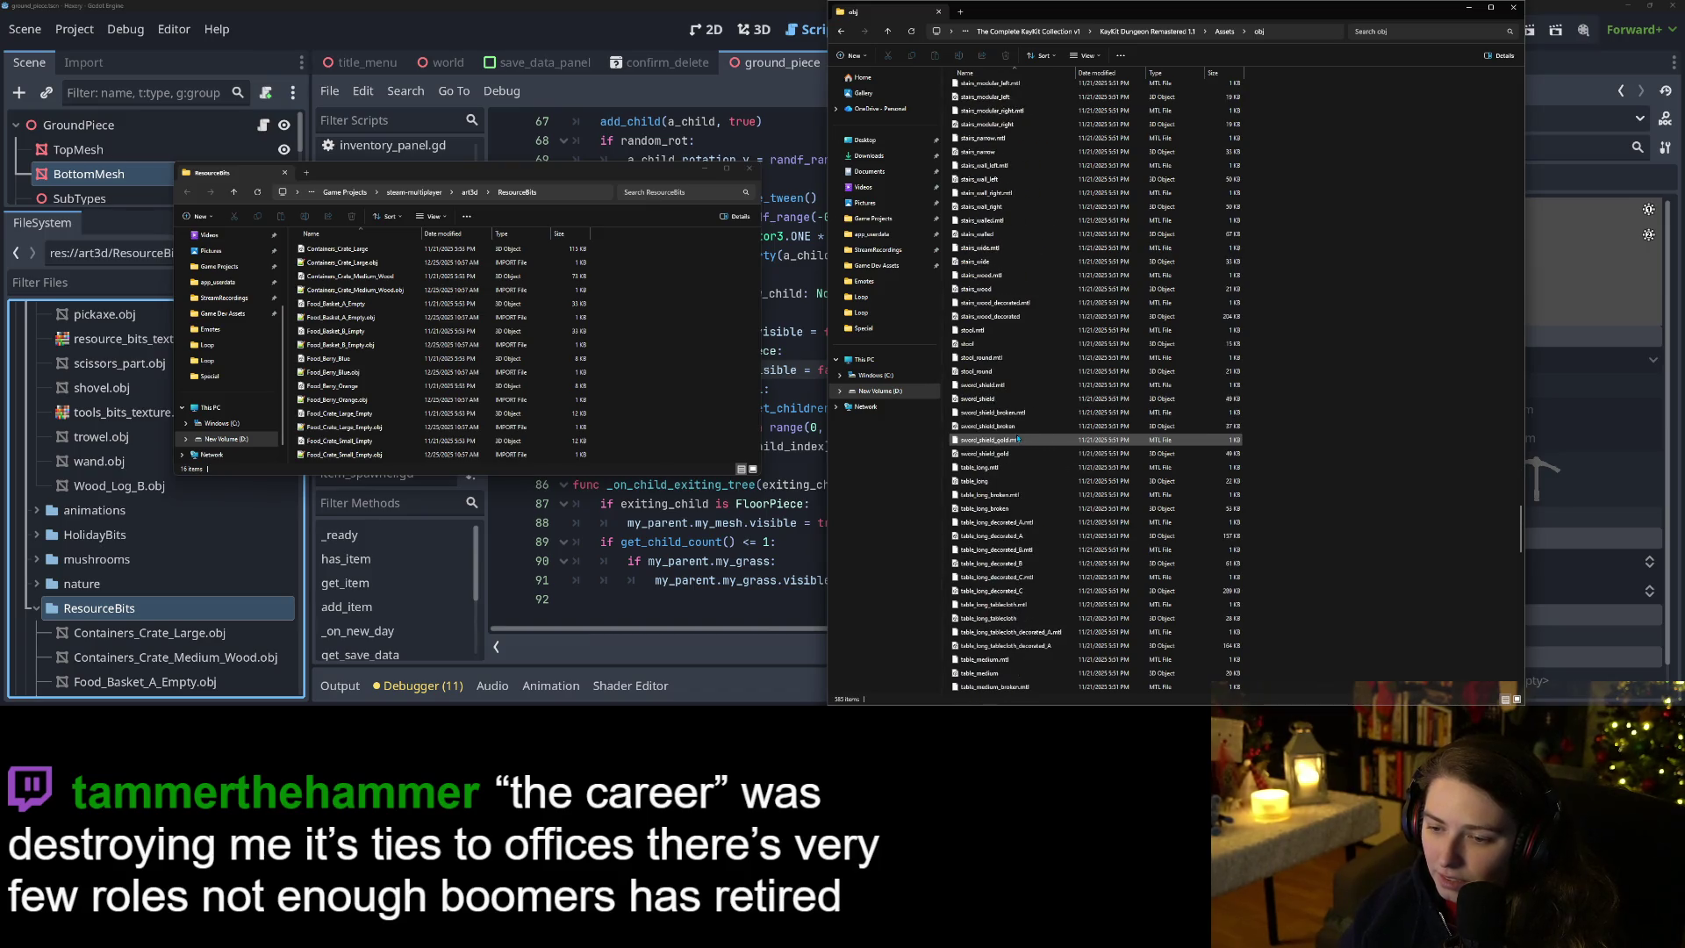
scroll(1048, 442, down, 3)
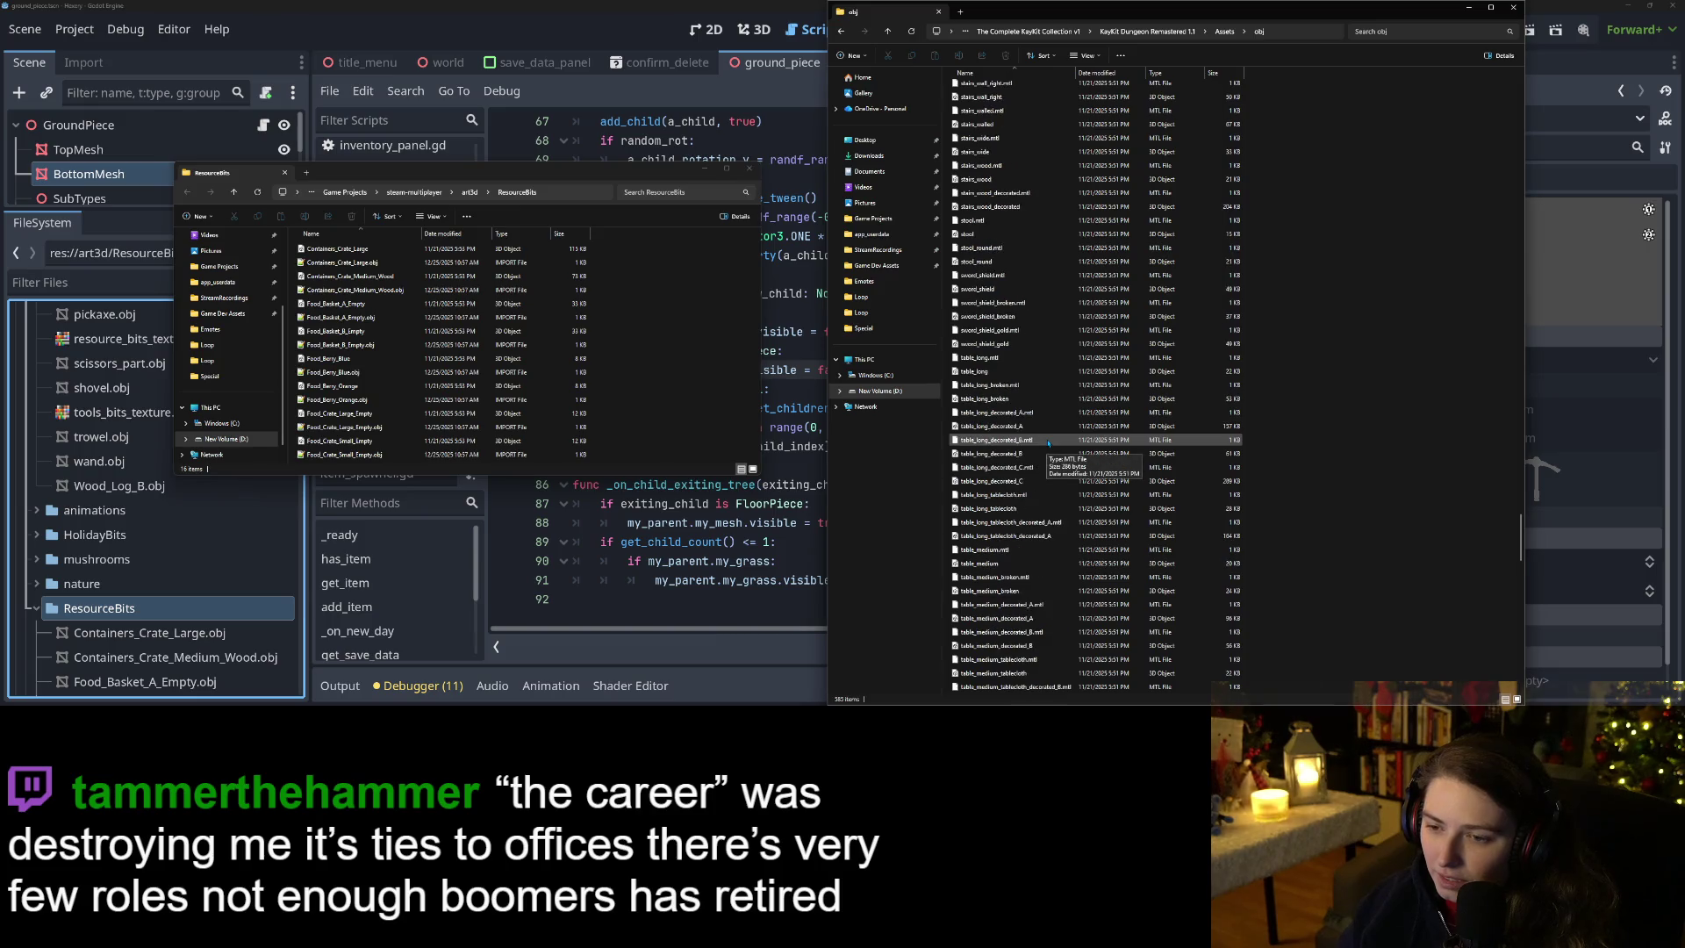
scroll(1050, 443, down, 13)
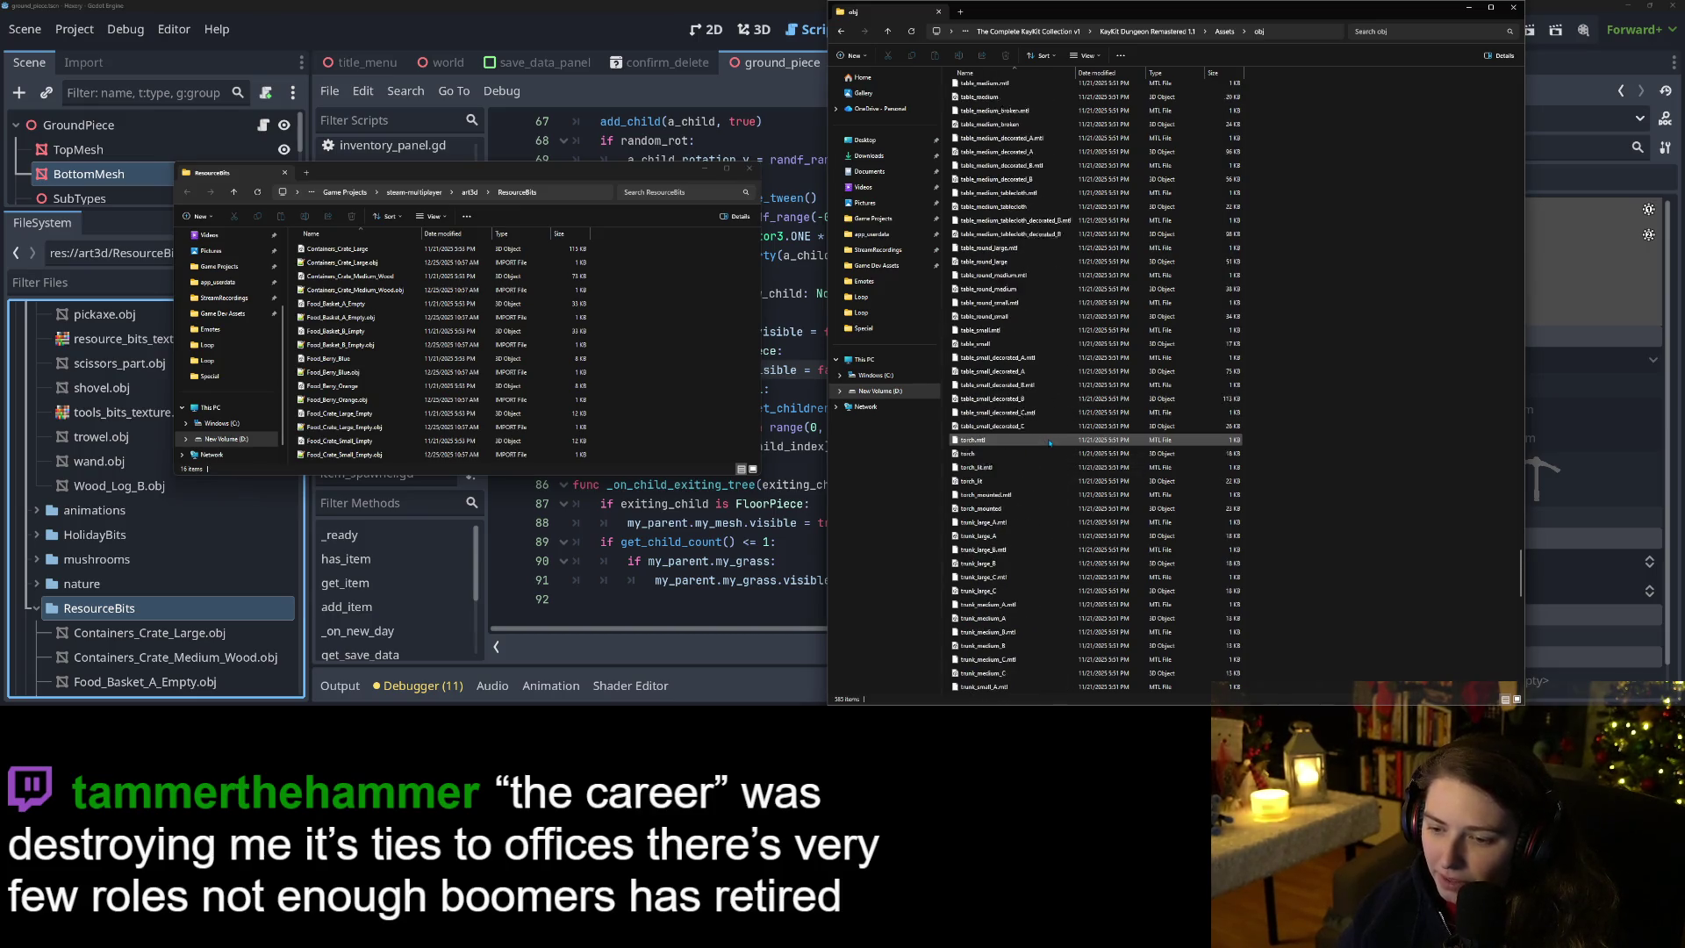
scroll(1090, 454, down, 10)
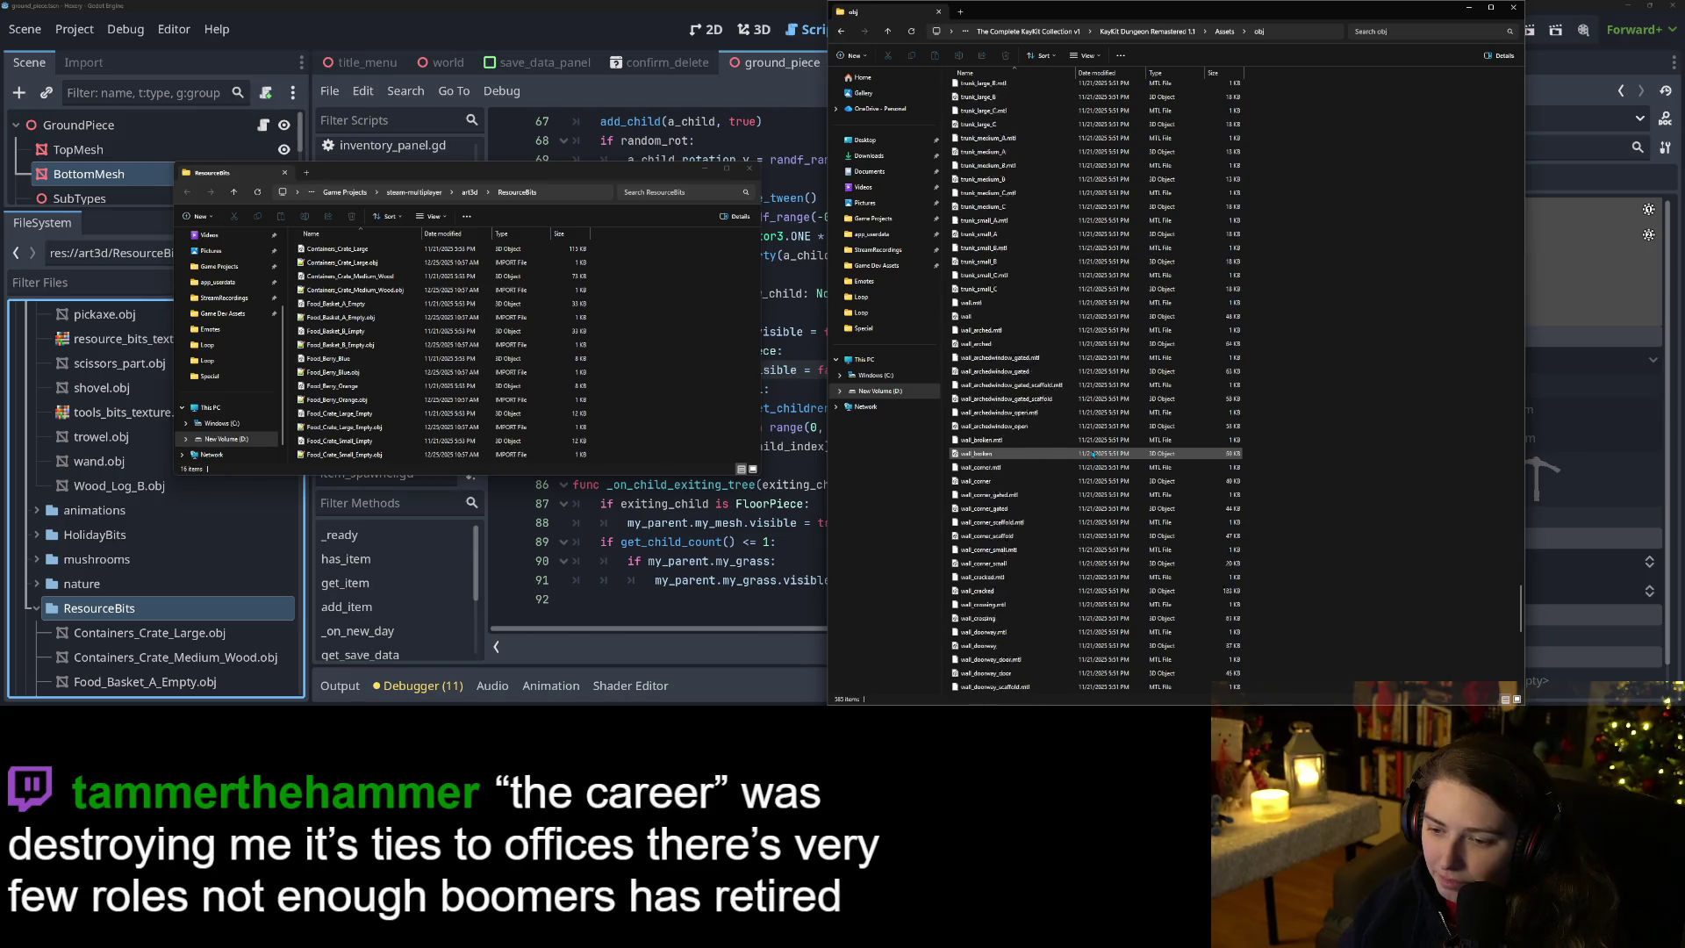
scroll(1101, 465, down, 14)
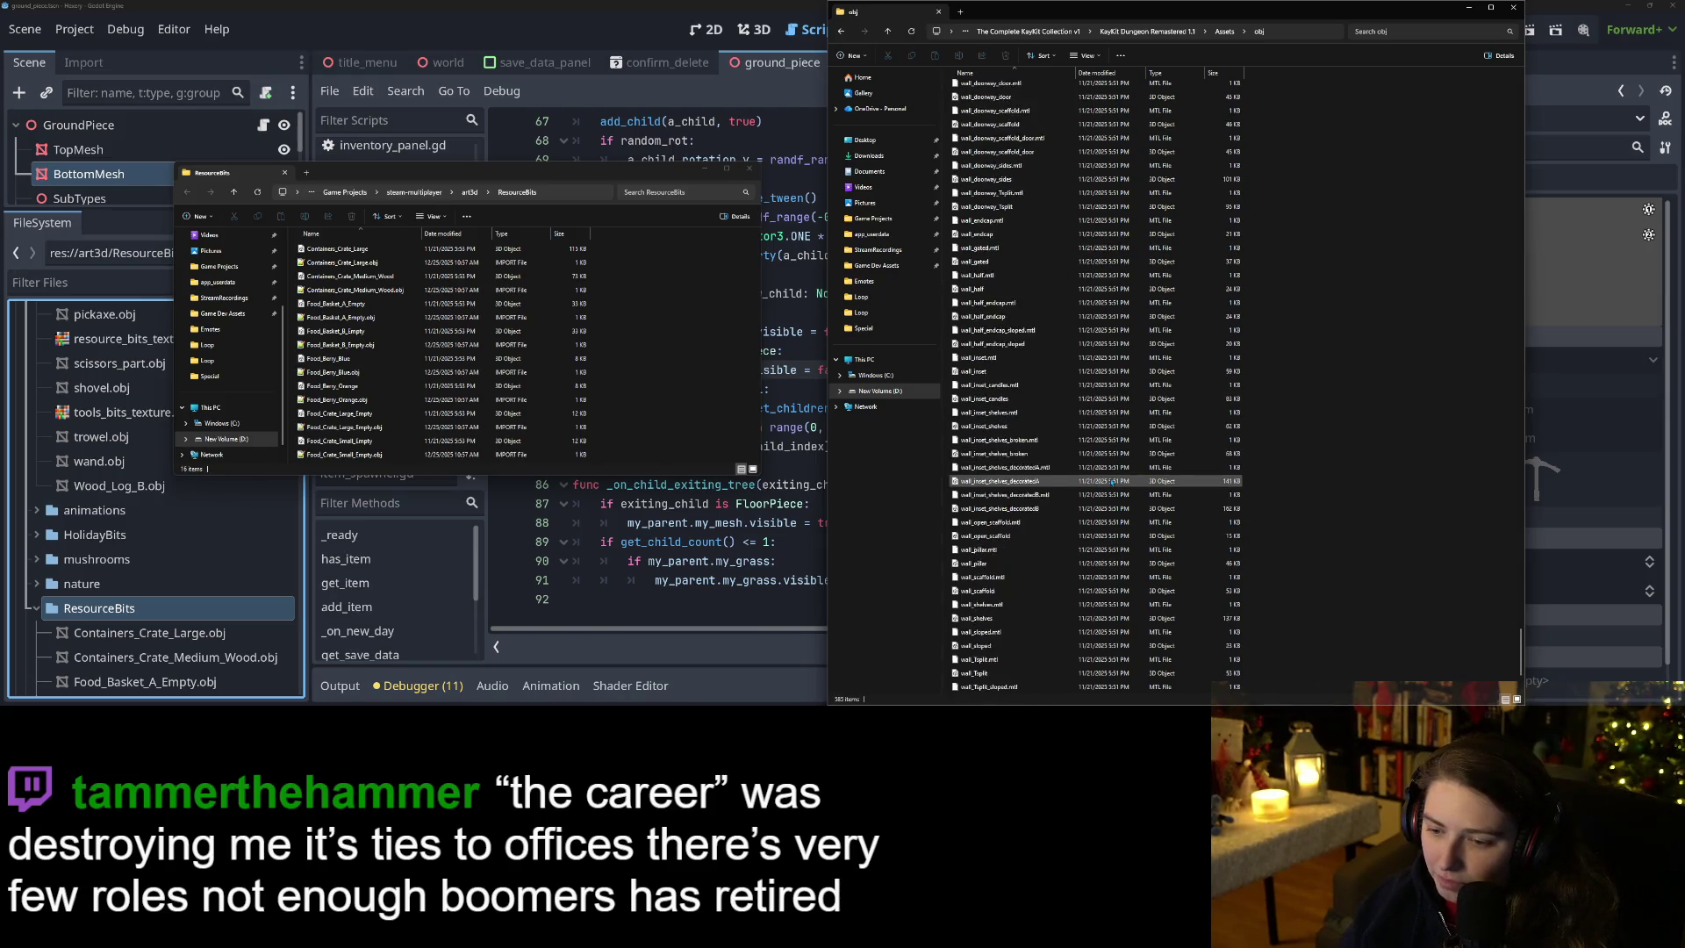
scroll(1113, 482, down, 1)
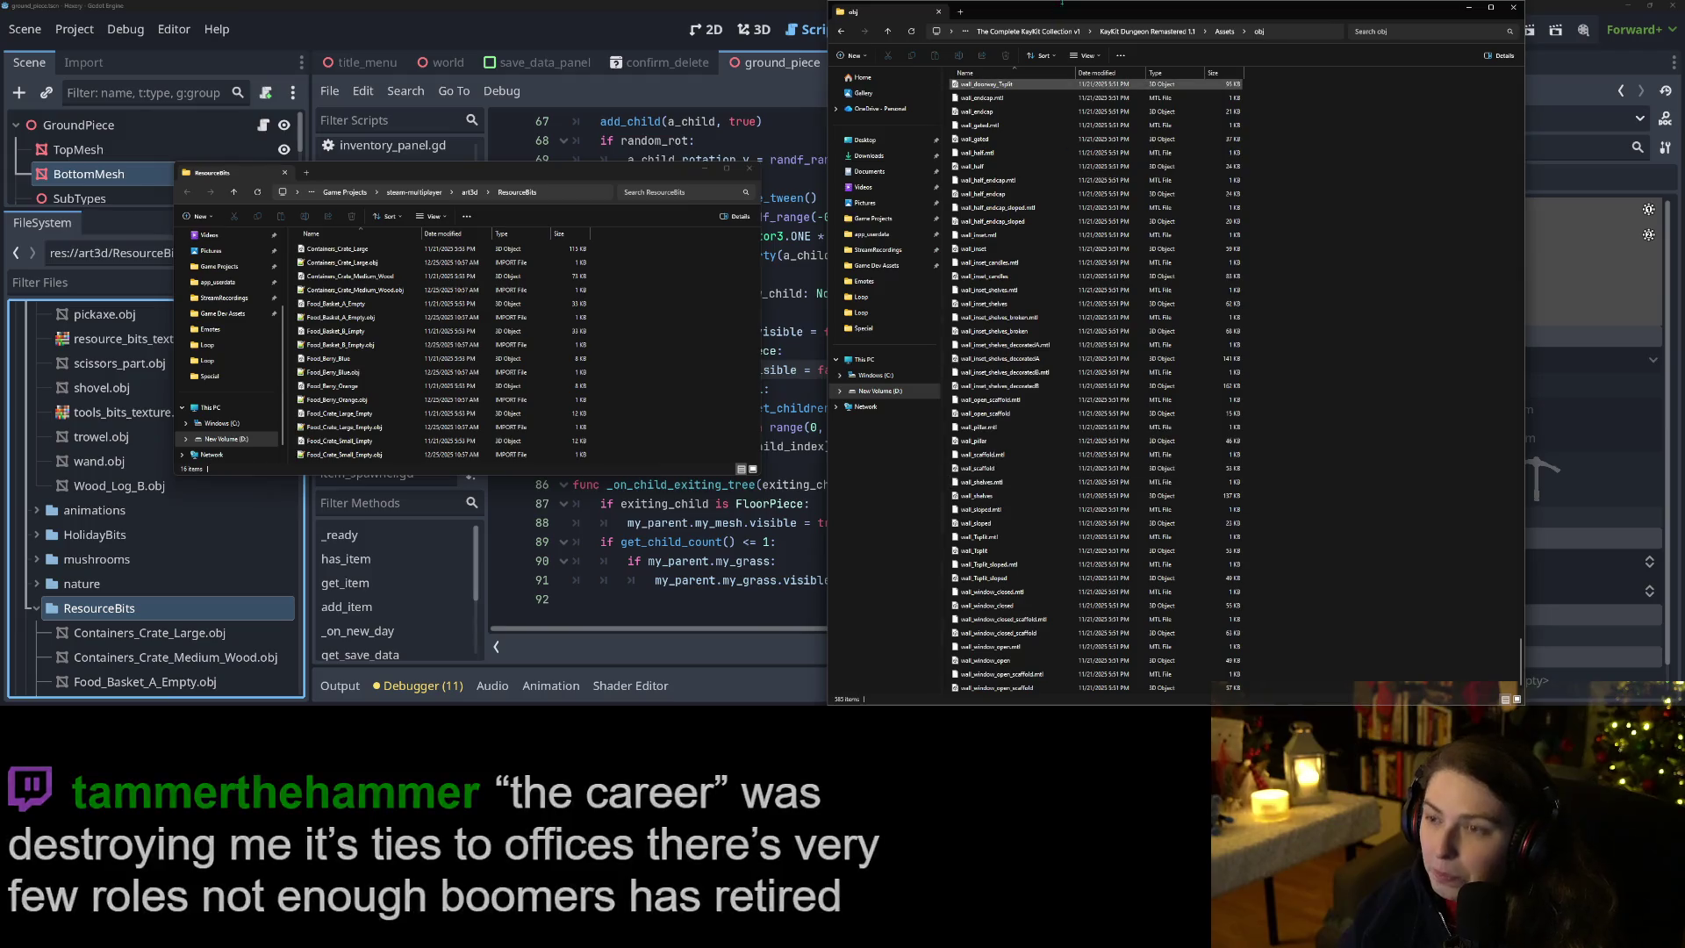
click(1224, 32)
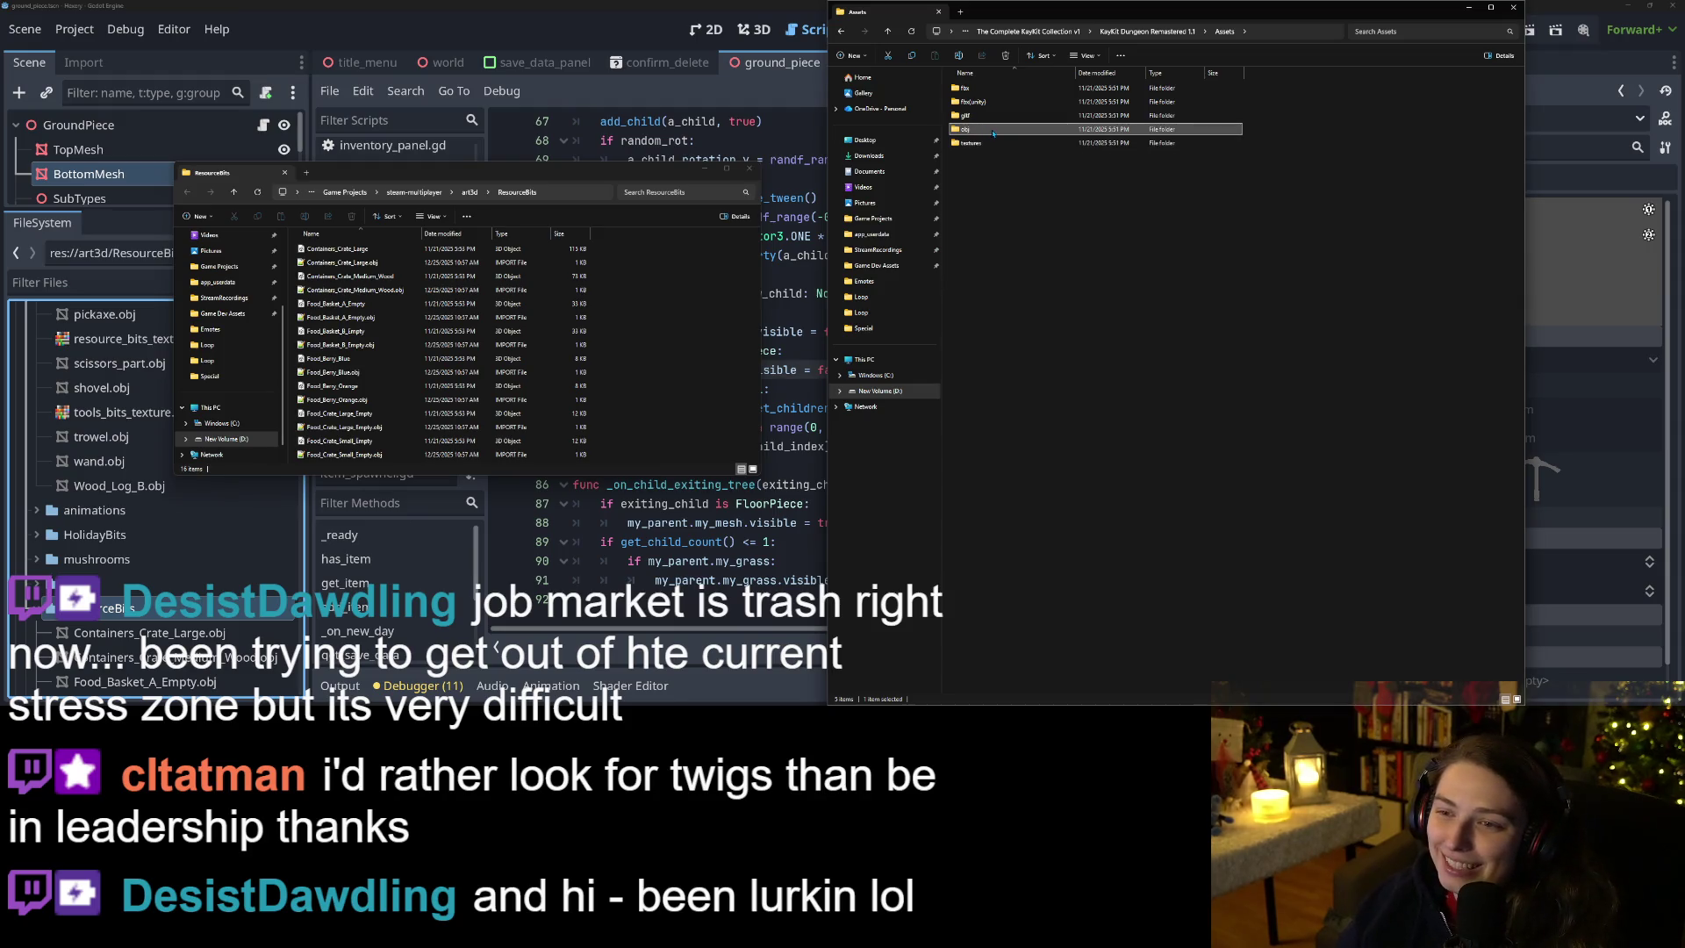
Reopen the Dungeon Remastered obj folder, scroll through it, and go up to the pack folder.
double_click(984, 129)
scroll(1108, 355, down, 20)
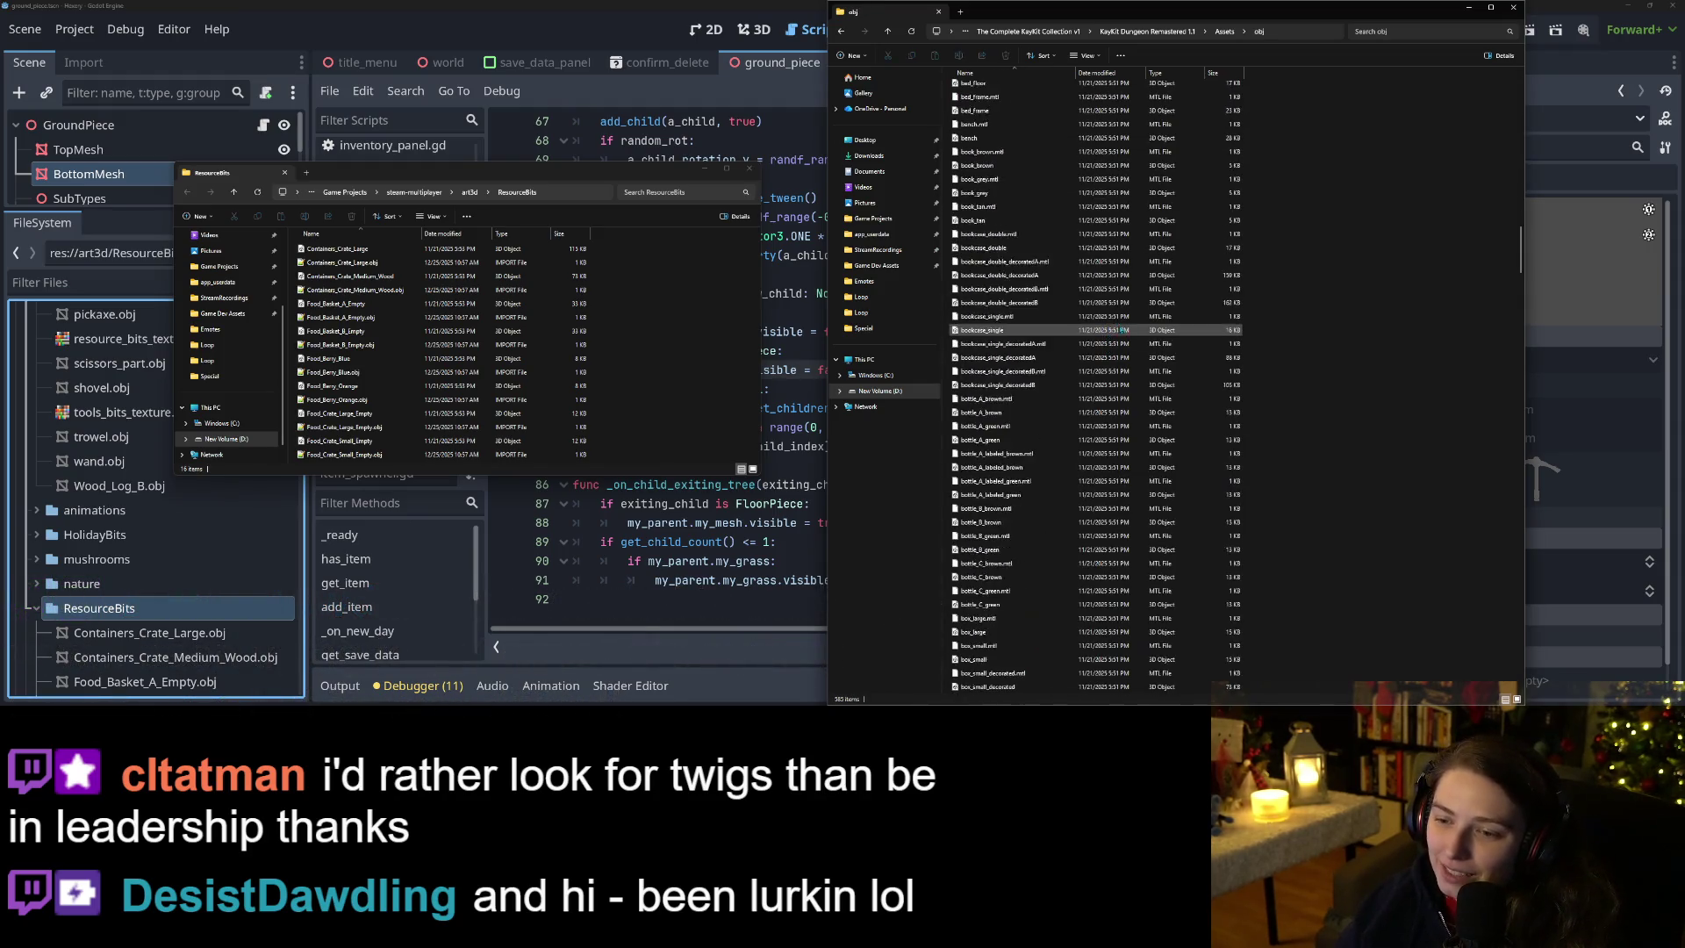
scroll(1158, 443, down, 20)
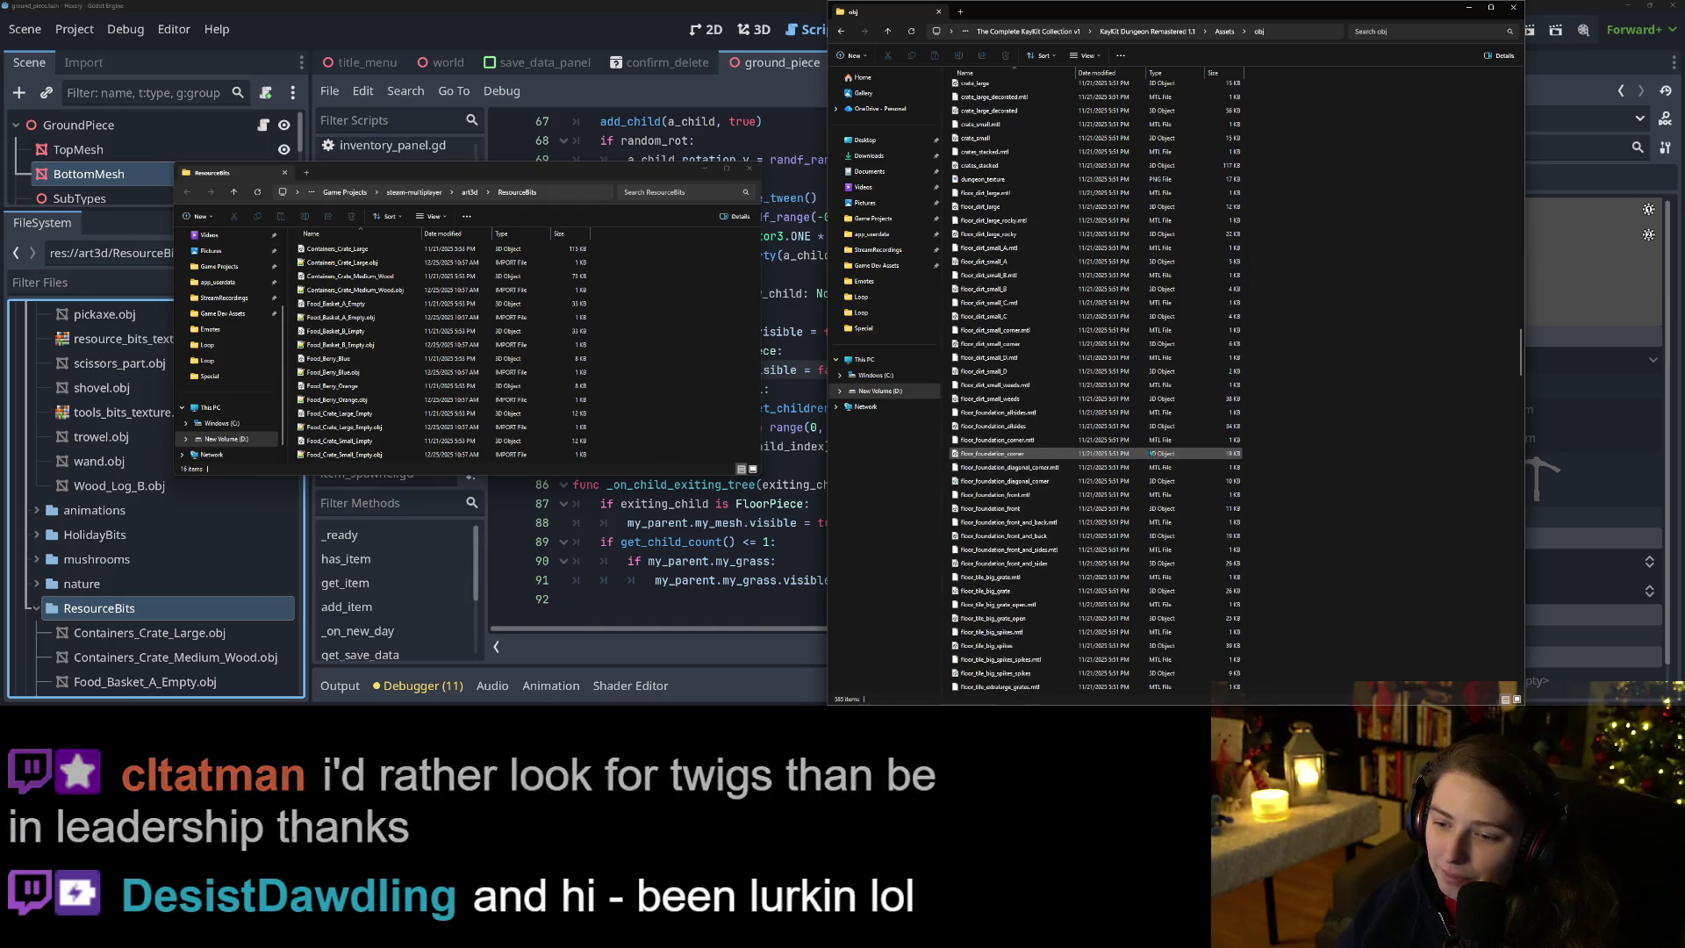
scroll(1143, 445, down, 15)
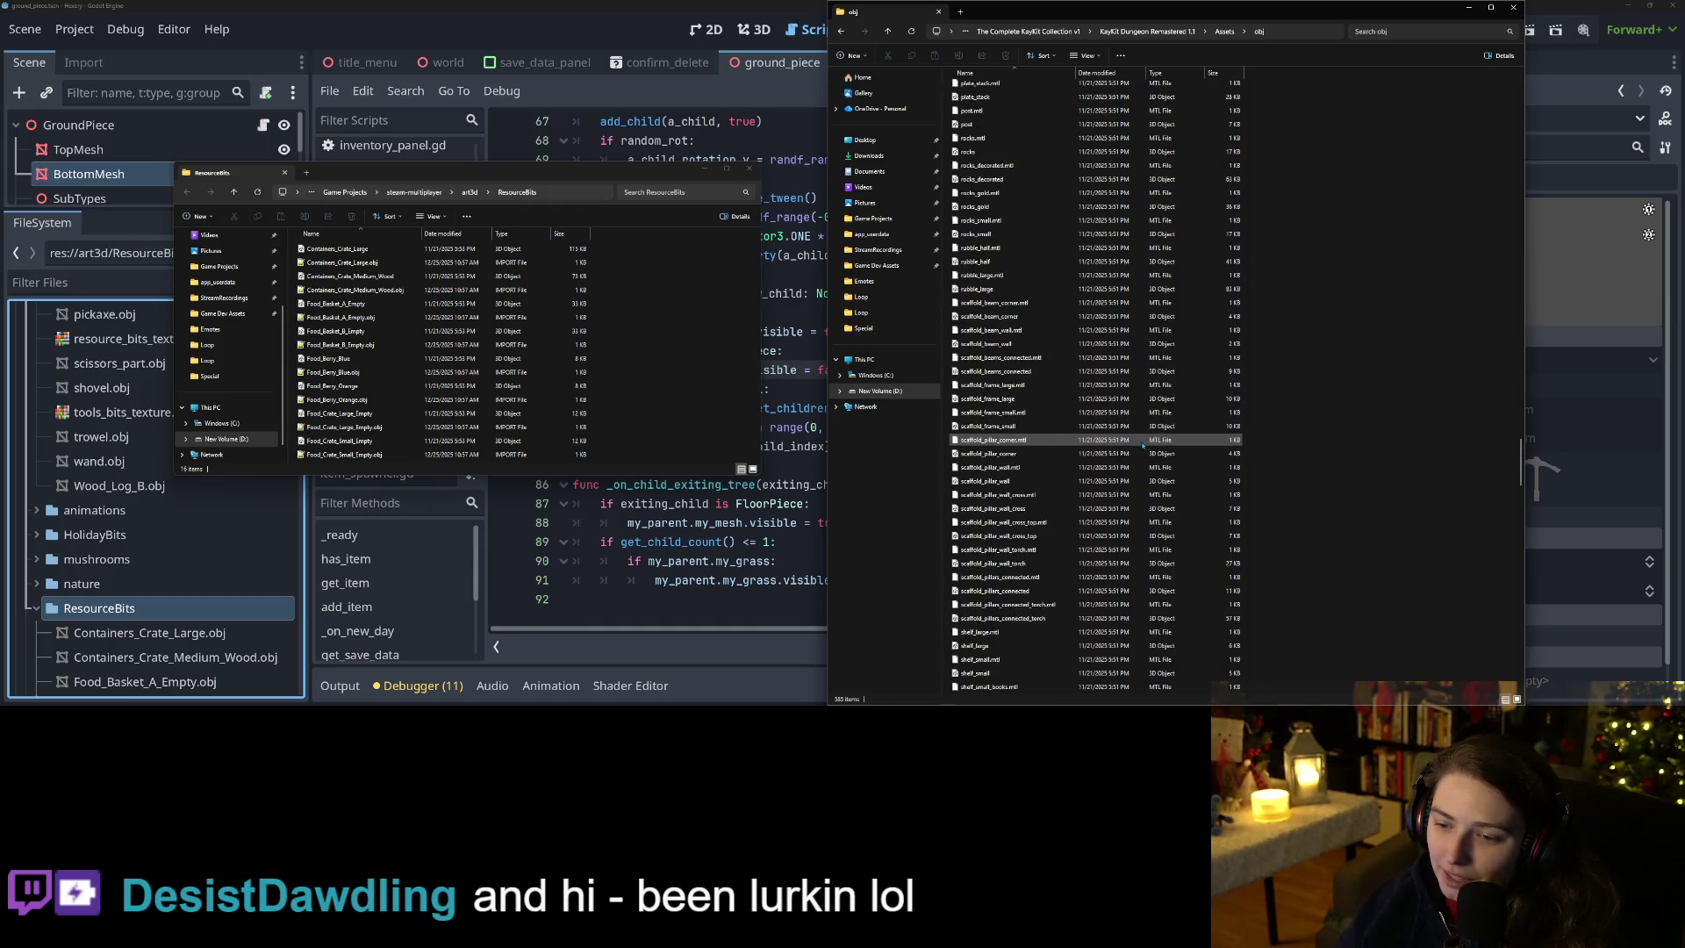
scroll(1143, 445, down, 5)
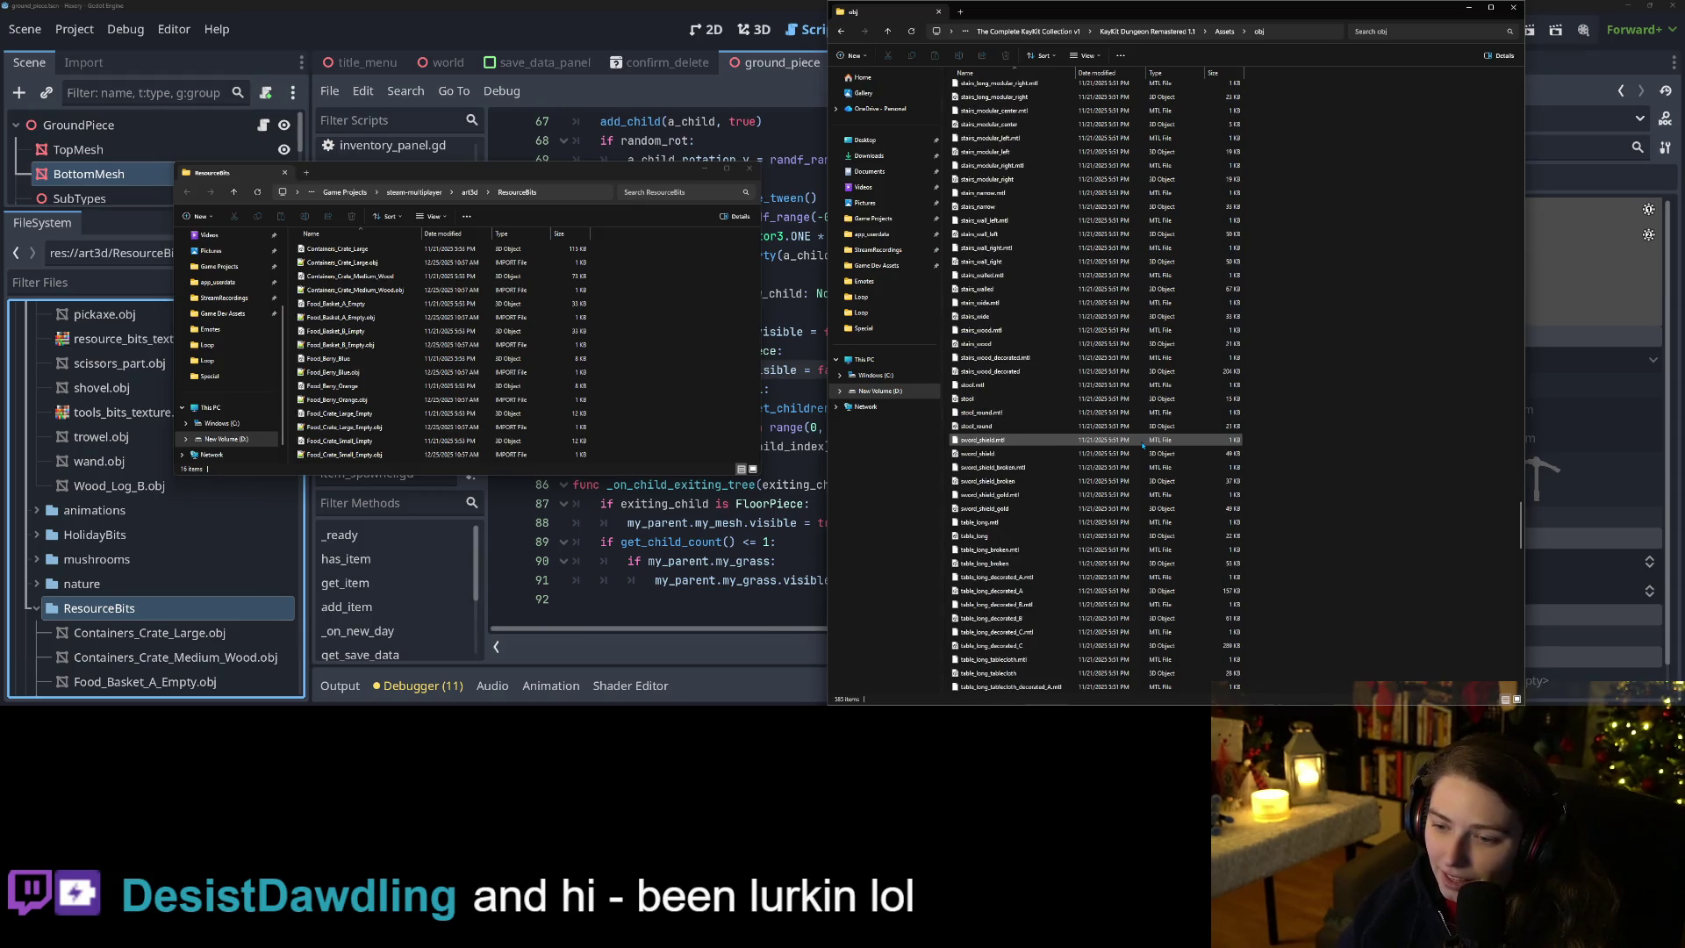
scroll(1143, 446, down, 2)
scroll(1143, 446, down, 14)
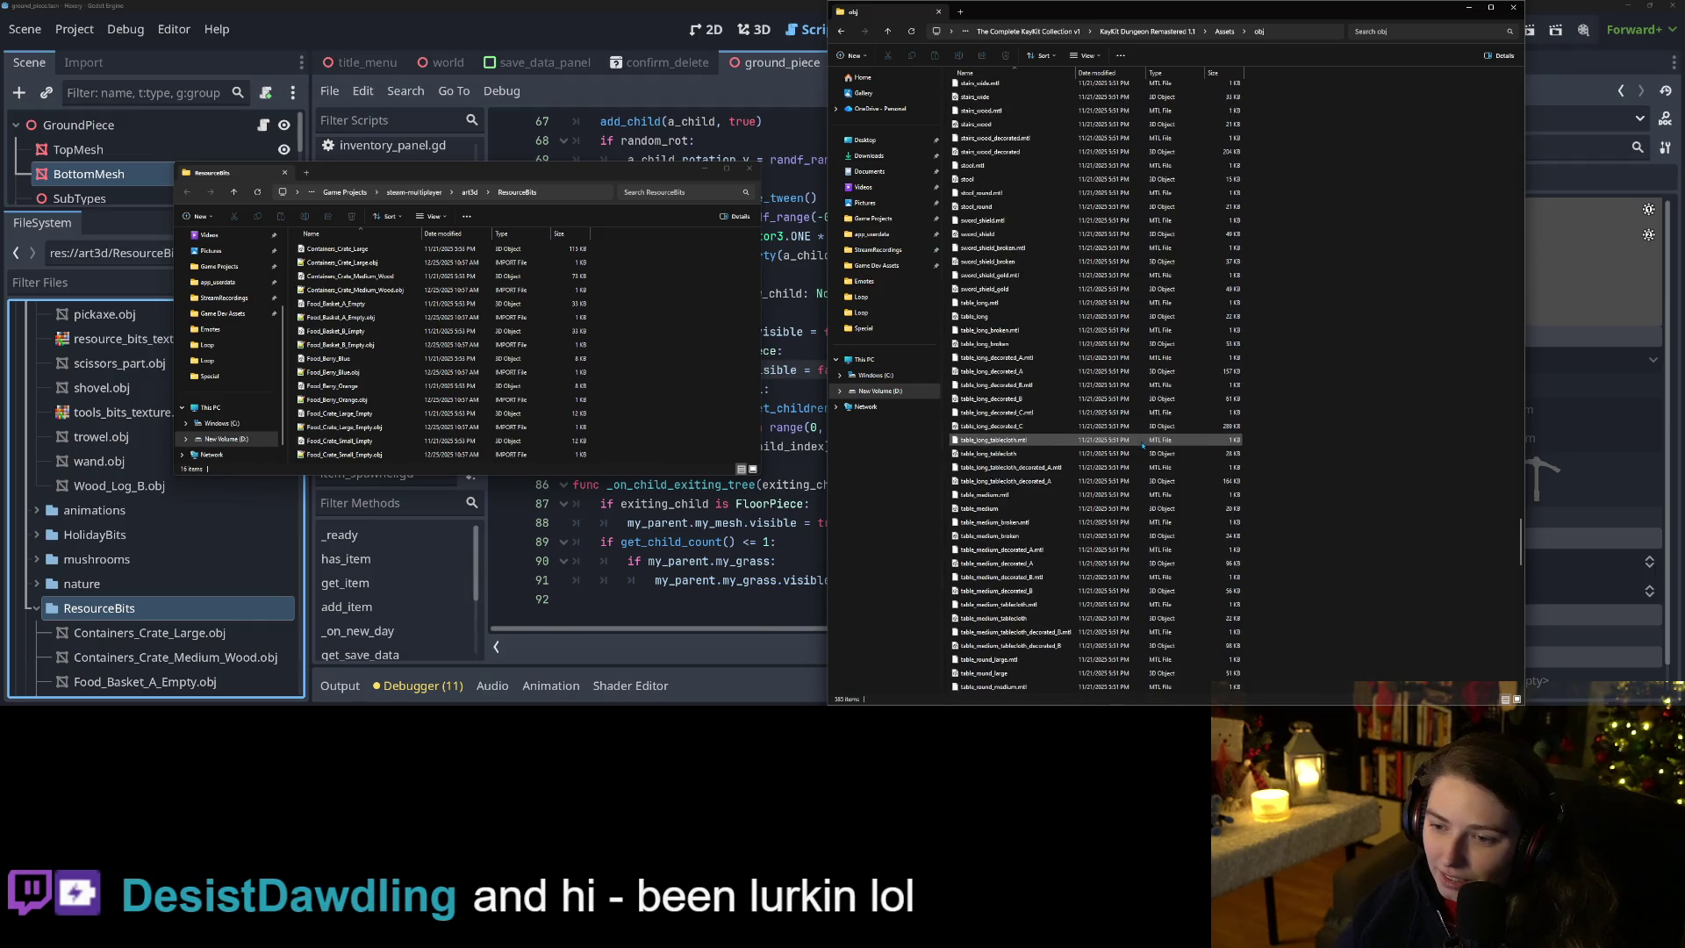
scroll(1142, 446, down, 8)
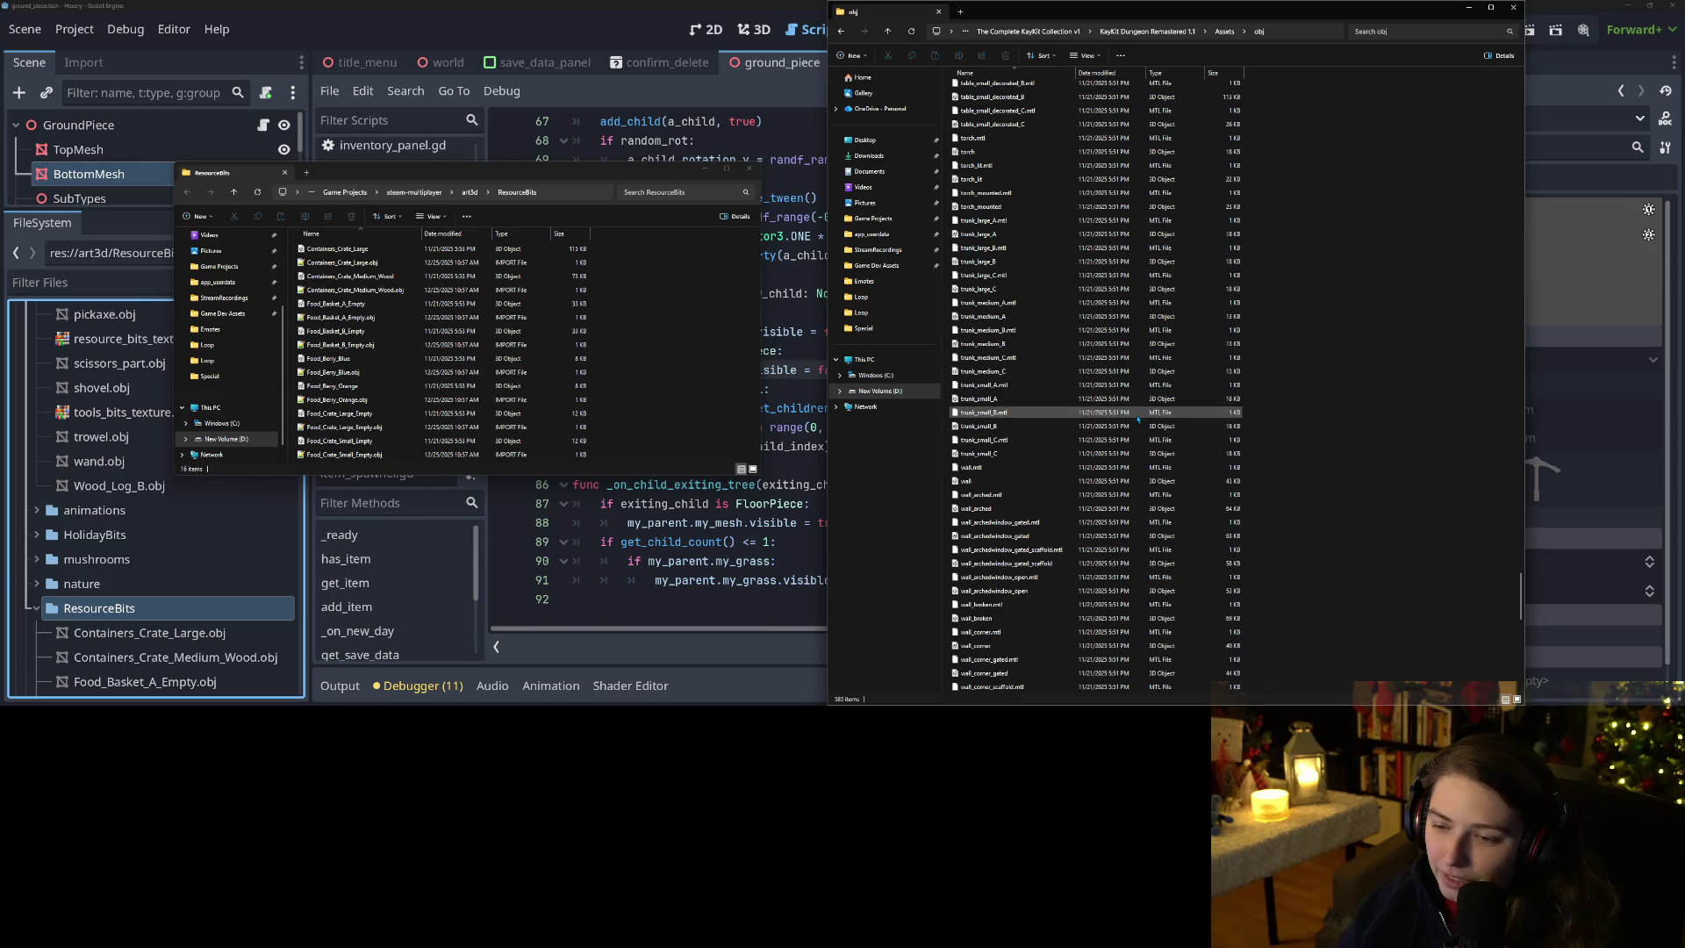
click(1182, 30)
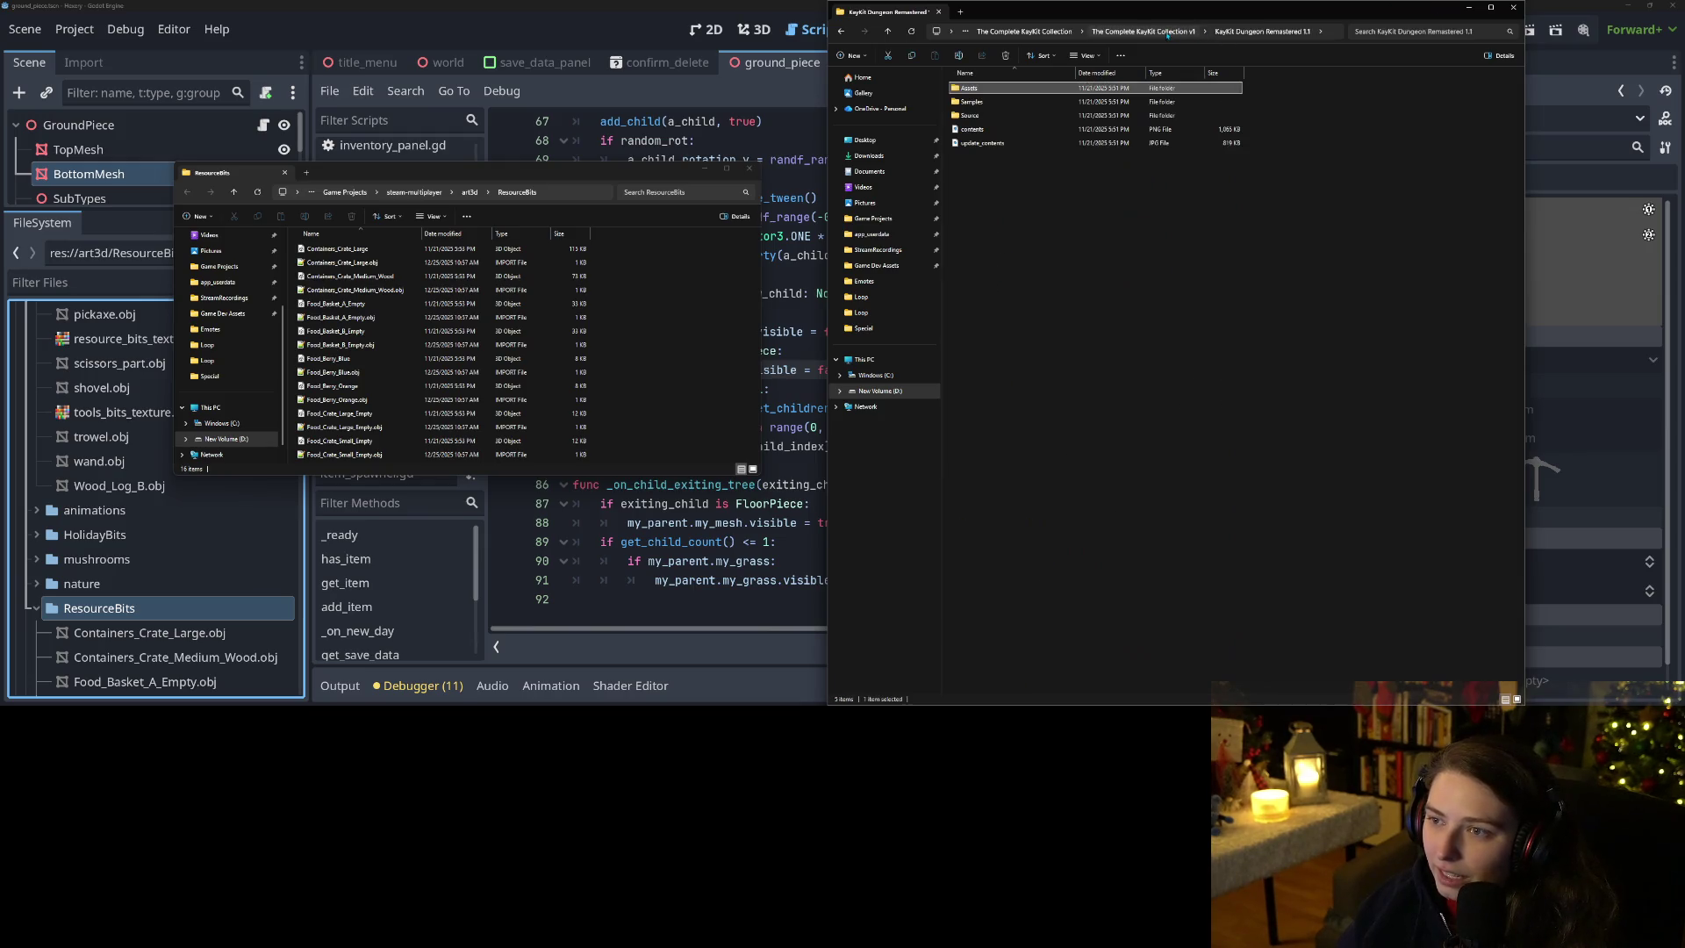
Open KayKit Resource Bits 1.0 > Assets > obj and select the Wood_Log_B file.
click(1191, 32)
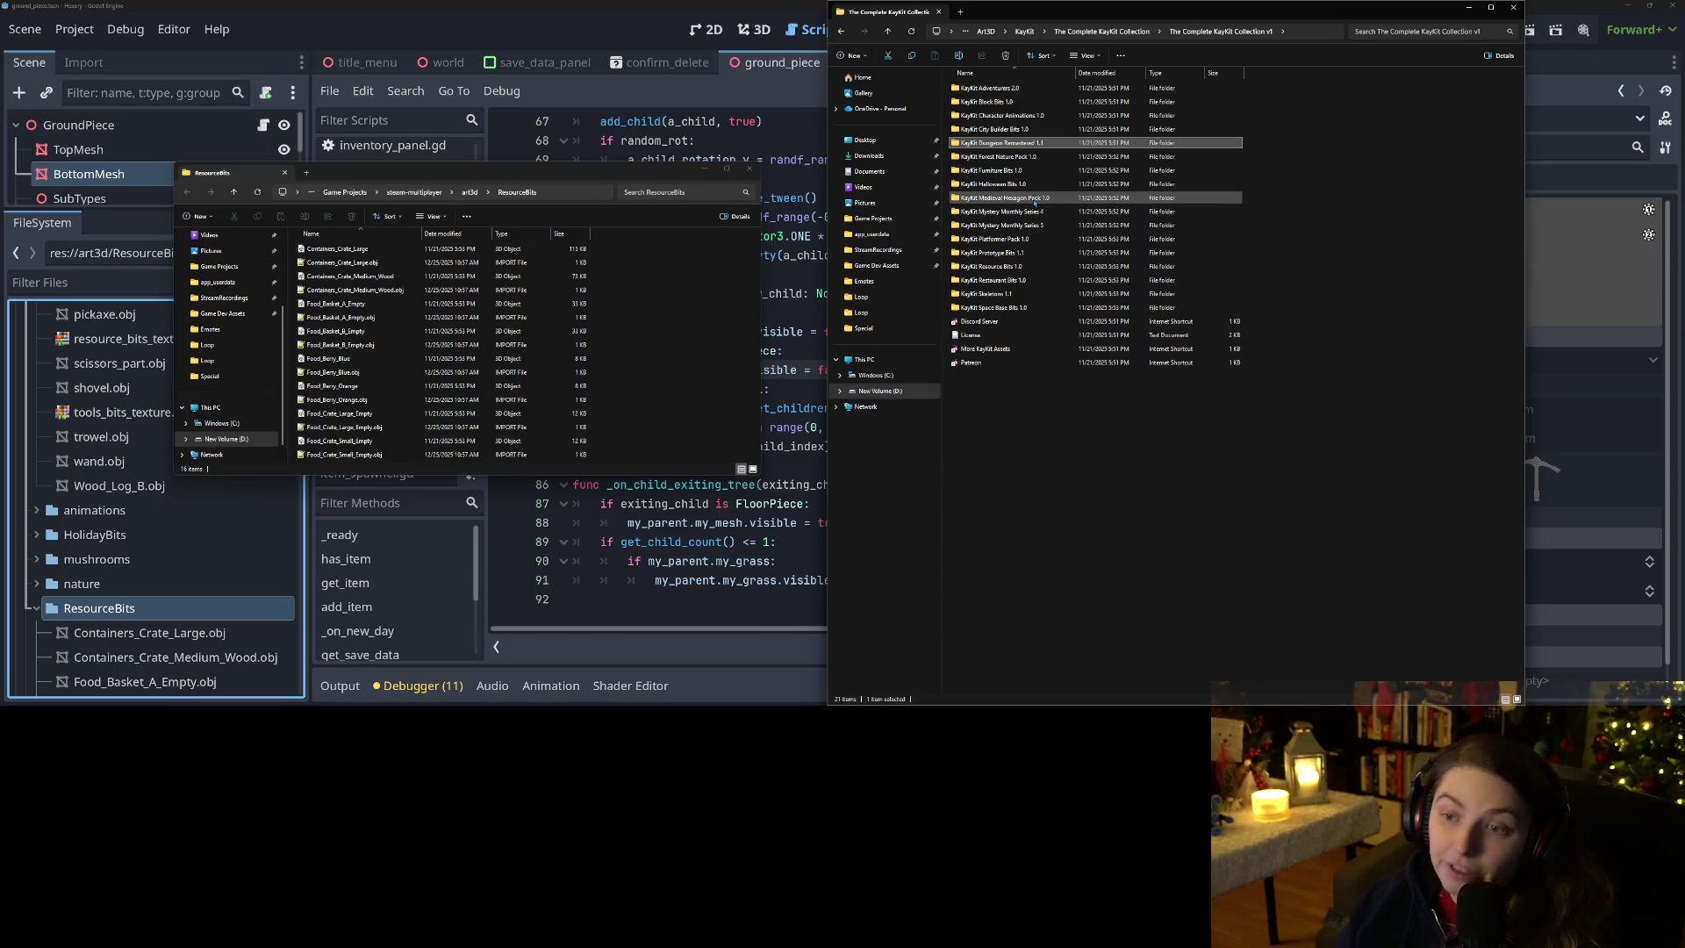
double_click(1024, 268)
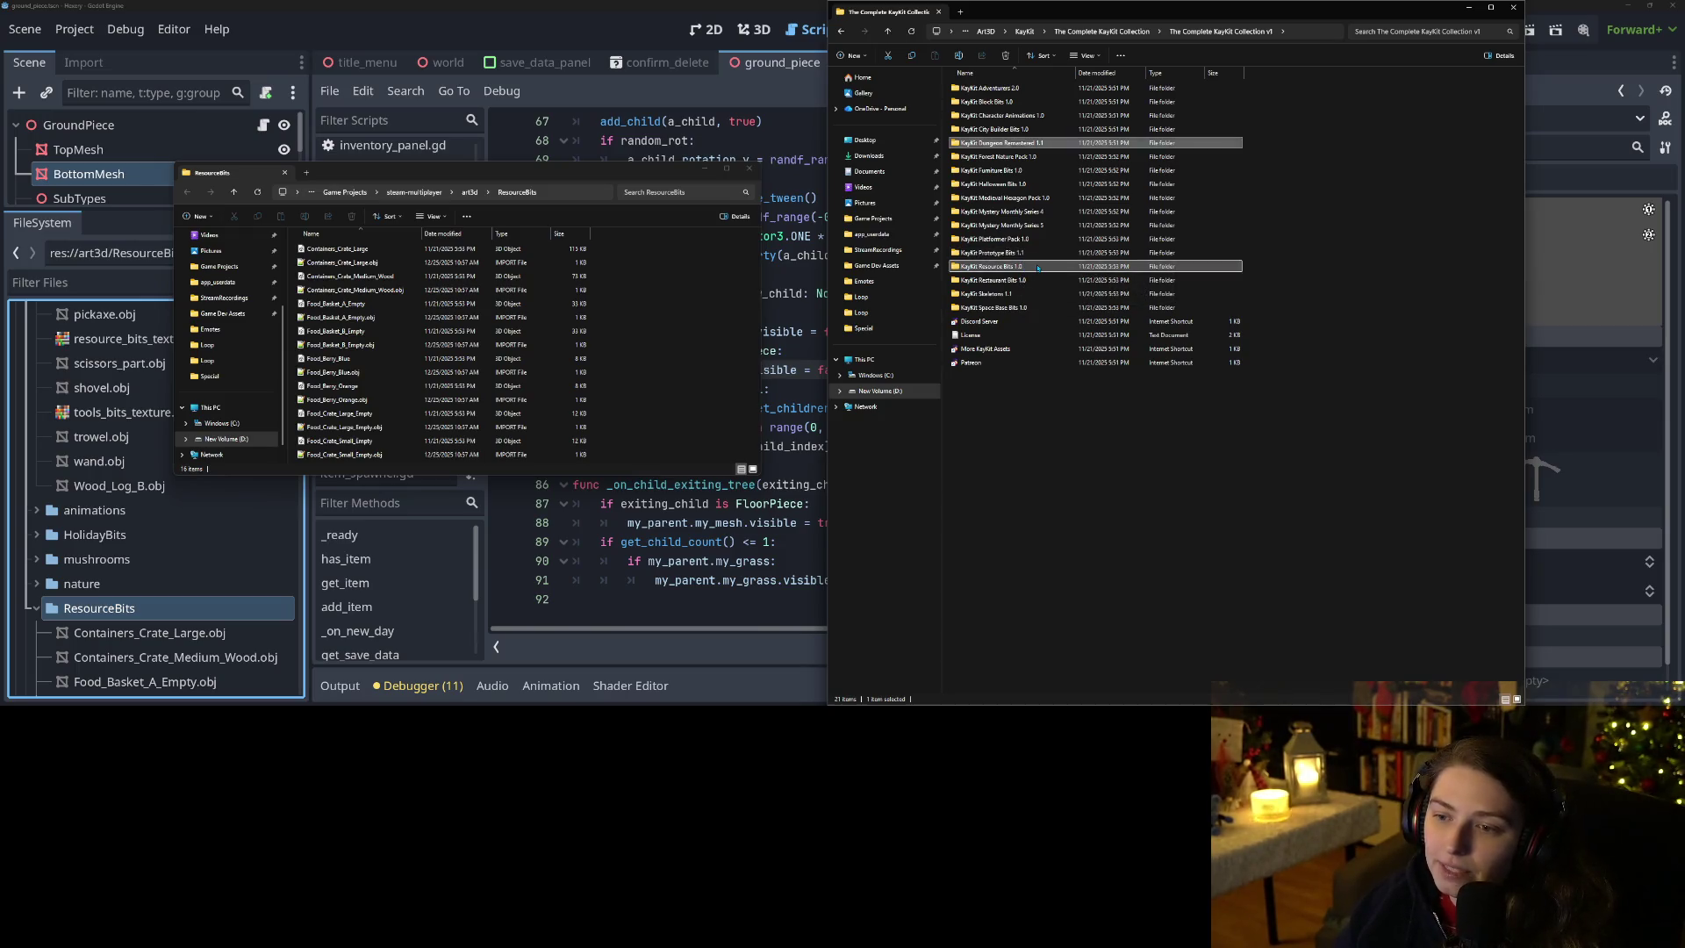
double_click(994, 91)
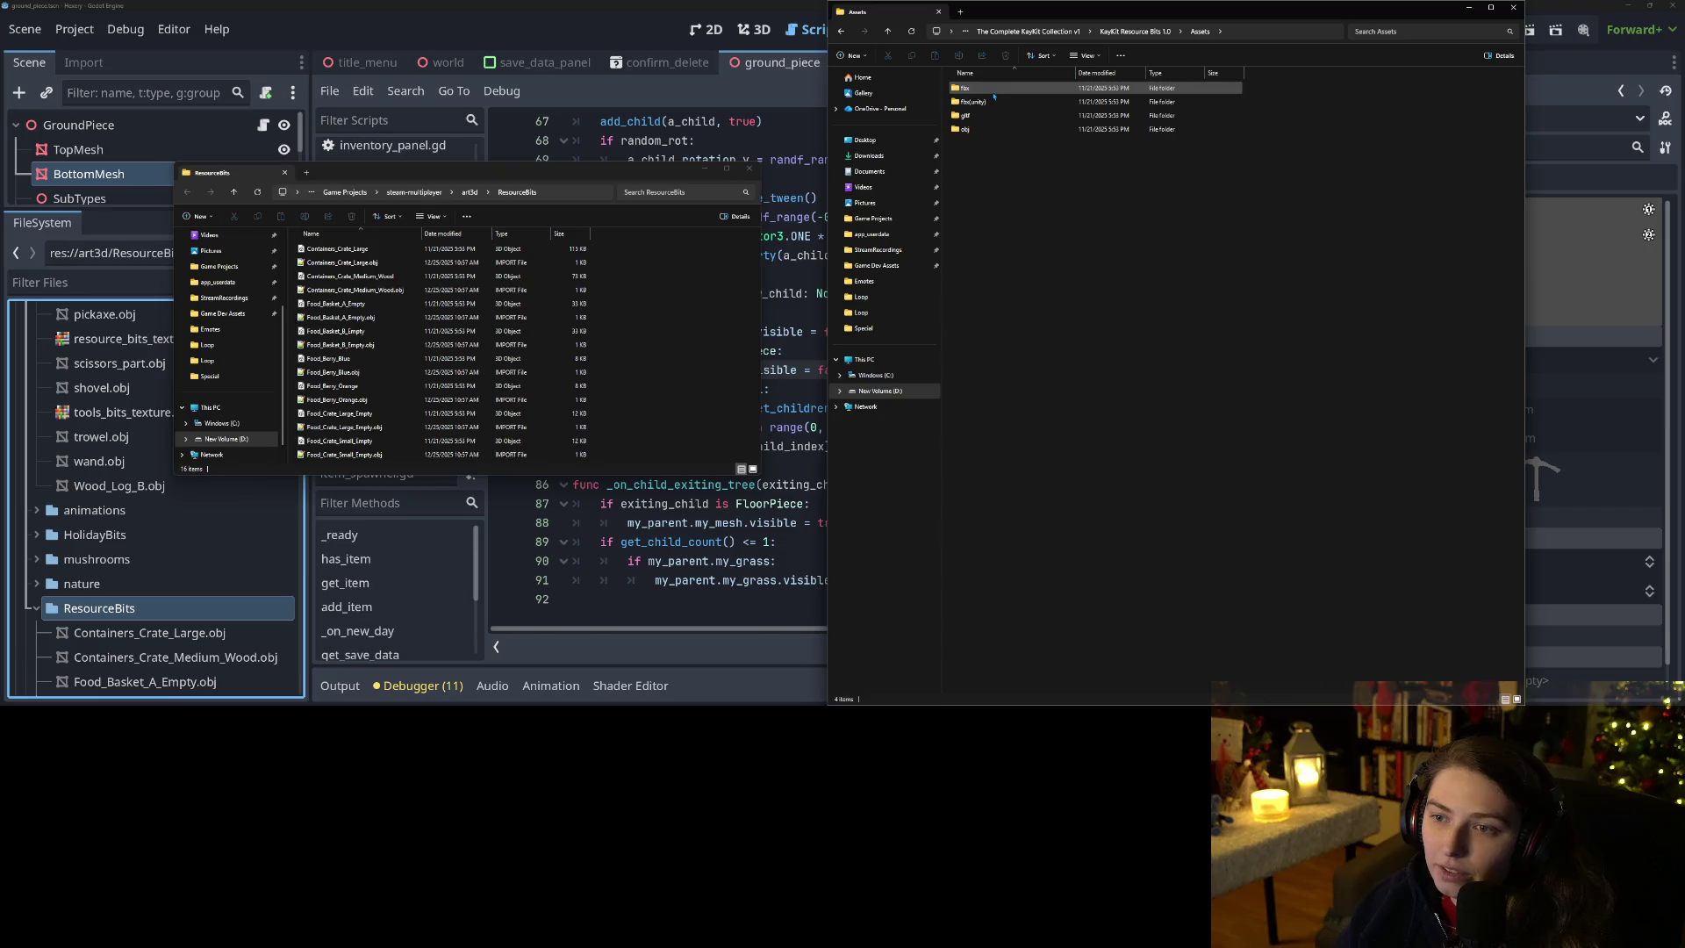
double_click(985, 131)
scroll(1141, 396, down, 10)
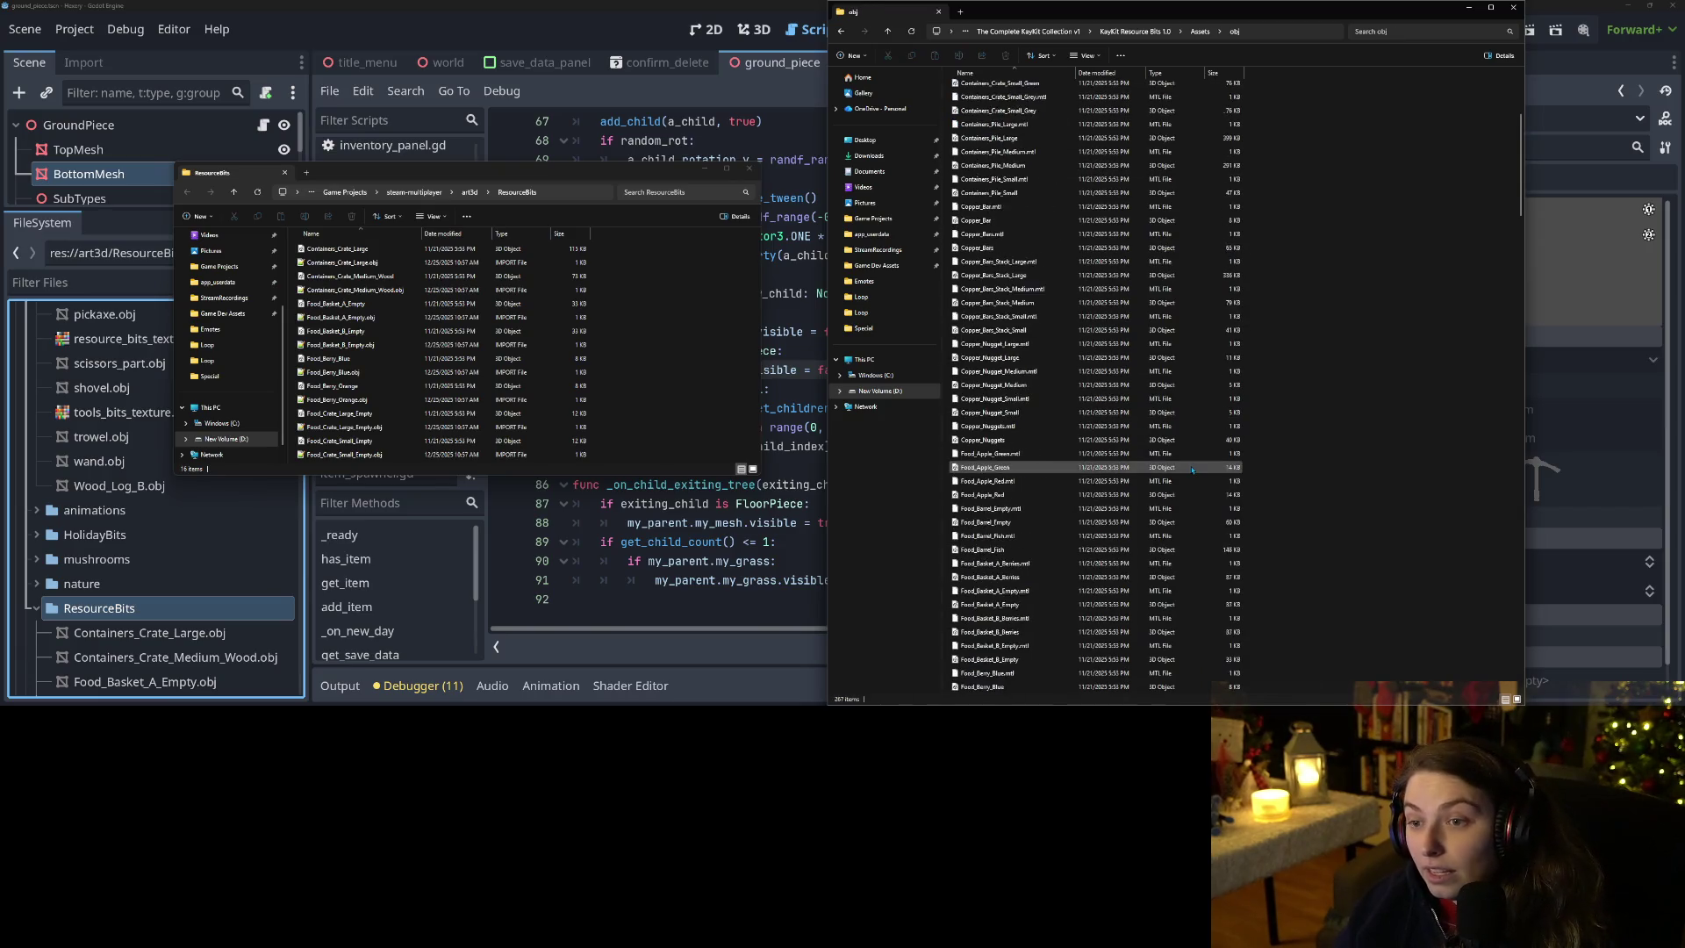
scroll(1180, 497, down, 15)
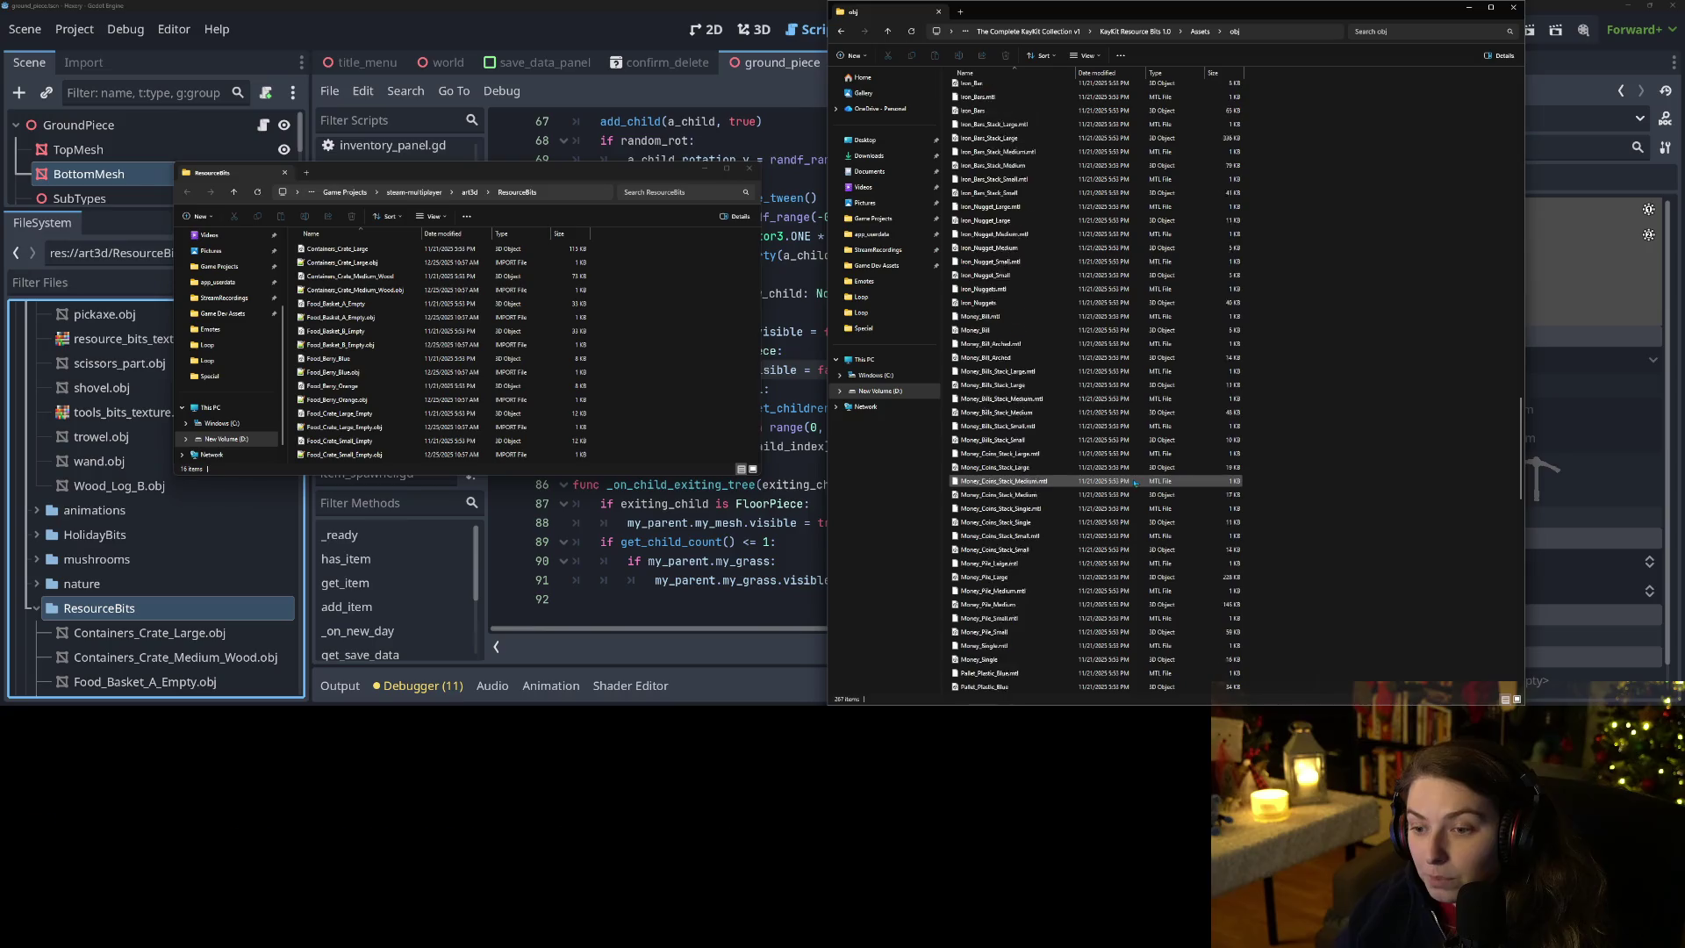
scroll(1102, 496, down, 13)
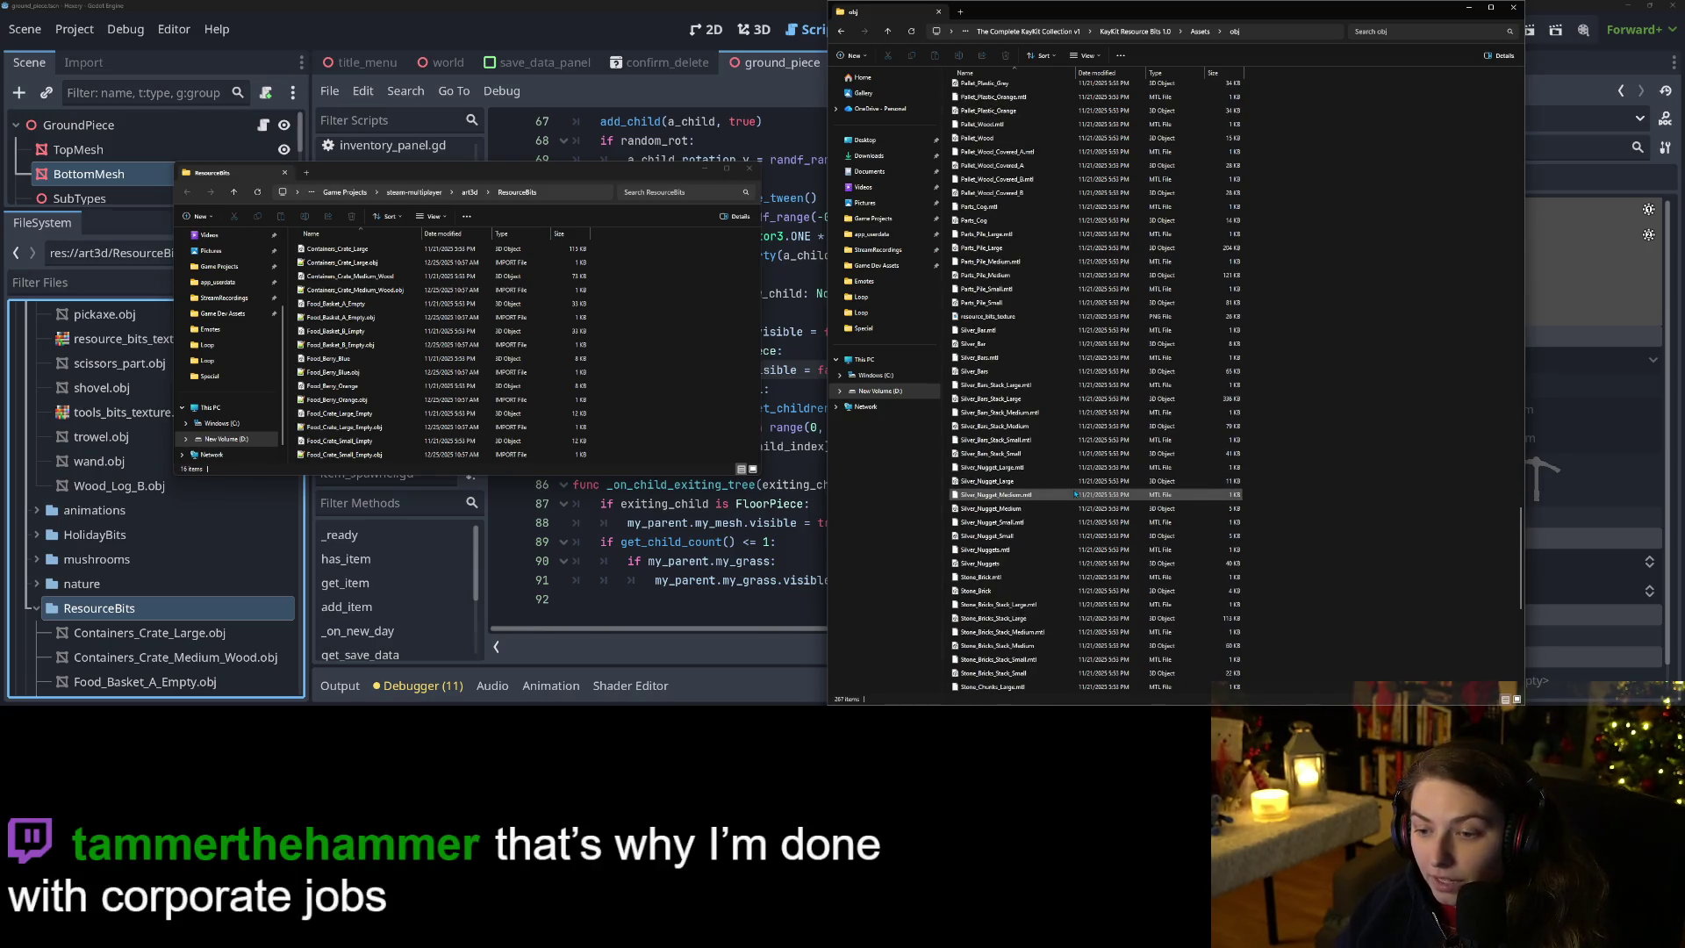
scroll(1075, 495, down, 3)
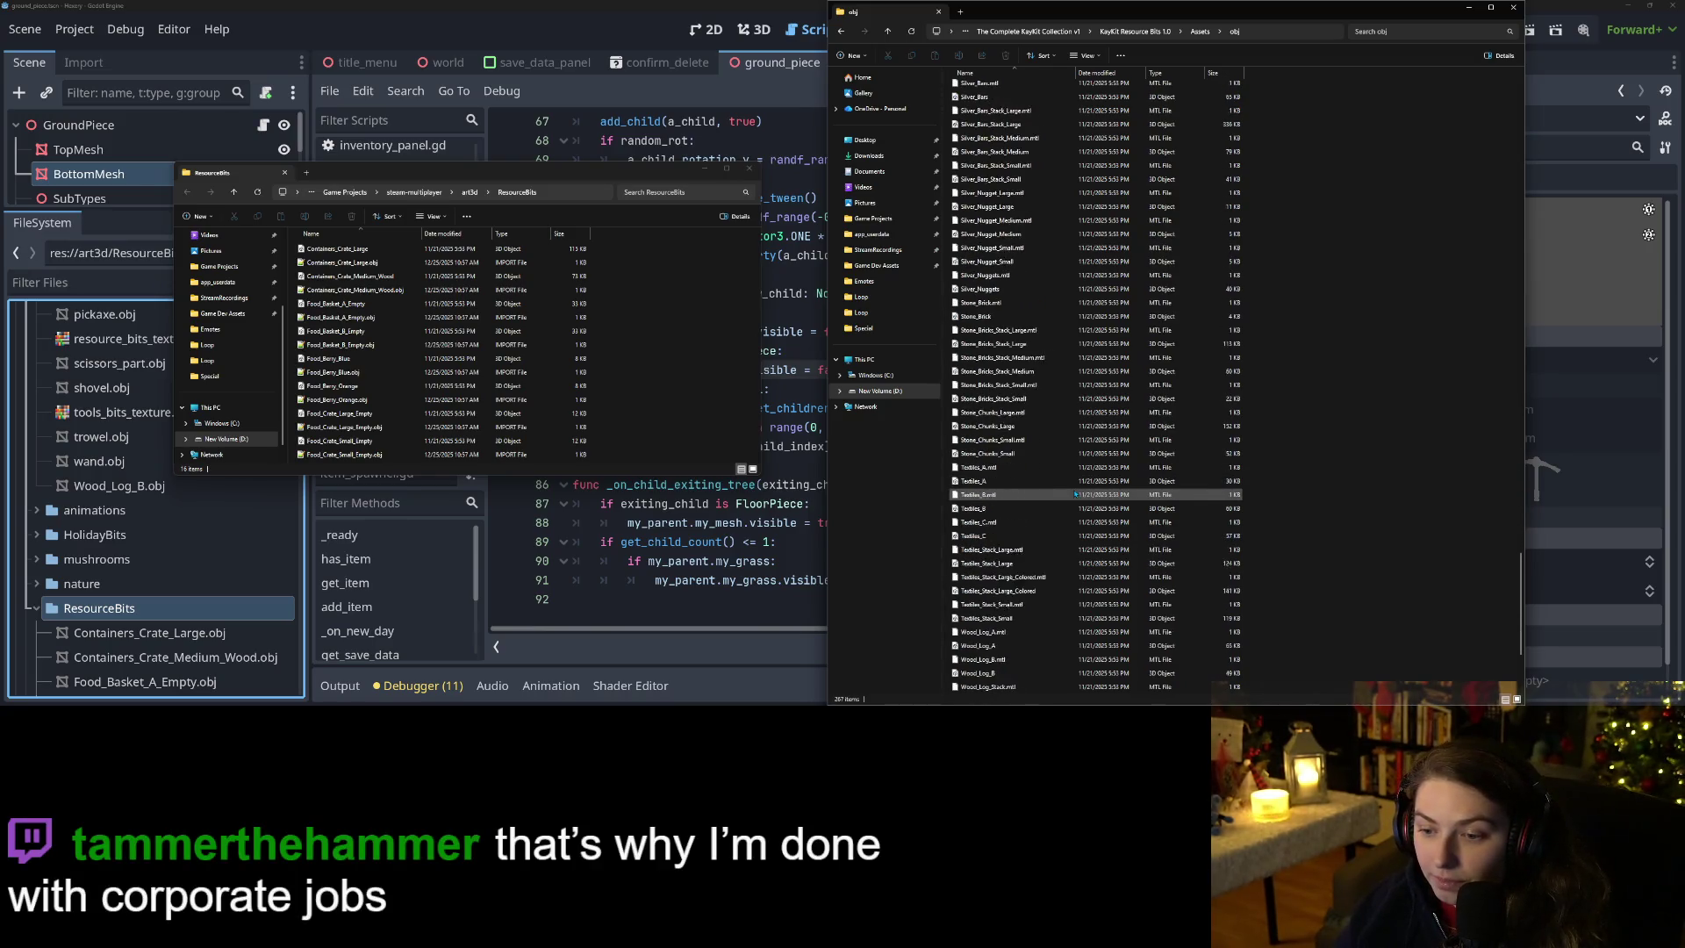
scroll(1036, 461, down, 4)
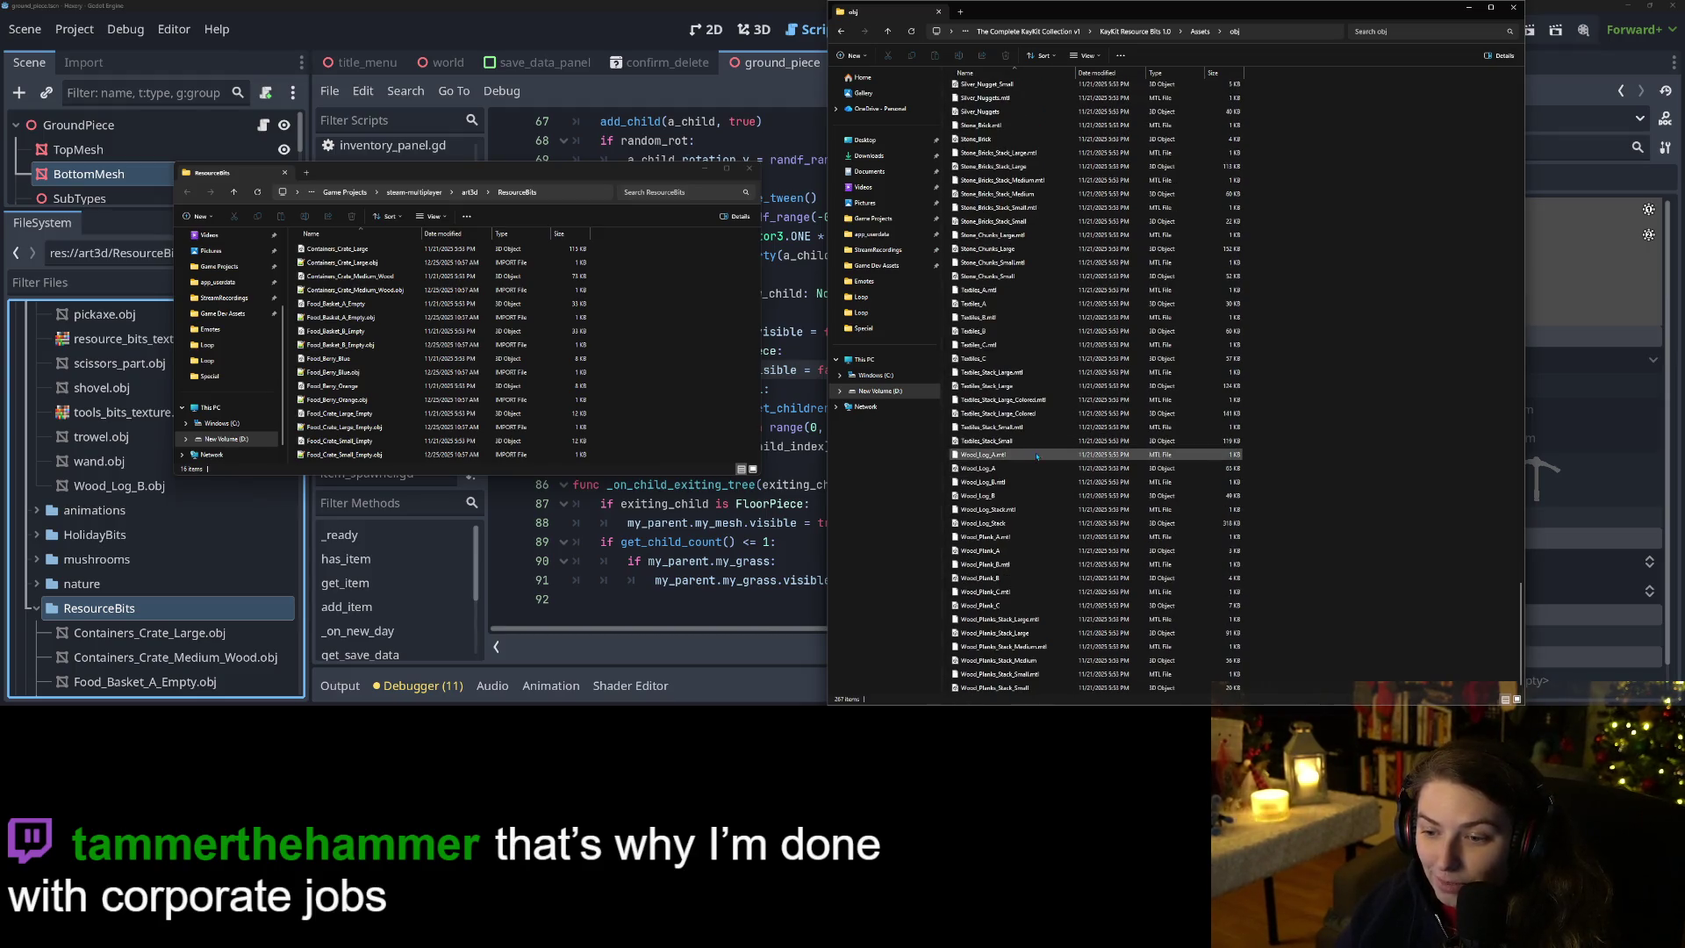
click(1011, 498)
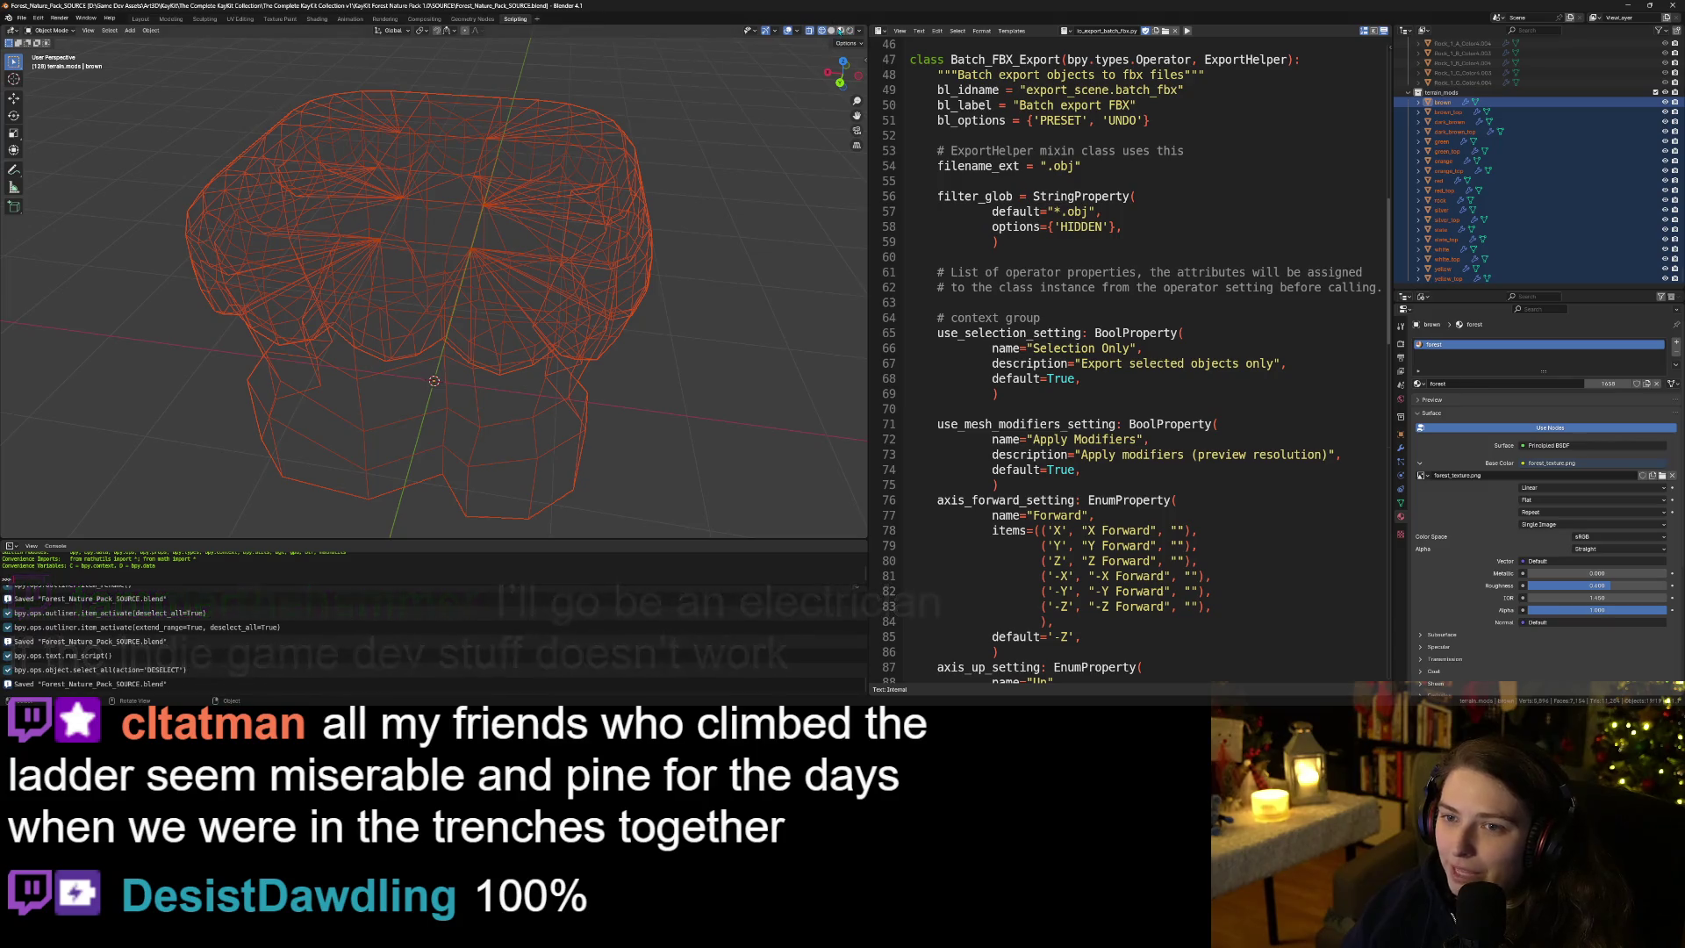
Switch the viewport to material shading and select only the brown object.
click(840, 30)
scroll(531, 374, down, 5)
scroll(531, 374, down, 3)
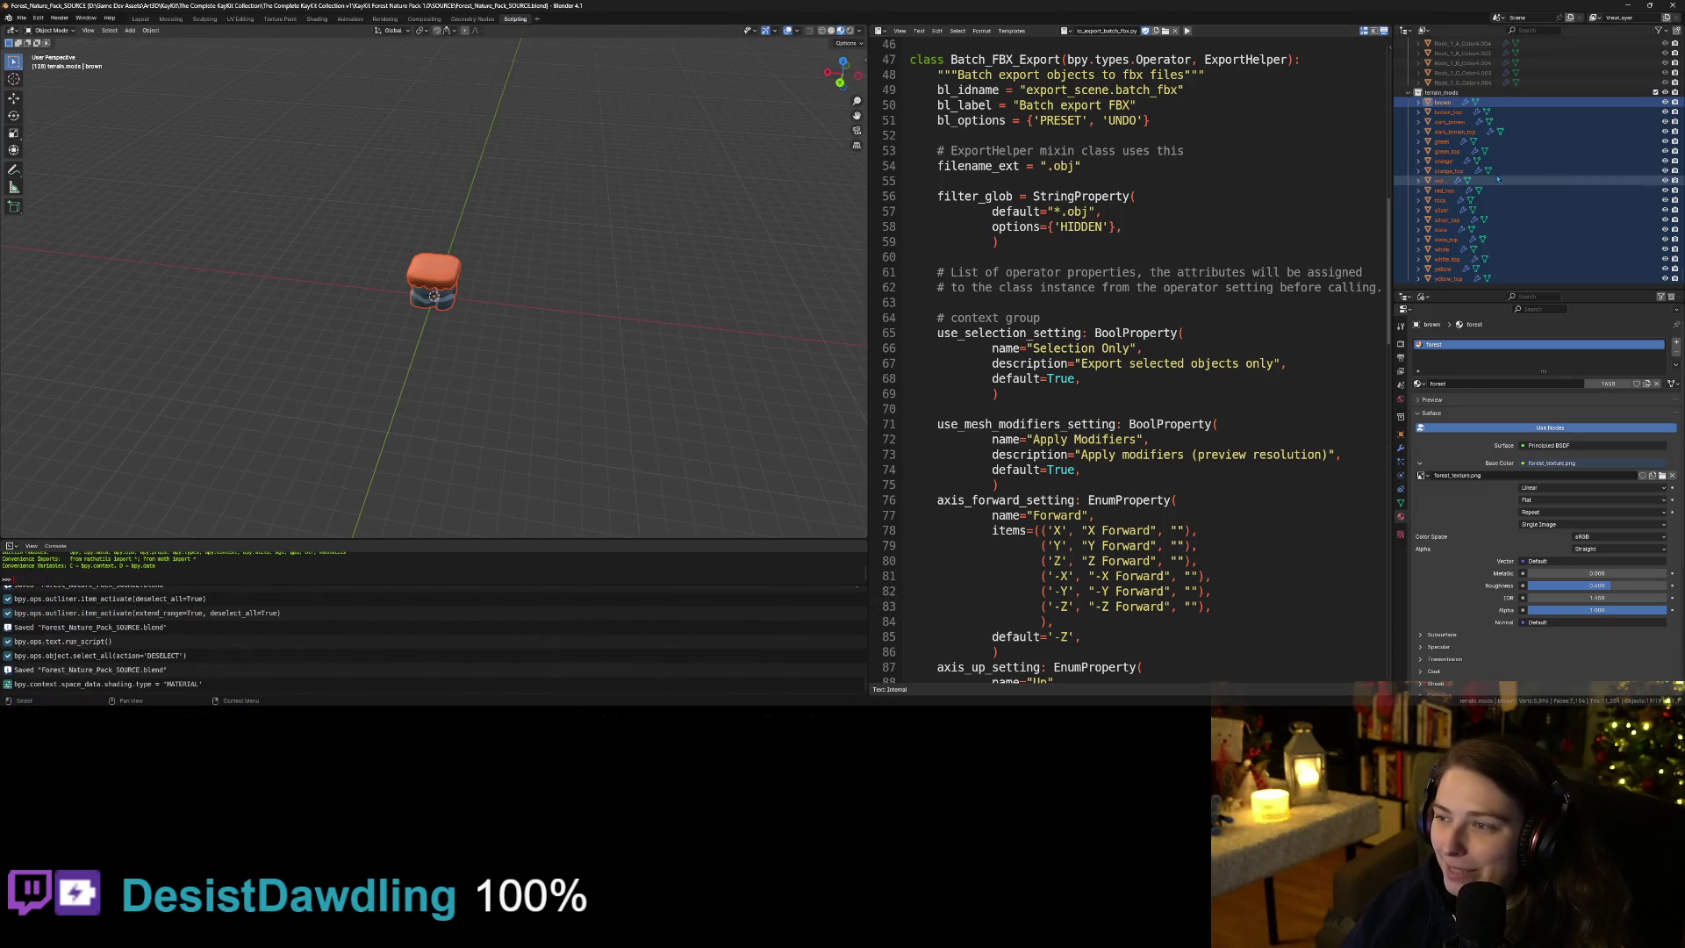
click(1444, 102)
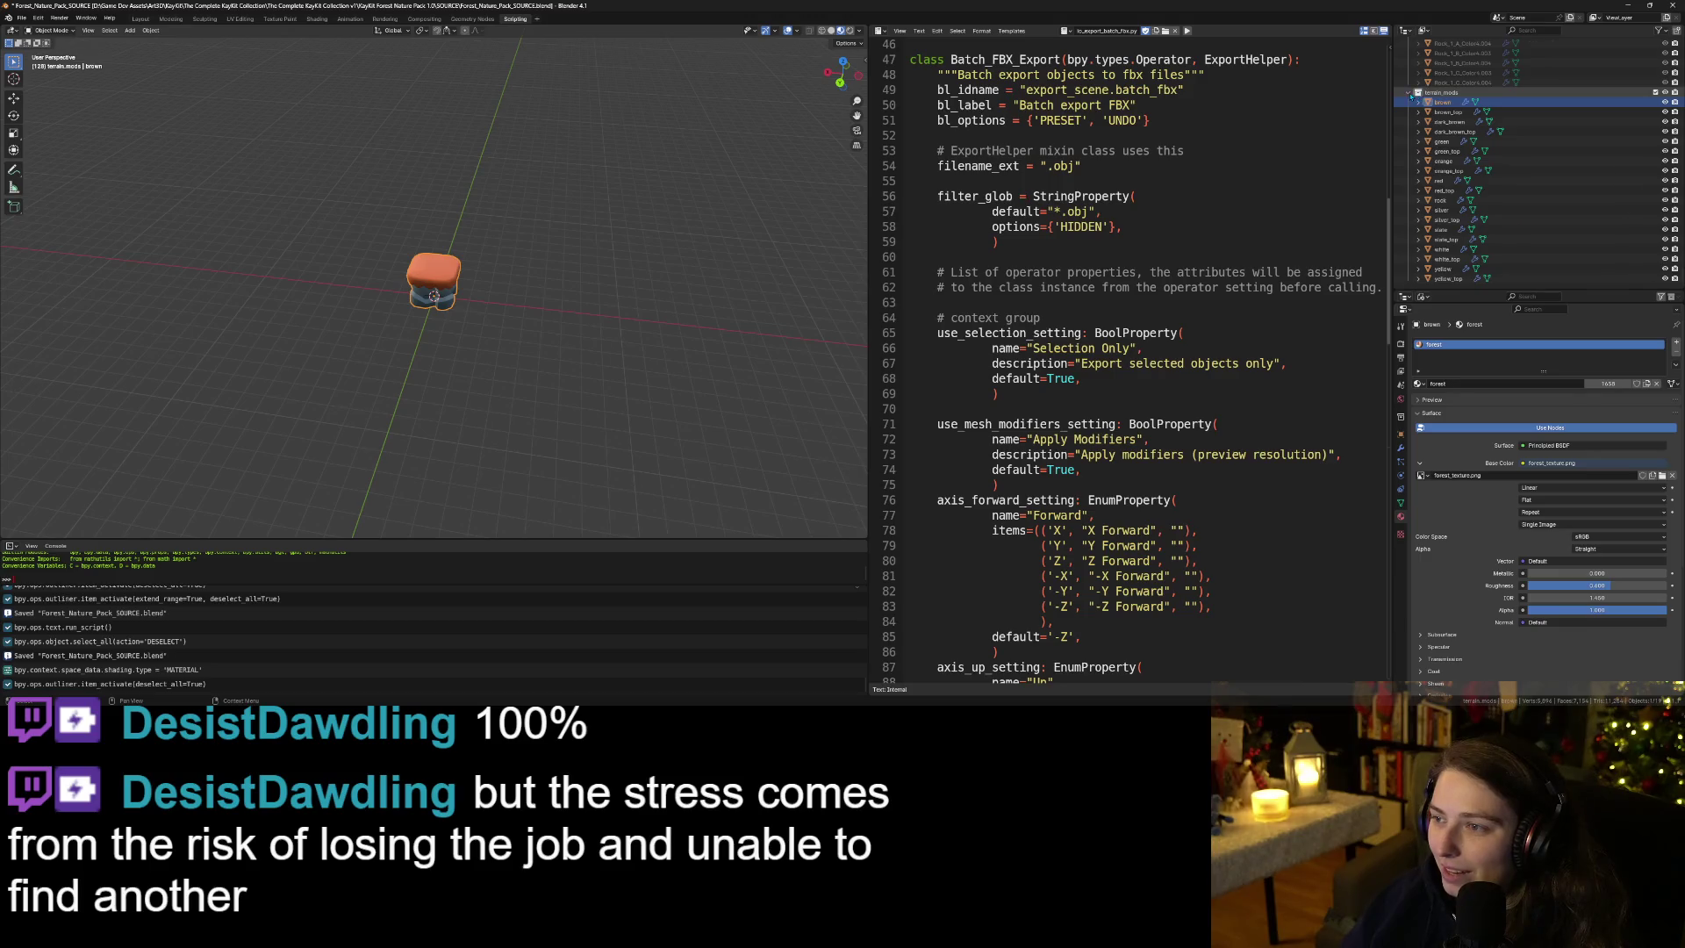
scroll(1455, 237, down, 10)
scroll(1455, 232, down, 10)
scroll(1455, 219, up, 10)
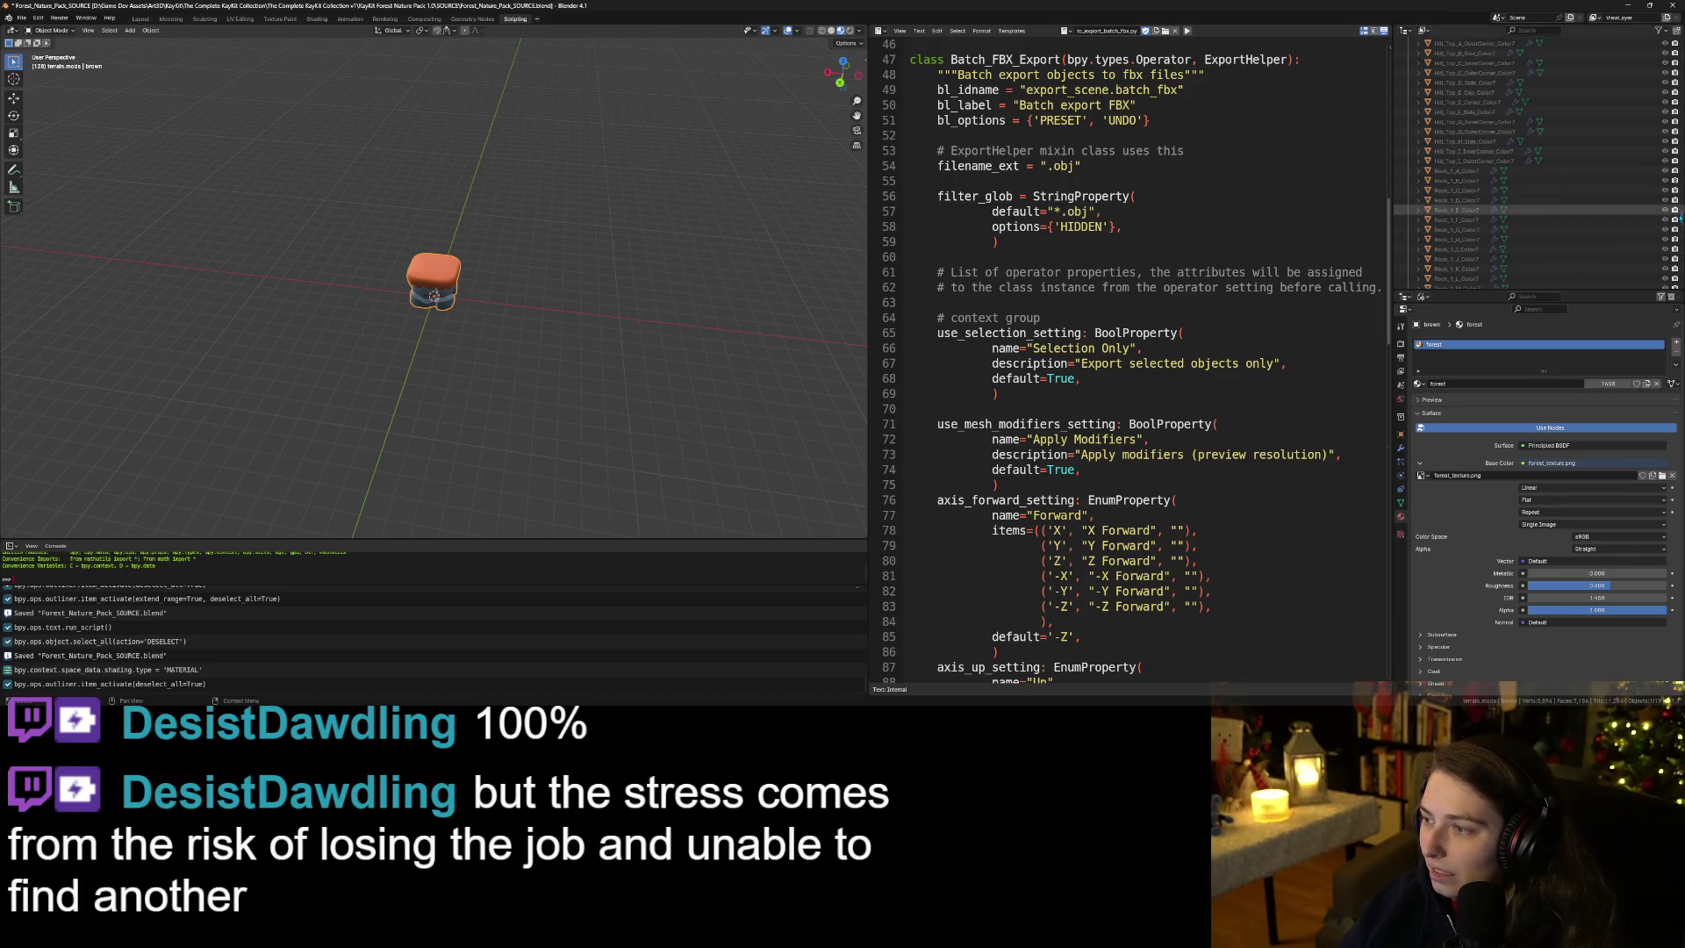
mouse_move(1680, 217)
mouse_down()
mouse_move(1650, 132)
mouse_move(1391, 73)
mouse_up()
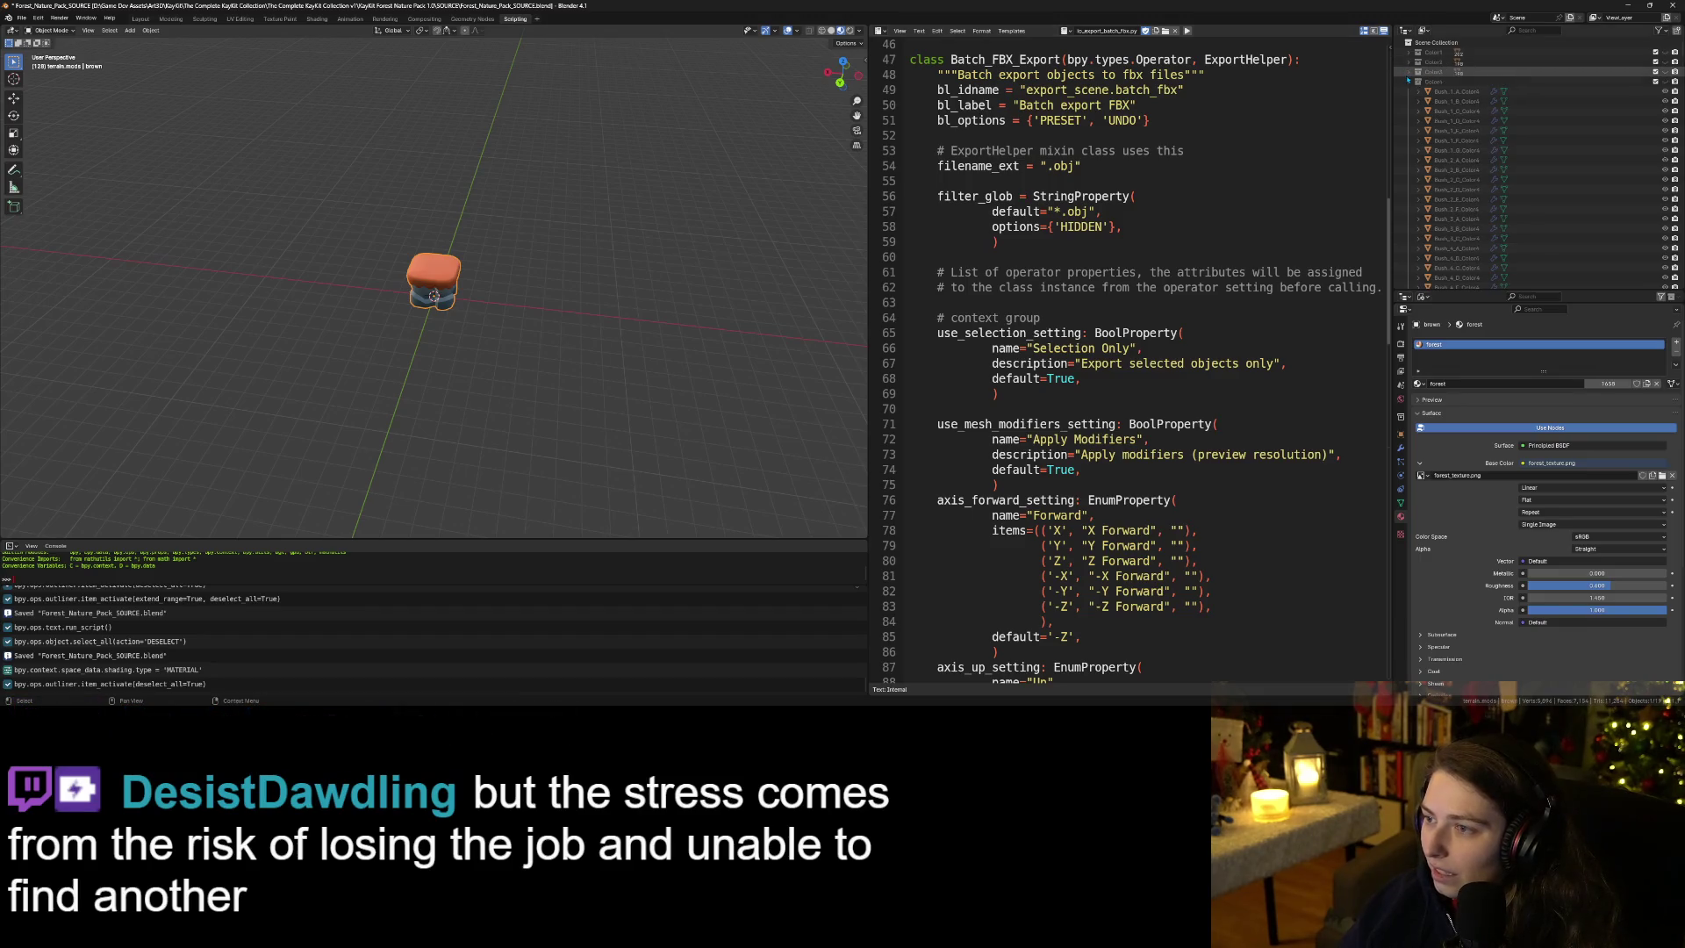
Collapse the Color4–Color6, Color4Models, smas_tree and rock_hole groups, and hide terrain_mods.
click(1637, 80)
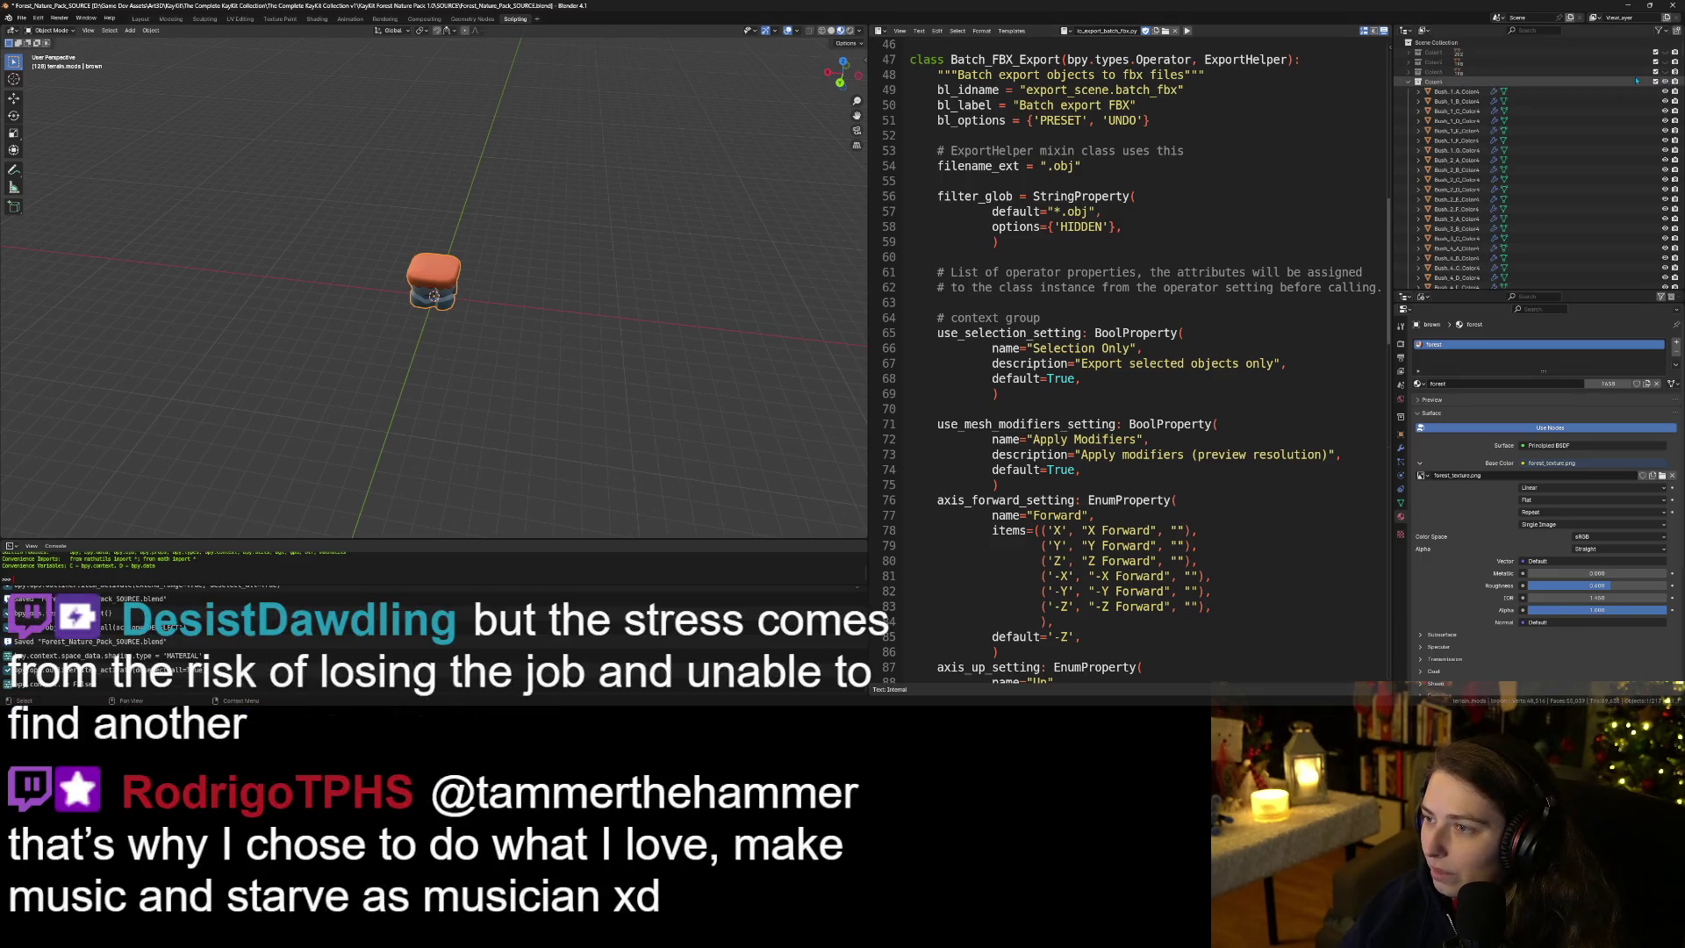
click(1408, 81)
click(1408, 91)
click(1409, 101)
click(1409, 111)
click(1409, 110)
click(1409, 120)
click(1409, 120)
click(1410, 130)
click(1410, 130)
click(1409, 139)
click(1409, 139)
click(1411, 150)
click(1410, 150)
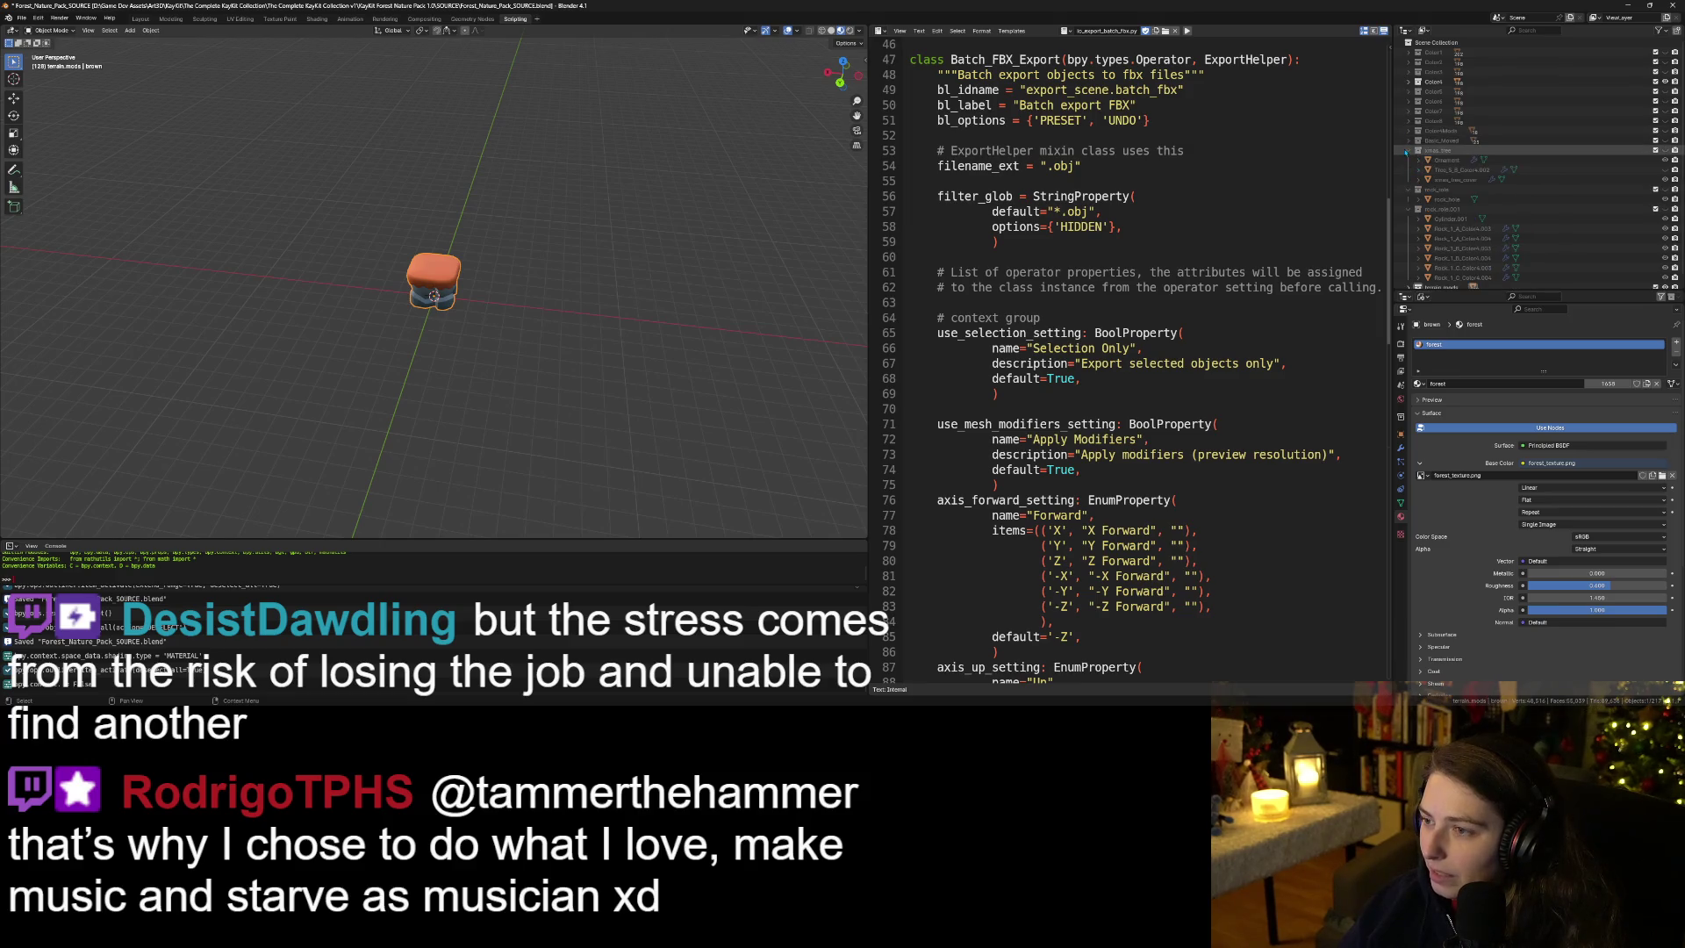
click(1410, 160)
click(1409, 170)
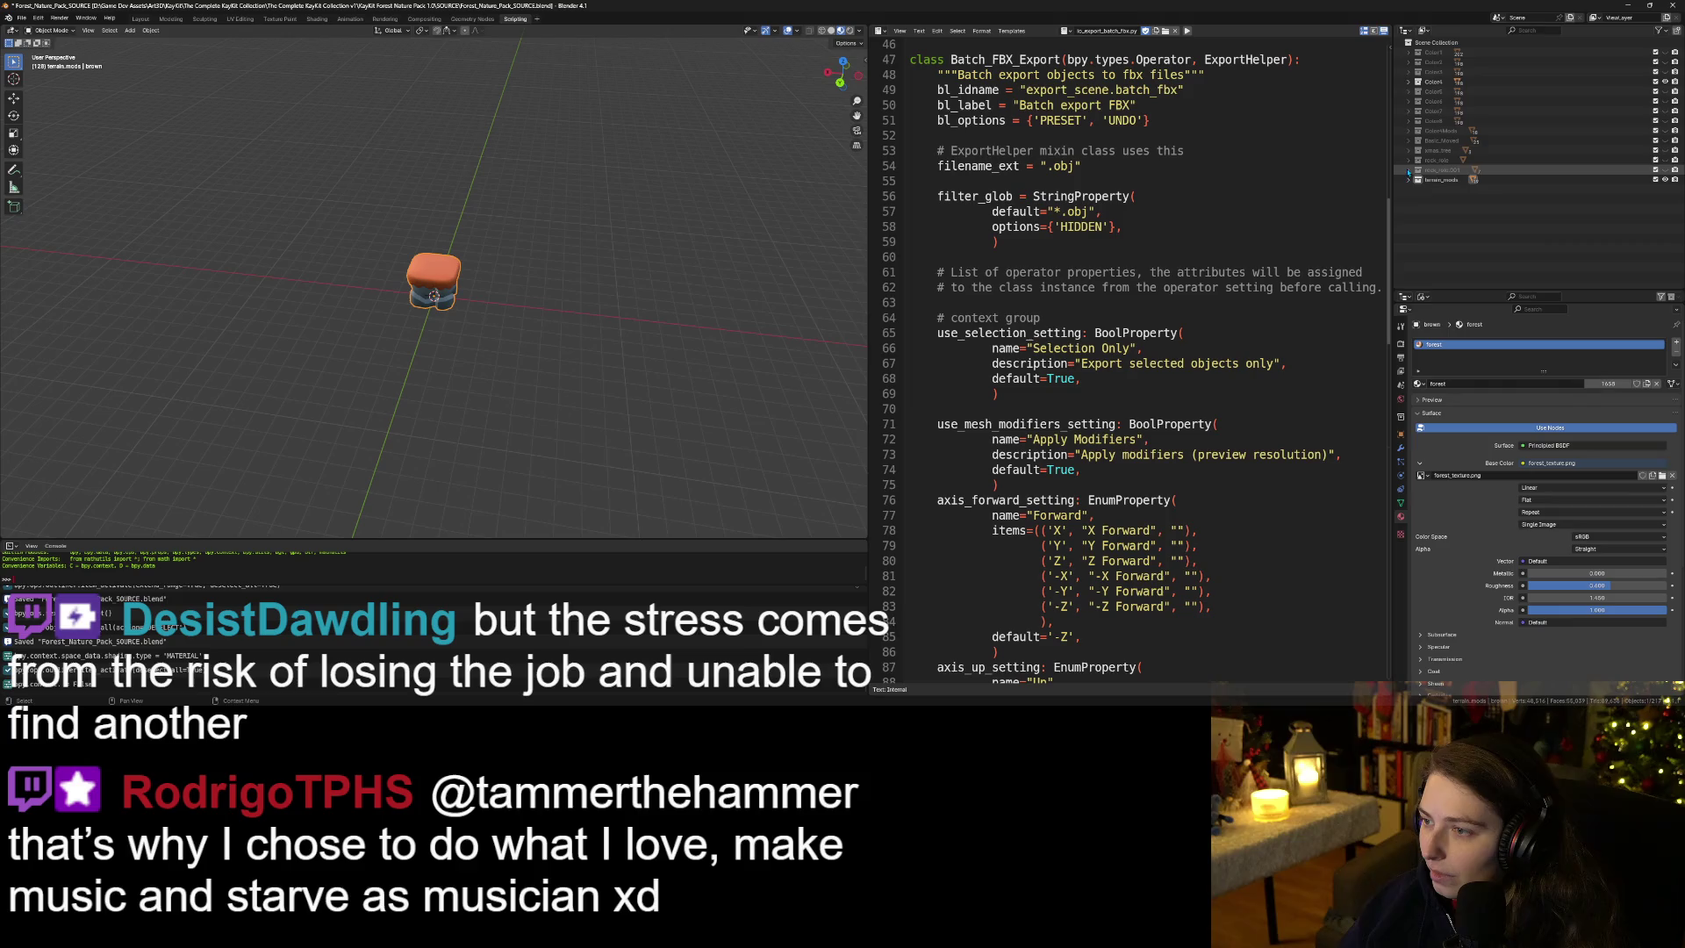
click(1665, 179)
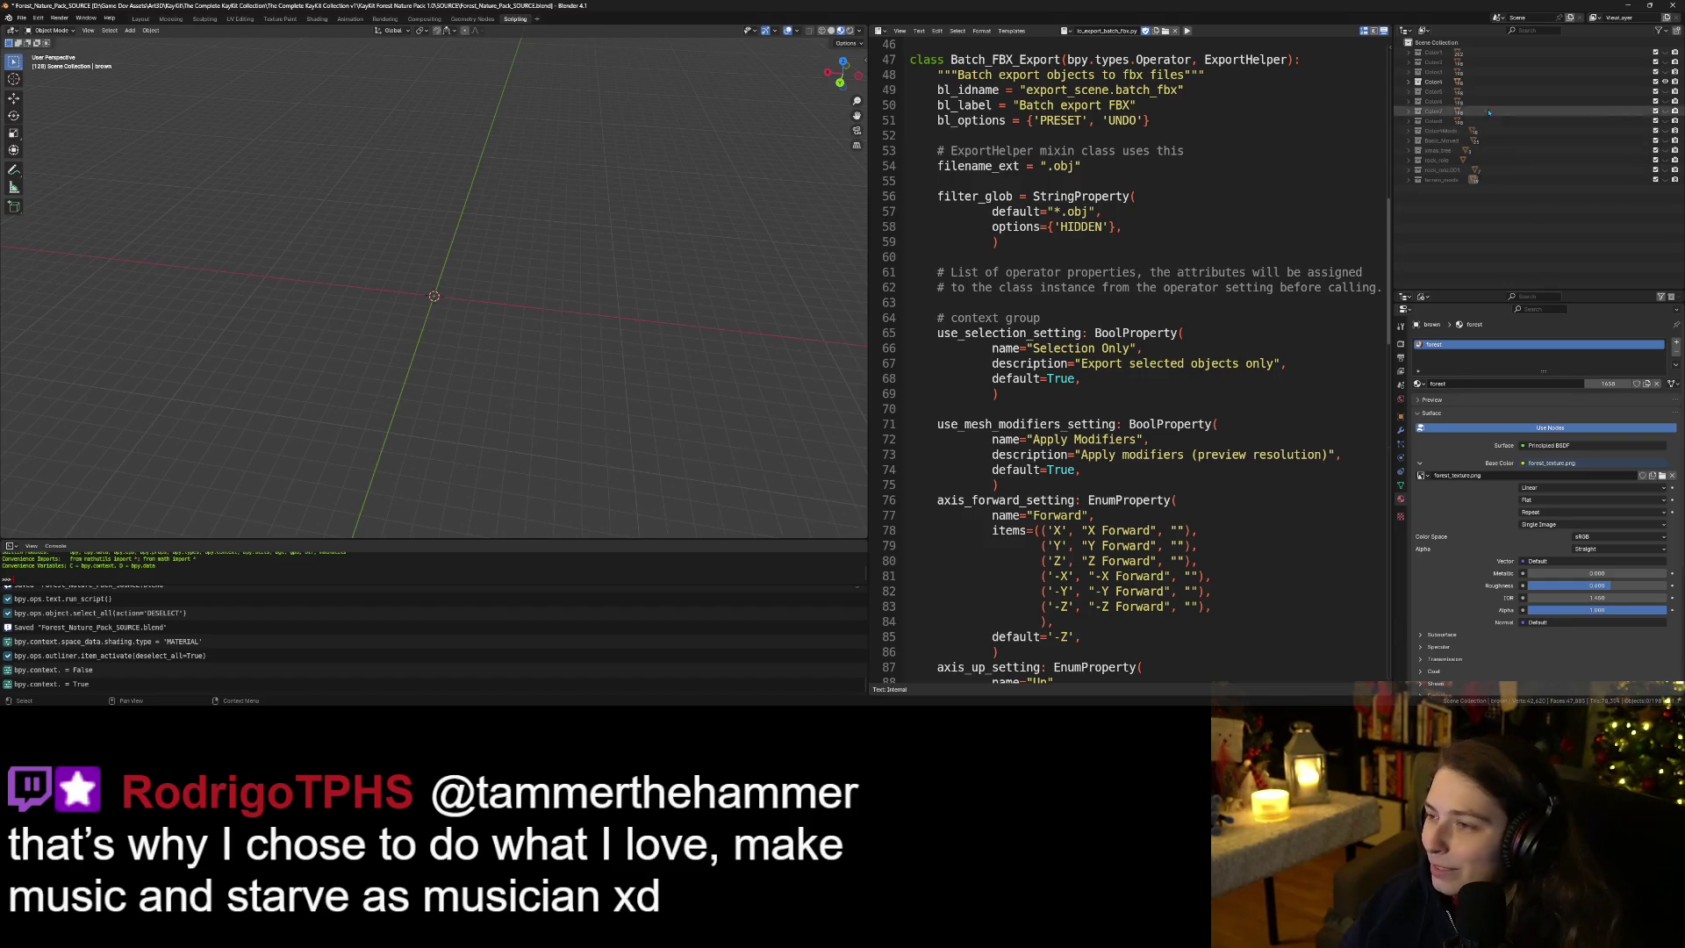
Expand the Color4 collection in the Outliner and select Tree_2_A_Color4.
click(1407, 82)
click(1407, 82)
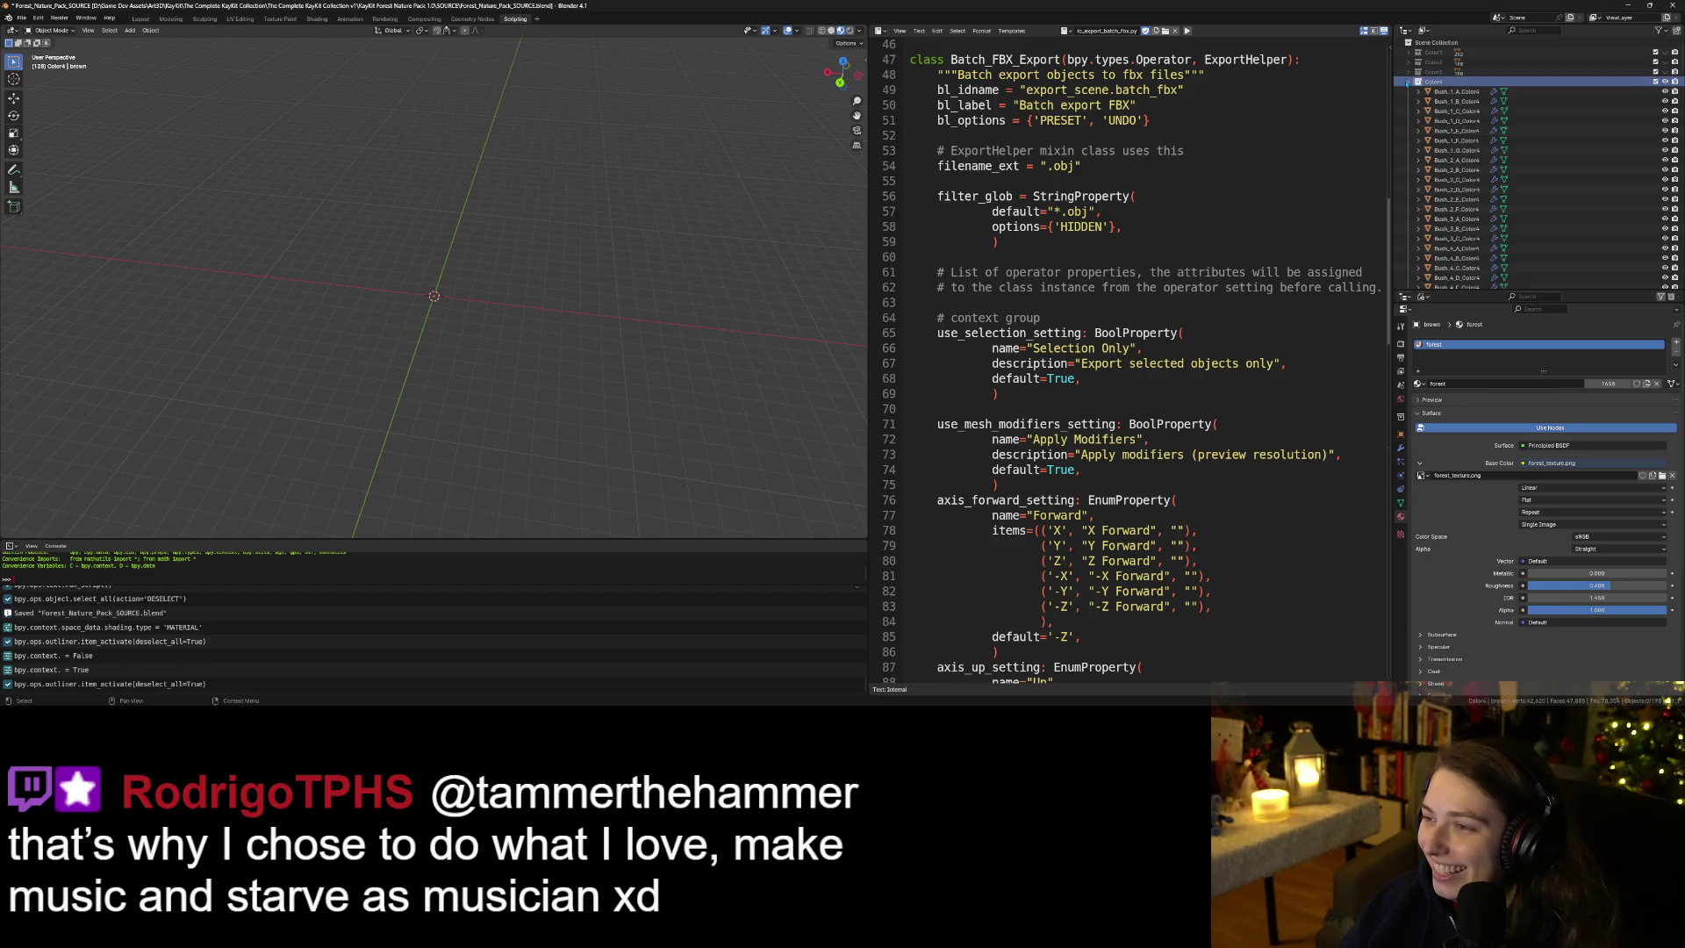
scroll(1492, 201, down, 5)
scroll(1493, 201, down, 10)
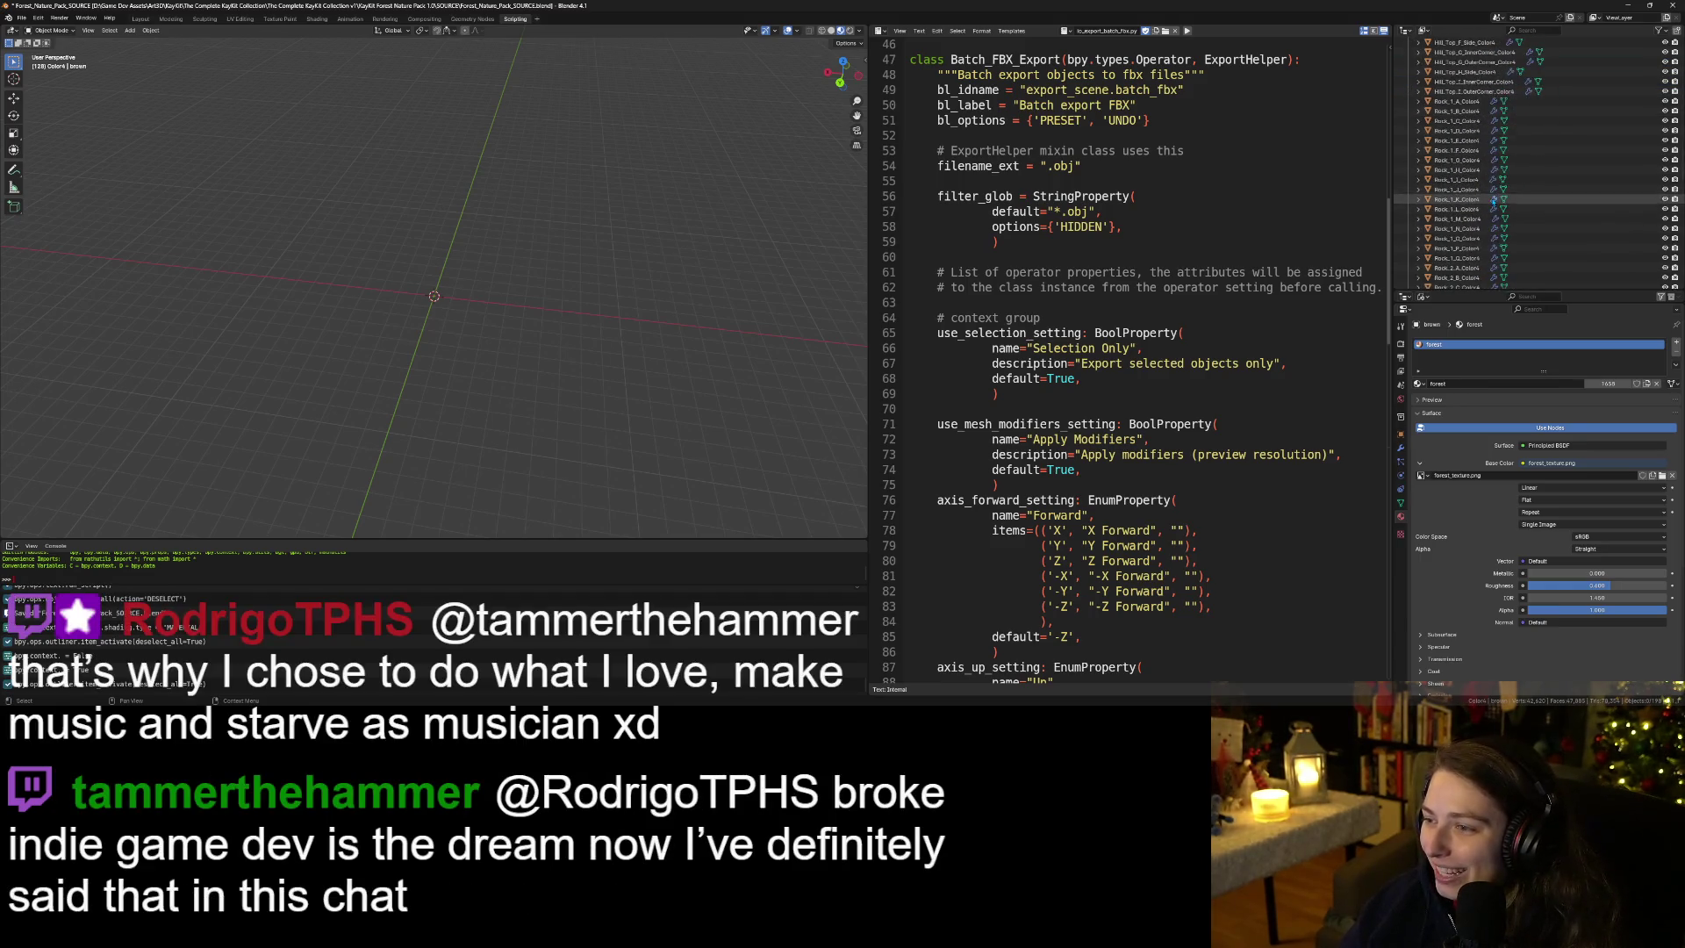
scroll(1490, 189, up, 5)
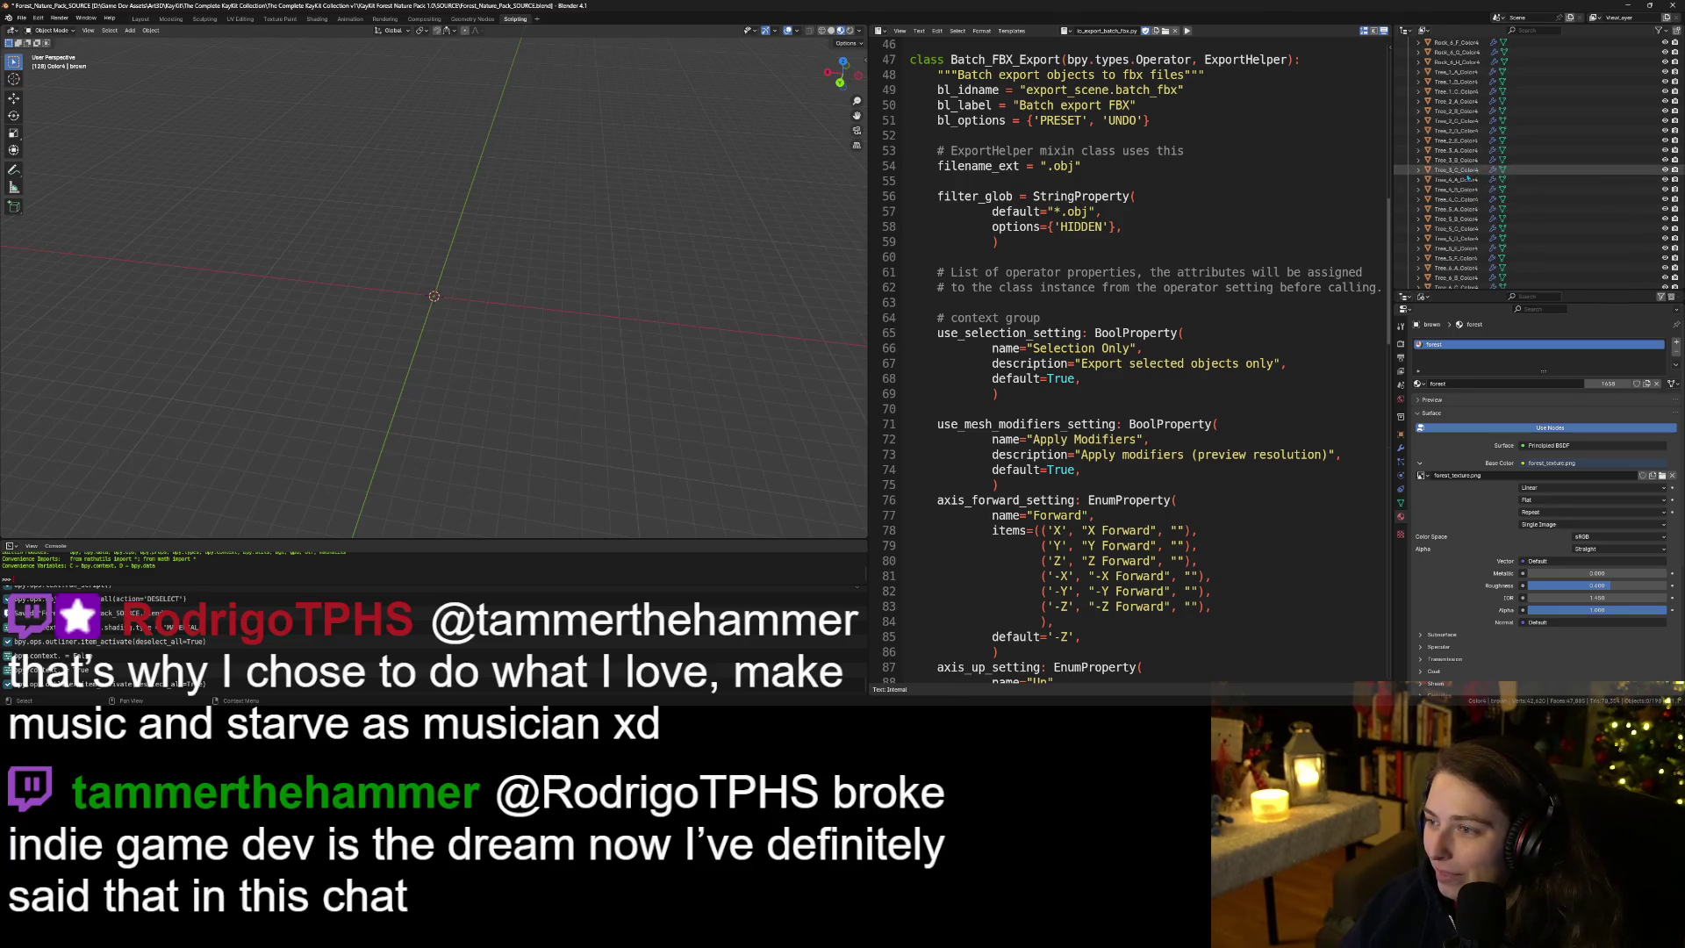
click(1461, 140)
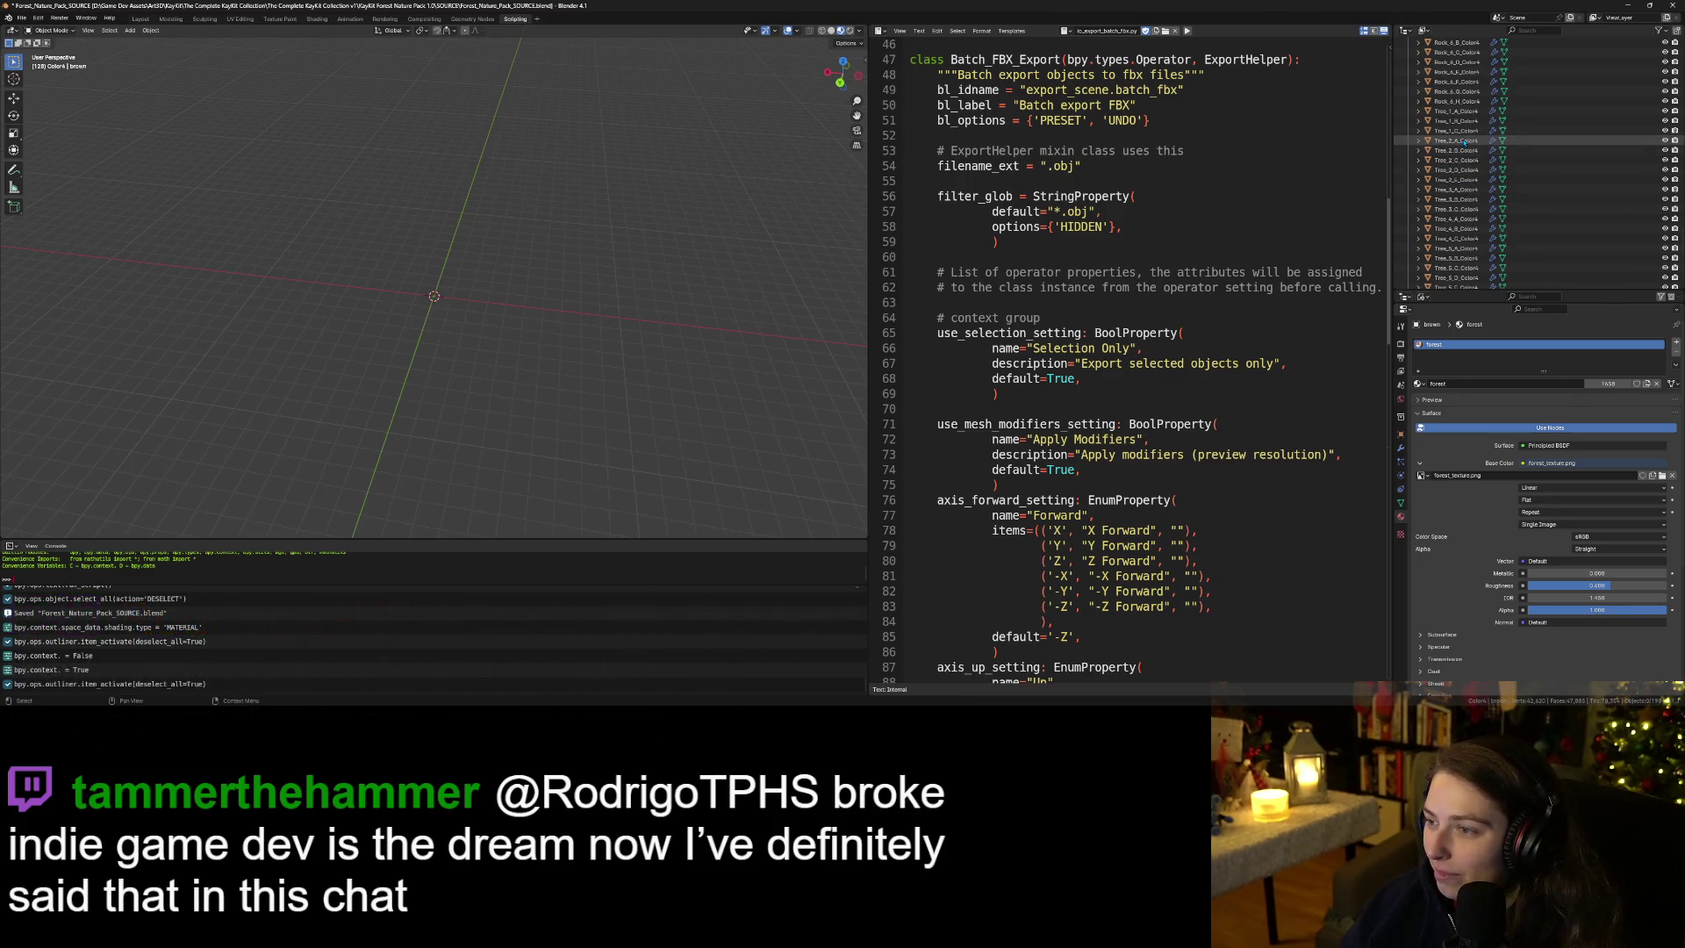
Frame Tree_2_A_Color4 and orbit to a level side view of the tree row.
key(KP_Decimal)
scroll(406, 309, down, 8)
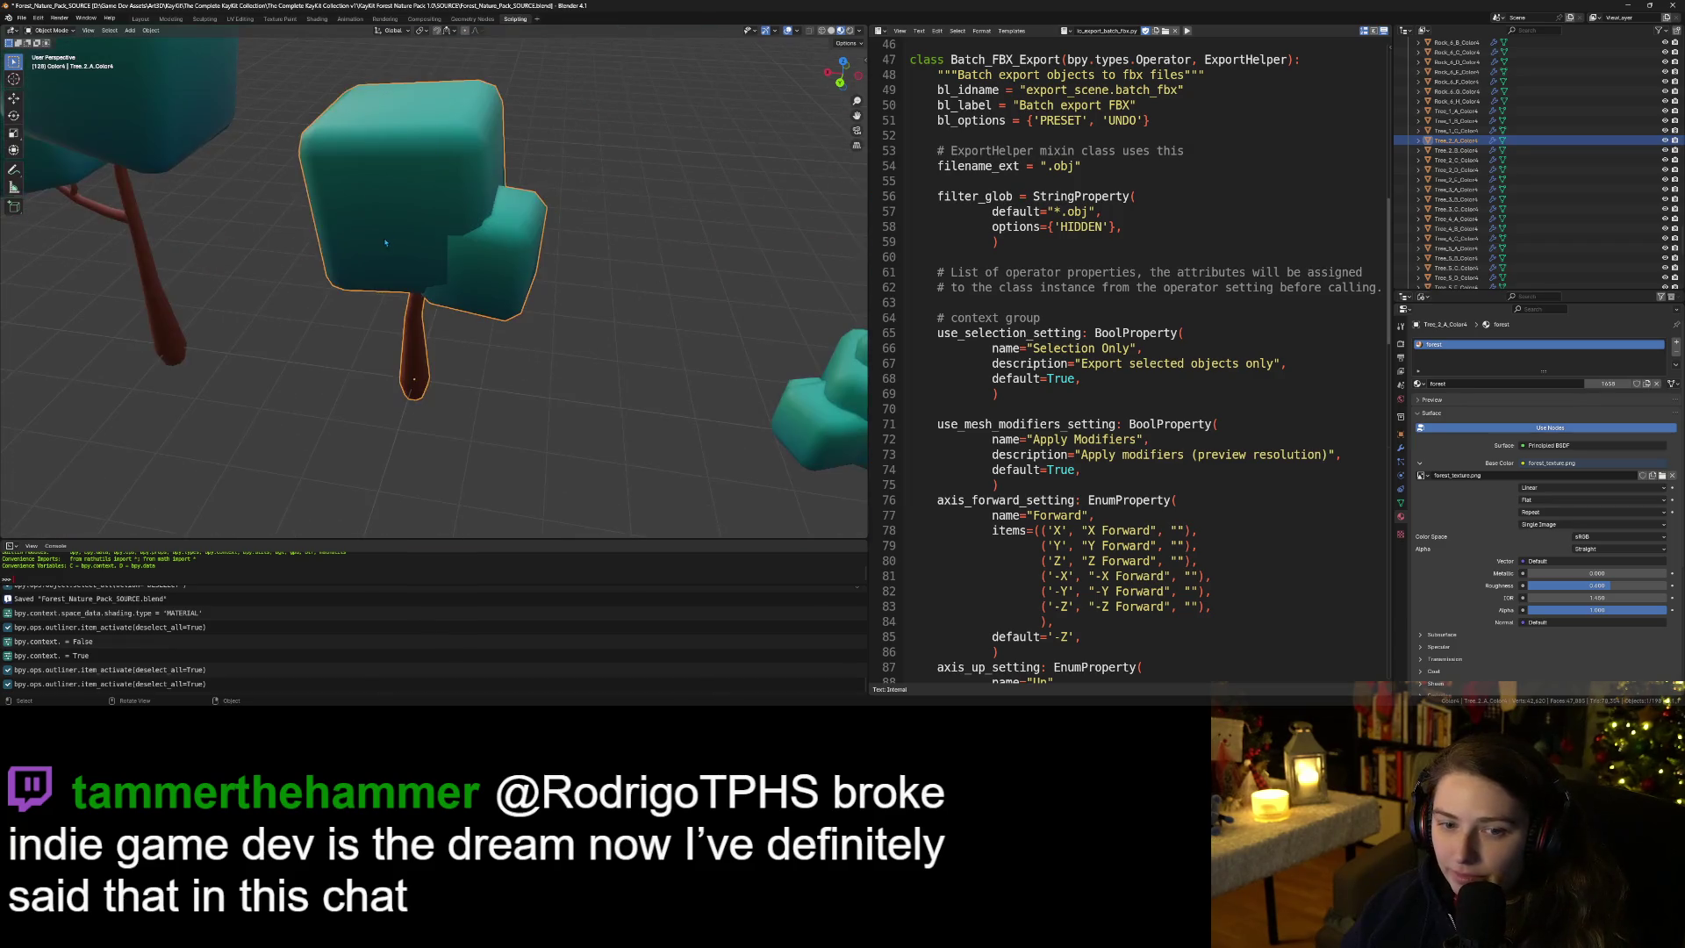
drag(410, 316, 505, 344)
drag(467, 334, 585, 342)
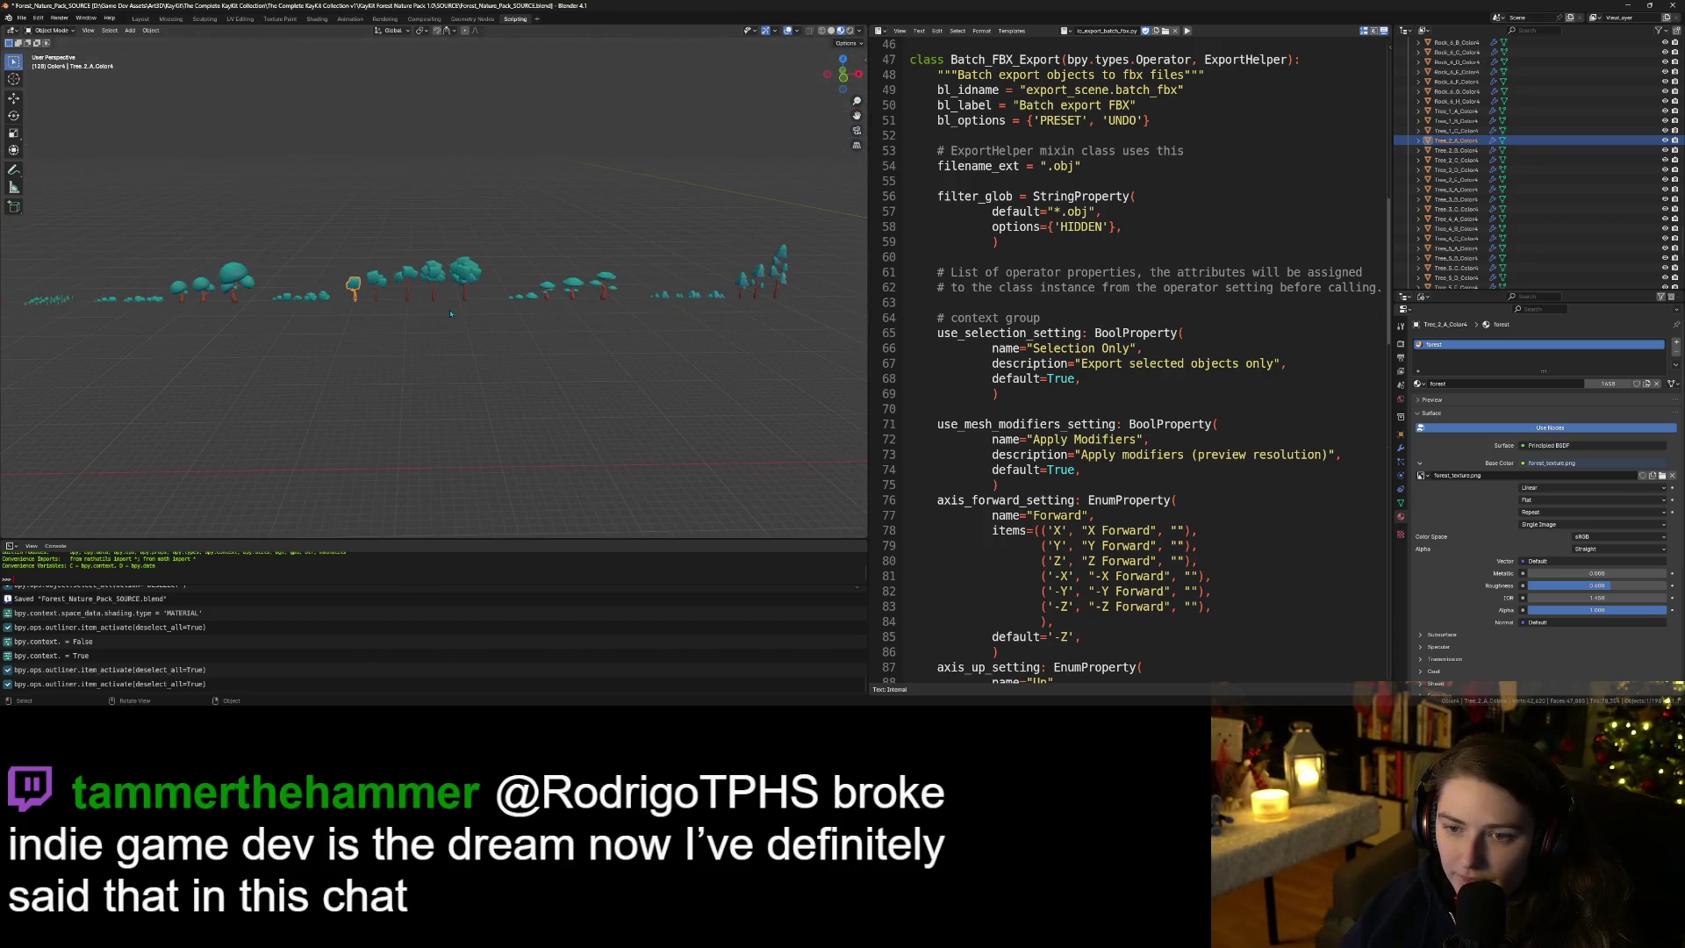
scroll(453, 313, up, 6)
scroll(521, 343, down, 3)
scroll(520, 343, up, 5)
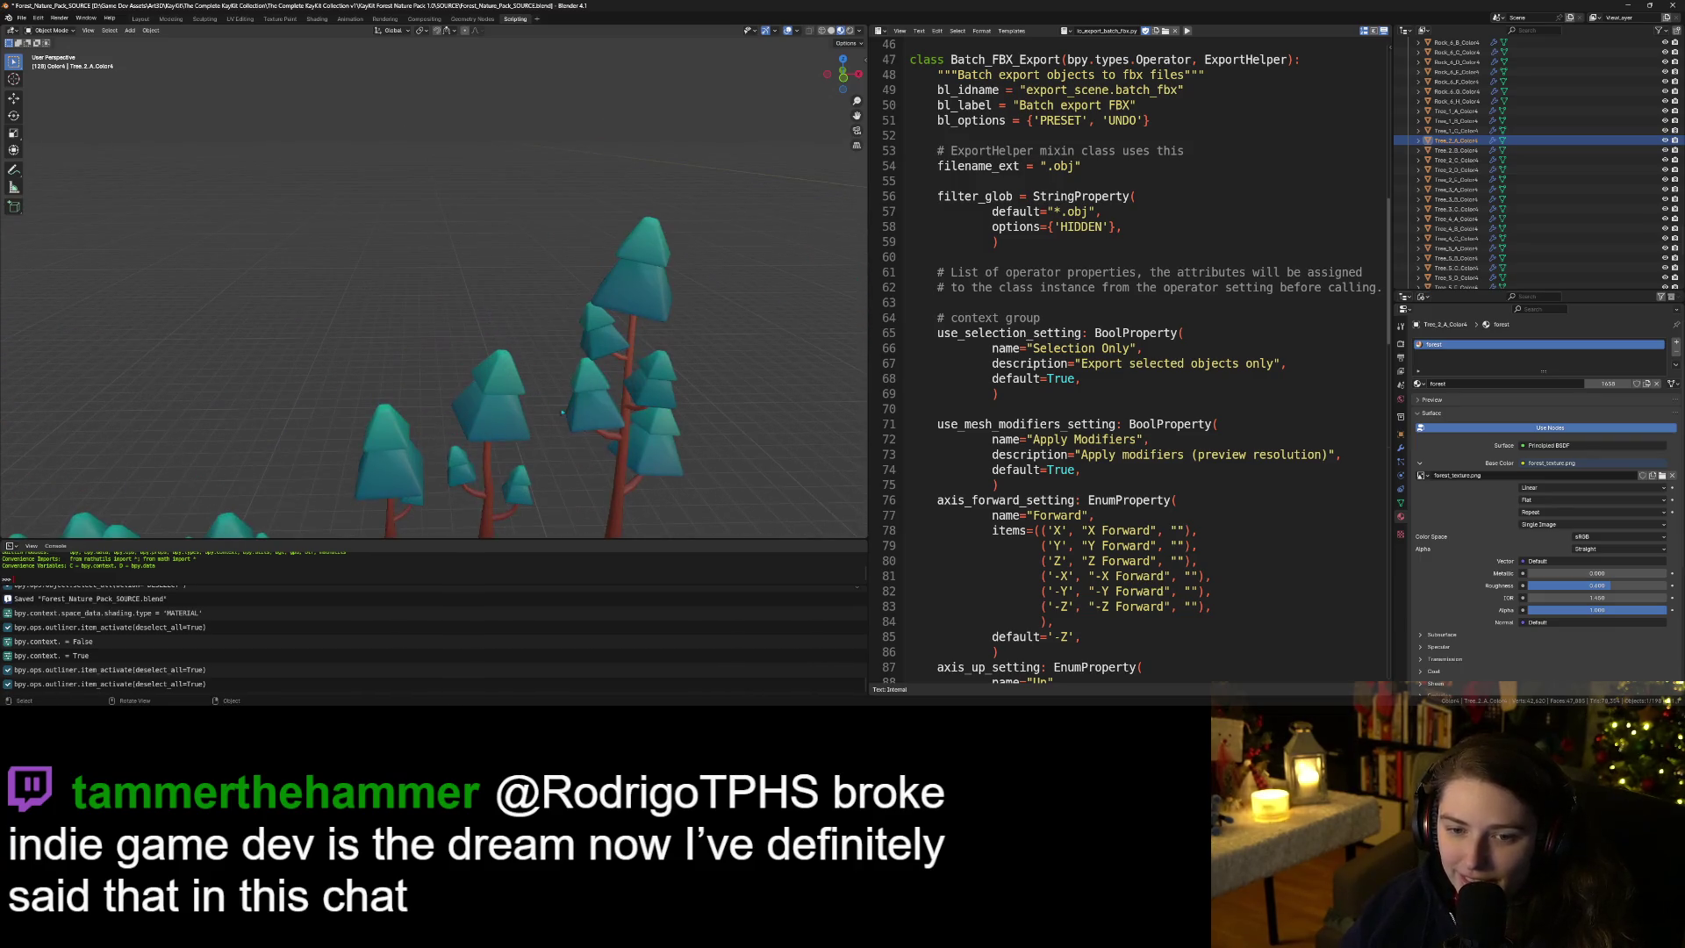
drag(551, 407, 608, 308)
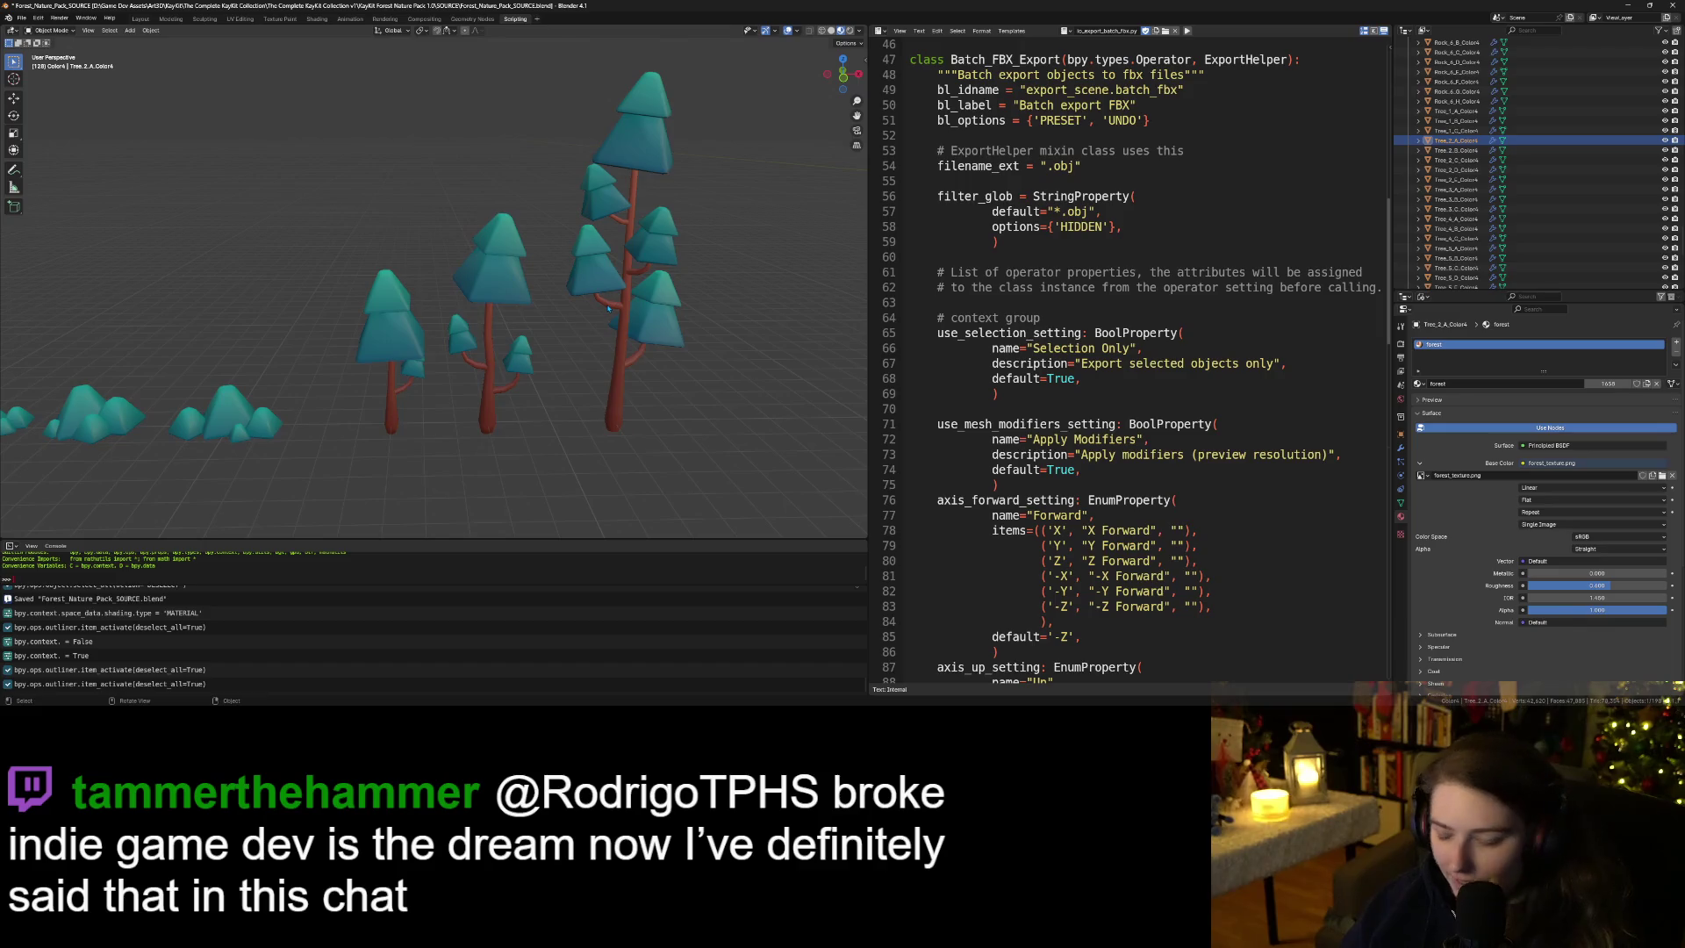
Reframe Tree_2_A up close, orbit around it, then collapse the Color4 collection.
key(KP_Decimal)
scroll(523, 372, down, 4)
mouse_move(523, 372)
mouse_down()
mouse_move(566, 379)
mouse_move(539, 379)
mouse_up()
scroll(539, 380, up, 4)
scroll(539, 379, down, 2)
scroll(1519, 186, up, 5)
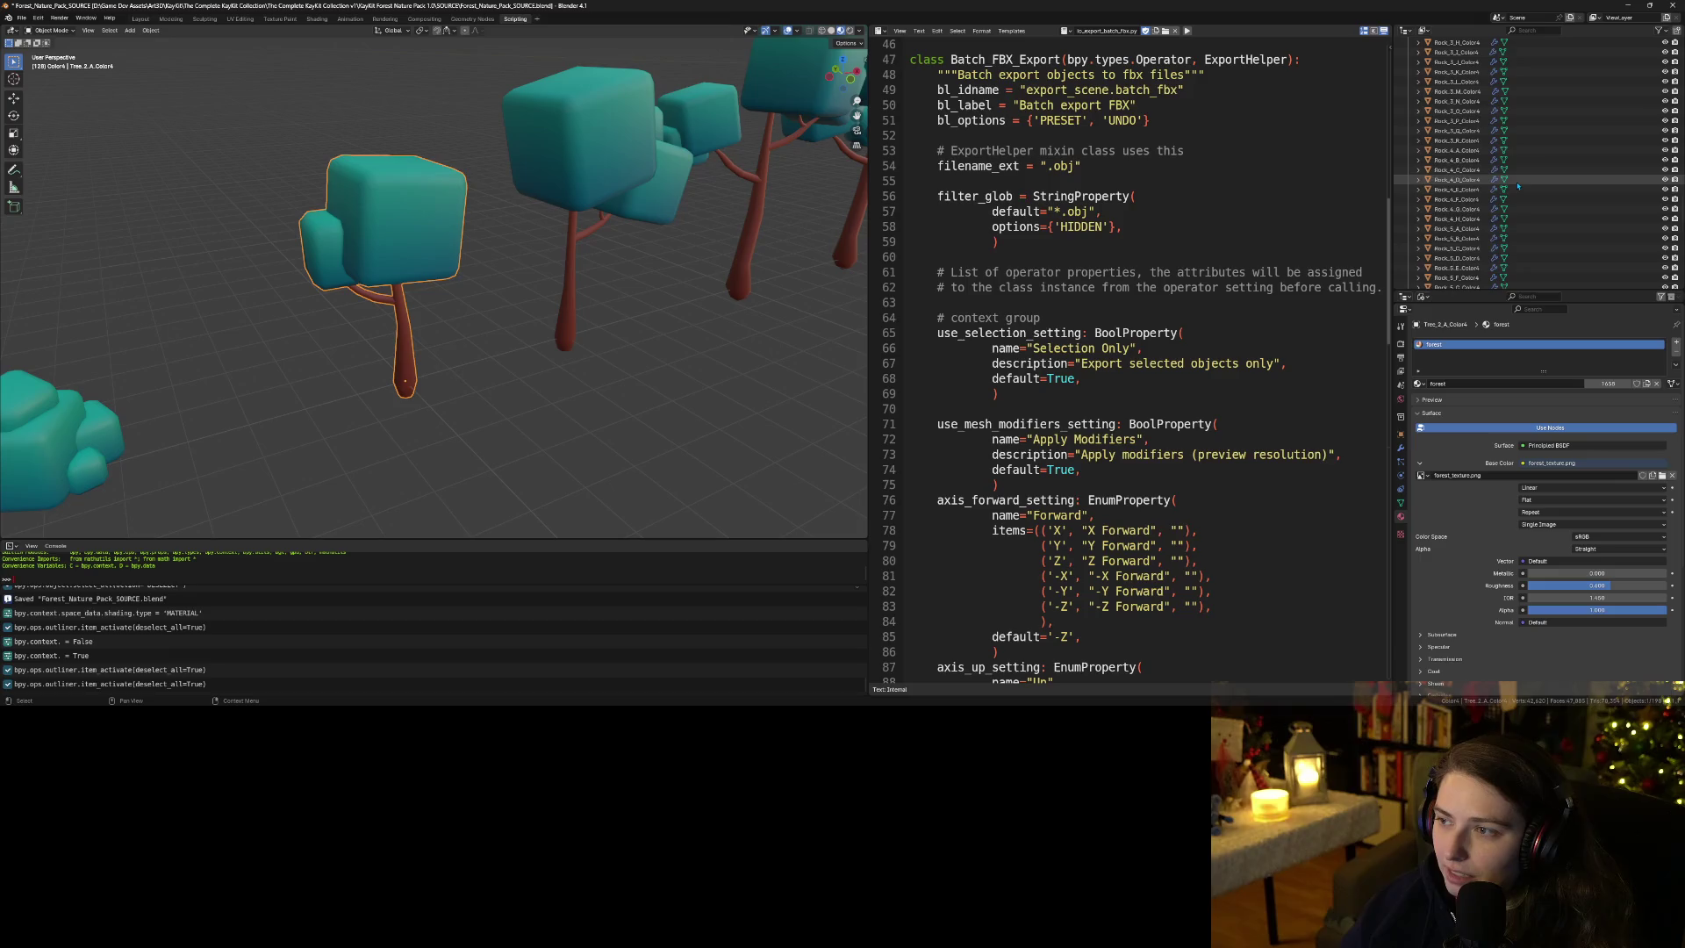
scroll(1518, 186, up, 10)
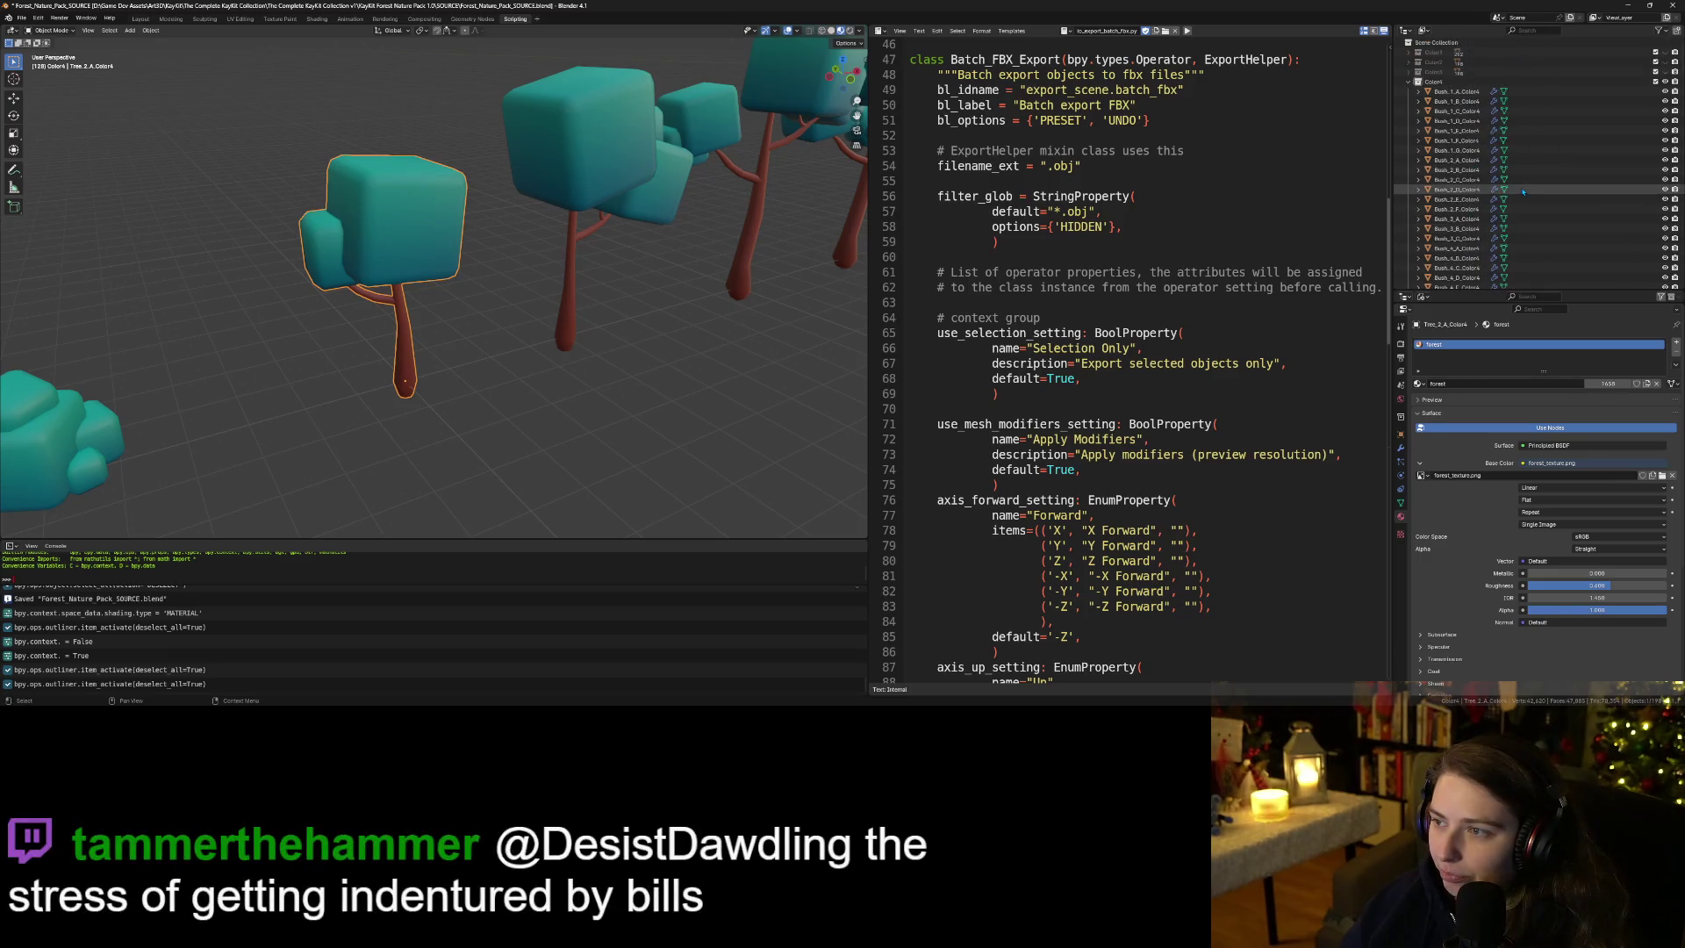
click(1409, 81)
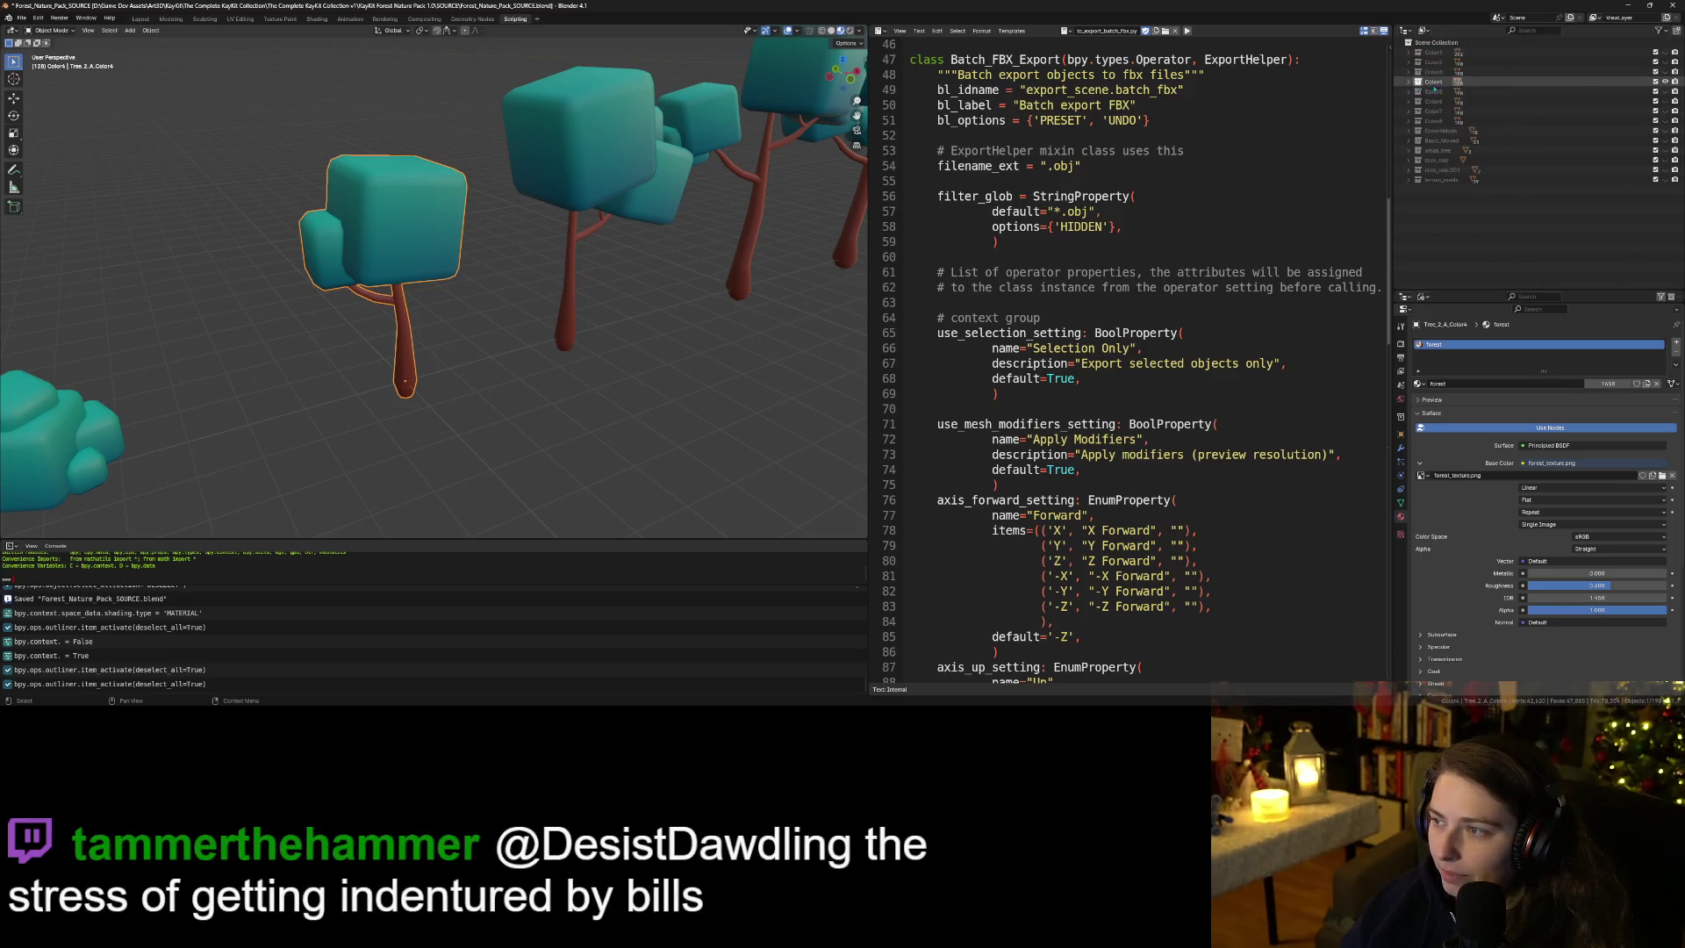
Turn on visibility for Color5, Color6 and Color7, then orbit across the orange and red trees.
click(1665, 91)
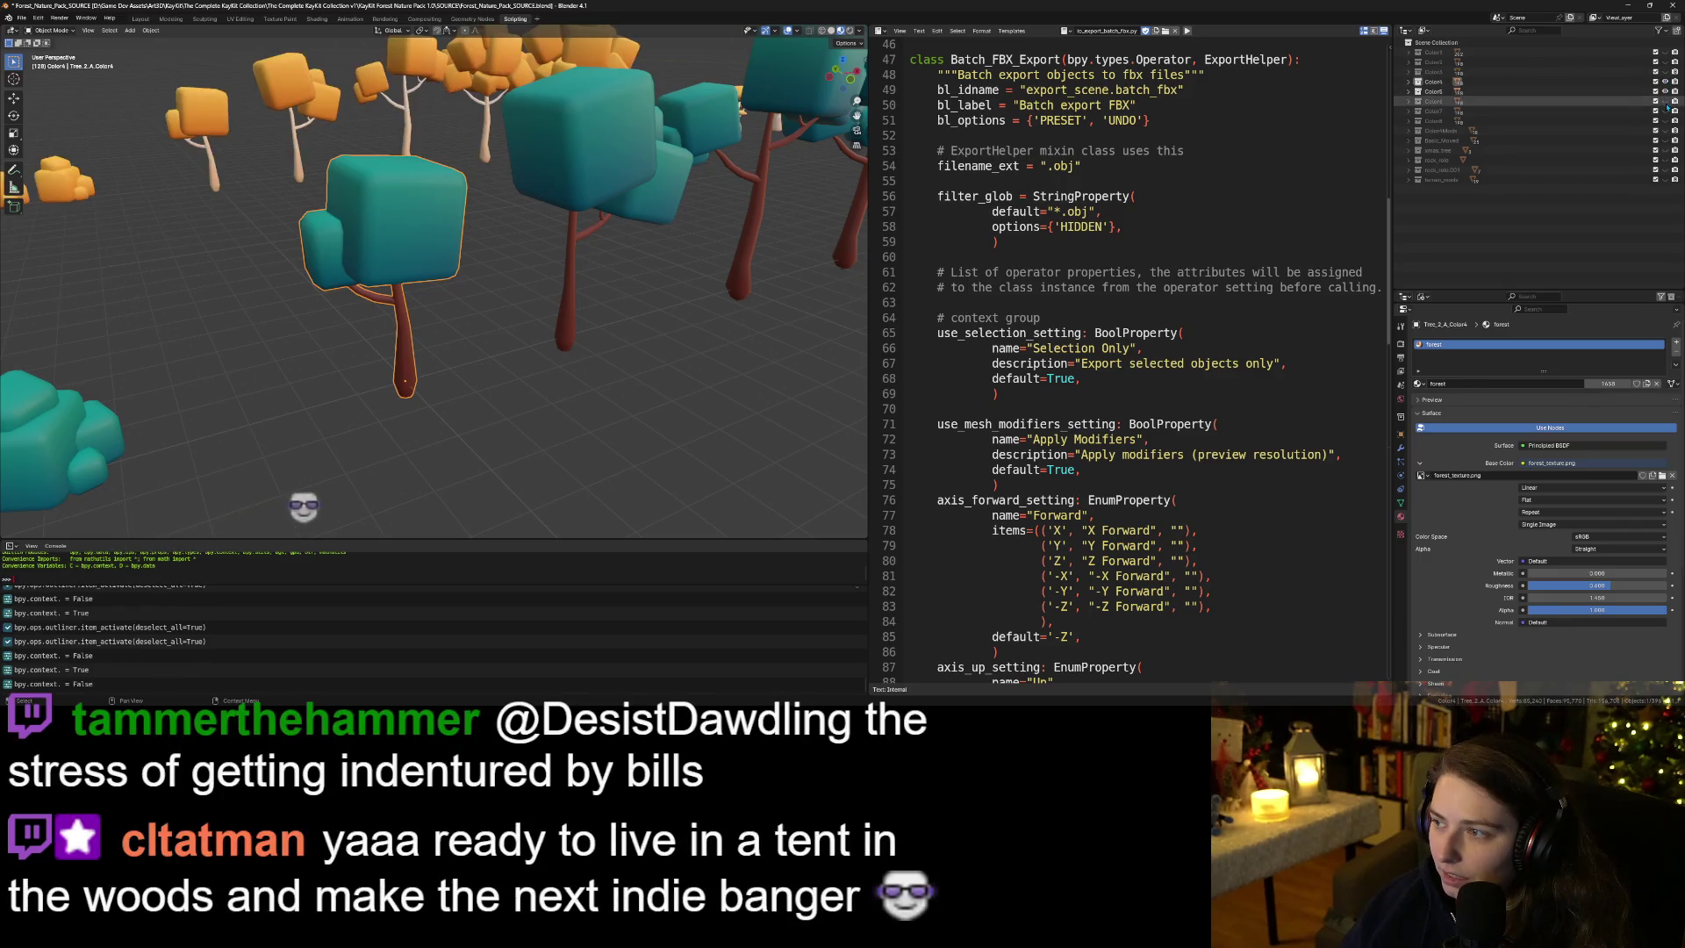
drag(1666, 102, 1666, 112)
scroll(673, 155, down, 10)
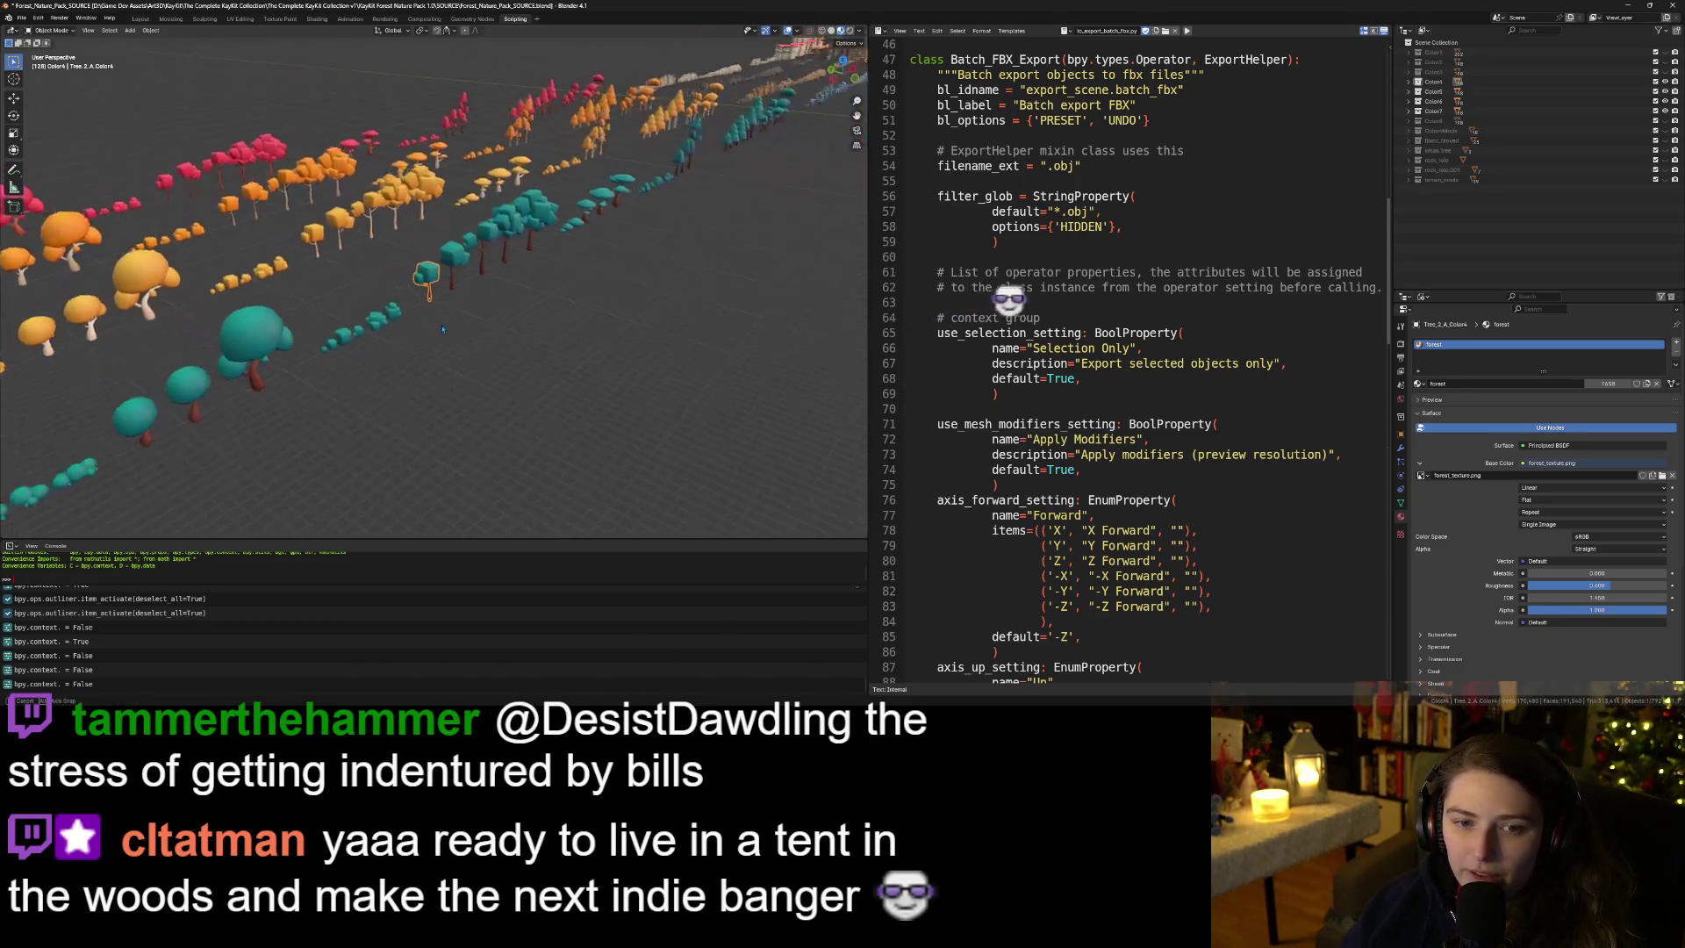
scroll(413, 318, up, 5)
scroll(404, 314, up, 5)
drag(376, 319, 605, 388)
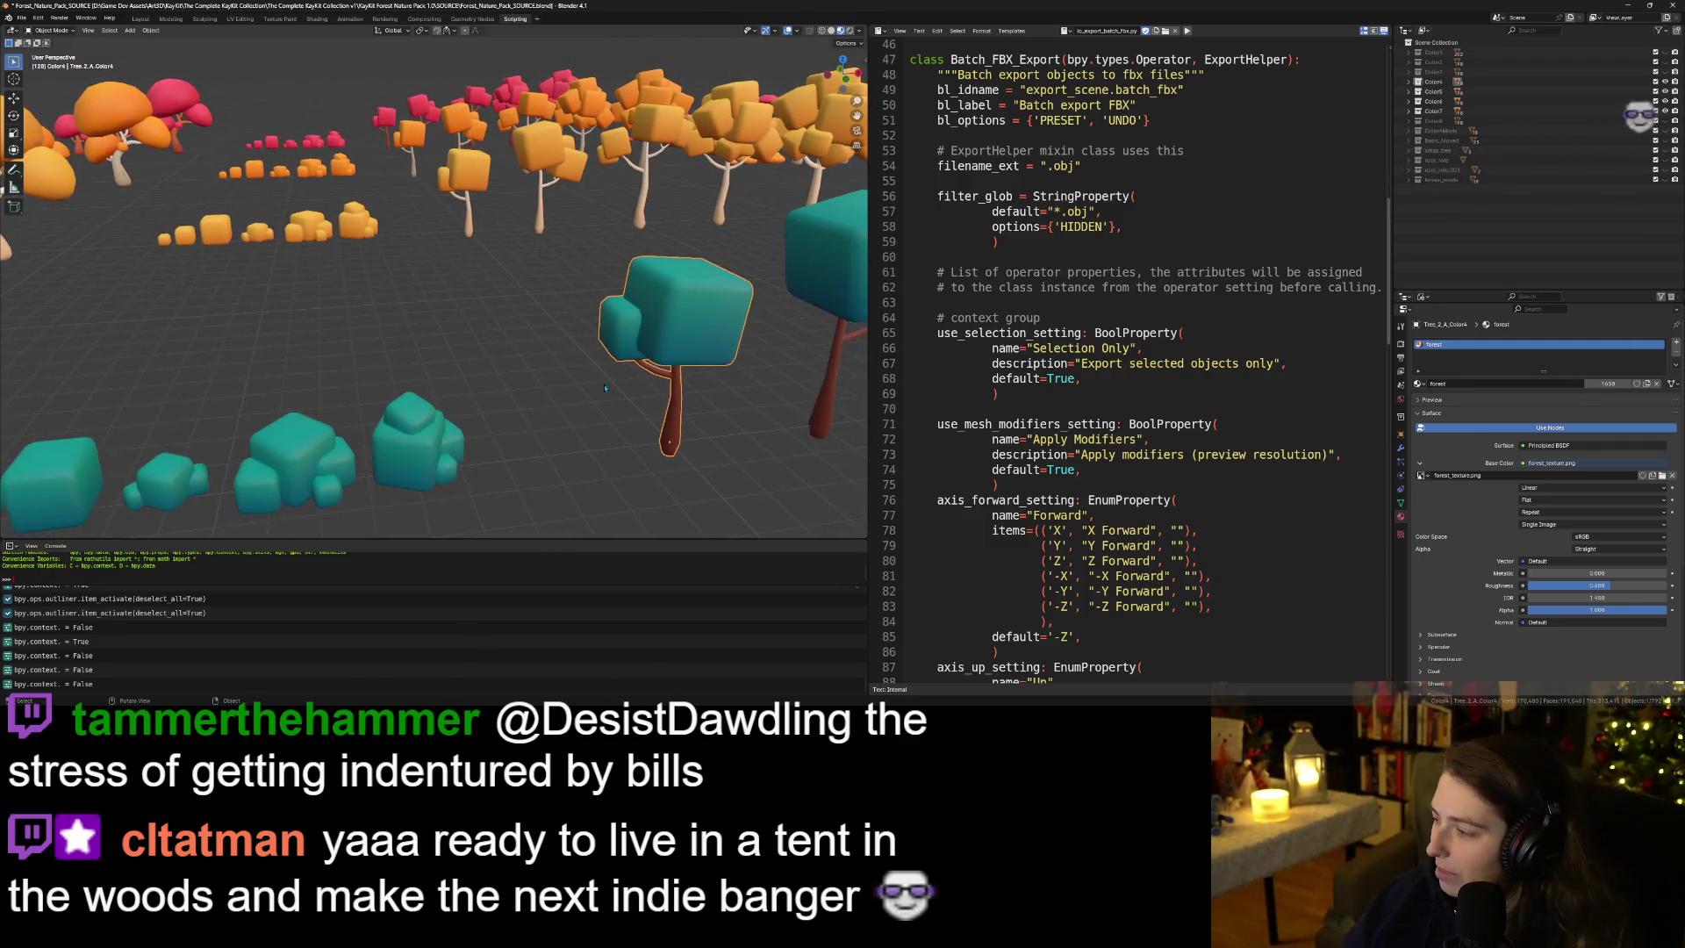
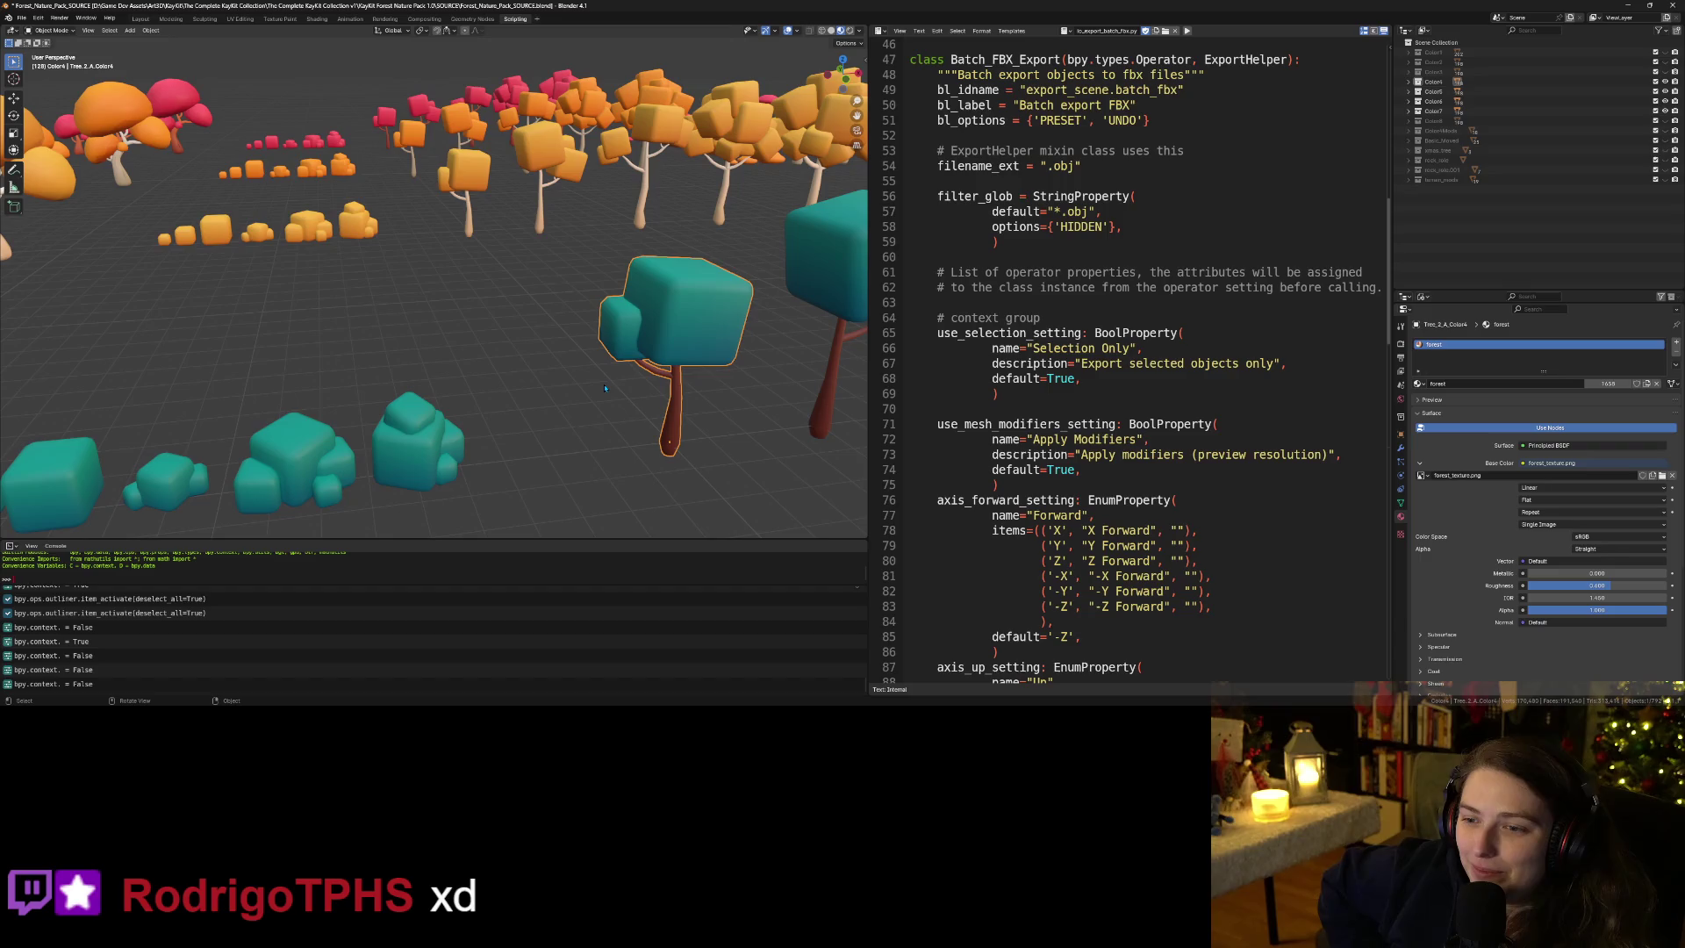
Save Forest_Nature_Pack_SOURCE.blend and switch to the Layout workspace framed on the teal tree.
key(ctrl+s)
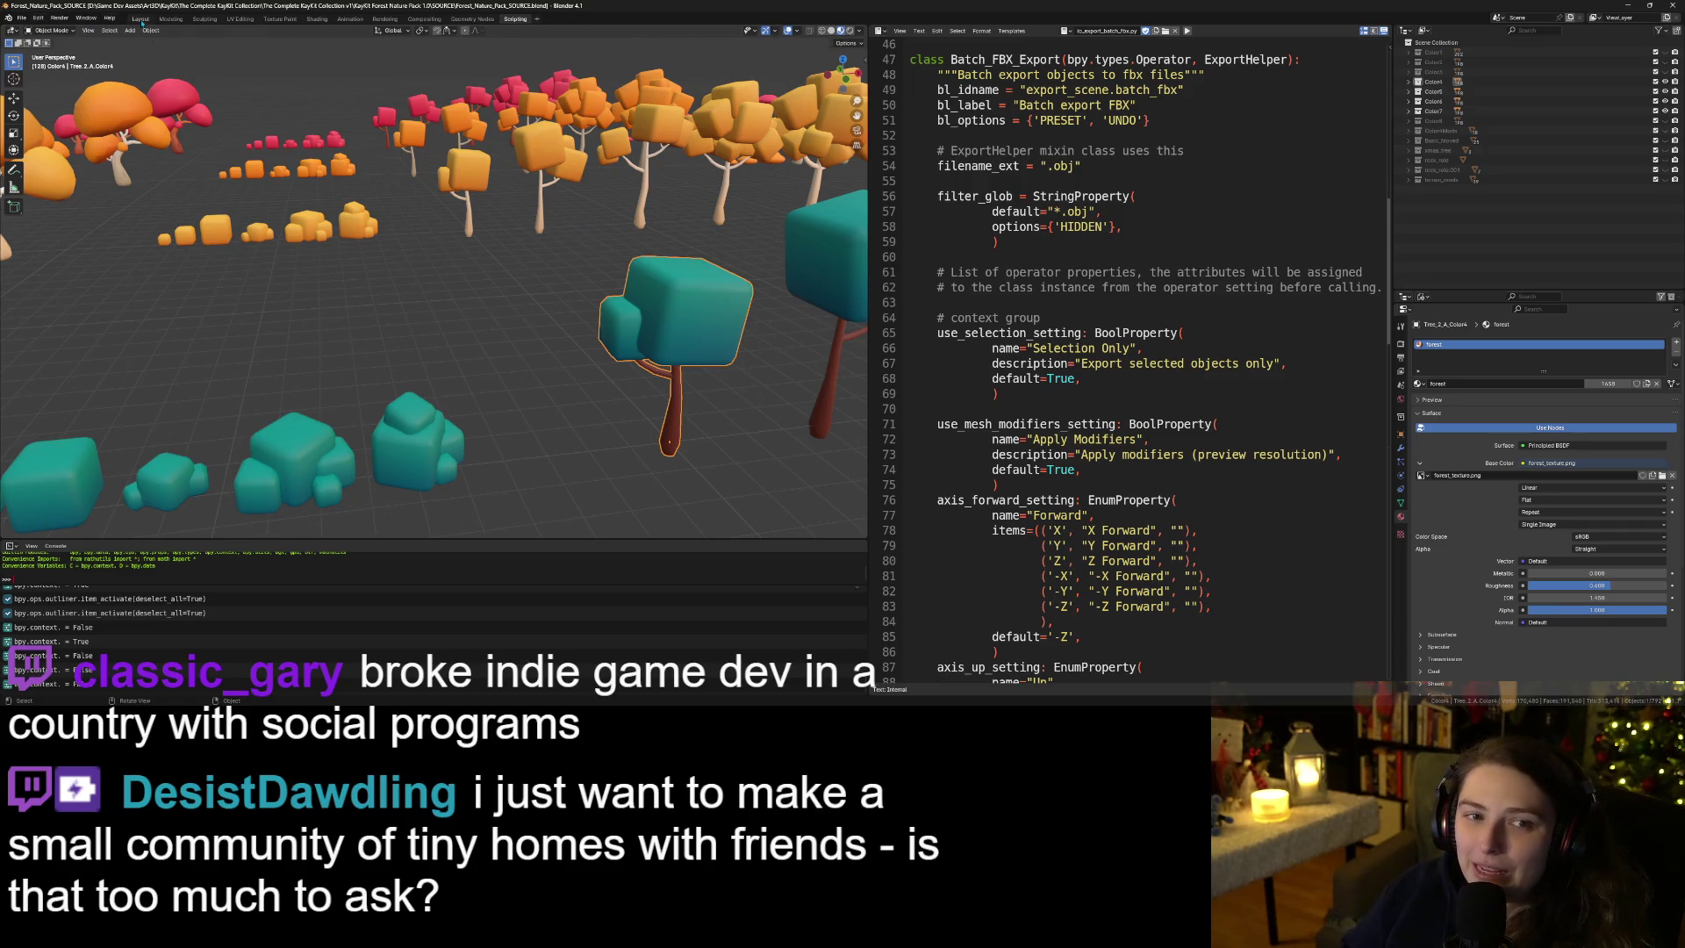
click(140, 18)
key(KP_Decimal)
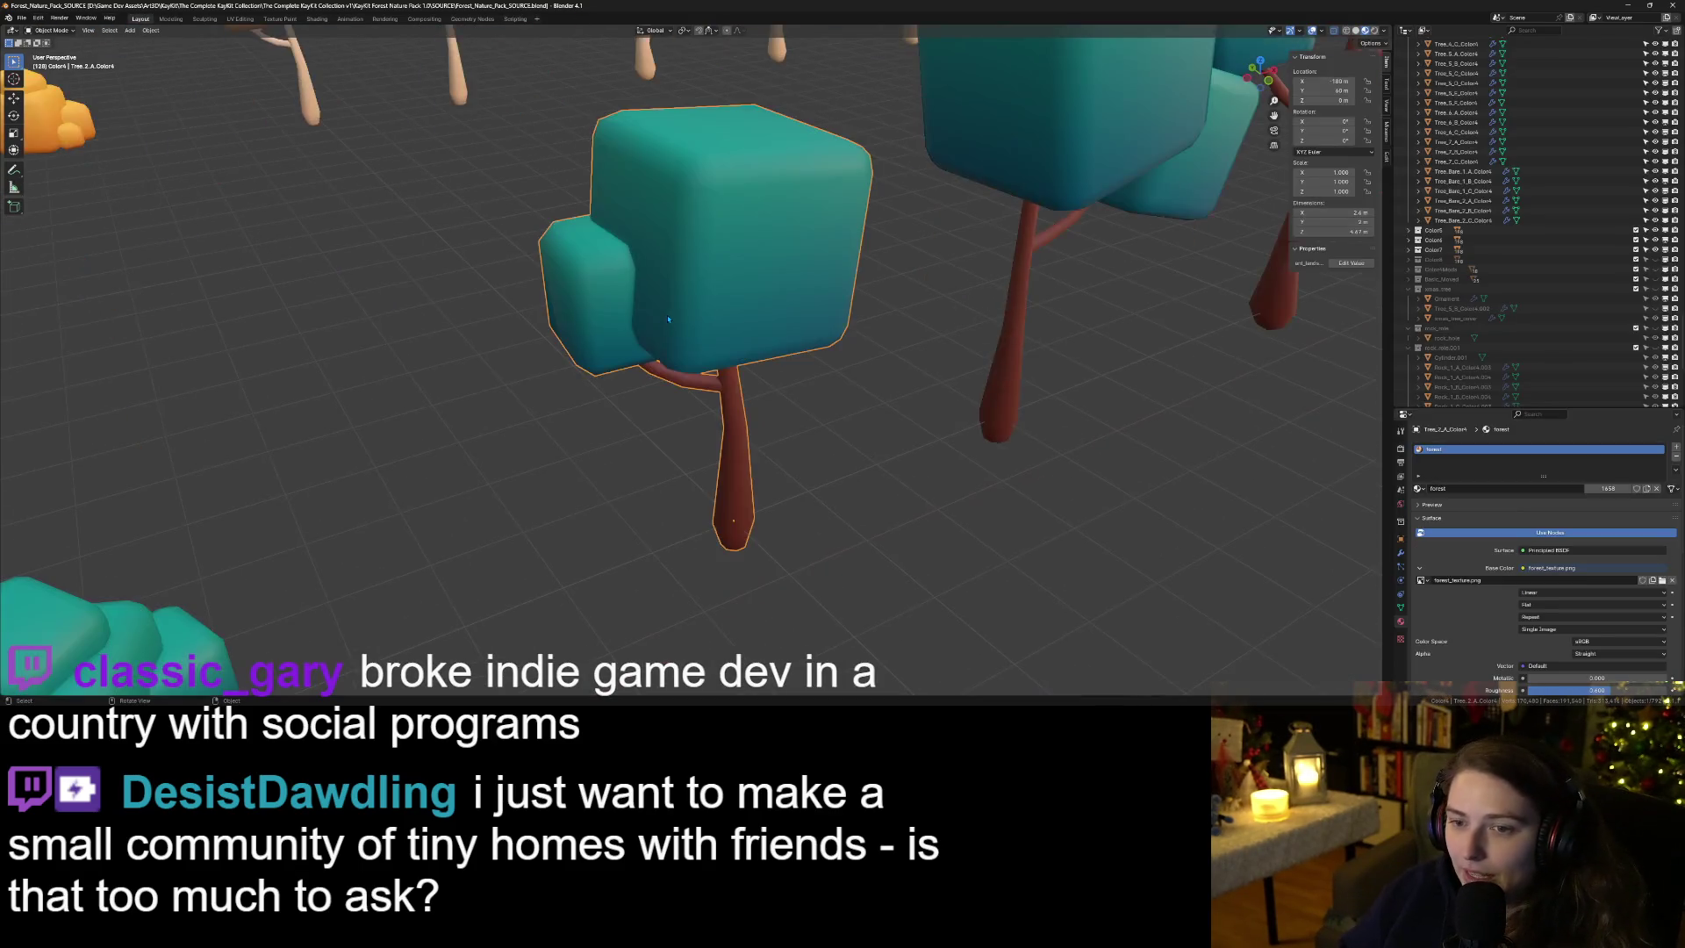
Orbit, zoom and pan across the forest asset rows until the red bare trees fill the view.
scroll(620, 343, down, 10)
drag(621, 343, 642, 348)
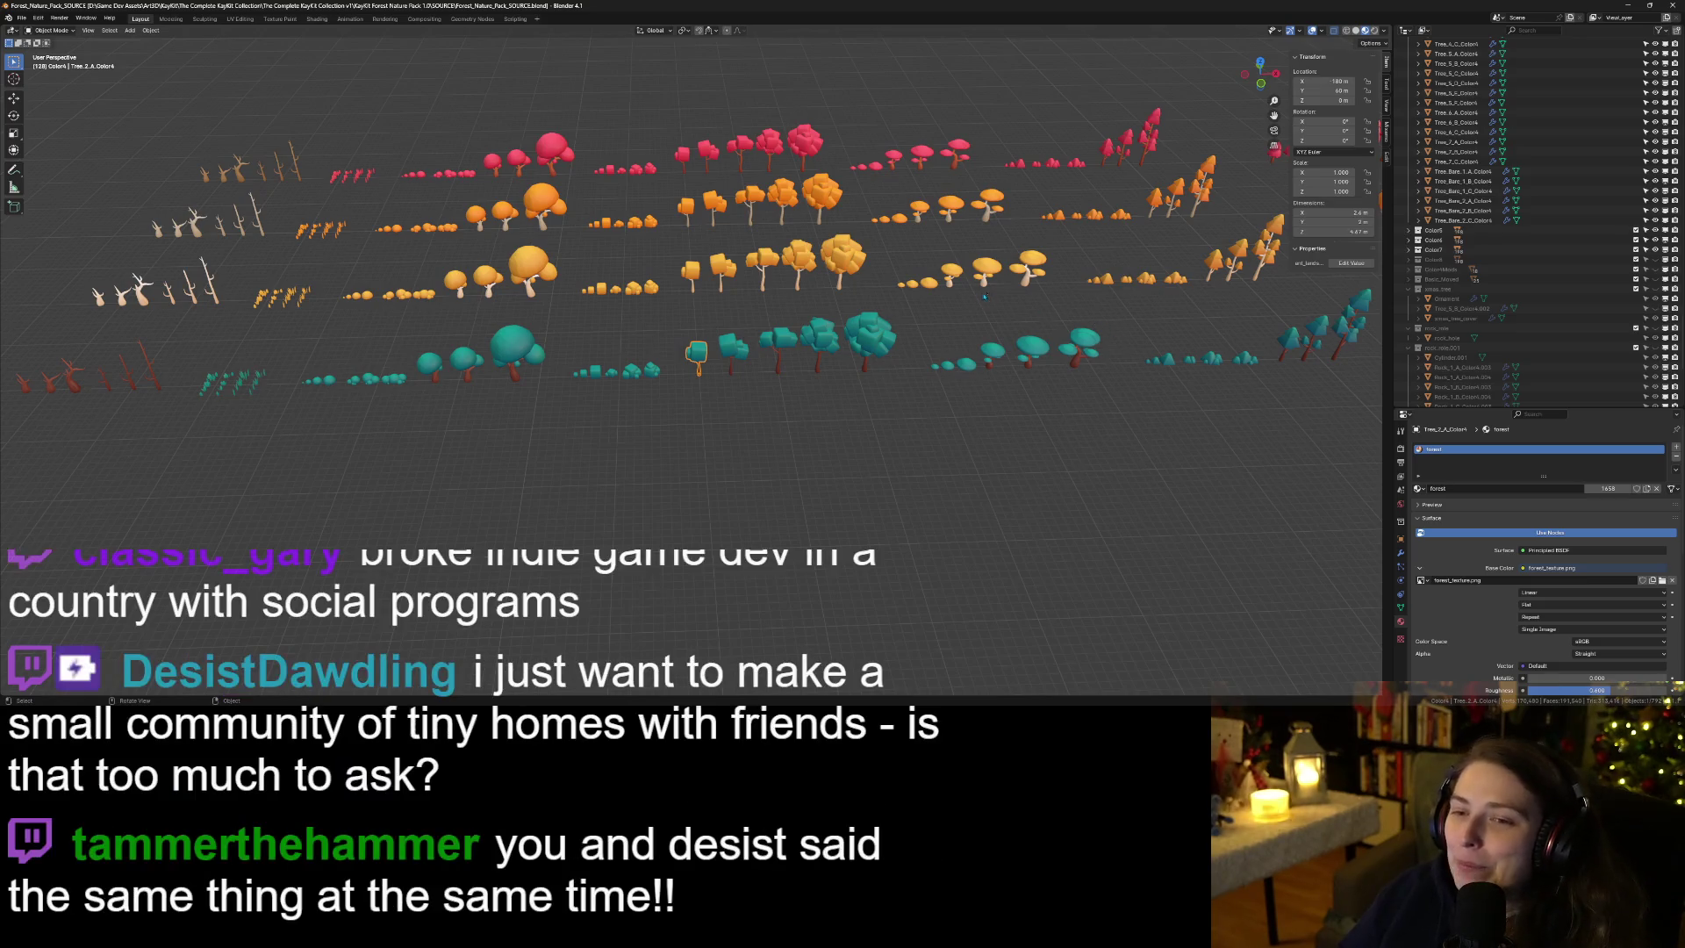
scroll(1126, 287, up, 5)
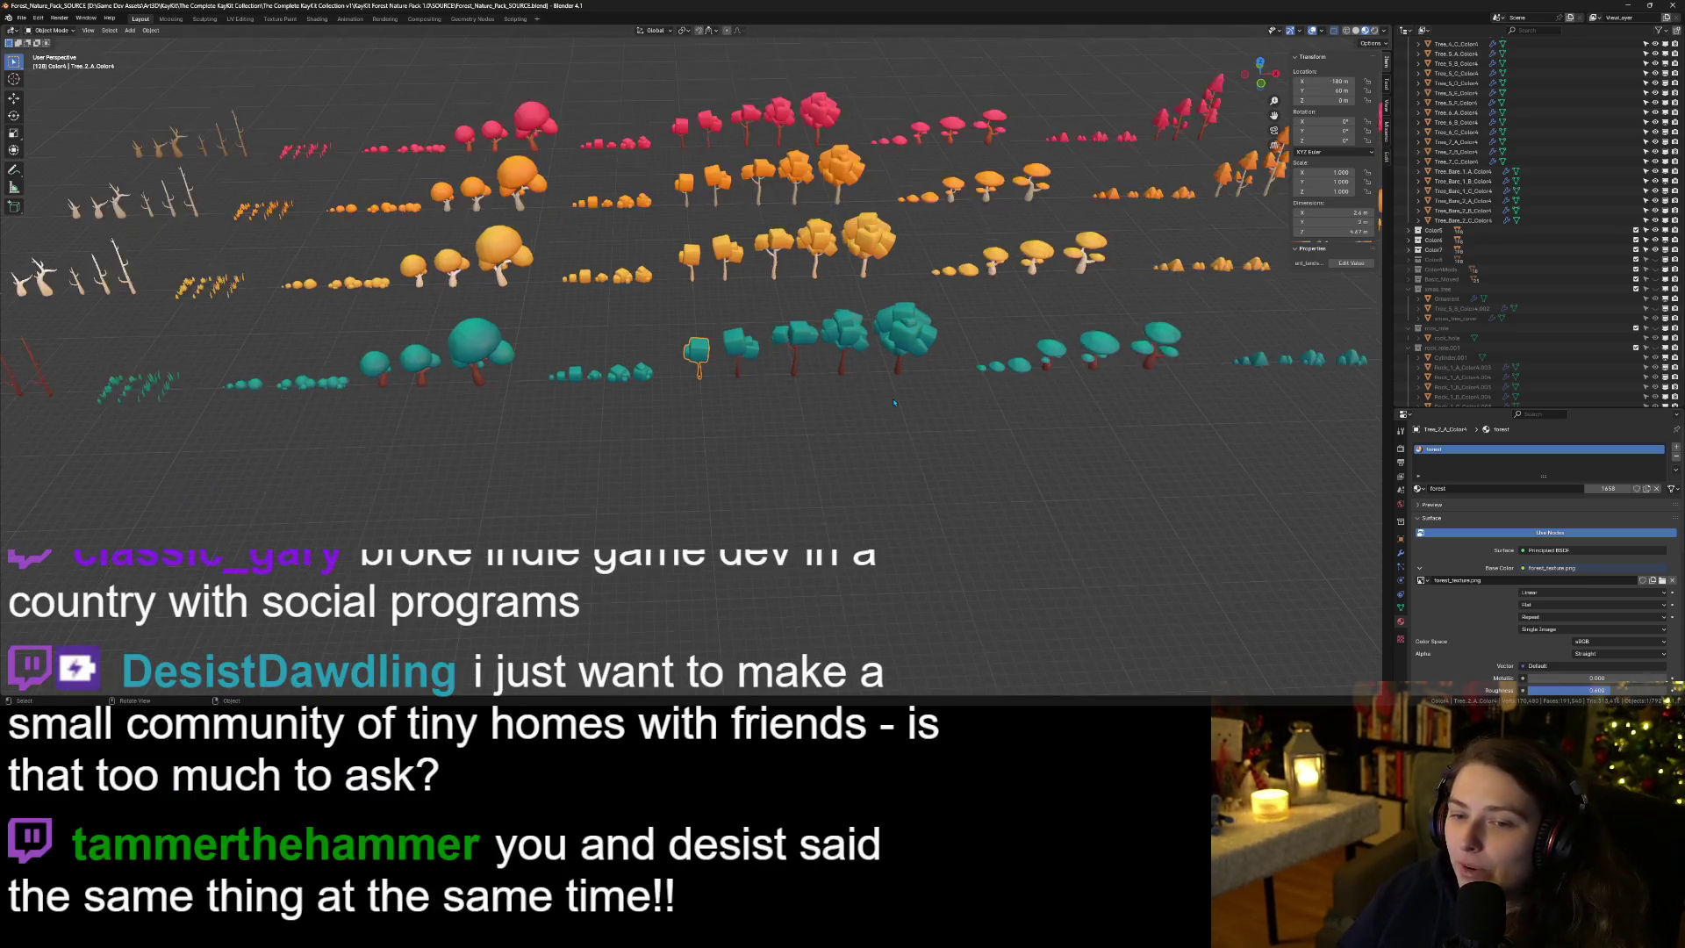
scroll(897, 402, down, 4)
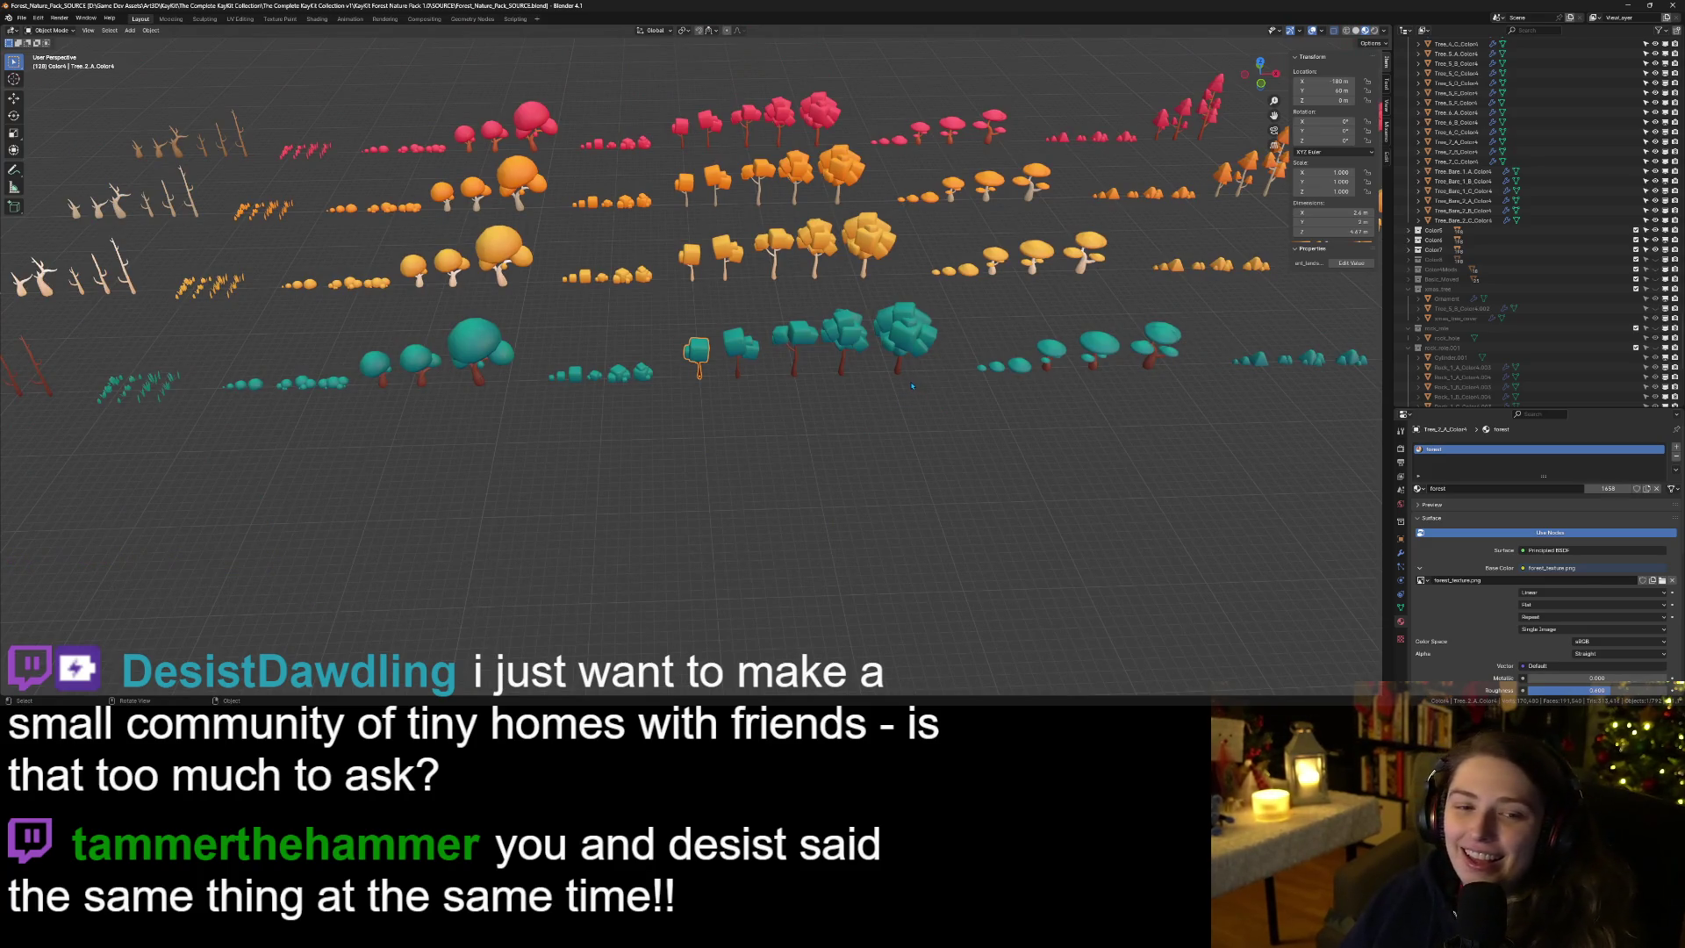
drag(921, 449, 954, 454)
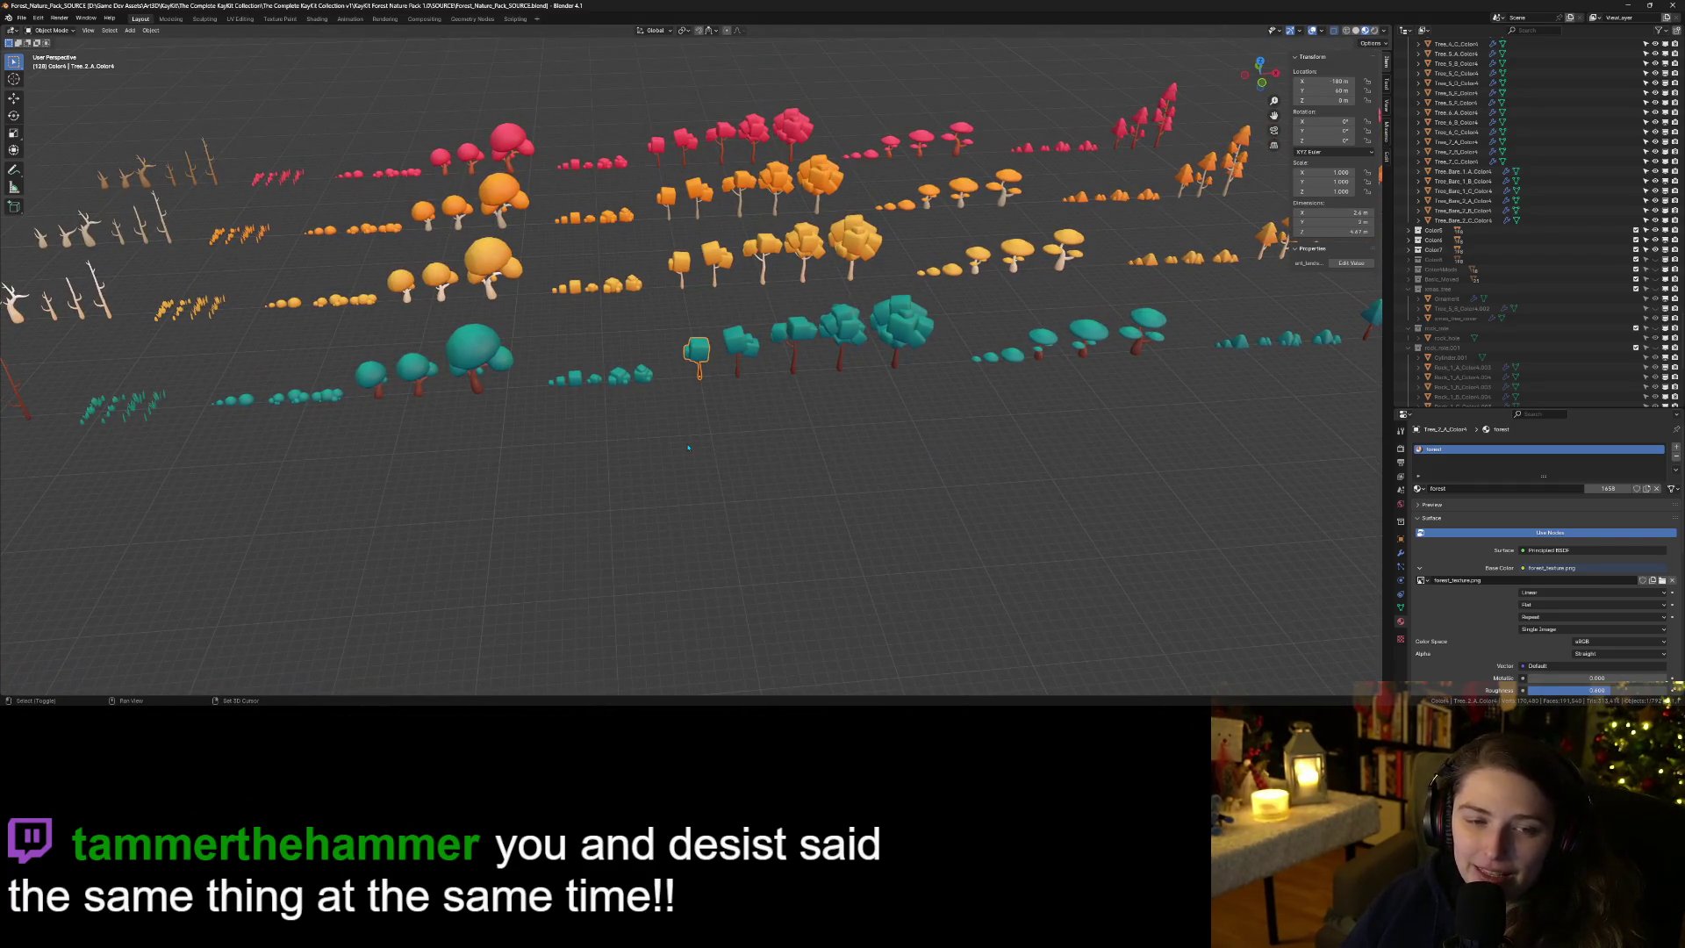
scroll(689, 448, down, 2)
scroll(536, 354, up, 8)
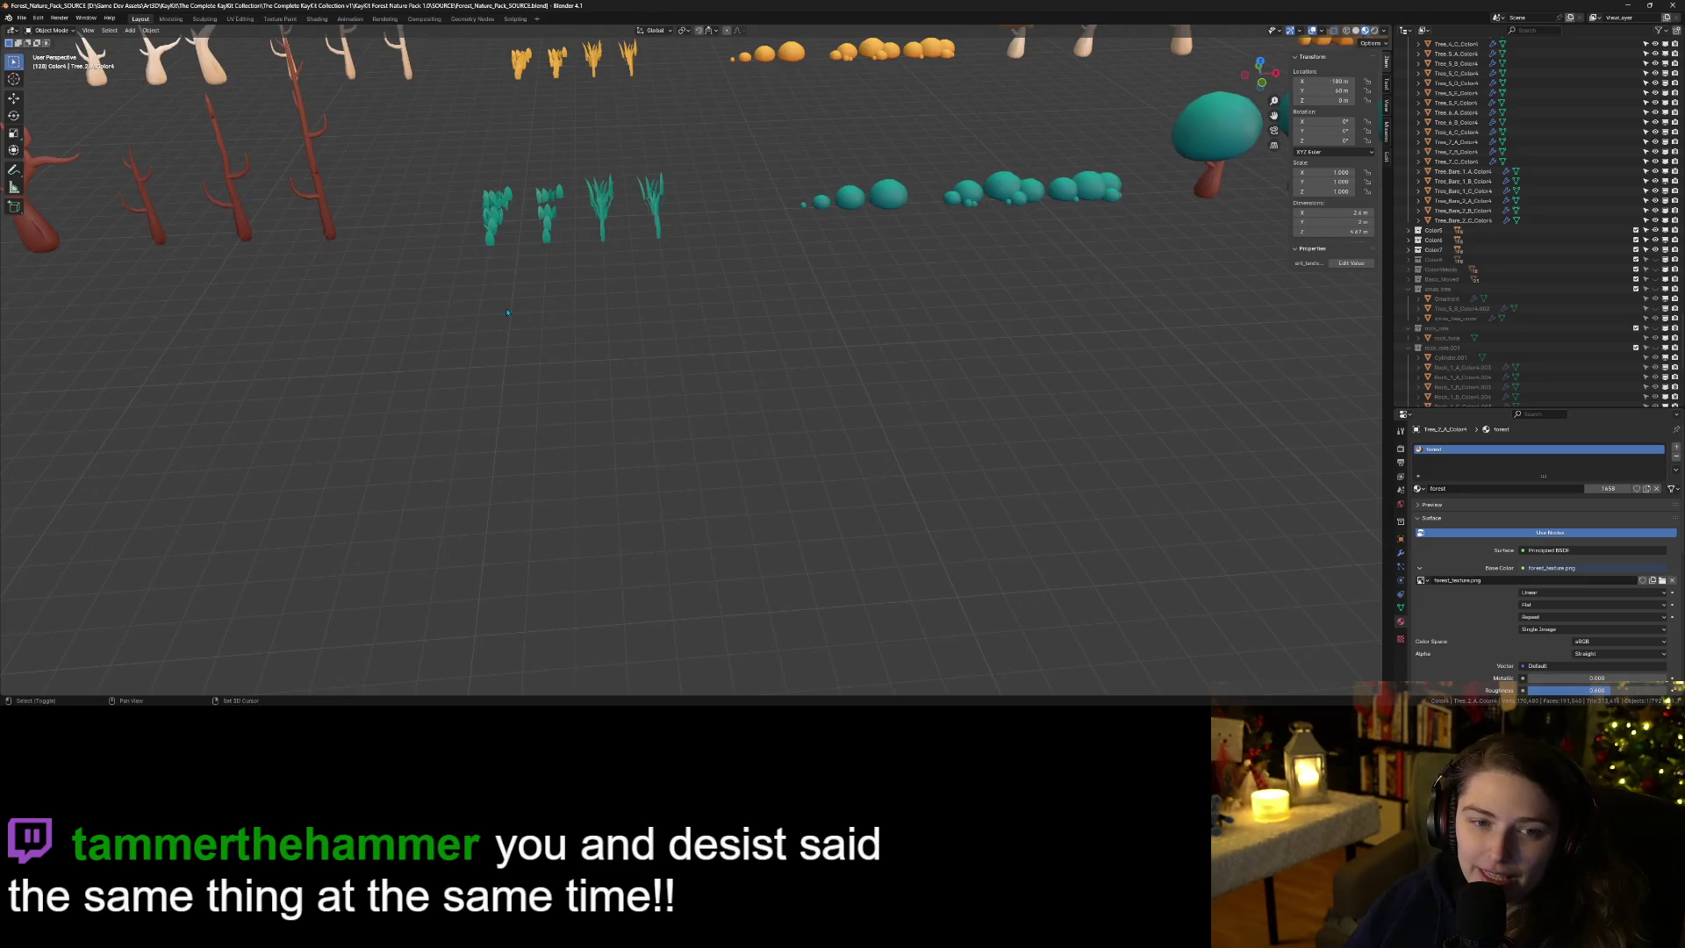
scroll(507, 312, down, 2)
scroll(657, 435, up, 6)
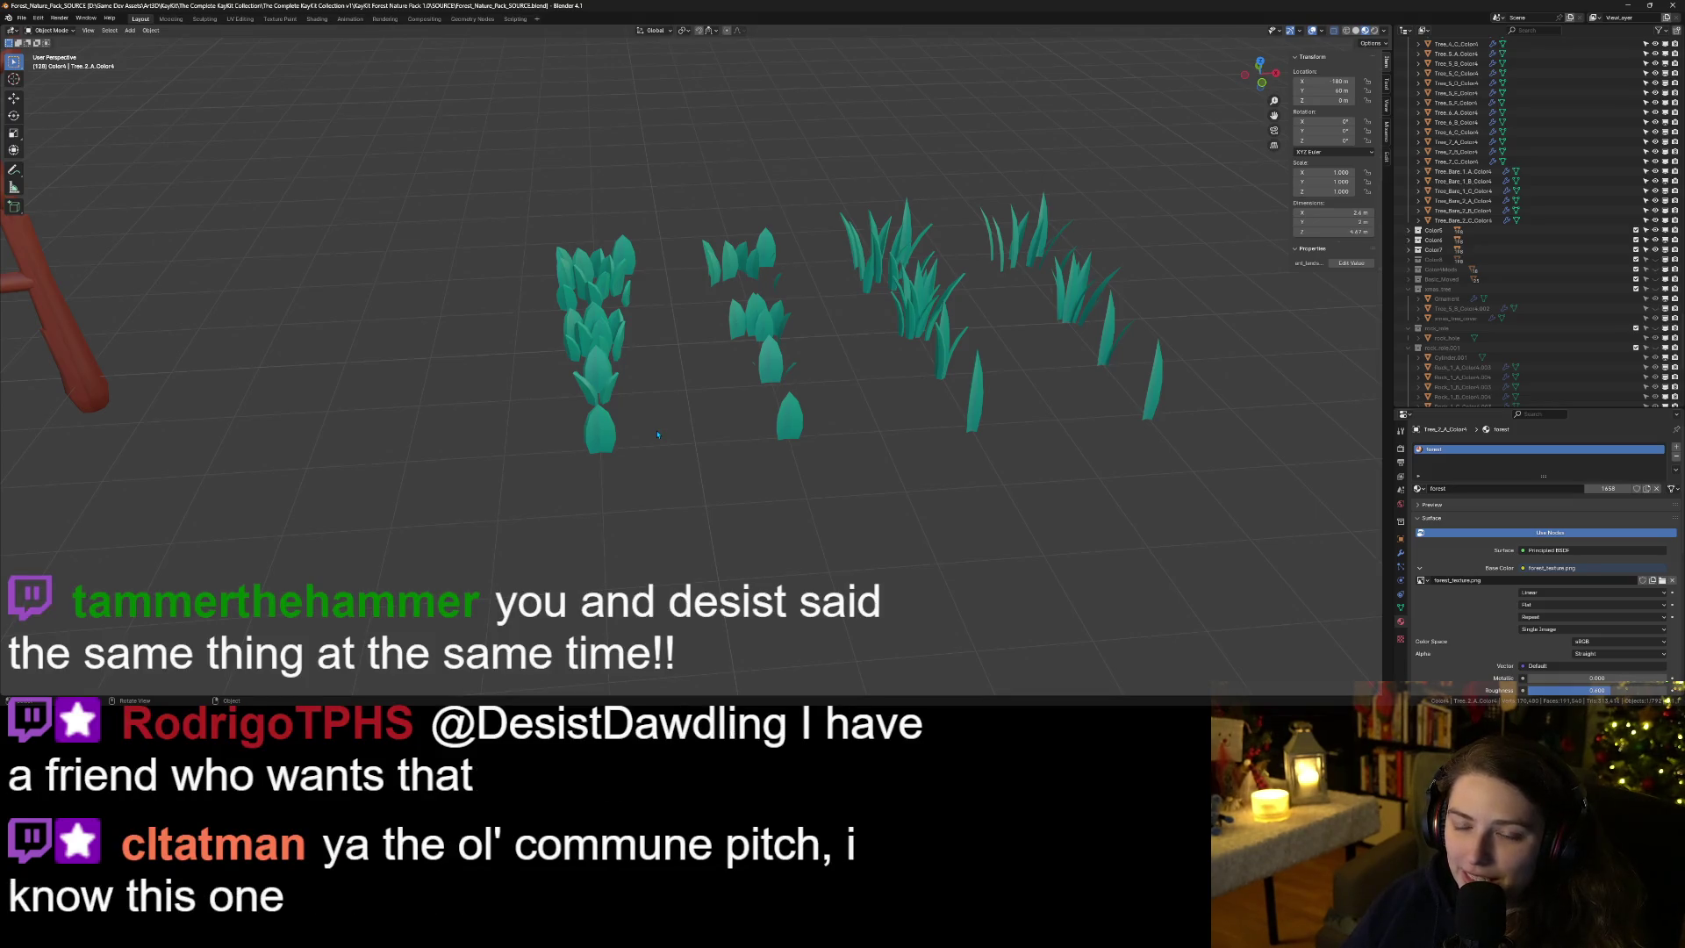
scroll(657, 434, down, 6)
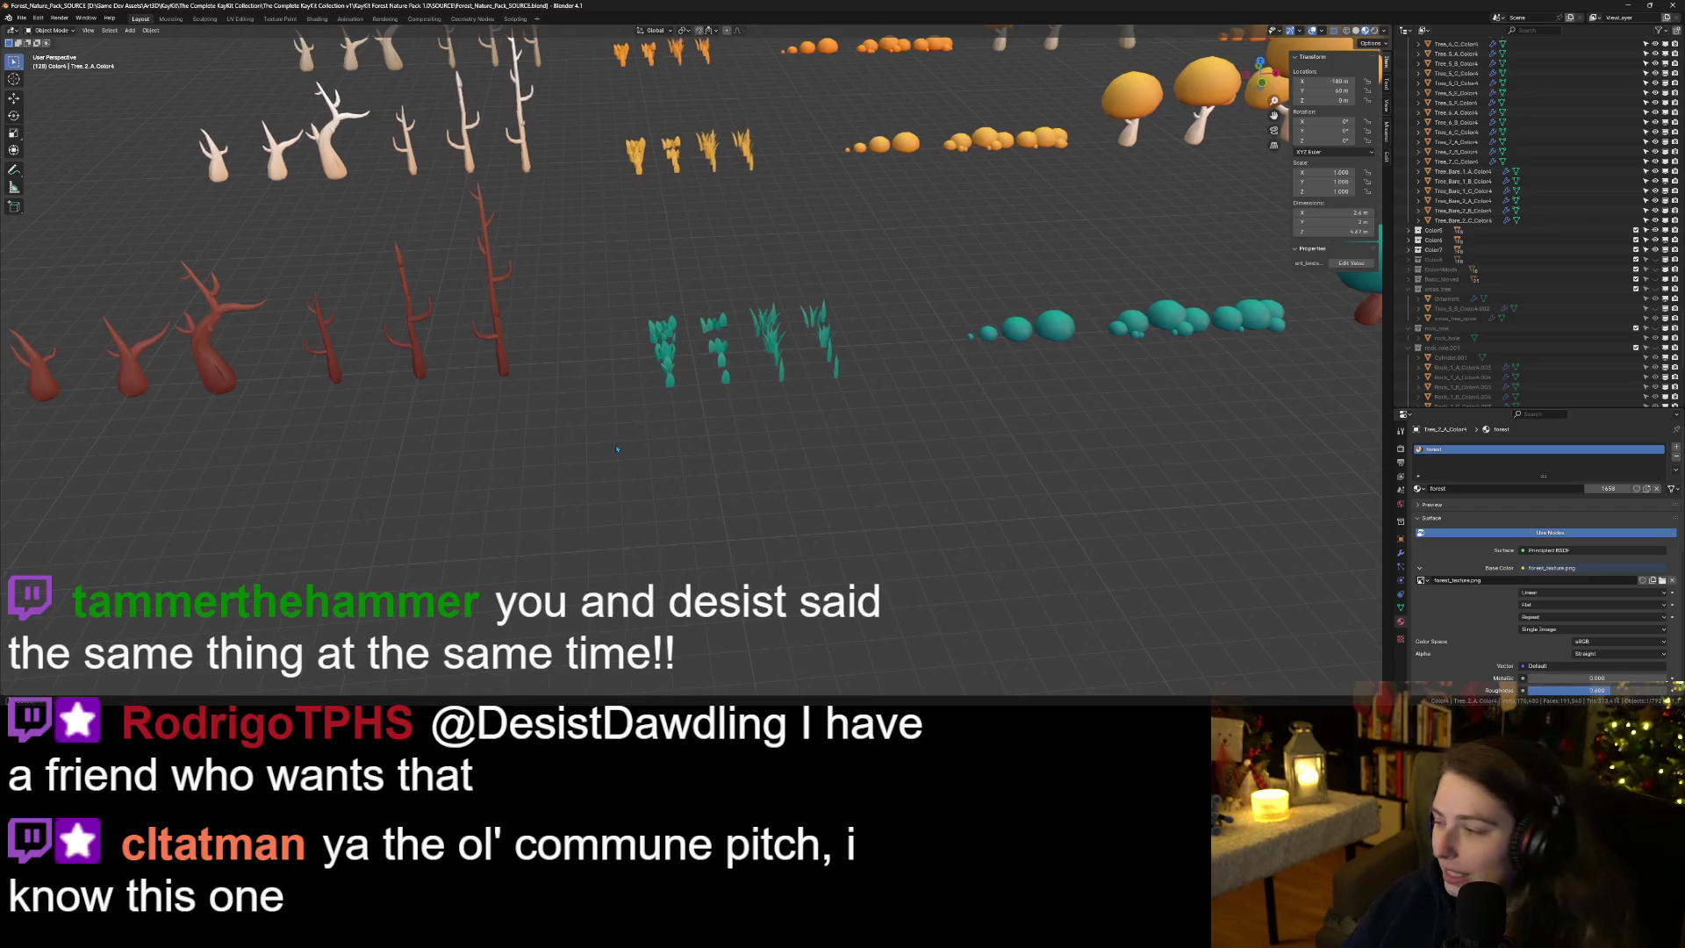
scroll(919, 508, up, 1)
drag(919, 508, 748, 476)
scroll(729, 481, up, 8)
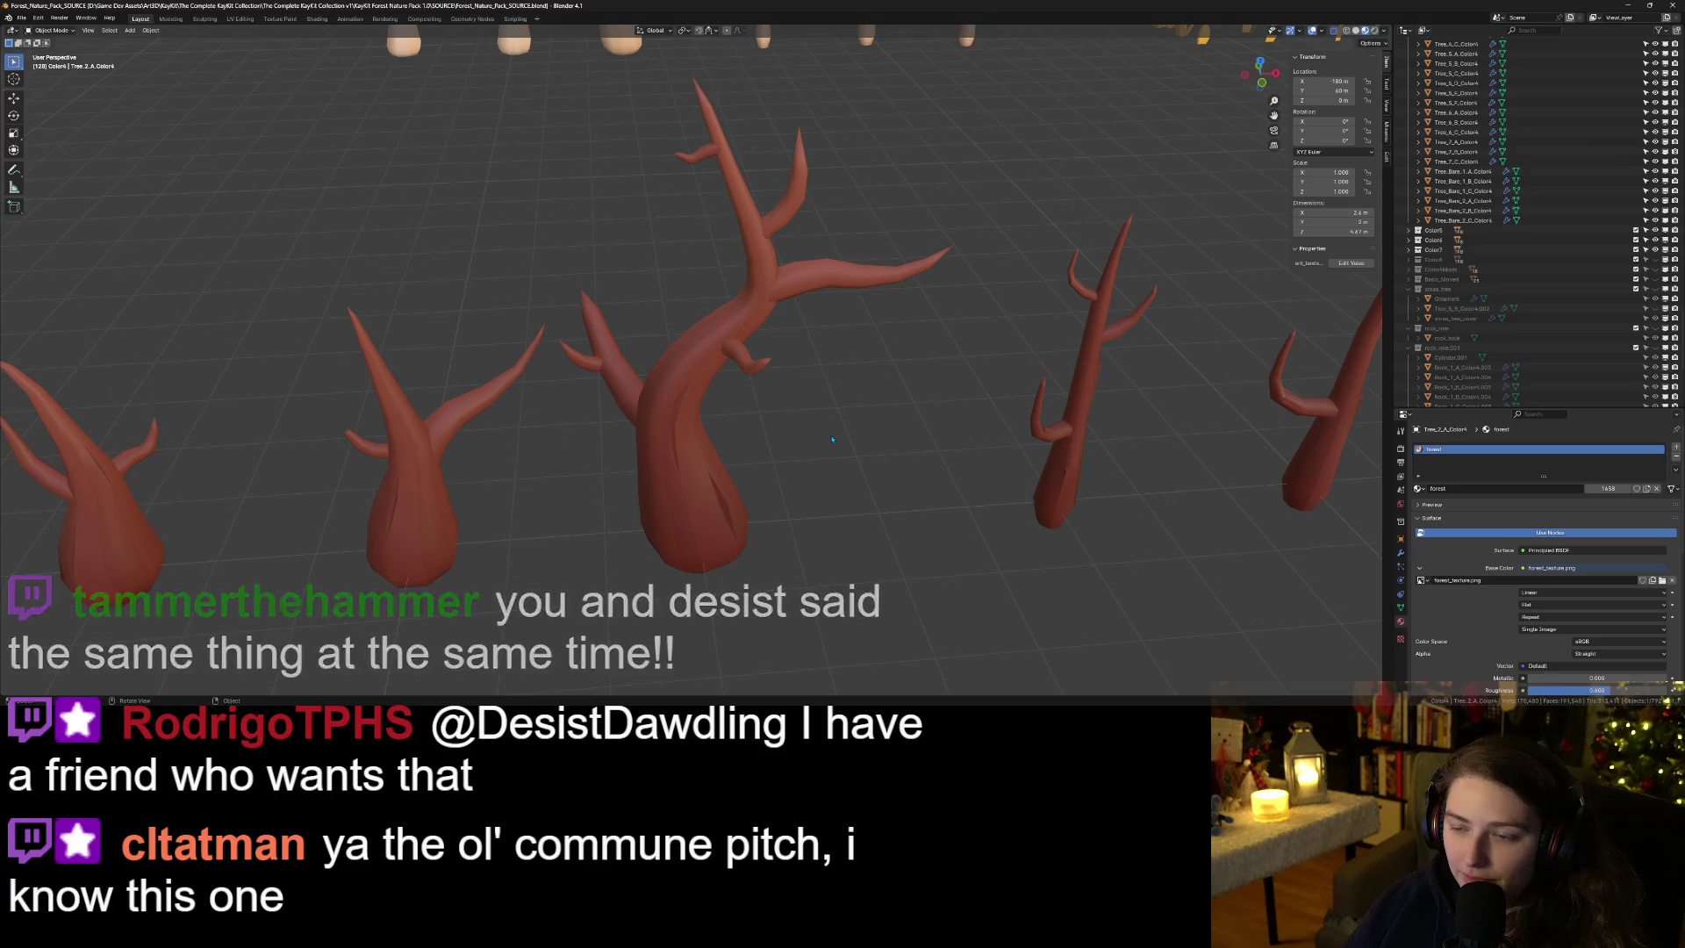
mouse_move(833, 440)
mouse_down()
mouse_move(578, 406)
mouse_move(800, 465)
mouse_up()
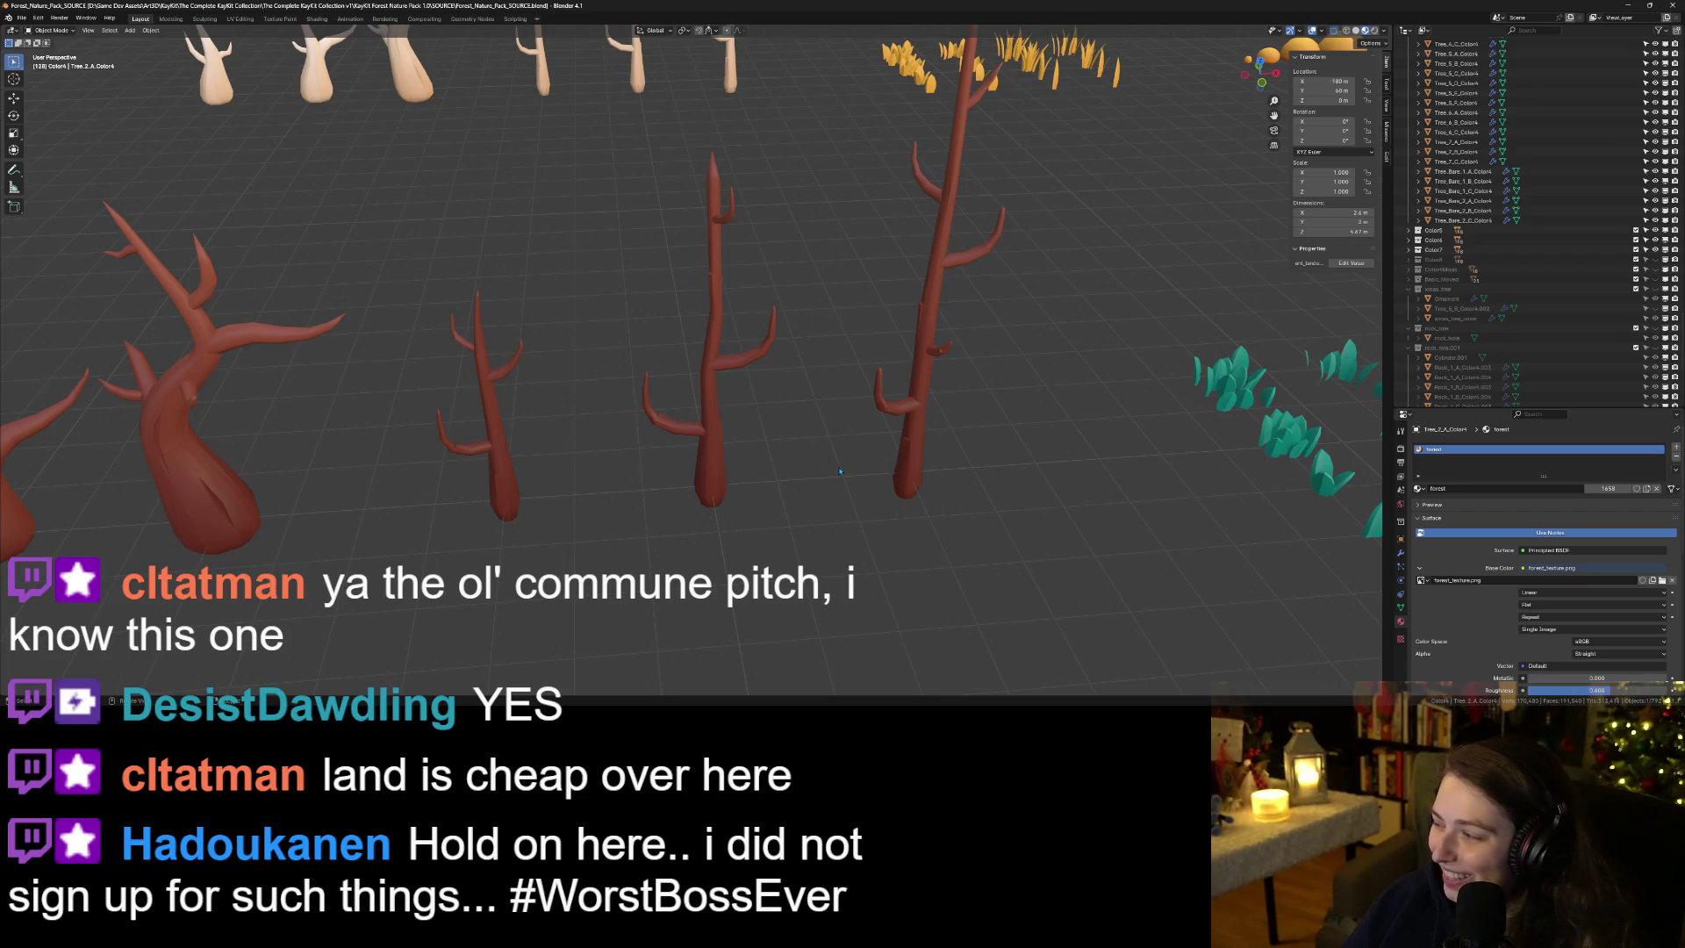
key(space)
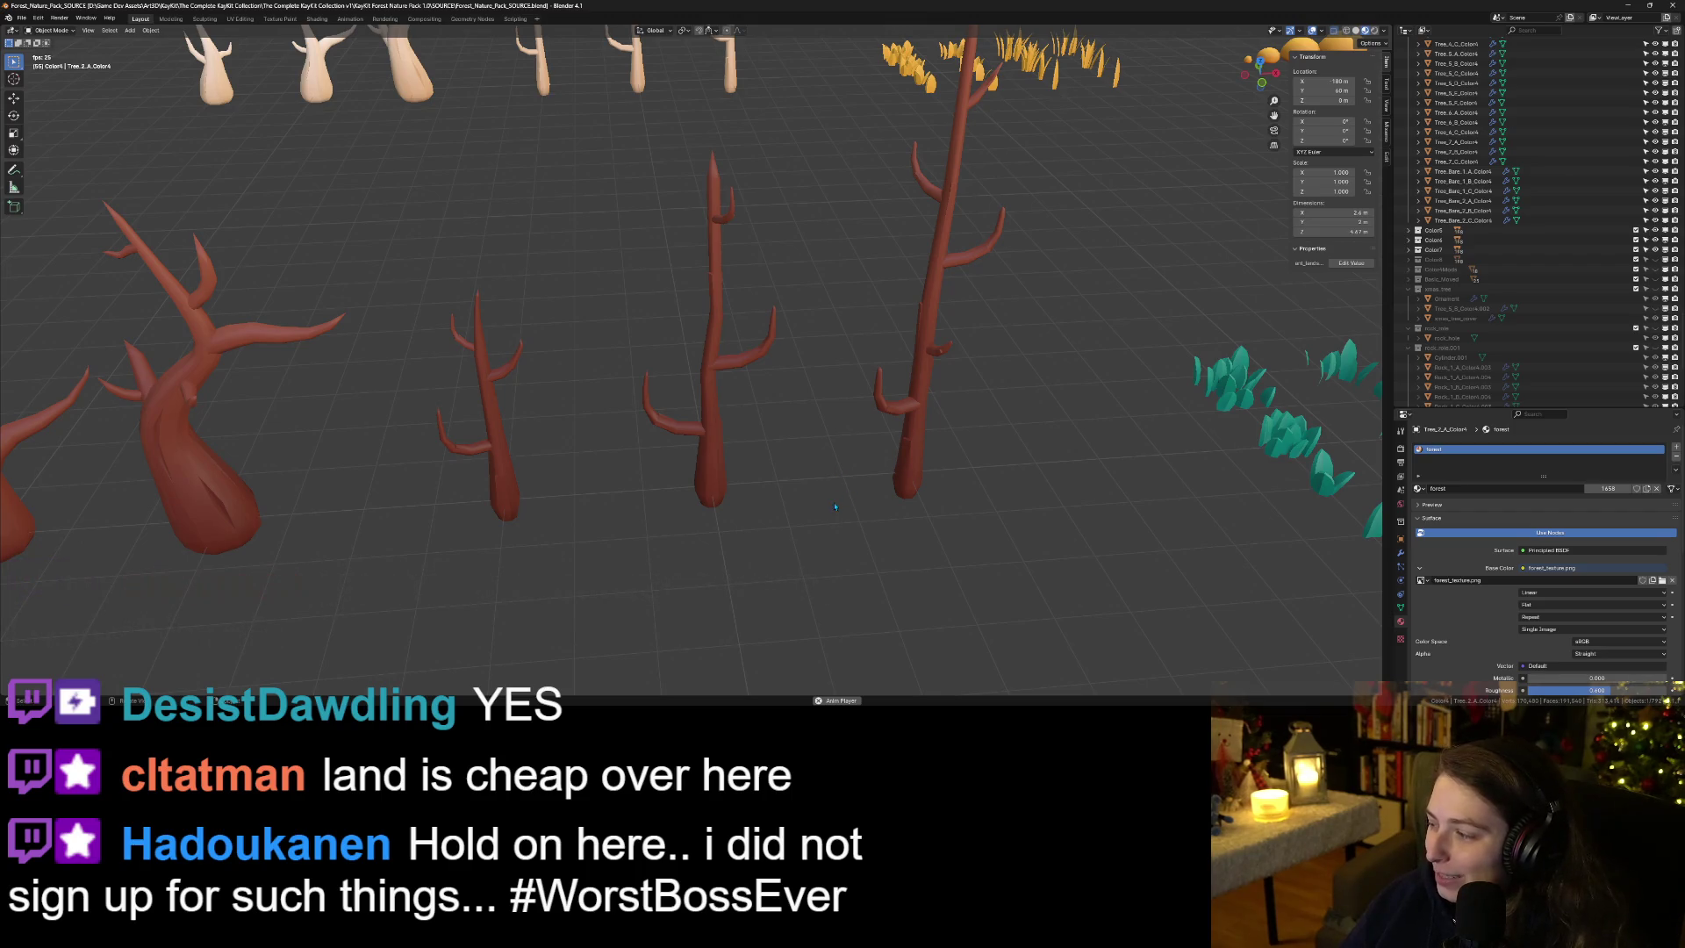
Select the tall thin red bare tree, frame it, and orbit around it.
click(903, 397)
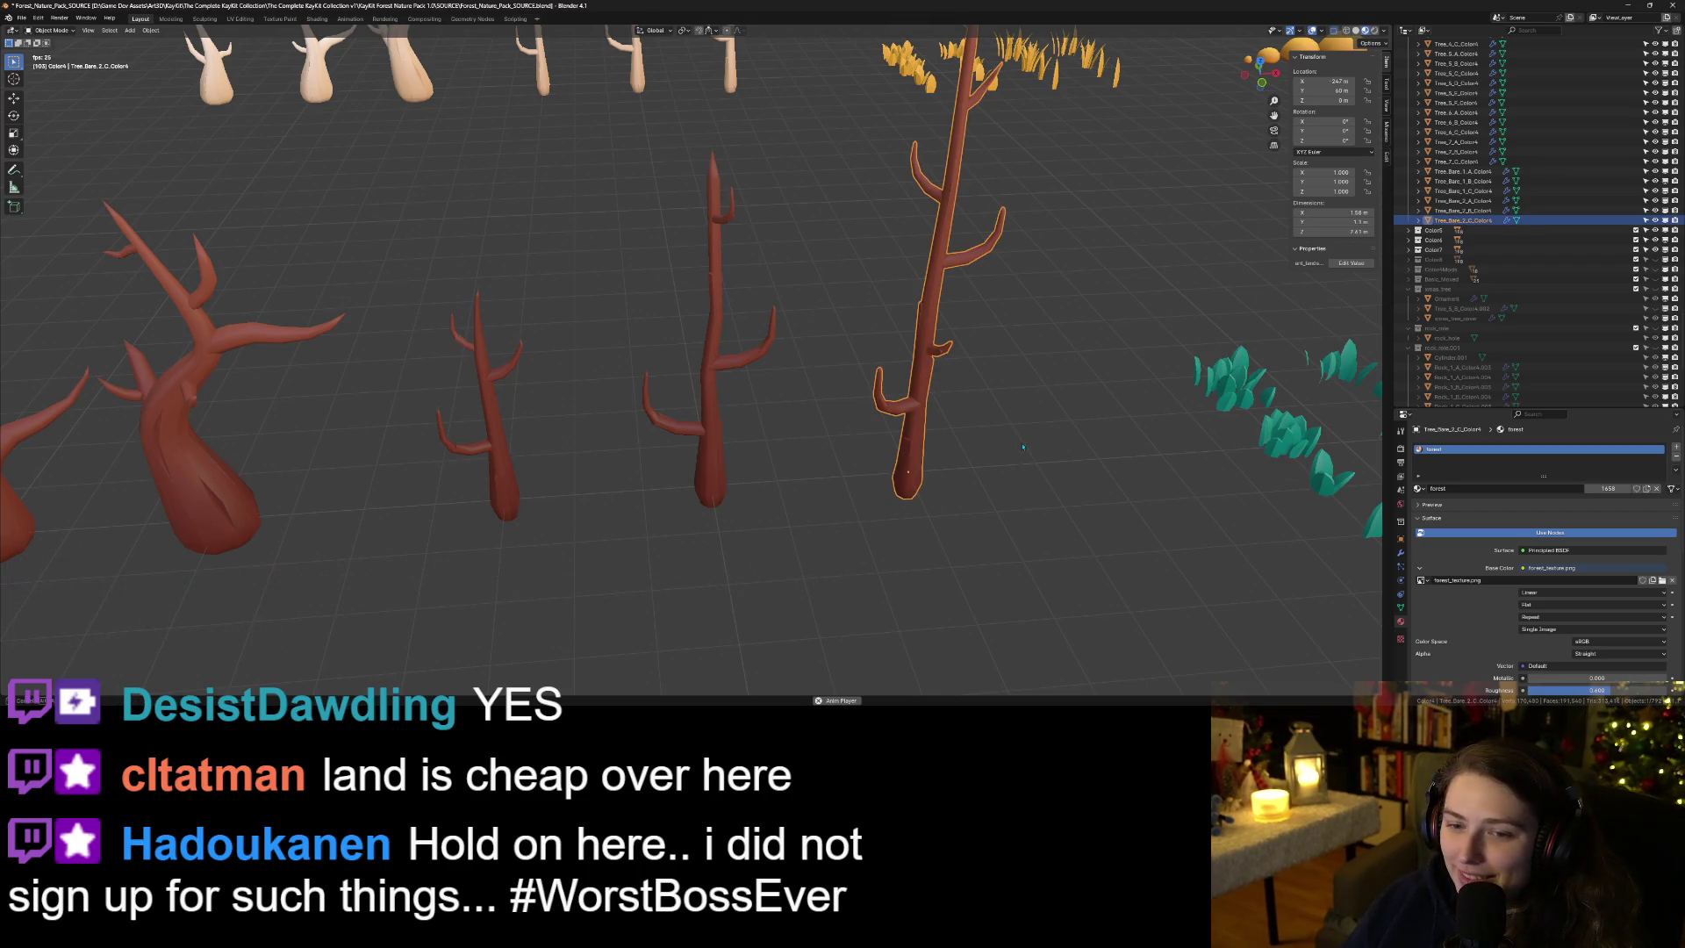
key(KP_Decimal)
drag(978, 448, 913, 170)
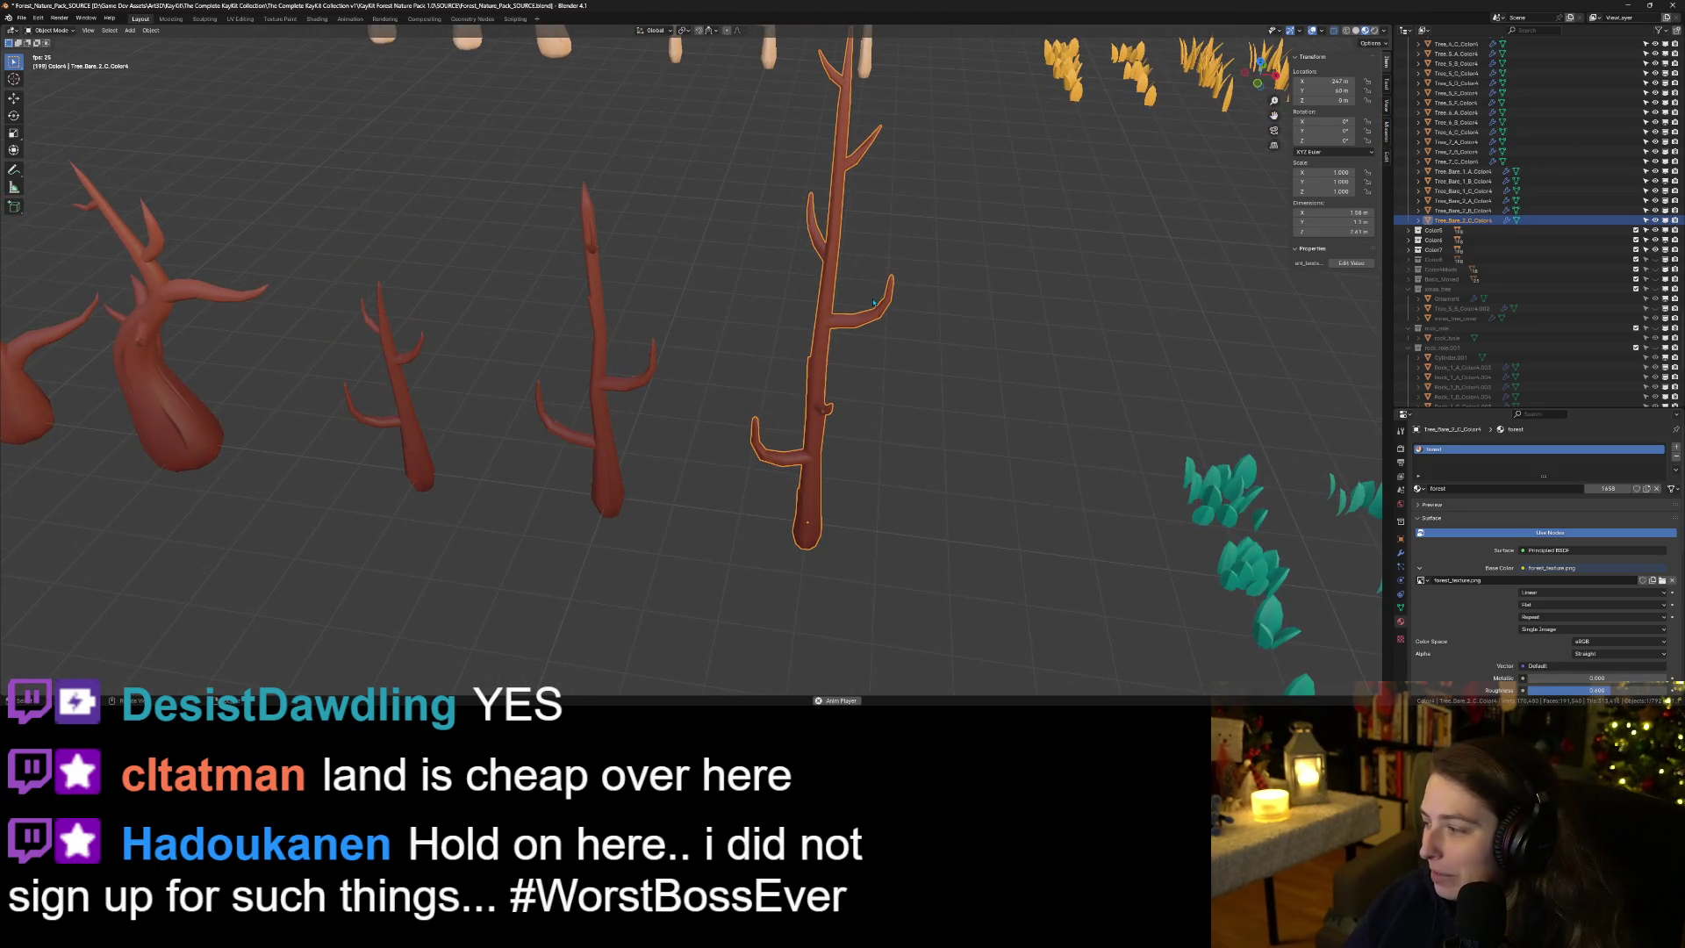
mouse_move(877, 304)
mouse_down()
mouse_move(881, 486)
mouse_move(887, 458)
mouse_move(779, 393)
mouse_move(774, 432)
mouse_move(790, 491)
mouse_move(887, 530)
mouse_move(858, 525)
mouse_up()
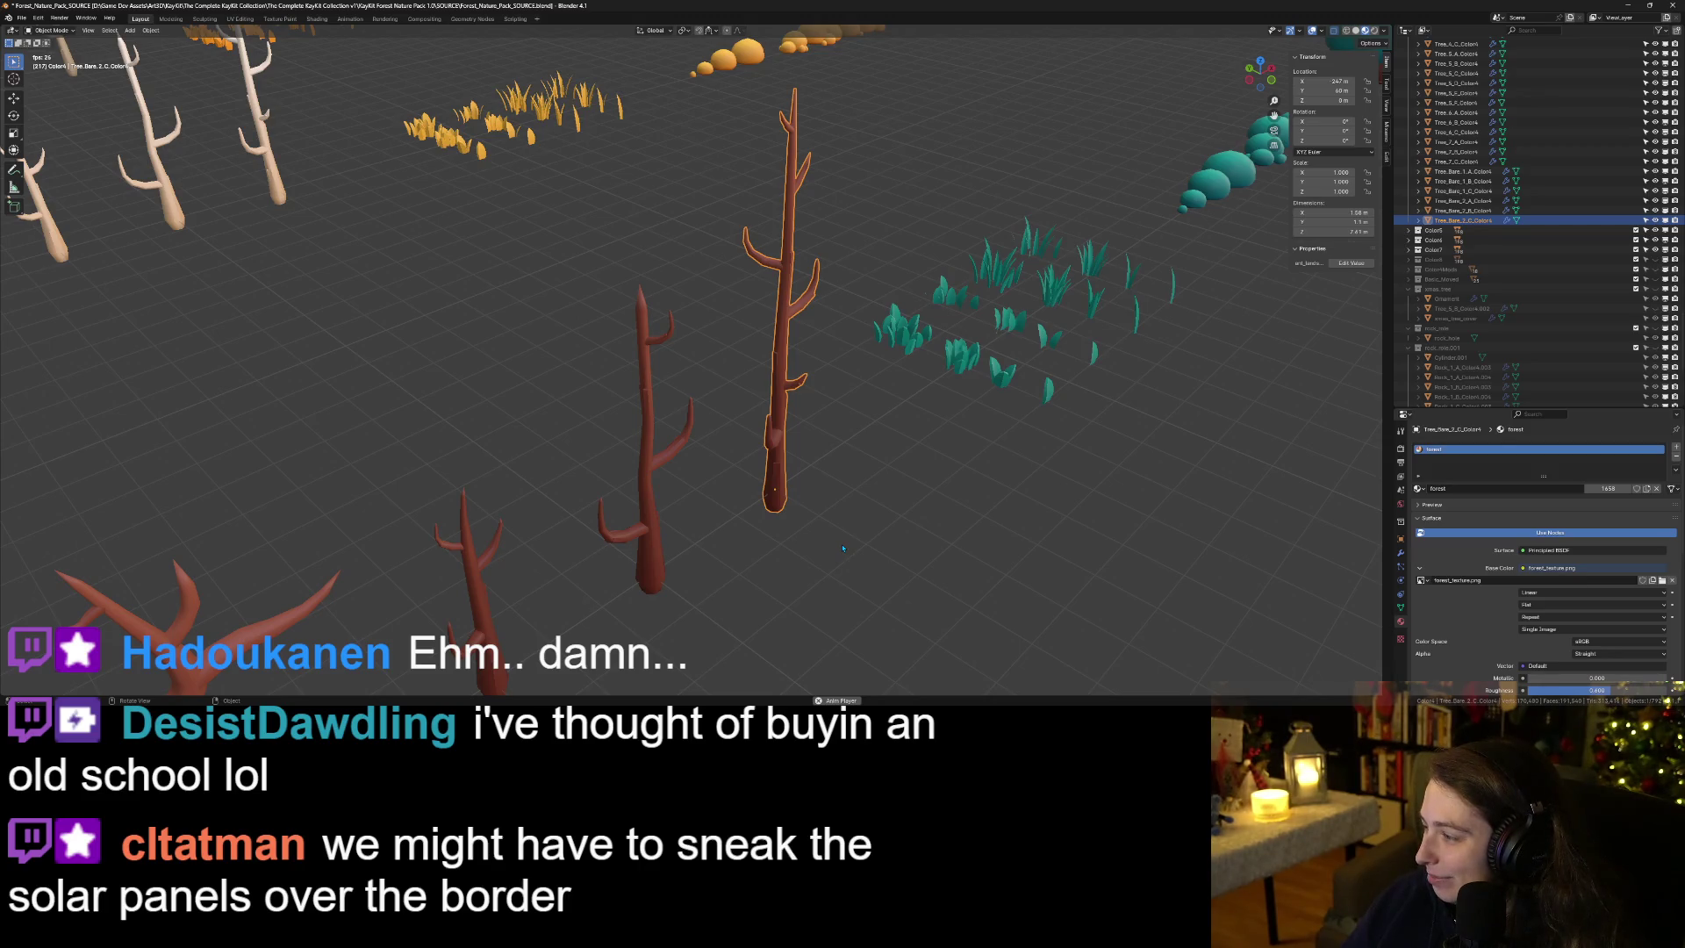
drag(869, 524, 837, 536)
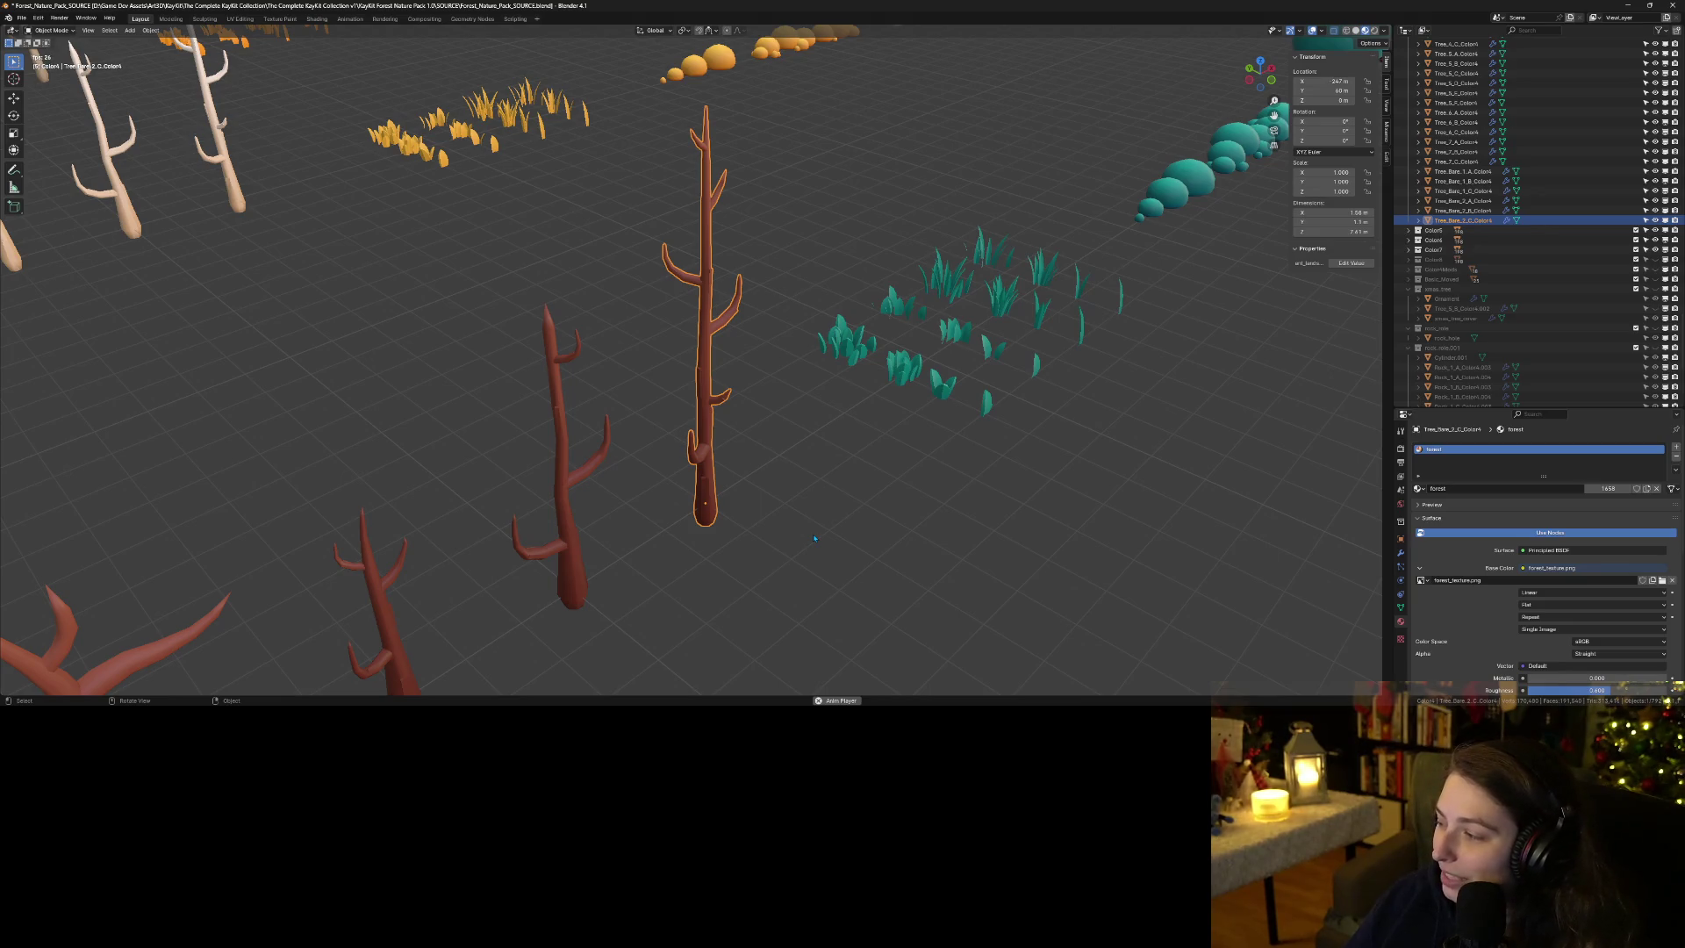
scroll(682, 537, down, 2)
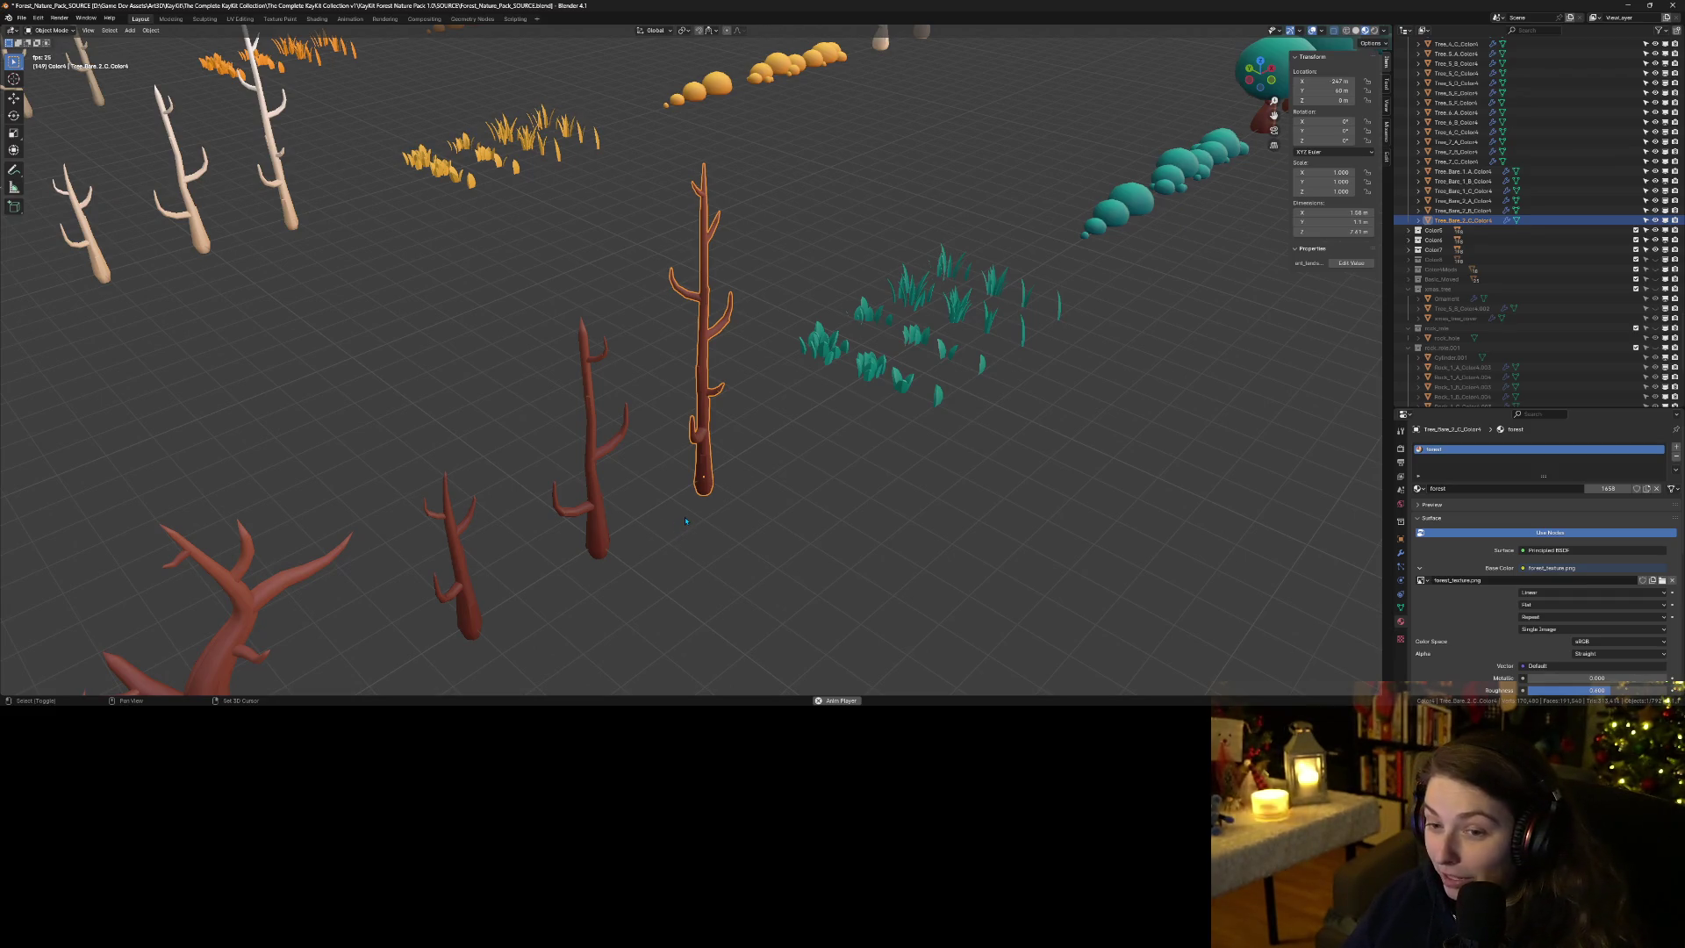
Duplicate the tall bare tree along Y and place the copy beside the original.
key(shift+d)
key(y)
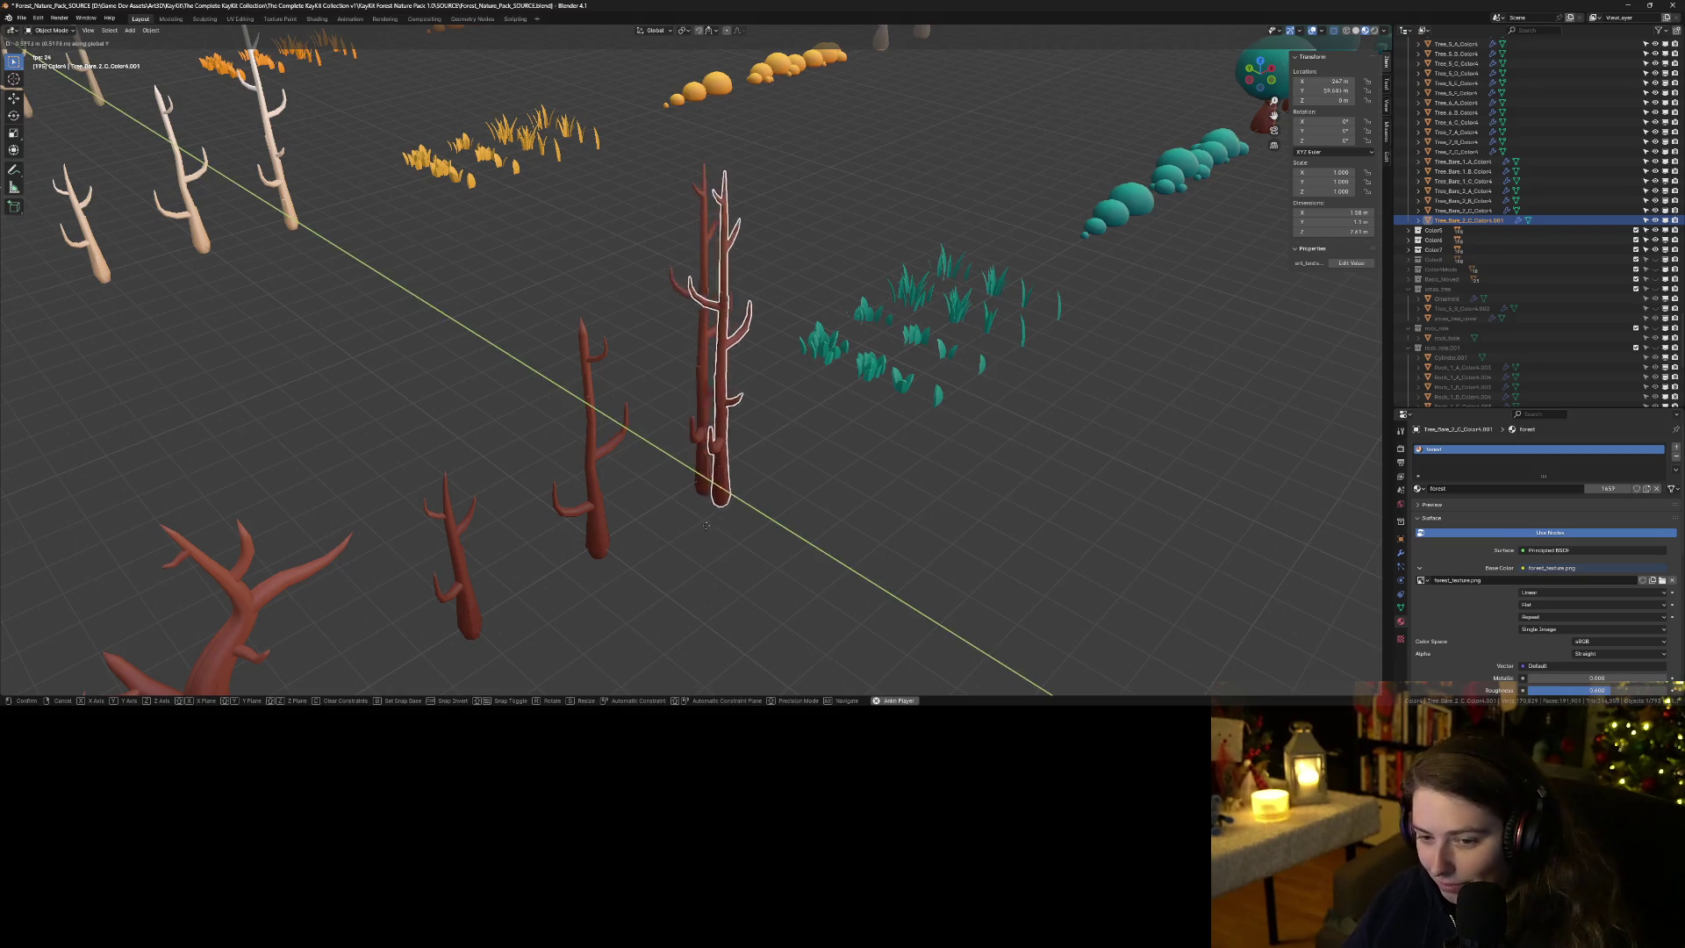
click(826, 582)
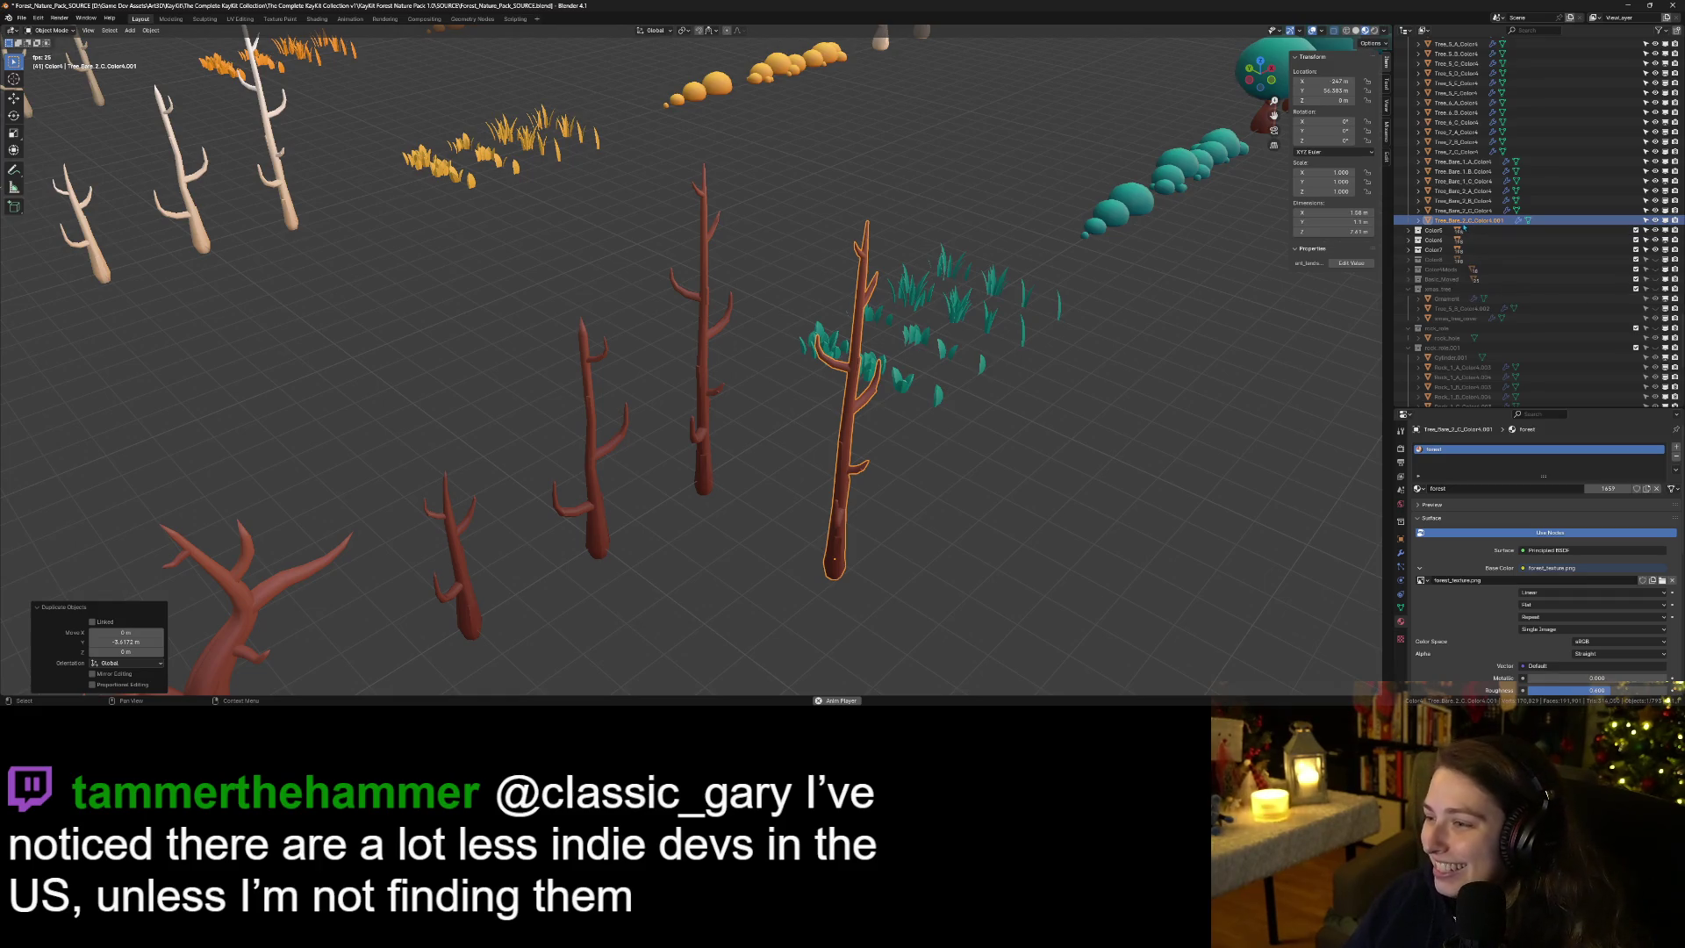
Drag the tree copy in the Outliner into another collection.
mouse_move(1464, 220)
mouse_down()
mouse_move(1496, 309)
mouse_move(1471, 356)
mouse_move(1459, 279)
mouse_up()
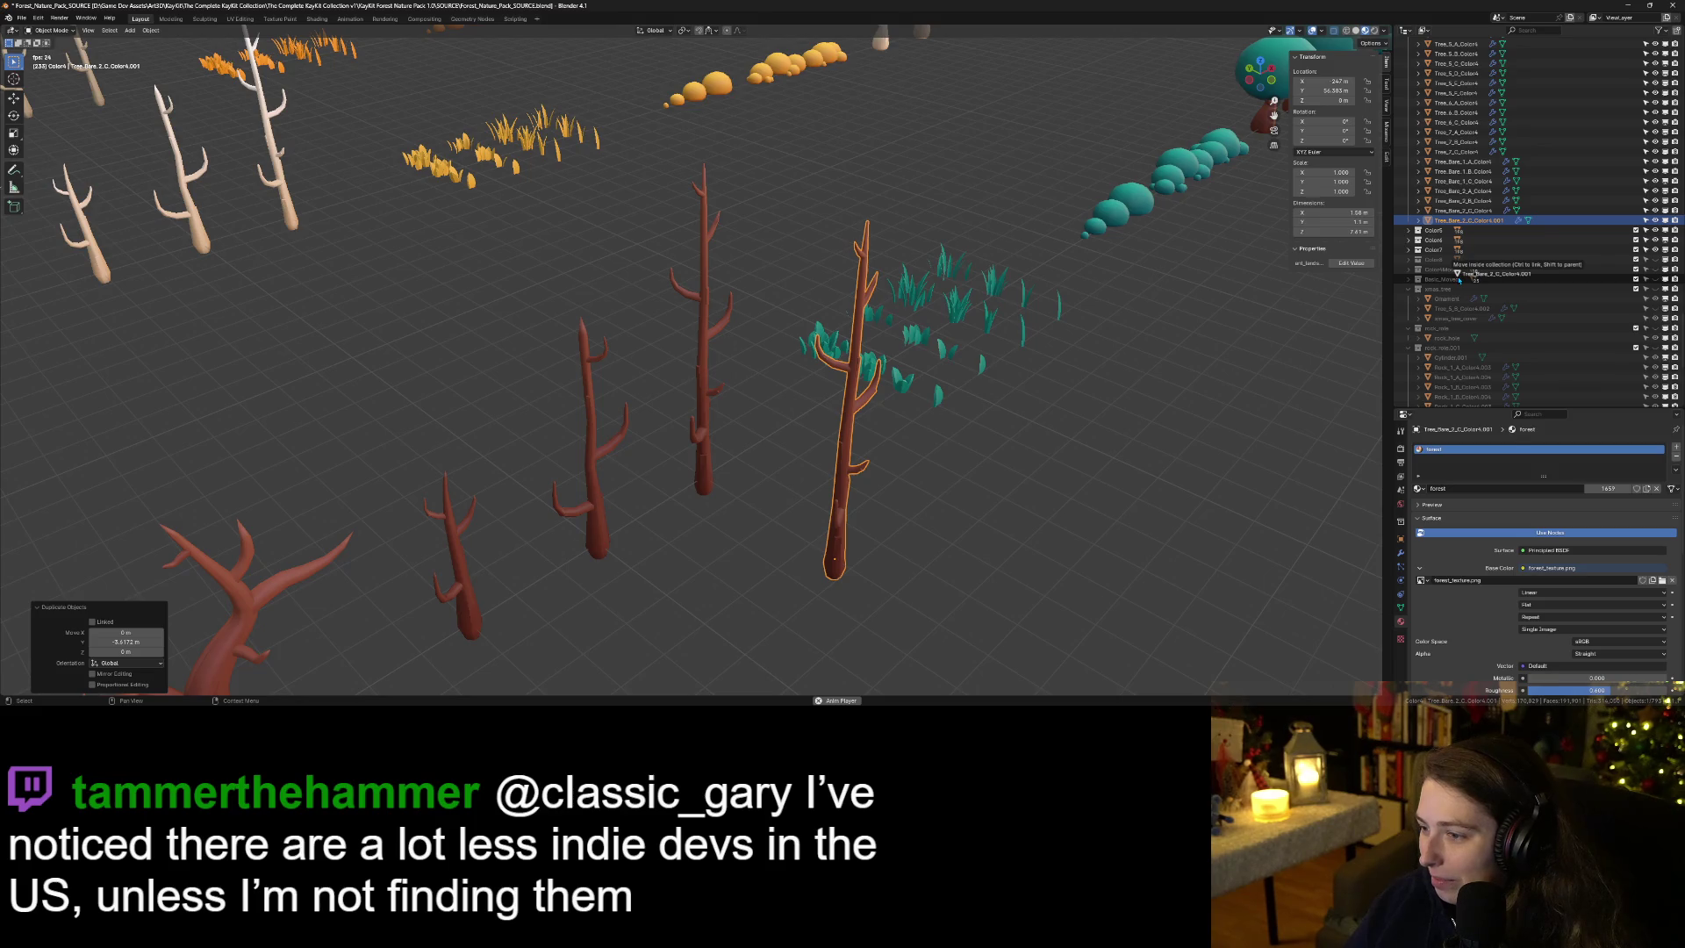
drag(1460, 280, 1459, 283)
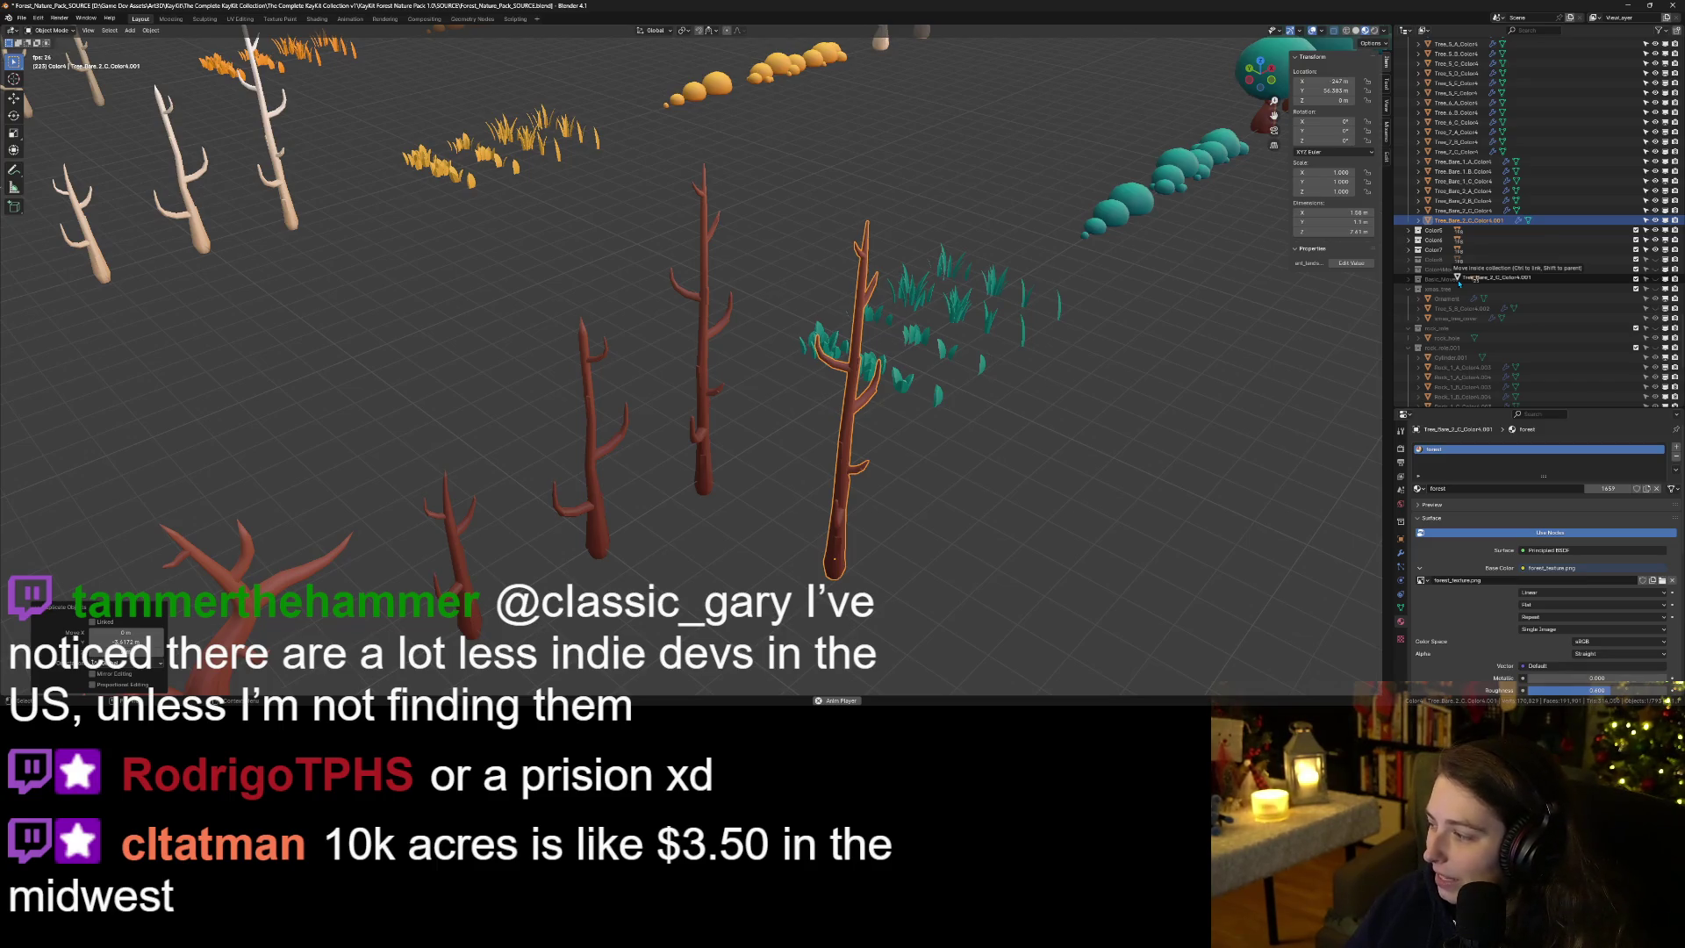
mouse_move(1460, 281)
mouse_down()
mouse_move(1473, 272)
mouse_move(1468, 298)
mouse_up()
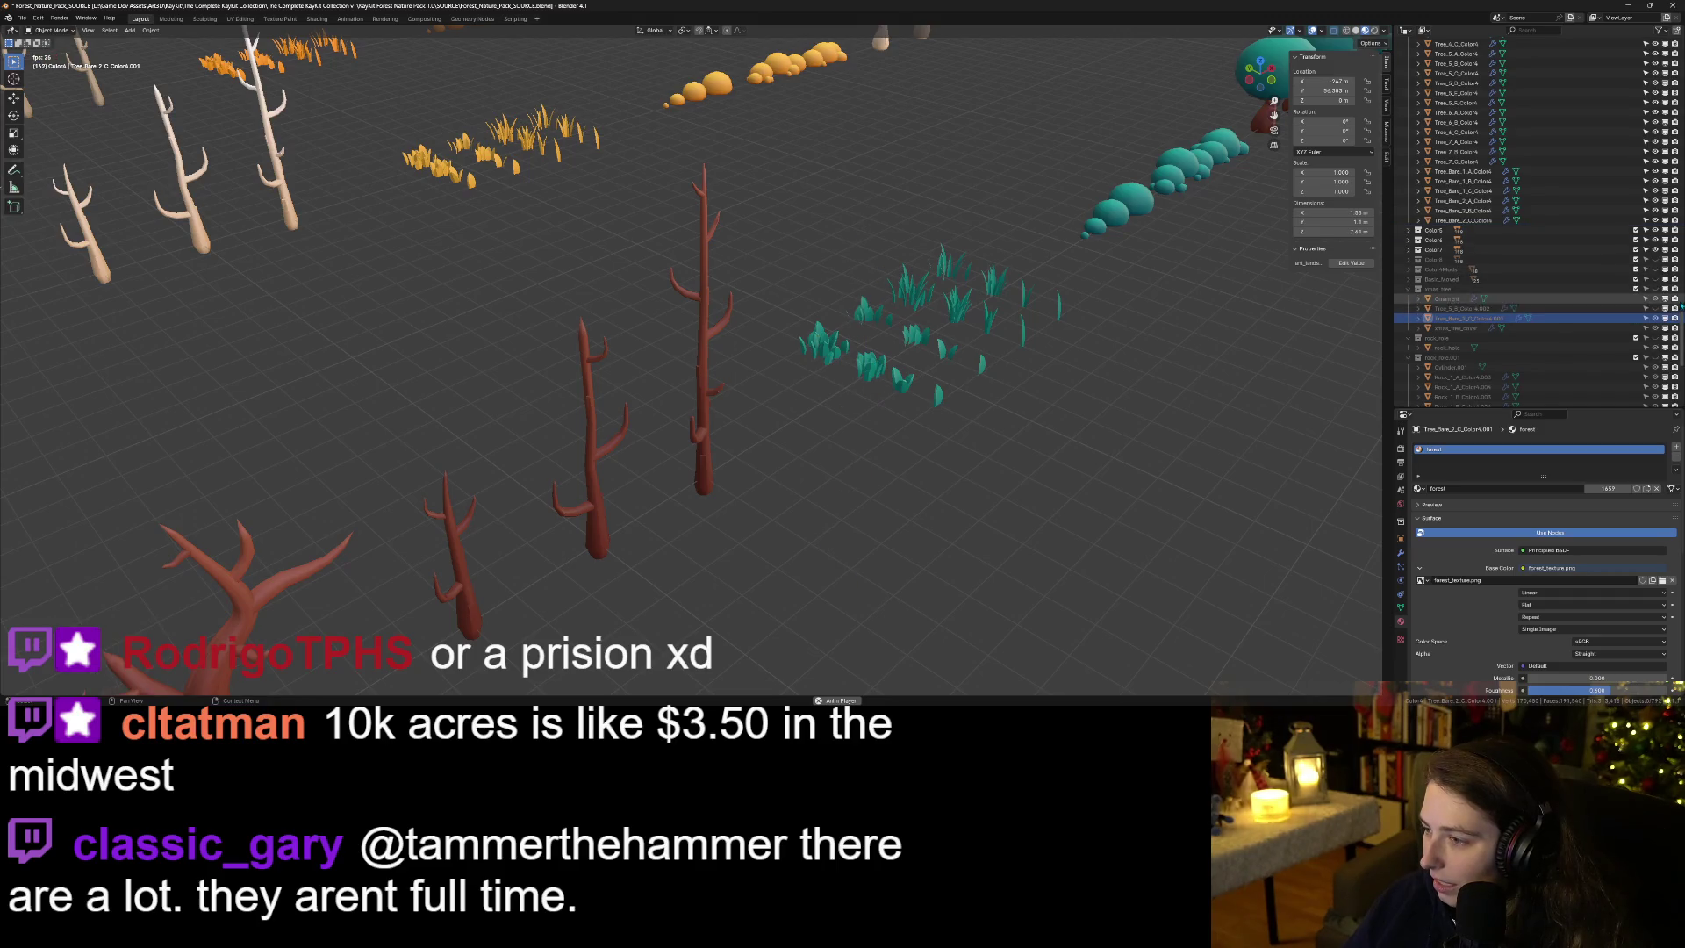
scroll(1430, 338, down, 4)
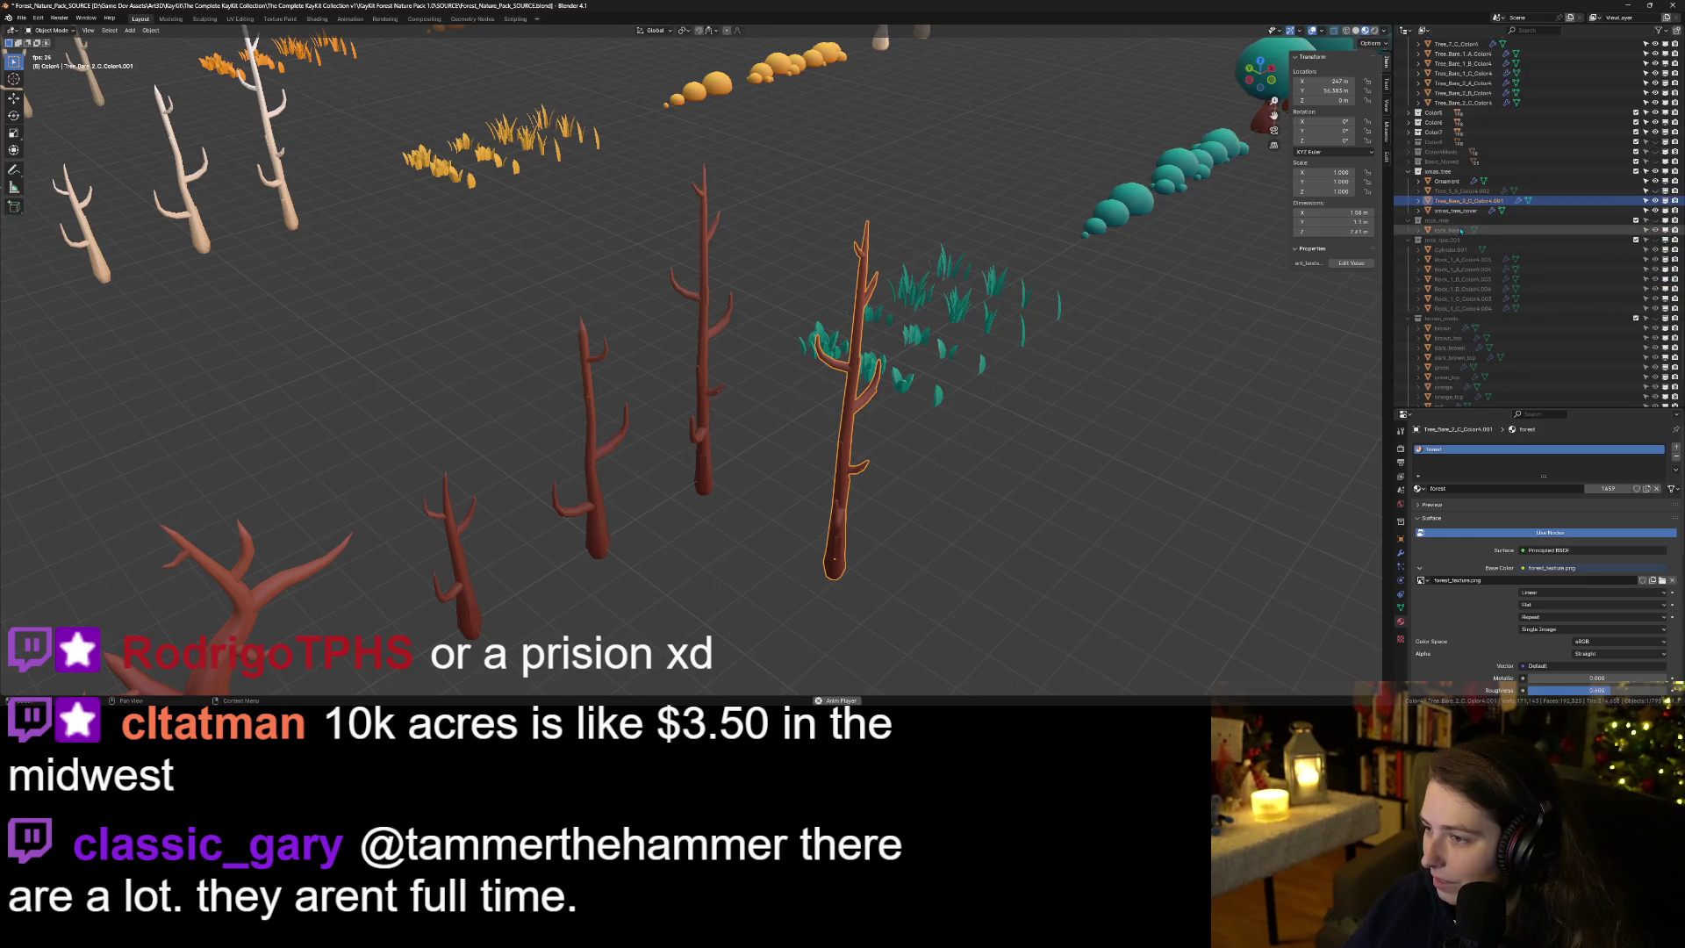
Rename the rock_role collection to rock_hole.
double_click(1437, 218)
key(BackSpace)
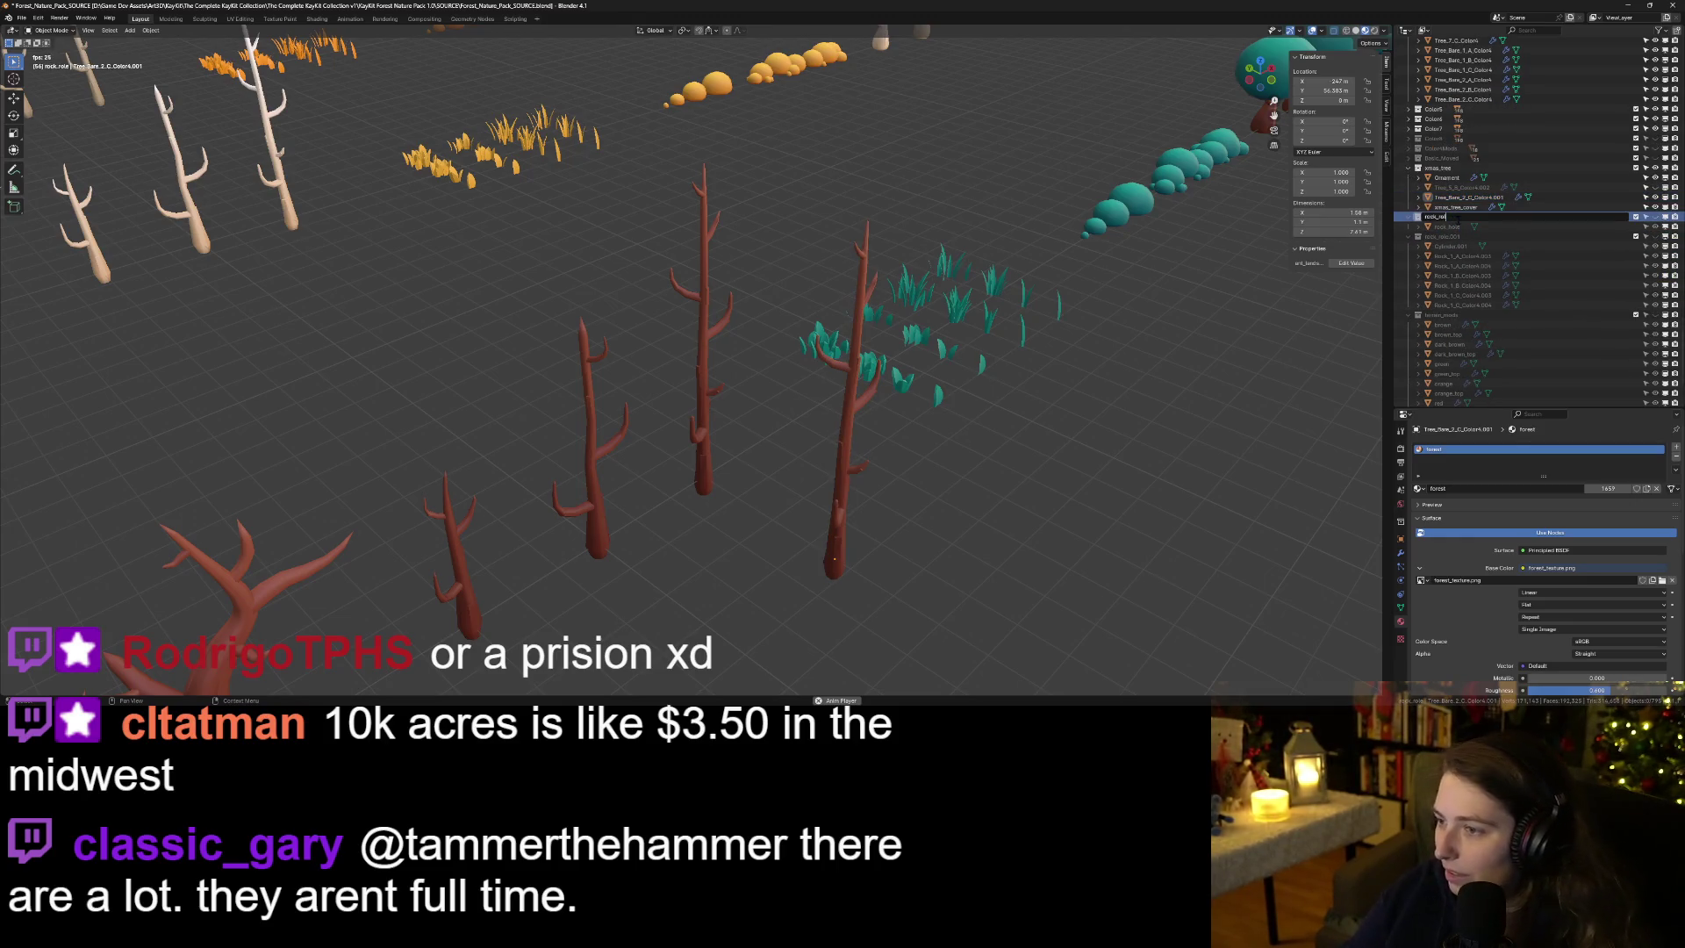
text(hole)
key(Return)
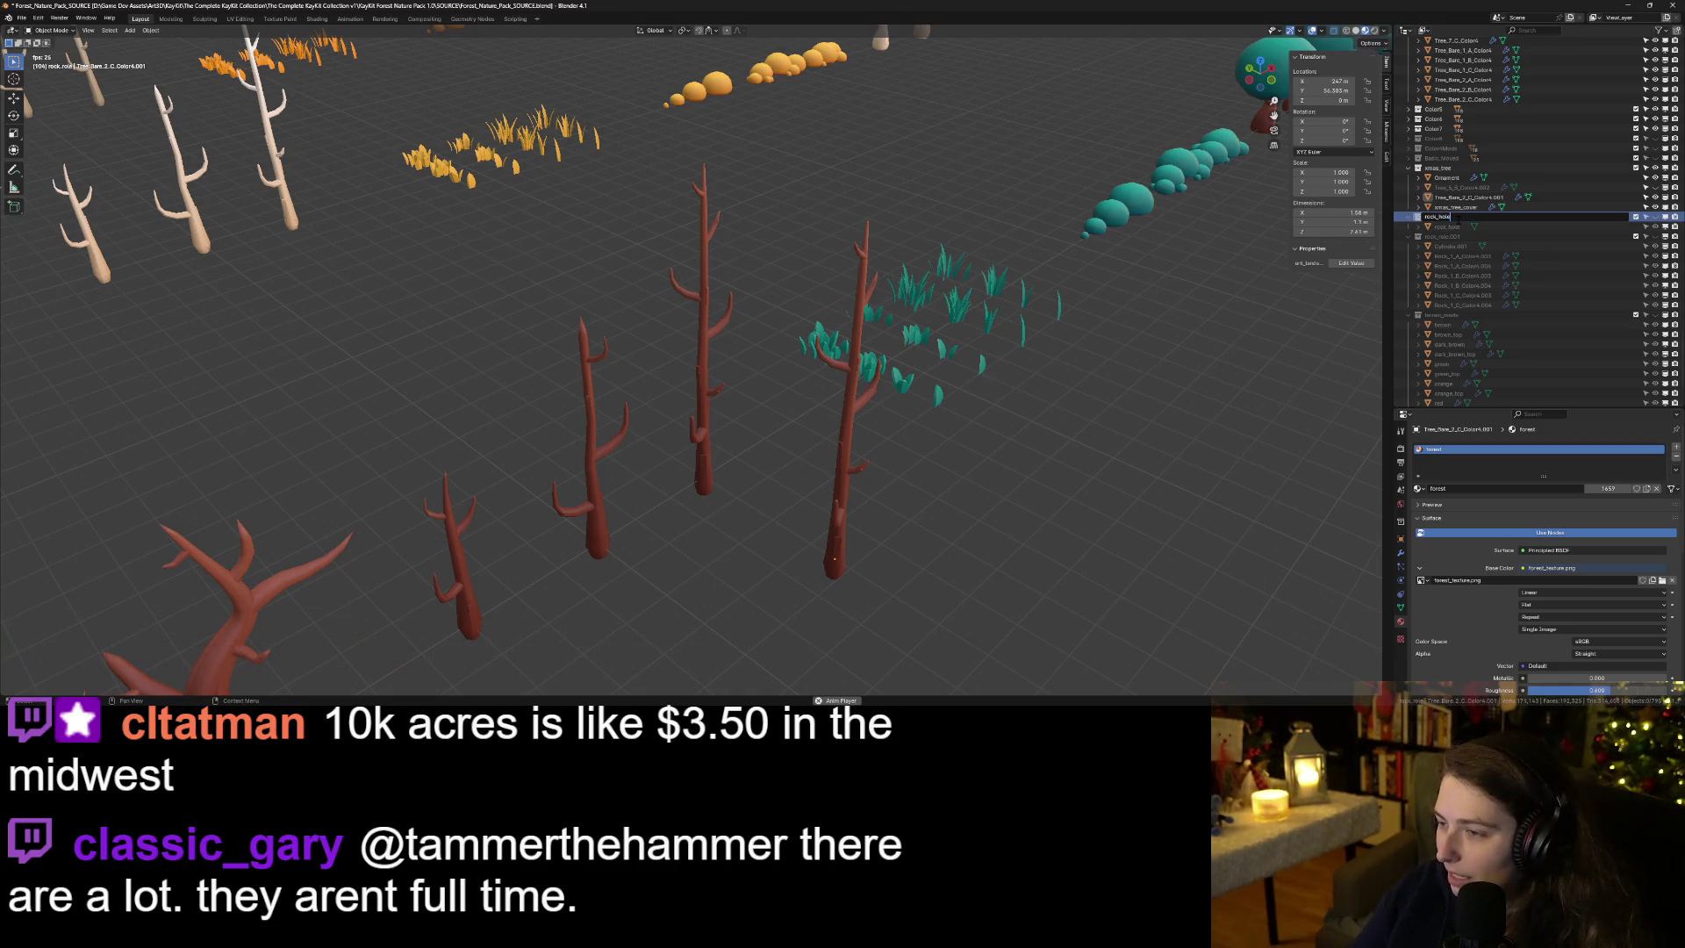
scroll(1448, 238, down, 1)
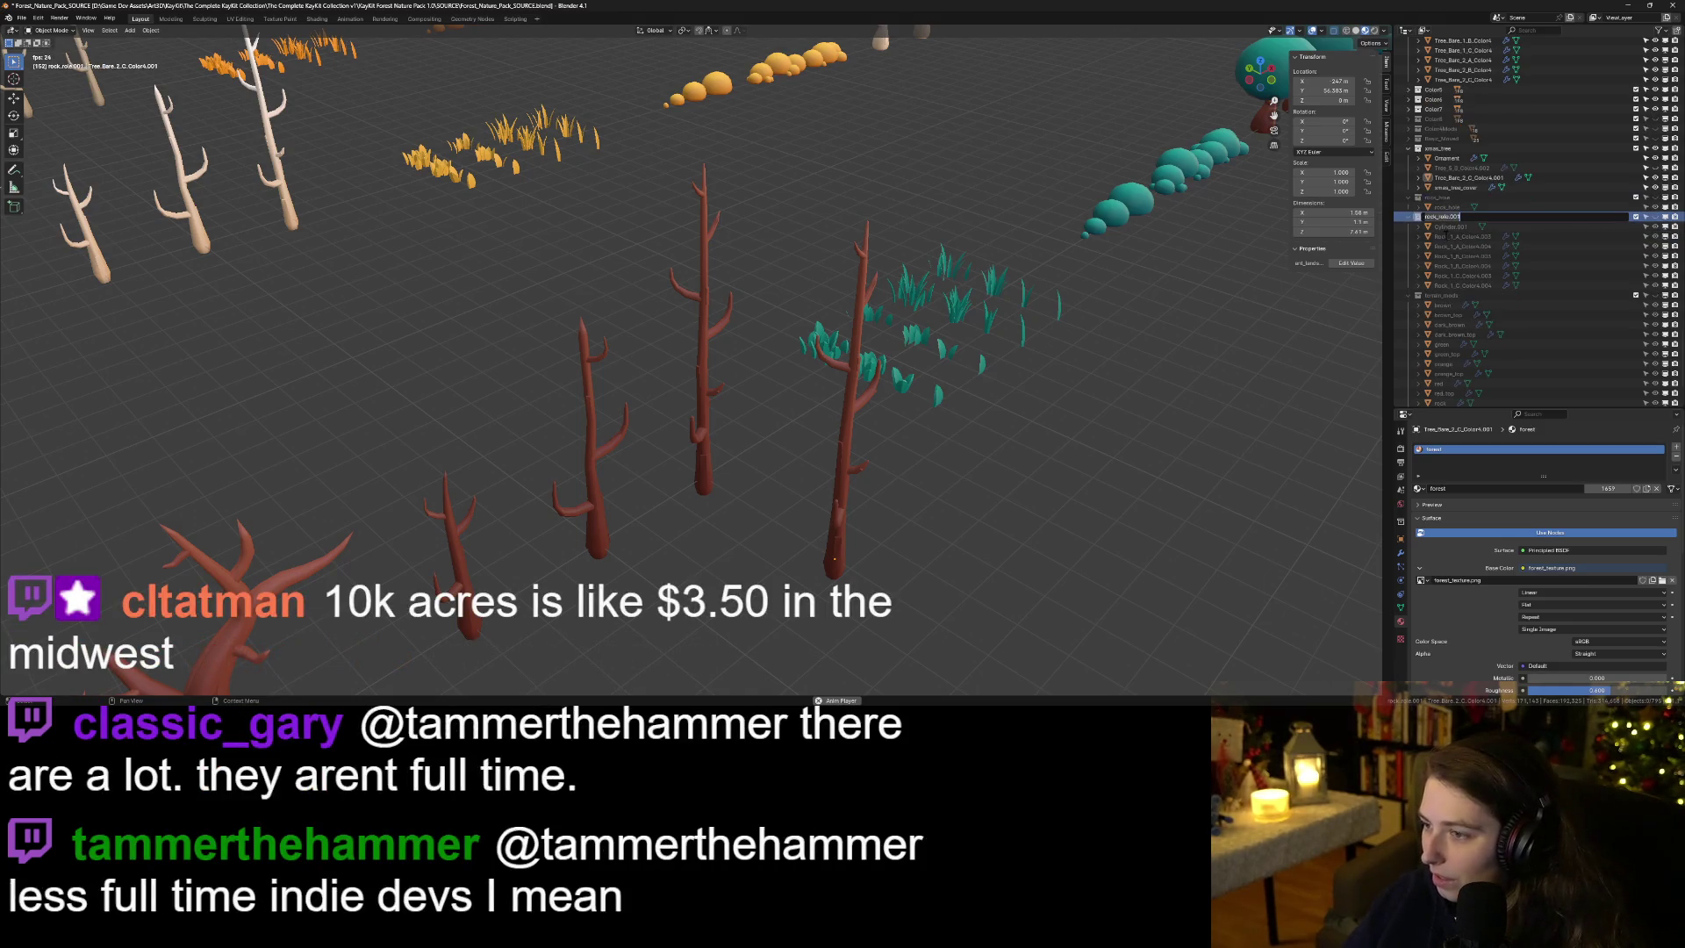
Collapse the rock_hole.001 and terrain_mods groups and open the tall bare tree copy in Edit Mode.
click(1442, 211)
double_click(1442, 217)
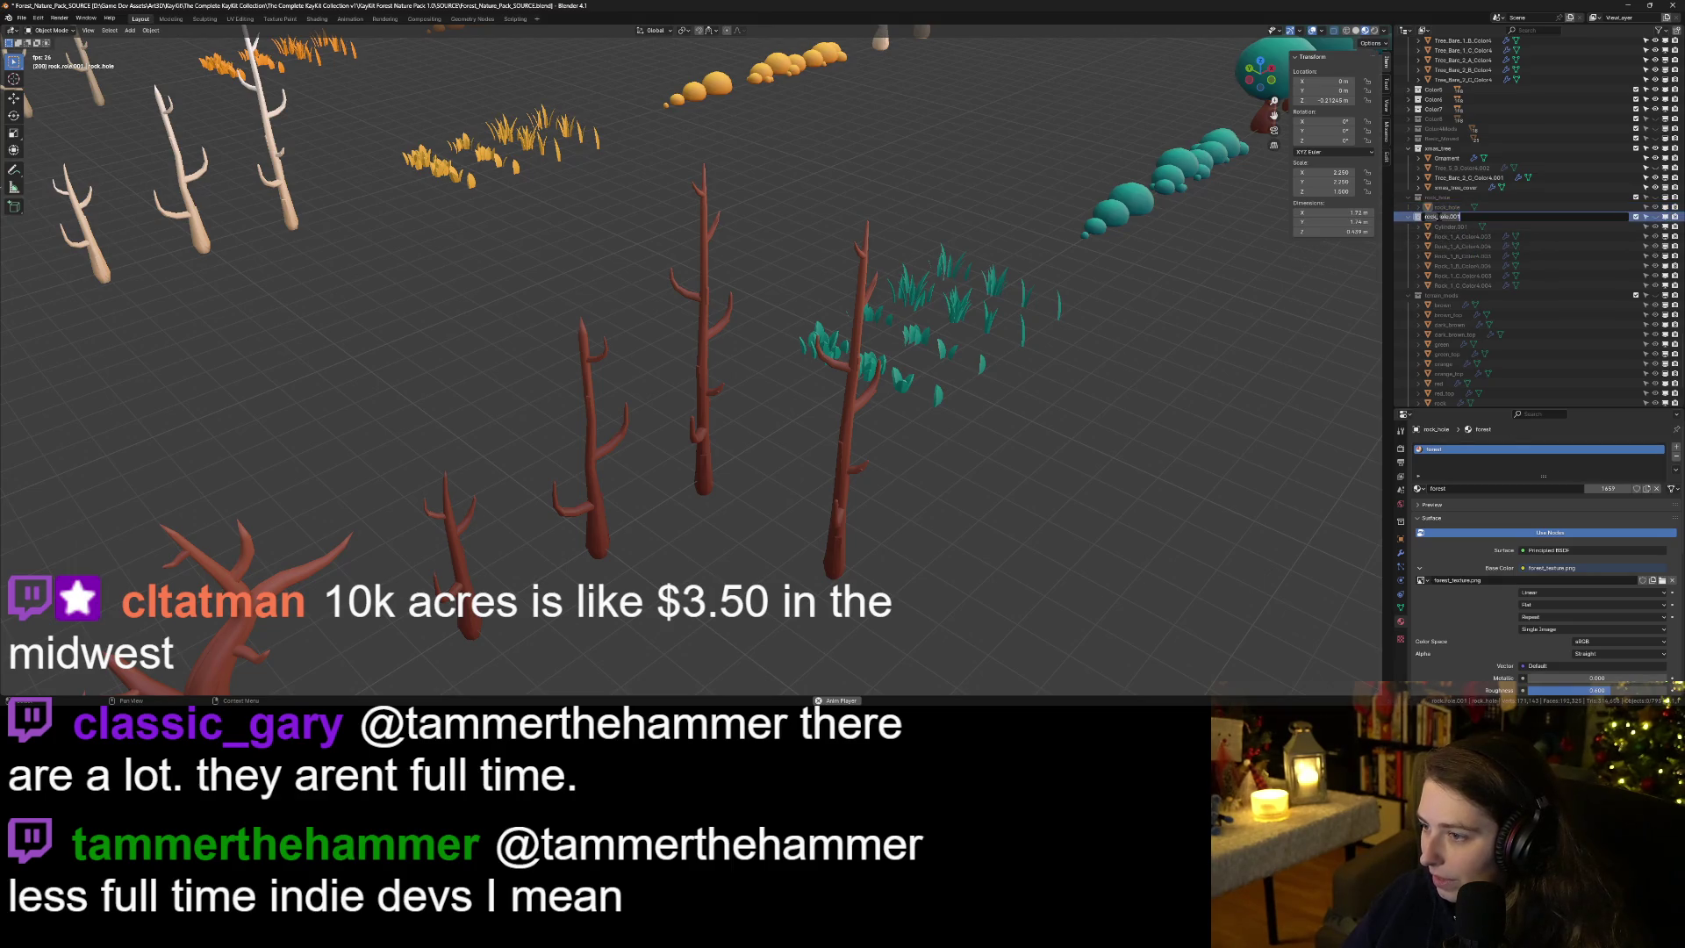
key(Return)
scroll(1414, 230, down, 1)
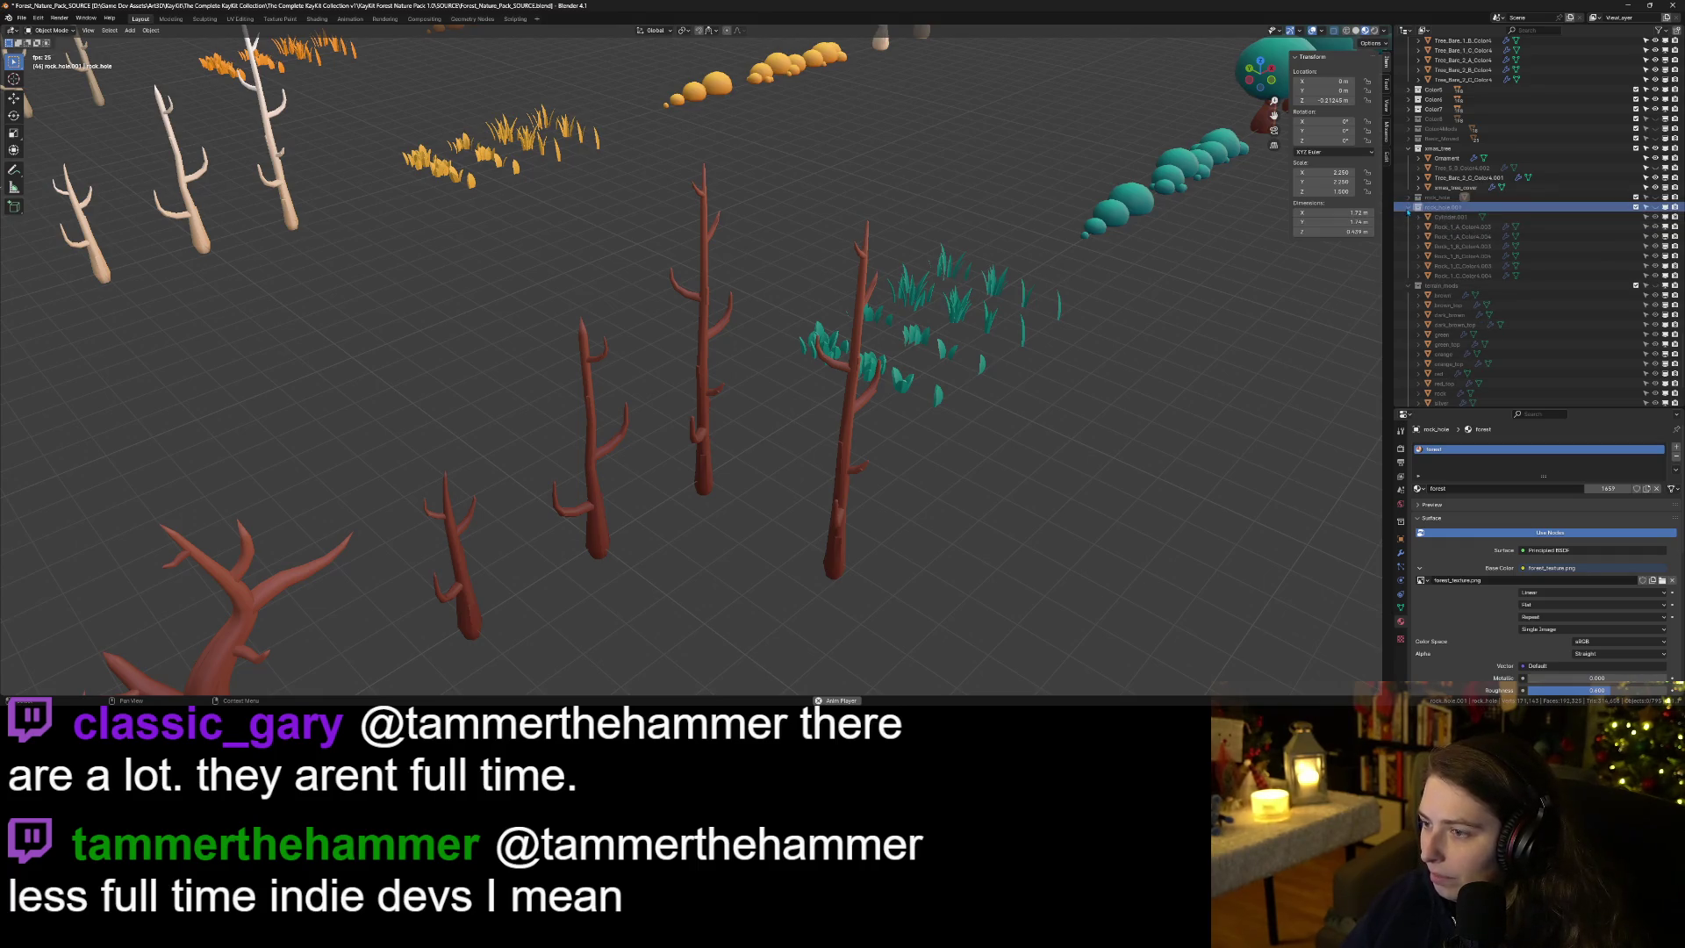
click(1408, 226)
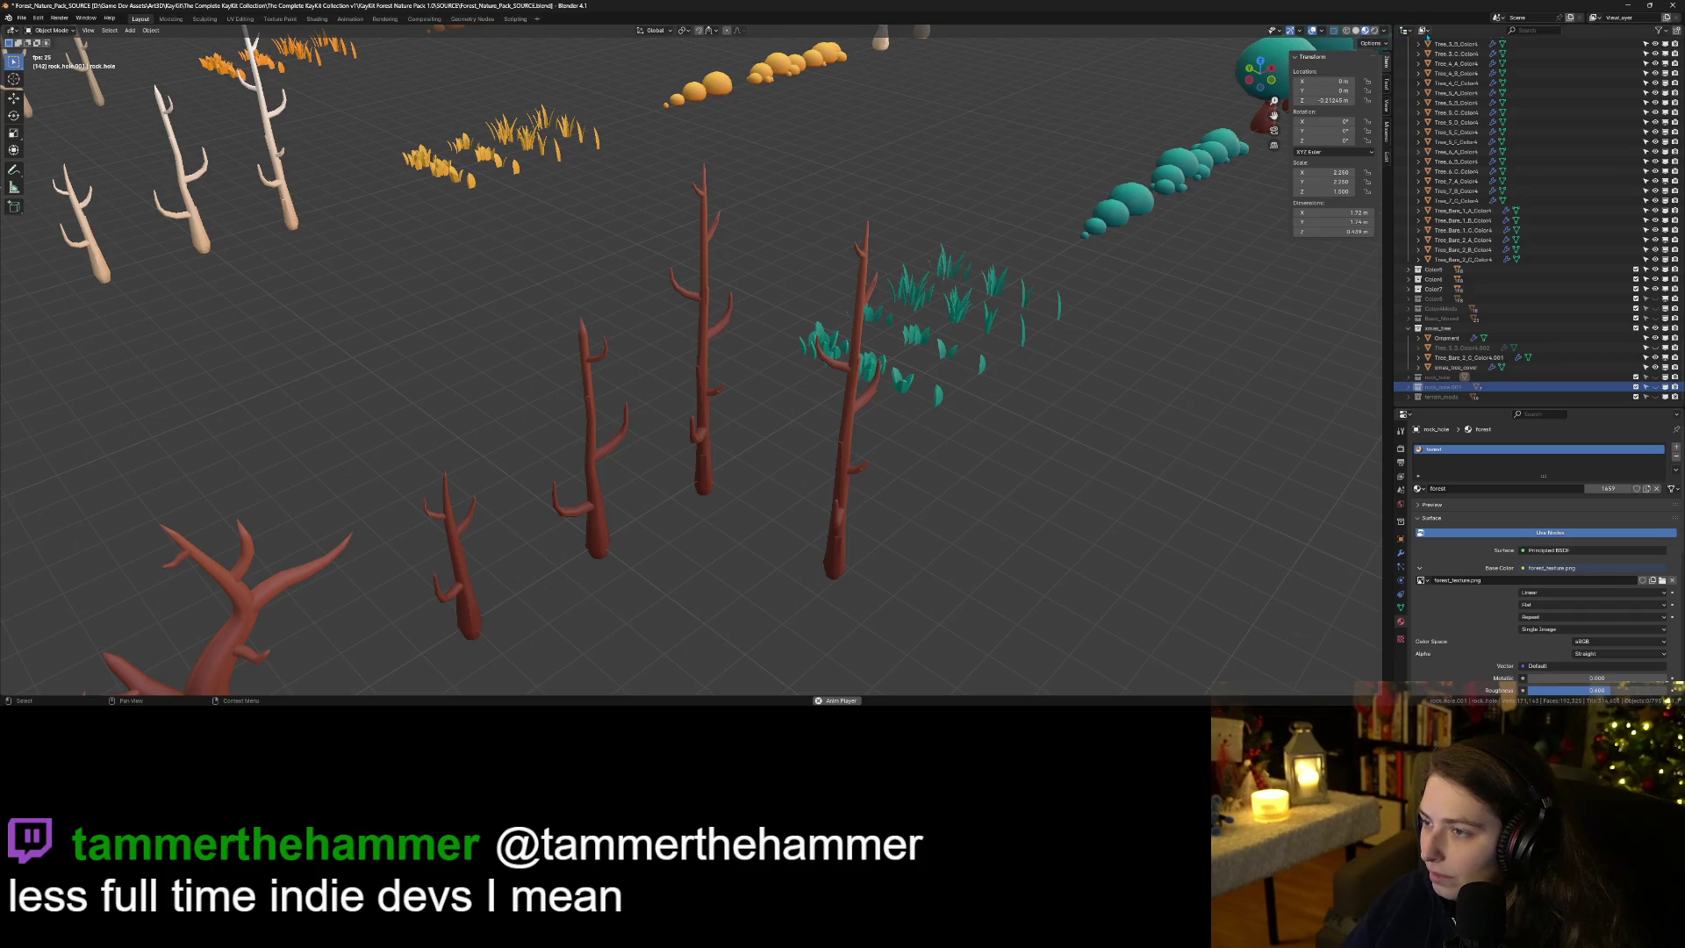
click(1457, 357)
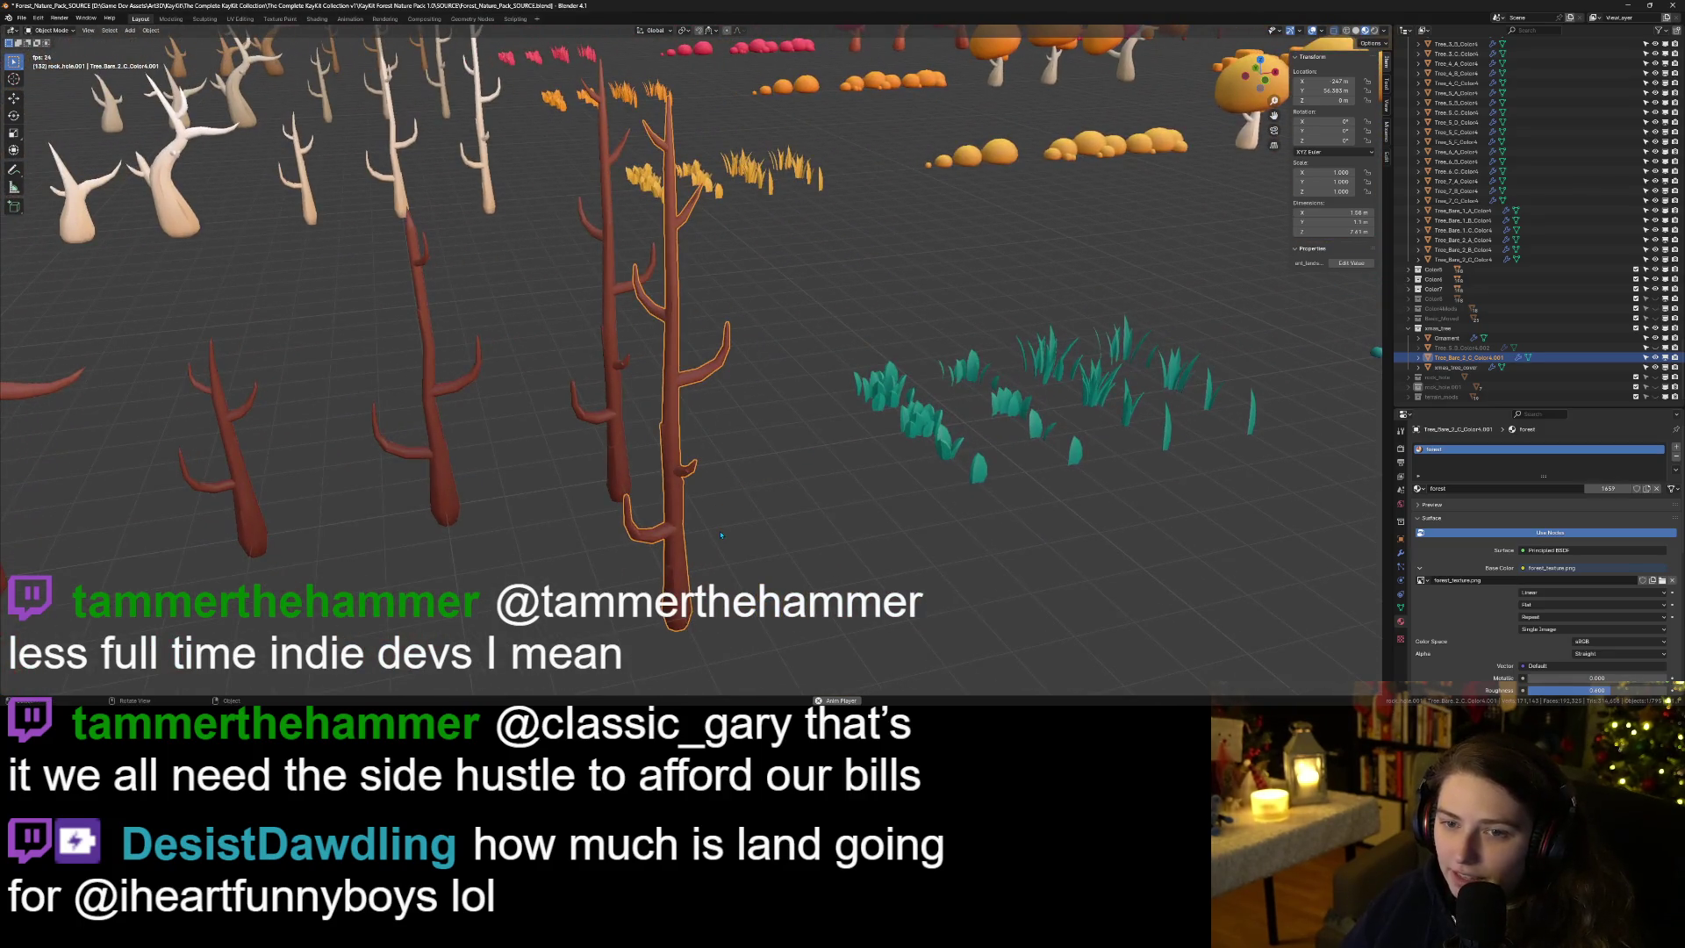
key(Tab)
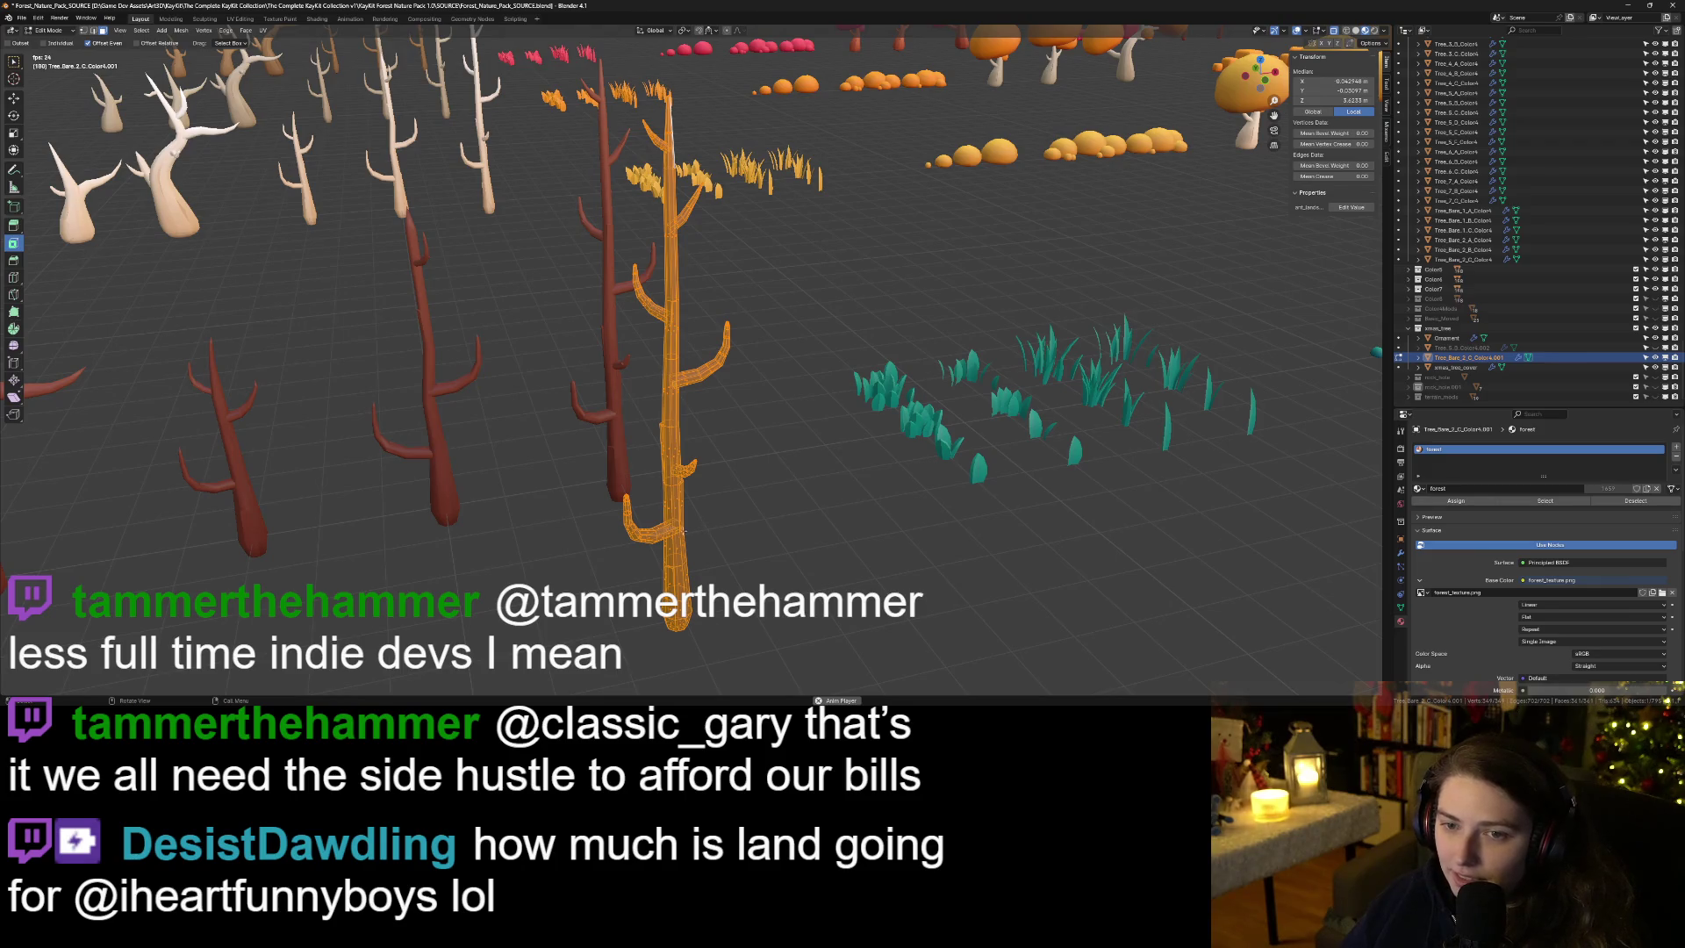
In front view, box-select and delete unwanted vertices of the tree.
key(KP_1)
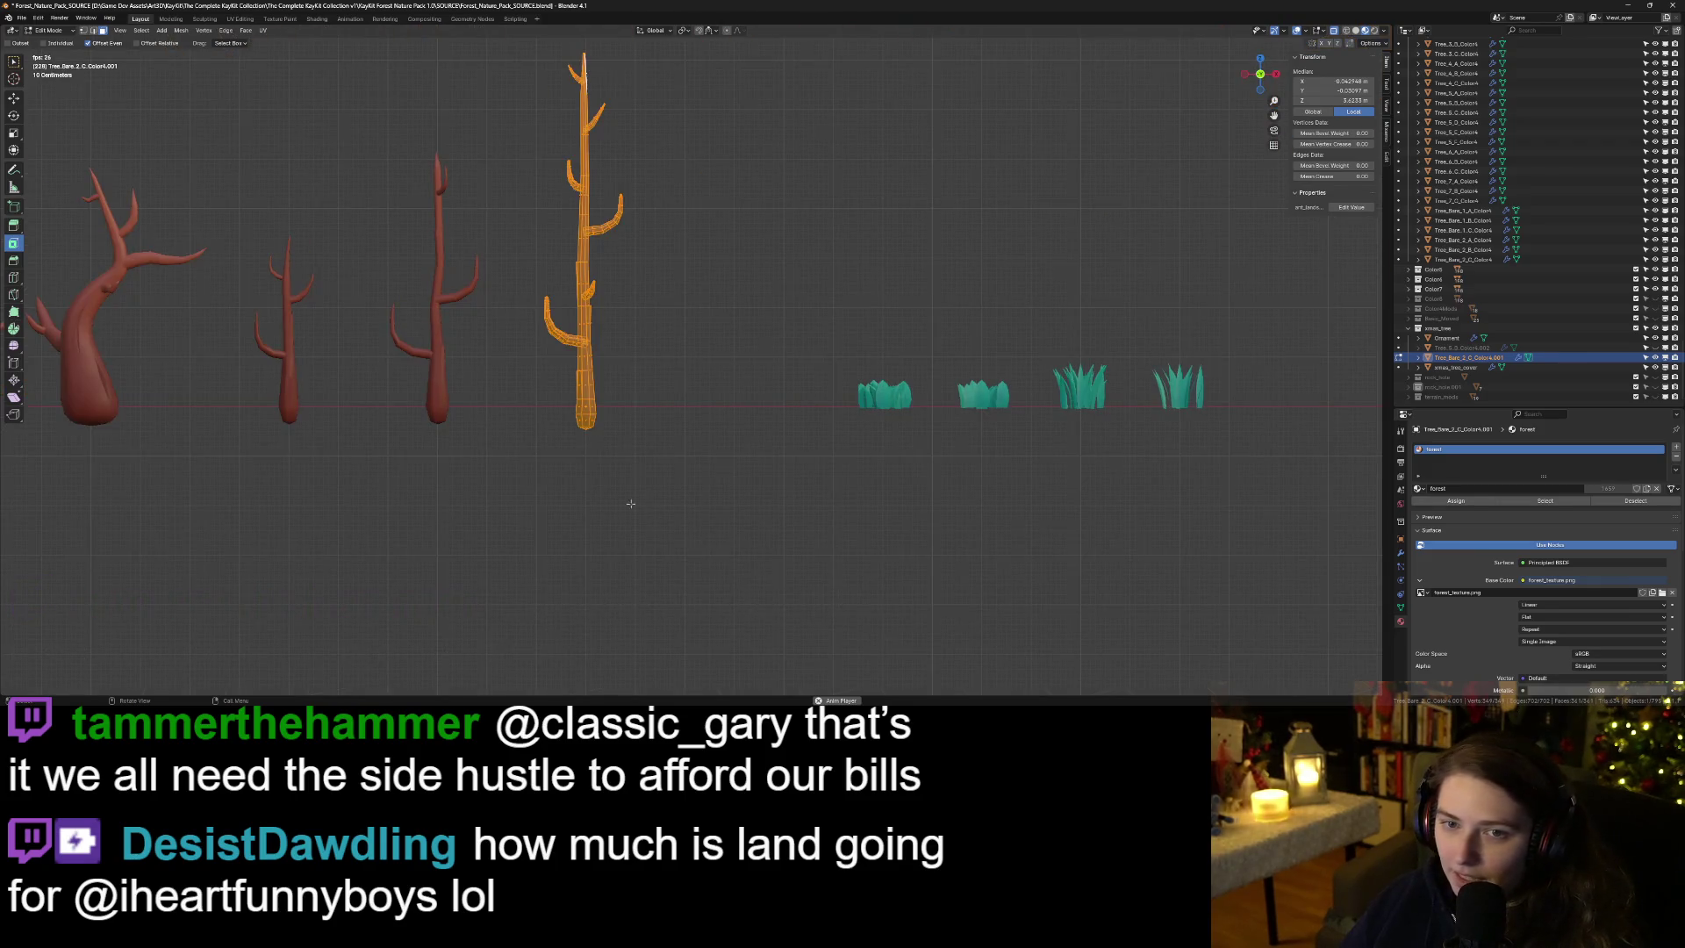
drag(755, 555, 829, 597)
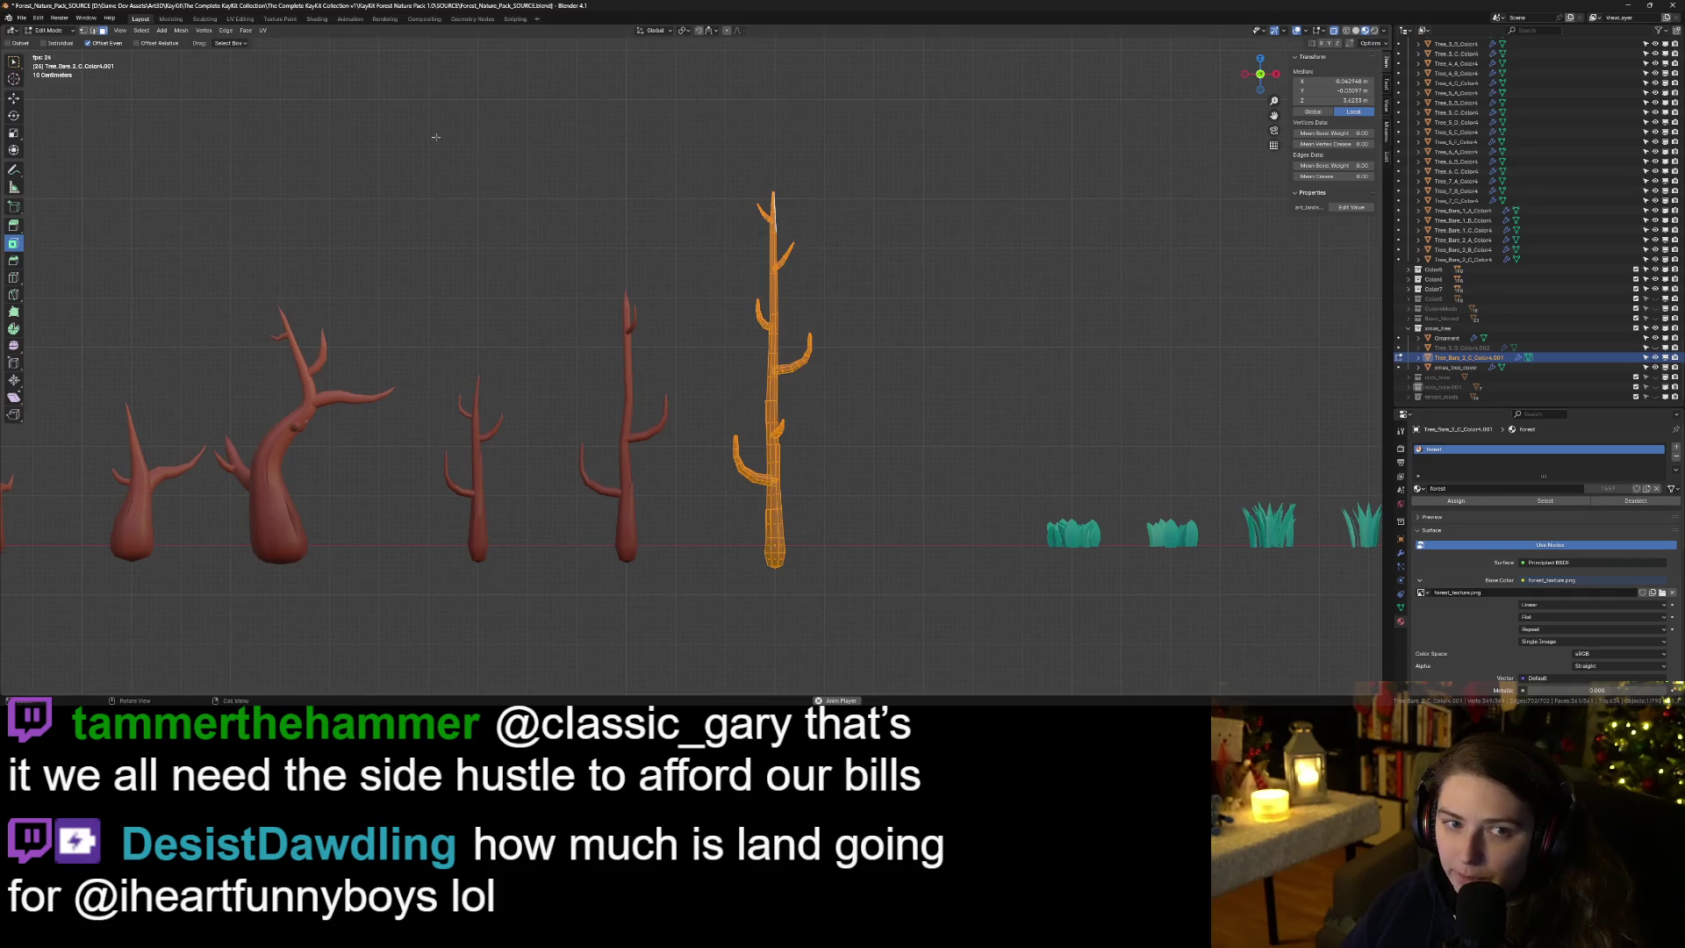
mouse_move(893, 624)
mouse_down()
mouse_move(775, 455)
mouse_move(696, 284)
mouse_up()
key(x)
click(748, 372)
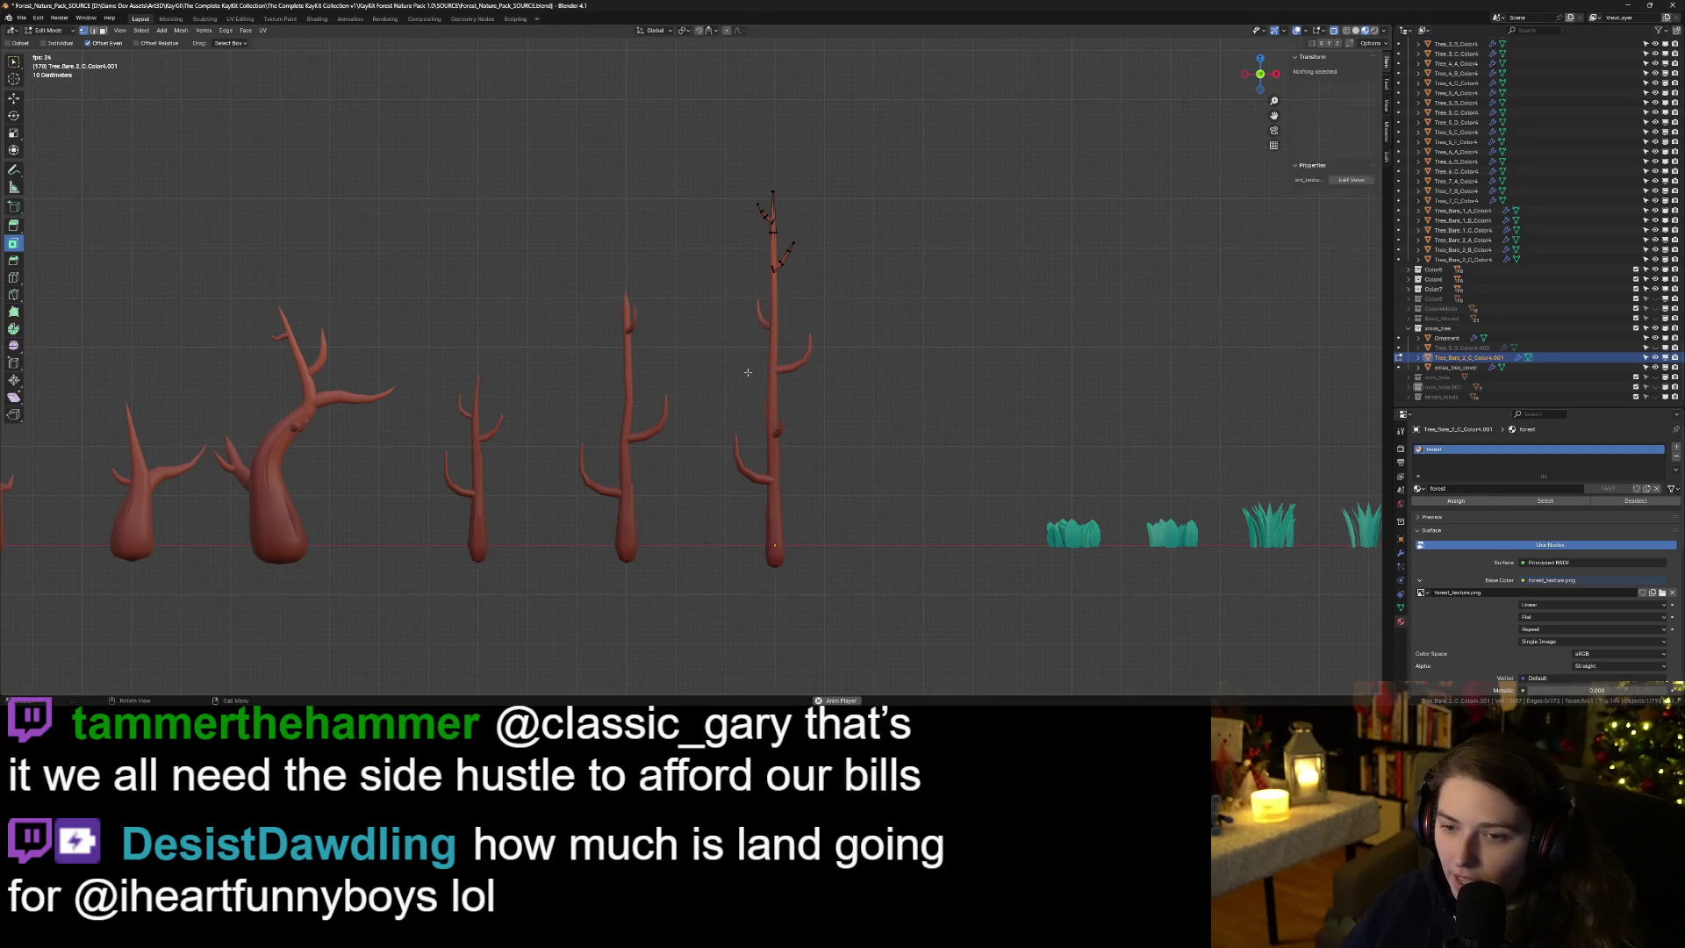
scroll(787, 374, up, 6)
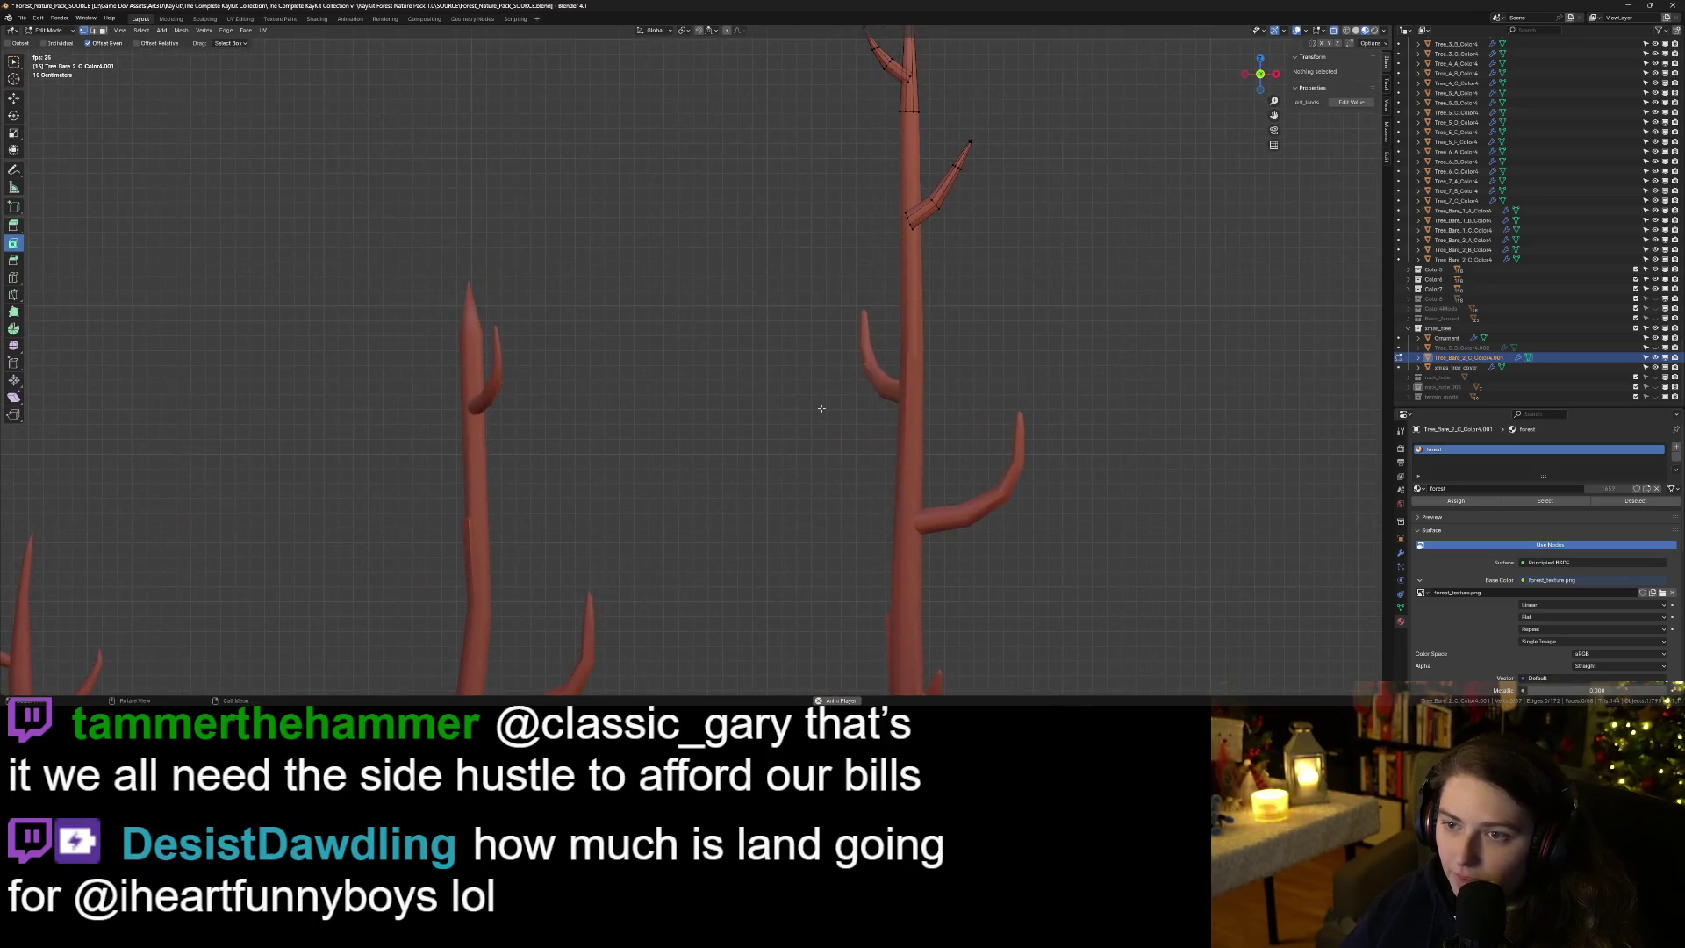
Box-select the lower part of the tree and separate it into its own object.
key(l)
drag(823, 407, 834, 419)
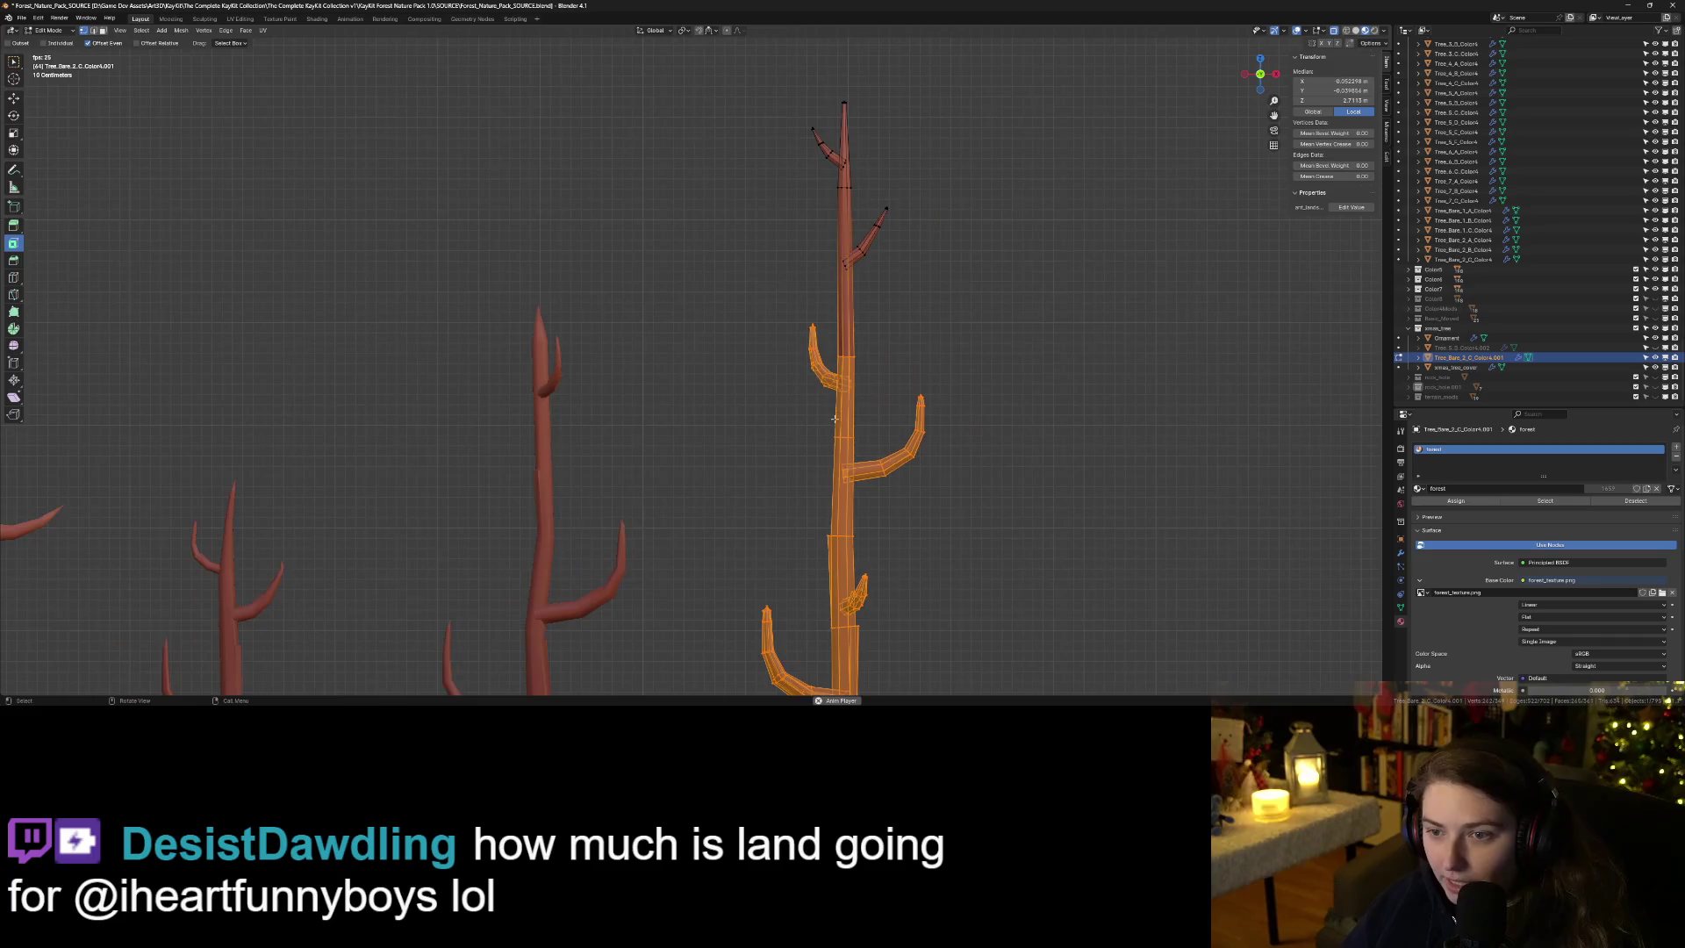
scroll(876, 434, down, 5)
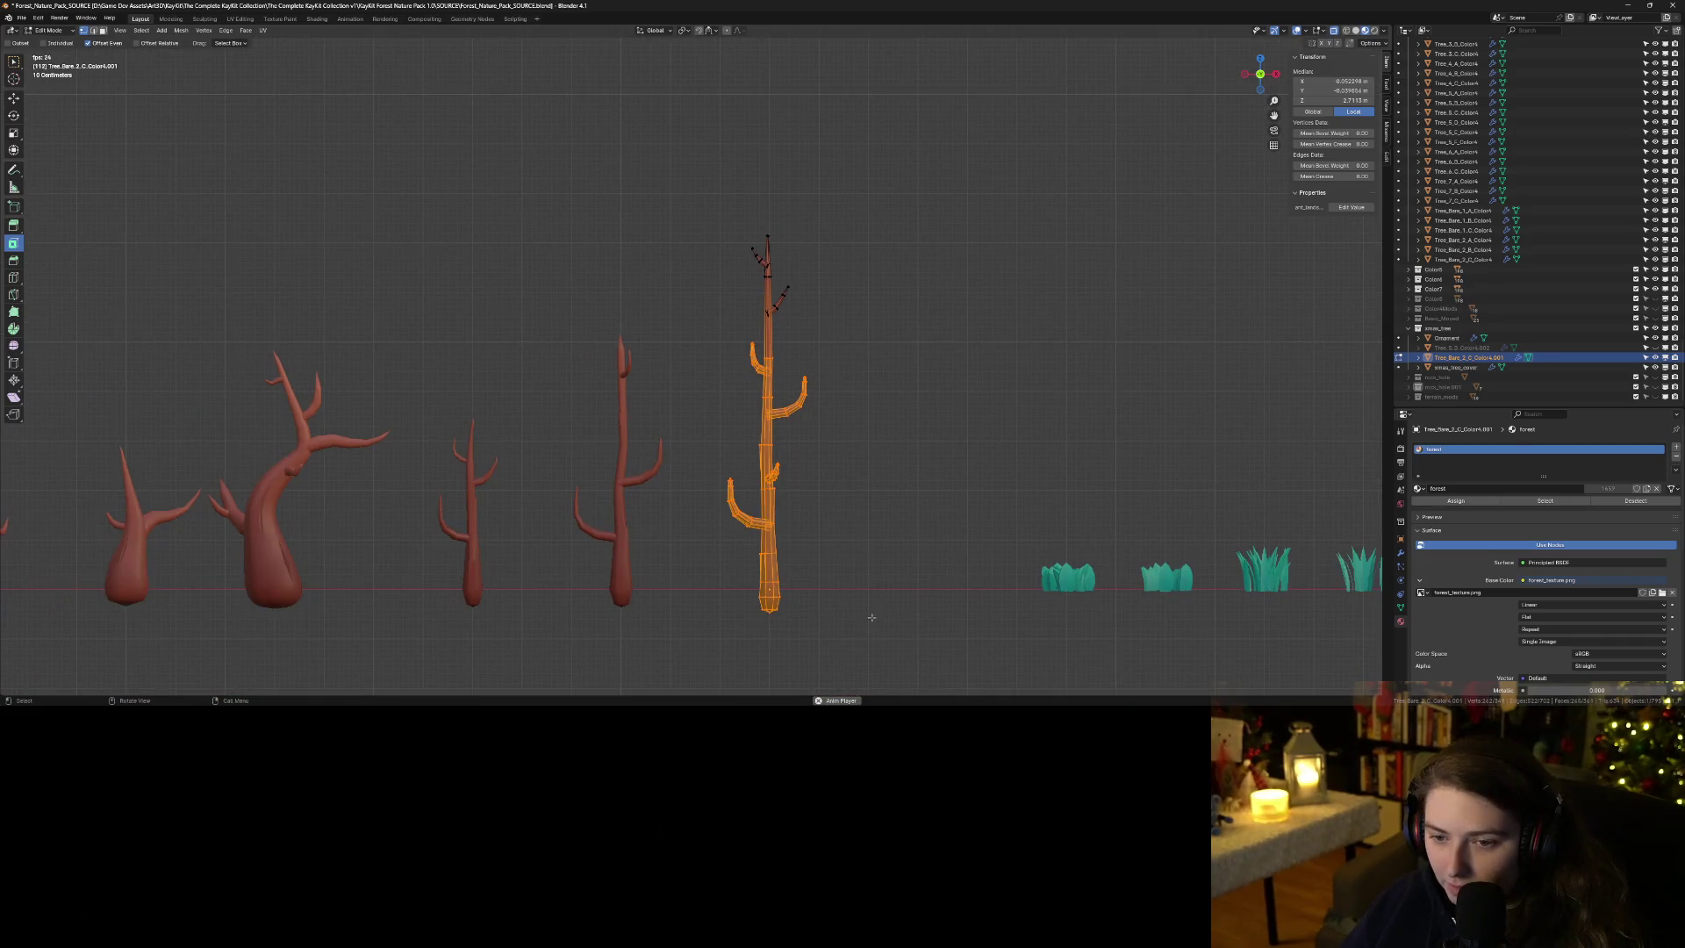
key(alt+a)
mouse_move(884, 654)
mouse_down()
mouse_move(716, 466)
mouse_move(690, 367)
mouse_move(770, 391)
mouse_move(770, 413)
mouse_move(759, 402)
mouse_up()
right_click(701, 369)
click(702, 378)
Delete a connected part of the upper tree and return to Object Mode.
key(l)
key(x)
click(742, 341)
scroll(821, 369, up, 3)
key(Tab)
scroll(827, 370, down, 5)
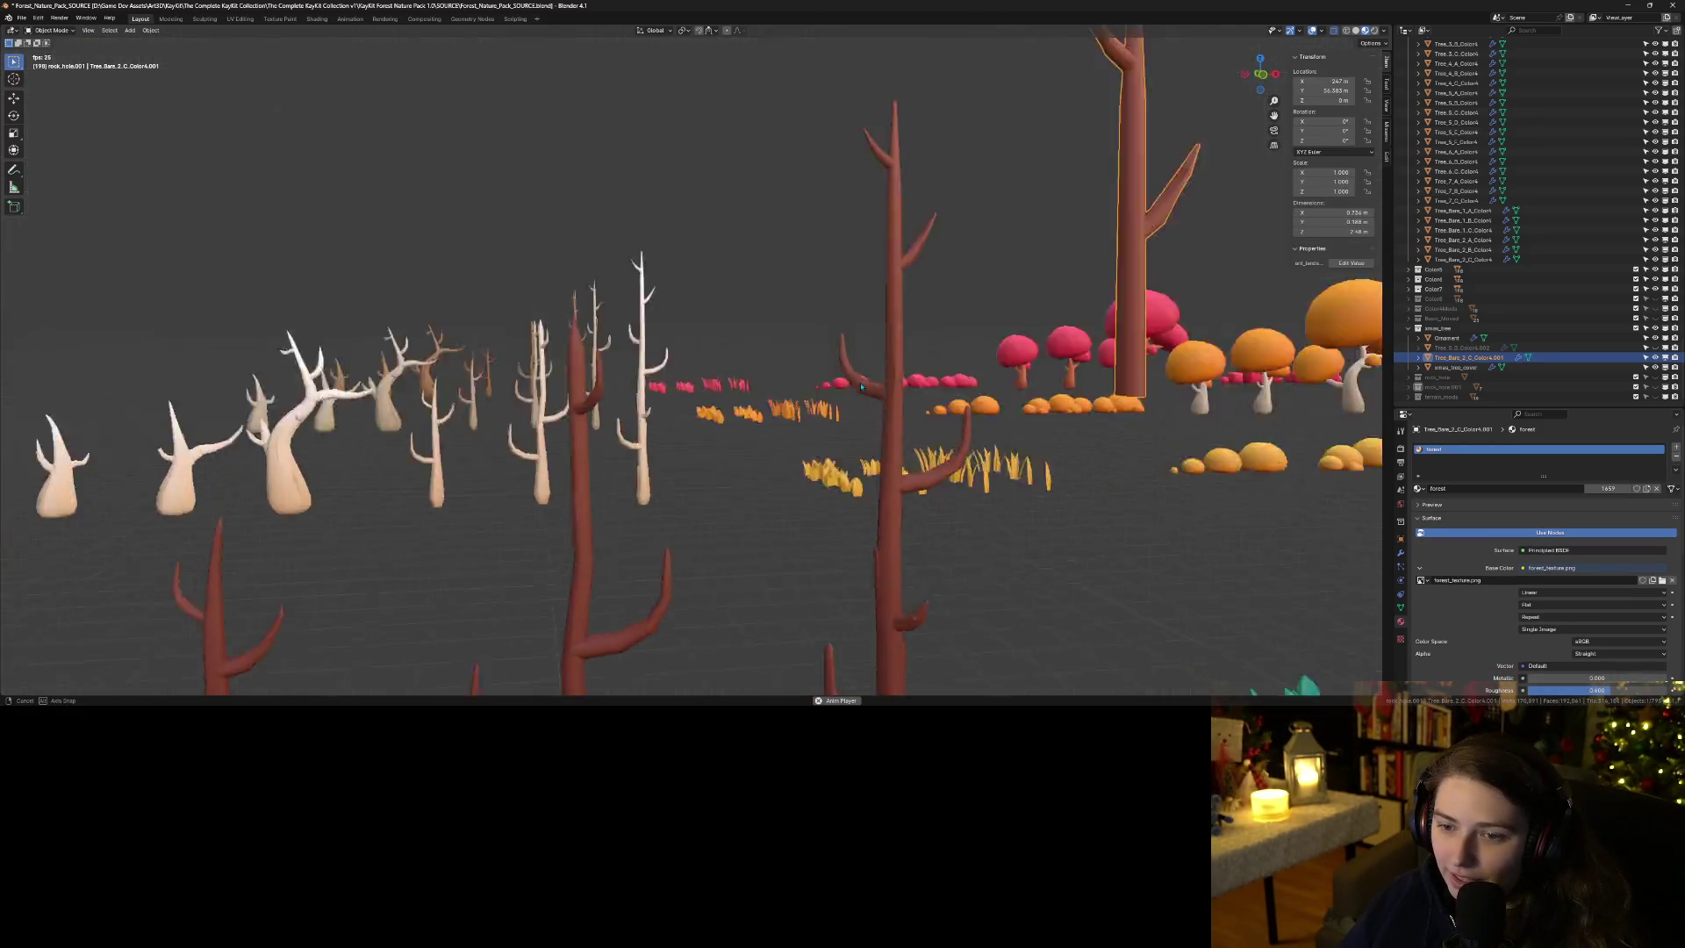
scroll(1136, 417, up, 2)
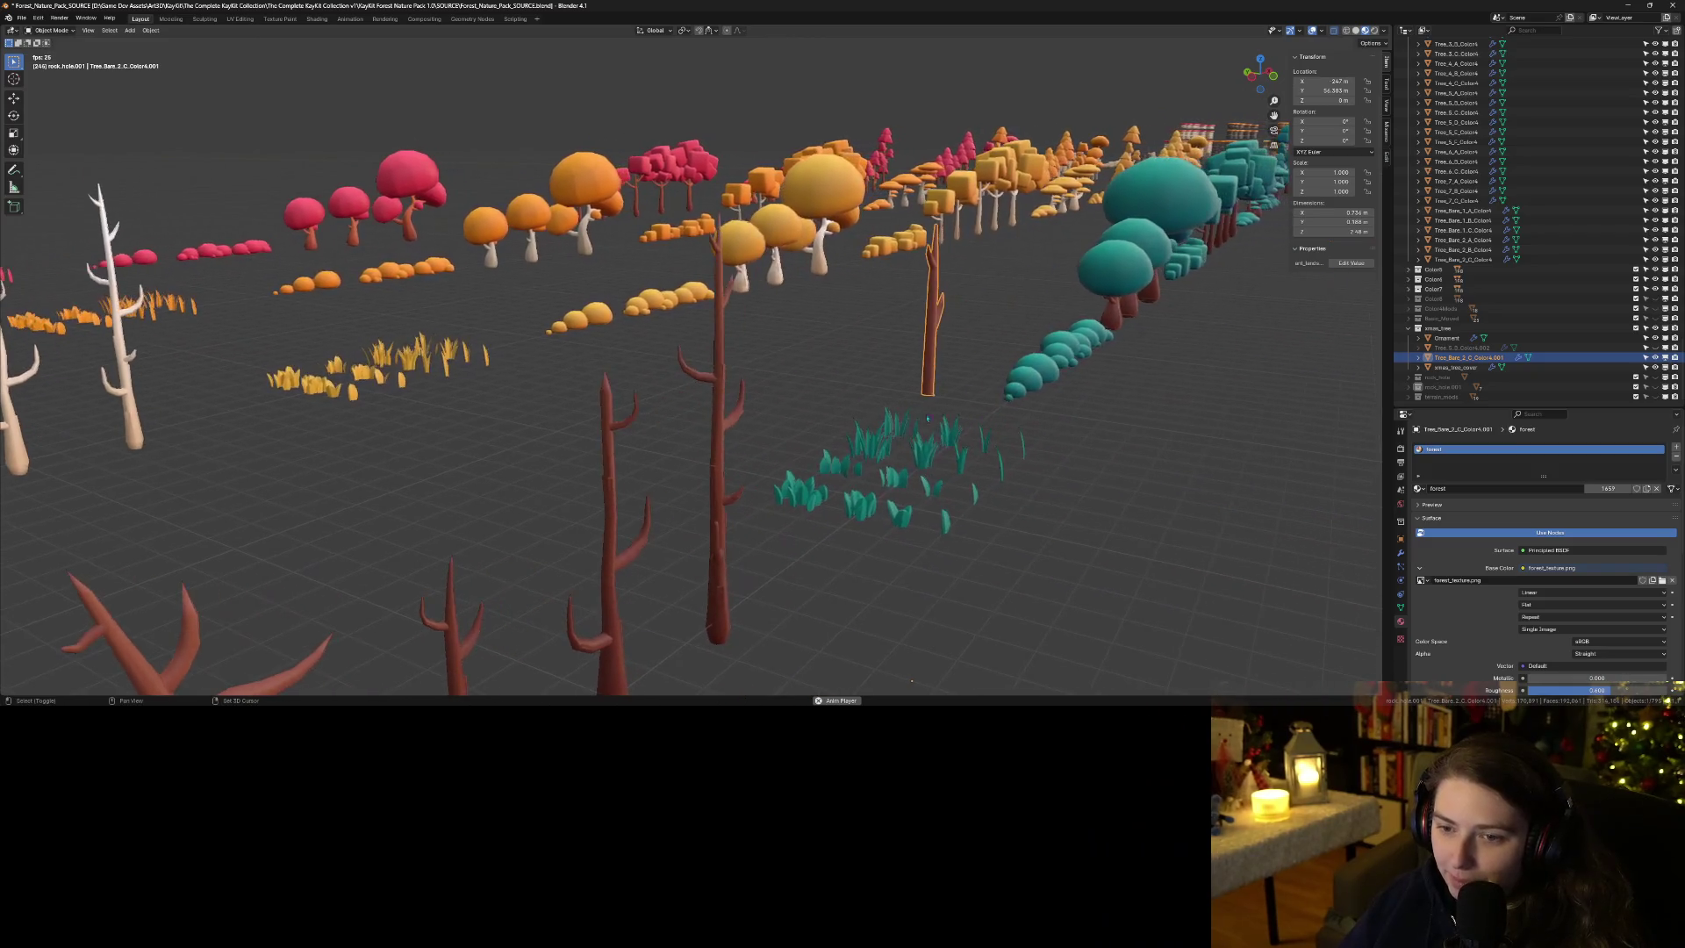
scroll(911, 461, up, 2)
scroll(911, 460, up, 2)
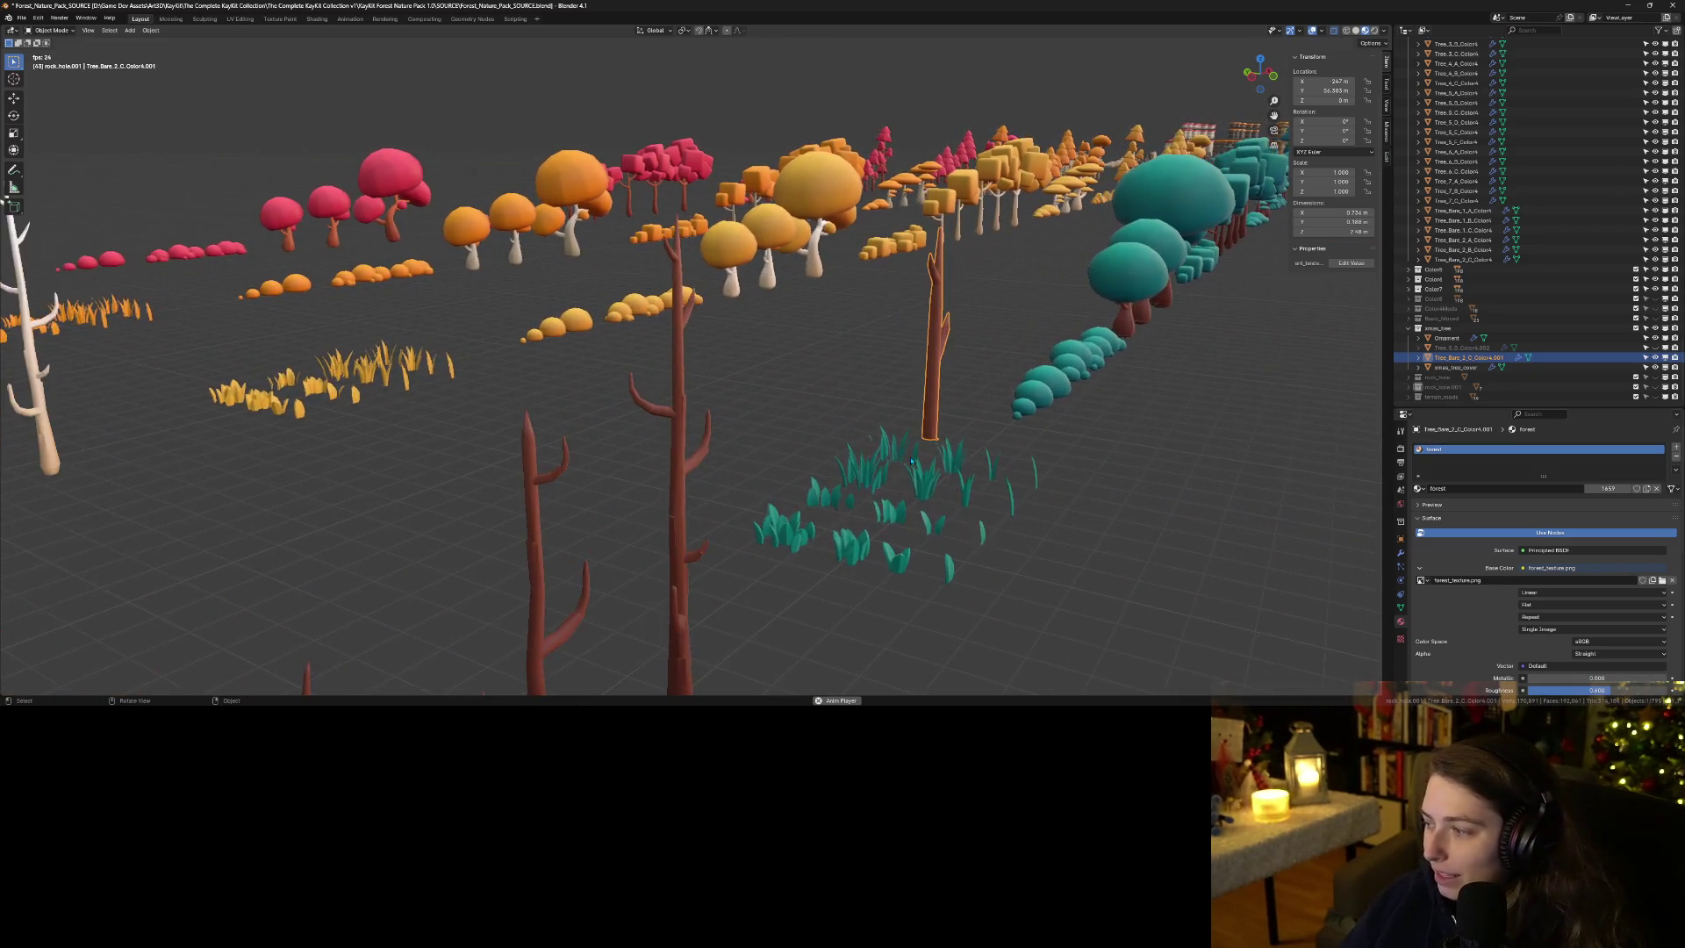
scroll(1030, 482, up, 1)
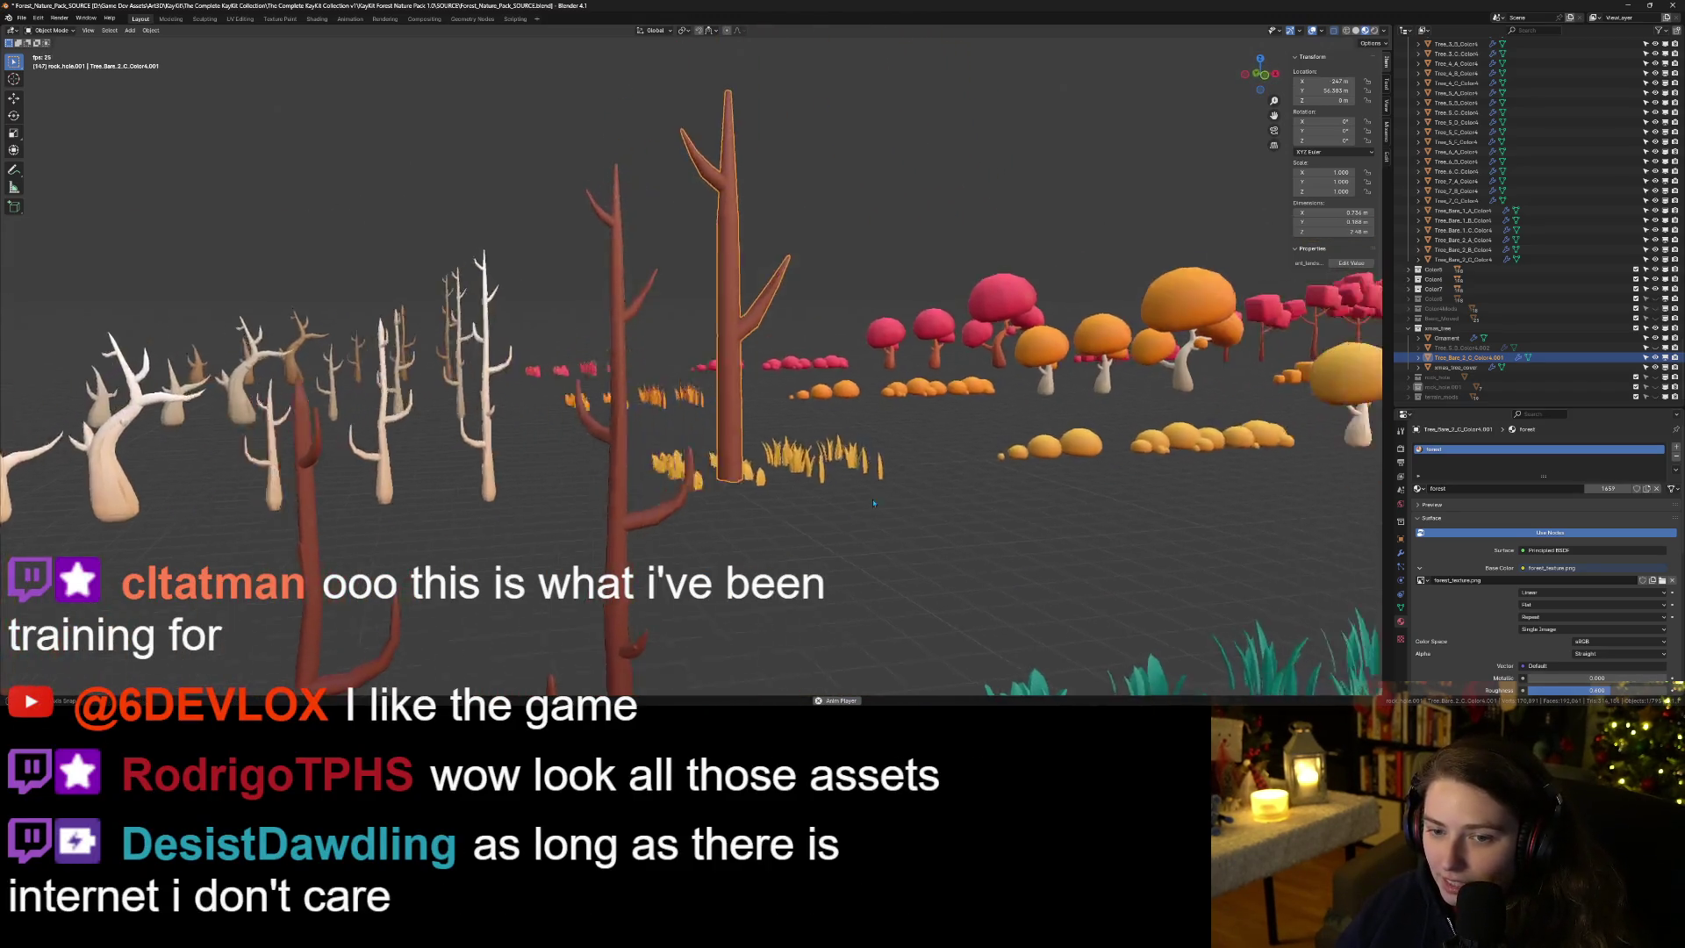
In Edit Mode, delete the vertex at the twig's branch tip.
key(Tab)
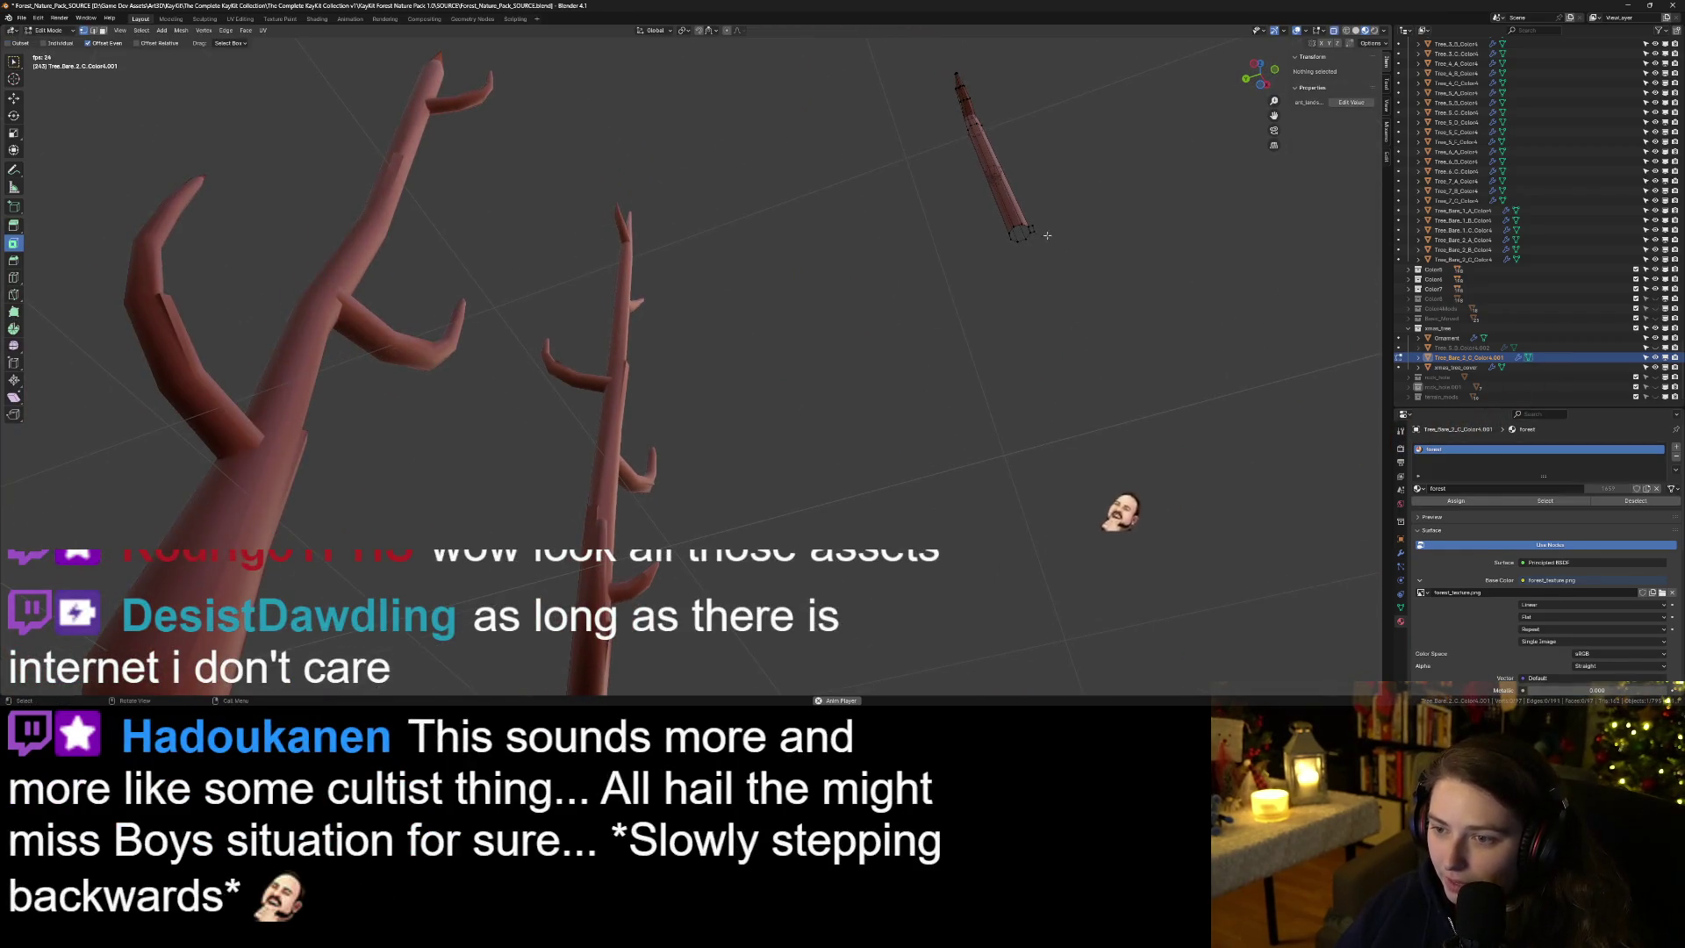
click(1031, 230)
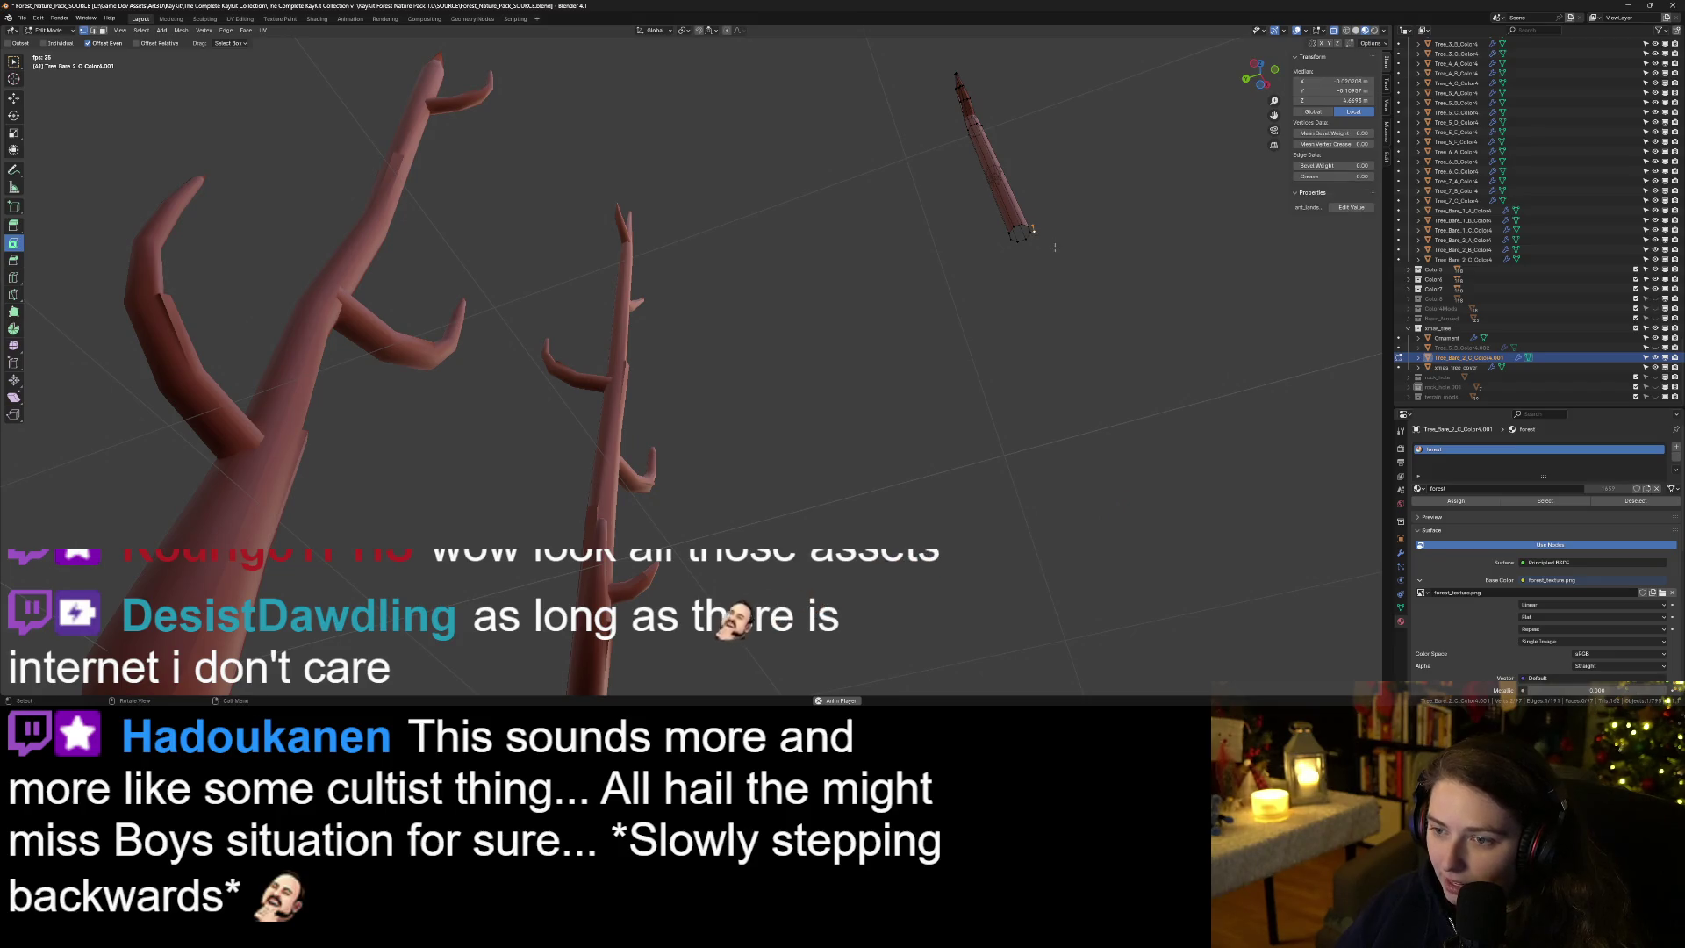
key(x)
click(1037, 237)
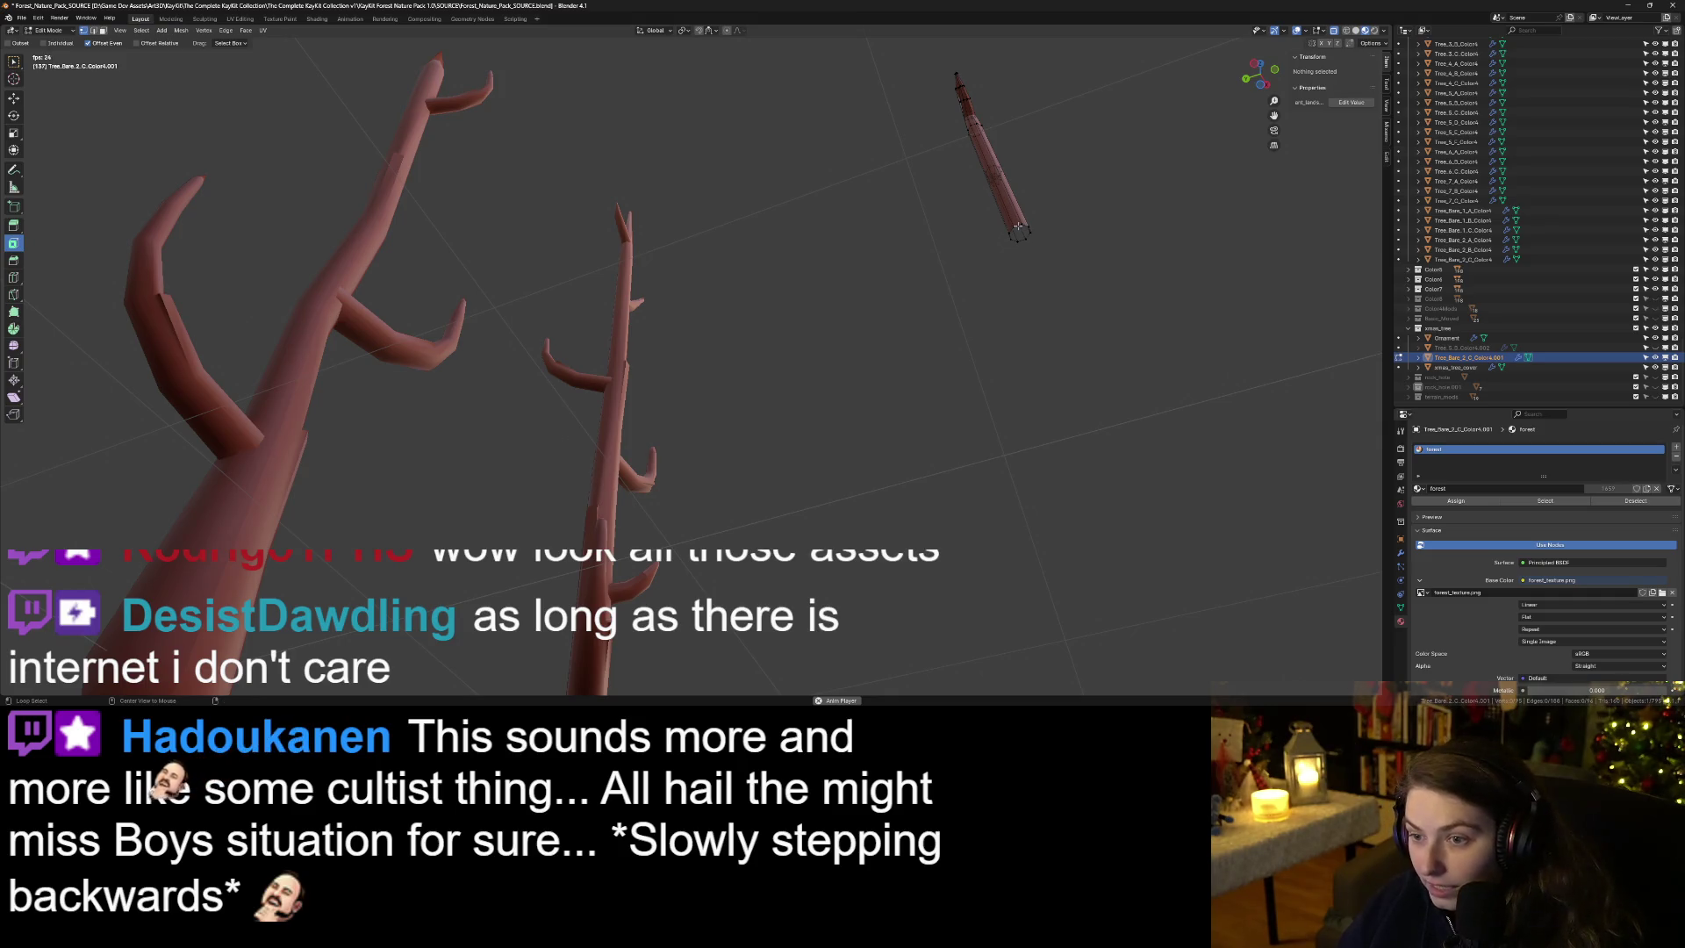
alt+click(1018, 226)
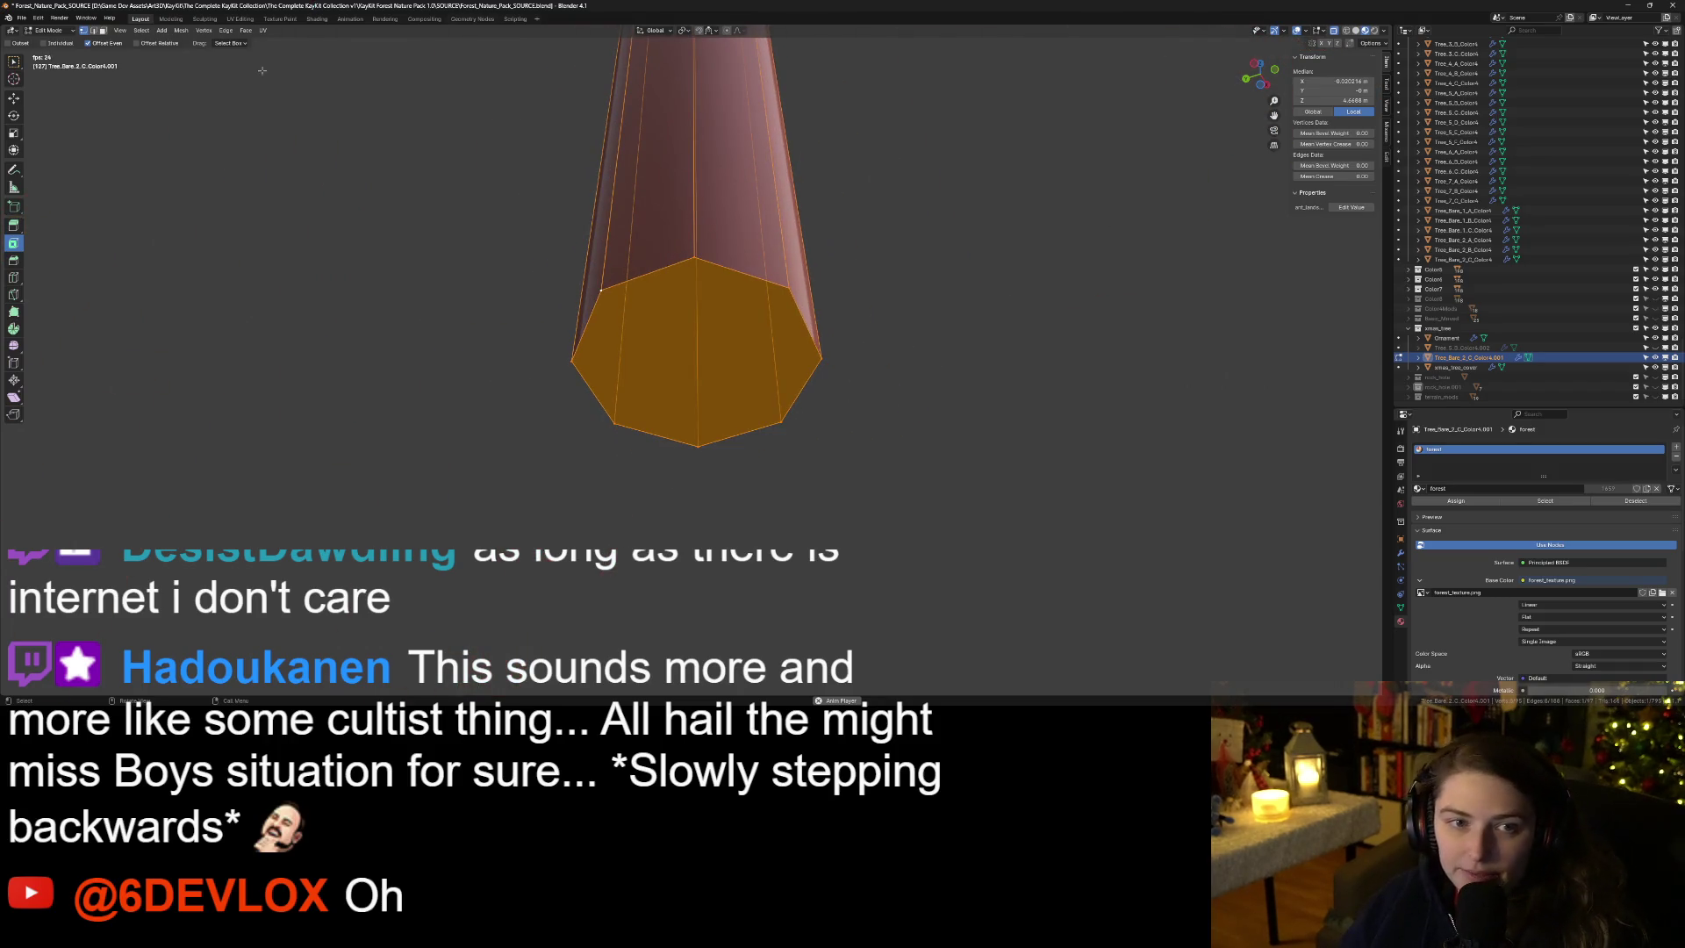
Switch to face select and select the trunk's bottom face, trying the Inset and Bevel tools.
click(102, 30)
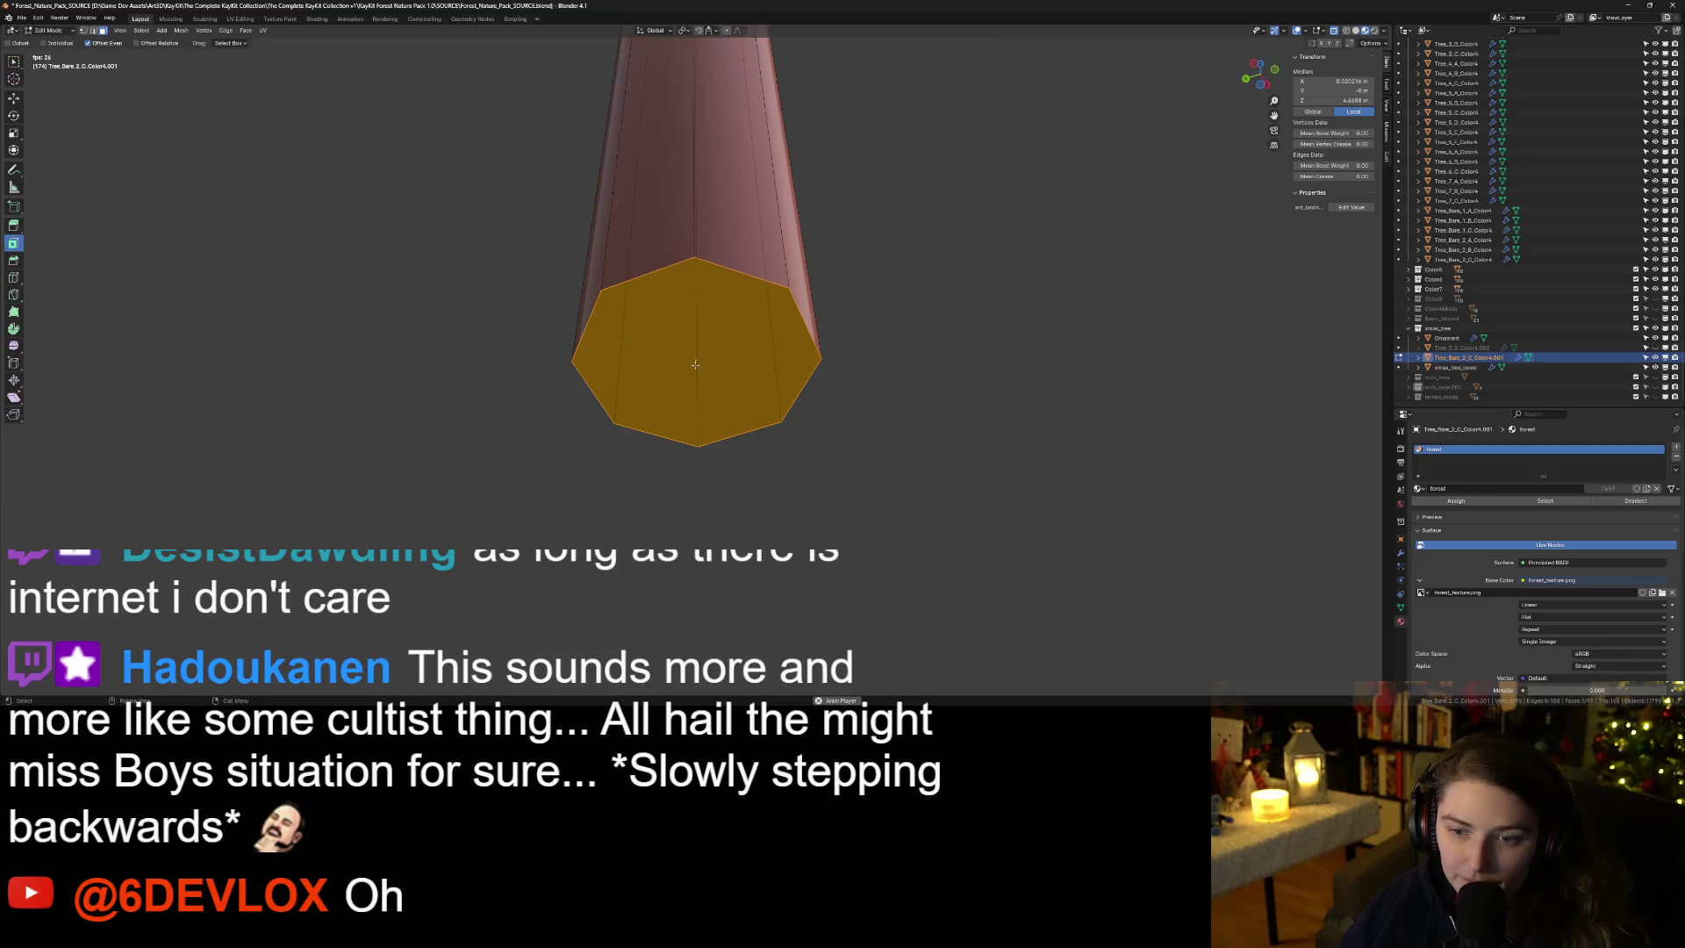
key(alt+a)
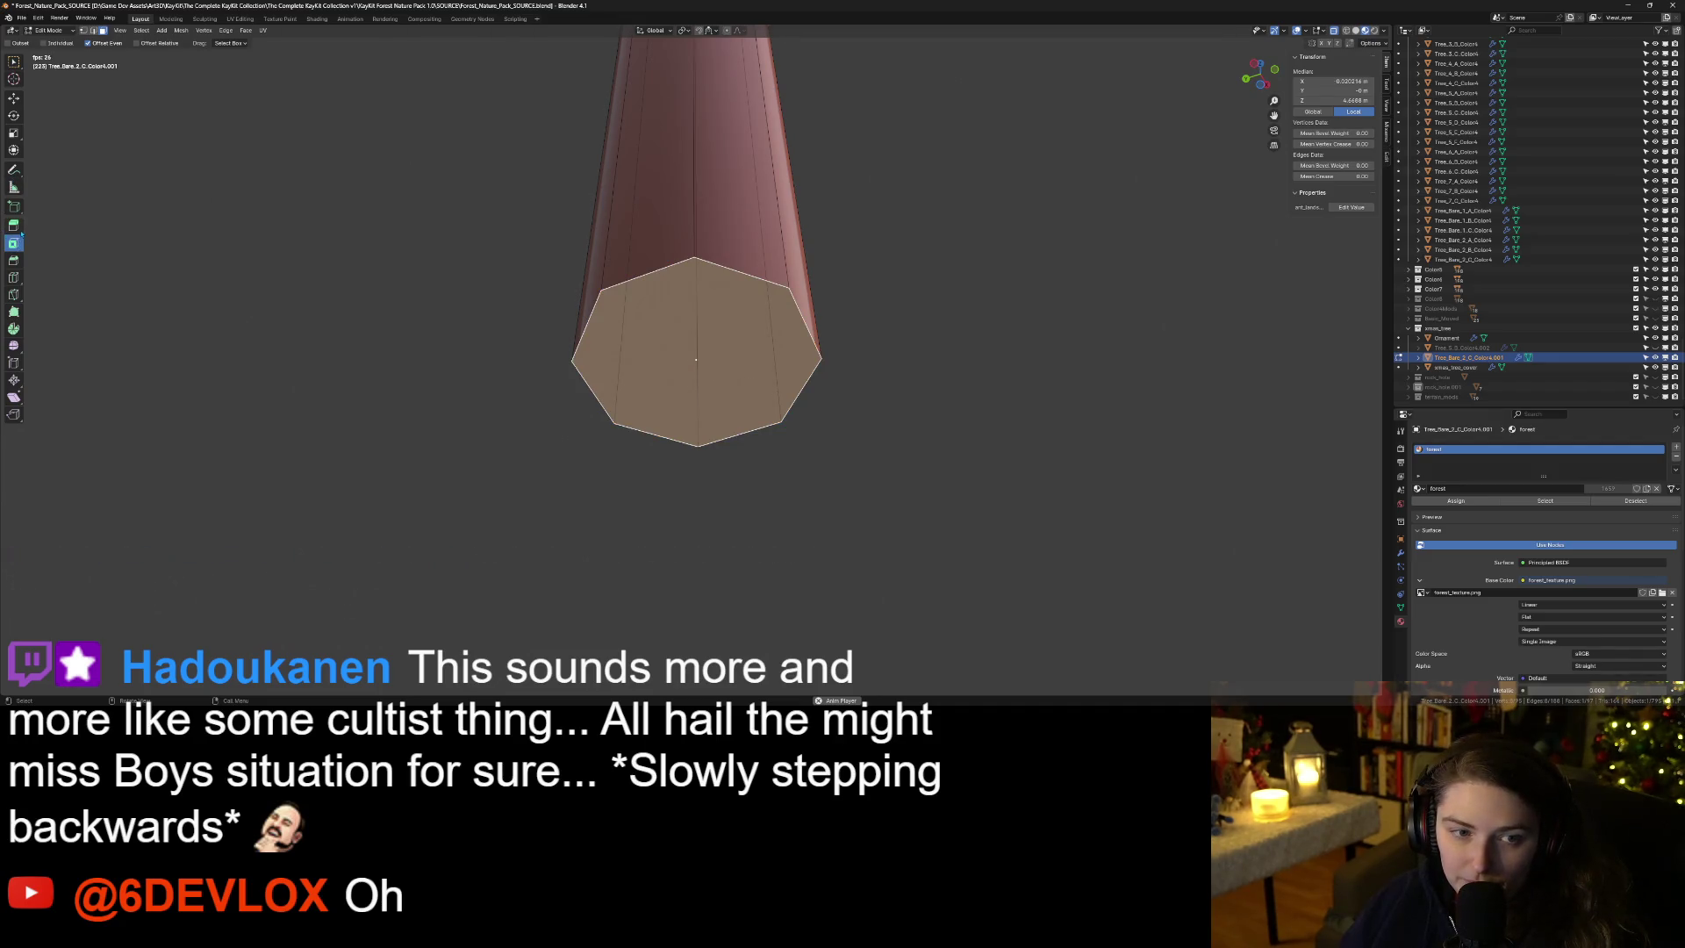
click(13, 244)
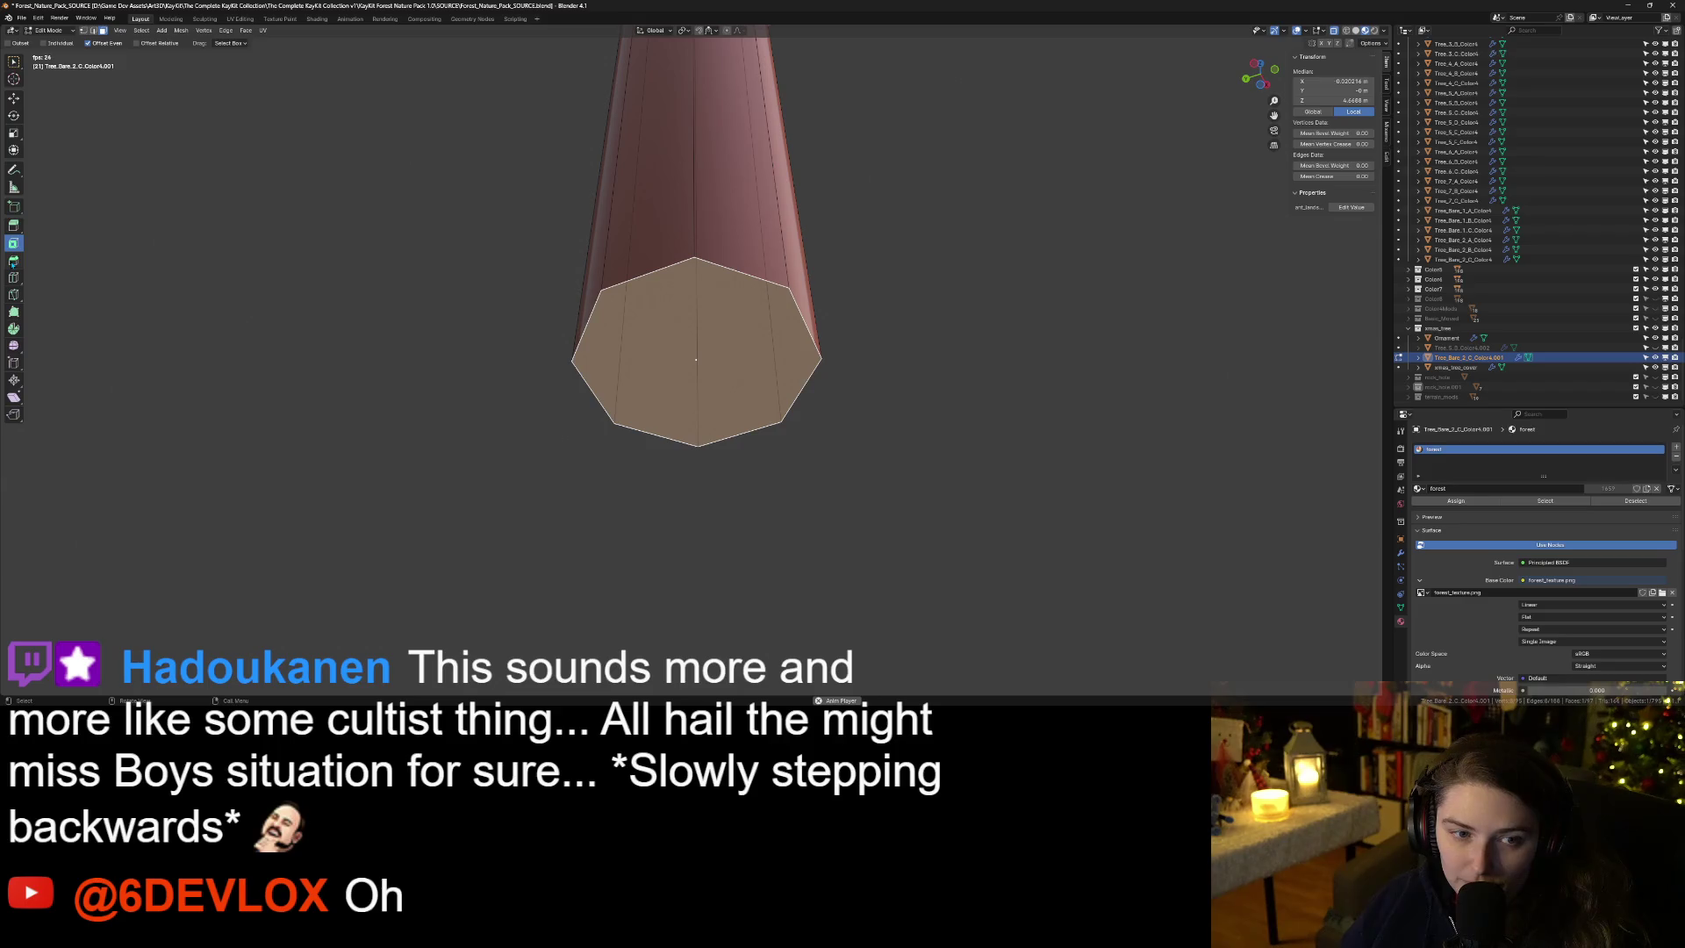
click(14, 261)
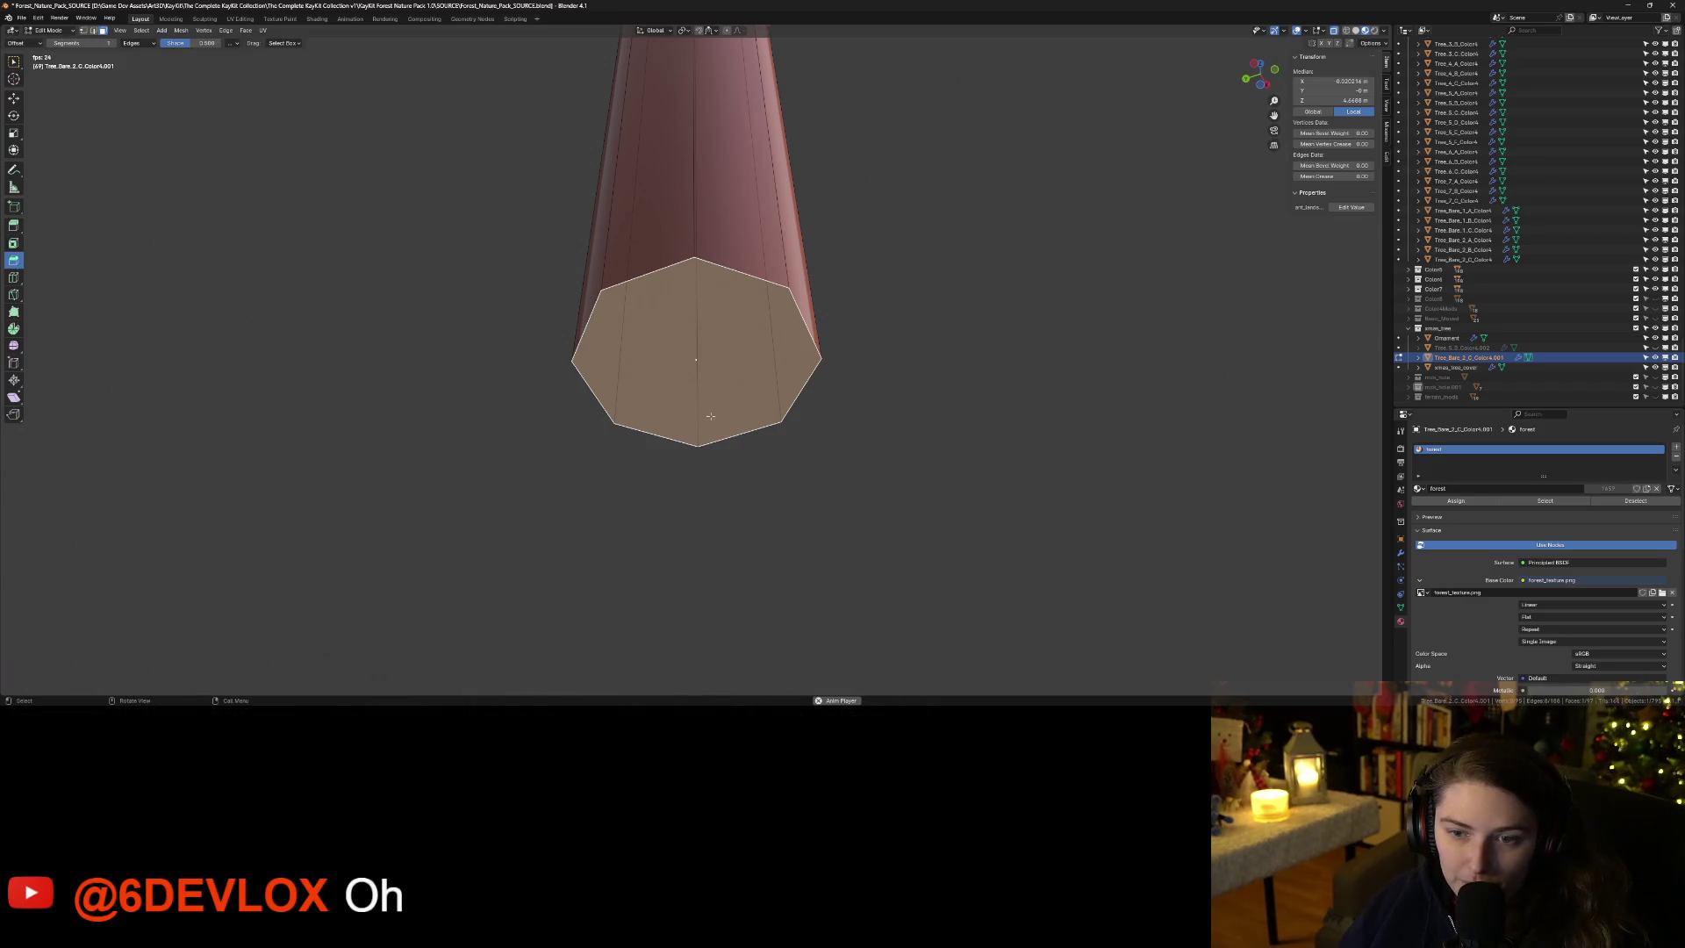
key(alt+a)
click(695, 363)
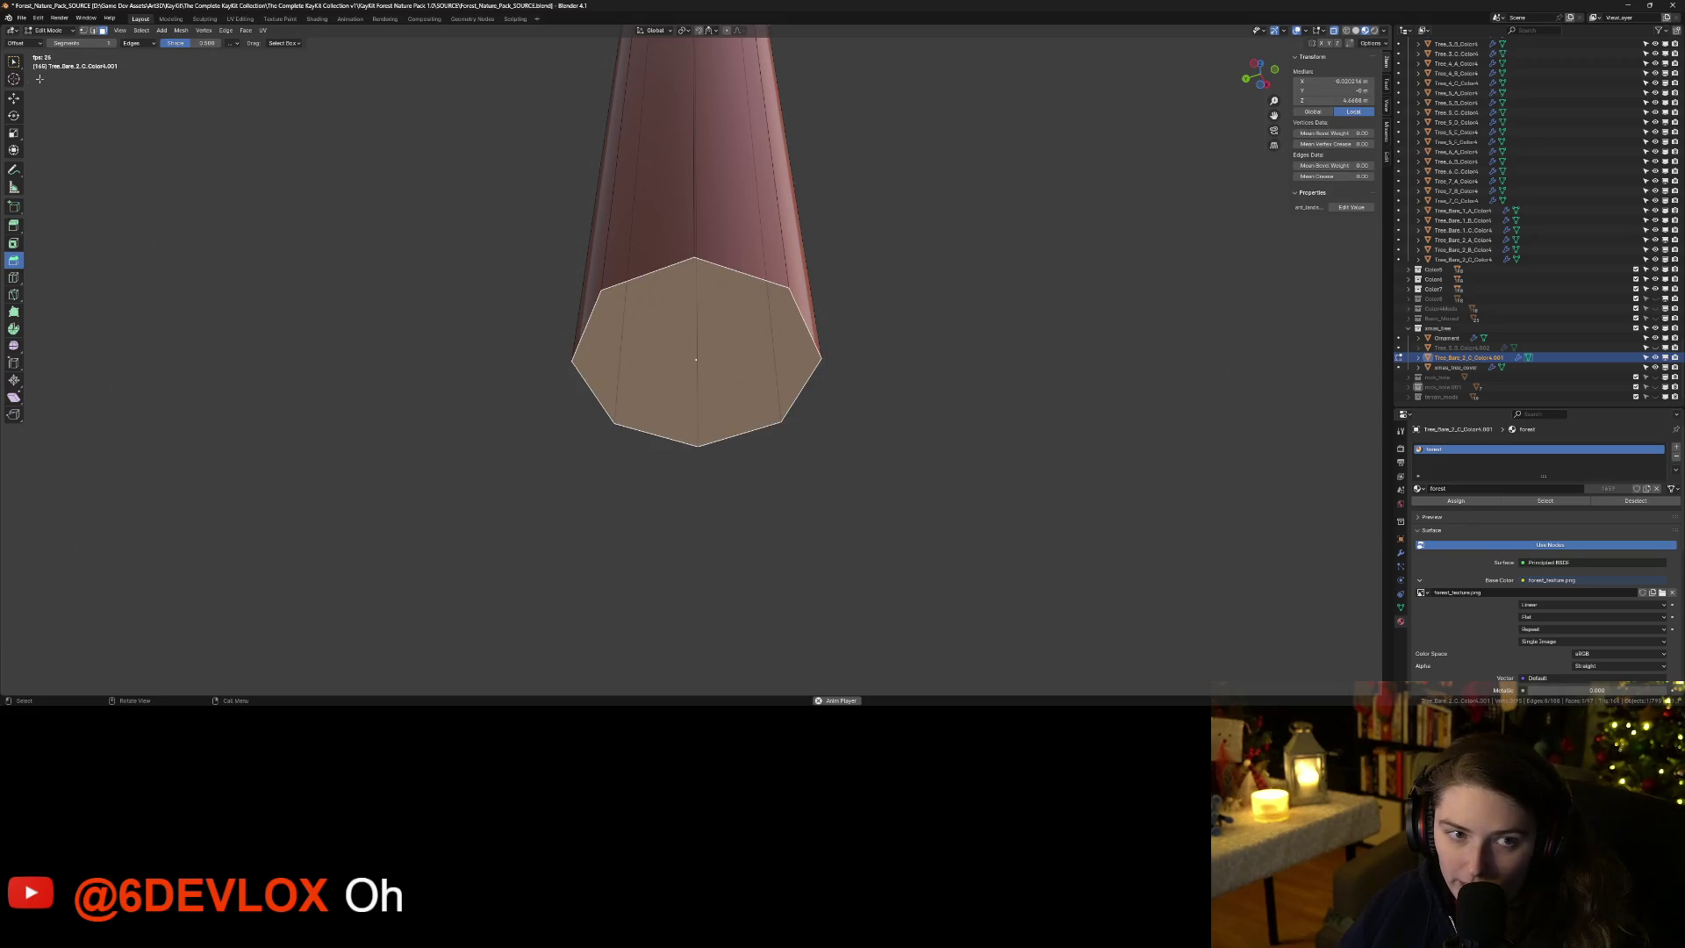
click(14, 61)
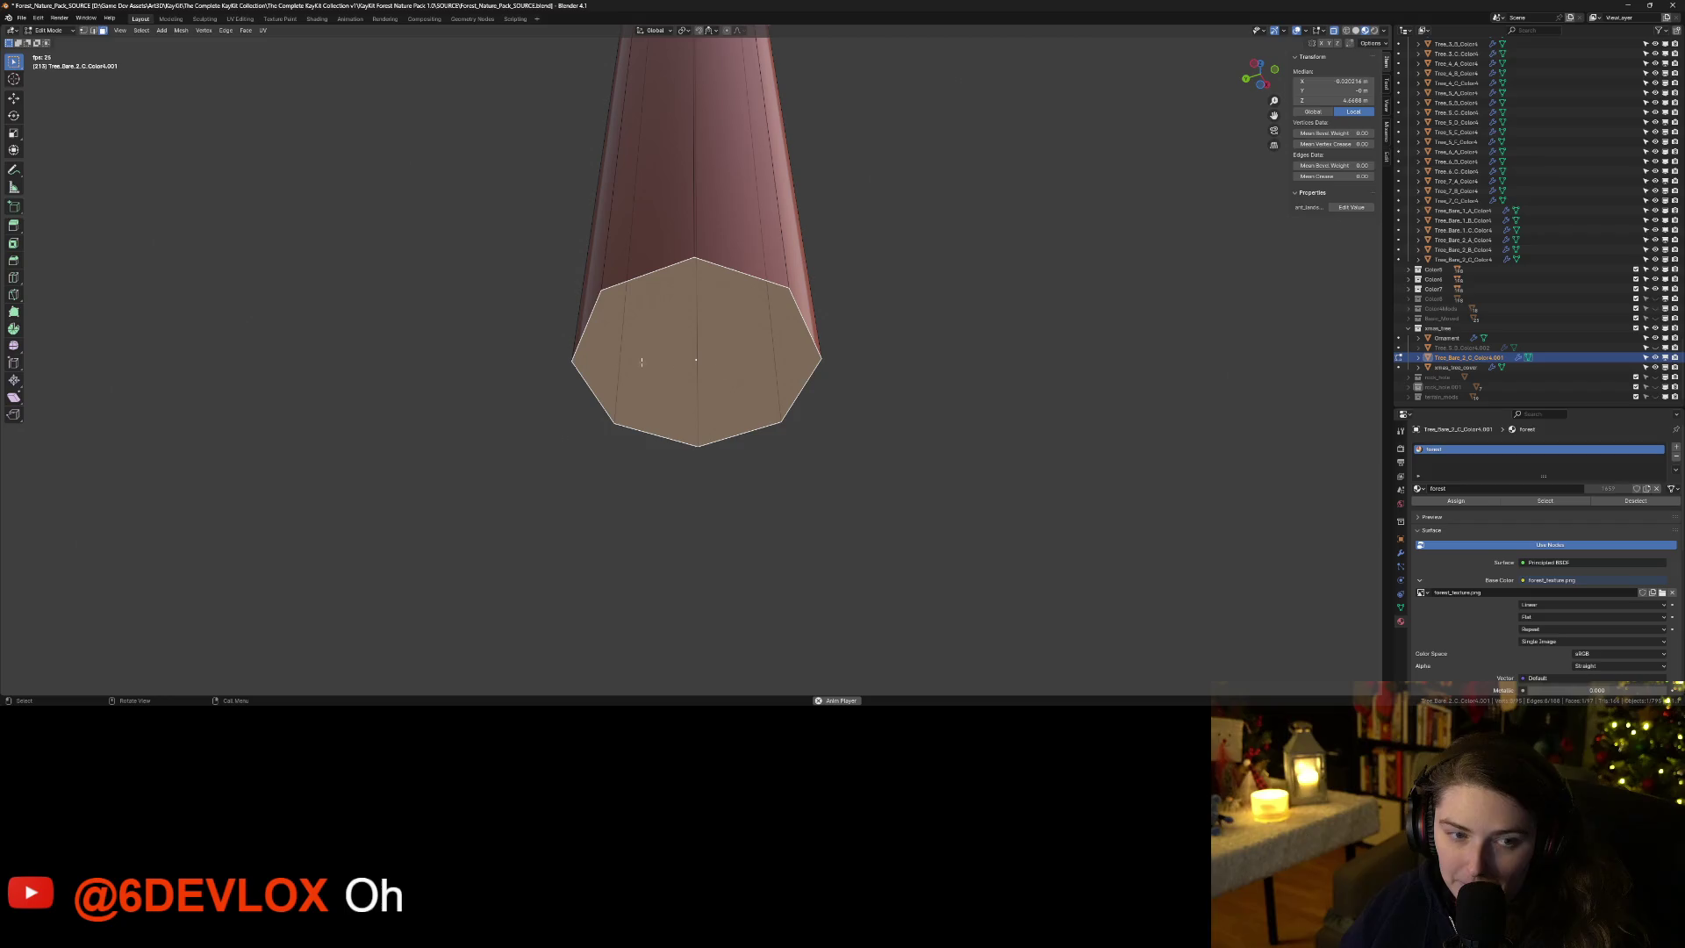
drag(733, 352, 734, 352)
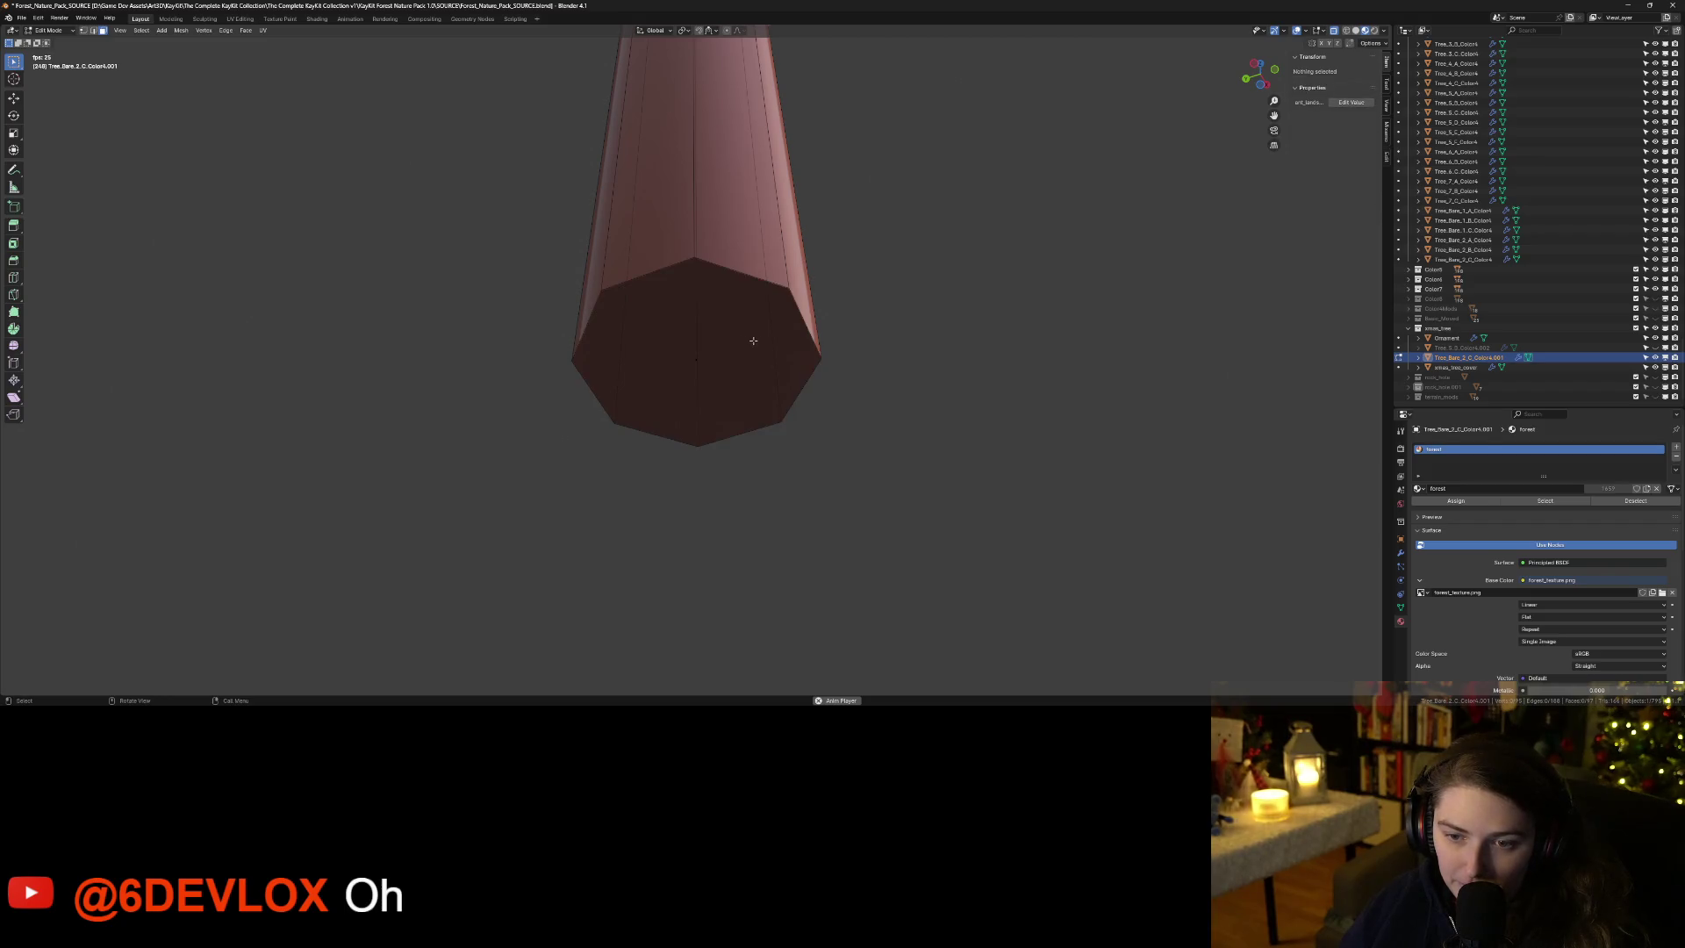
click(696, 359)
Try insetting and bevelling the bottom face, and toggle the Viewport Gizmos settings.
click(14, 244)
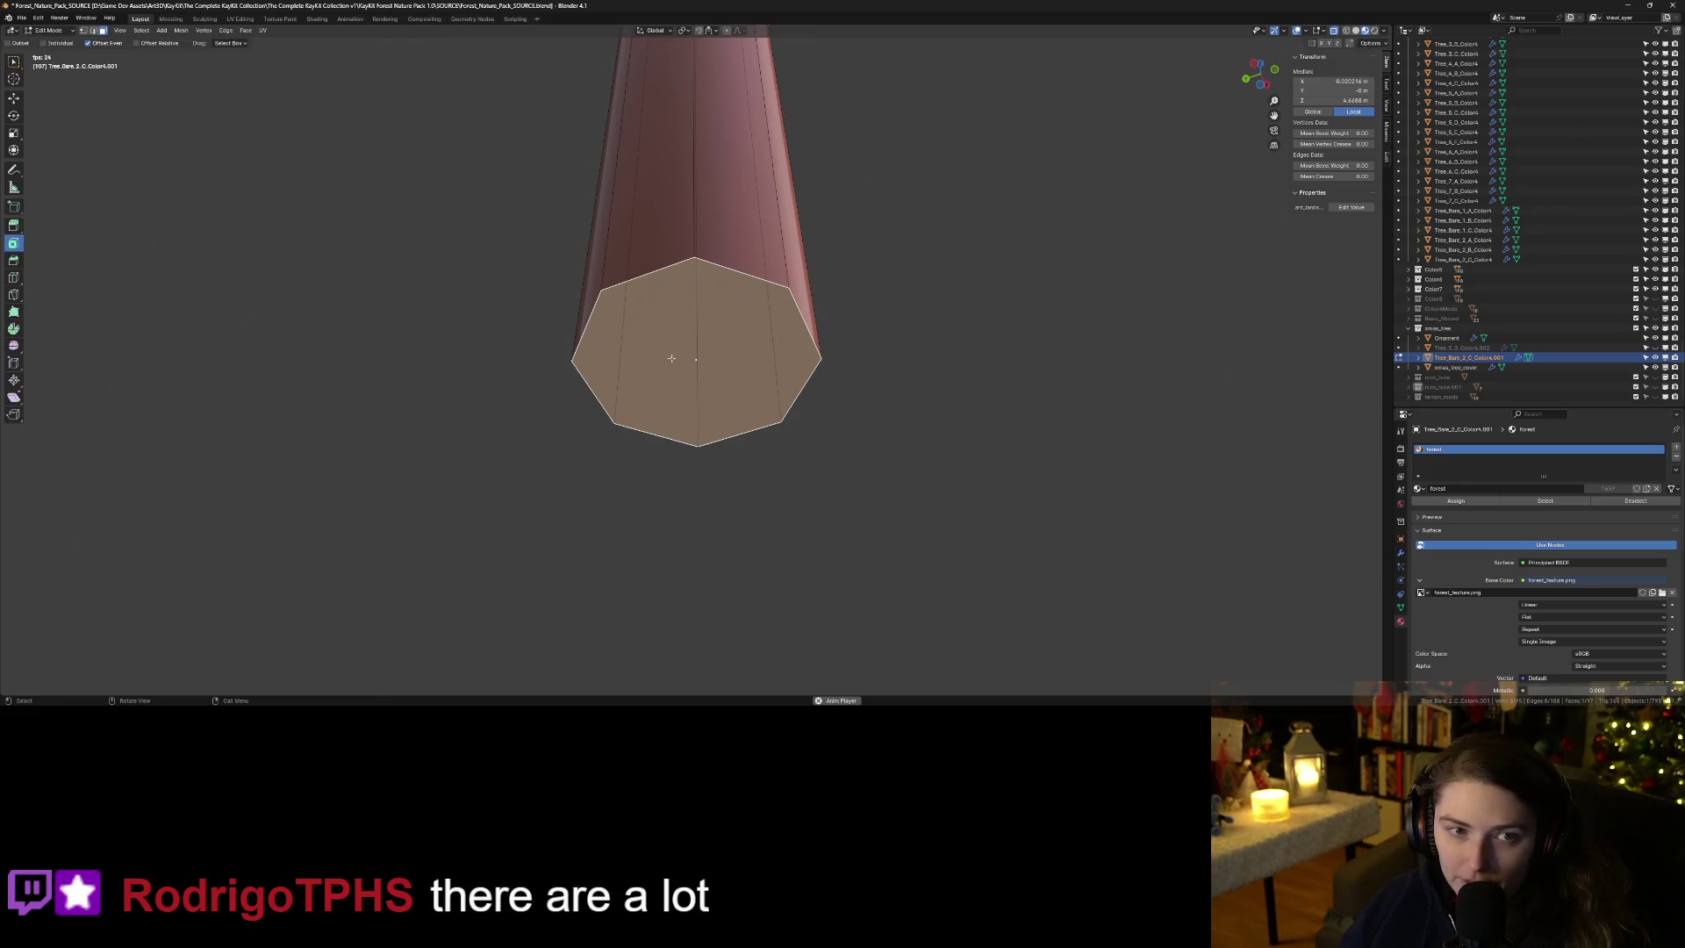
scroll(777, 409, down, 3)
mouse_move(777, 409)
mouse_down()
mouse_move(880, 421)
mouse_move(907, 399)
mouse_move(933, 439)
mouse_up()
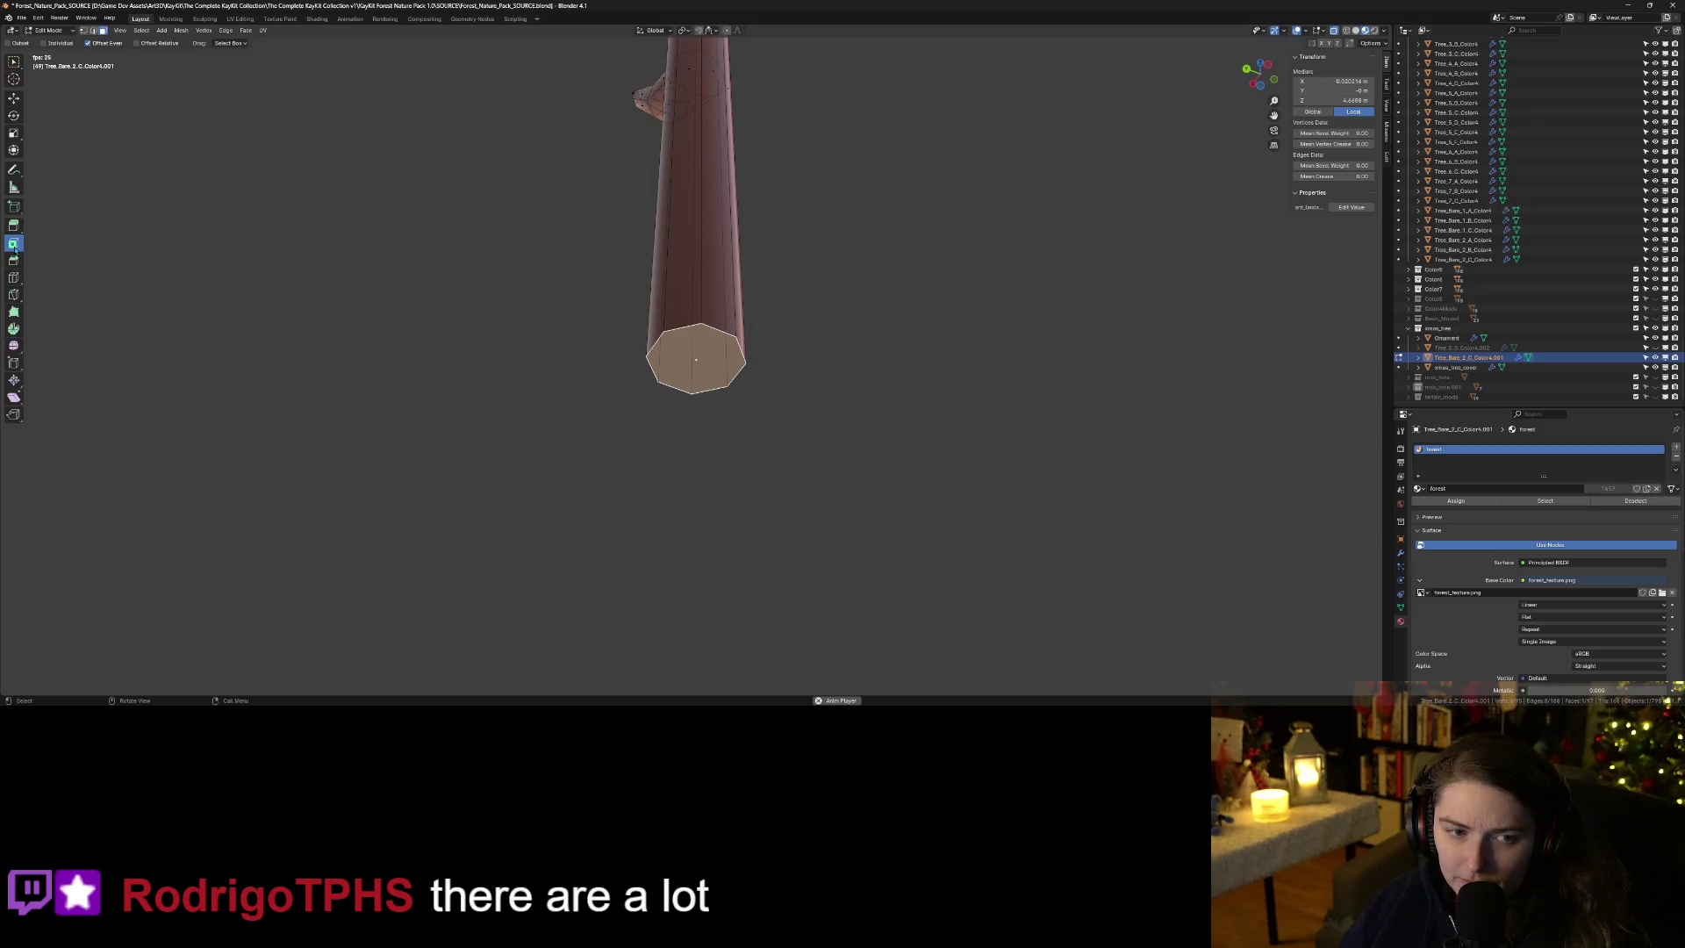
key(shift+space)
key(b)
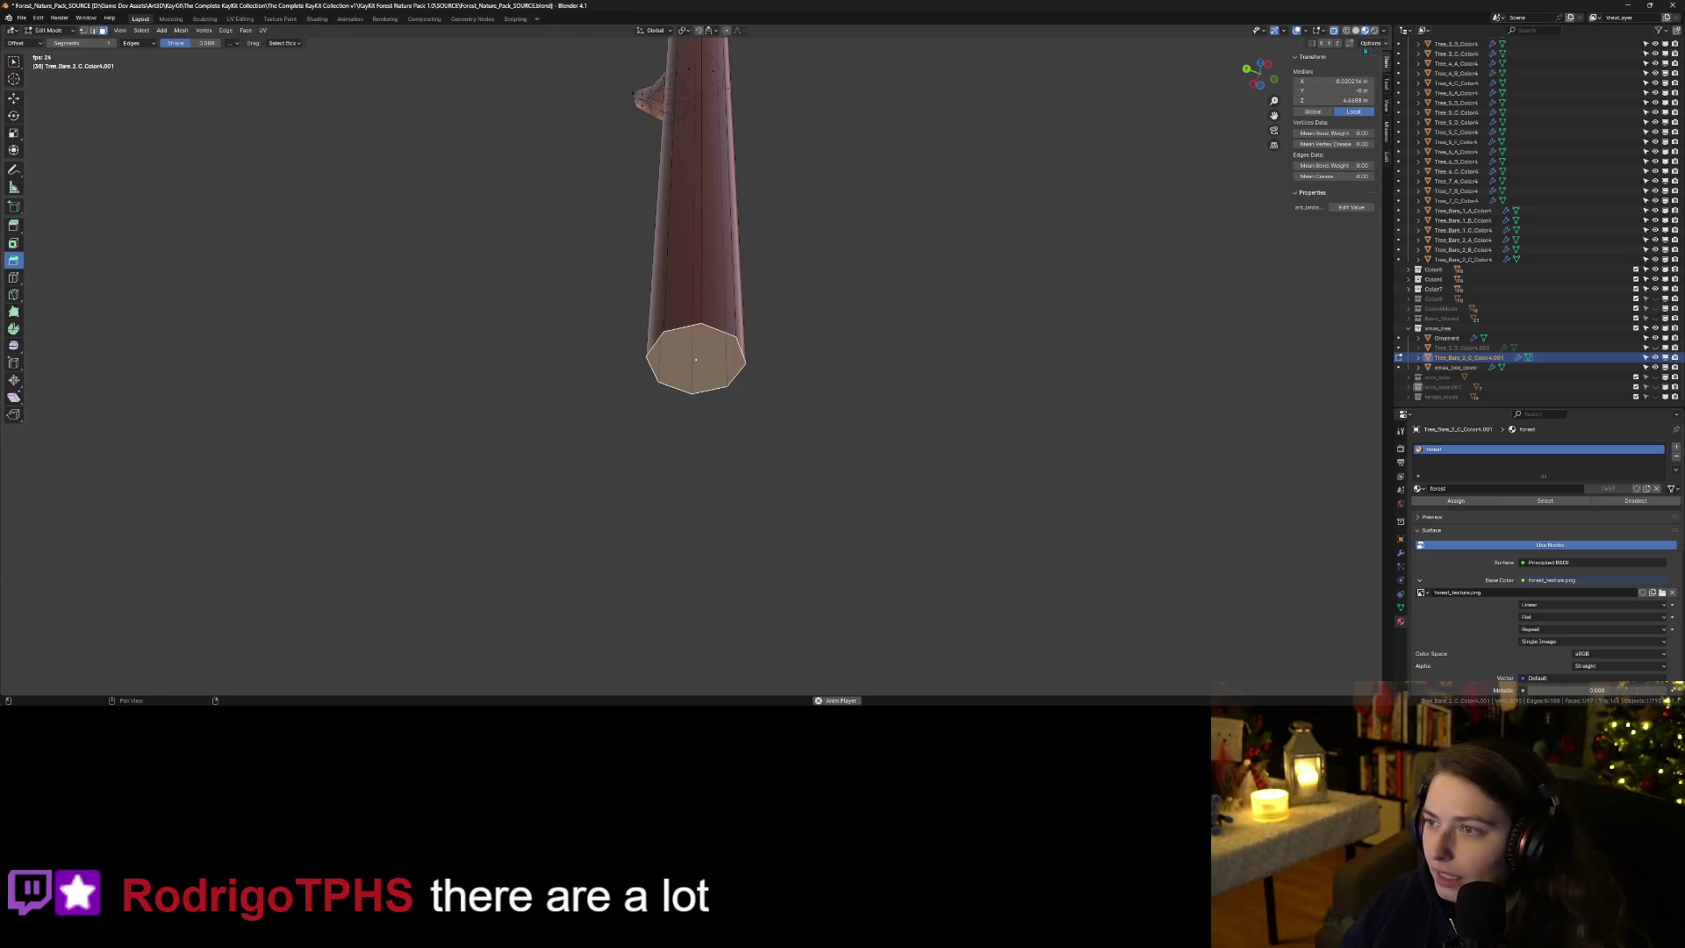
click(1286, 32)
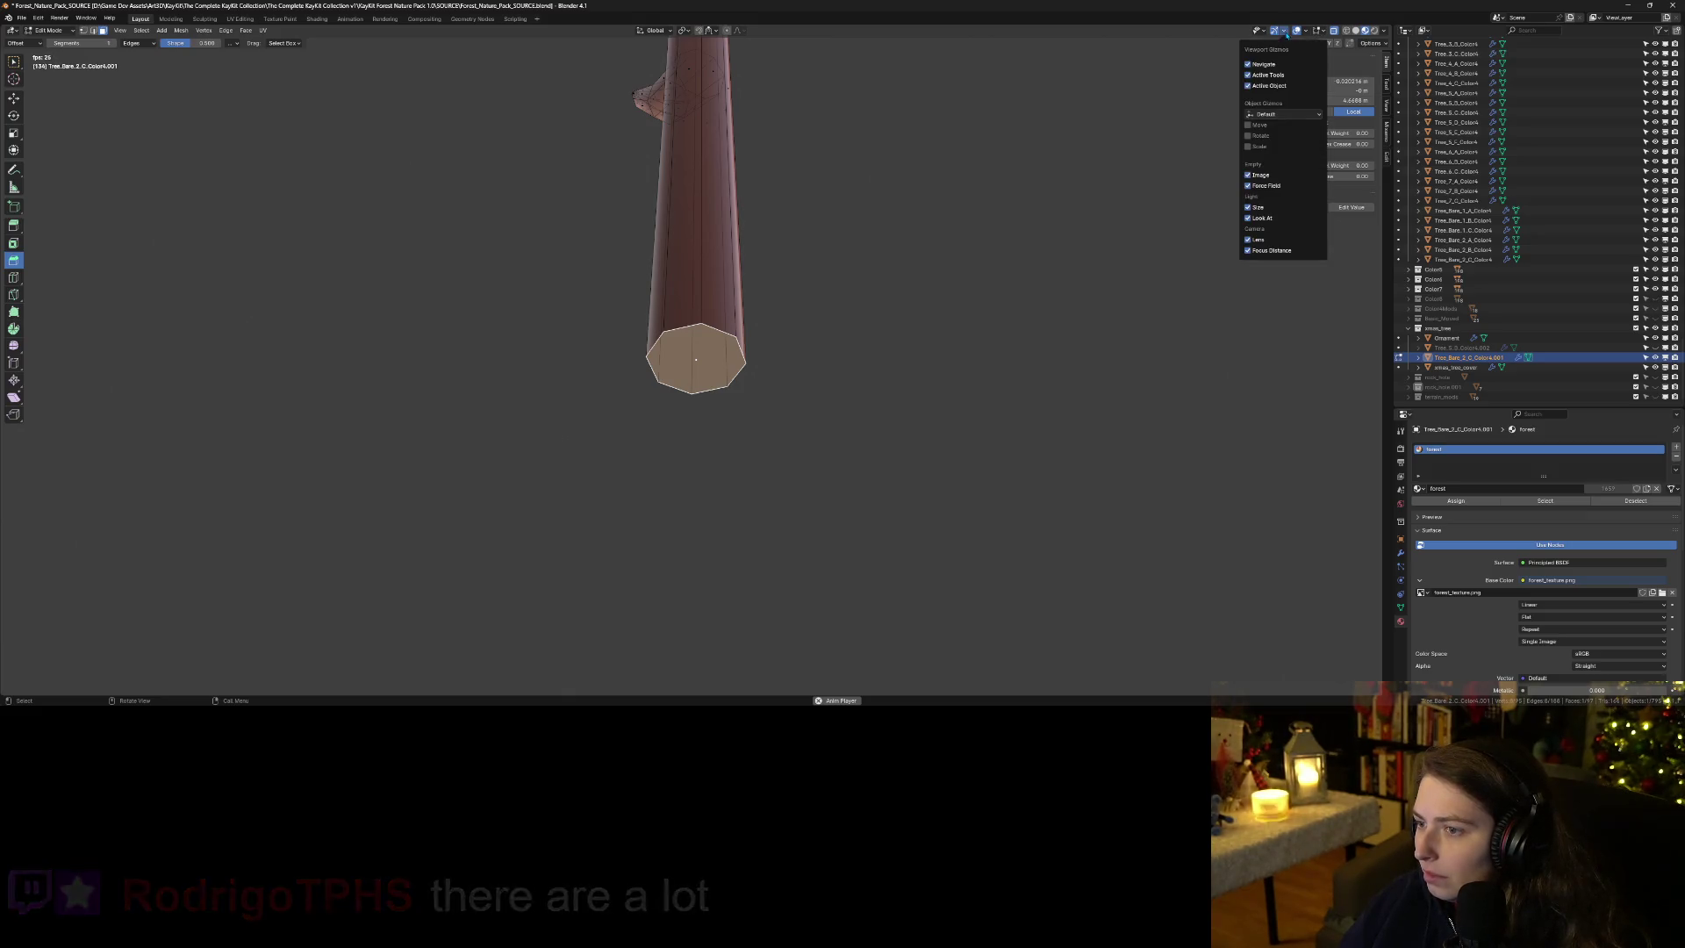
click(1287, 34)
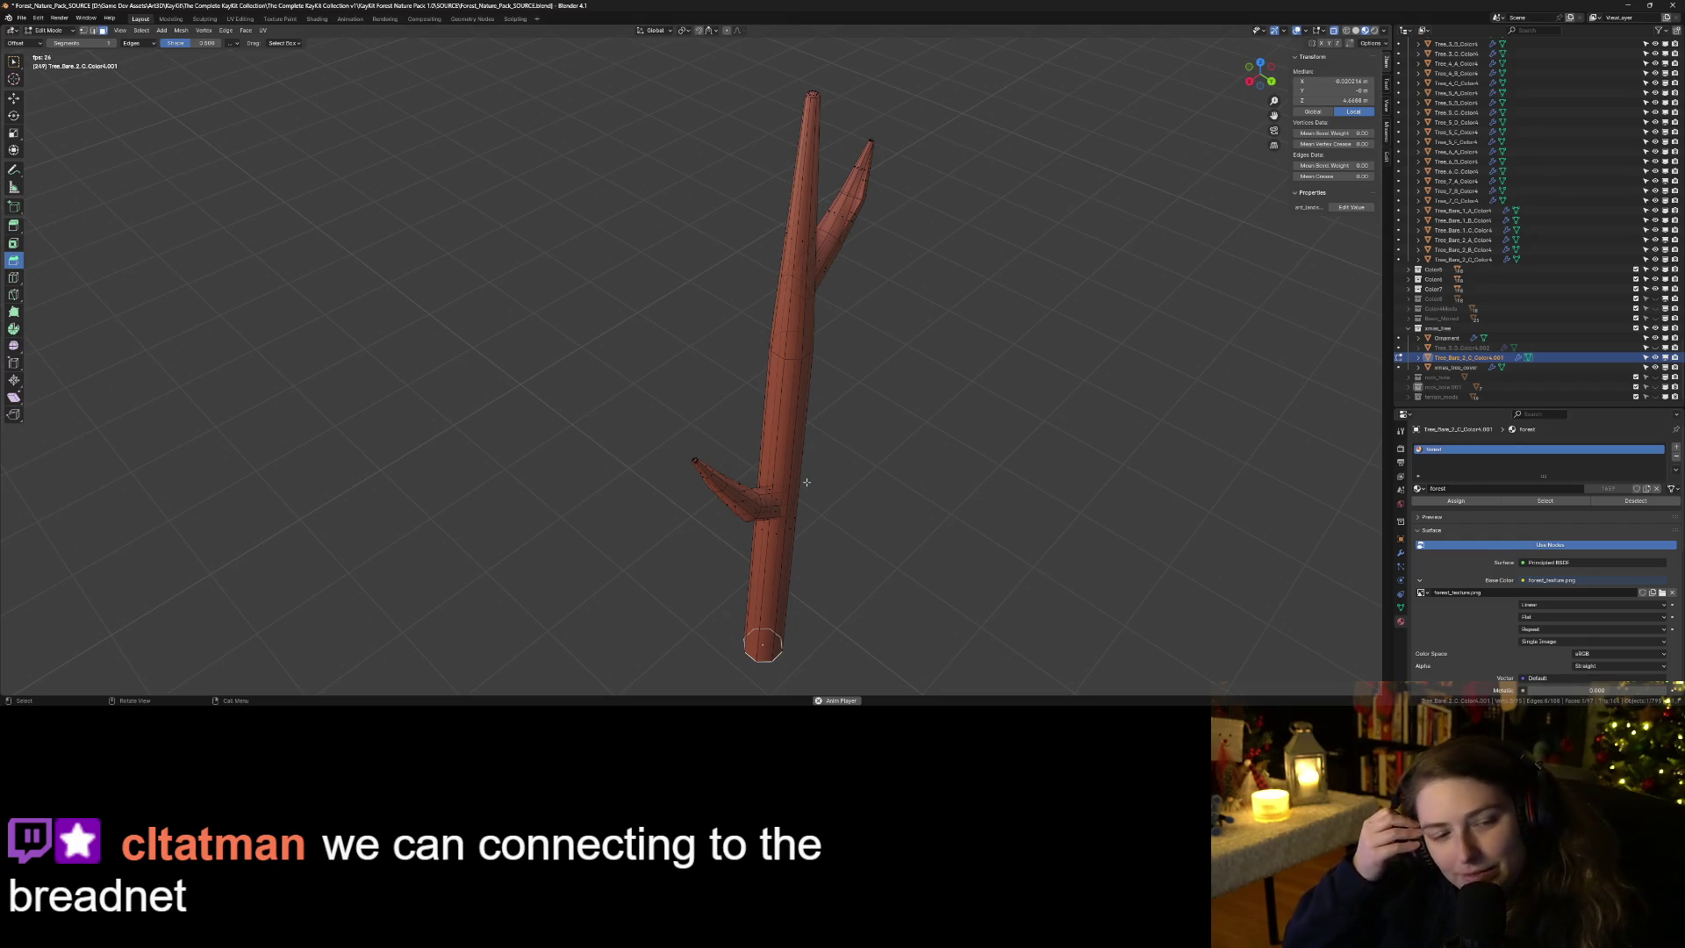
View the trunk from the front and select its bottom face in face select mode.
scroll(866, 578, up, 3)
key(KP_1)
scroll(824, 482, up, 3)
mouse_move(823, 481)
mouse_down()
mouse_move(659, 527)
mouse_move(974, 402)
mouse_move(1057, 263)
mouse_move(901, 257)
mouse_up()
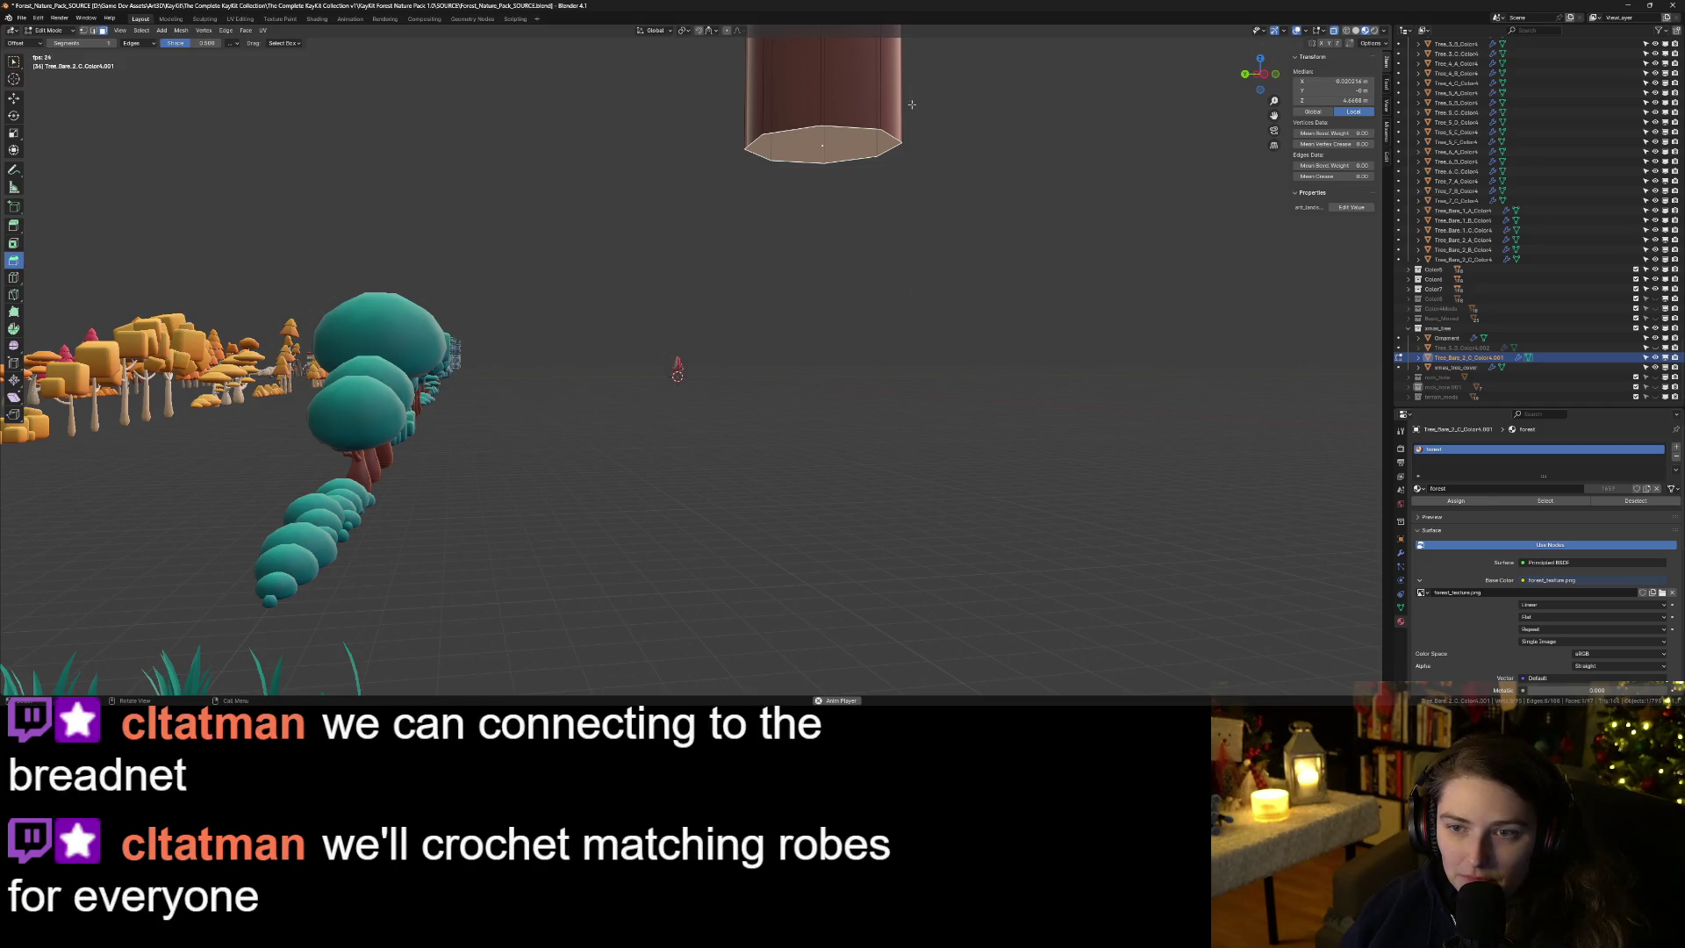
click(15, 62)
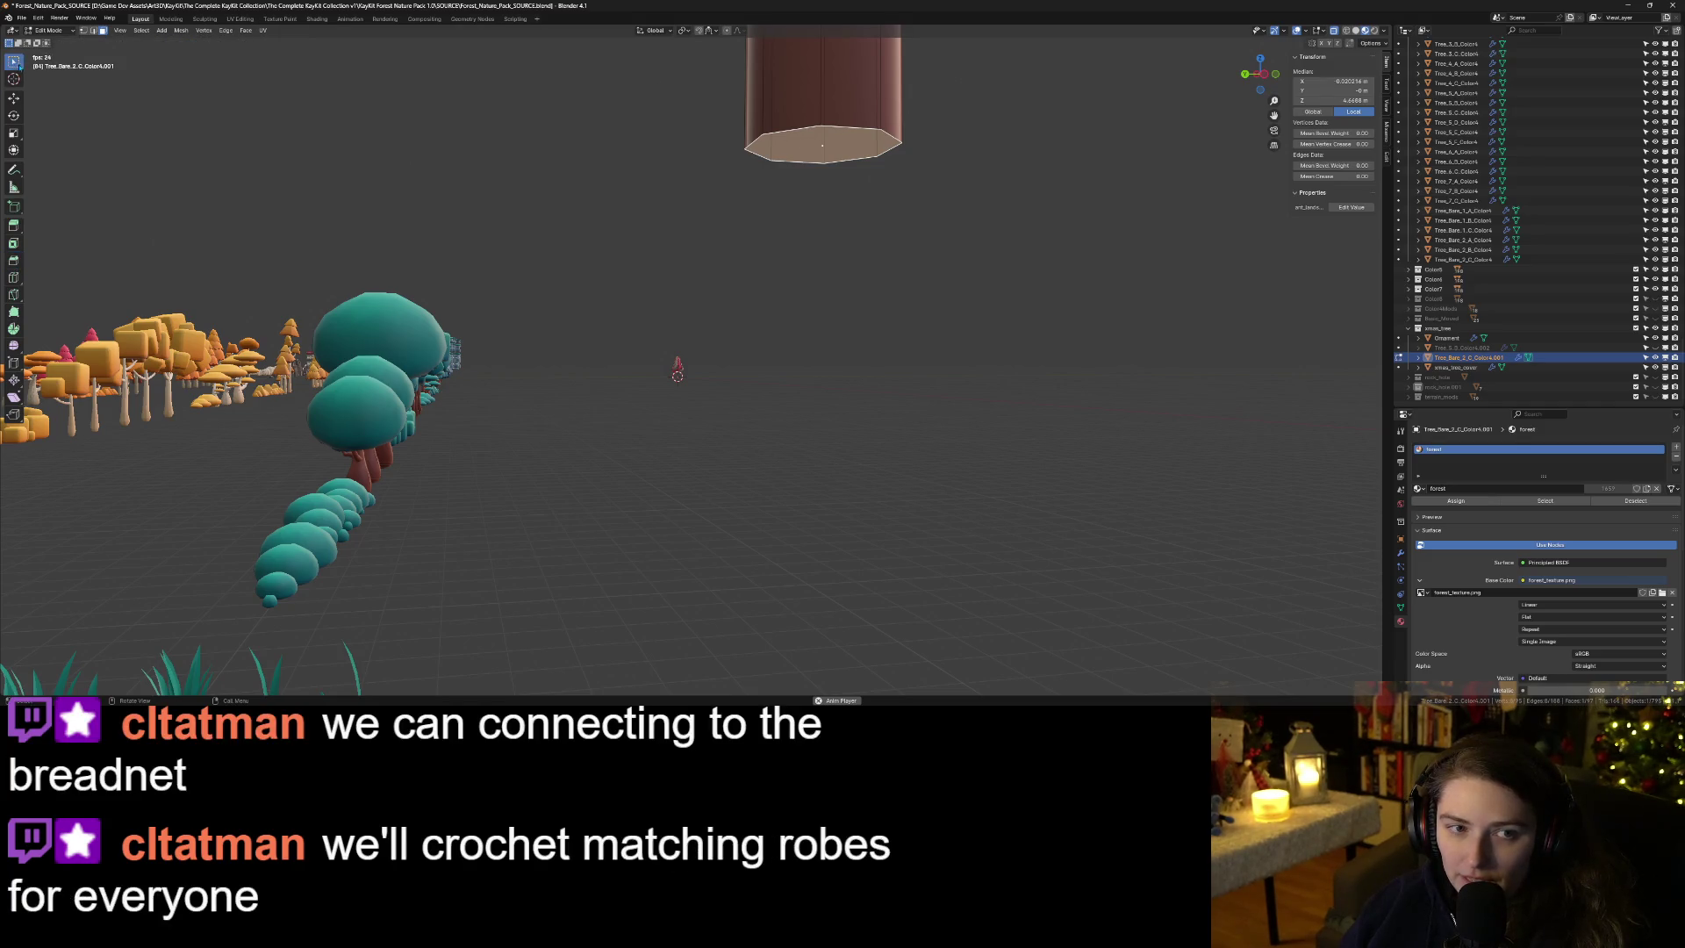
shift+click(83, 31)
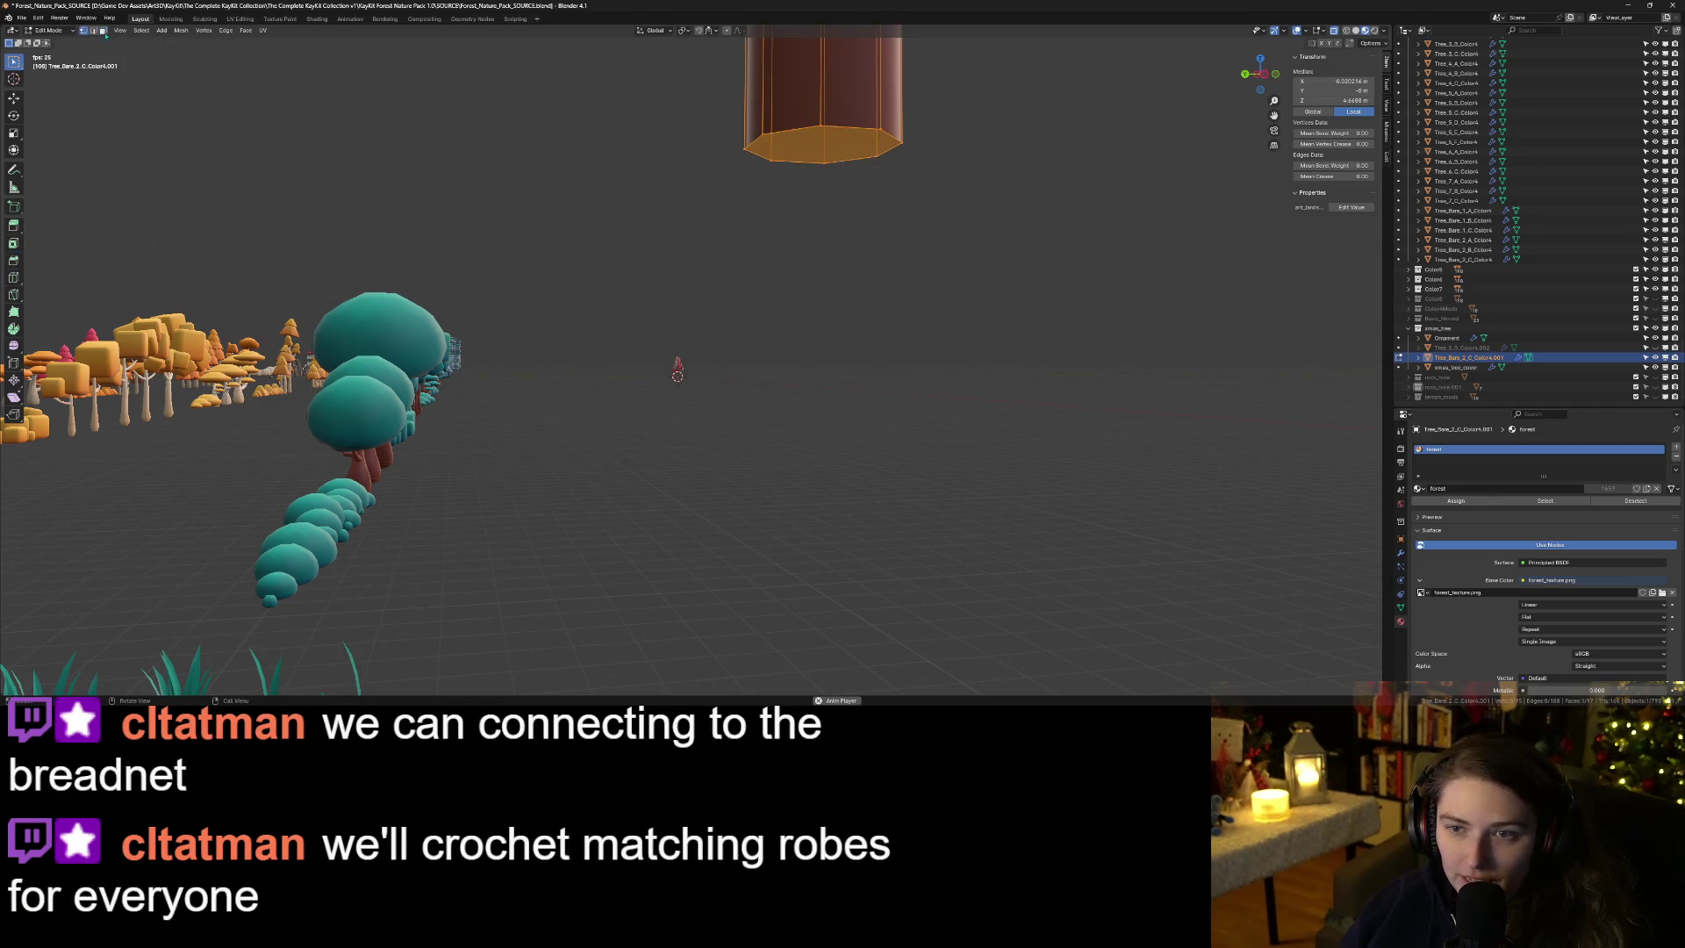
click(820, 143)
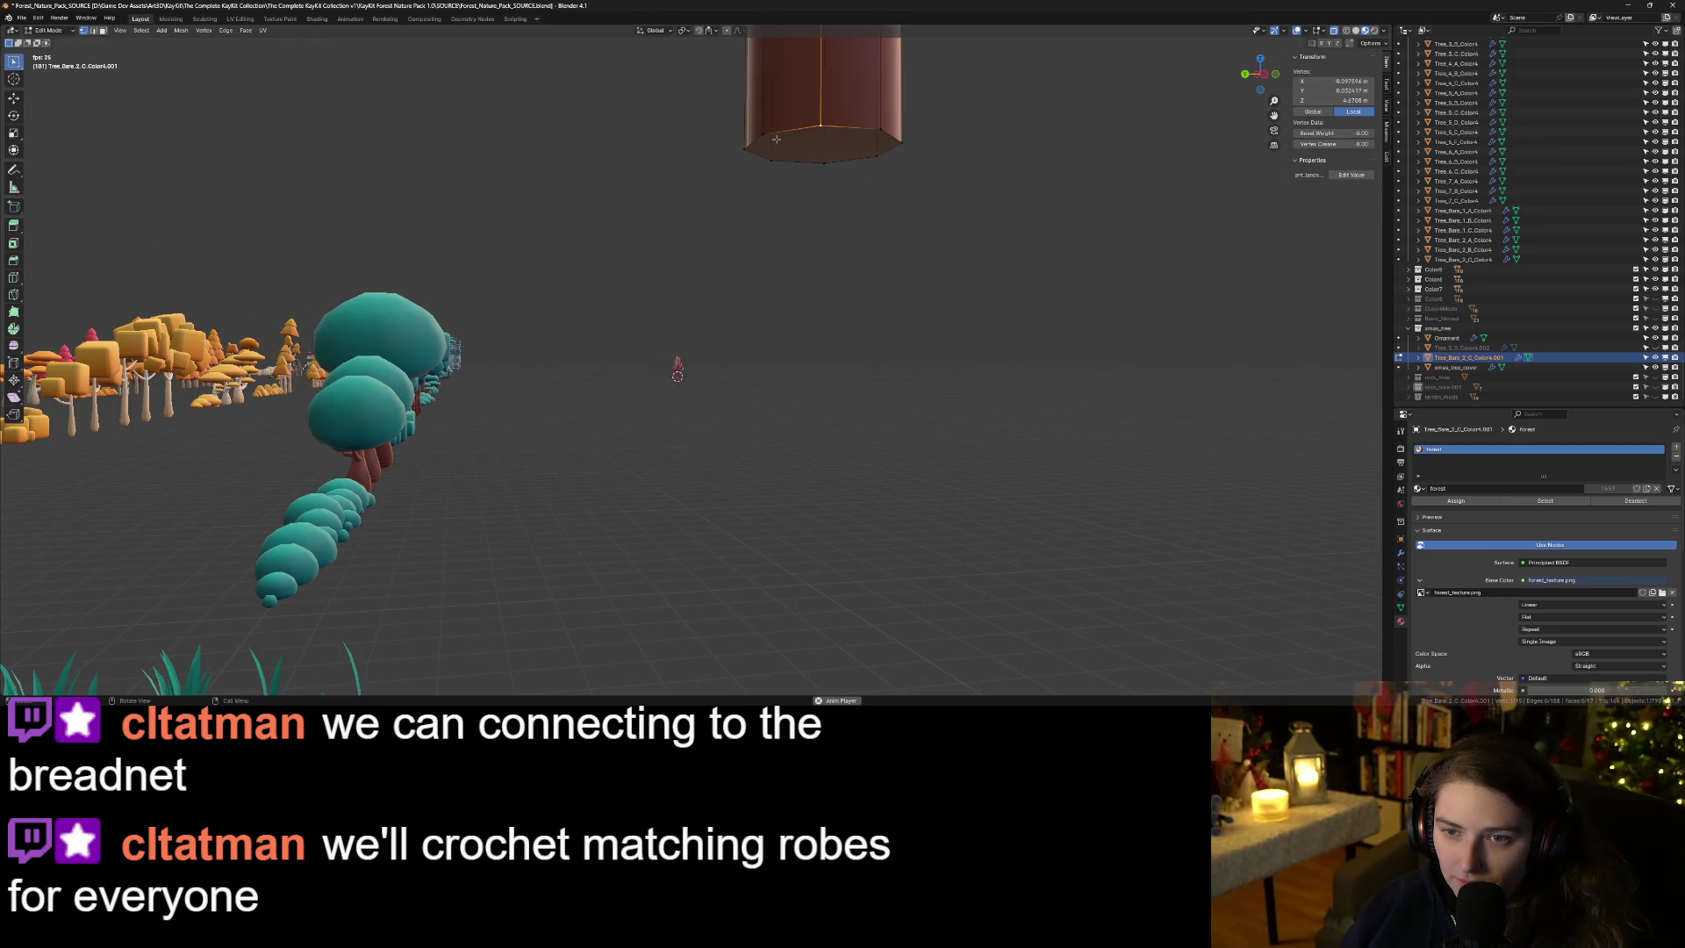
click(102, 31)
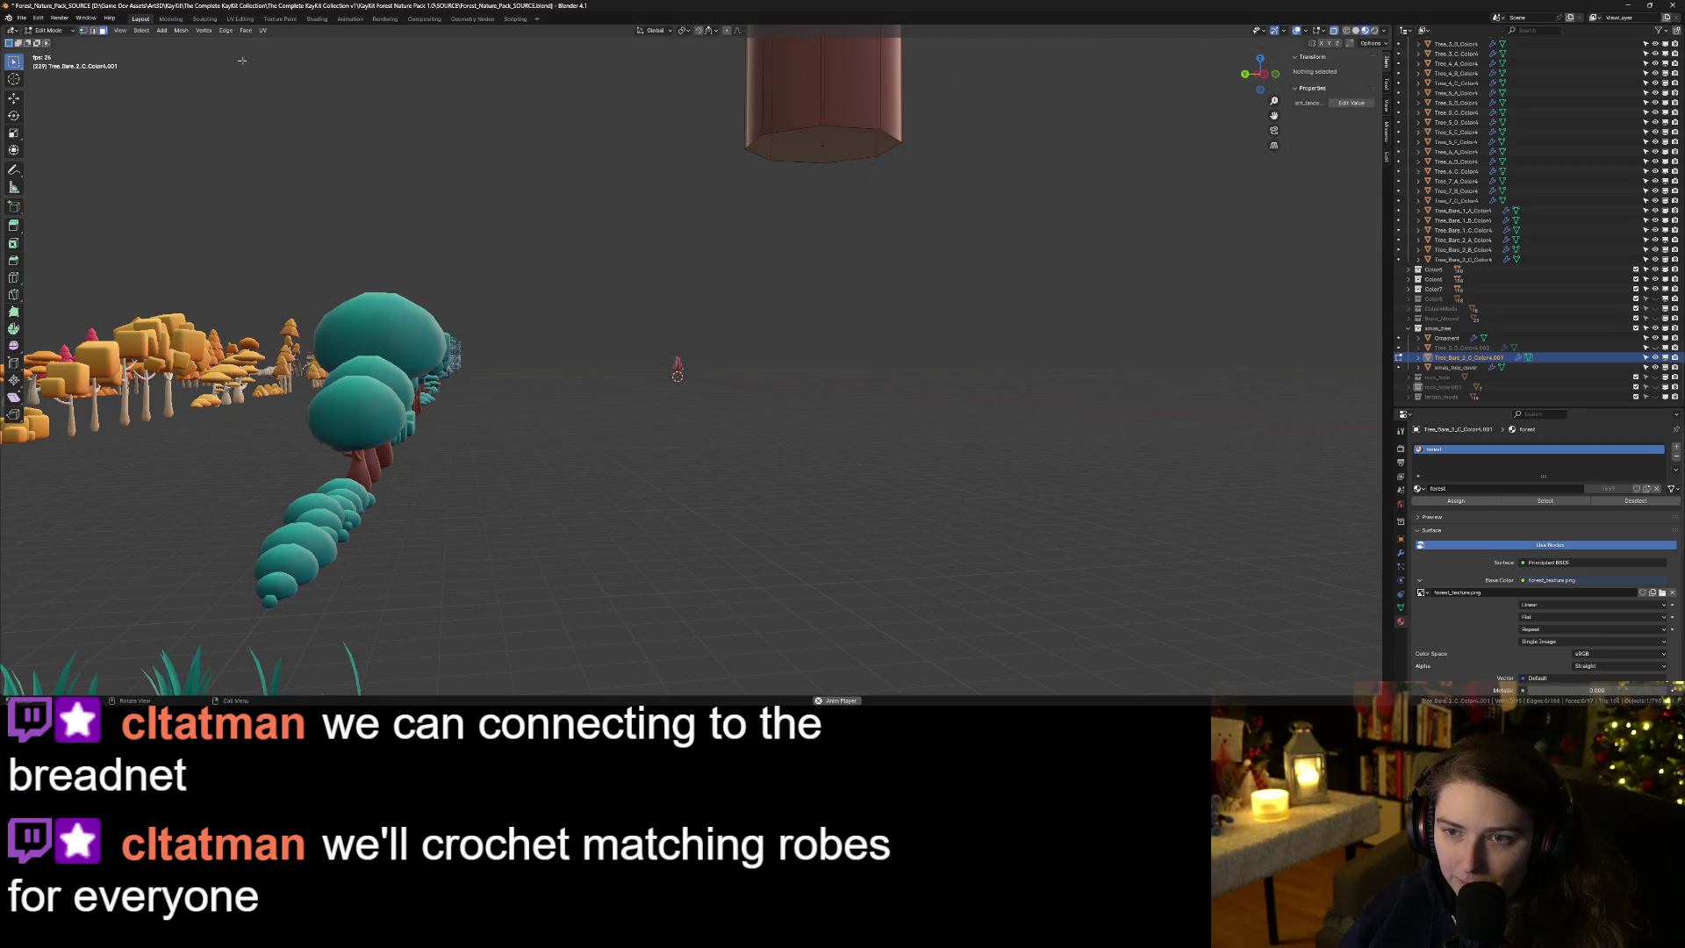
click(823, 145)
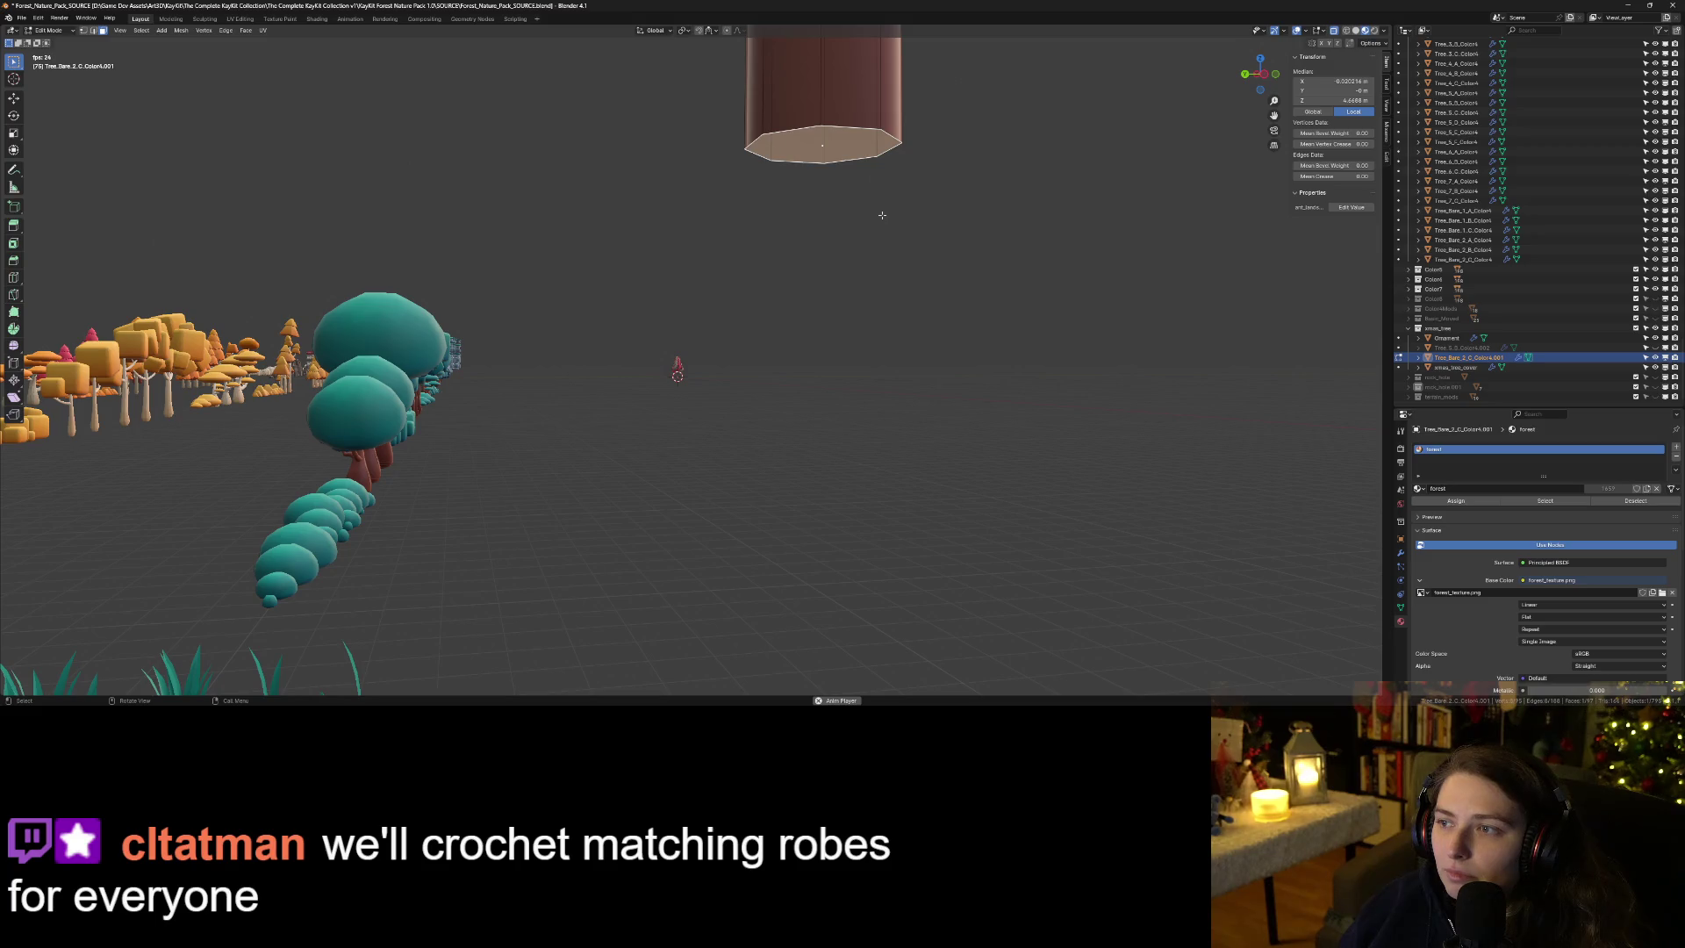
Cancel a trial inset, bevel the bottom face with Ctrl+B, and return to Object Mode.
key(i)
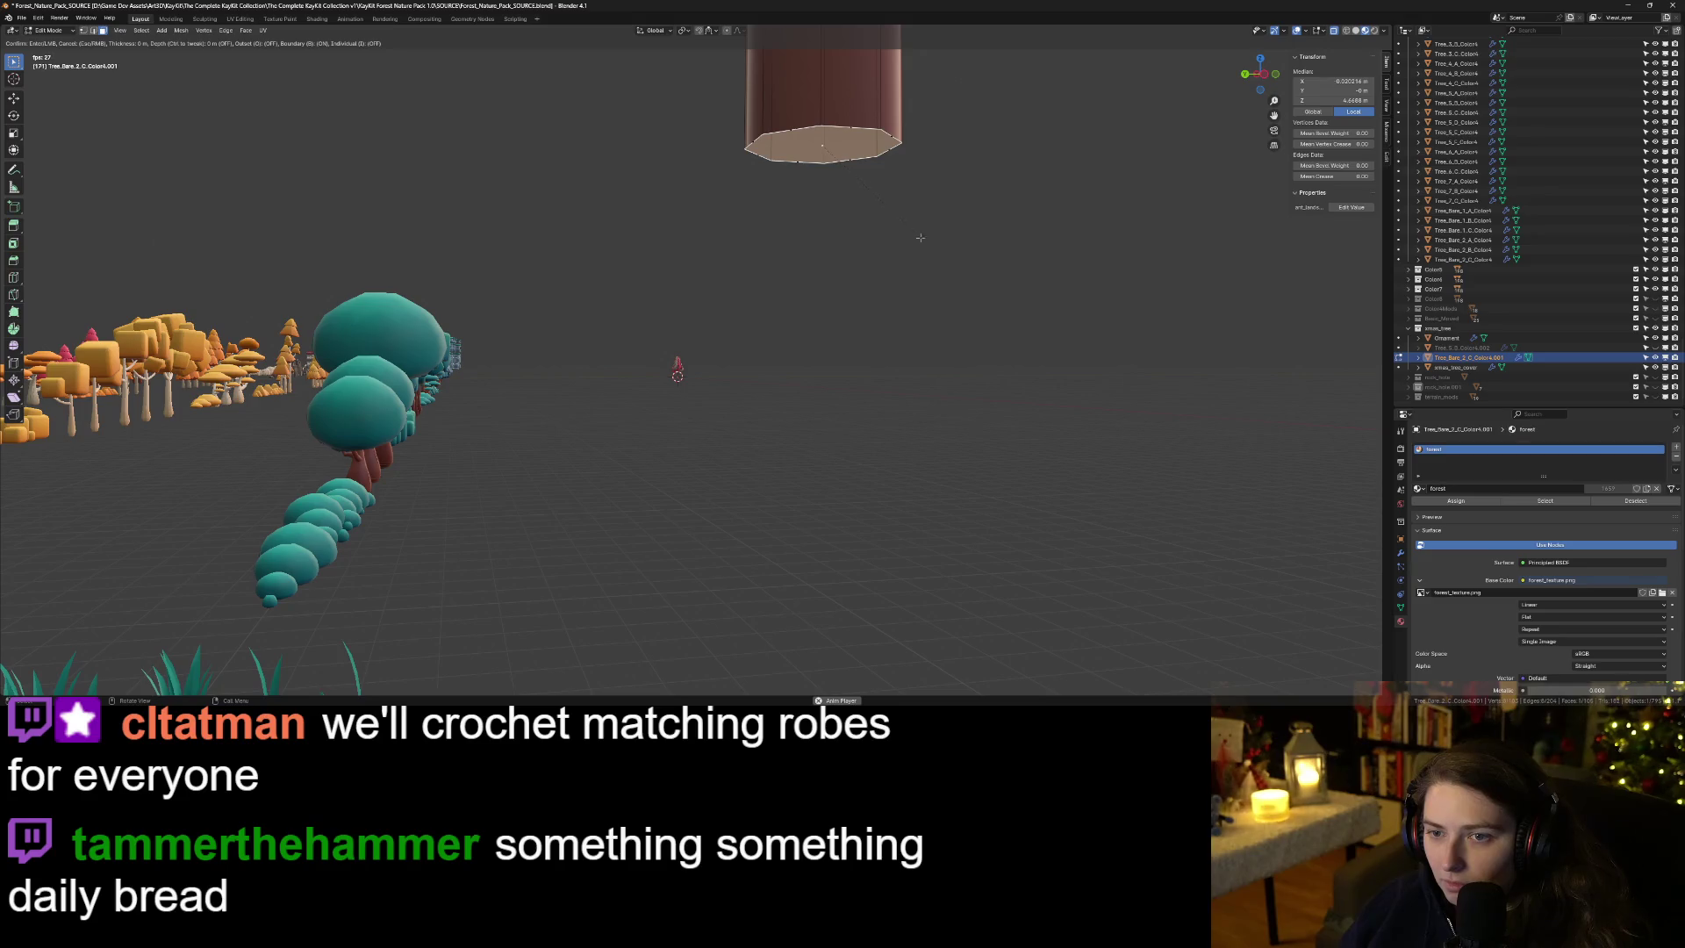
key(Escape)
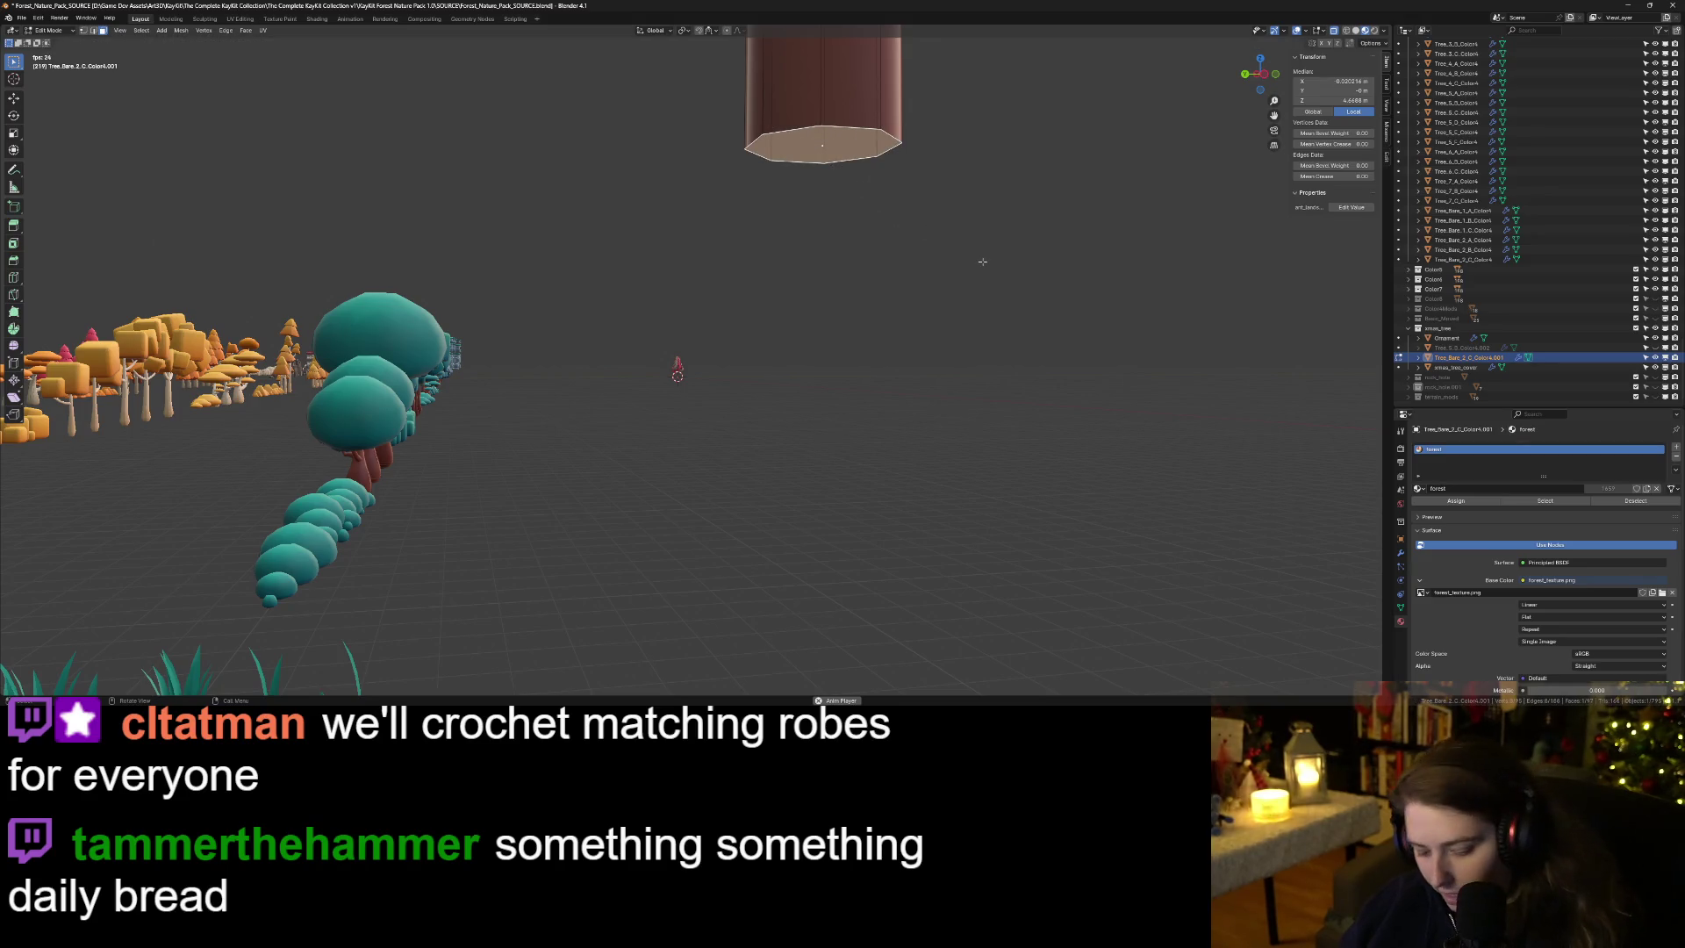
key(alt+a)
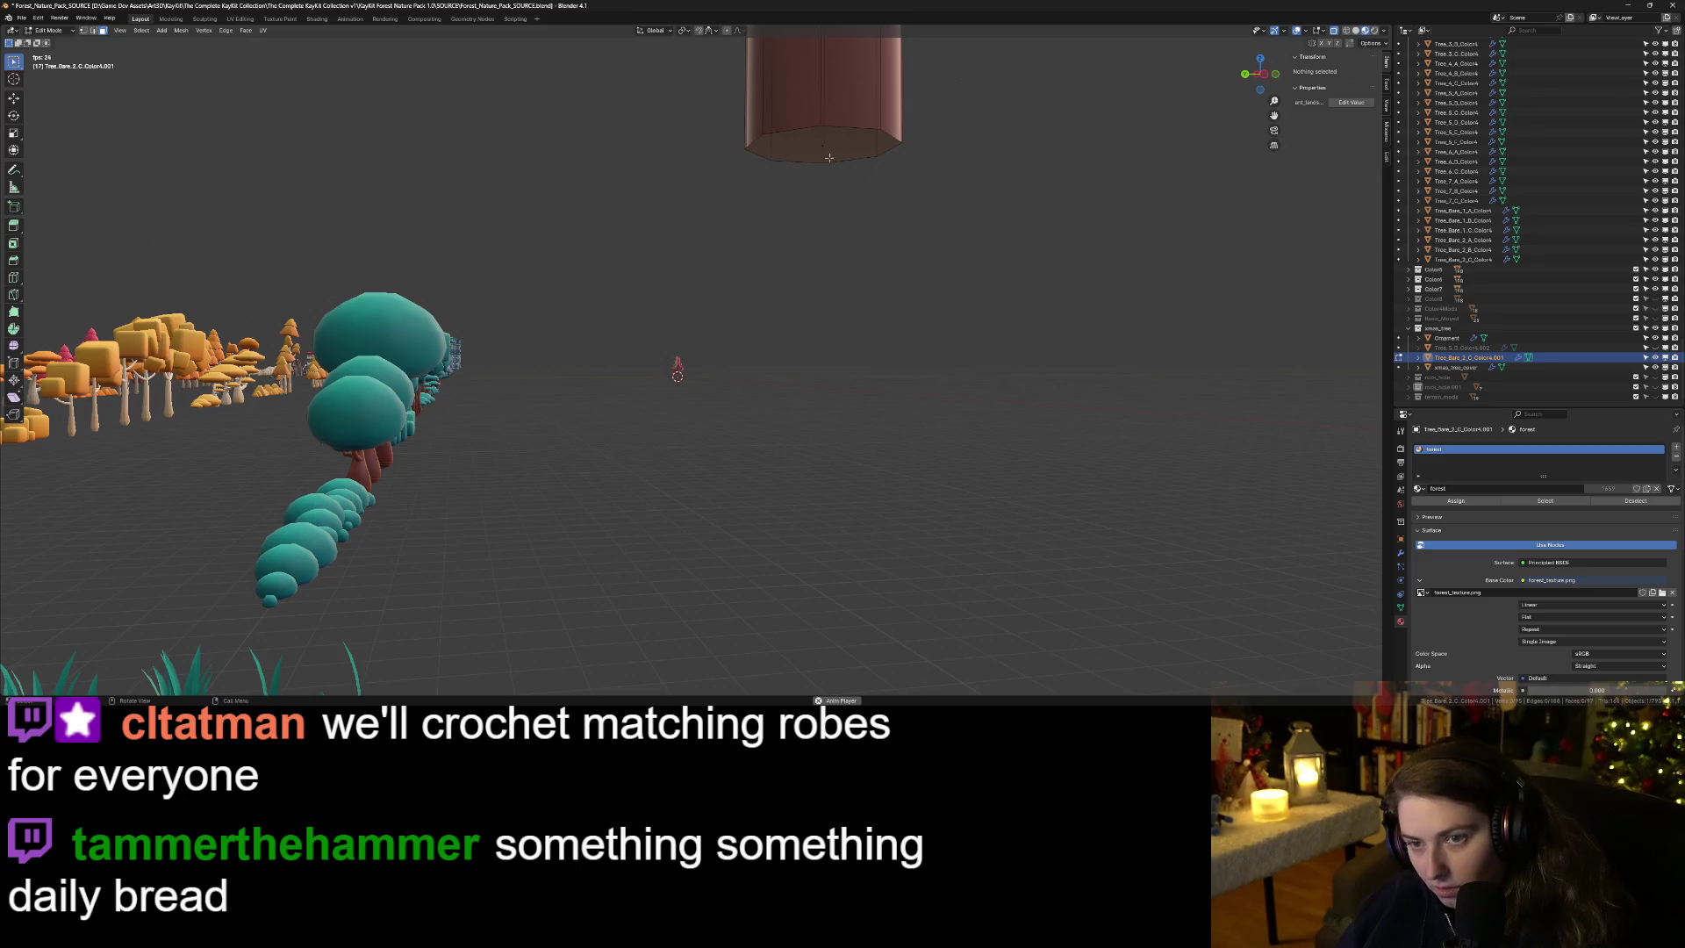
click(828, 159)
key(b)
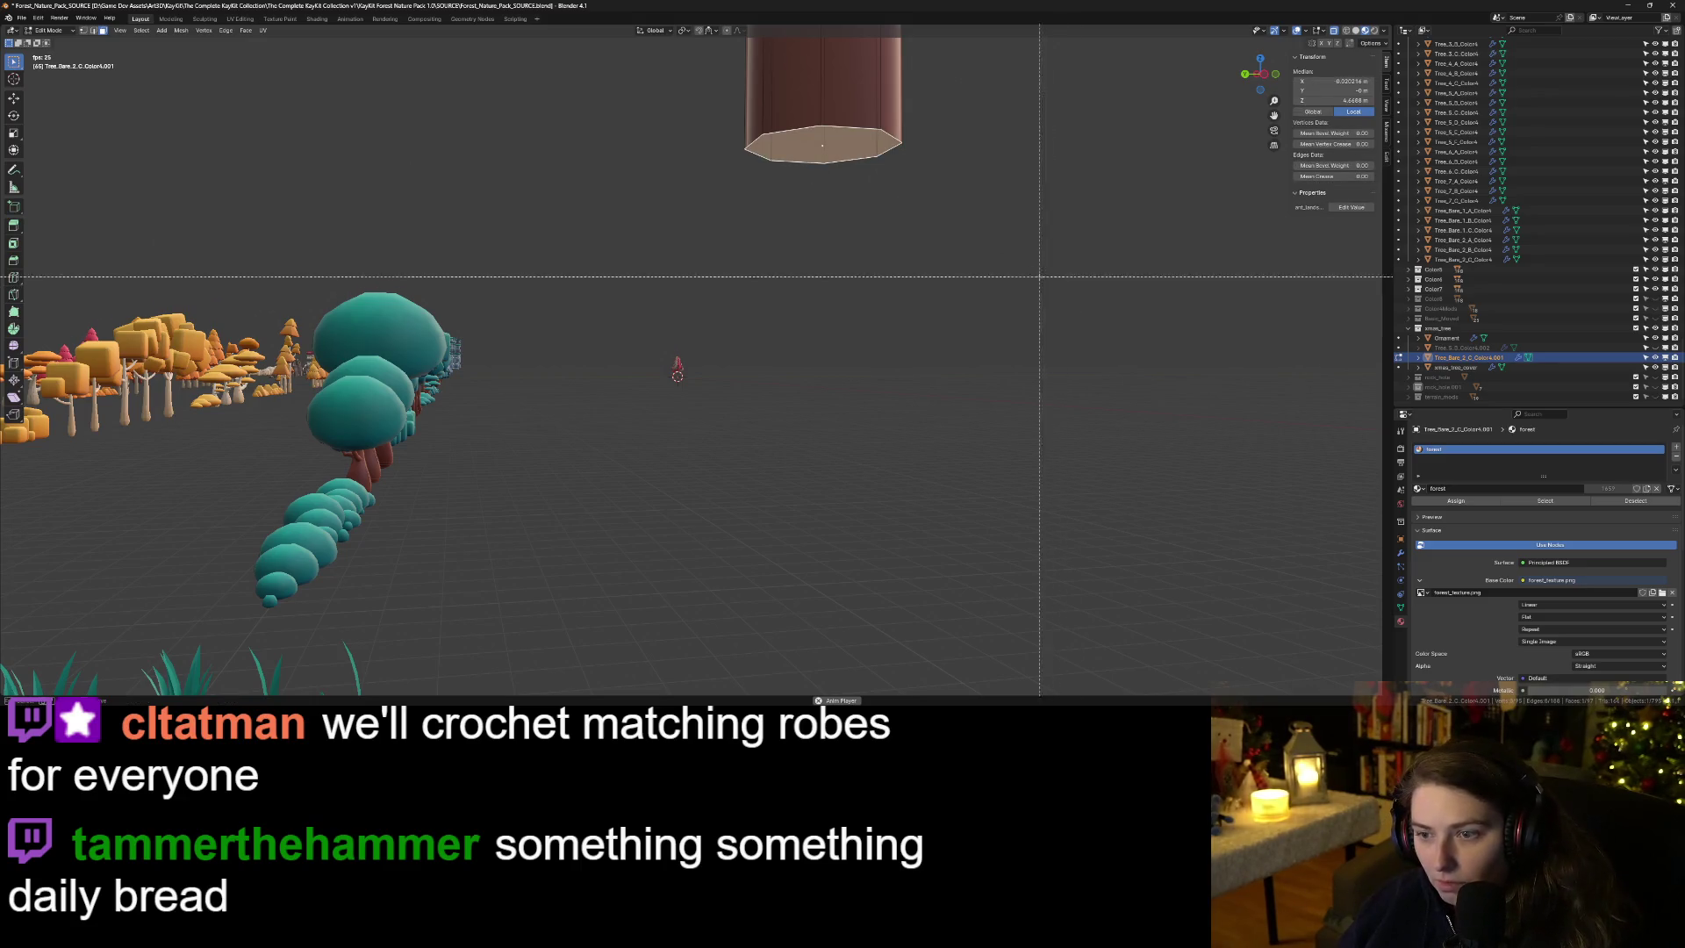
drag(842, 198, 807, 138)
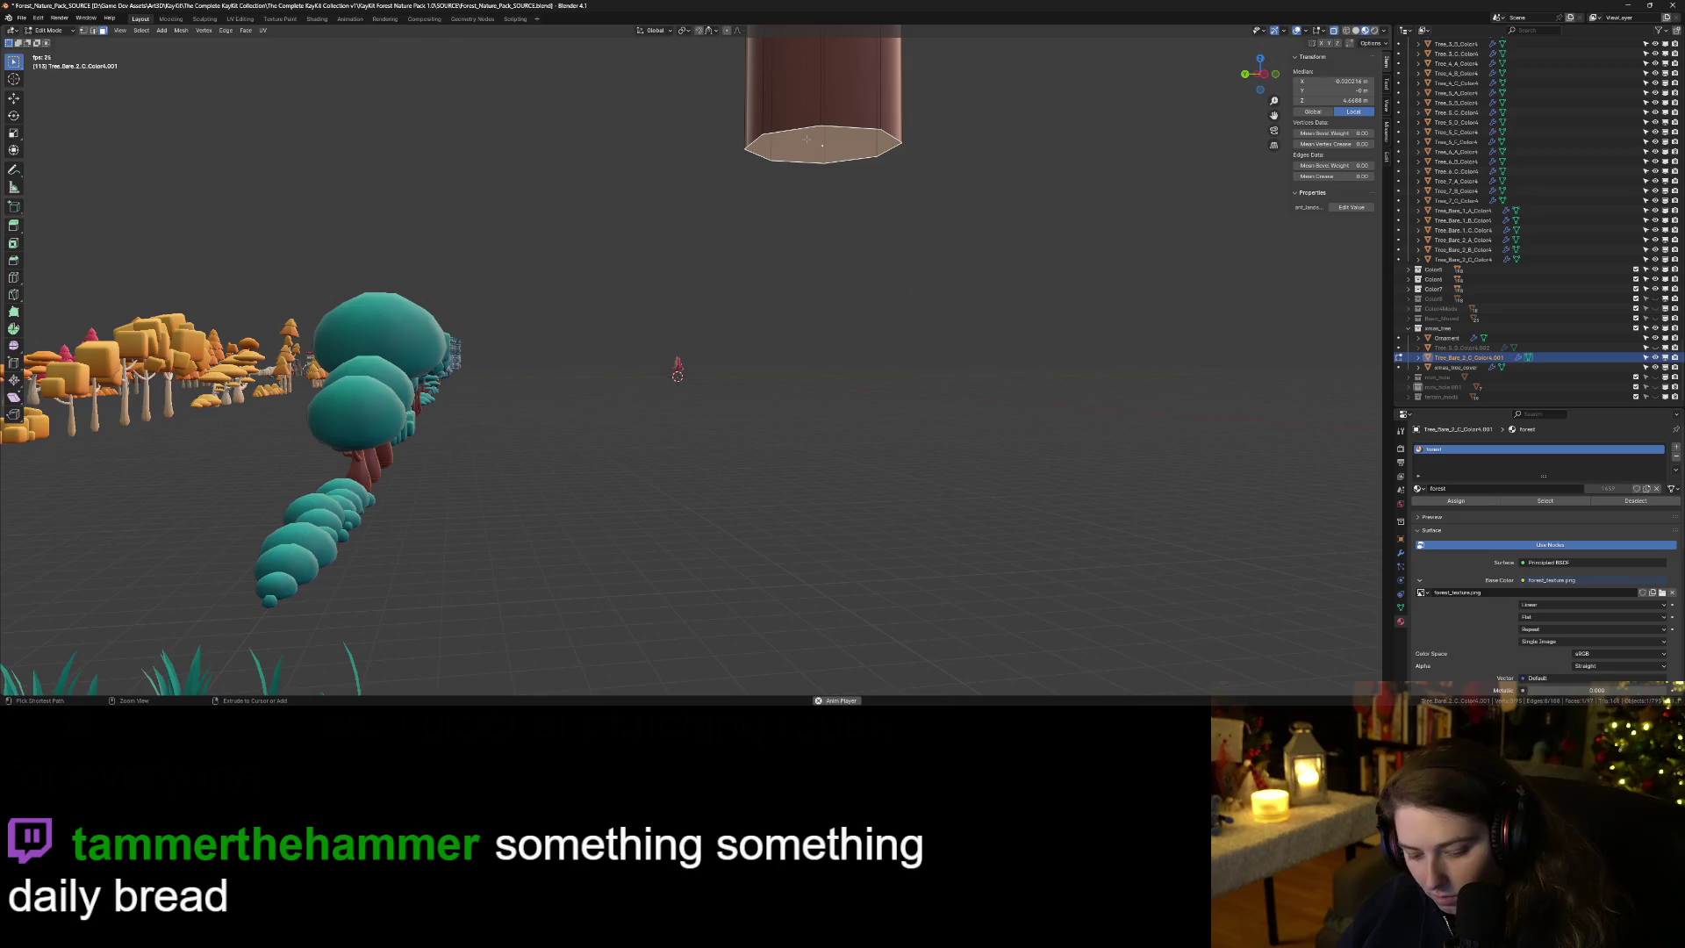
key(ctrl+b)
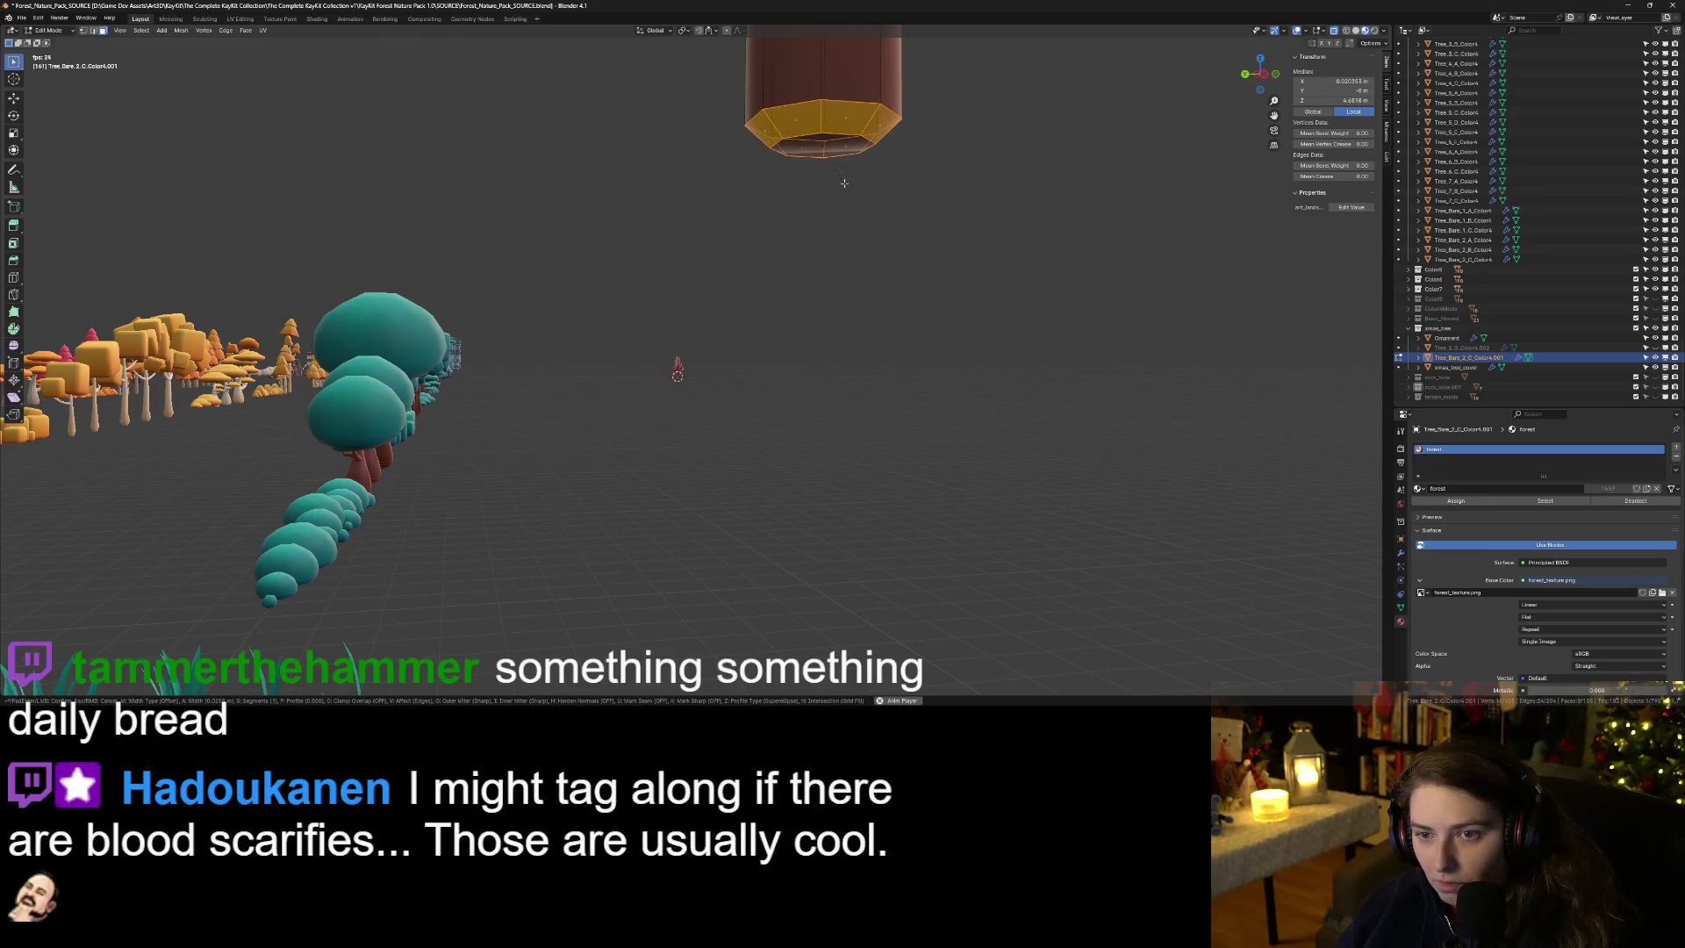
click(904, 236)
key(Tab)
mouse_move(904, 236)
mouse_down()
mouse_move(826, 235)
mouse_move(905, 335)
mouse_move(843, 317)
mouse_up()
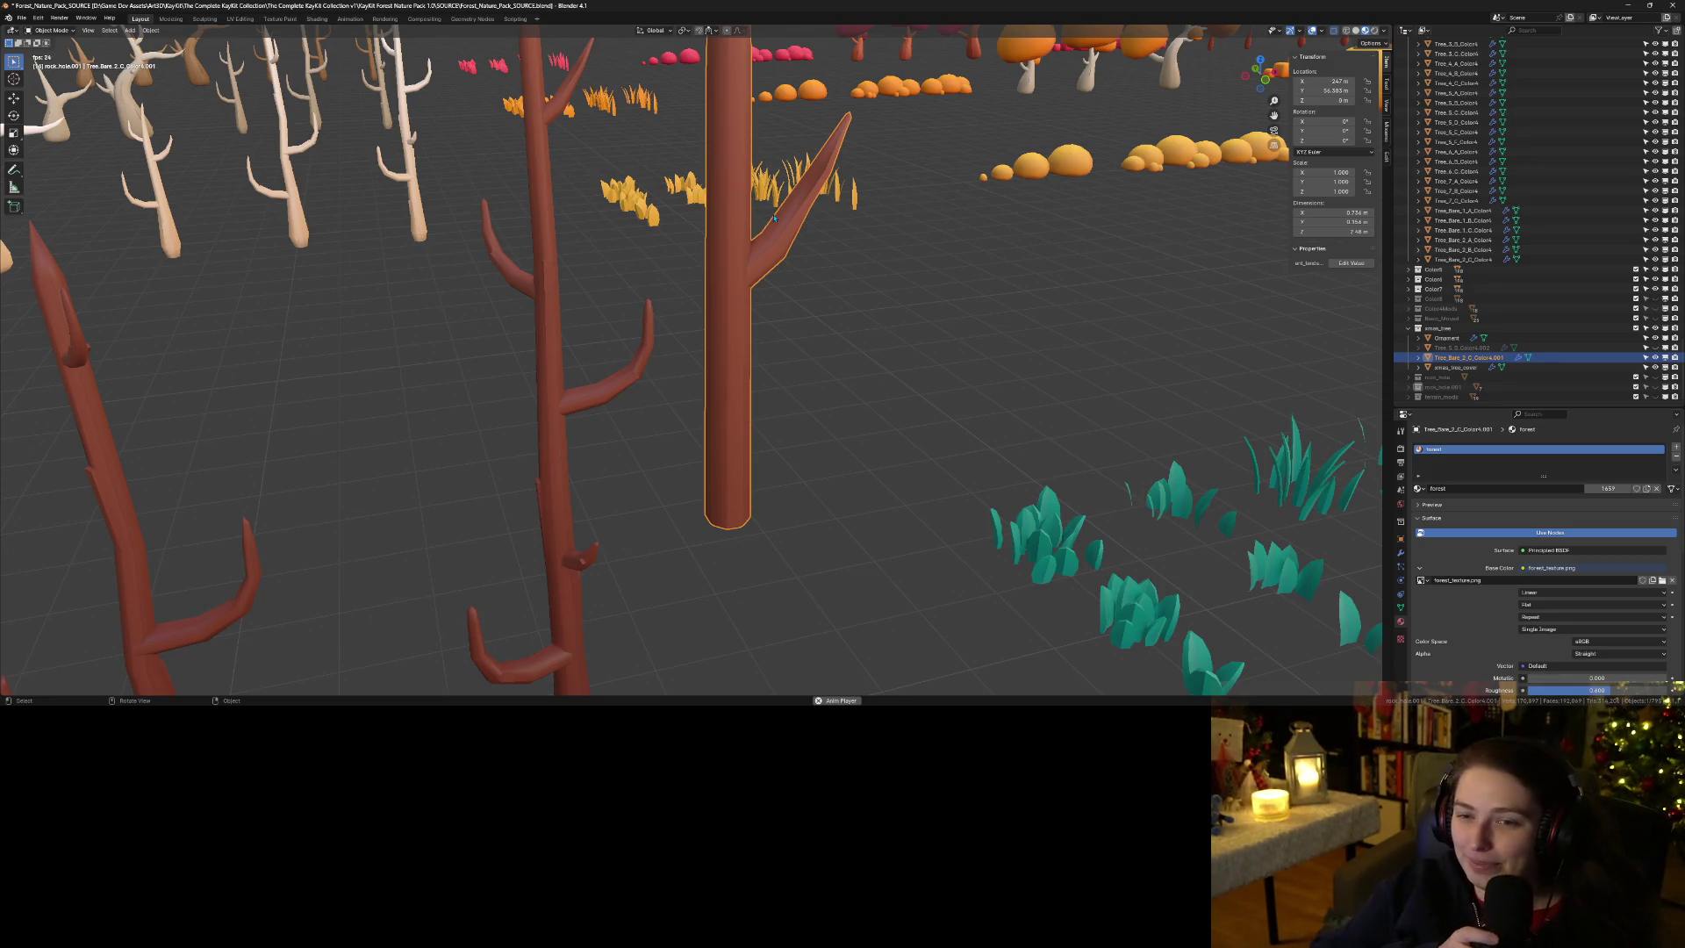
Rename the bare tree object to twig and set its X, Y, Z location to 0.
scroll(747, 288, down, 3)
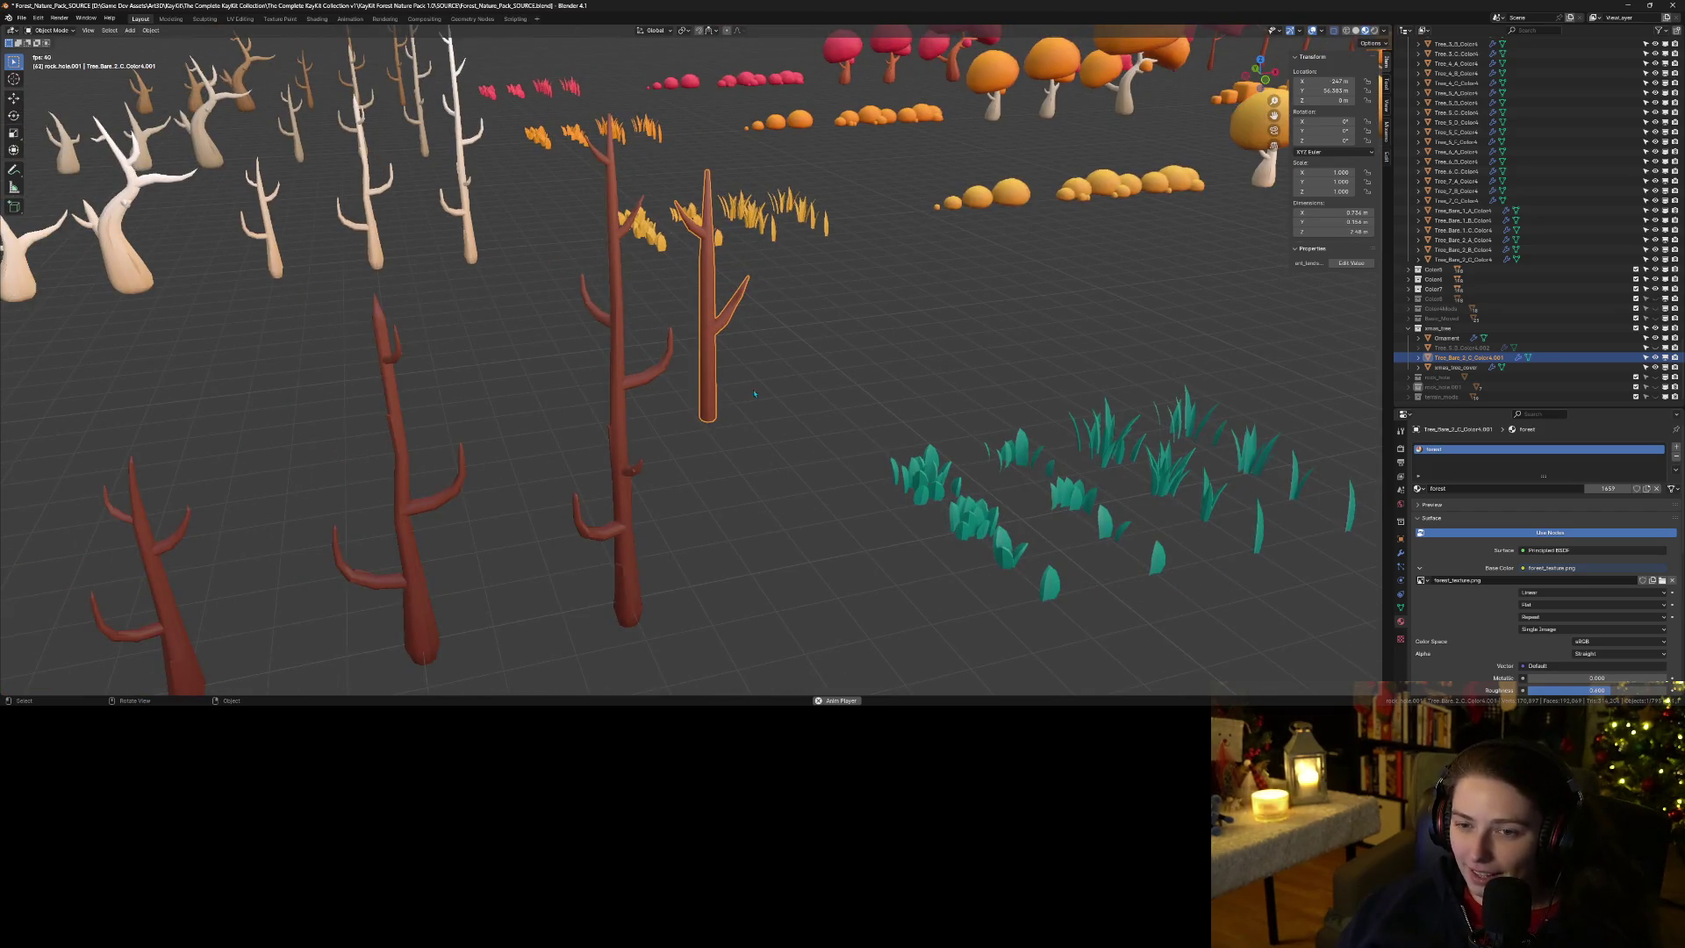
double_click(1467, 357)
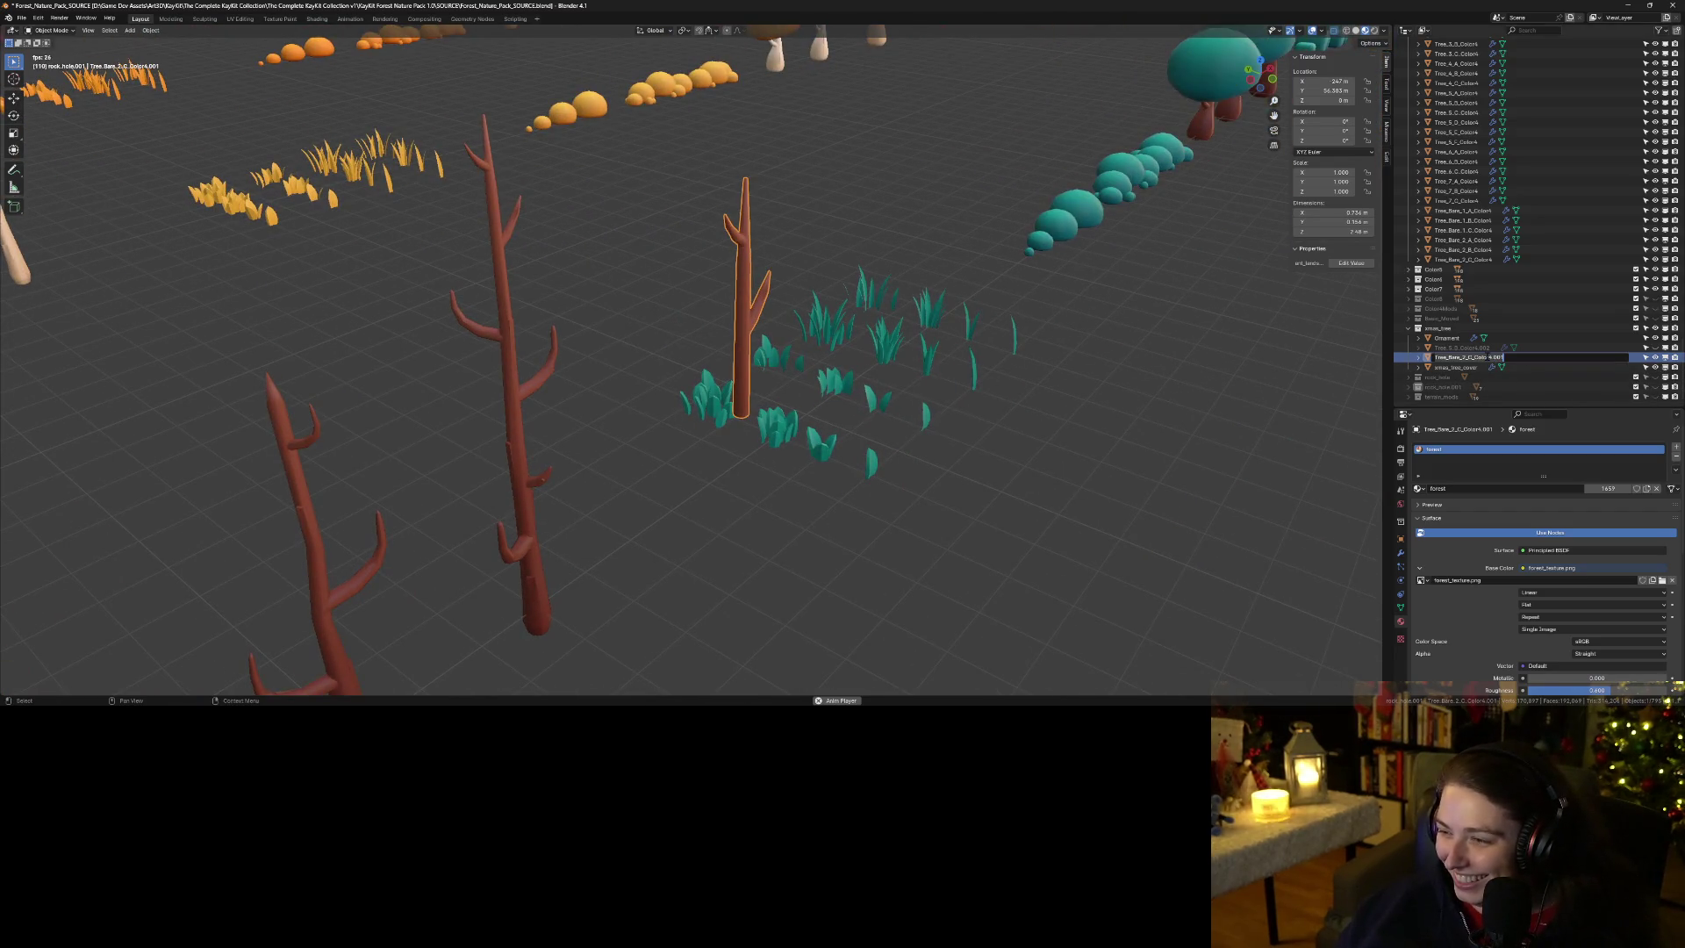
text(tre)
key(Return)
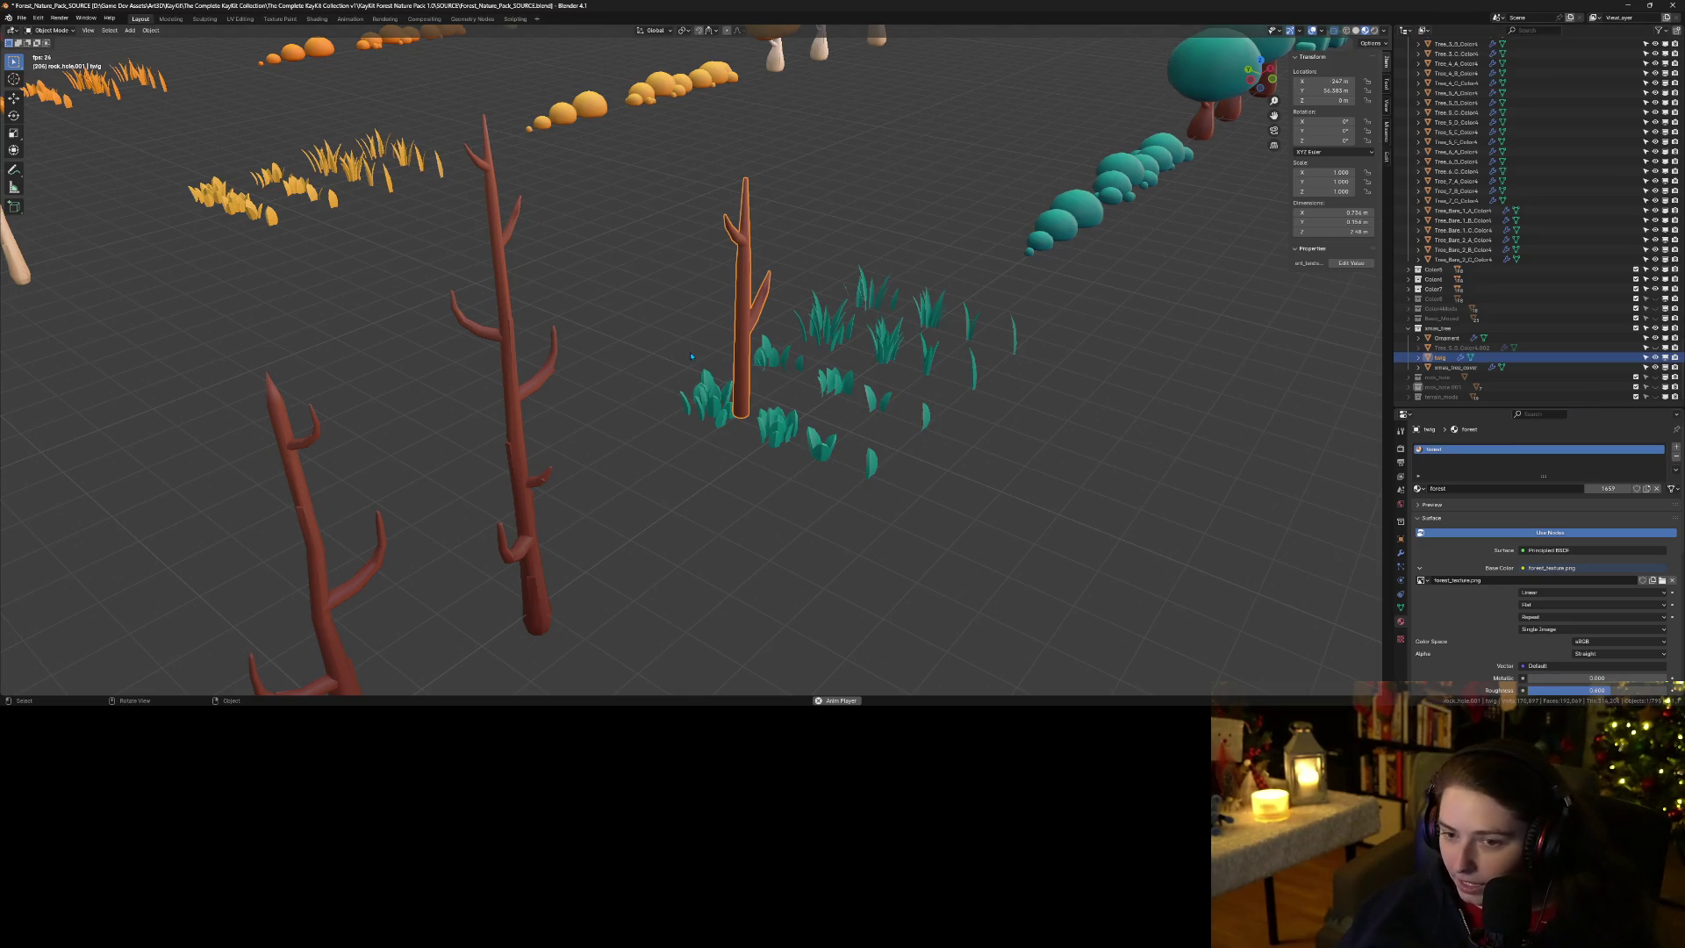
drag(1322, 81, 1321, 100)
text(0)
key(Return)
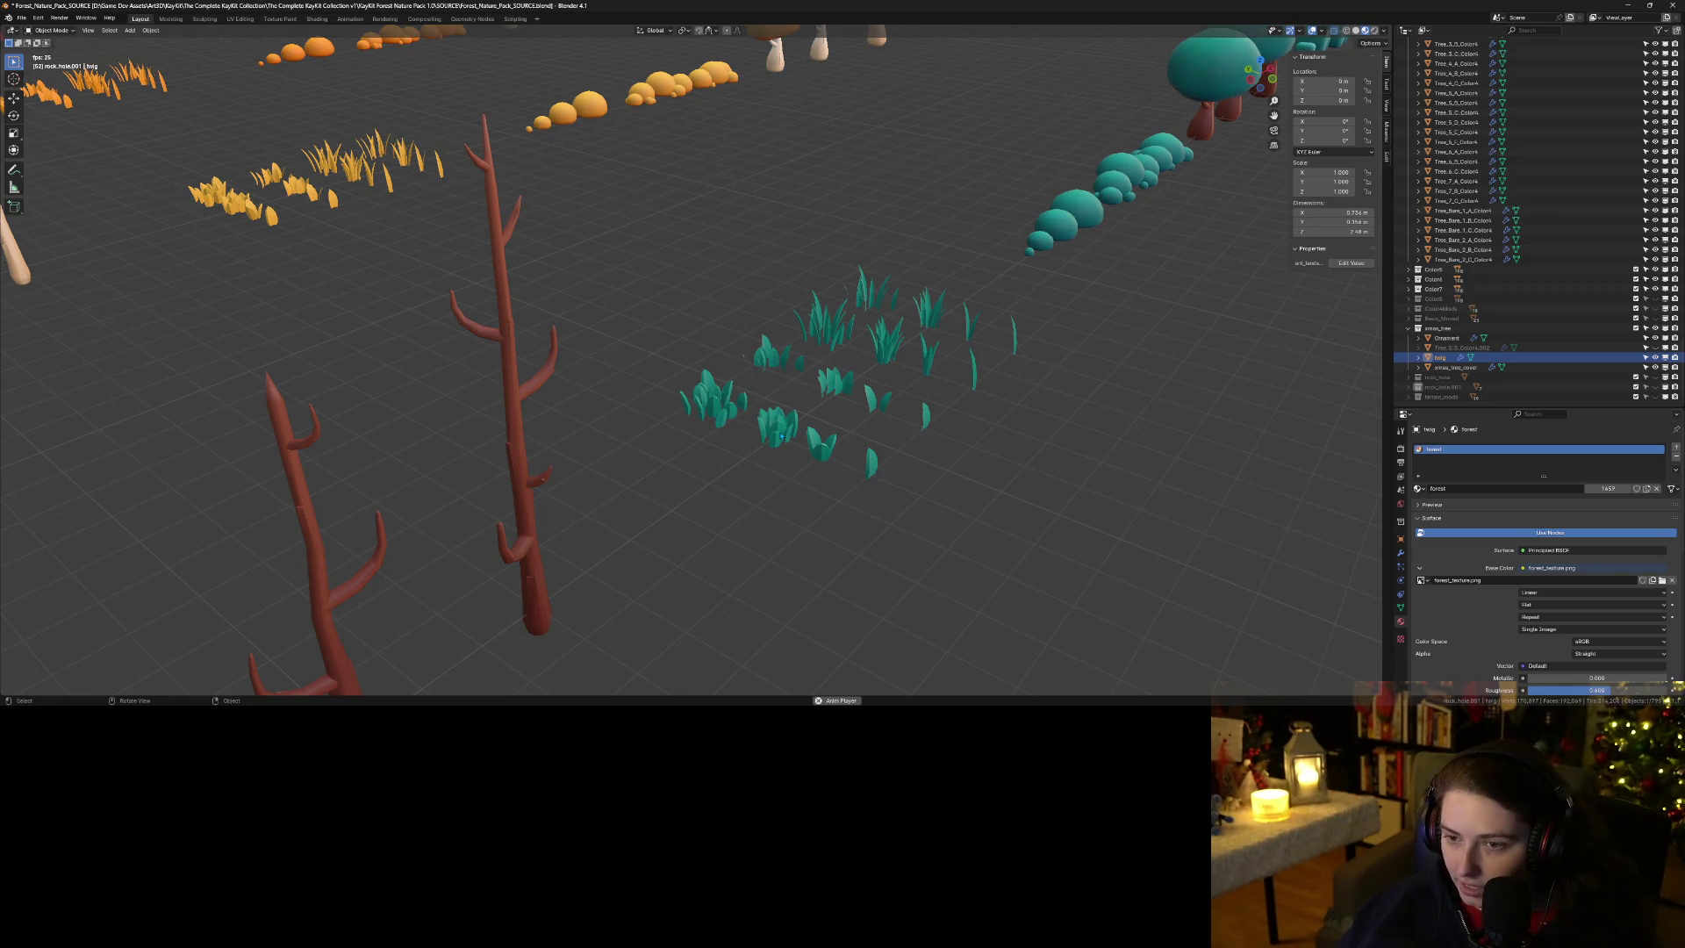
Frame the twig in front view and hide the Christmas tree cover.
key(KP_1)
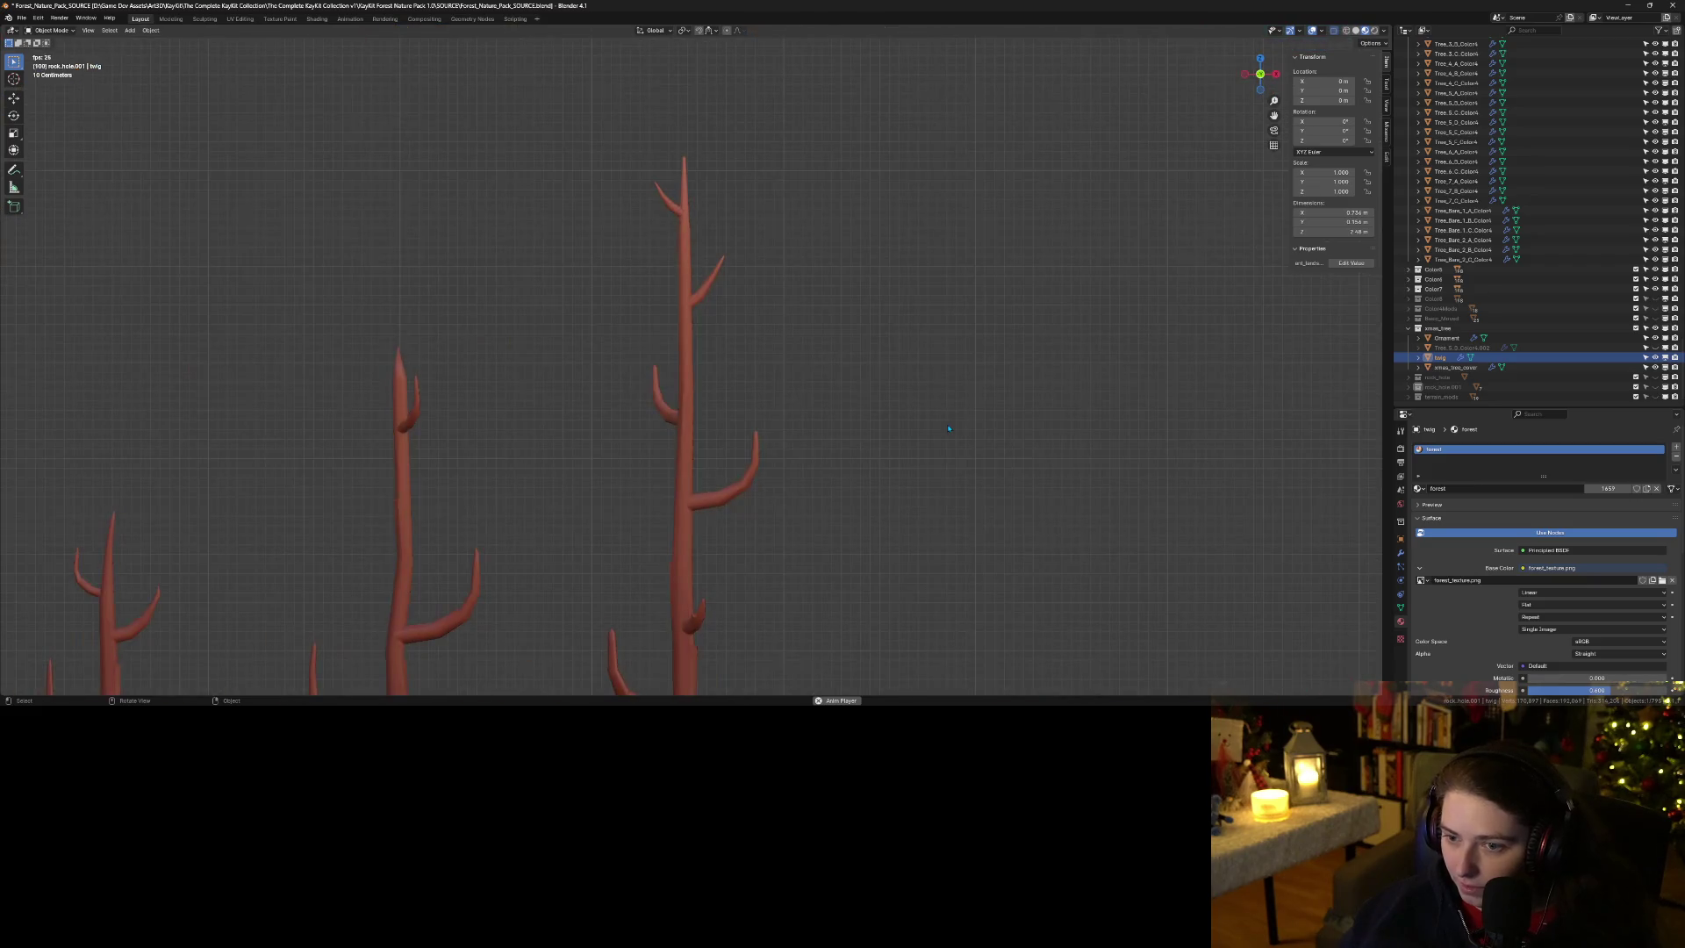
key(KP_Decimal)
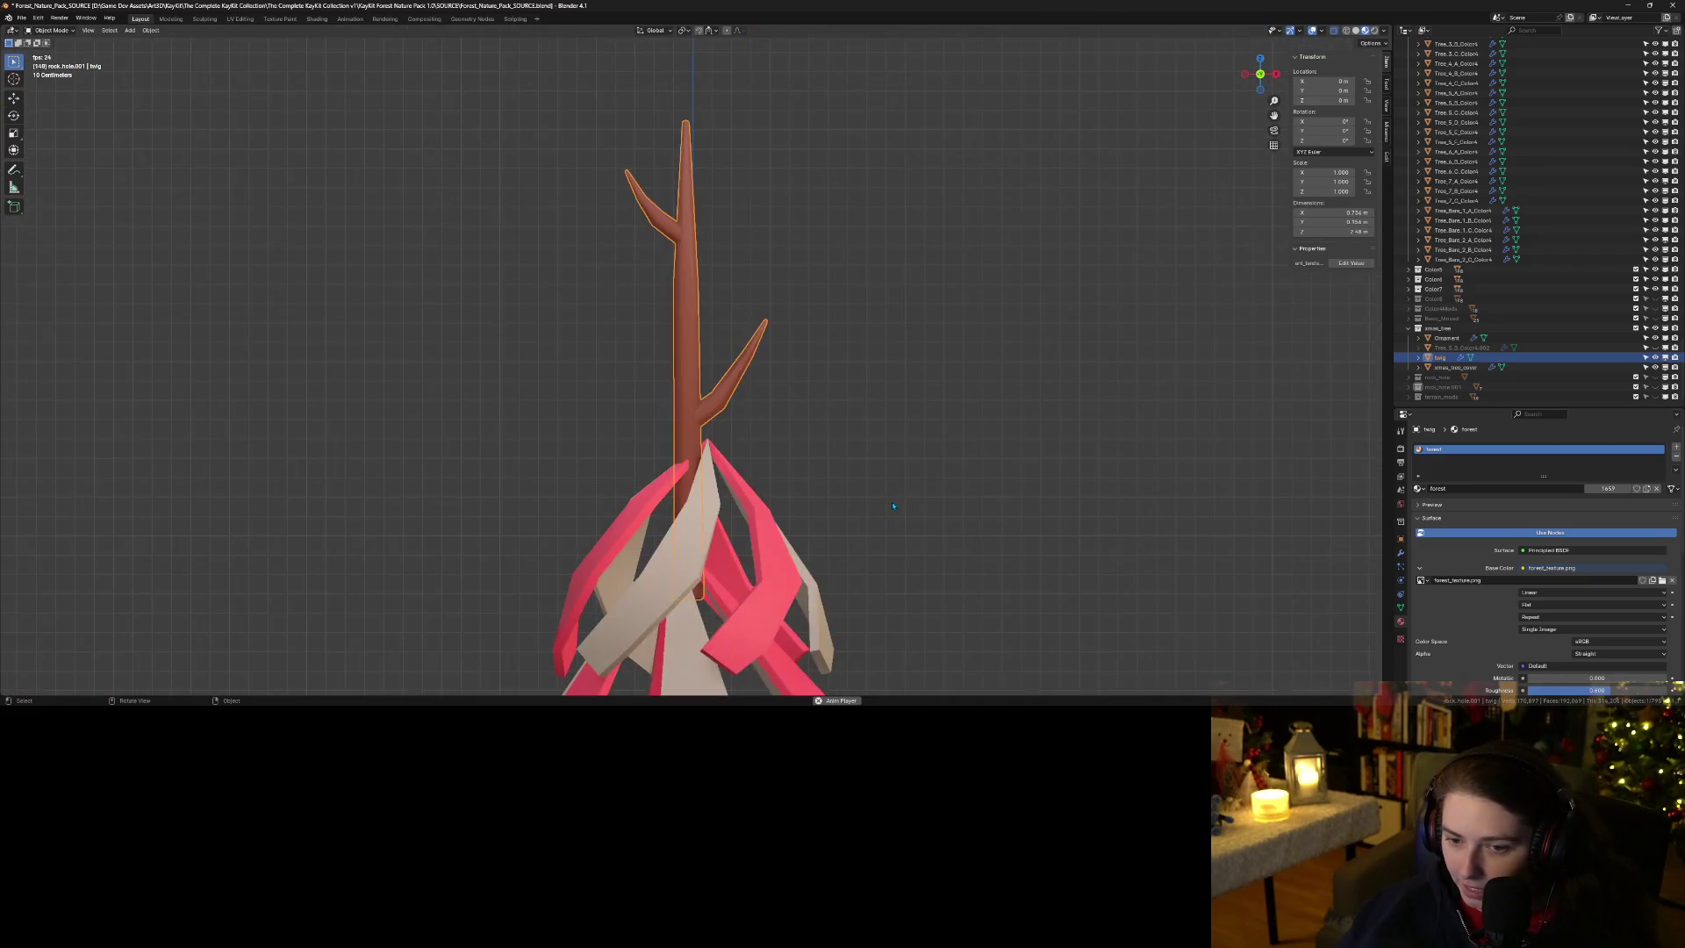
scroll(864, 533, down, 5)
mouse_move(864, 533)
mouse_down()
mouse_move(847, 572)
mouse_move(887, 577)
mouse_up()
scroll(922, 579, up, 6)
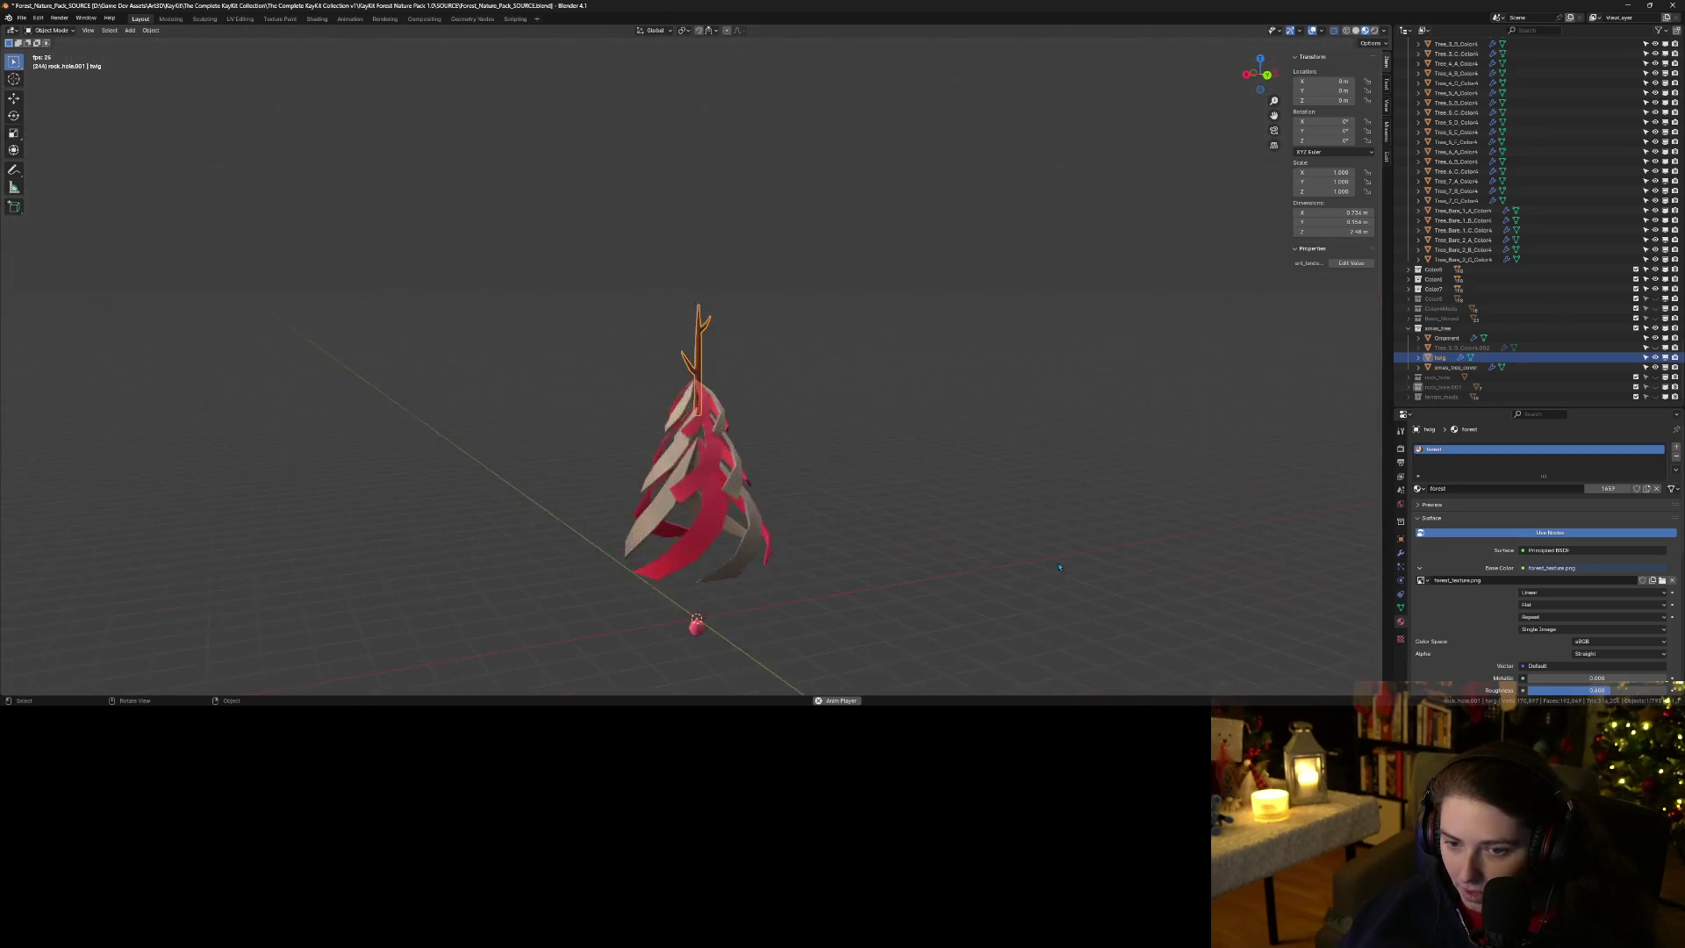
key(KP_1)
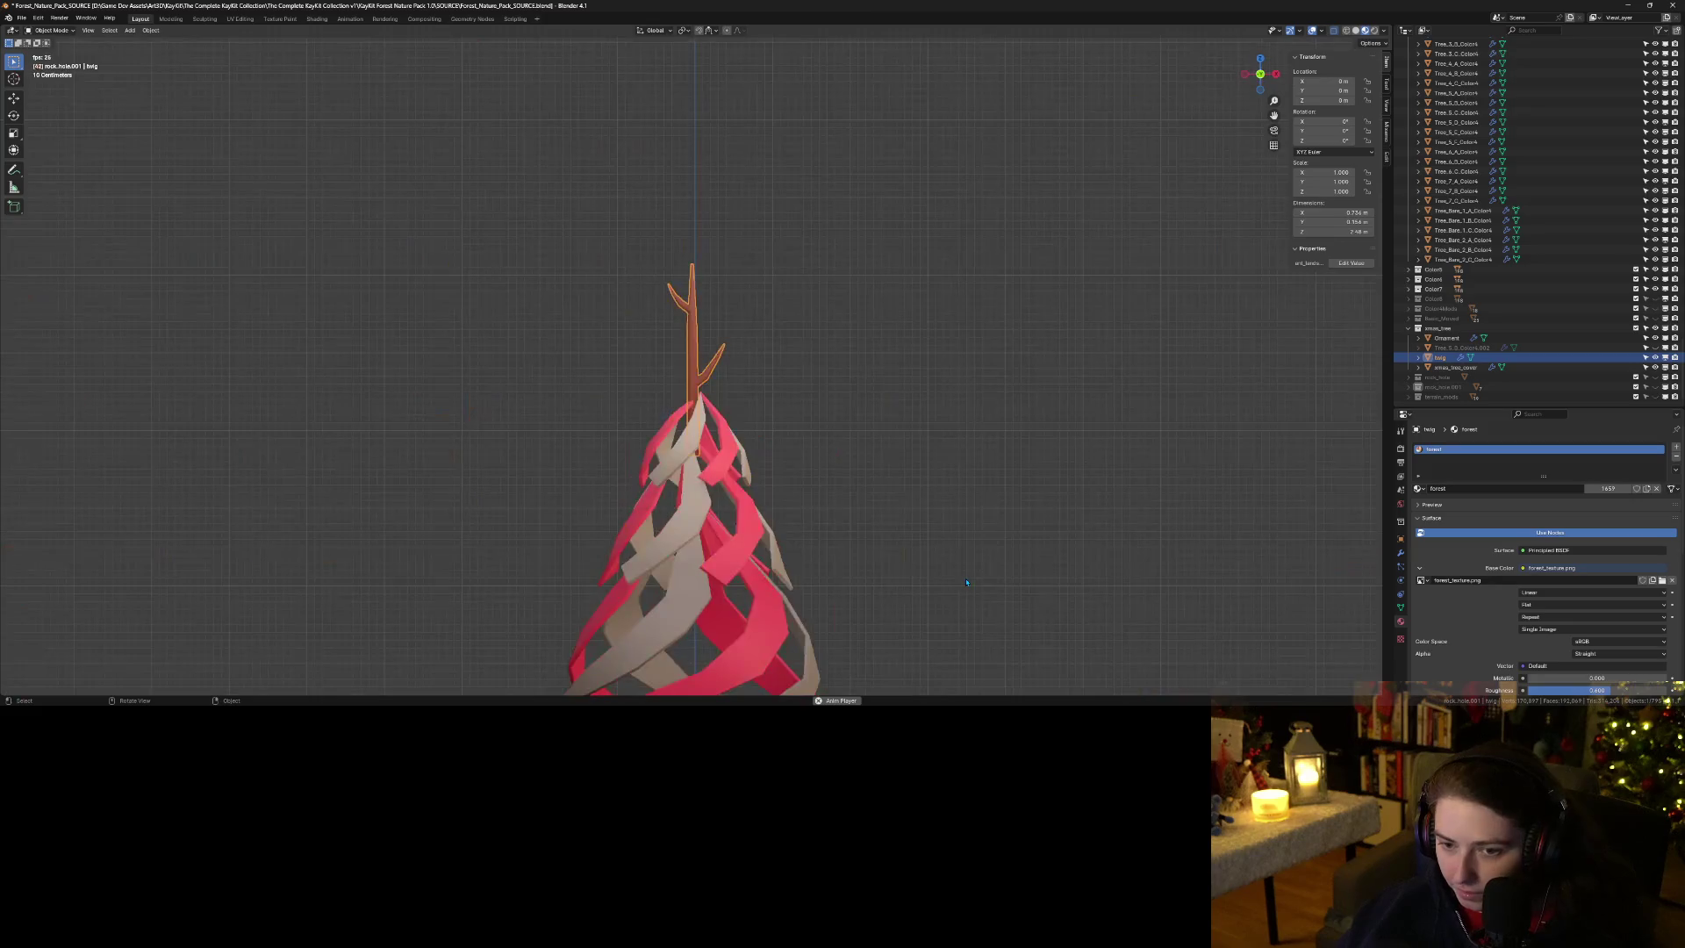
mouse_move(966, 582)
mouse_down()
mouse_move(966, 412)
mouse_move(996, 337)
mouse_up()
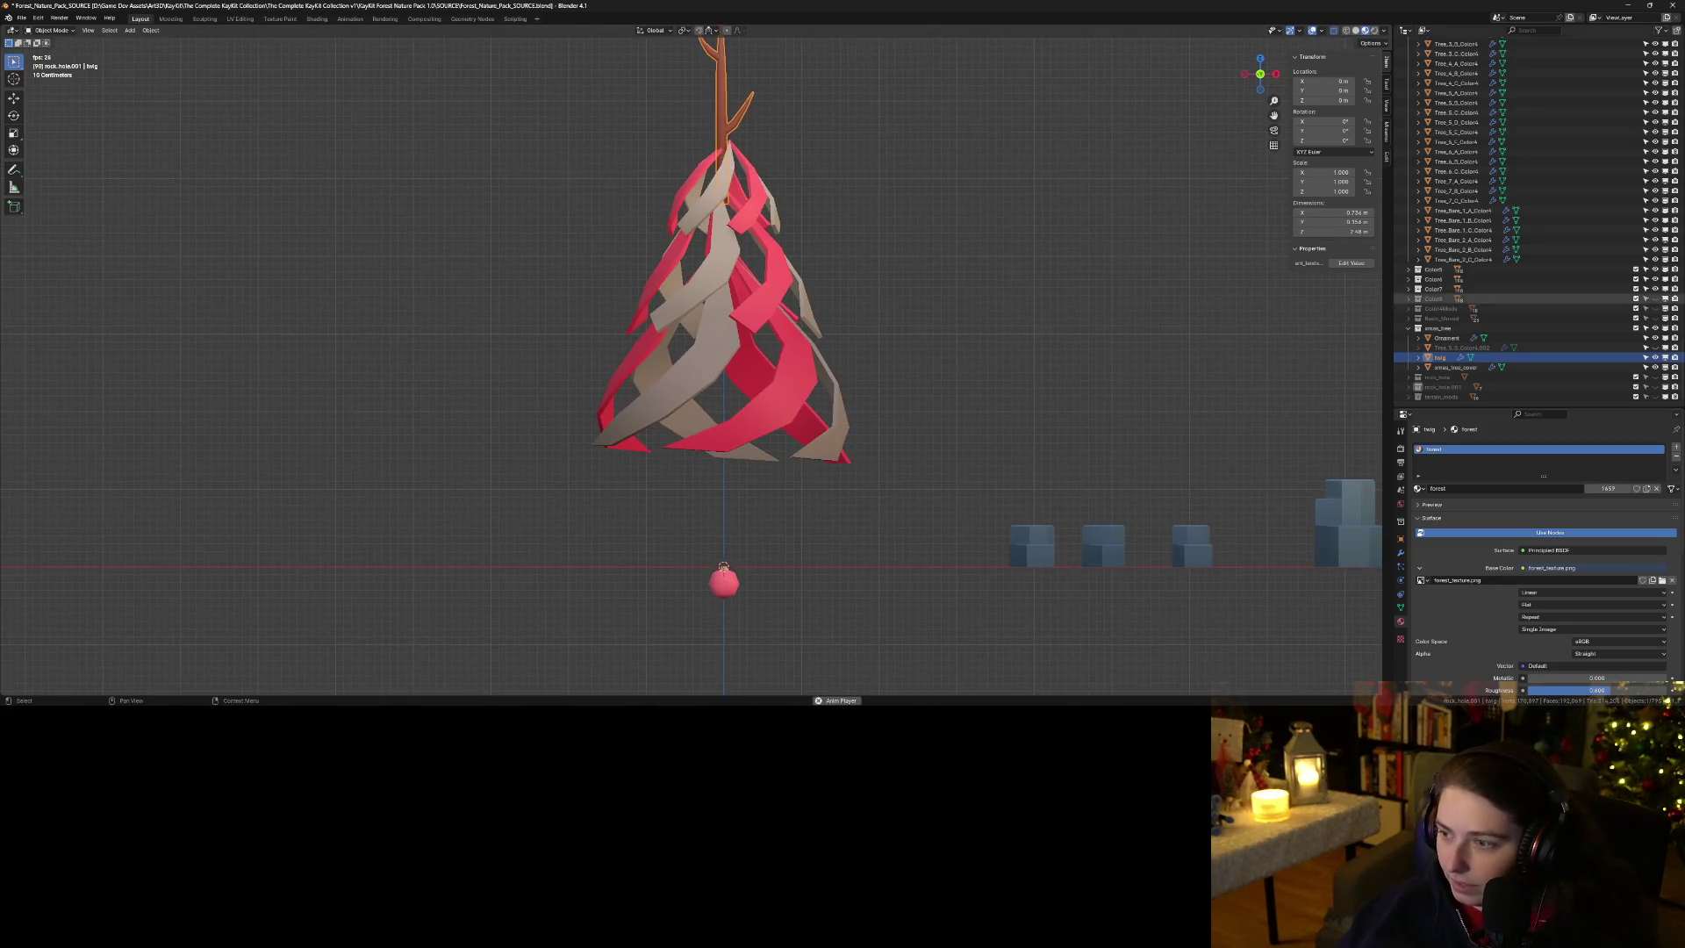
click(1656, 367)
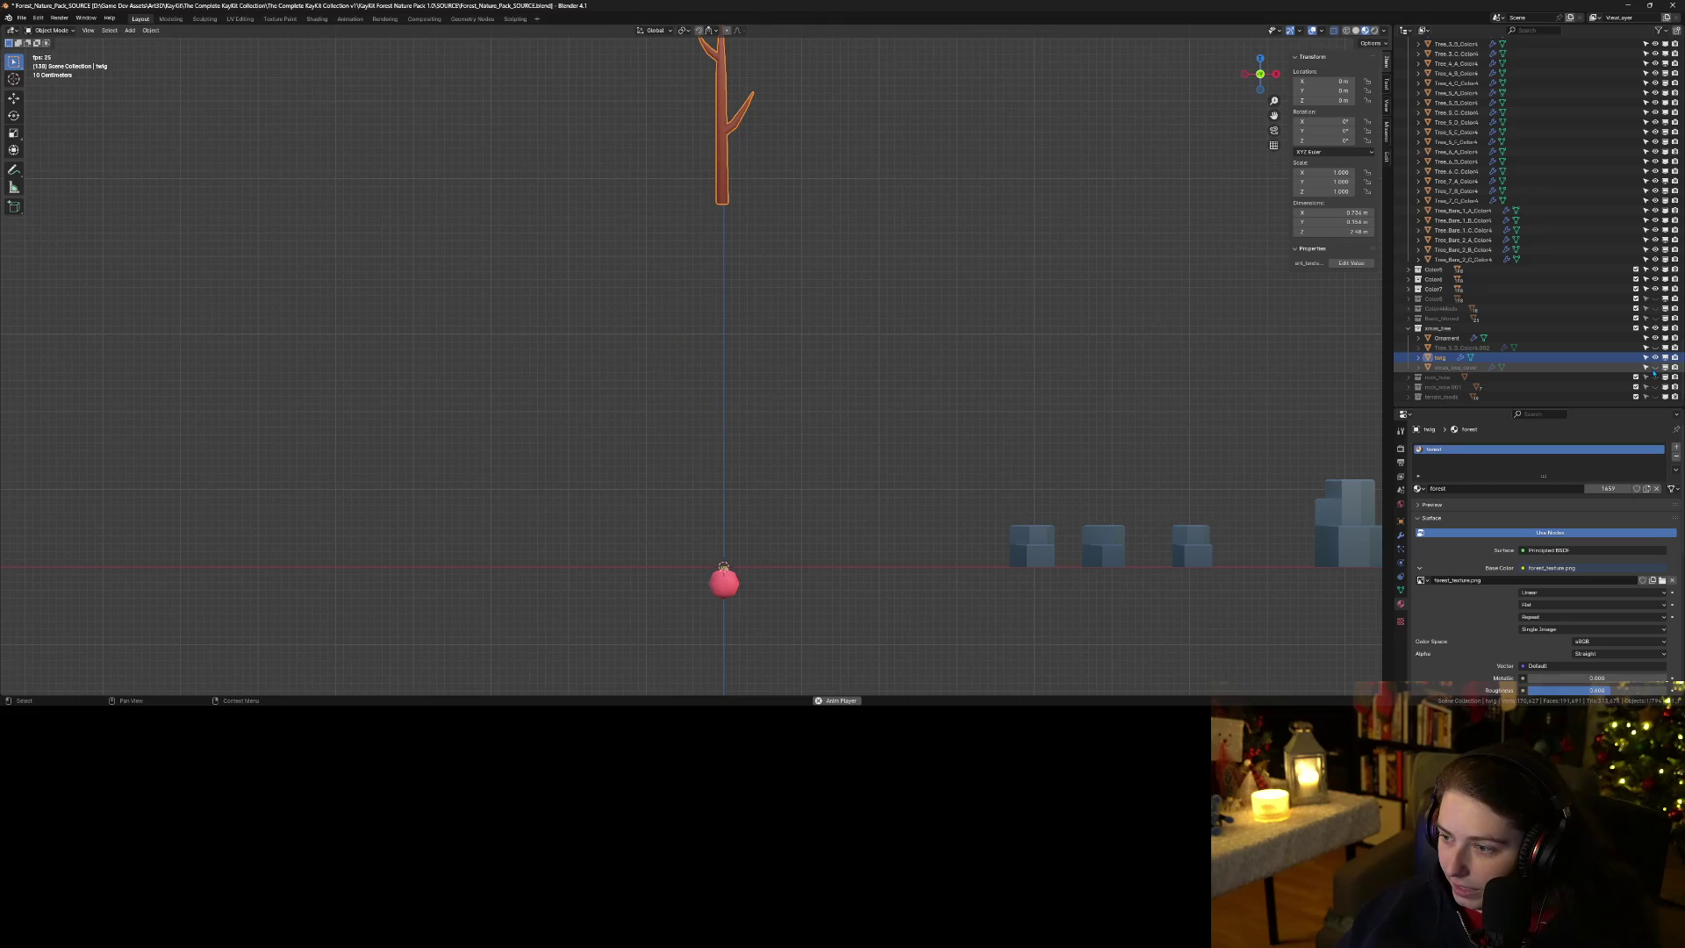
Hide the ornament and lower the twig along Z so its base rests on the origin.
click(1656, 338)
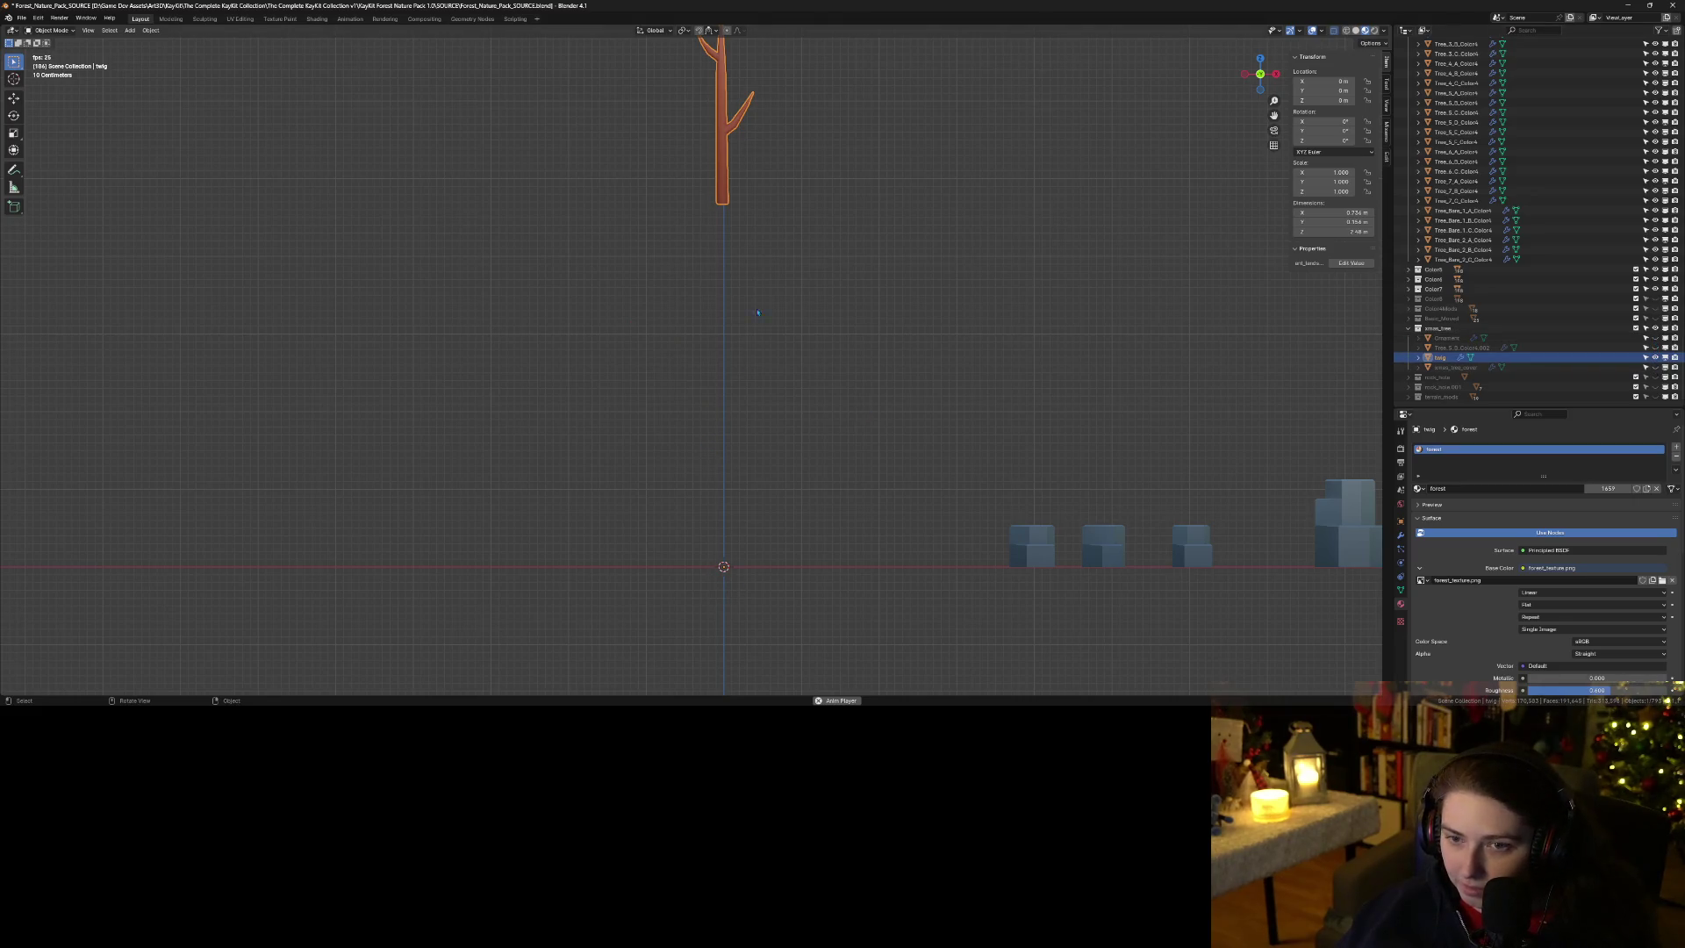
key(g)
key(z)
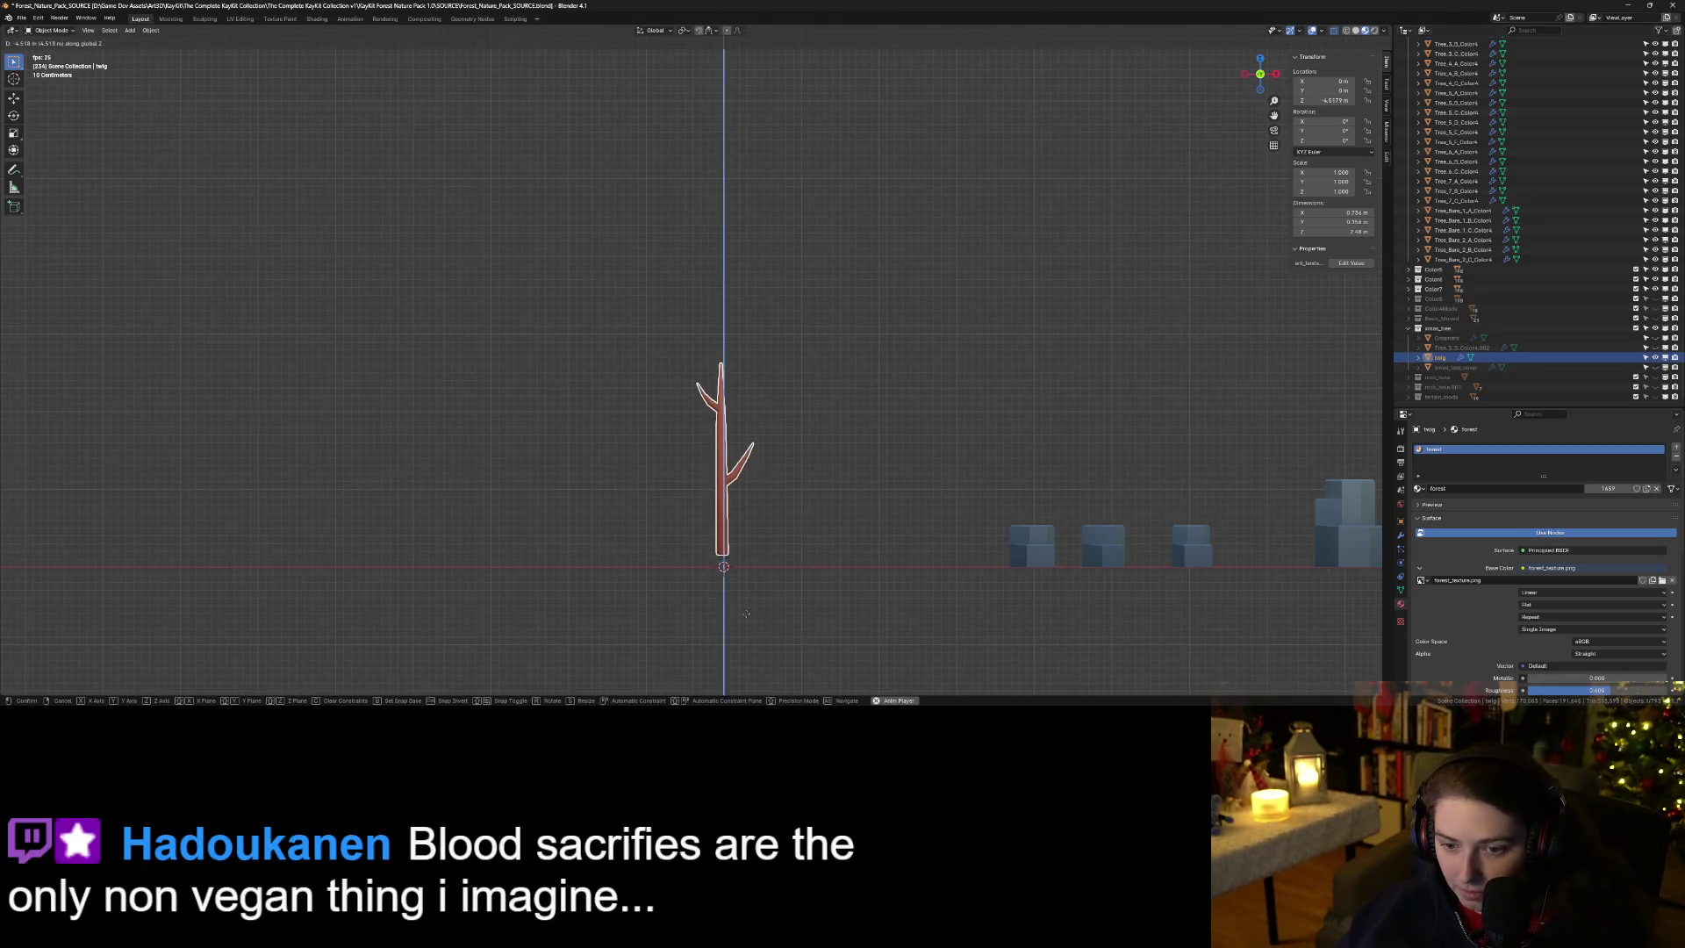
click(749, 640)
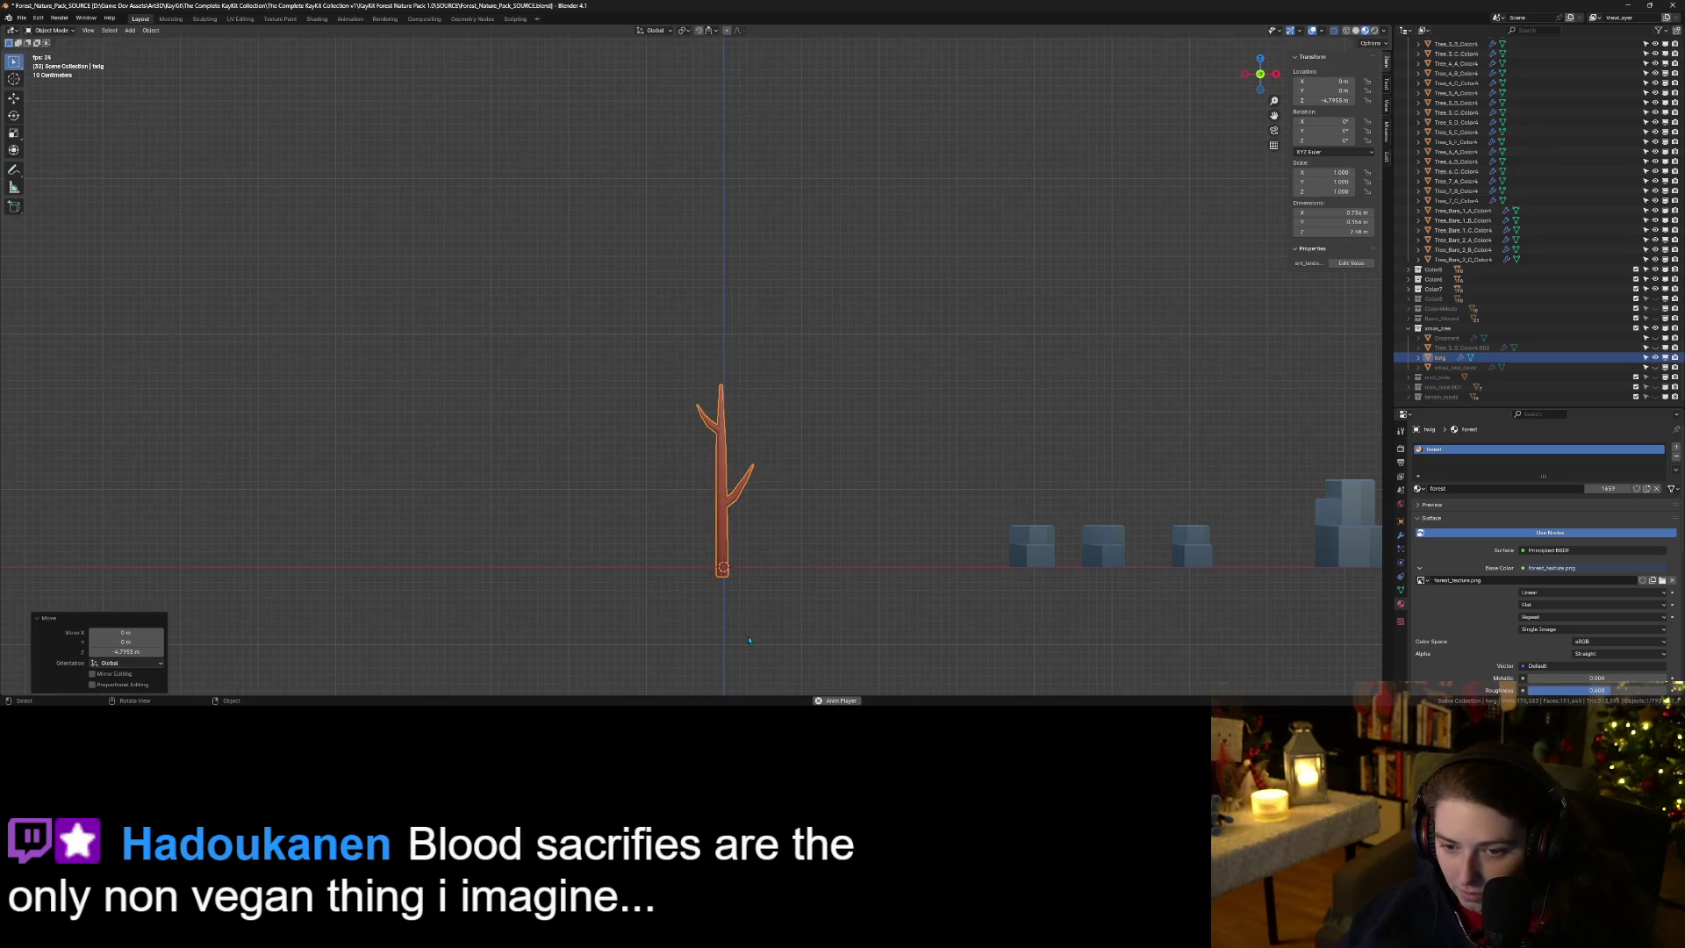
Set the twig's origin to the 3D cursor at its trunk base.
right_click(723, 489)
mouse_move(702, 518)
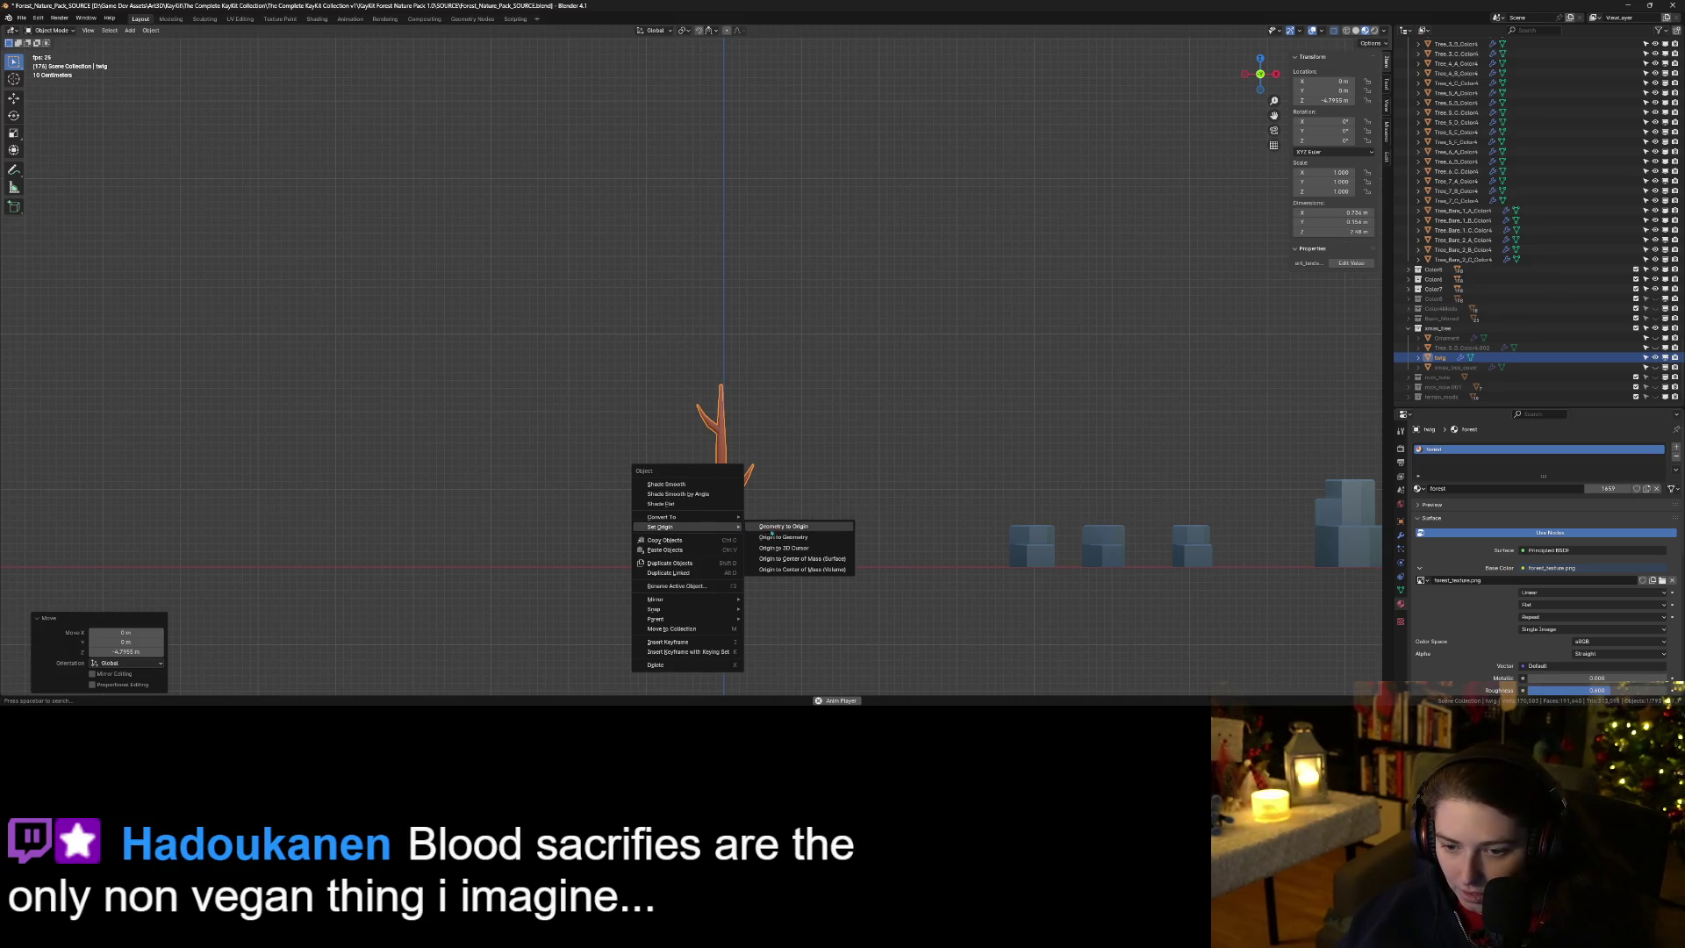
click(813, 548)
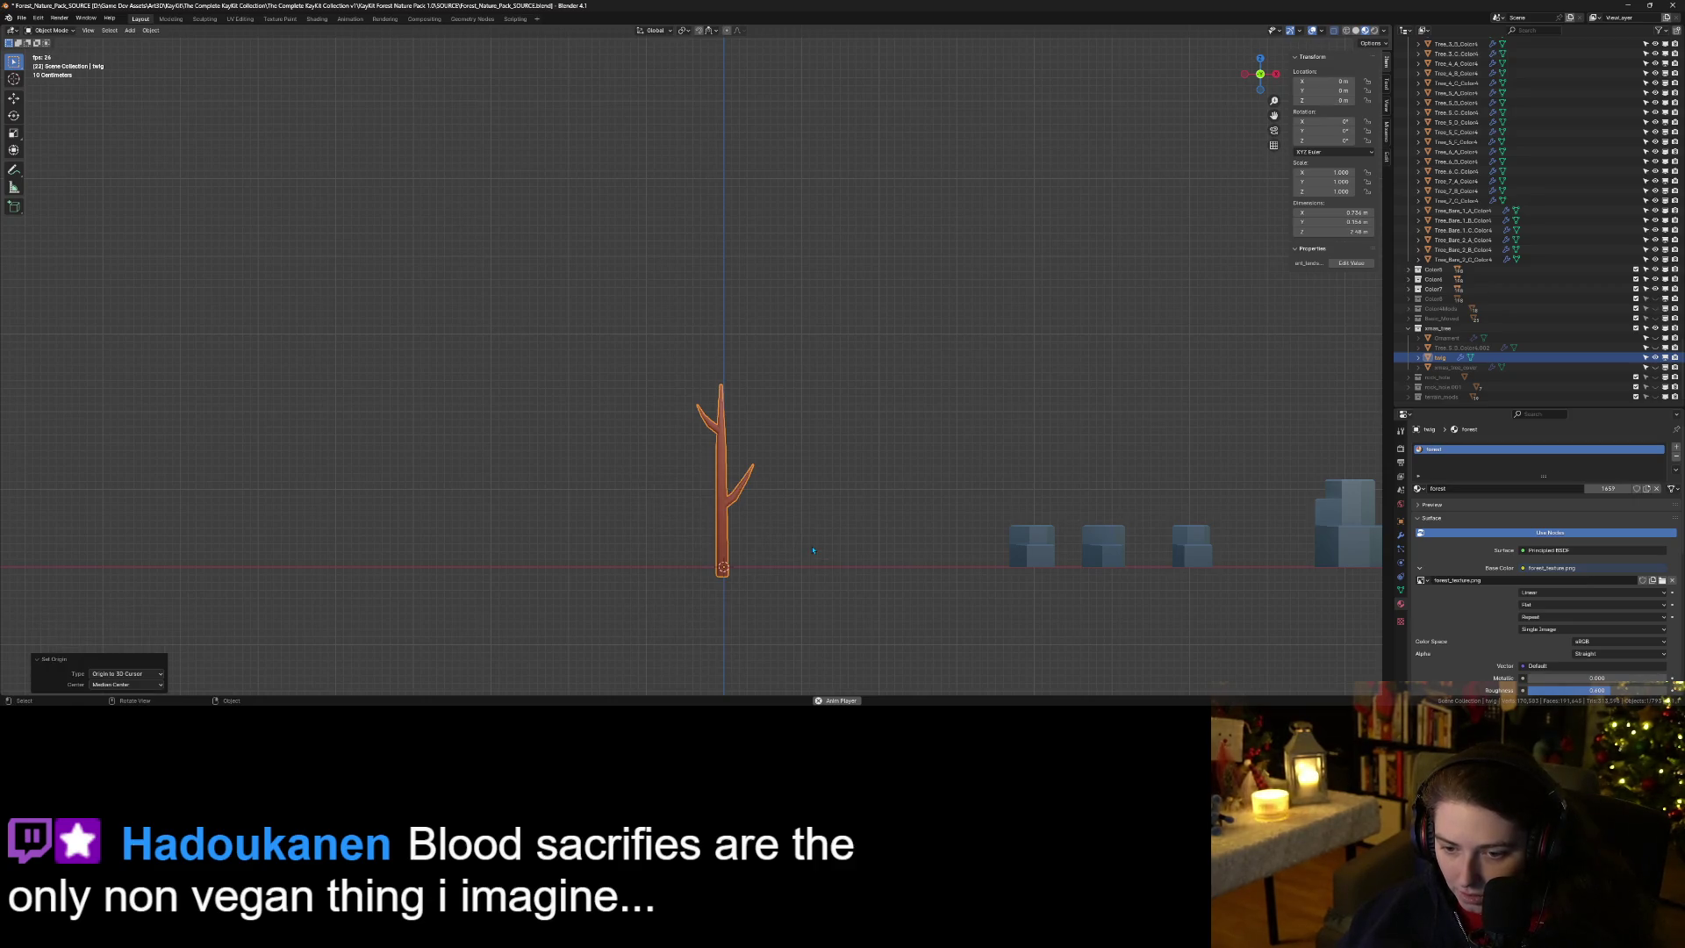
mouse_move(817, 598)
mouse_down()
mouse_move(697, 614)
mouse_move(786, 602)
mouse_up()
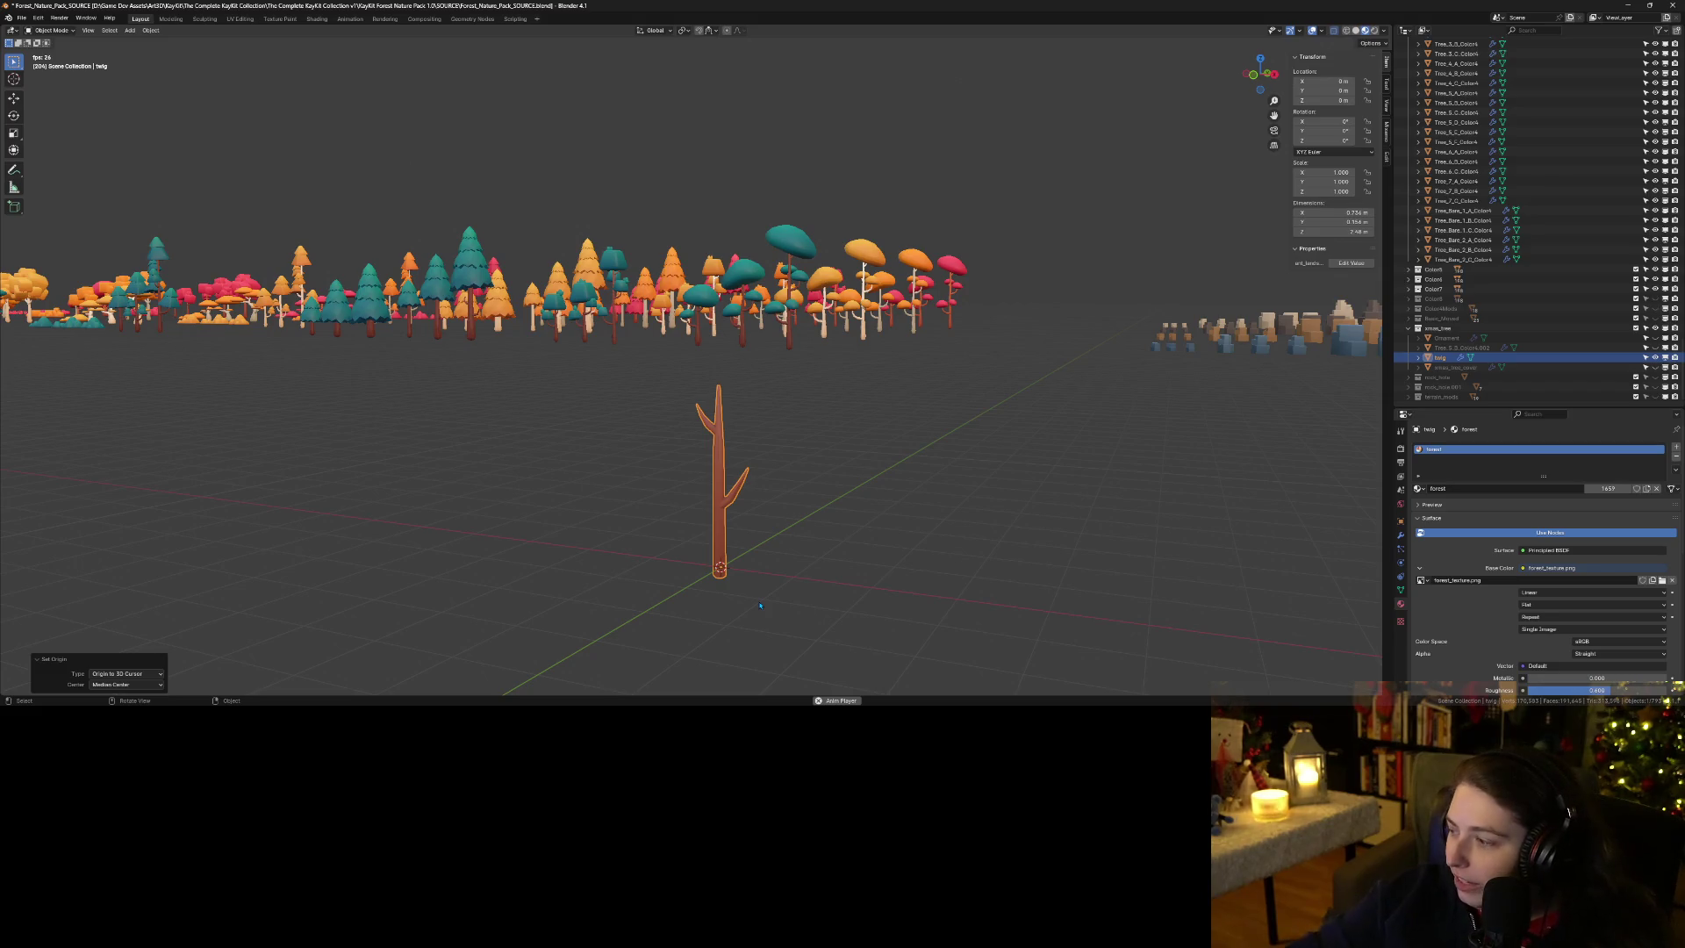
Inspect the reshaped twig from several angles, save Forest_Nature_Pack_SOURCE.blend, and start the OBJ export.
mouse_move(760, 606)
mouse_down()
mouse_move(923, 509)
mouse_move(970, 577)
mouse_up()
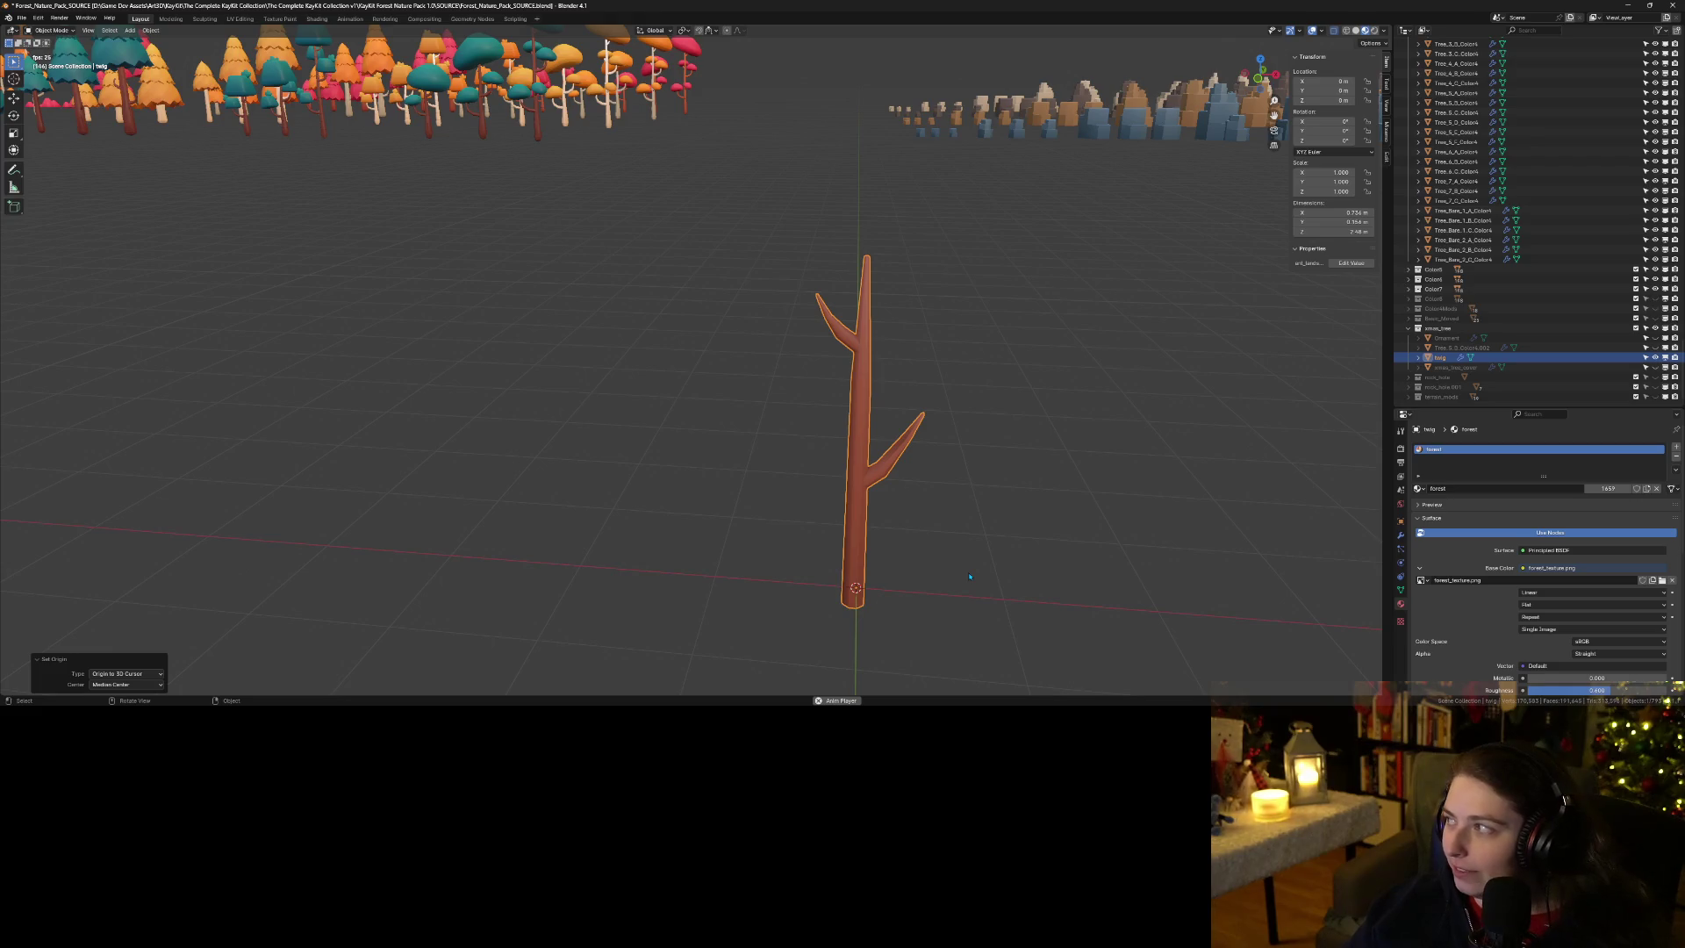
mouse_move(970, 576)
mouse_down()
mouse_move(884, 507)
mouse_move(832, 514)
mouse_up()
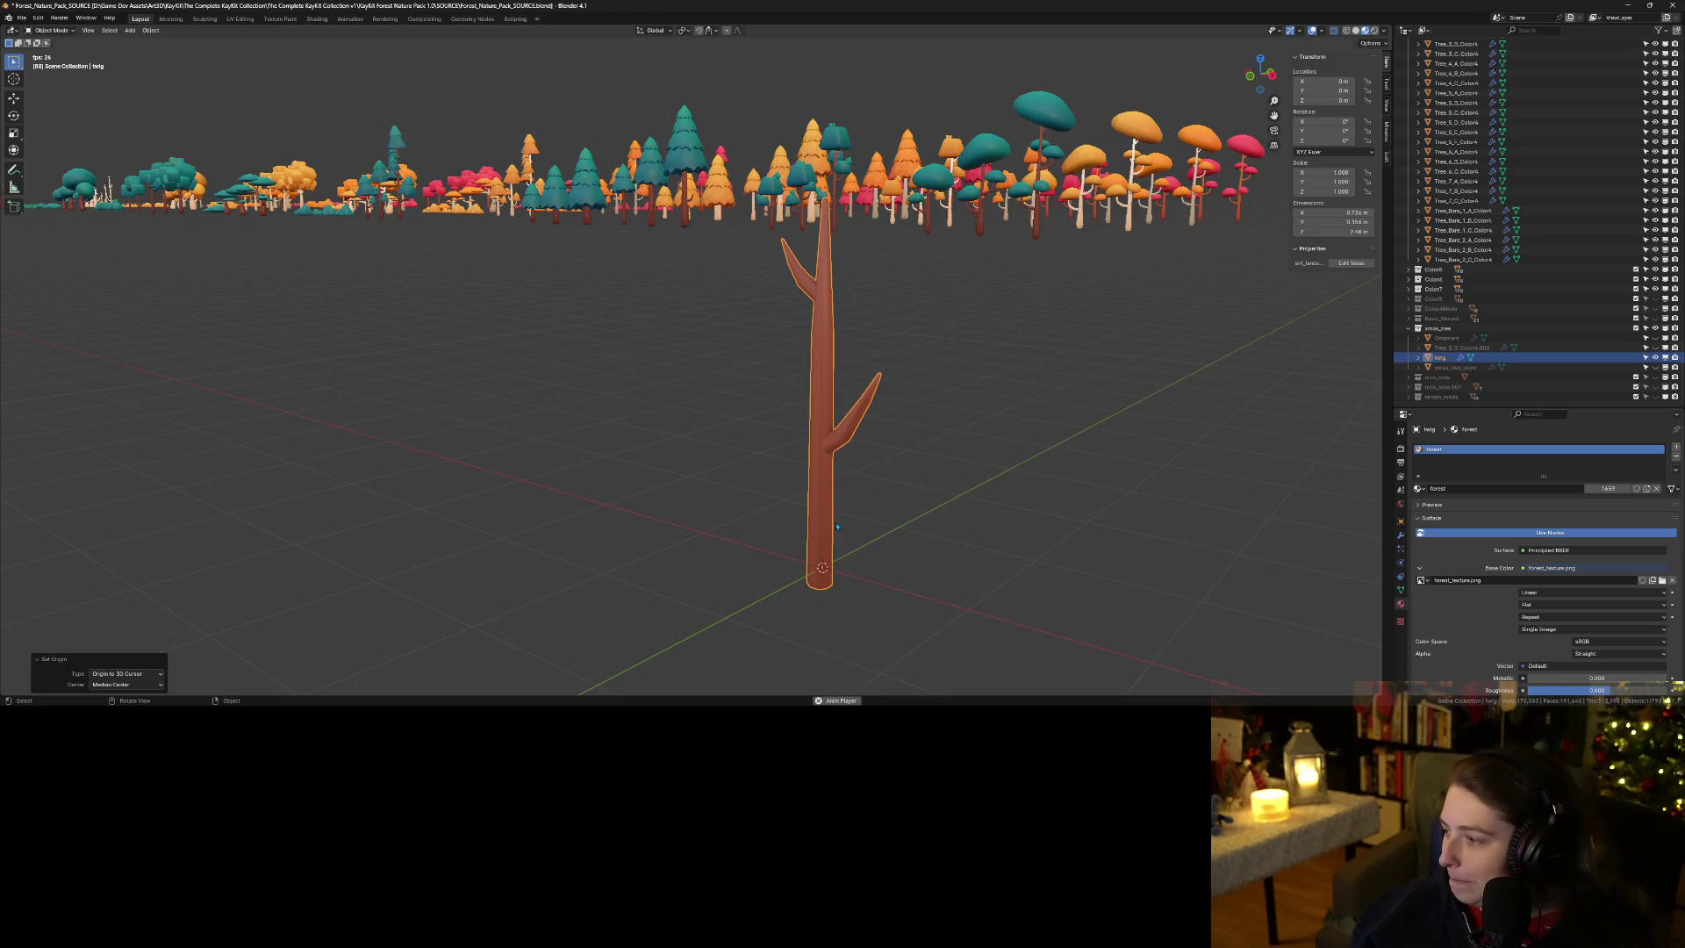
mouse_move(812, 518)
mouse_down()
mouse_move(1147, 510)
mouse_move(824, 522)
mouse_up()
scroll(809, 523, up, 1)
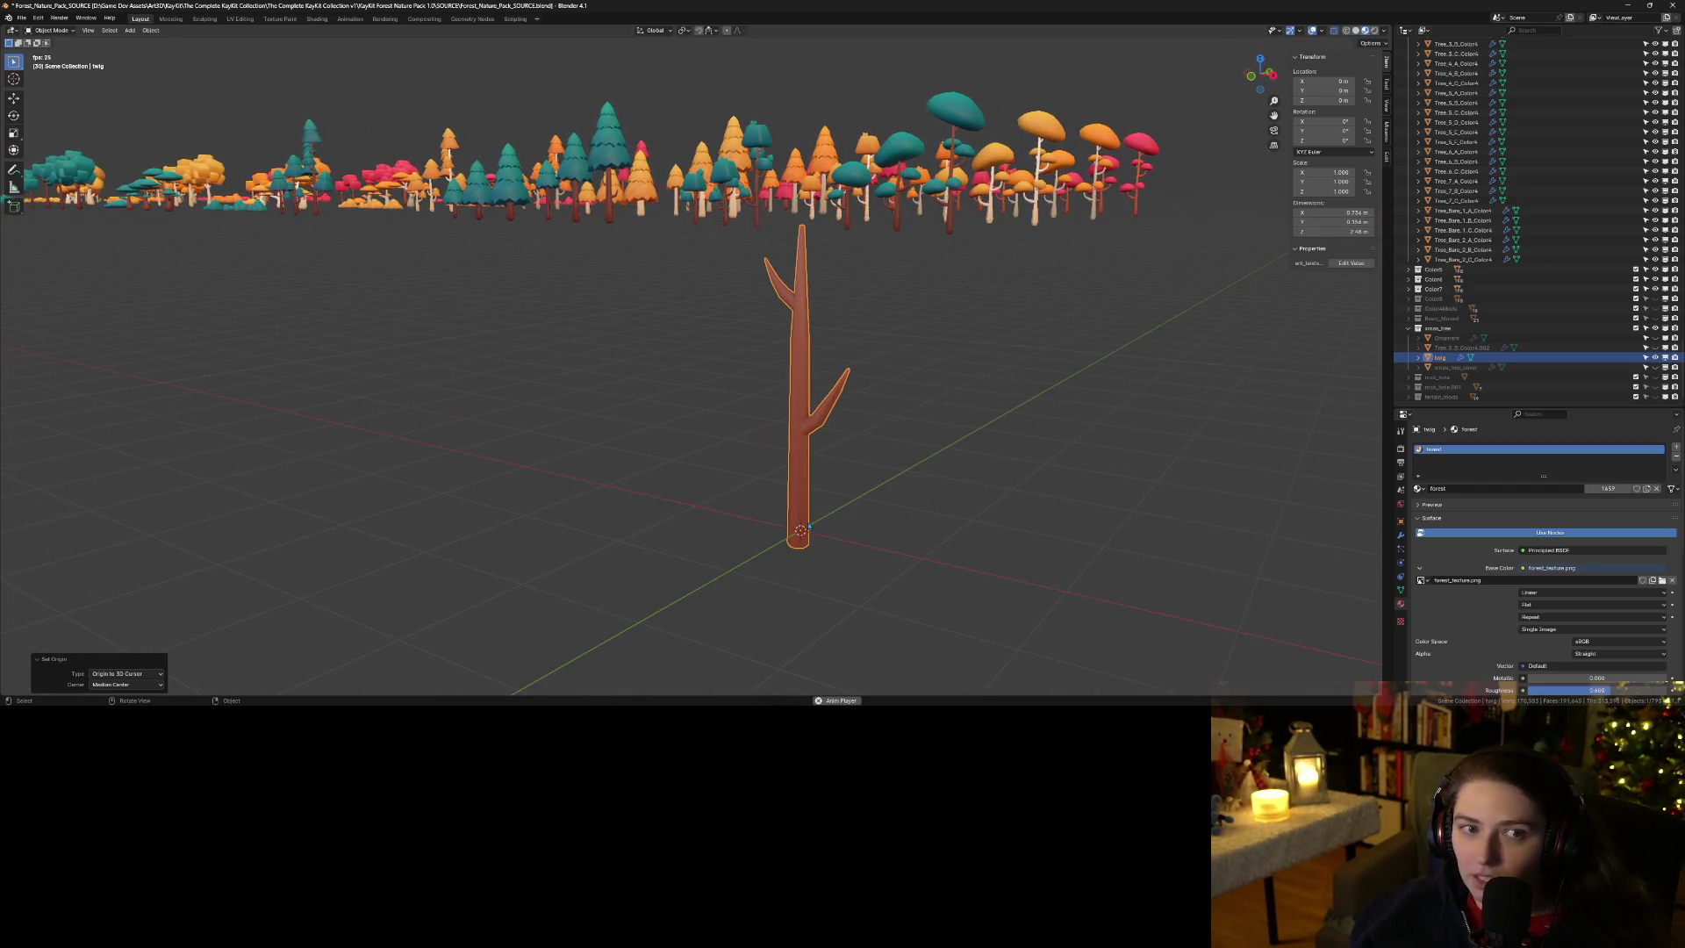
key(ctrl+s)
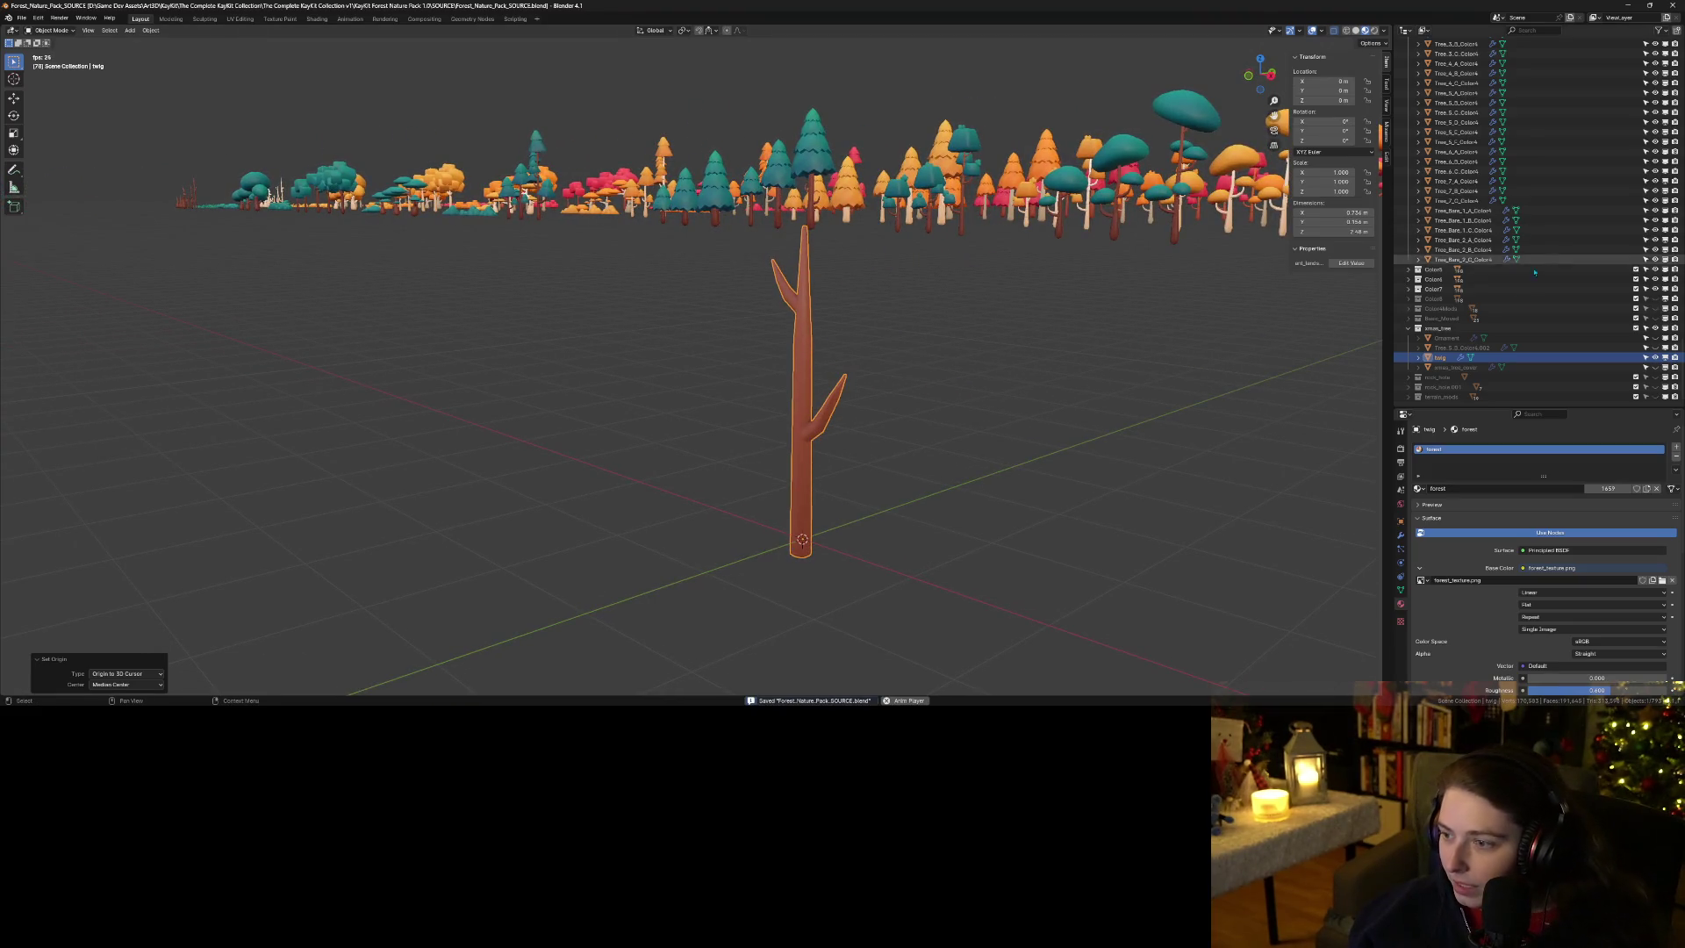
click(22, 17)
mouse_move(77, 167)
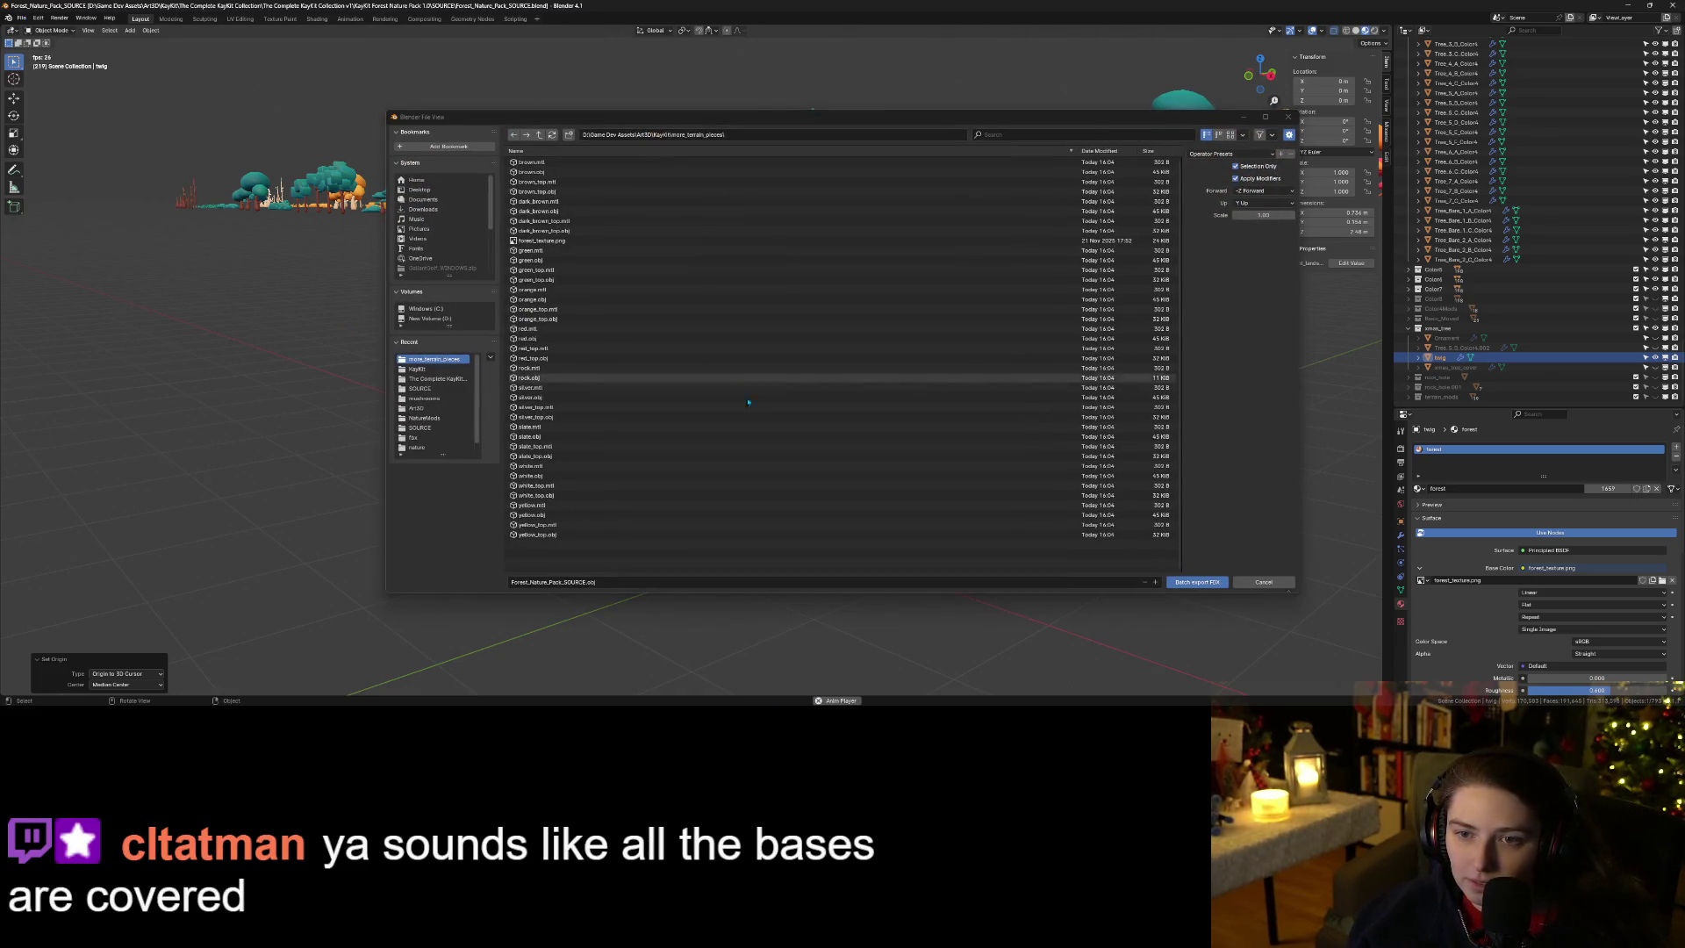
Export the twig as an OBJ into the KayKit folder and minimize Blender.
click(539, 135)
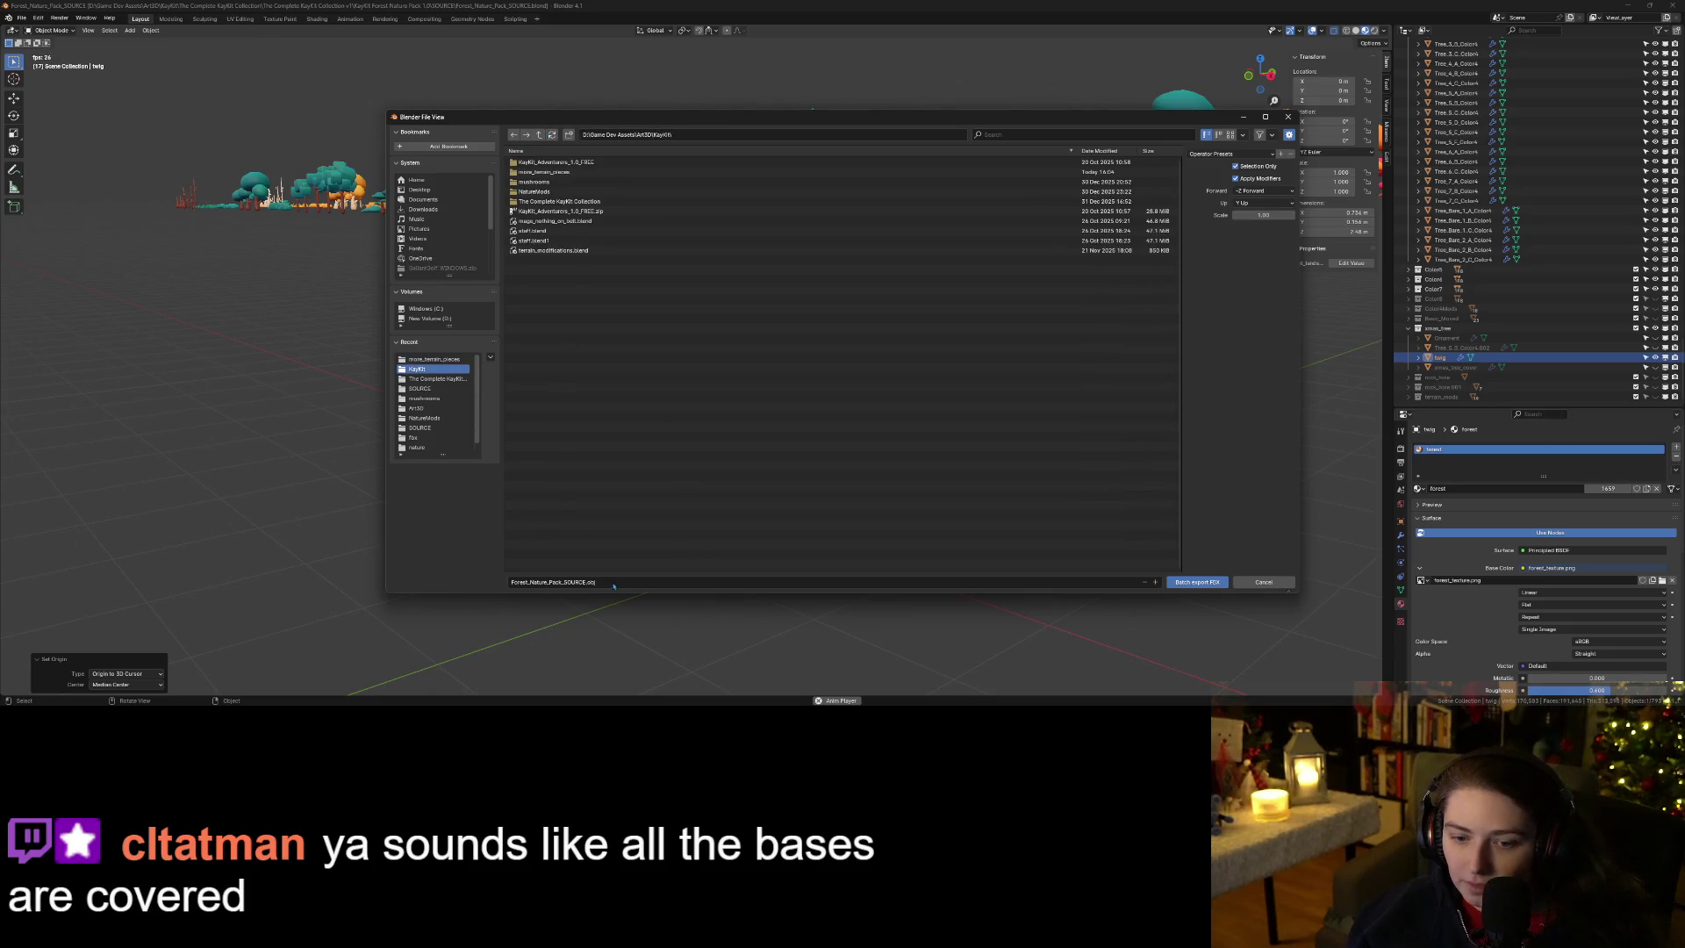
click(1208, 583)
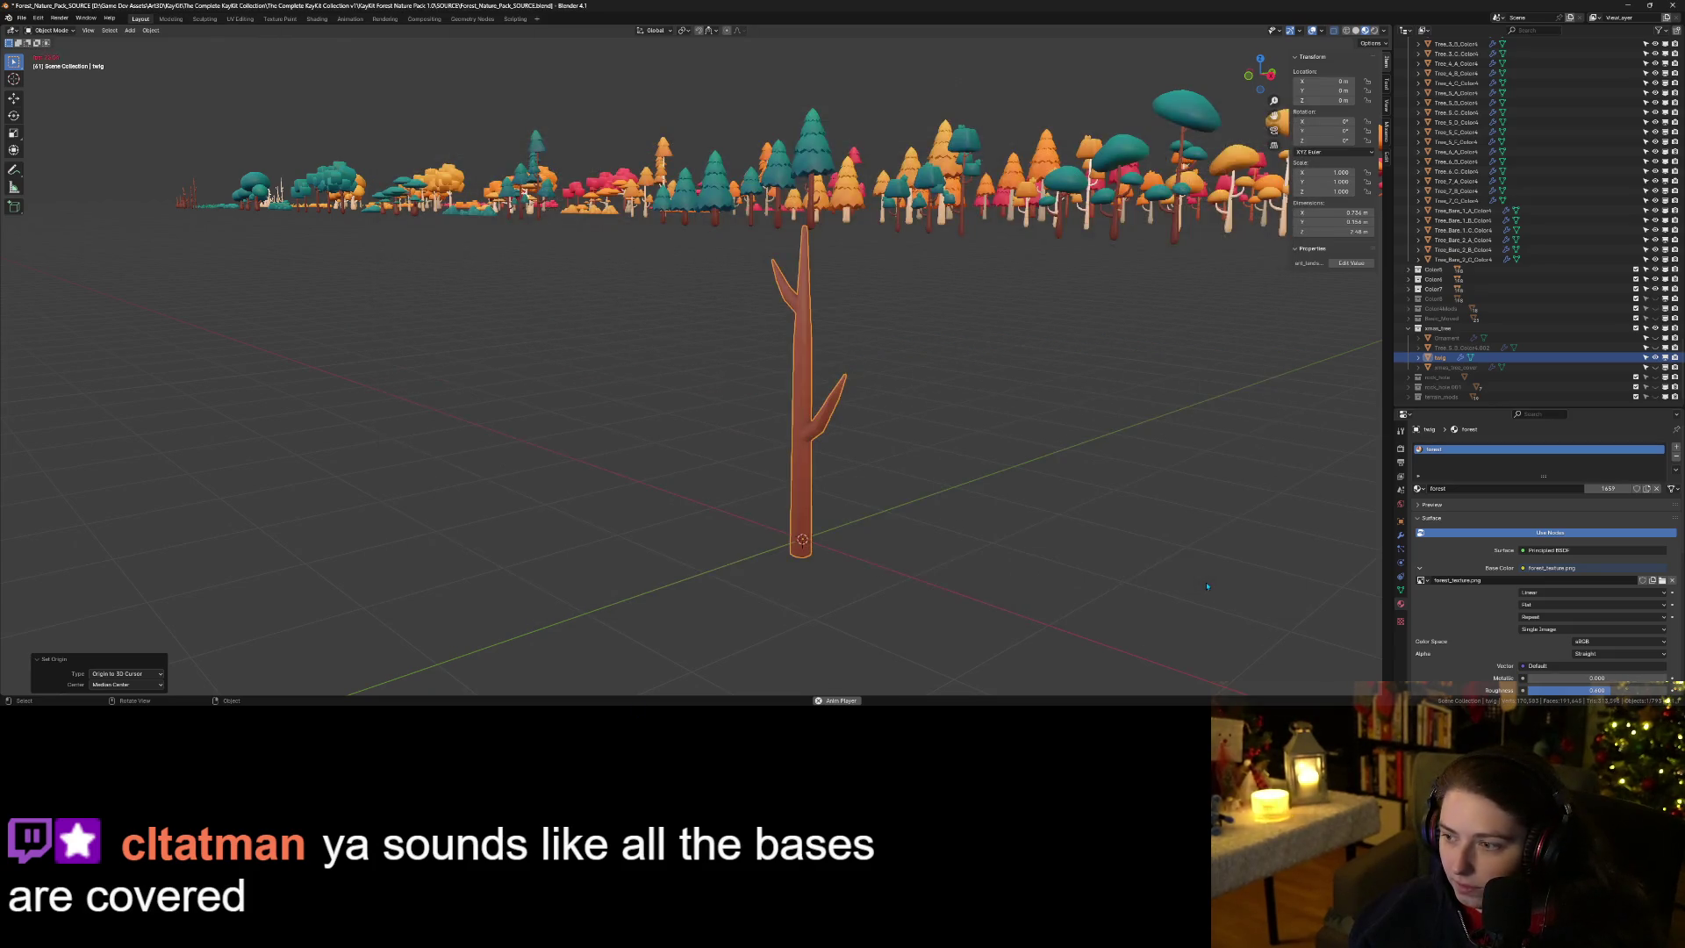
click(1628, 5)
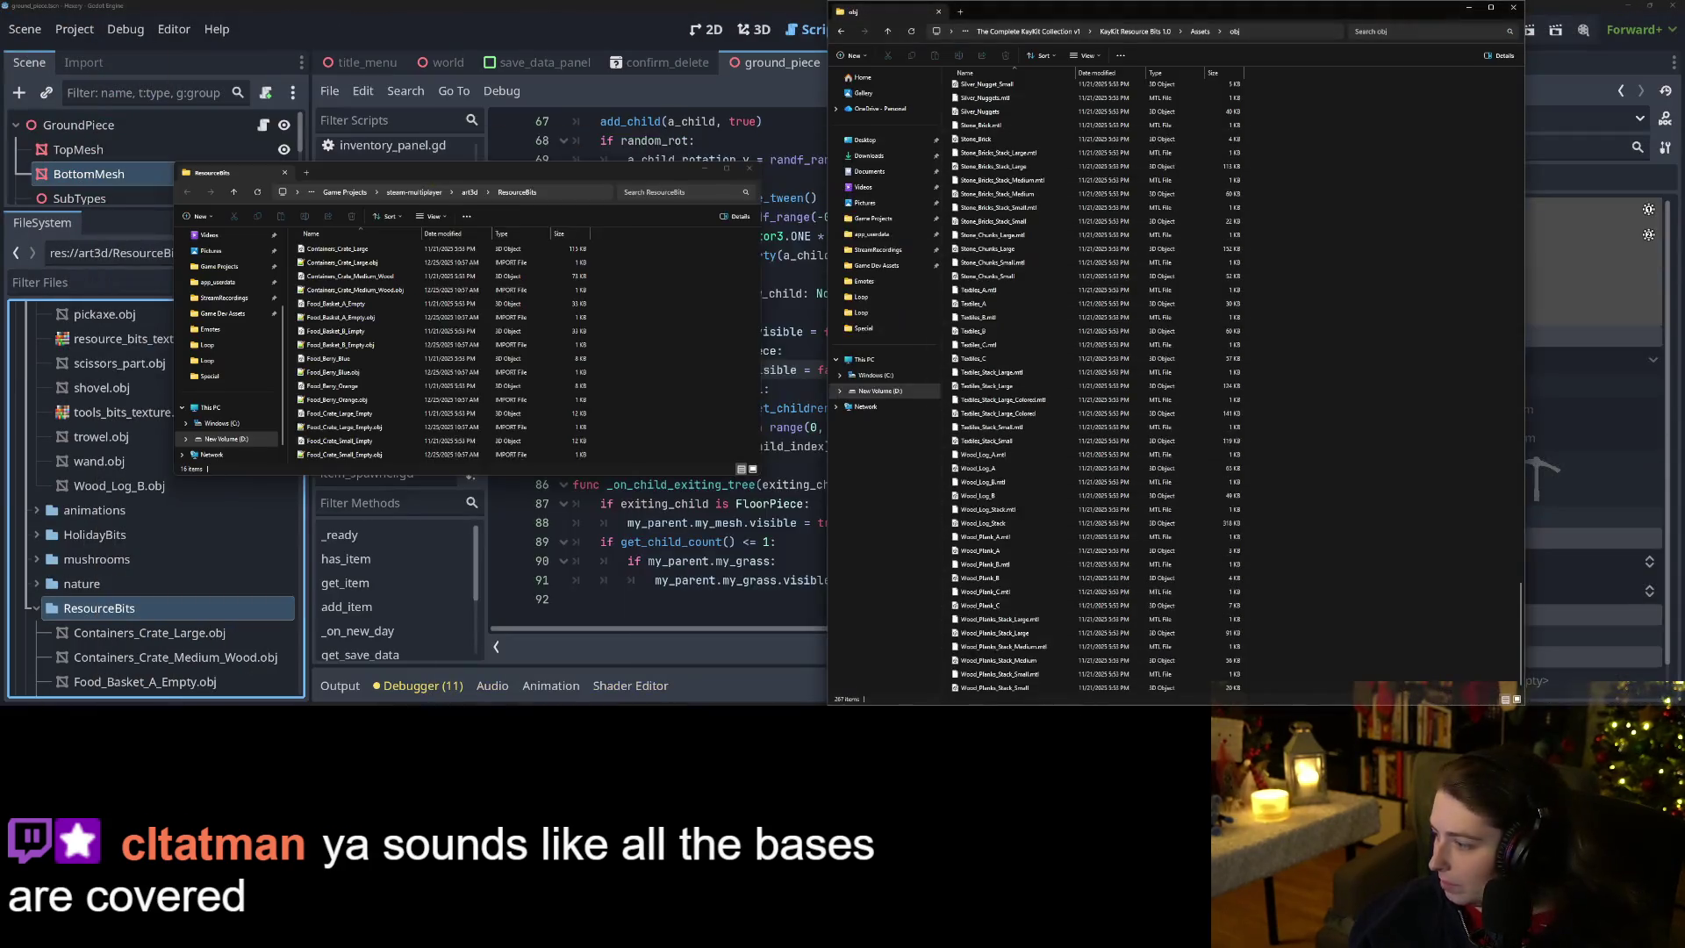
Move twig and twig.mtl from the KayKit folder into the project's art3d/nature folder.
click(1053, 33)
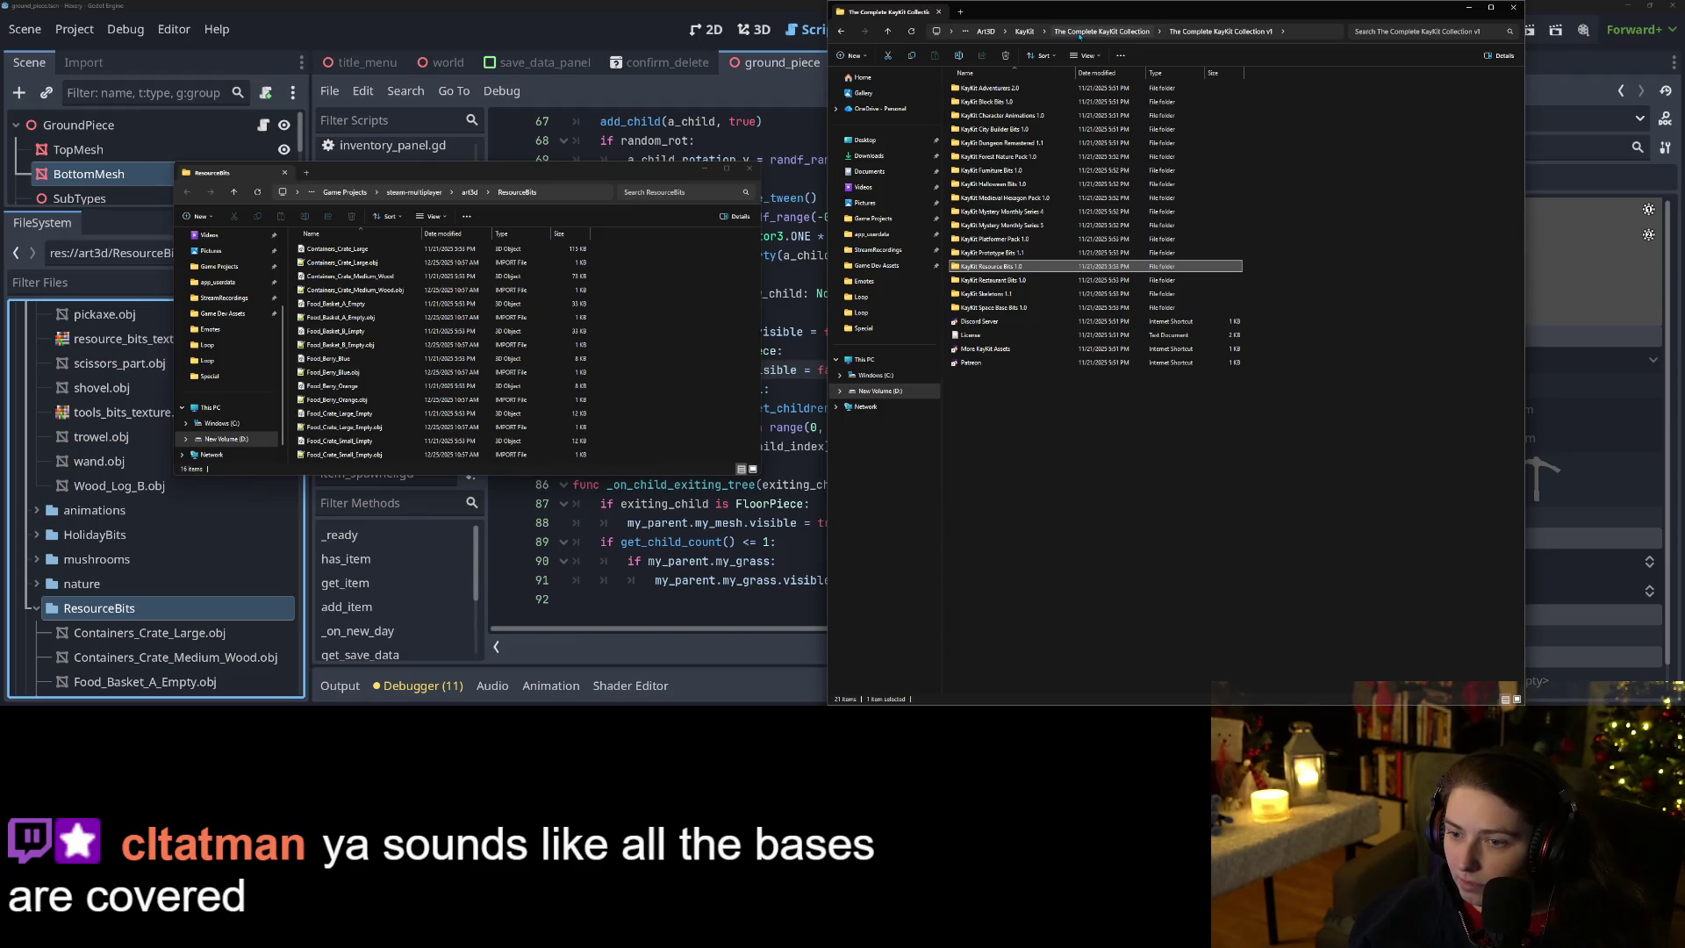
click(1079, 33)
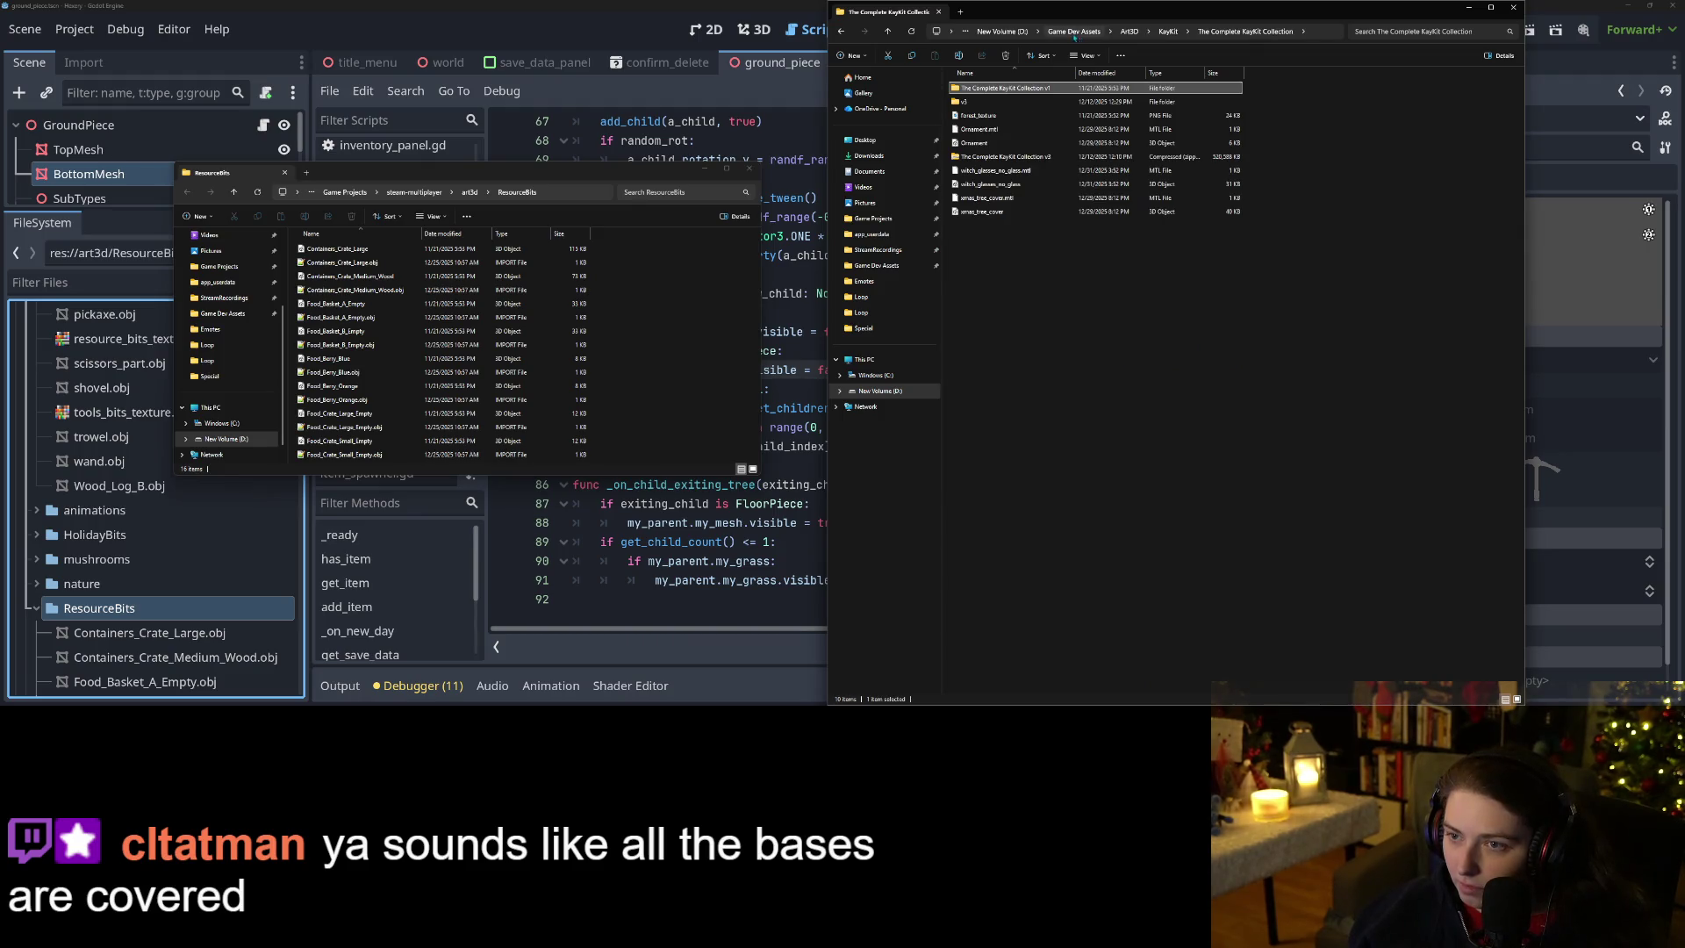
click(1168, 32)
click(1001, 239)
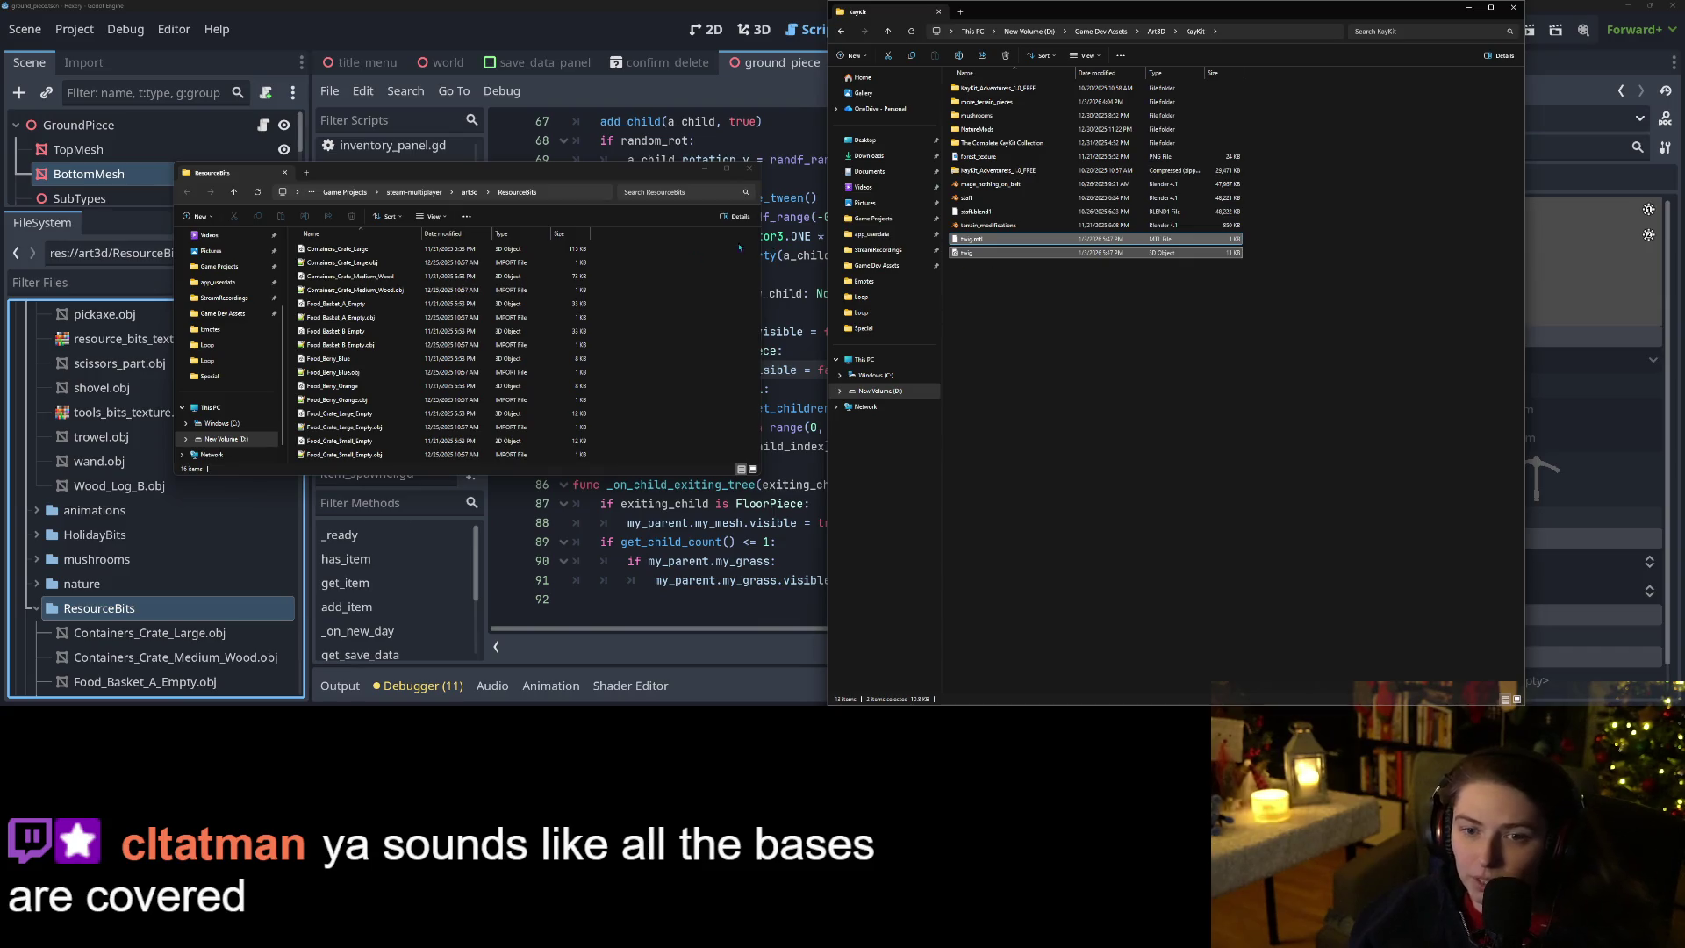
click(469, 191)
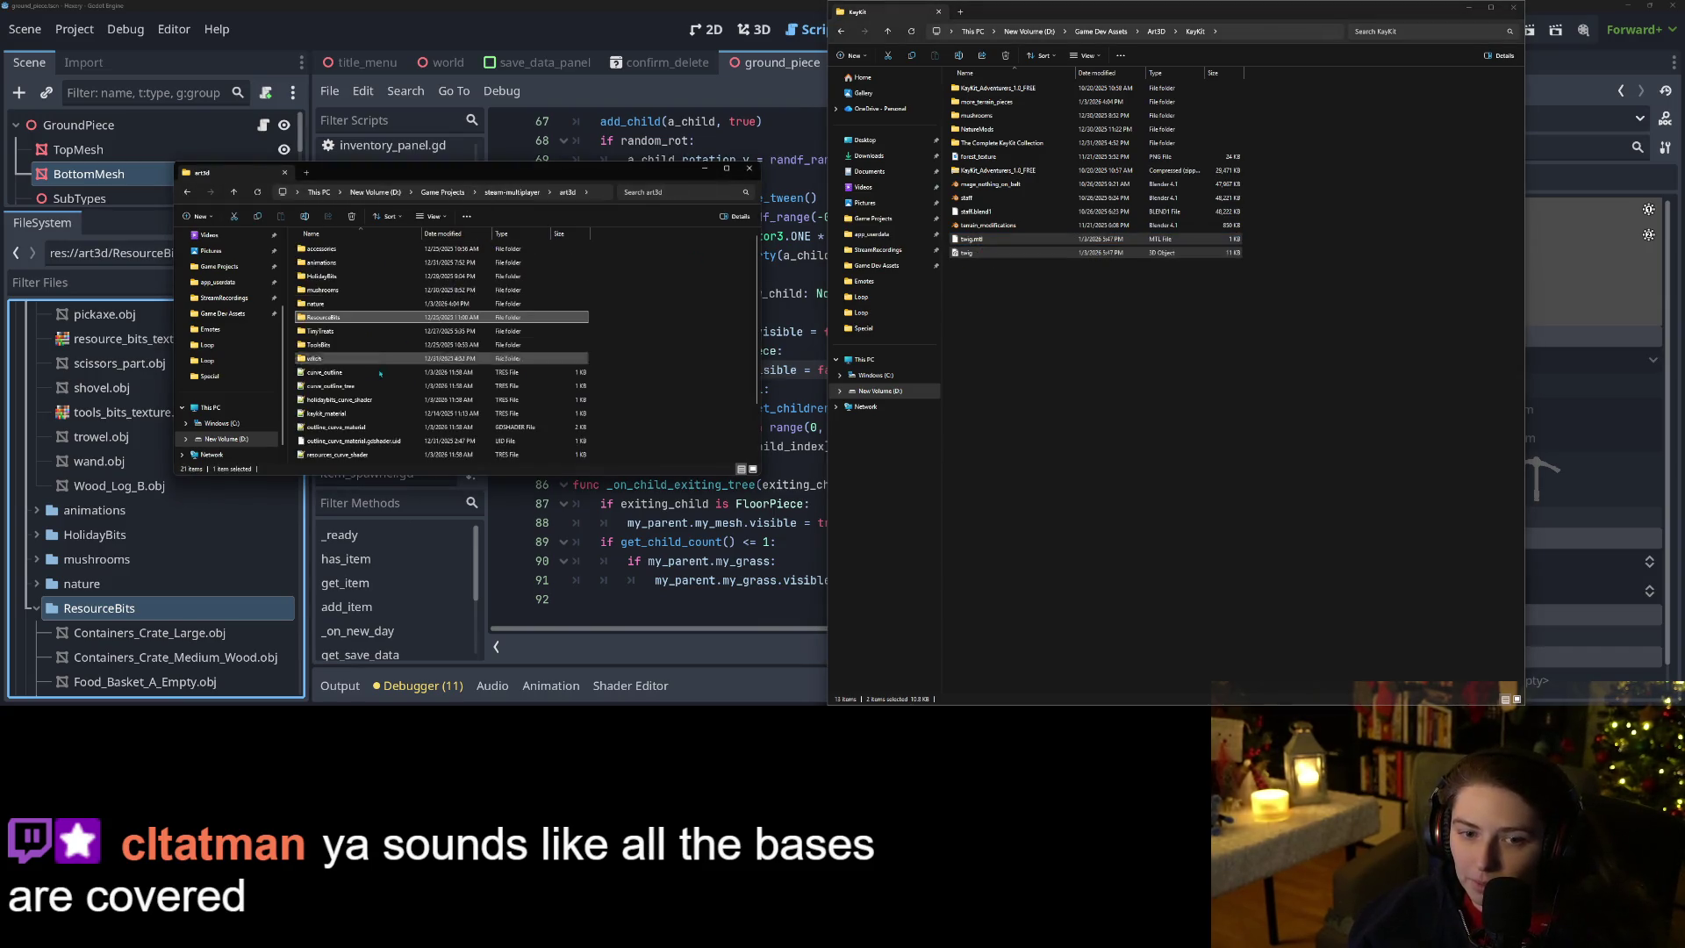
double_click(316, 303)
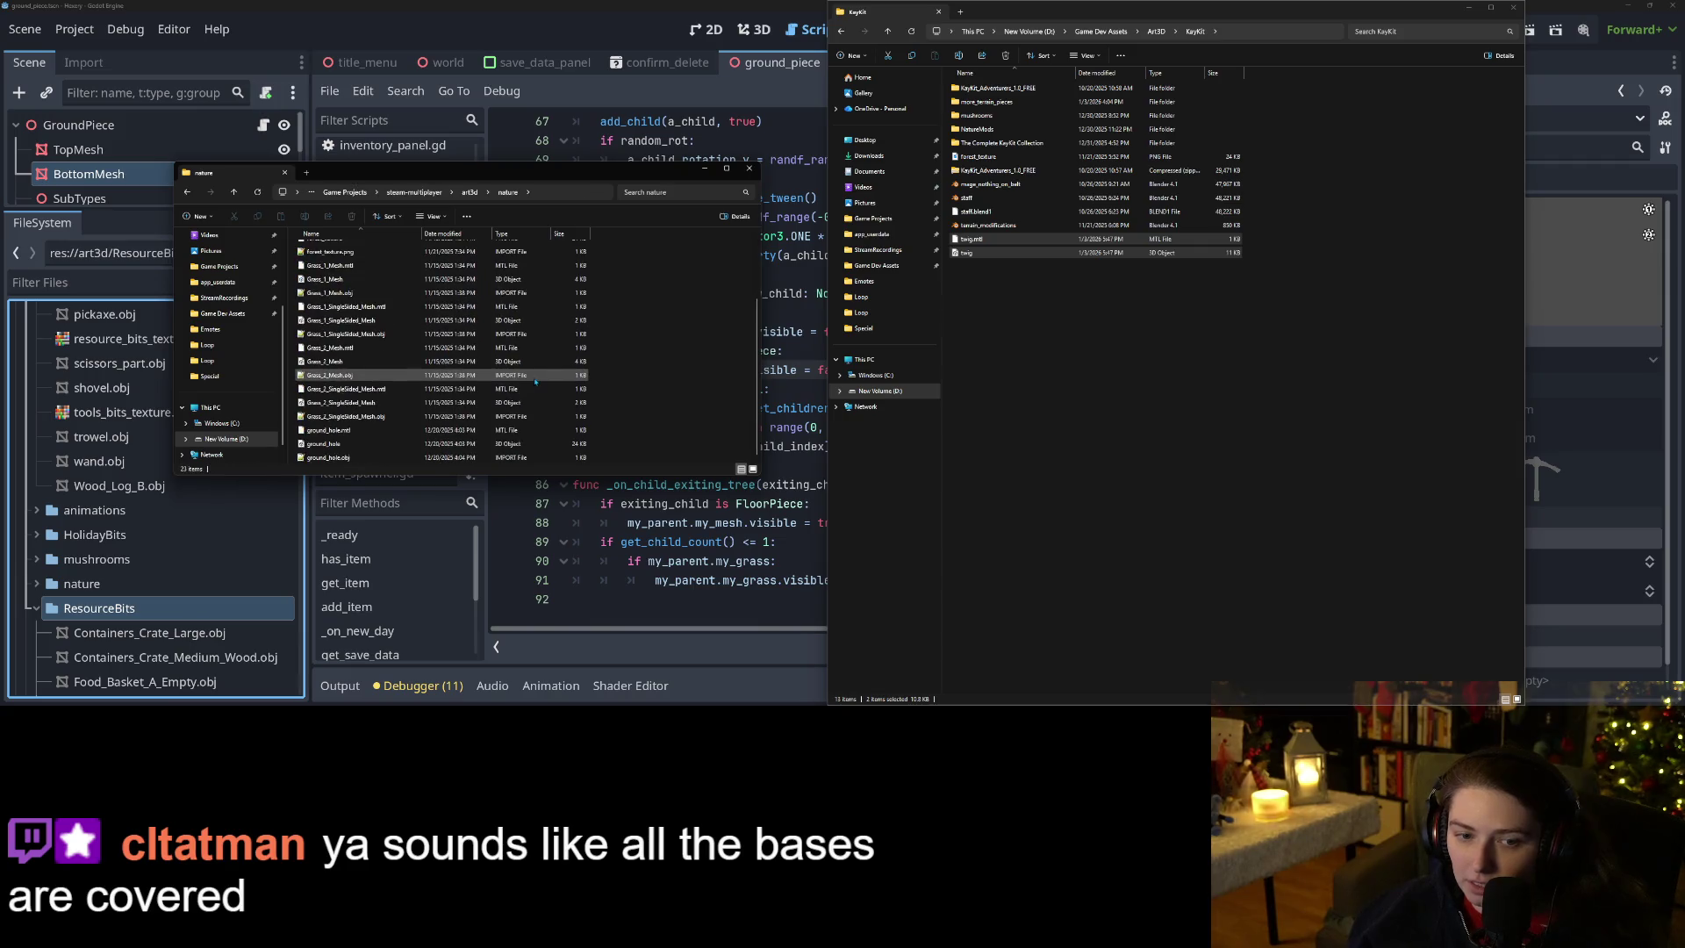
drag(970, 251, 694, 398)
click(794, 370)
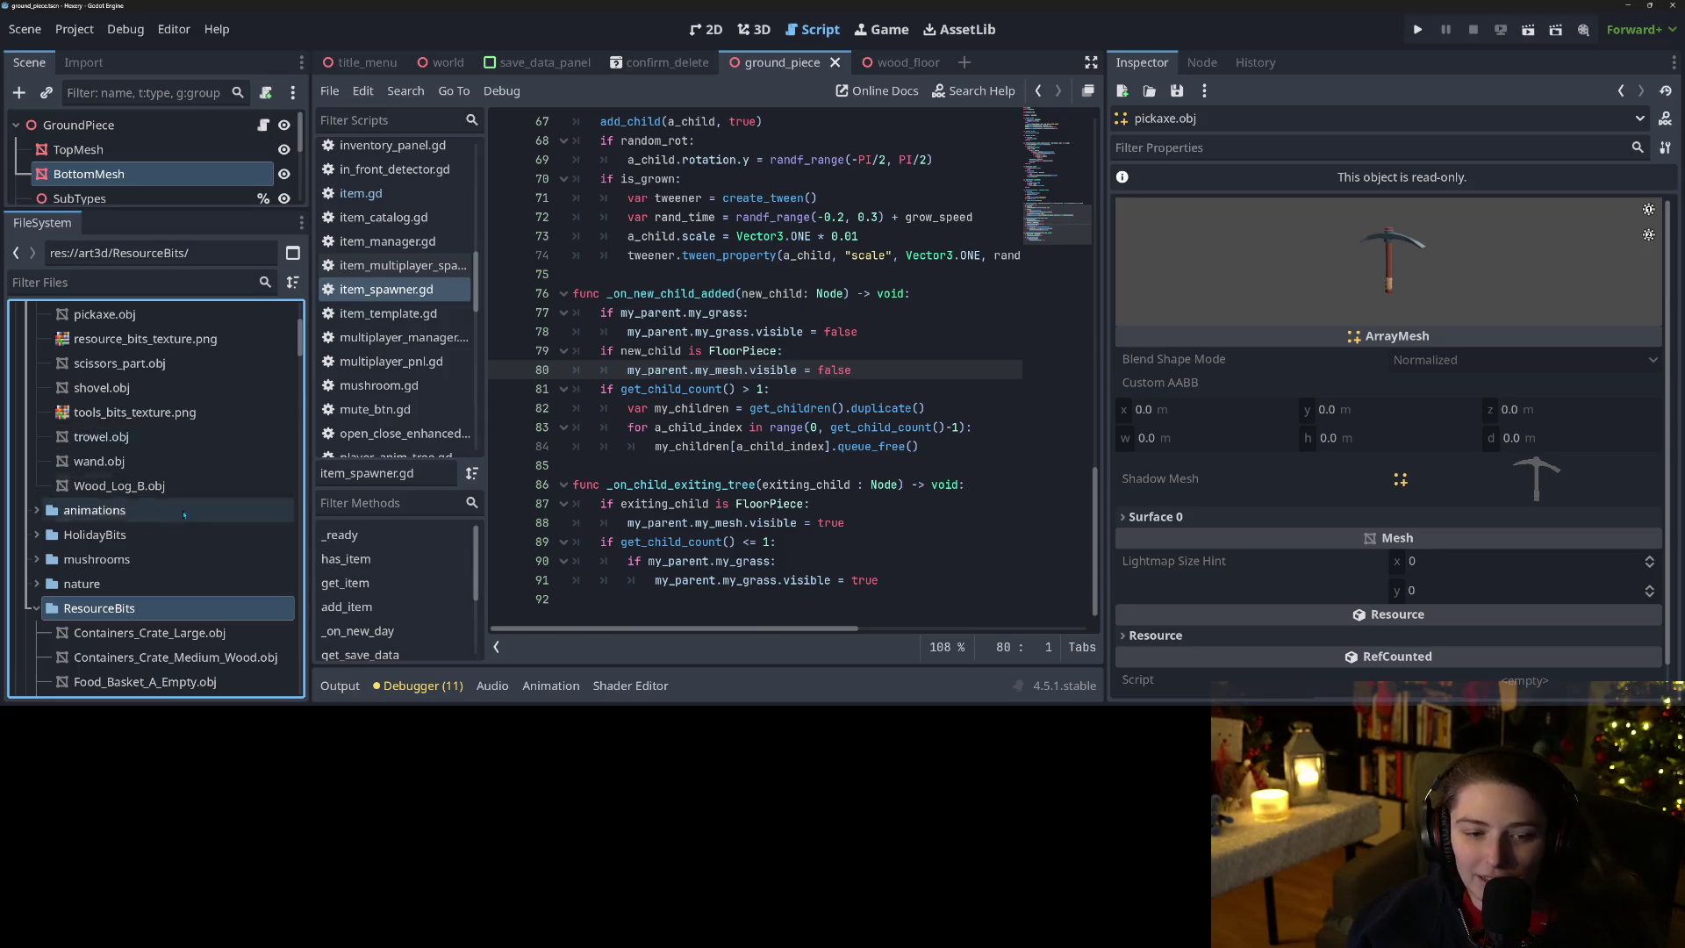
Create a New Inherited Scene from generic_equippable.tscn in the FileSystem dock.
scroll(154, 526, down, 5)
scroll(154, 644, down, 5)
scroll(153, 644, down, 10)
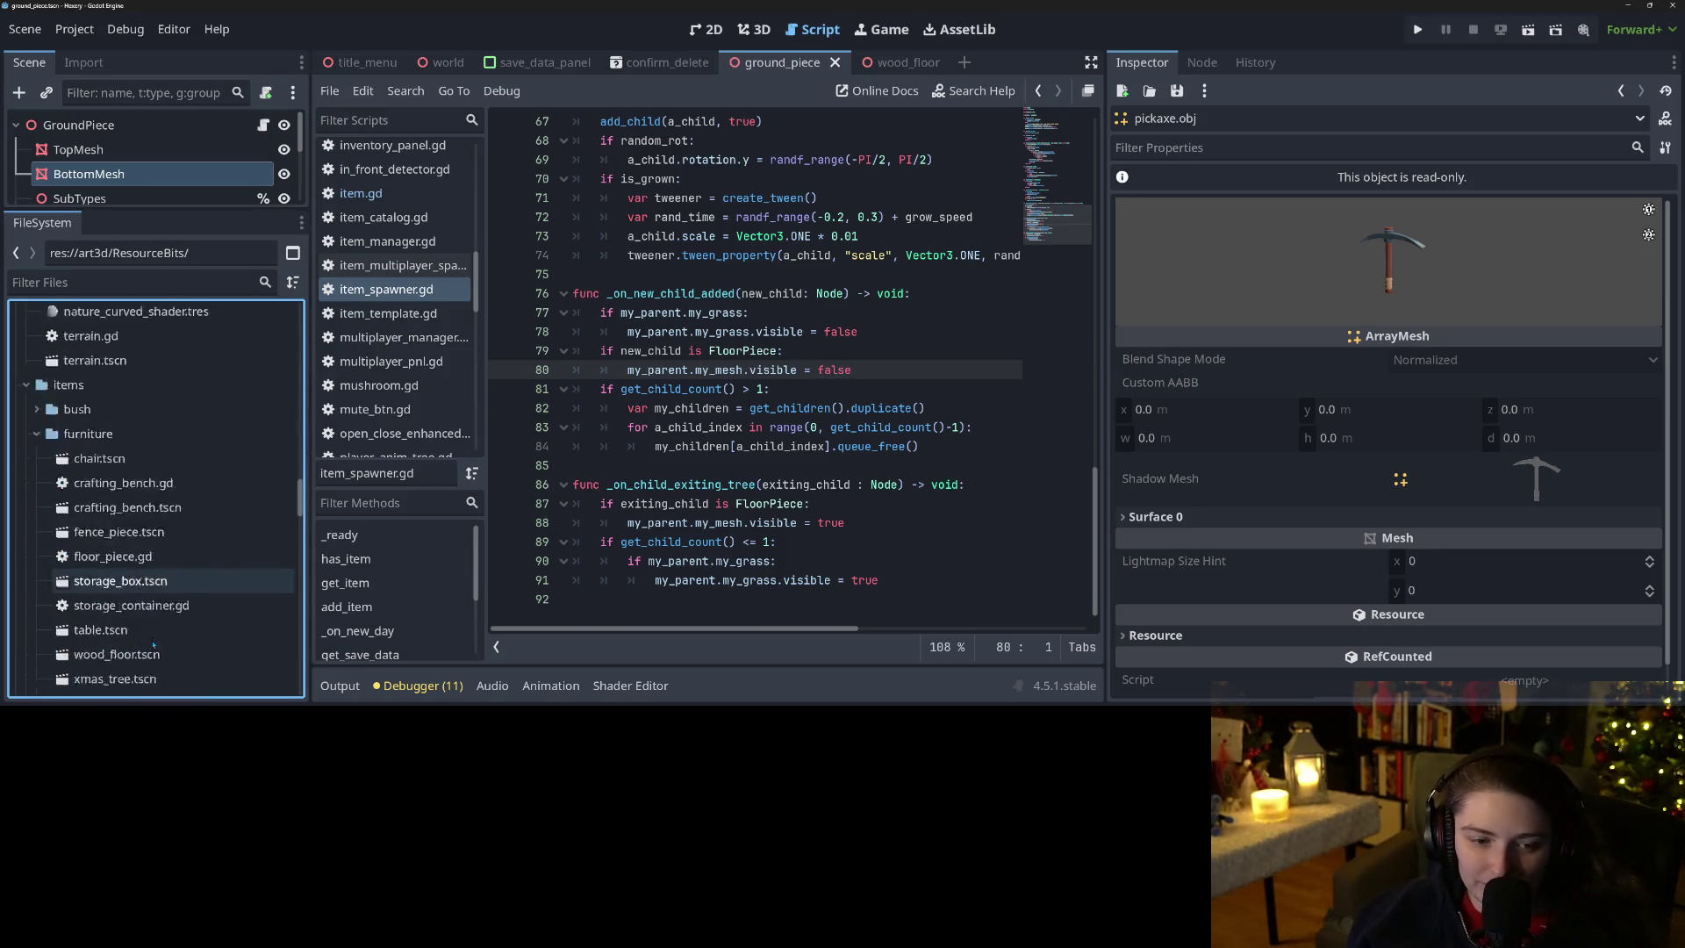
scroll(149, 636, down, 3)
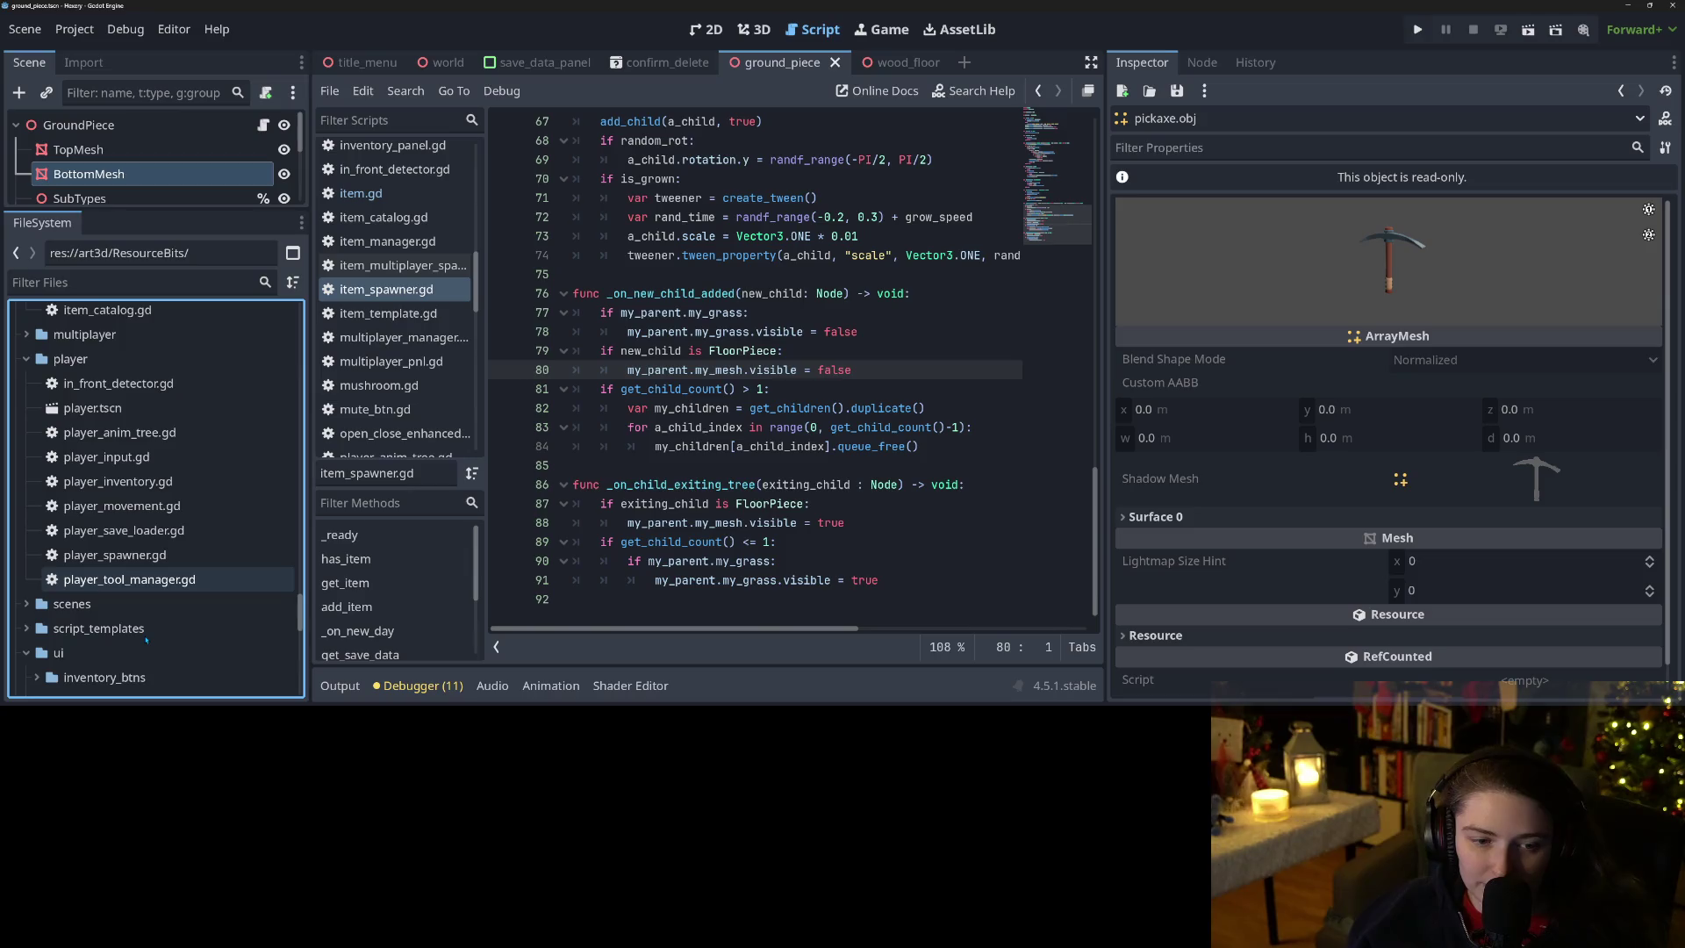
scroll(158, 627, down, 10)
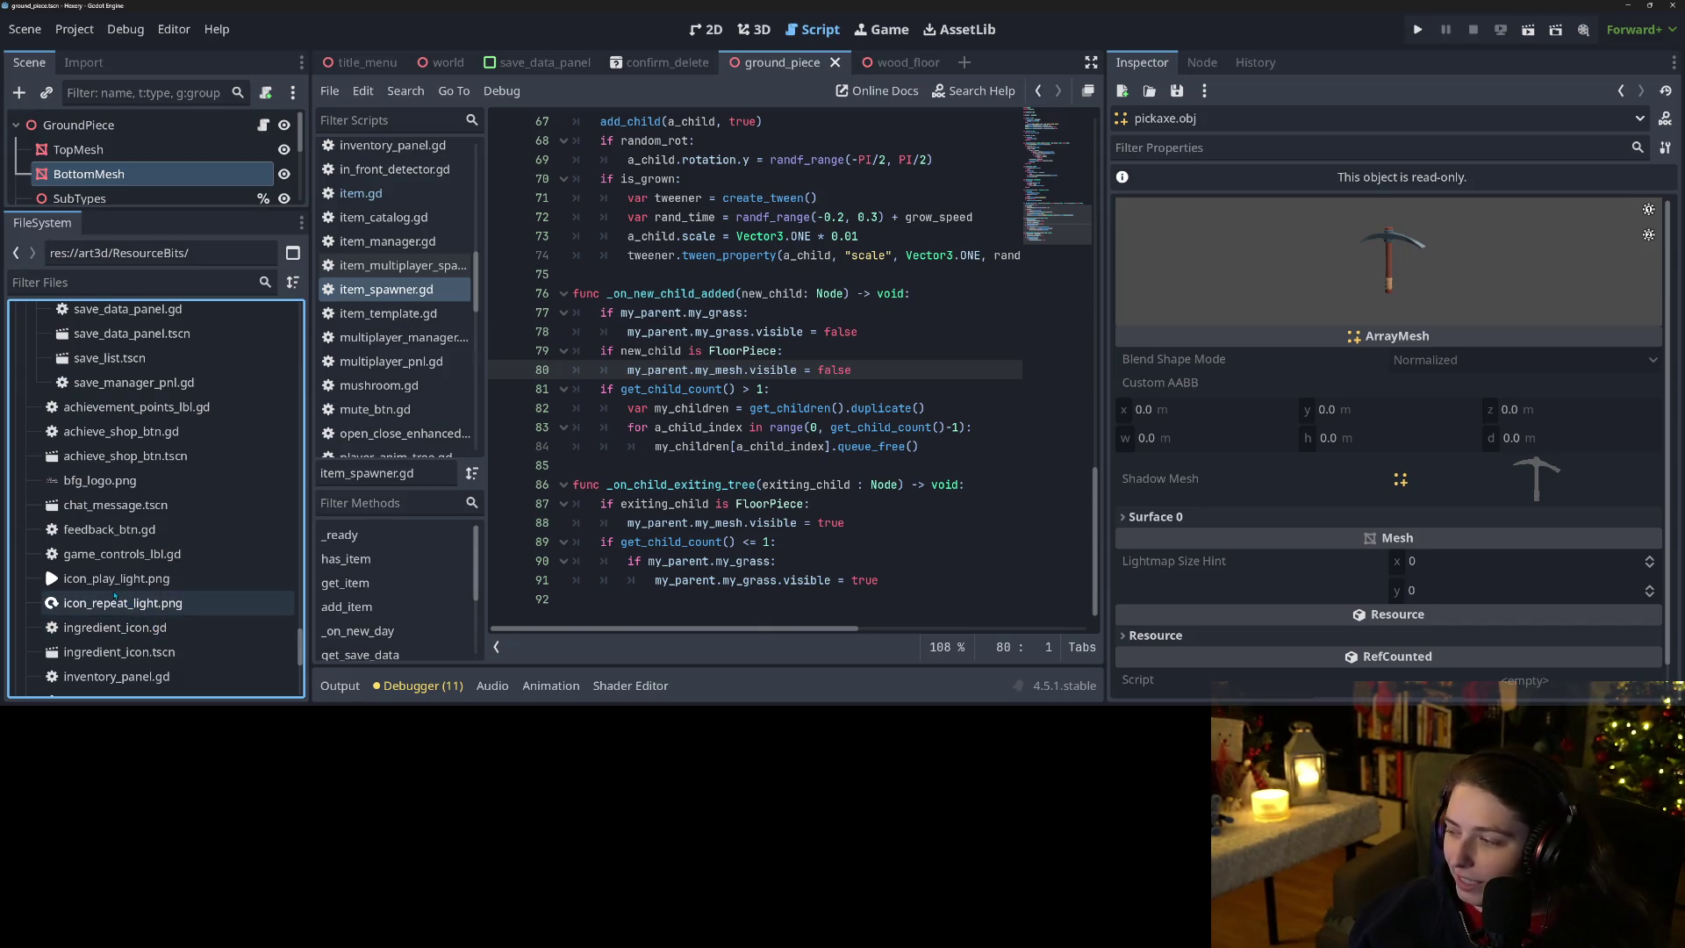
scroll(114, 597, down, 10)
scroll(99, 623, up, 10)
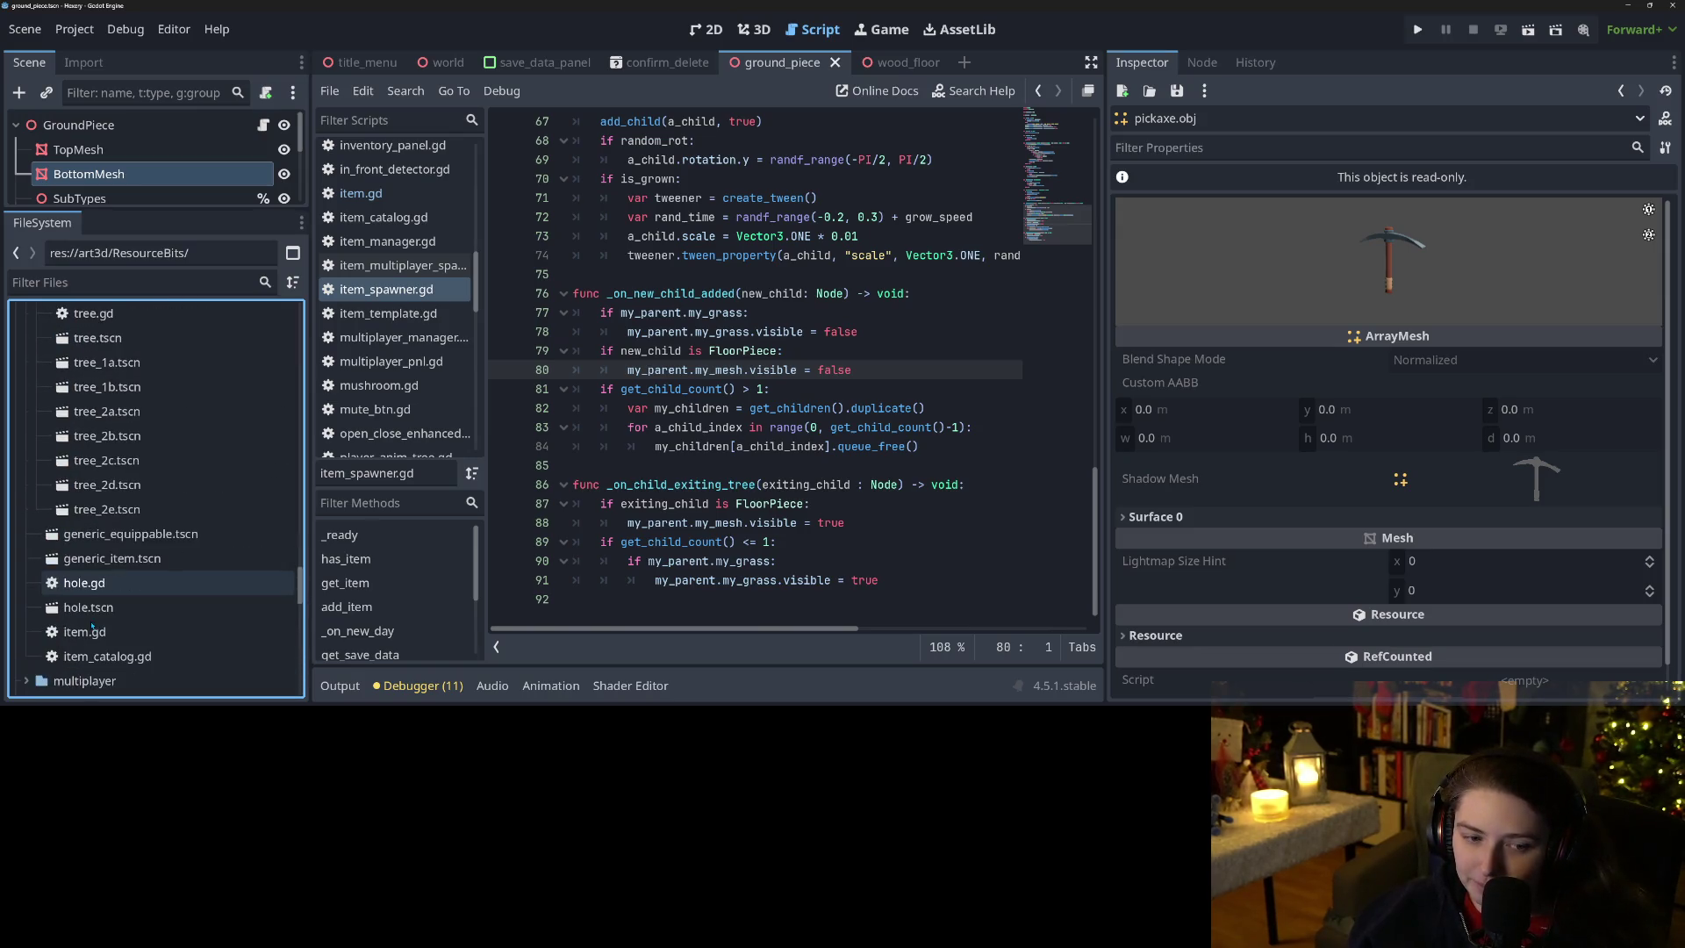
scroll(91, 626, down, 3)
scroll(91, 626, up, 2)
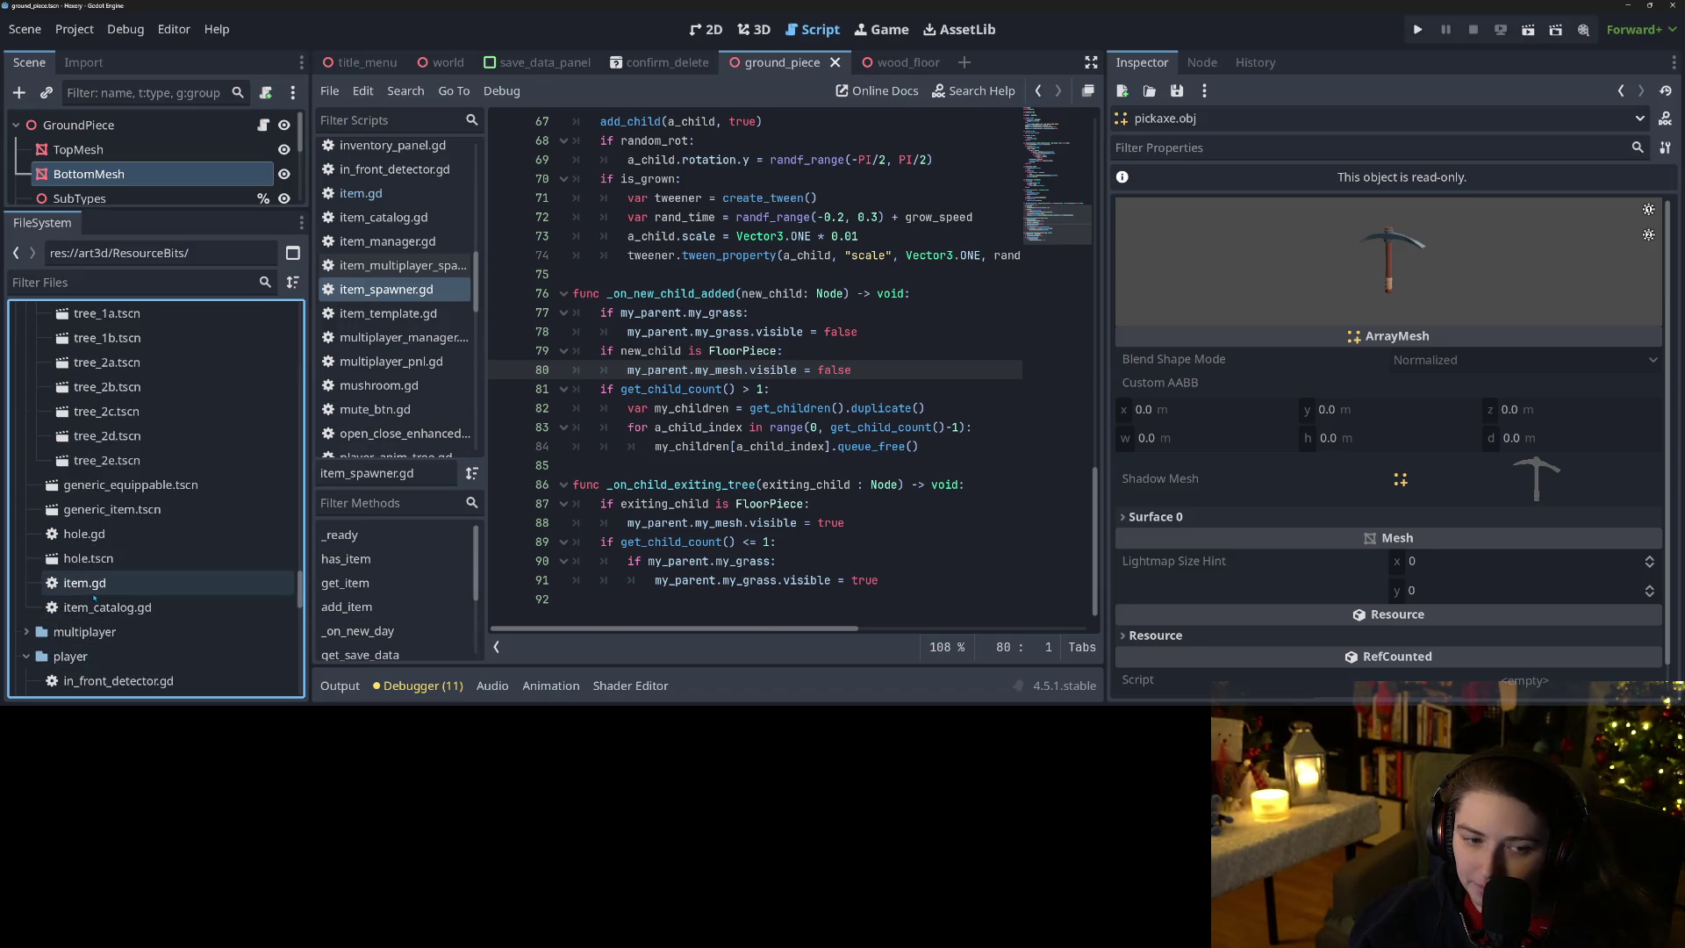
click(147, 486)
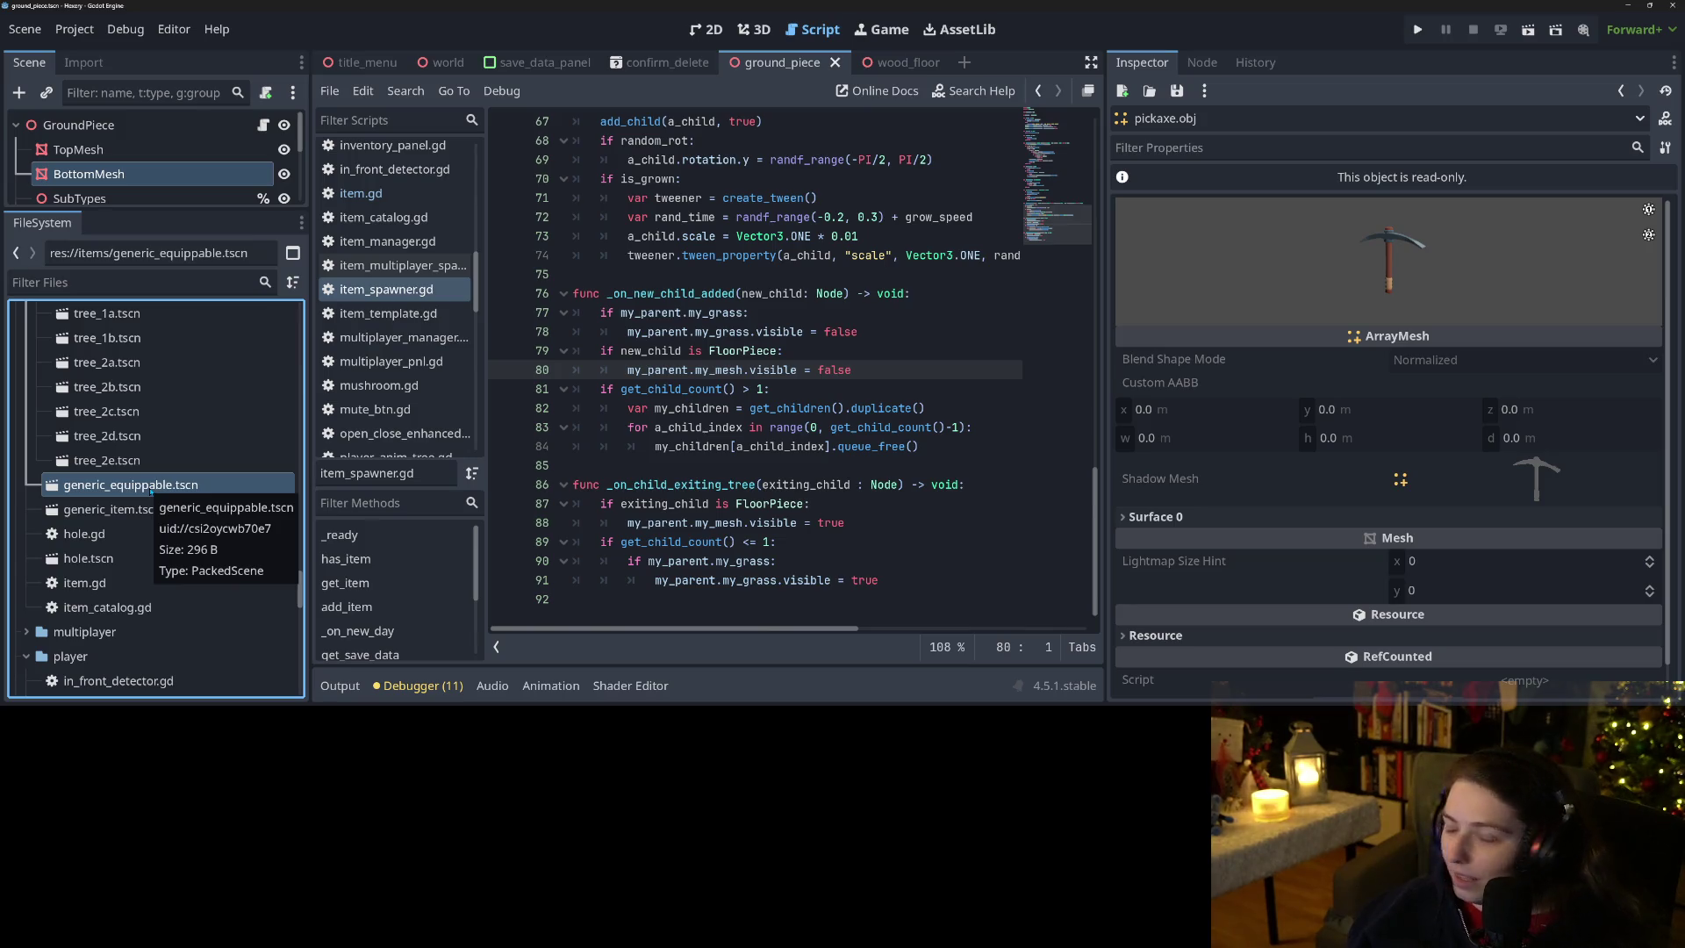
right_click(151, 491)
click(263, 261)
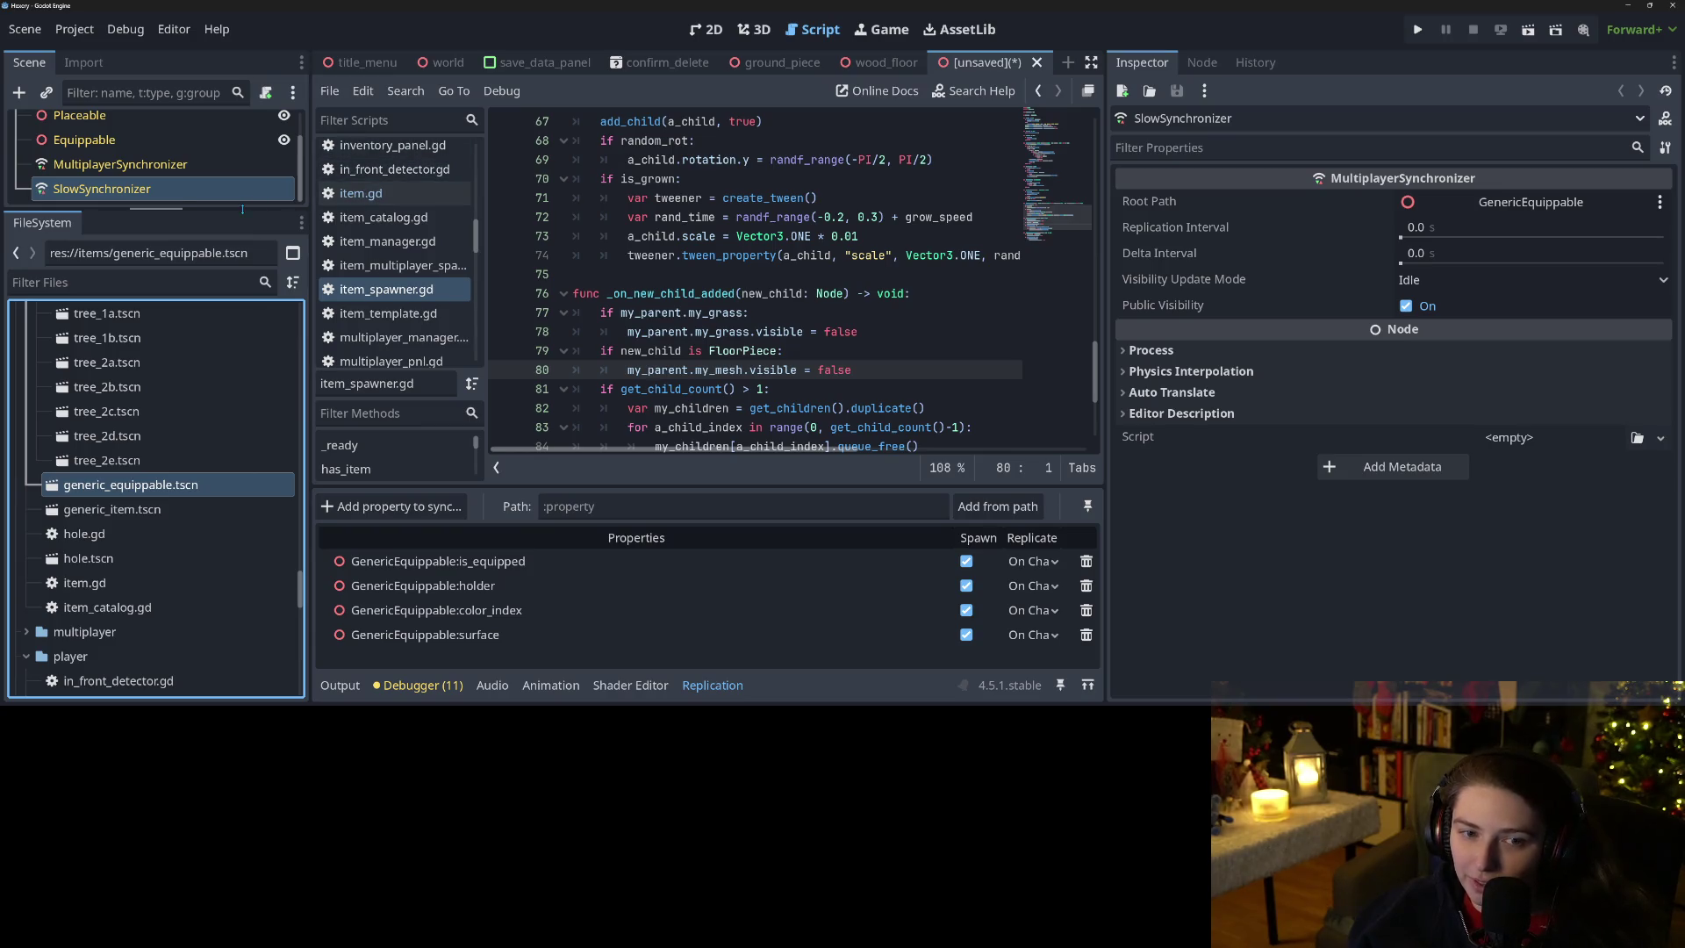
Add the twig.obj mesh to the inherited scene in the 3D view.
drag(242, 209, 242, 550)
click(753, 29)
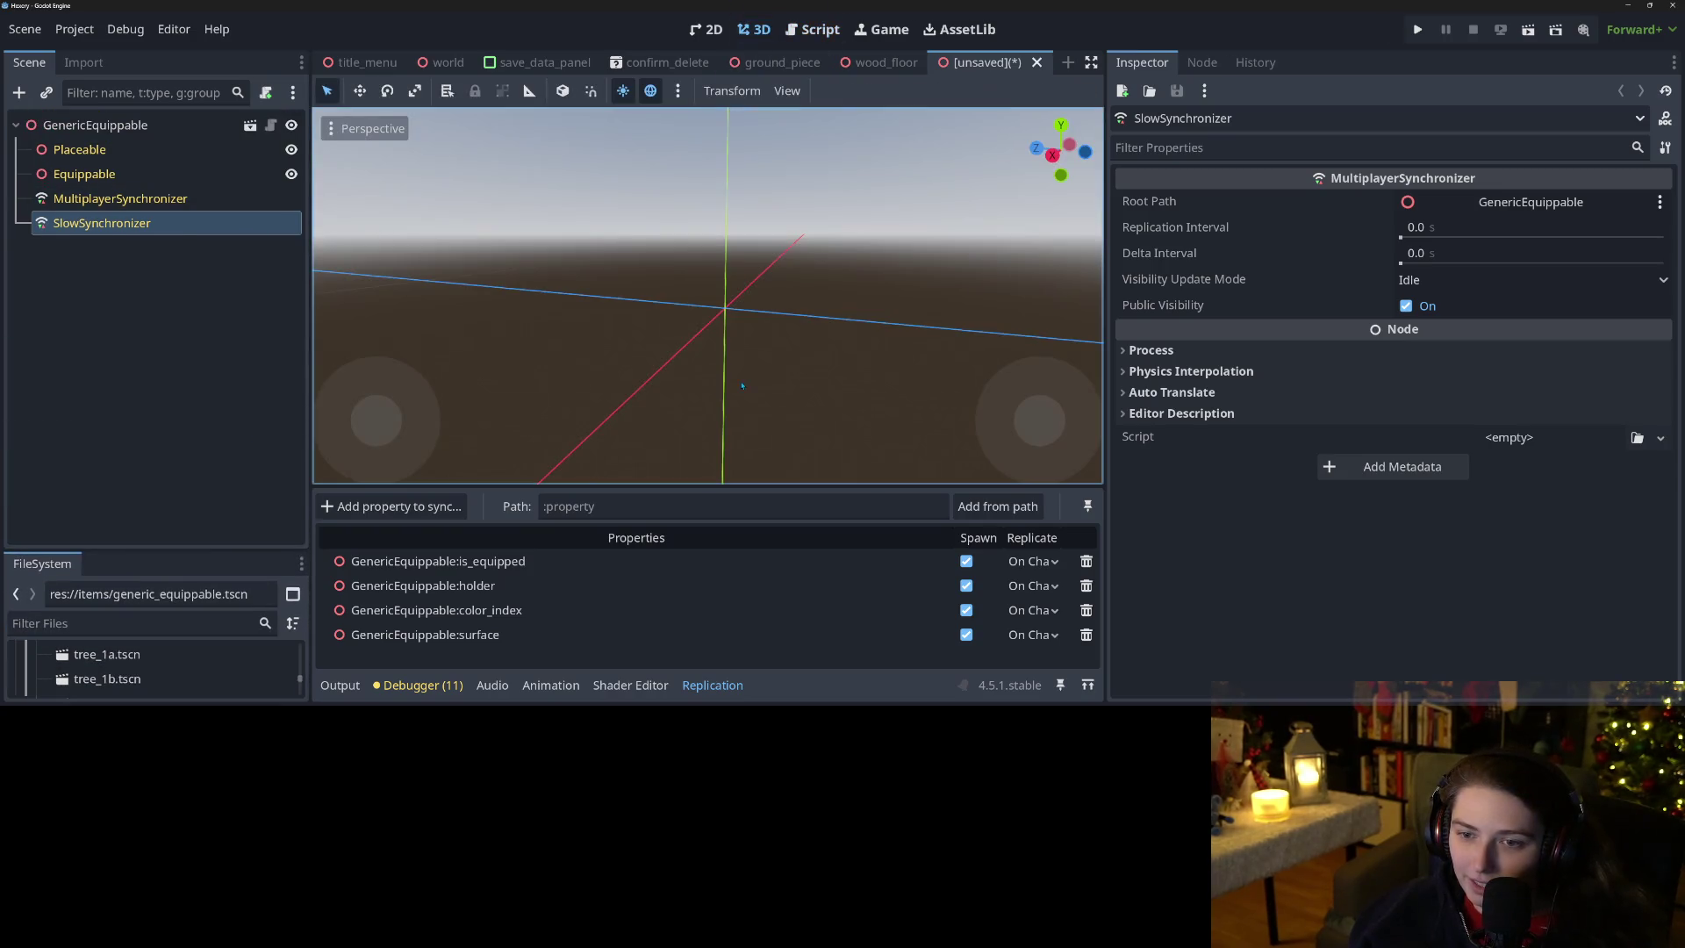
right_click(122, 151)
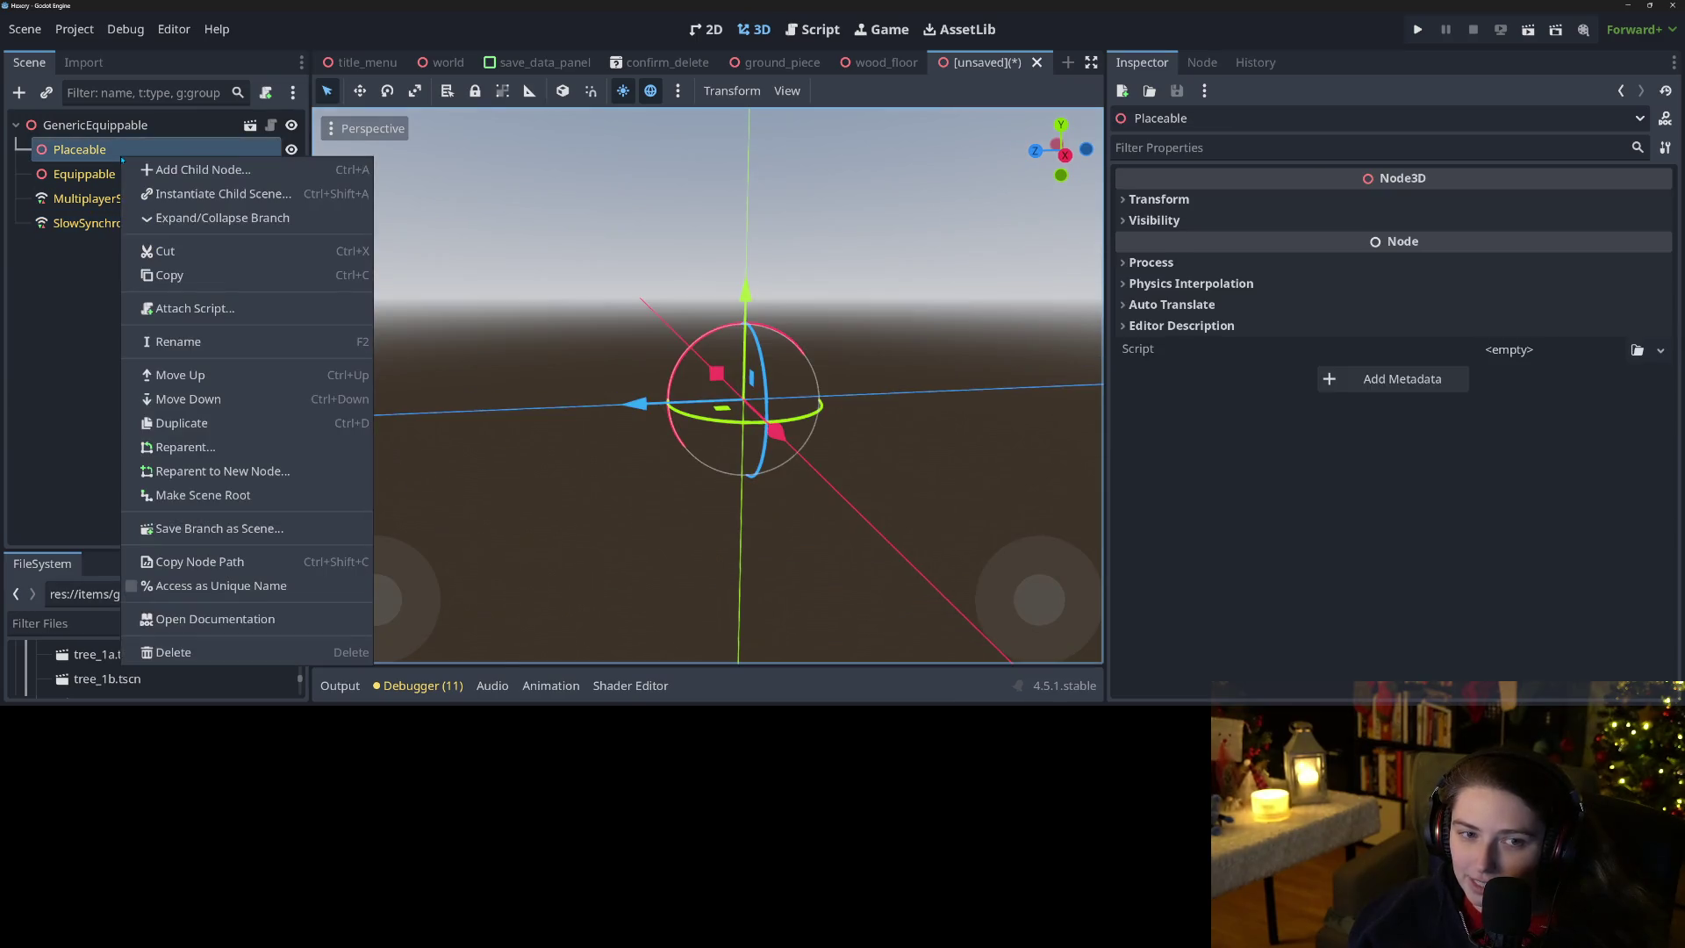
key(Escape)
click(86, 619)
text(twig)
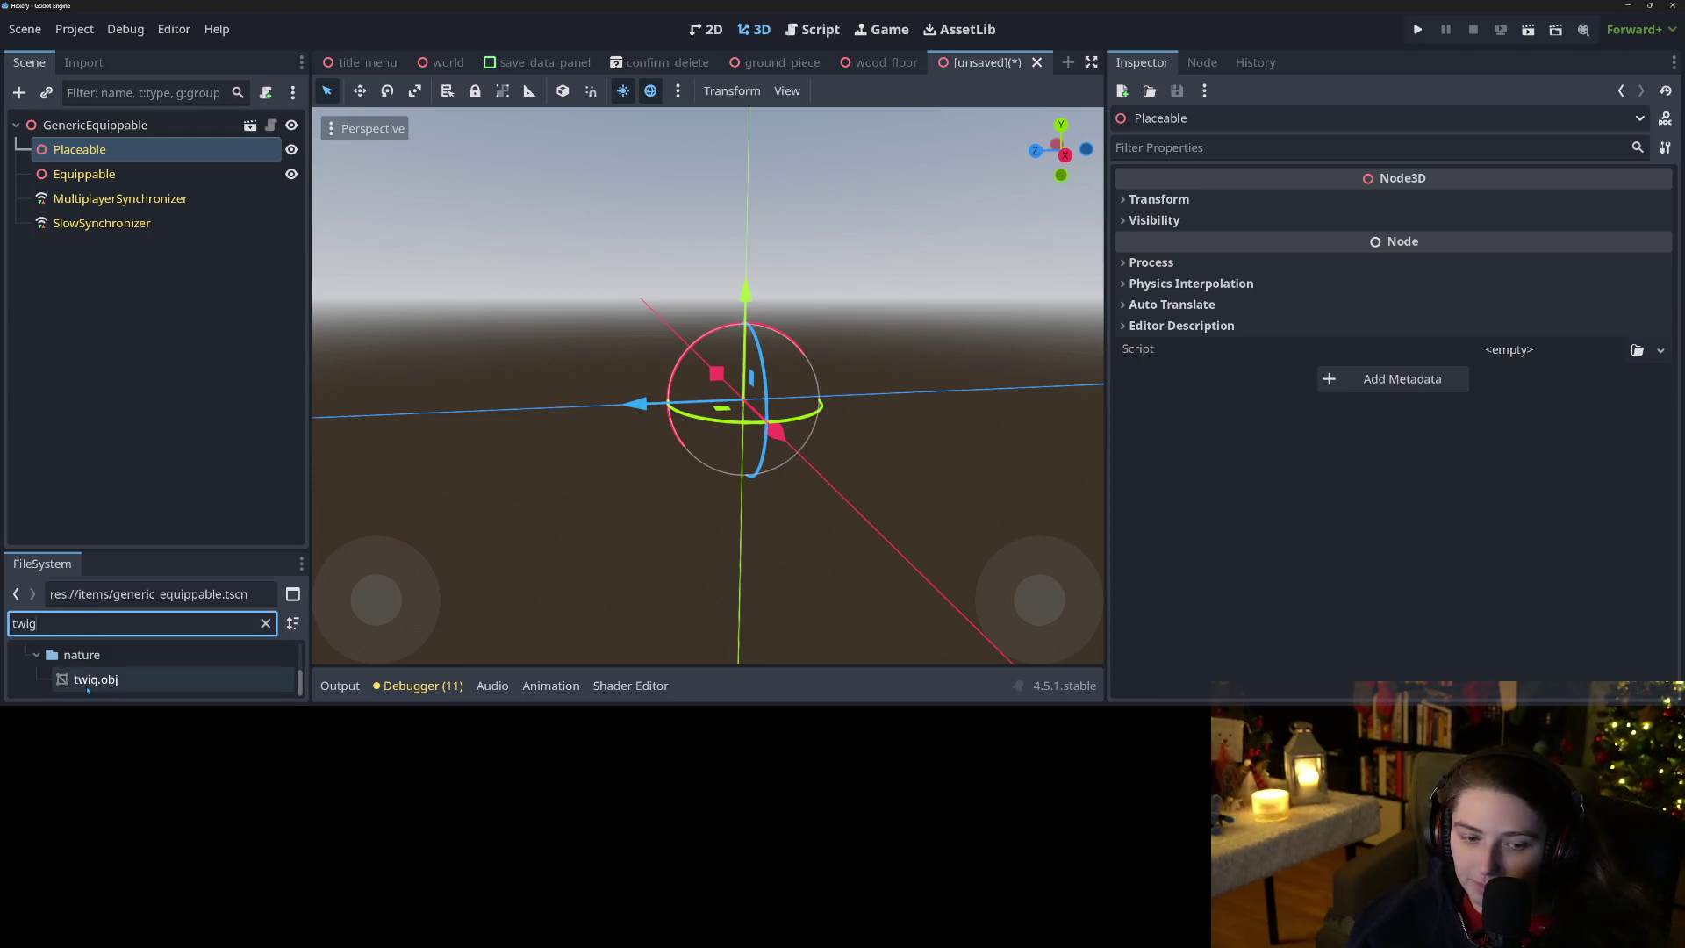
mouse_move(96, 680)
mouse_down()
mouse_move(645, 399)
mouse_move(761, 404)
mouse_up()
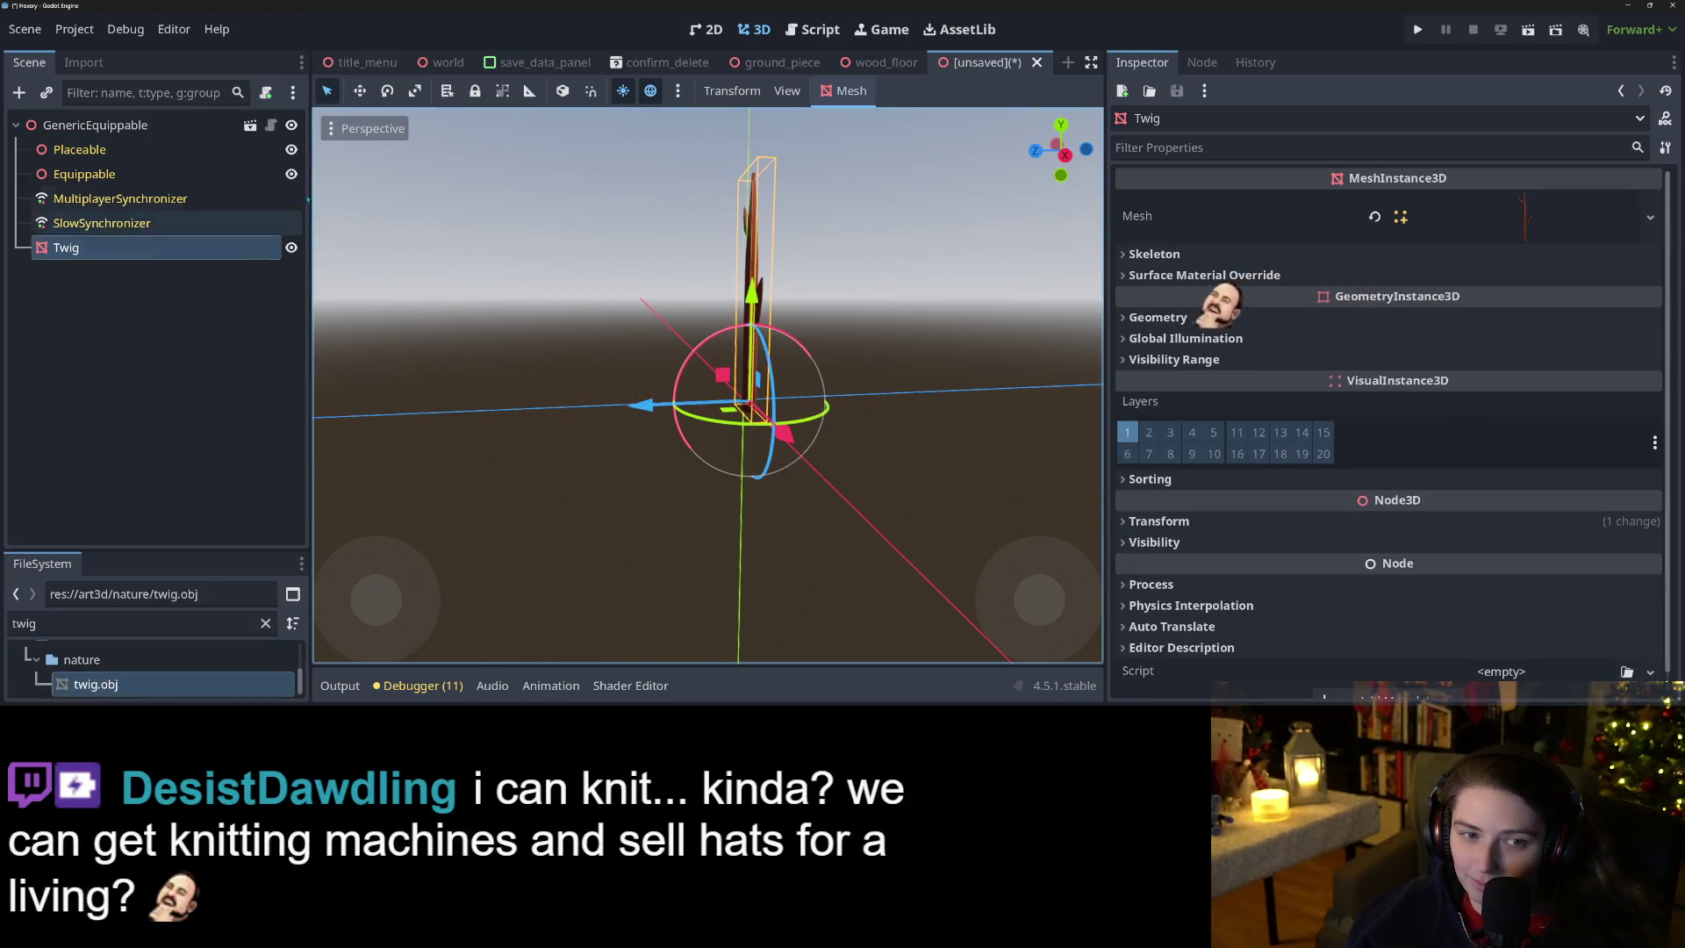
click(1650, 523)
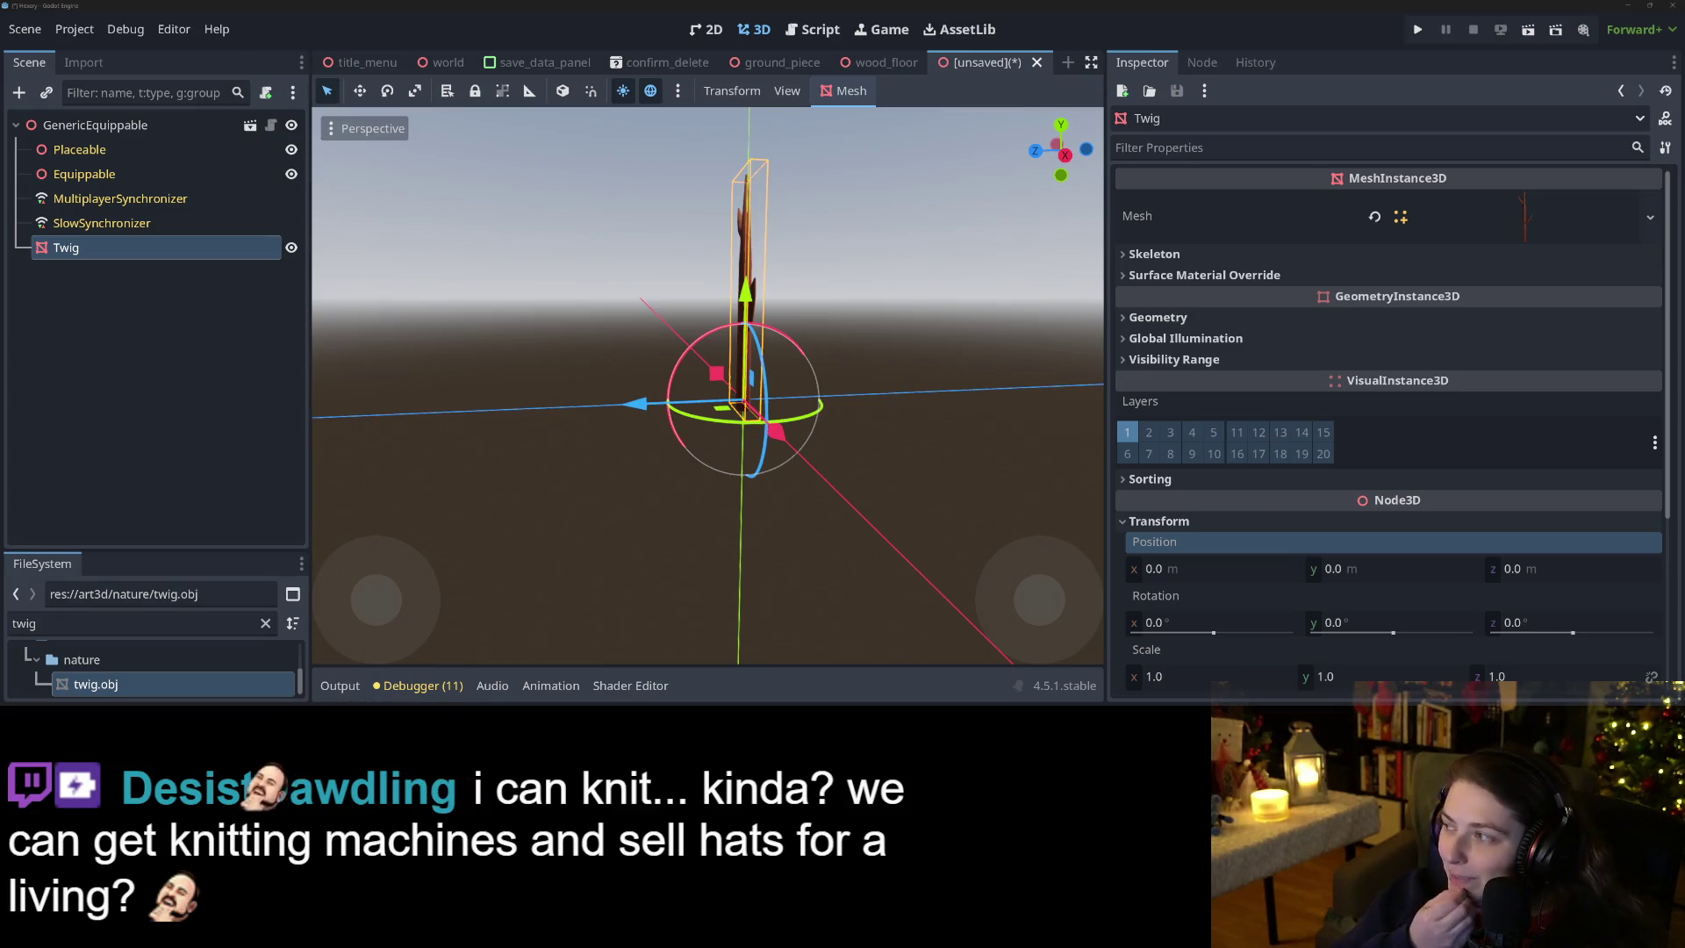
Make the Twig mesh node a child of Placeable.
scroll(942, 459, up, 2)
mouse_move(878, 456)
mouse_down()
mouse_move(942, 460)
mouse_move(794, 500)
mouse_move(823, 430)
mouse_up()
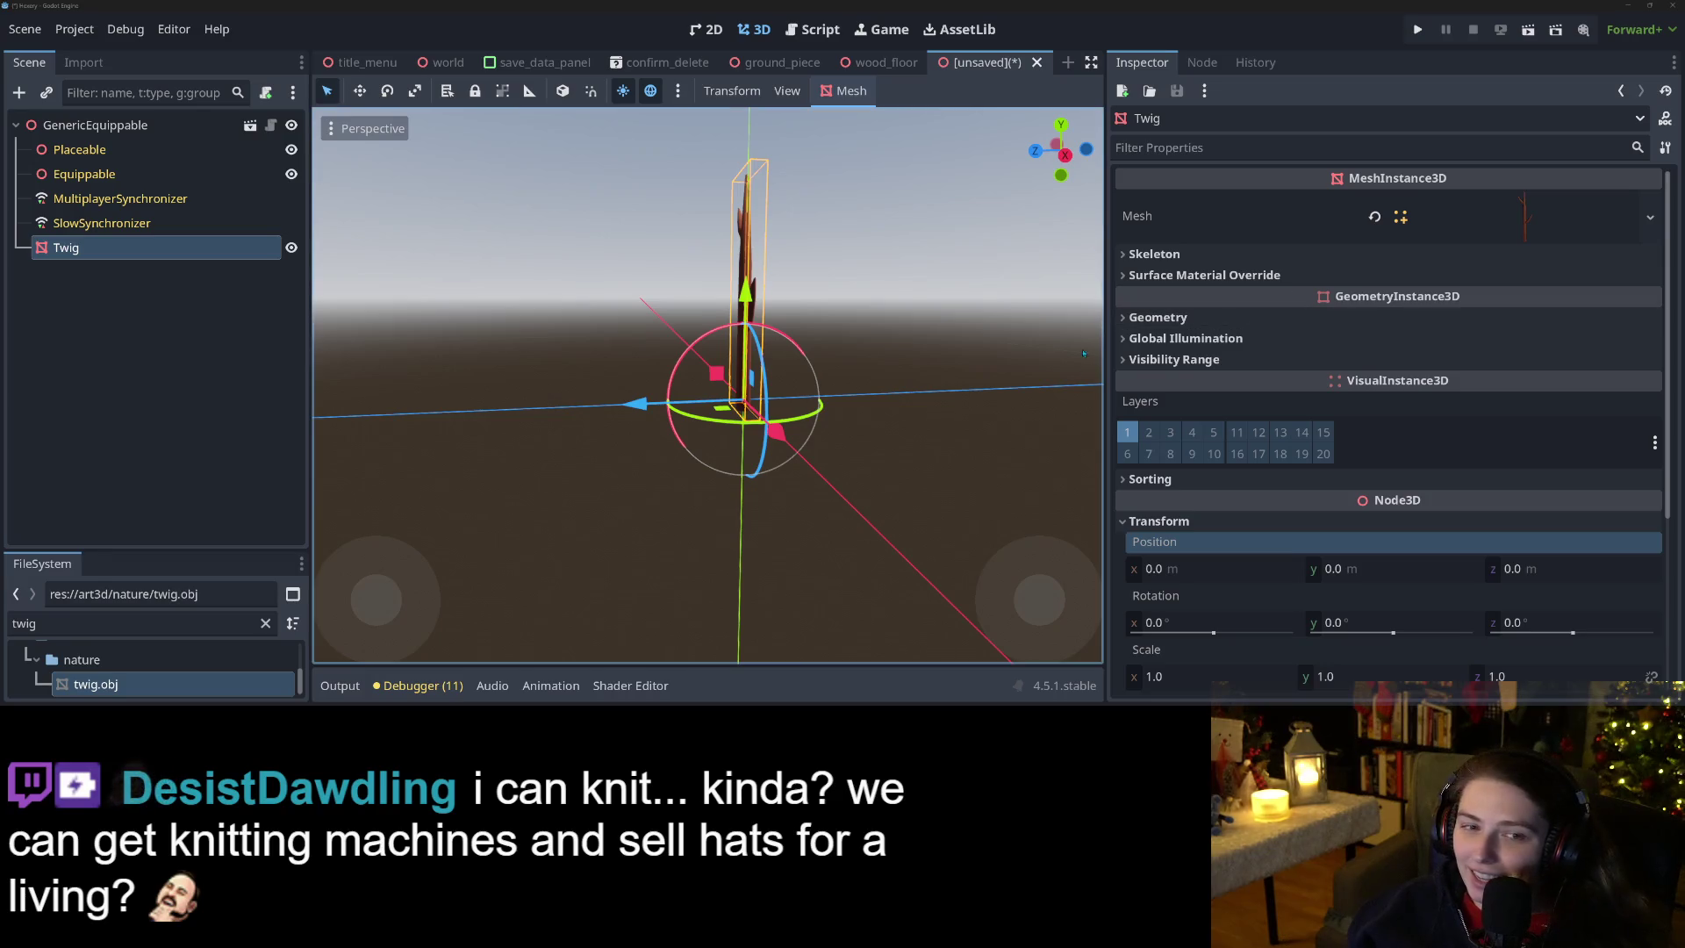
scroll(941, 459, up, 2)
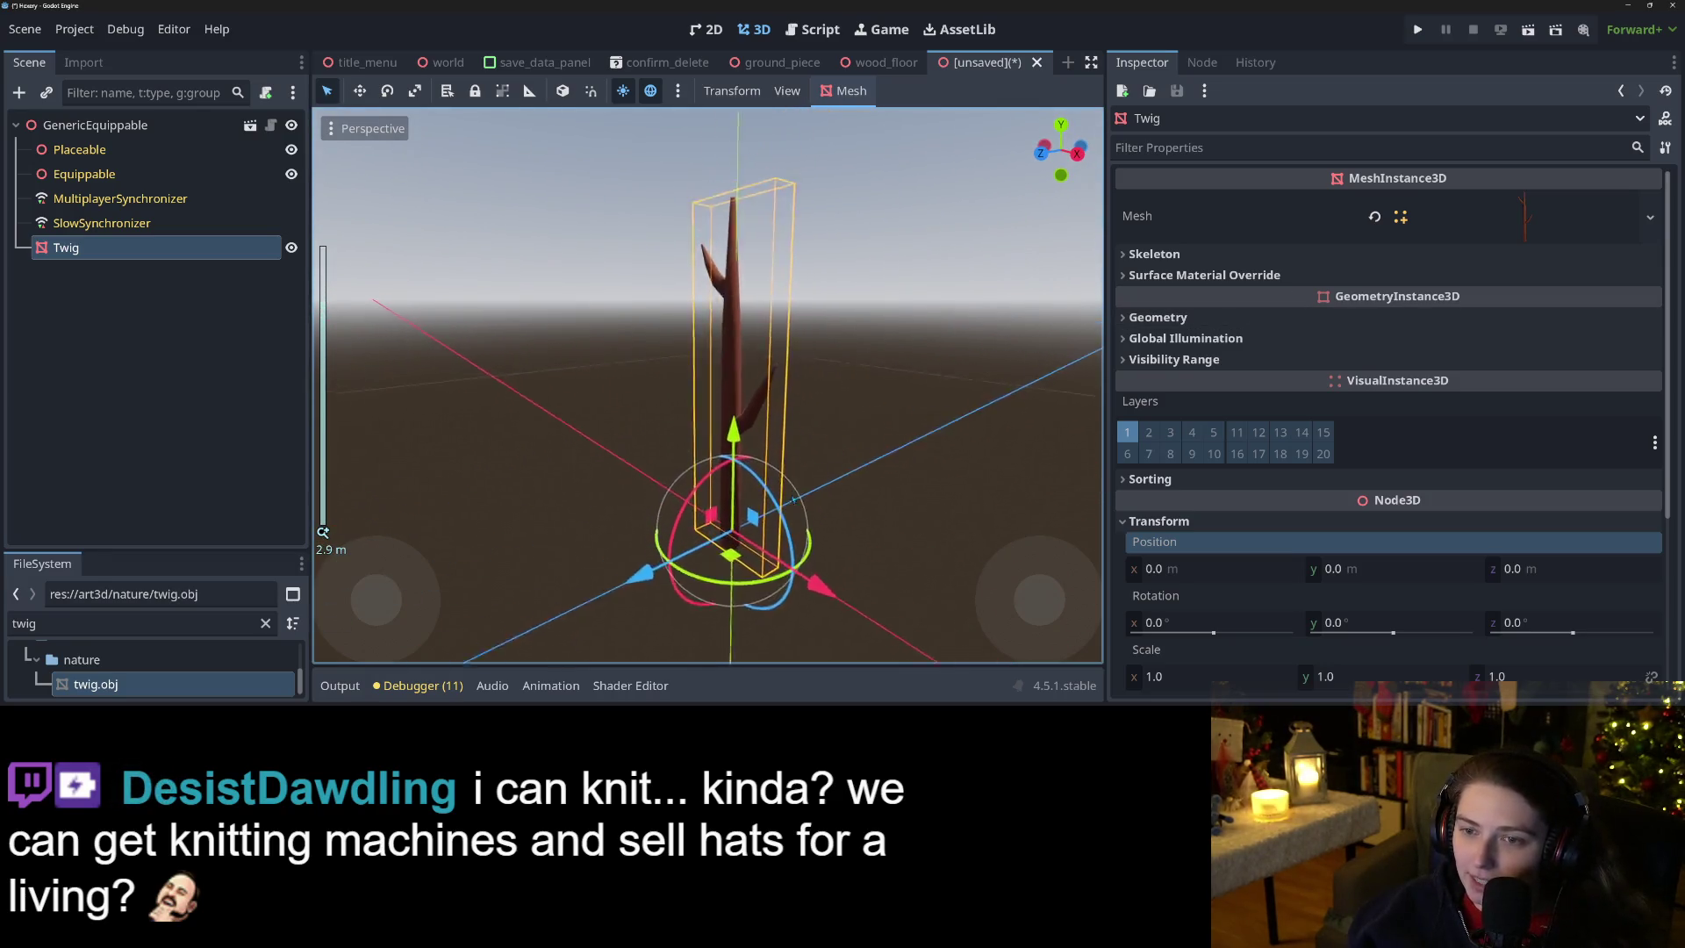
scroll(794, 499, up, 2)
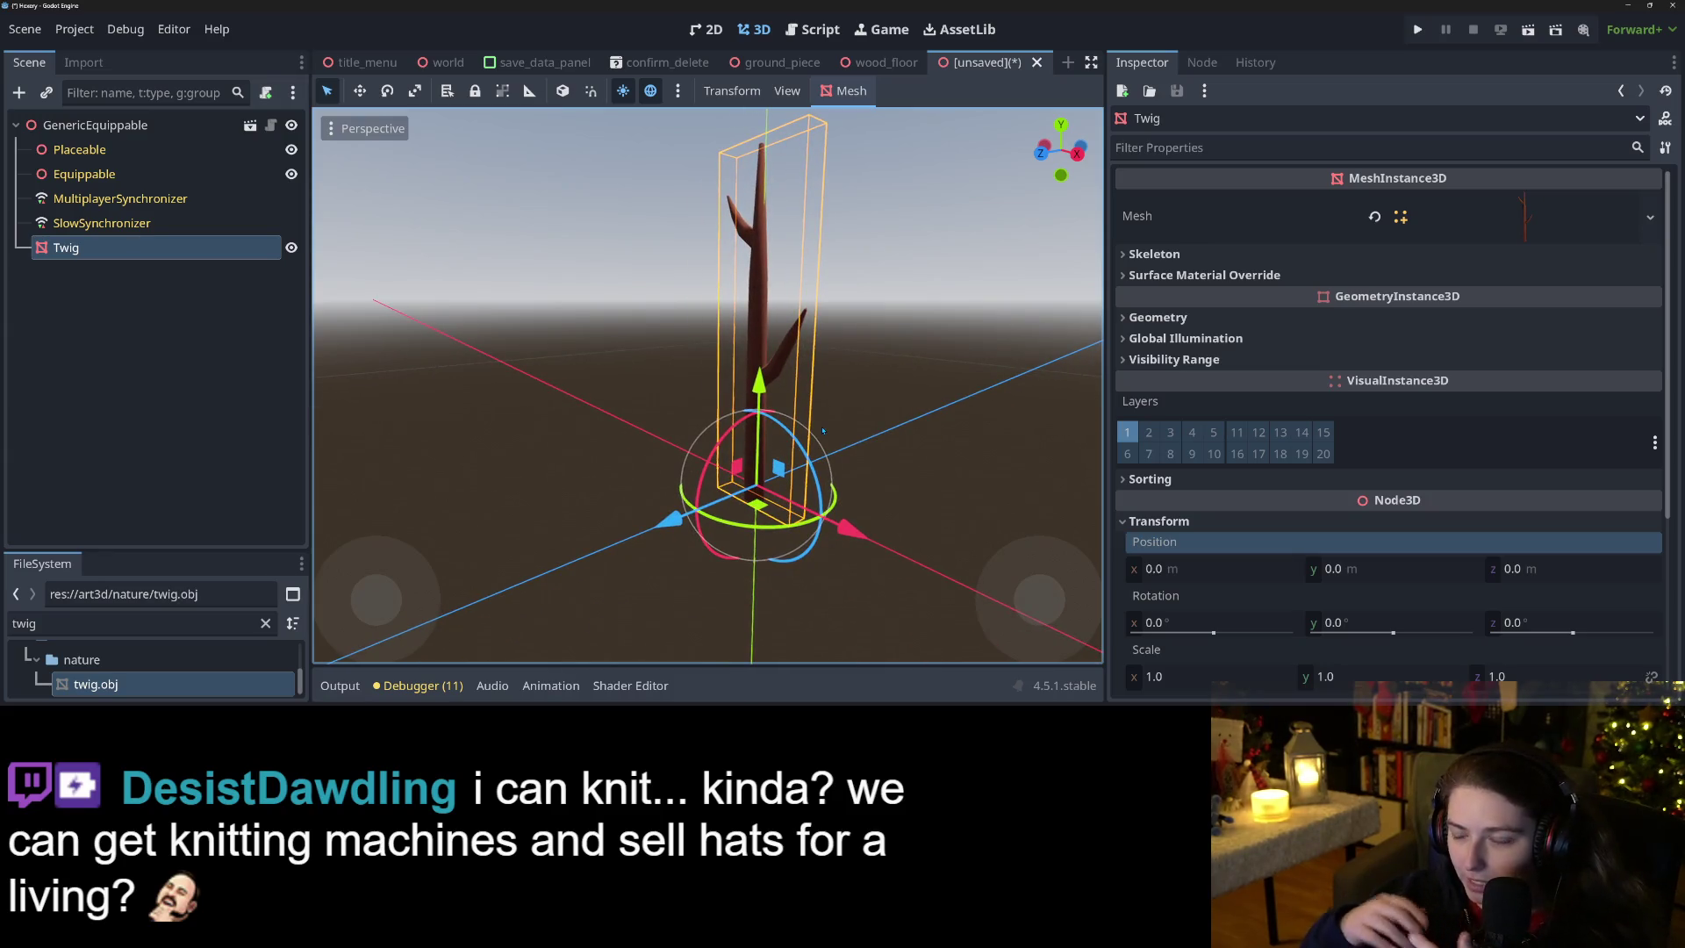
drag(88, 252, 114, 151)
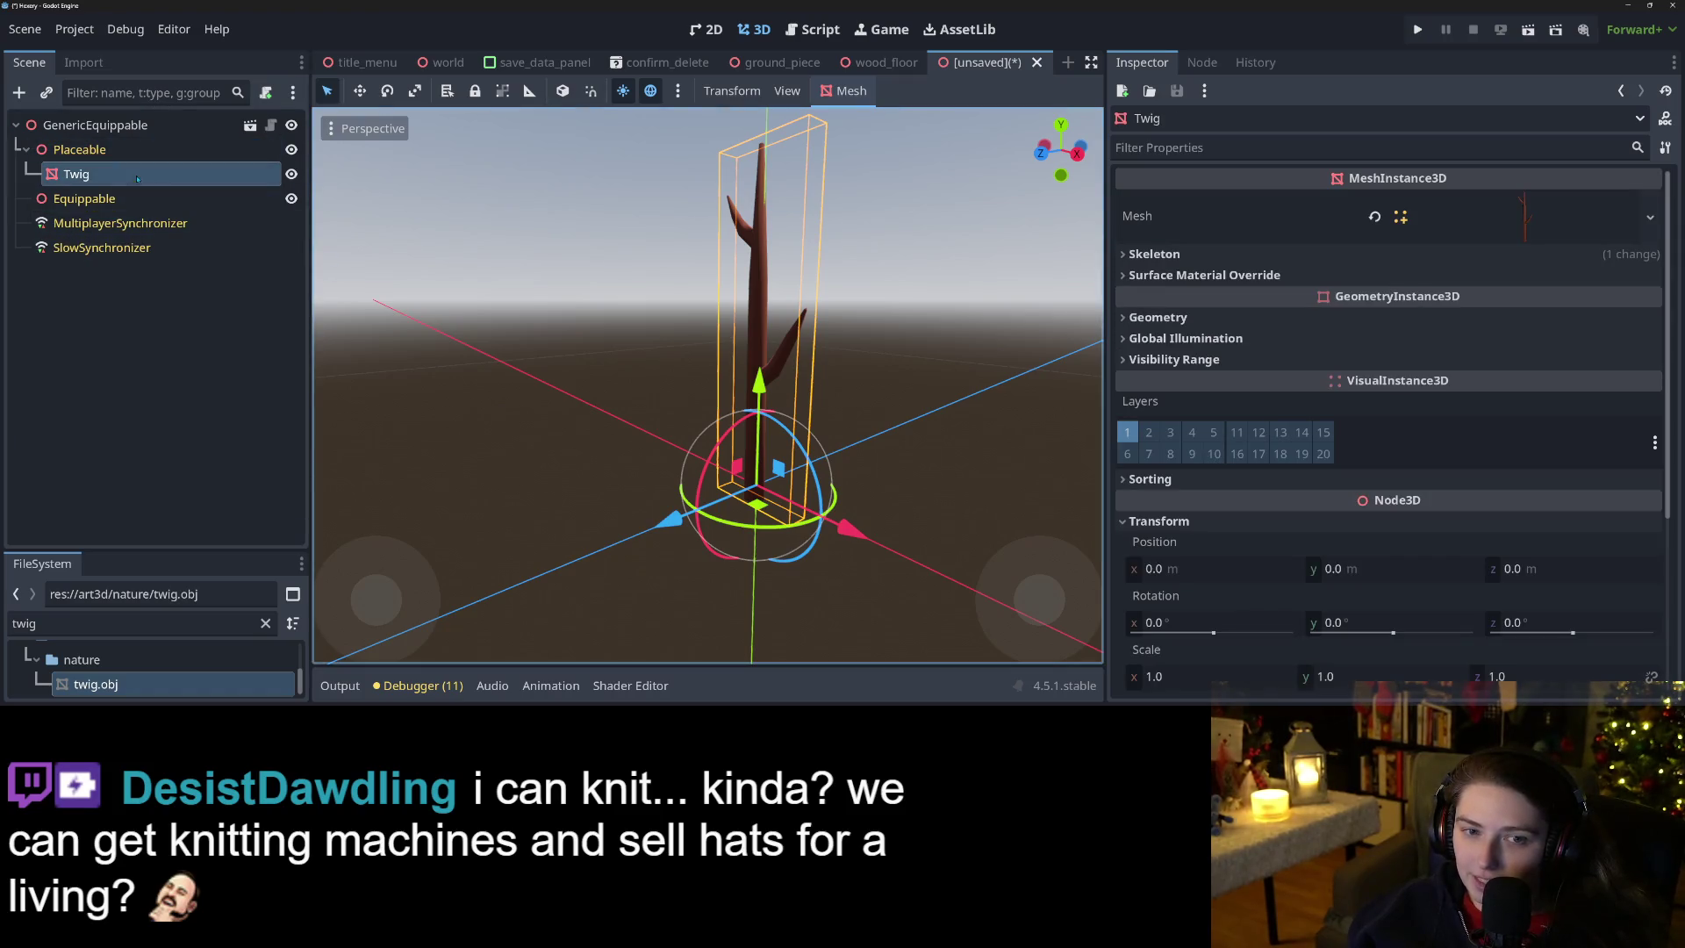
scroll(910, 530, down, 3)
mouse_move(910, 530)
mouse_down()
mouse_move(874, 477)
mouse_move(769, 505)
mouse_move(525, 512)
mouse_move(878, 421)
mouse_up()
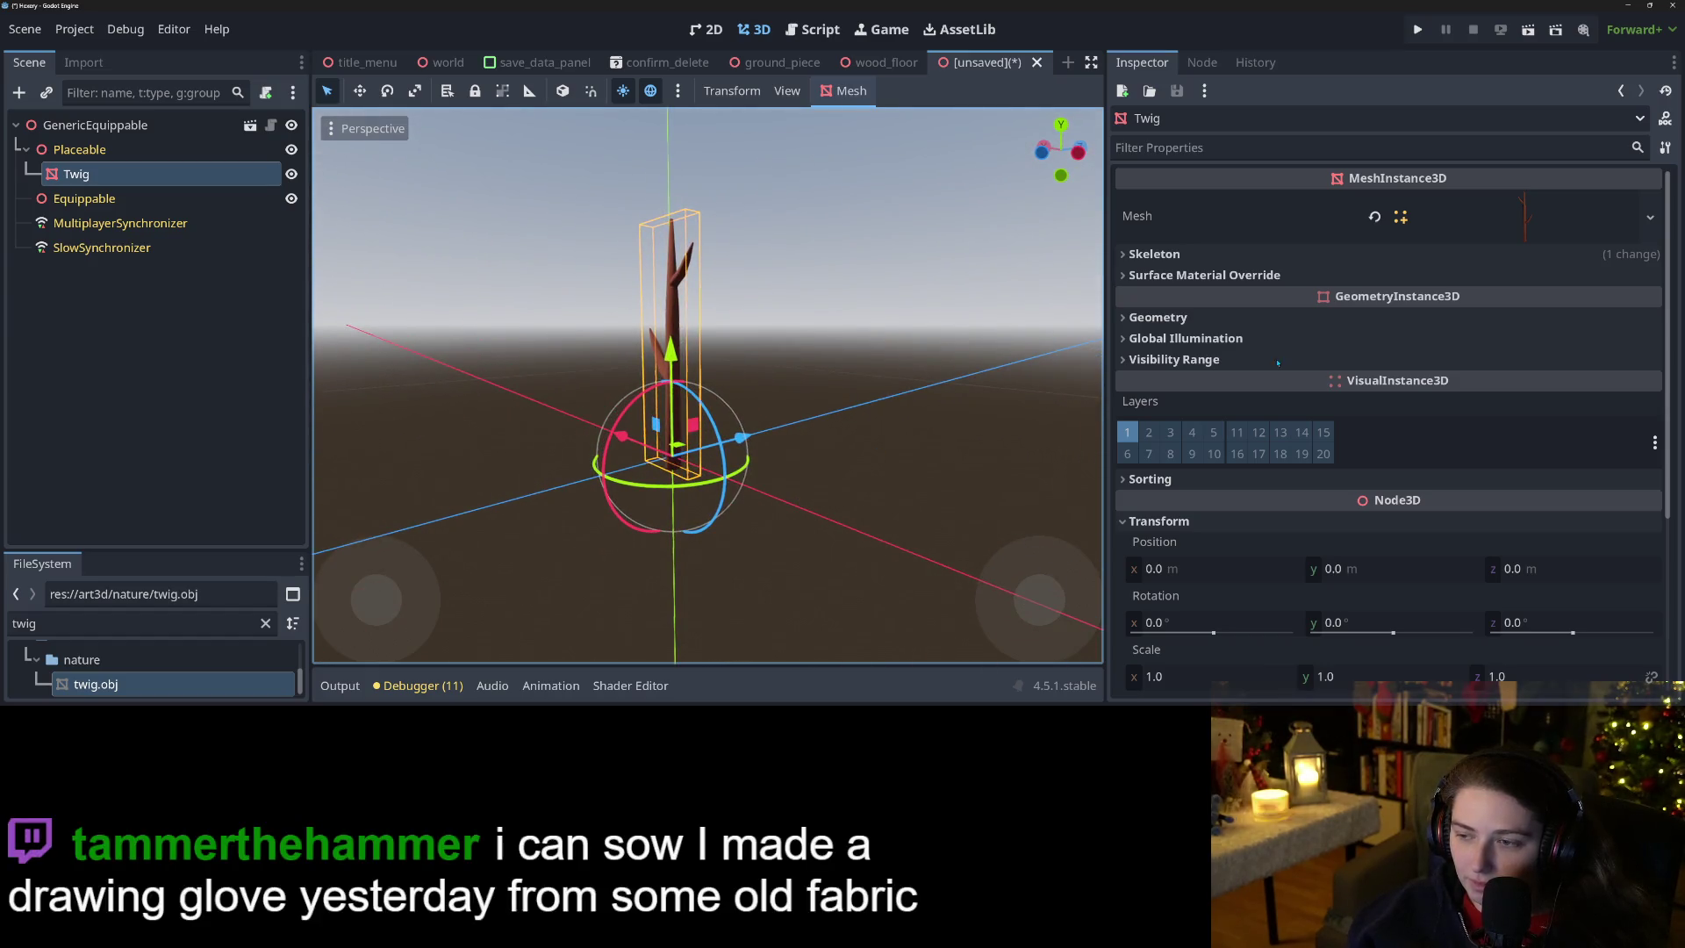
Set the Twig's X rotation to 90 so it lies flat.
click(1247, 626)
text(90)
key(Return)
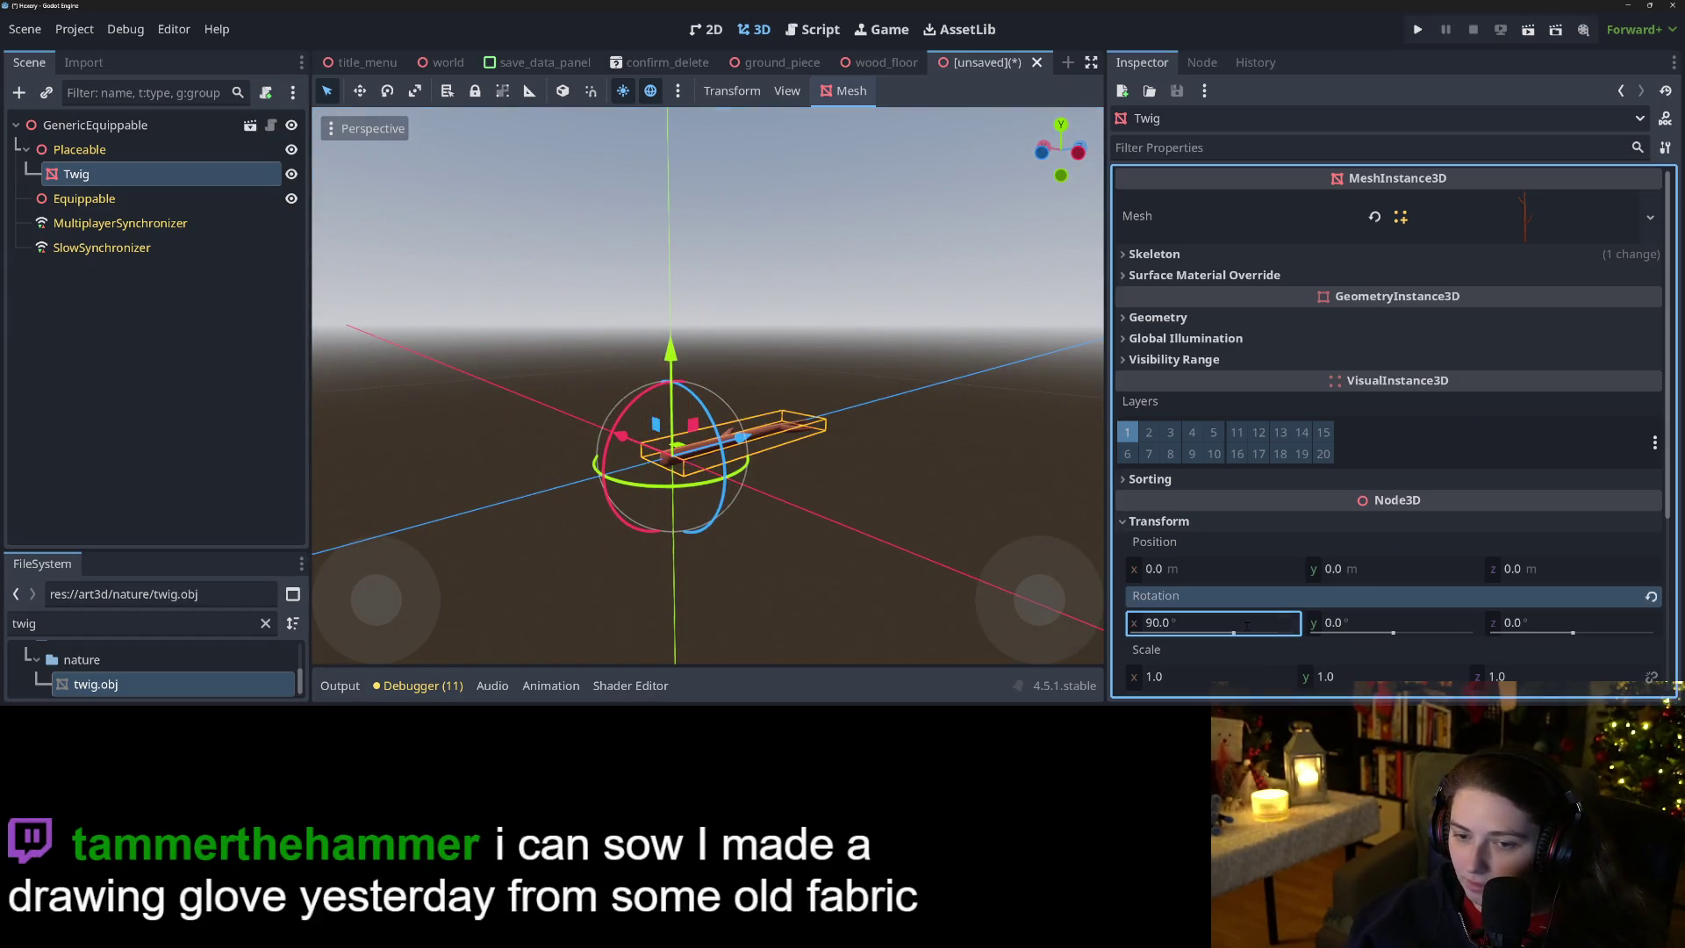
scroll(648, 494, down, 2)
mouse_move(667, 474)
mouse_down()
mouse_move(597, 503)
mouse_move(1645, 13)
mouse_up()
Rename the GenericEquippable root node to Twig.
key(ctrl+s)
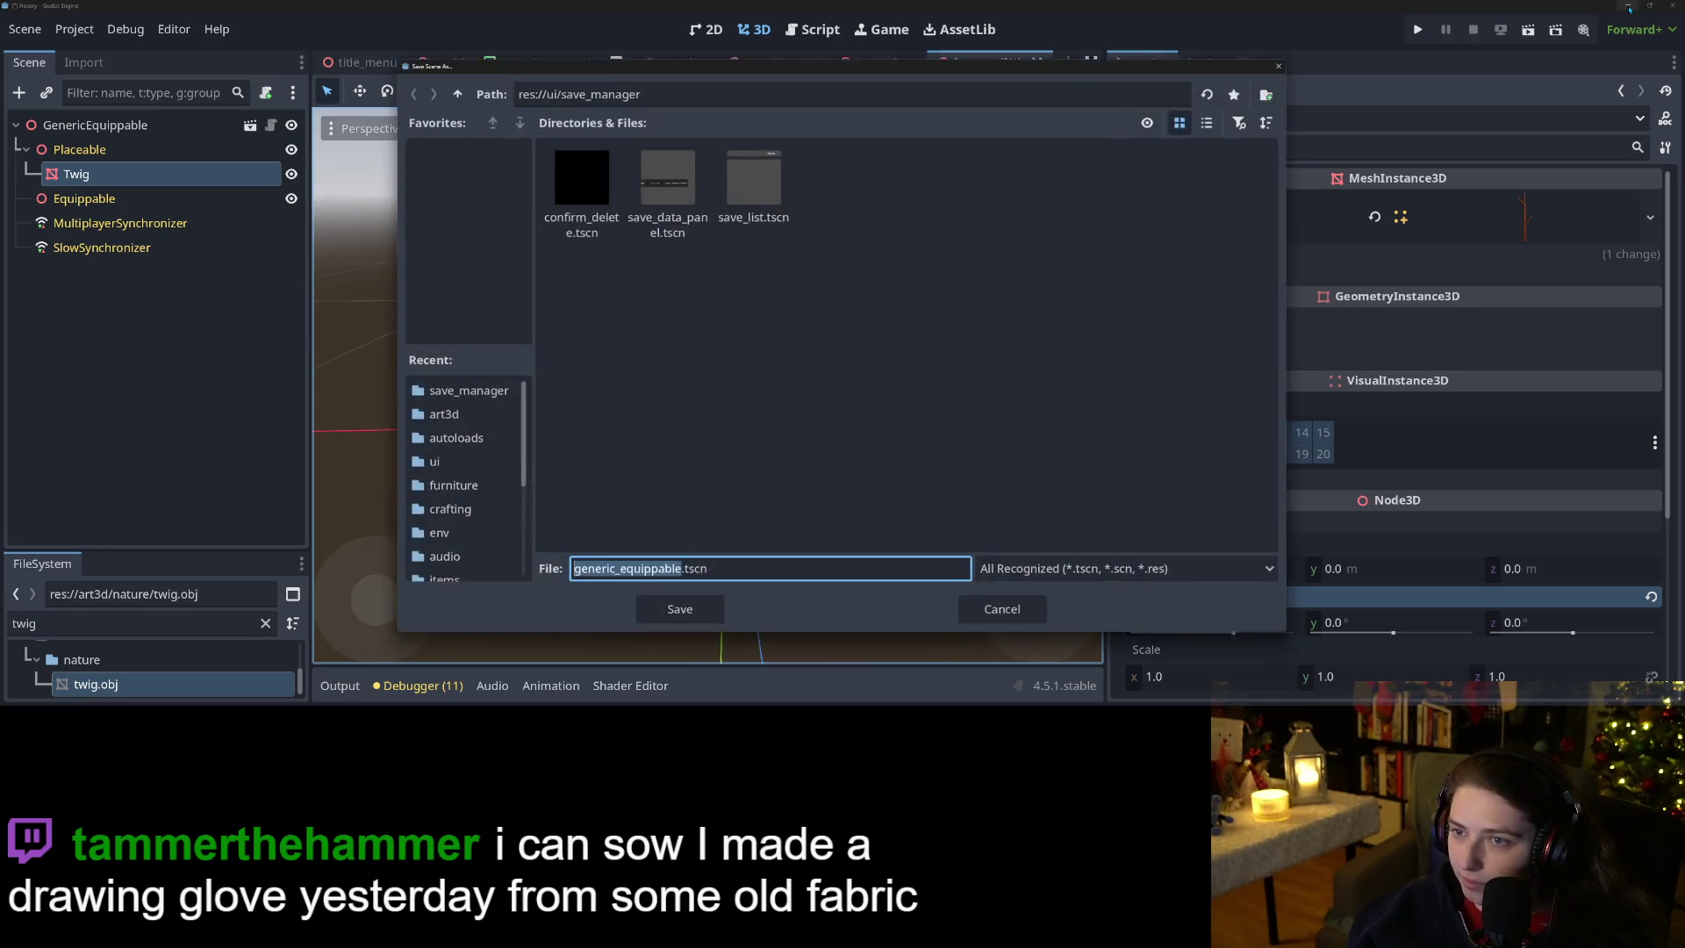
click(1005, 613)
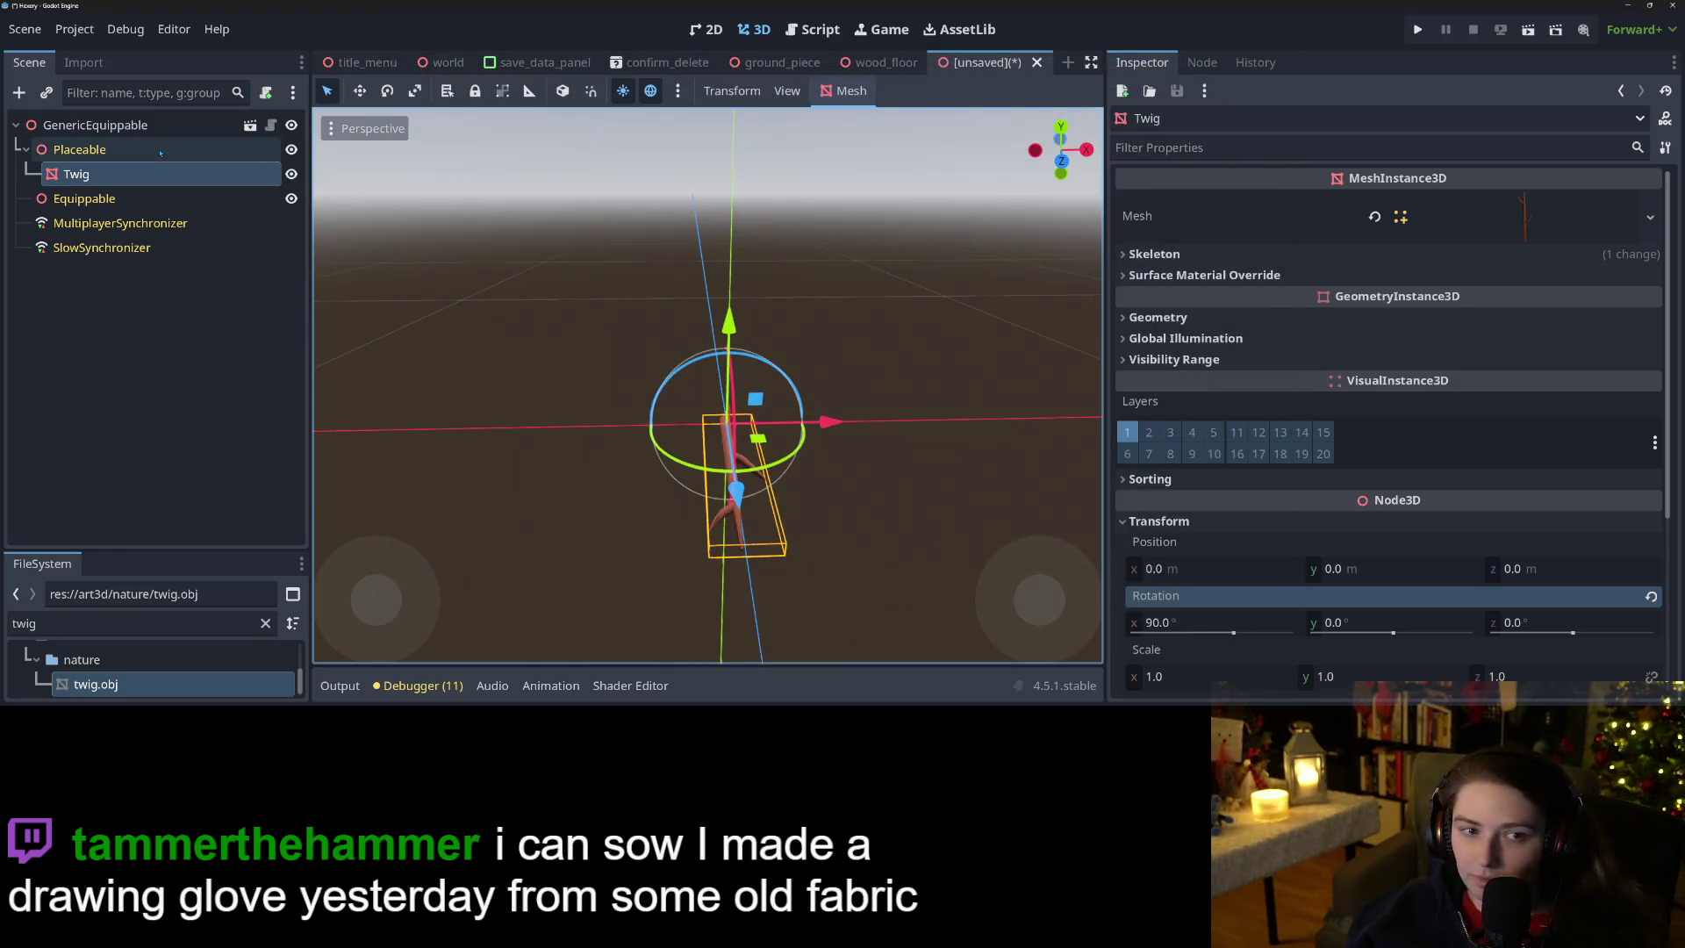
right_click(151, 123)
click(224, 333)
text(Tw)
key(Return)
Save the scene as twig.tscn in the items folder, then switch back to Blender.
key(ctrl+s)
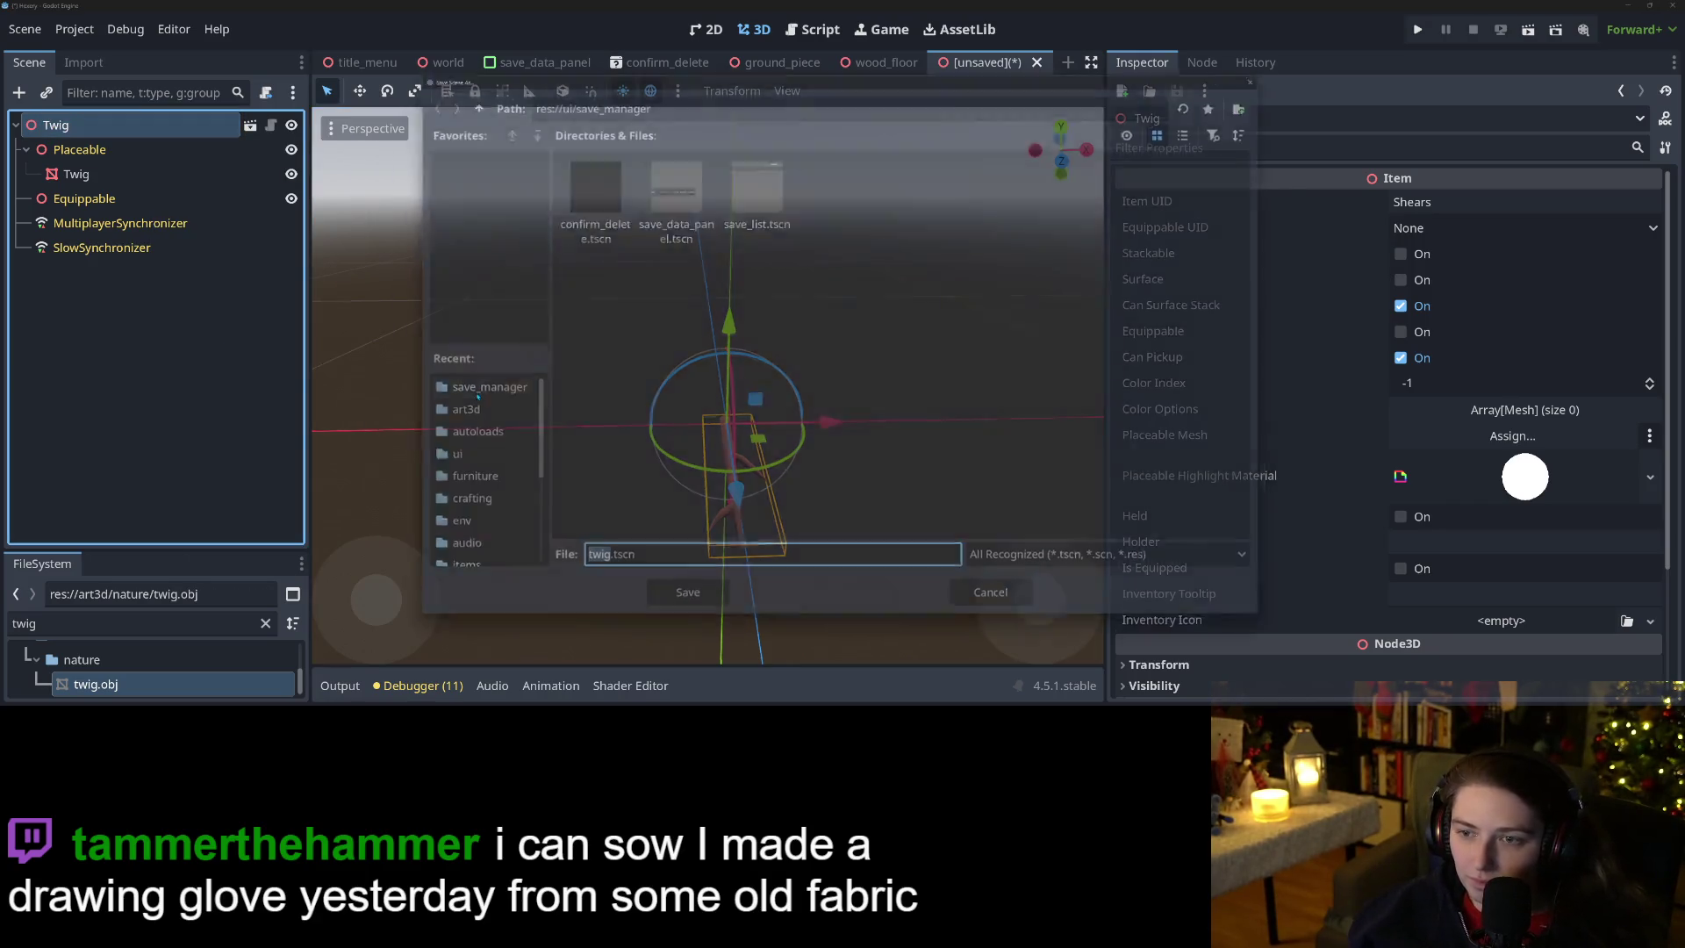
scroll(461, 465, down, 2)
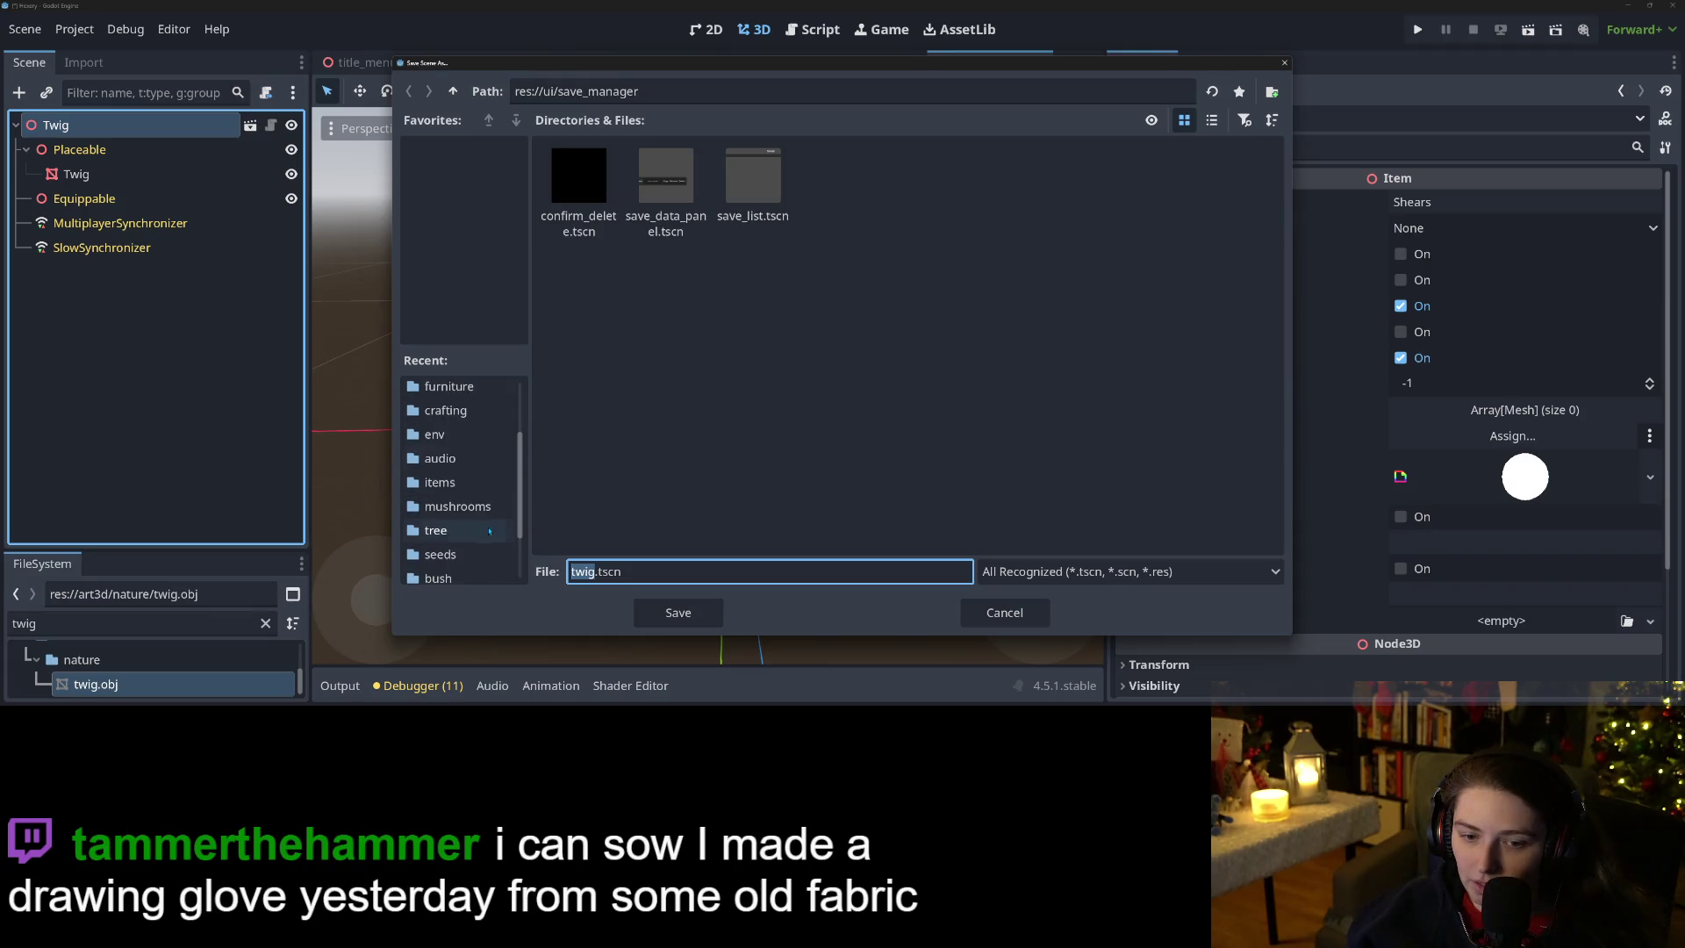
click(450, 484)
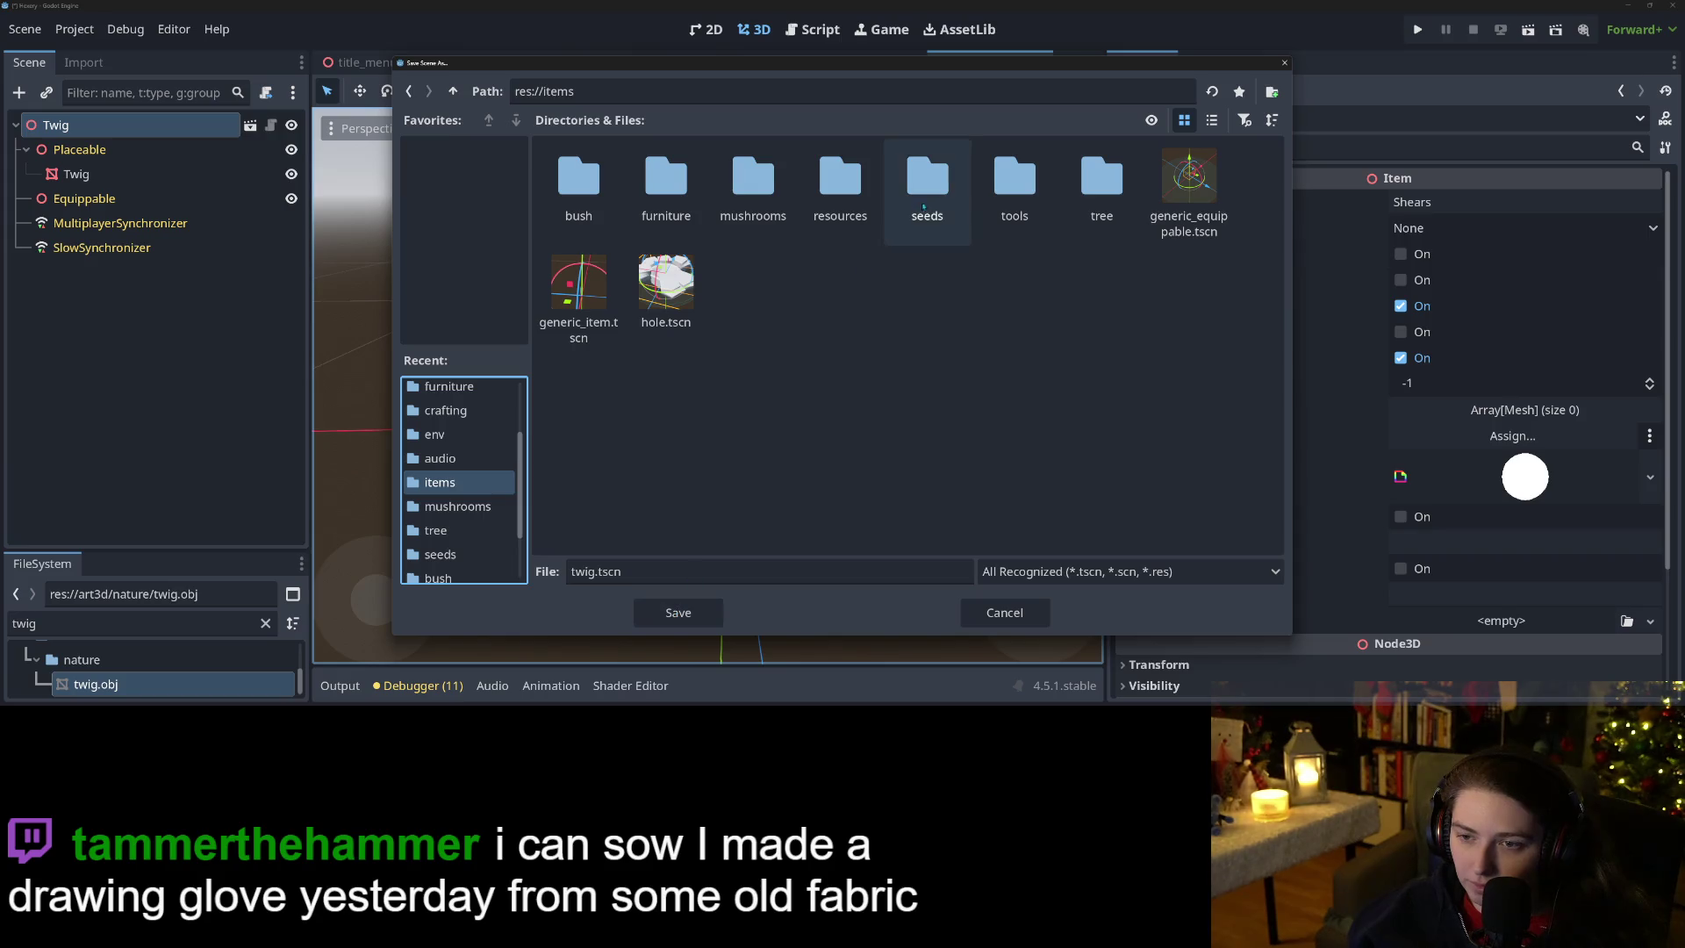
double_click(838, 176)
click(675, 615)
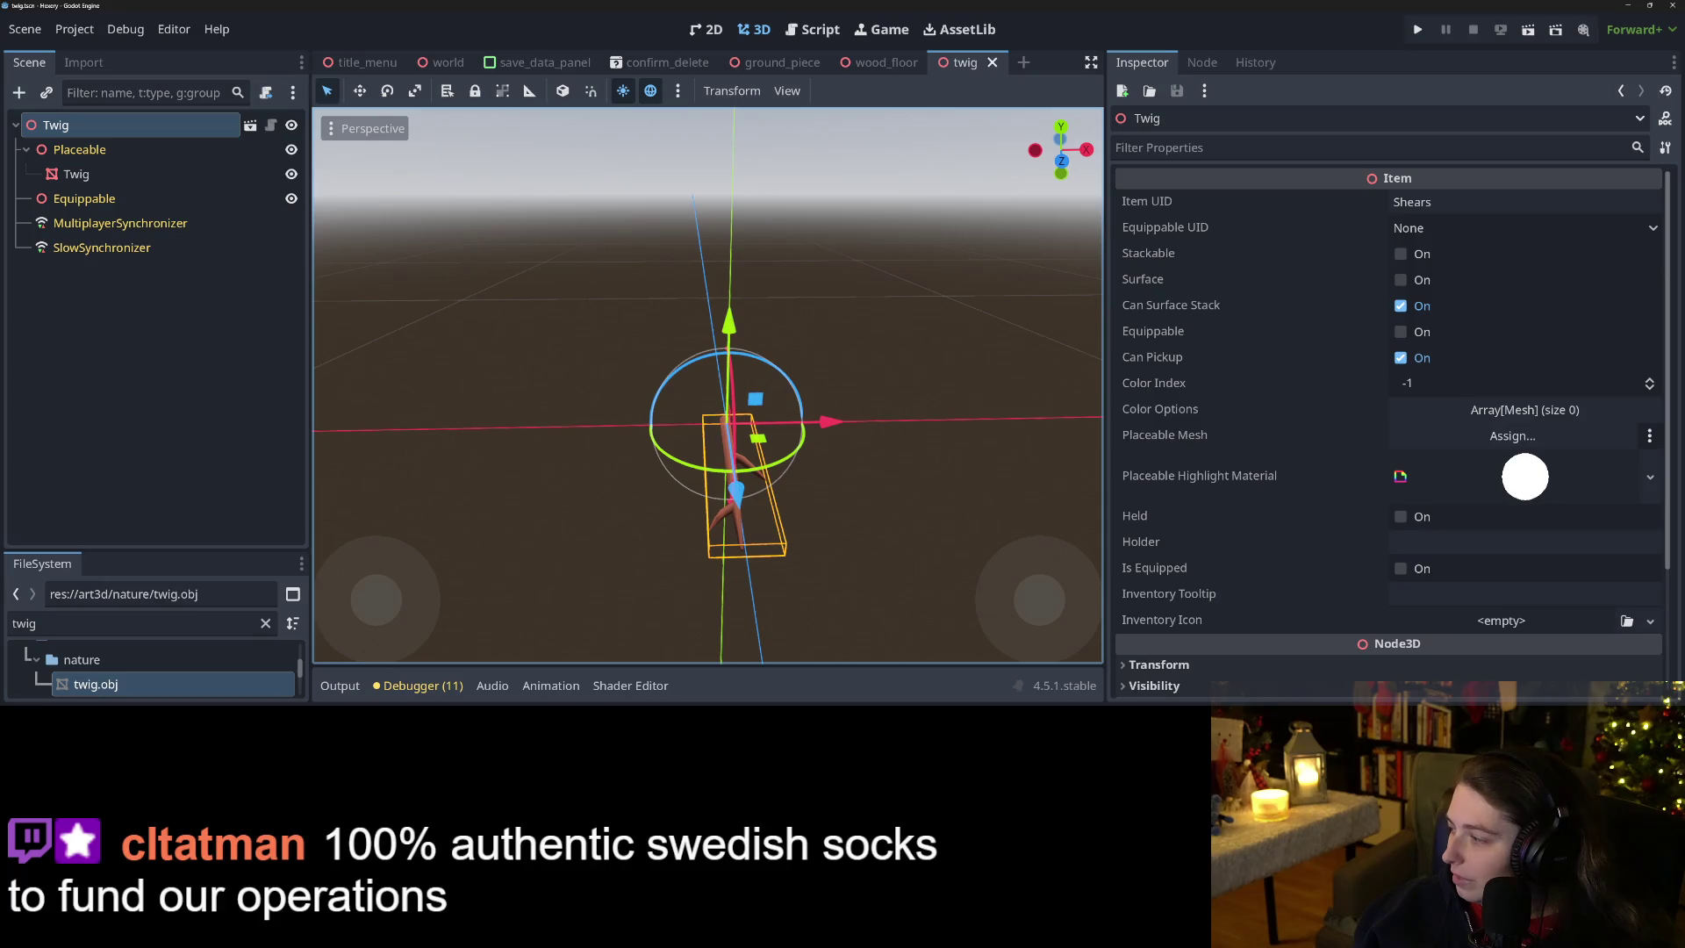
key(alt+Tab)
key(ctrl+s)
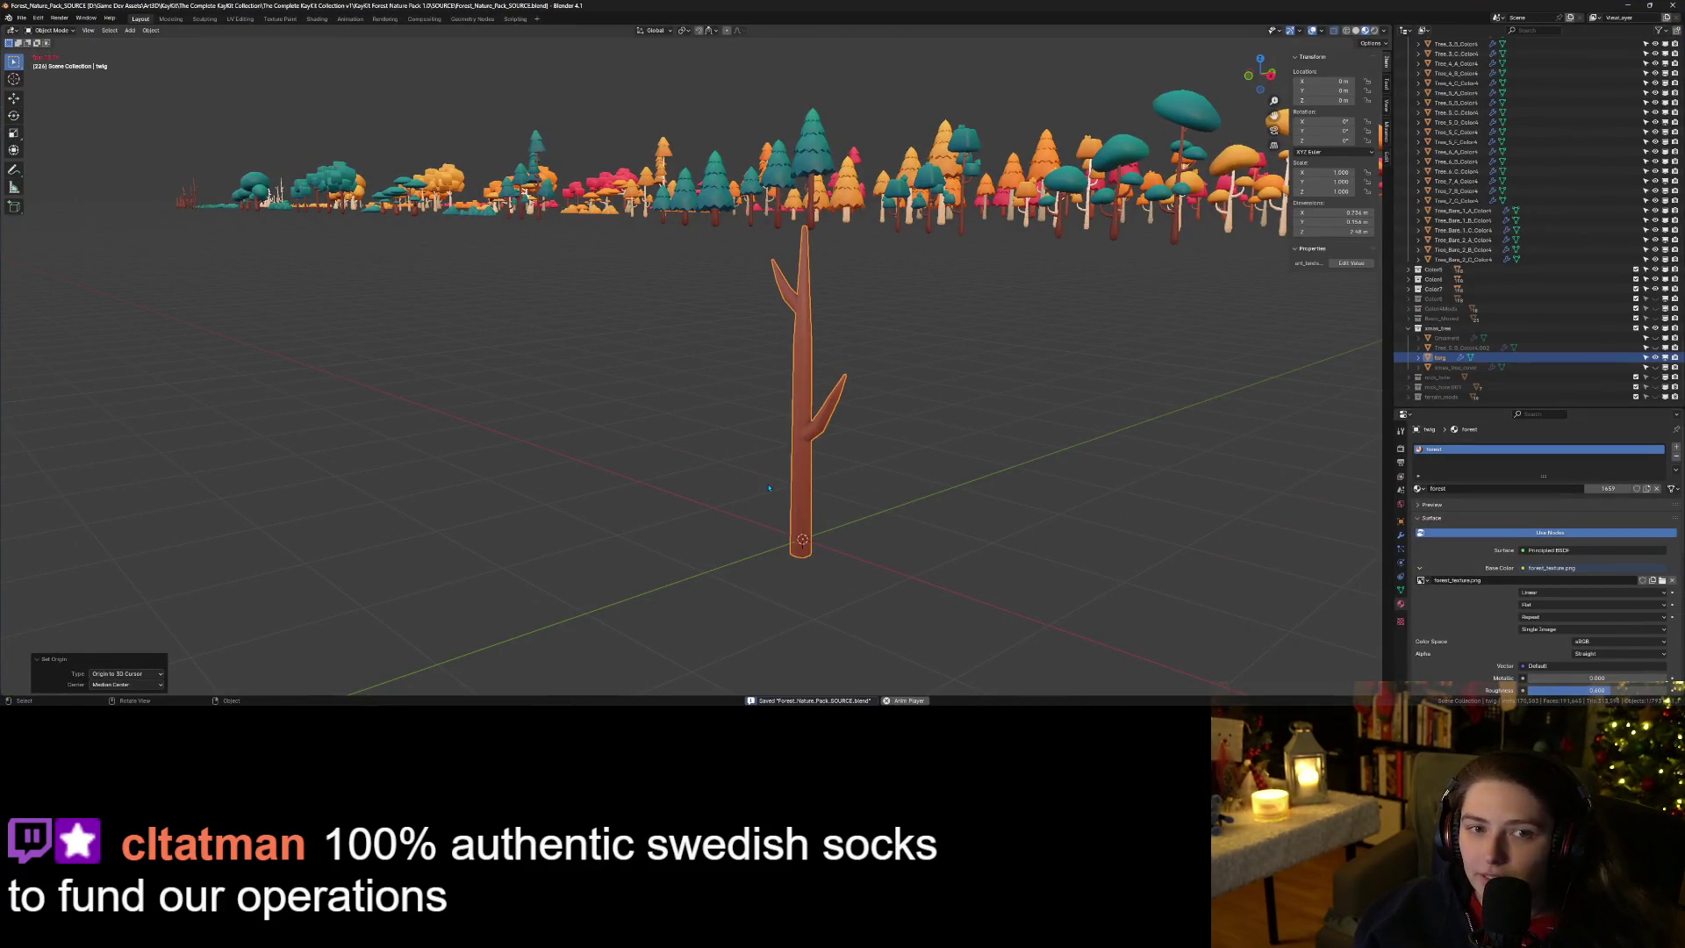
Set the twig's origin to its geometry and save the Blender file.
right_click(805, 437)
mouse_move(805, 436)
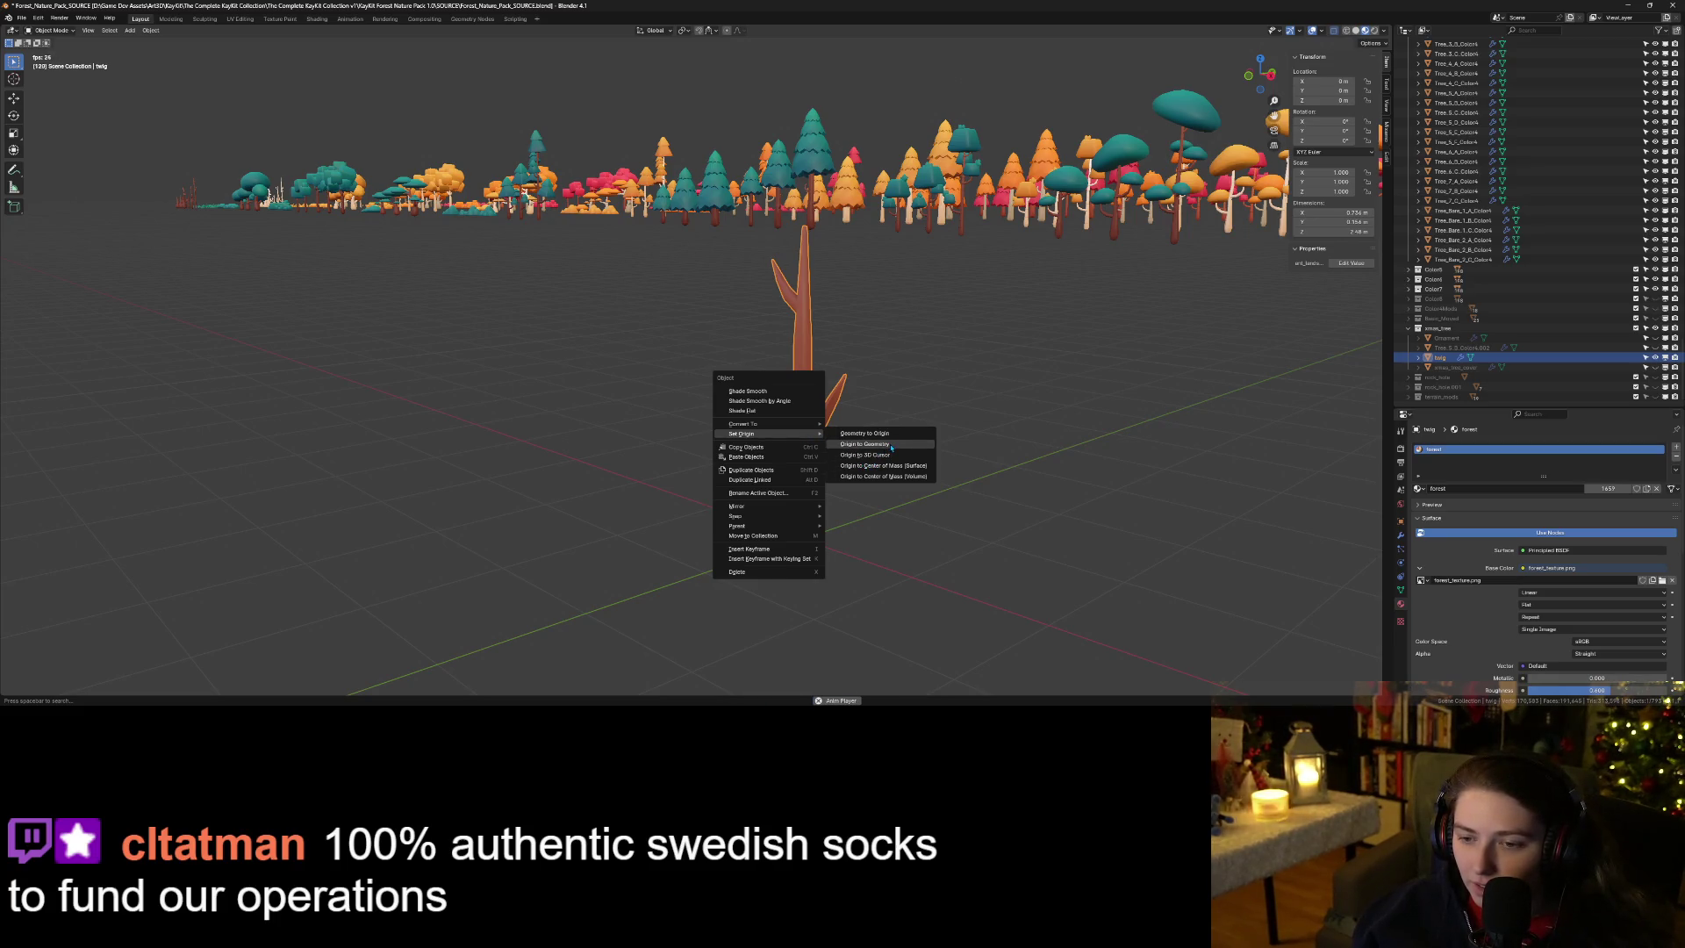
click(891, 445)
key(ctrl+s)
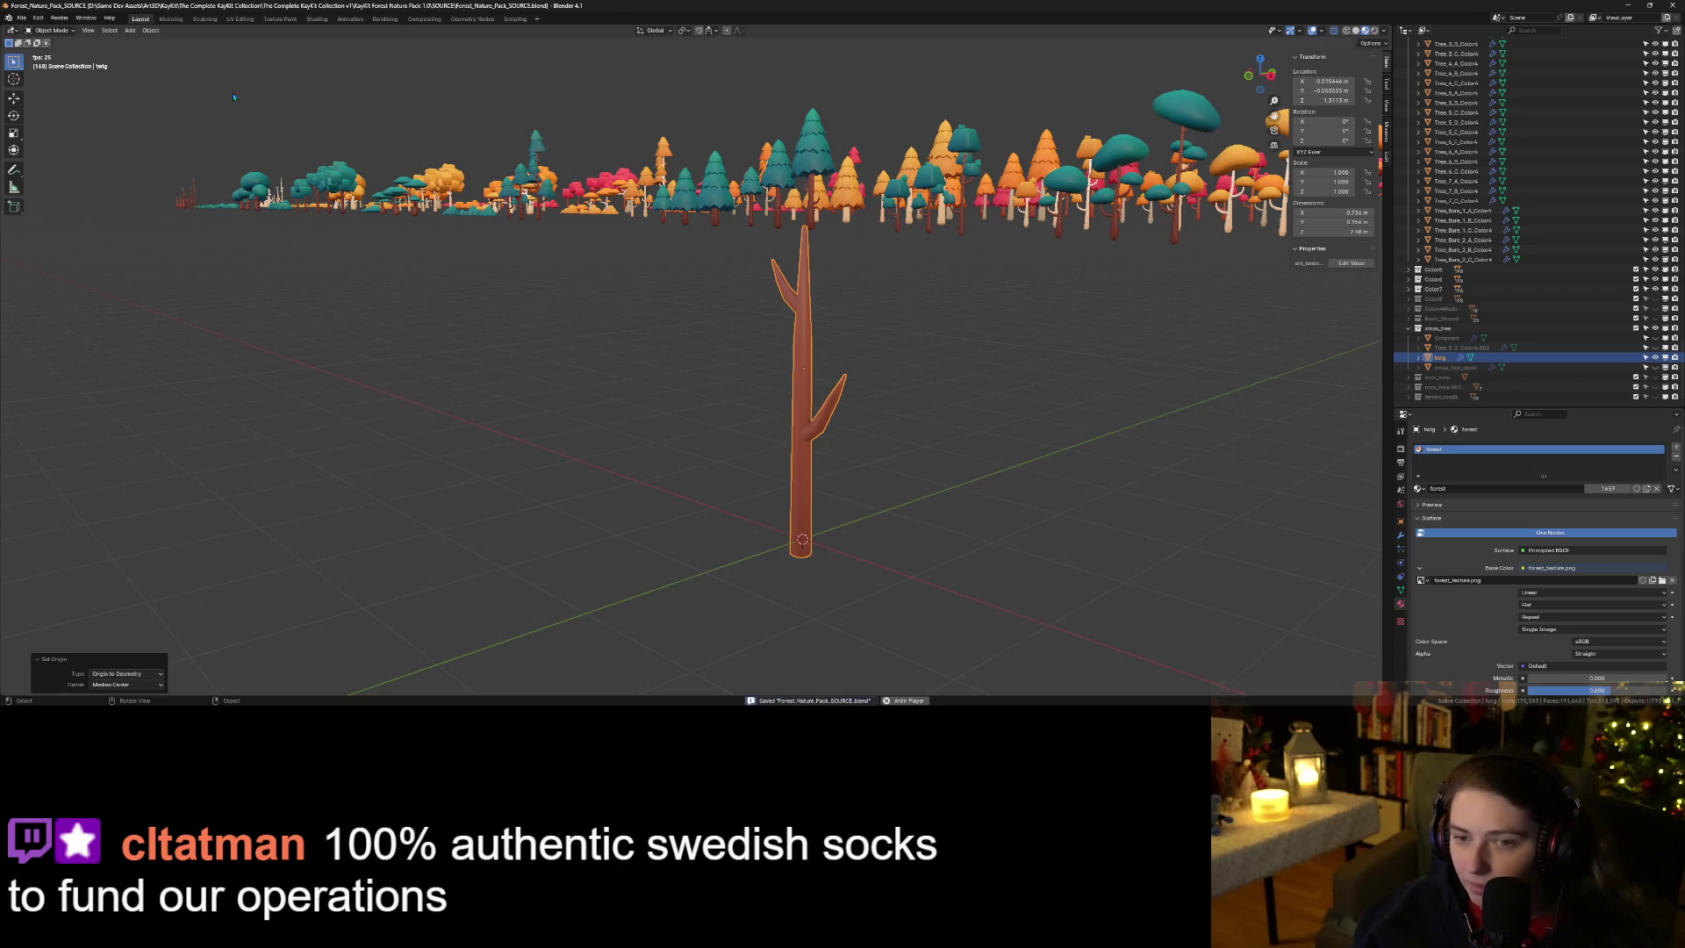
Batch-export the twig as OBJ files and return to Godot.
click(29, 21)
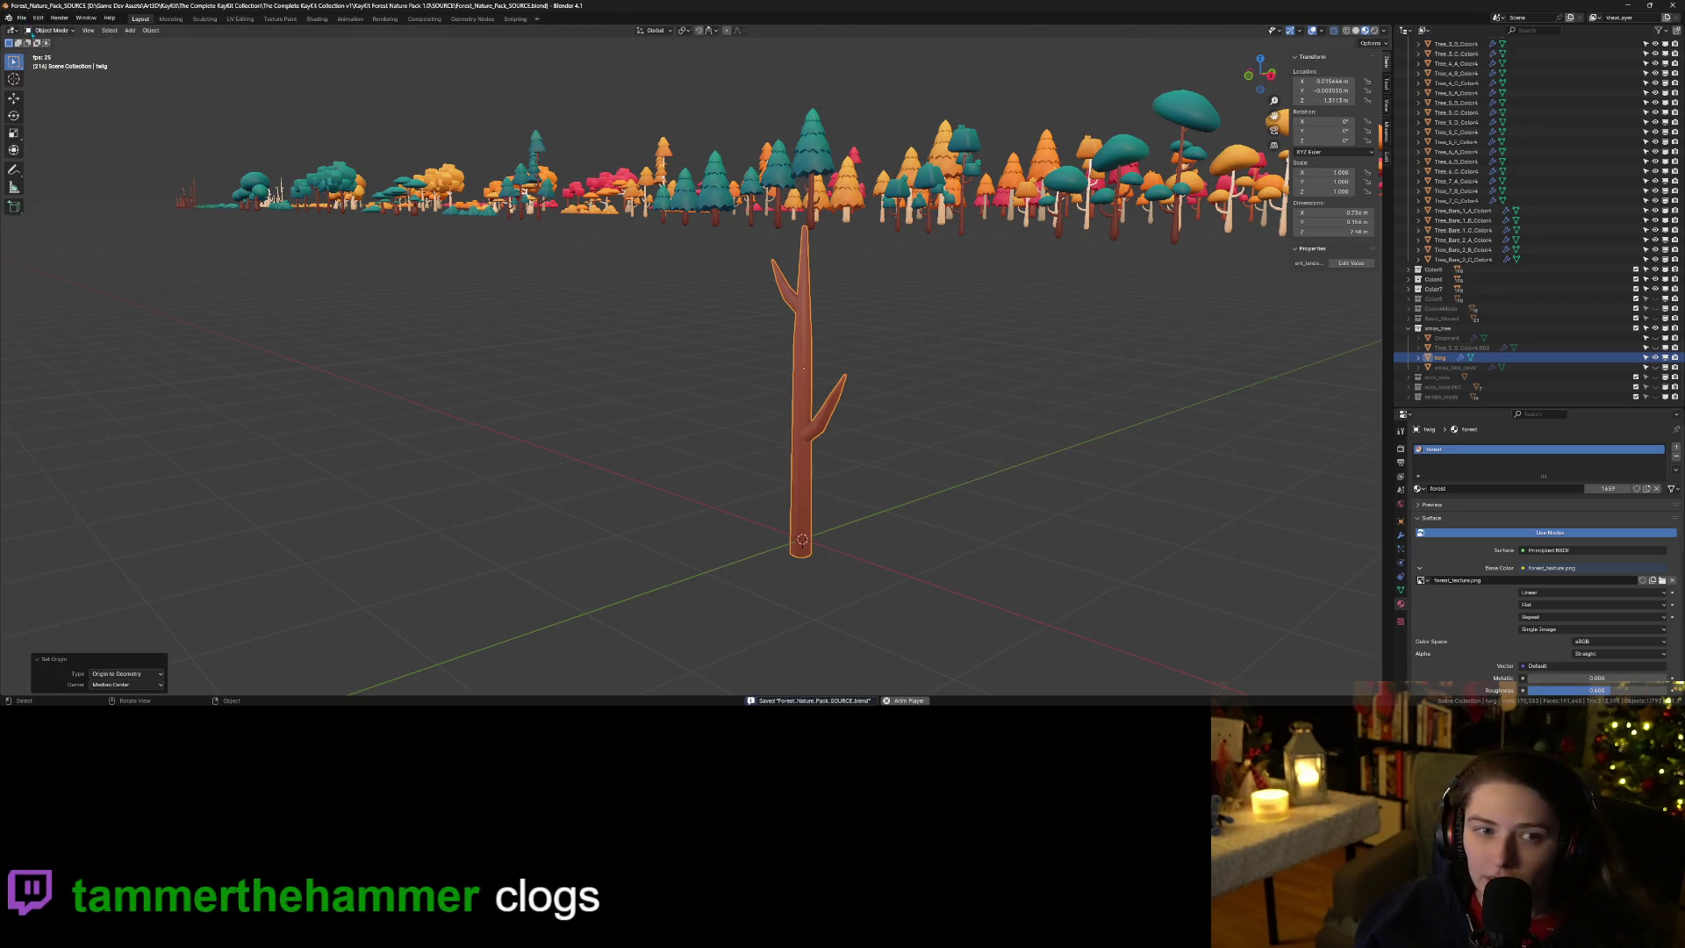
click(22, 18)
mouse_move(53, 167)
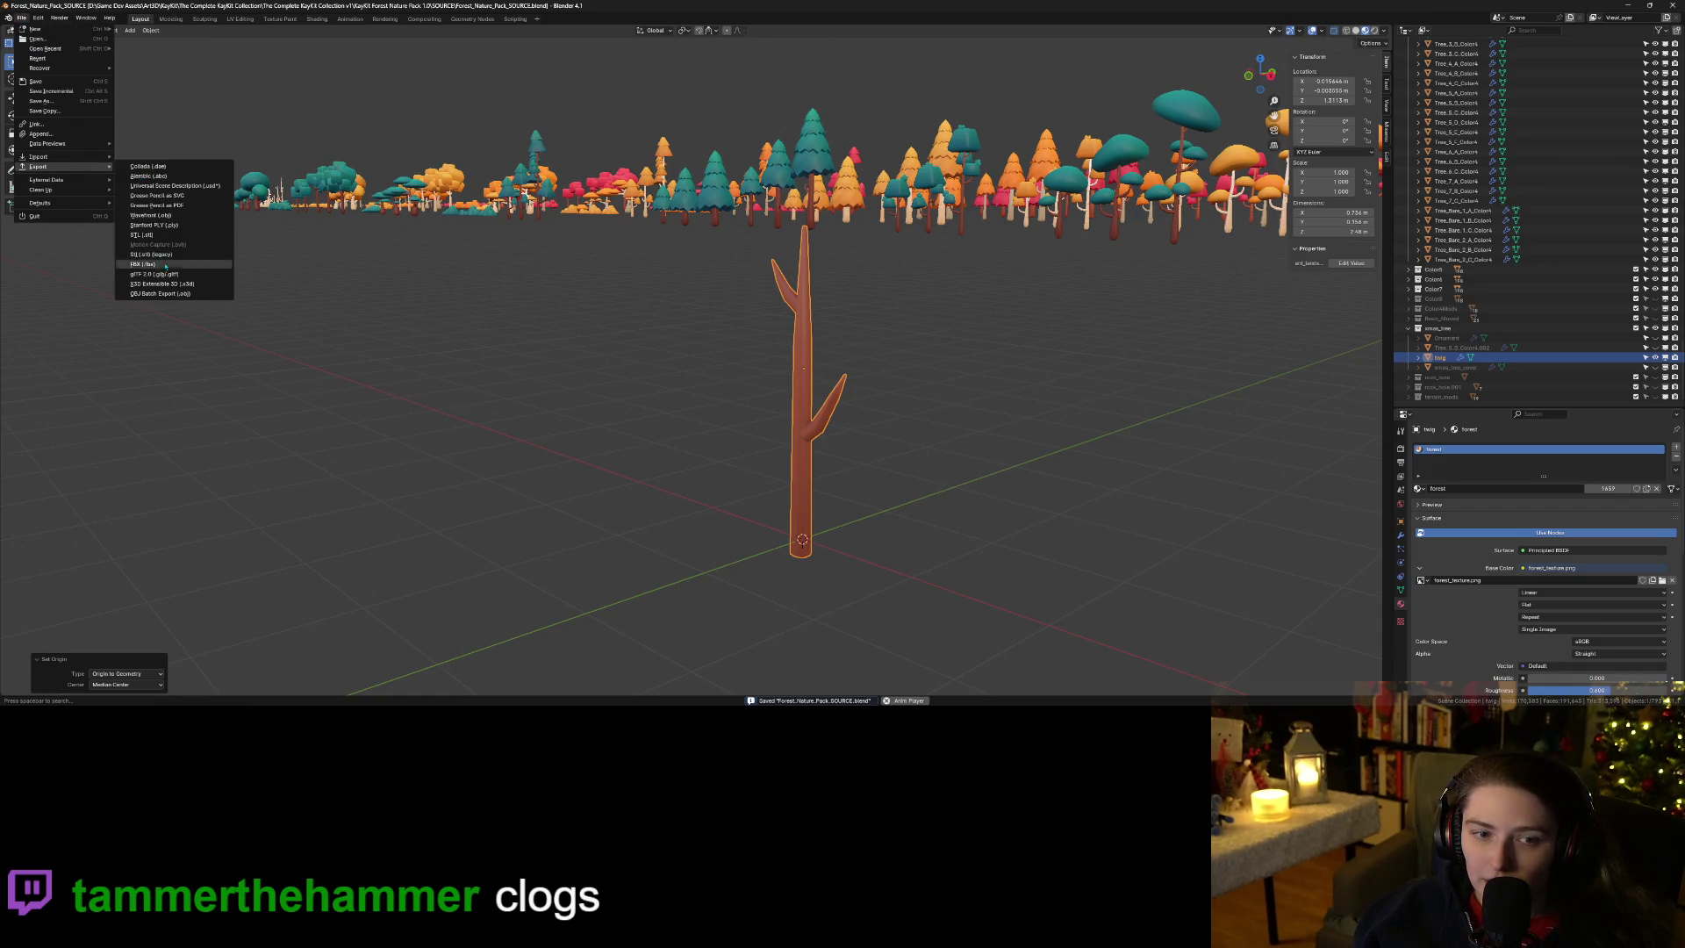
click(165, 295)
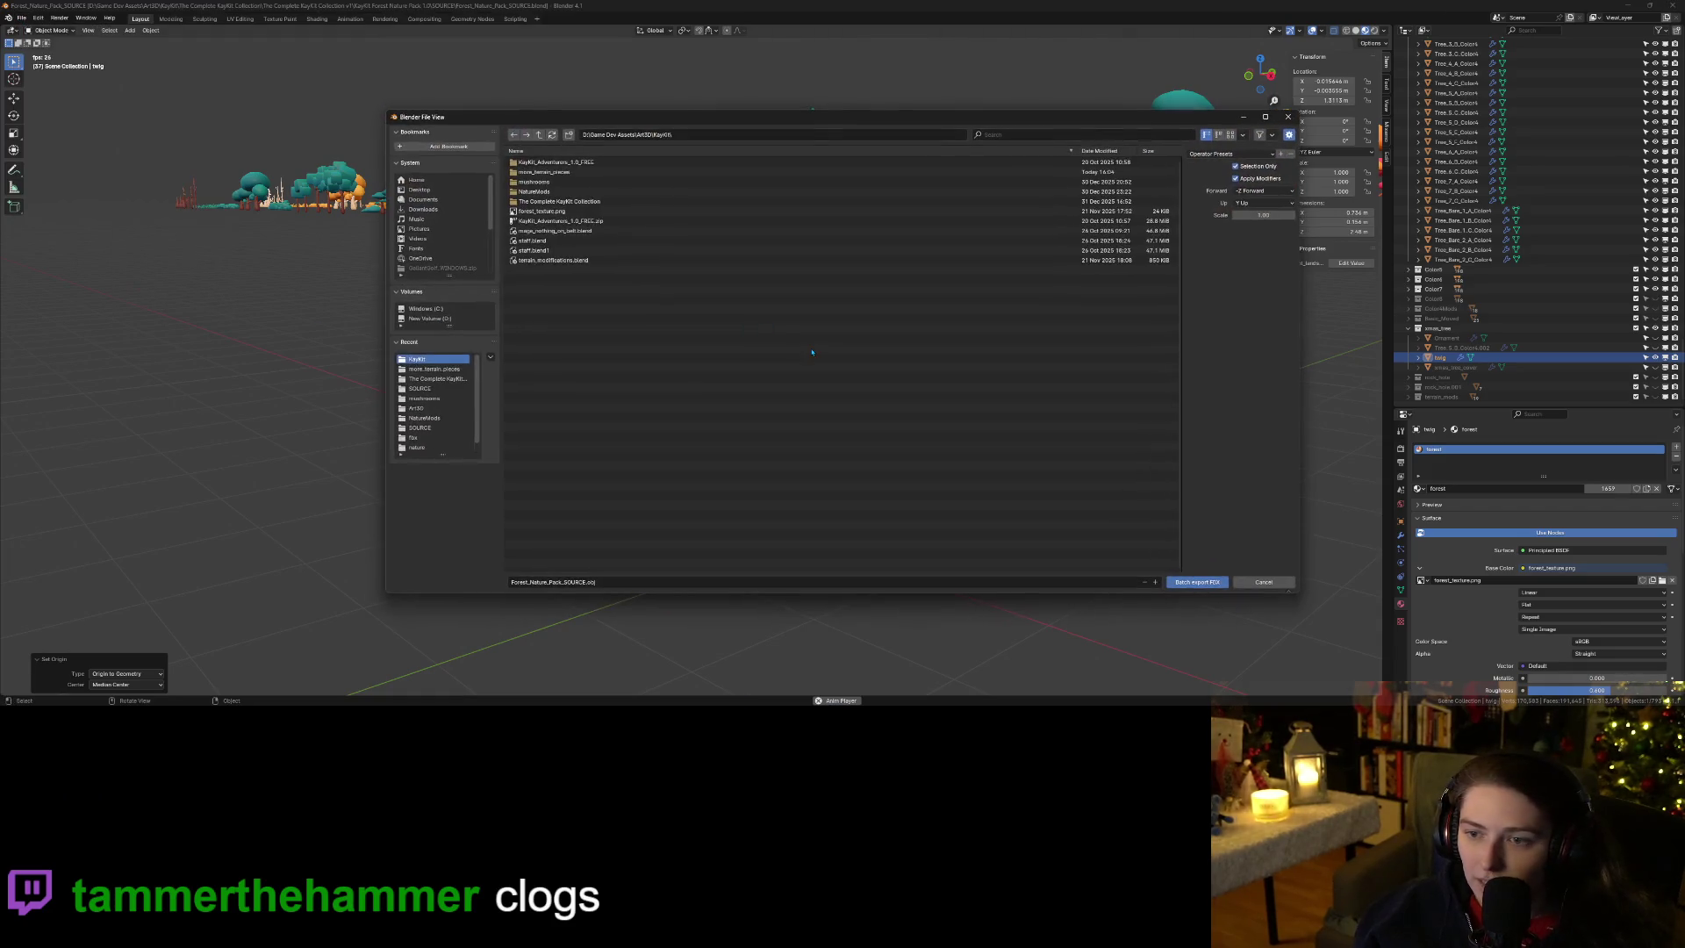
click(1197, 583)
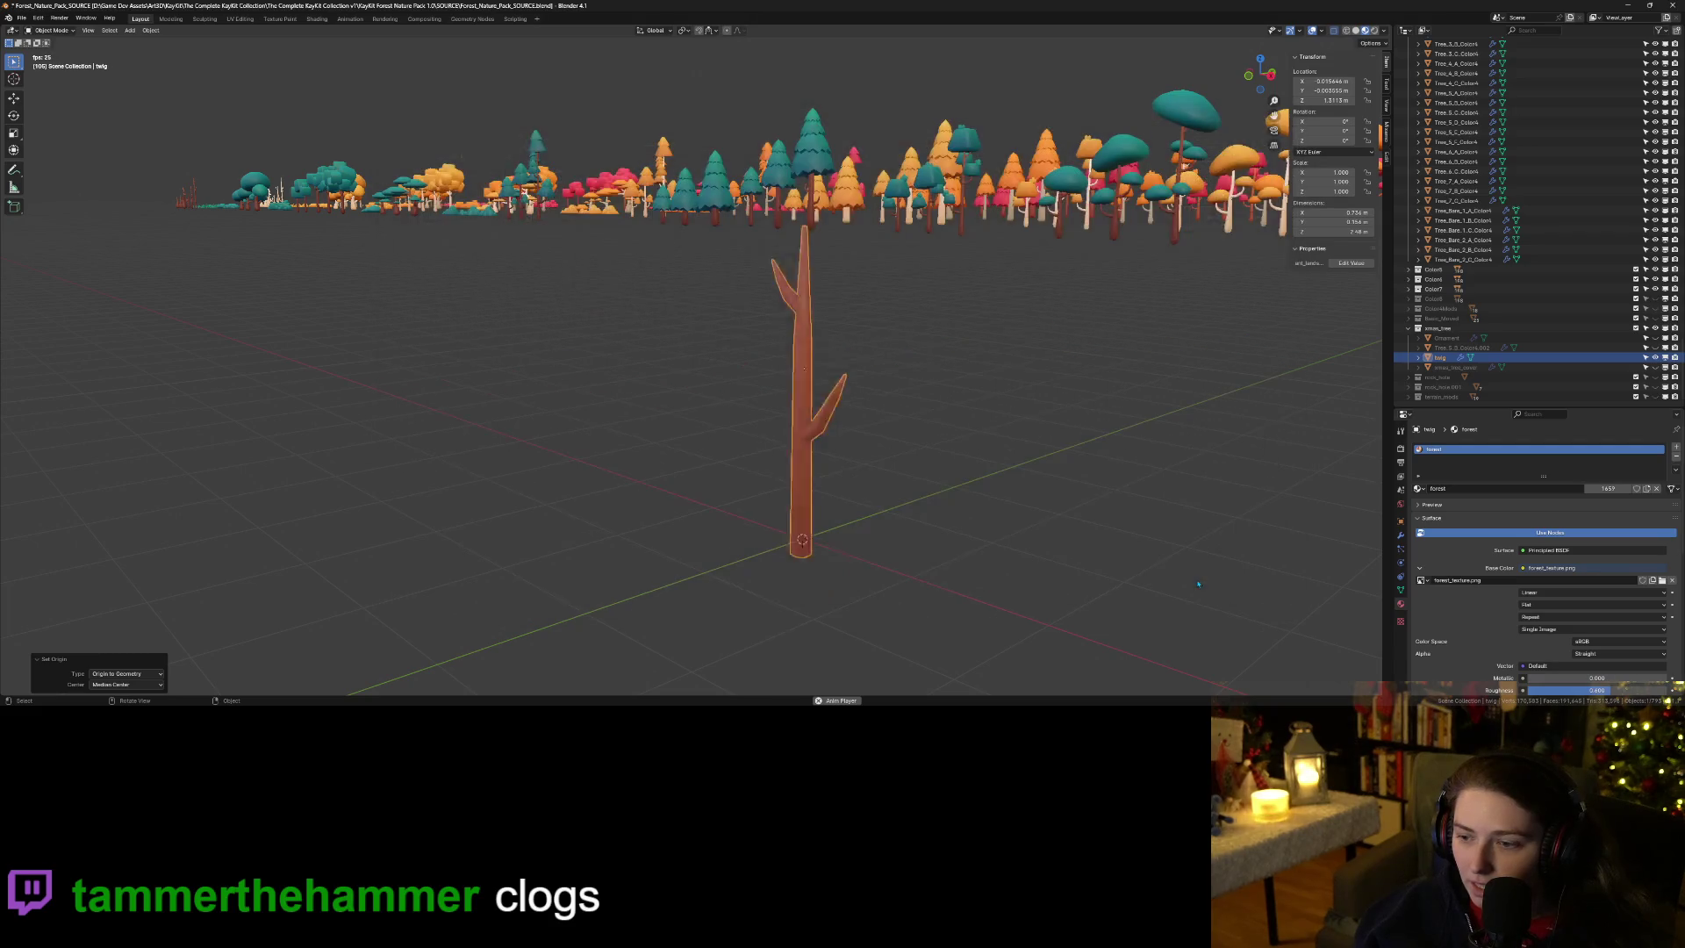
key(alt+Tab)
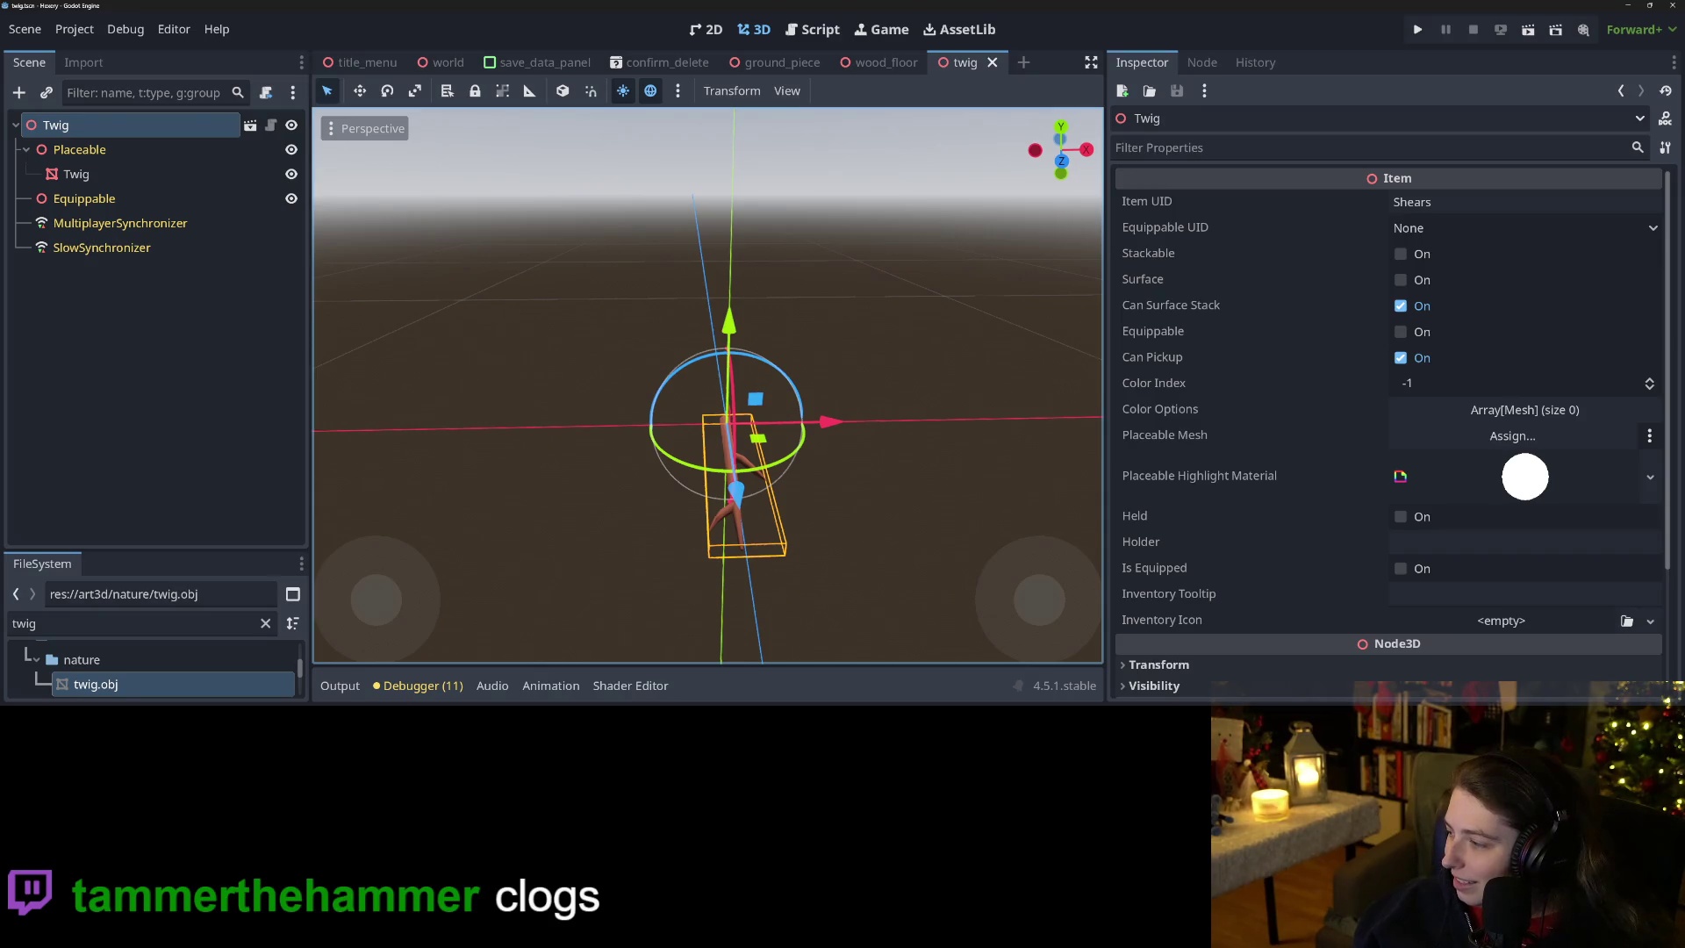
Paste the re-exported twig and twig.mtl into the nature folder, replacing the old files.
key(alt+Tab)
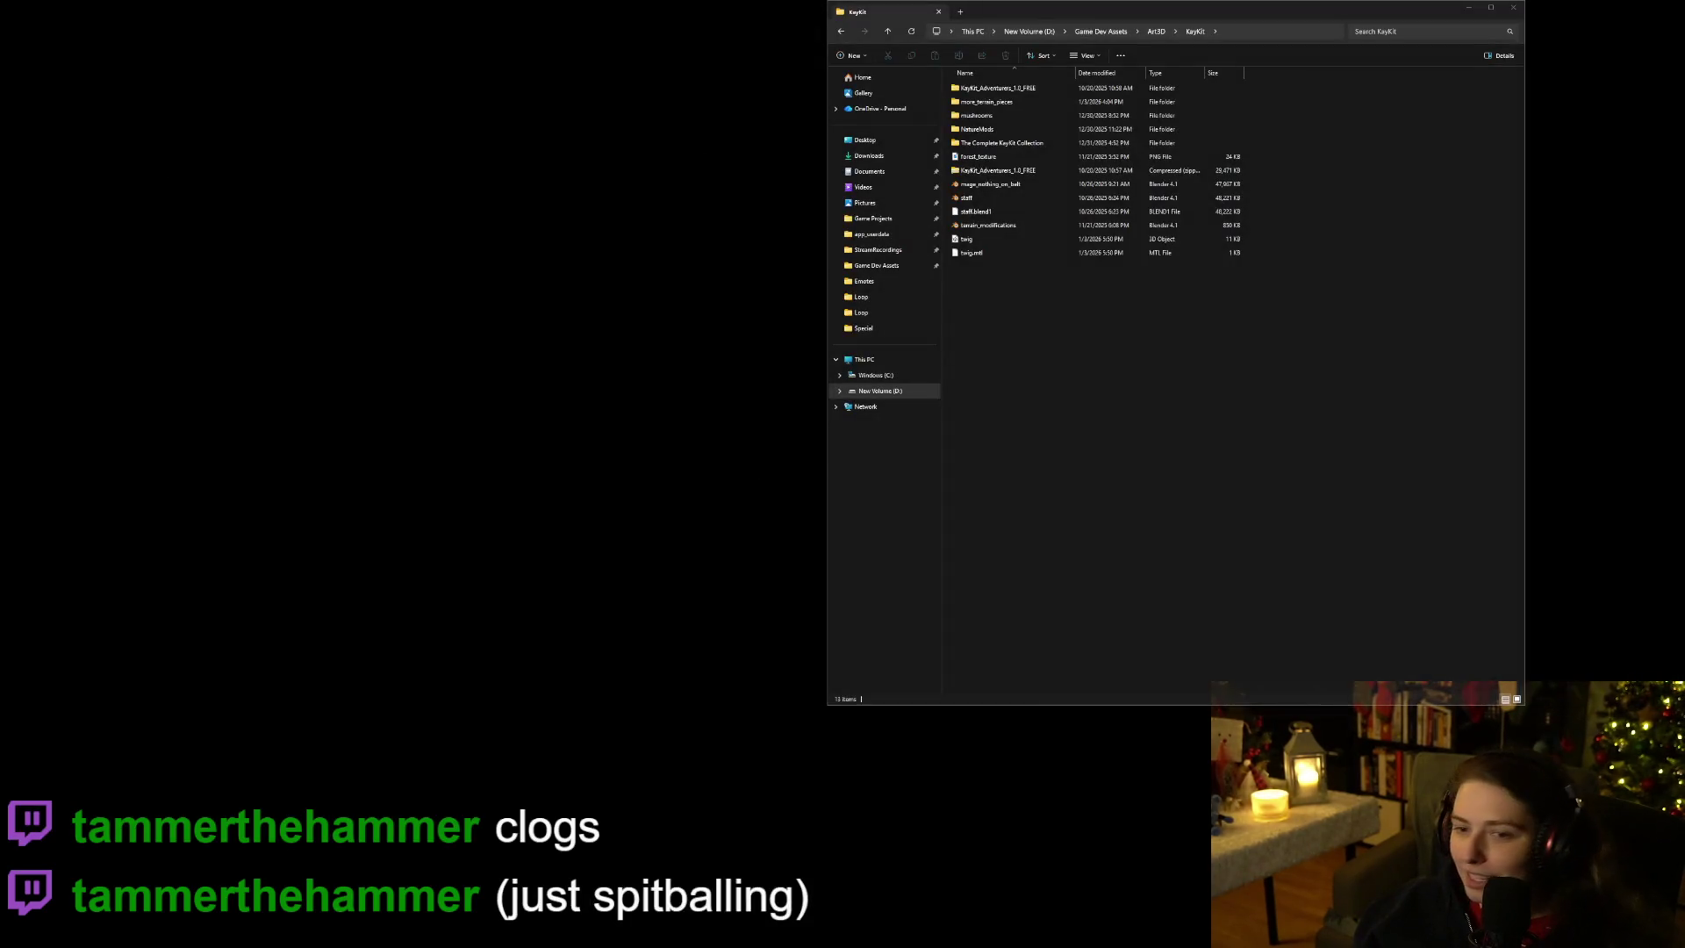
click(966, 239)
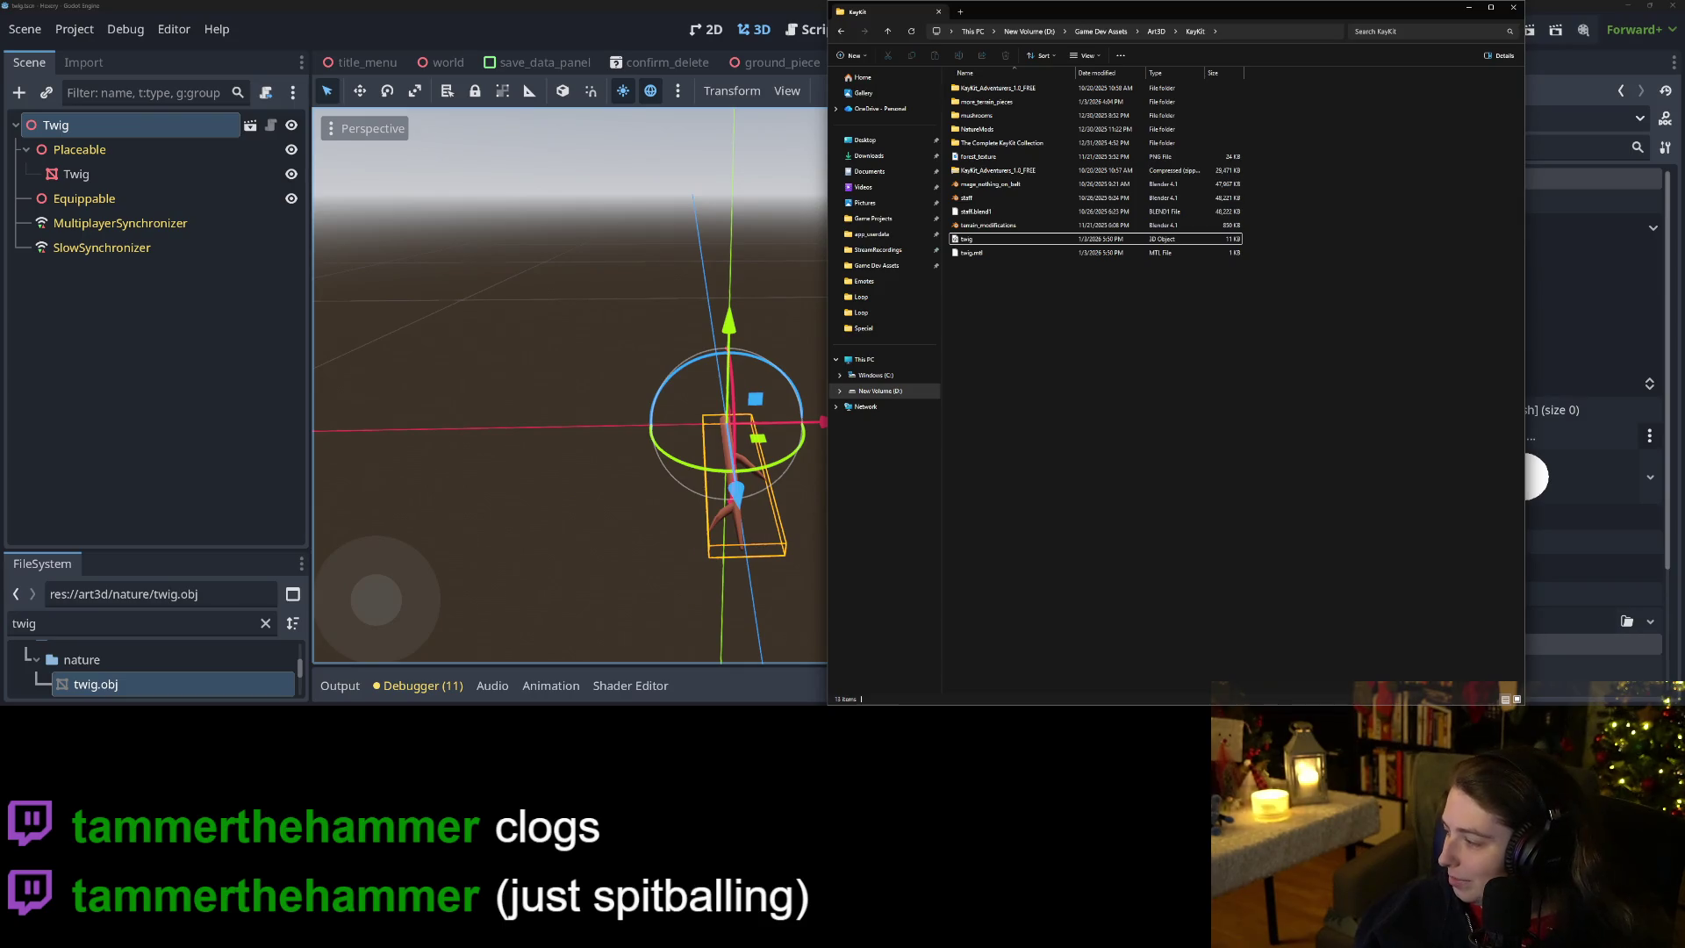
key(alt+Tab)
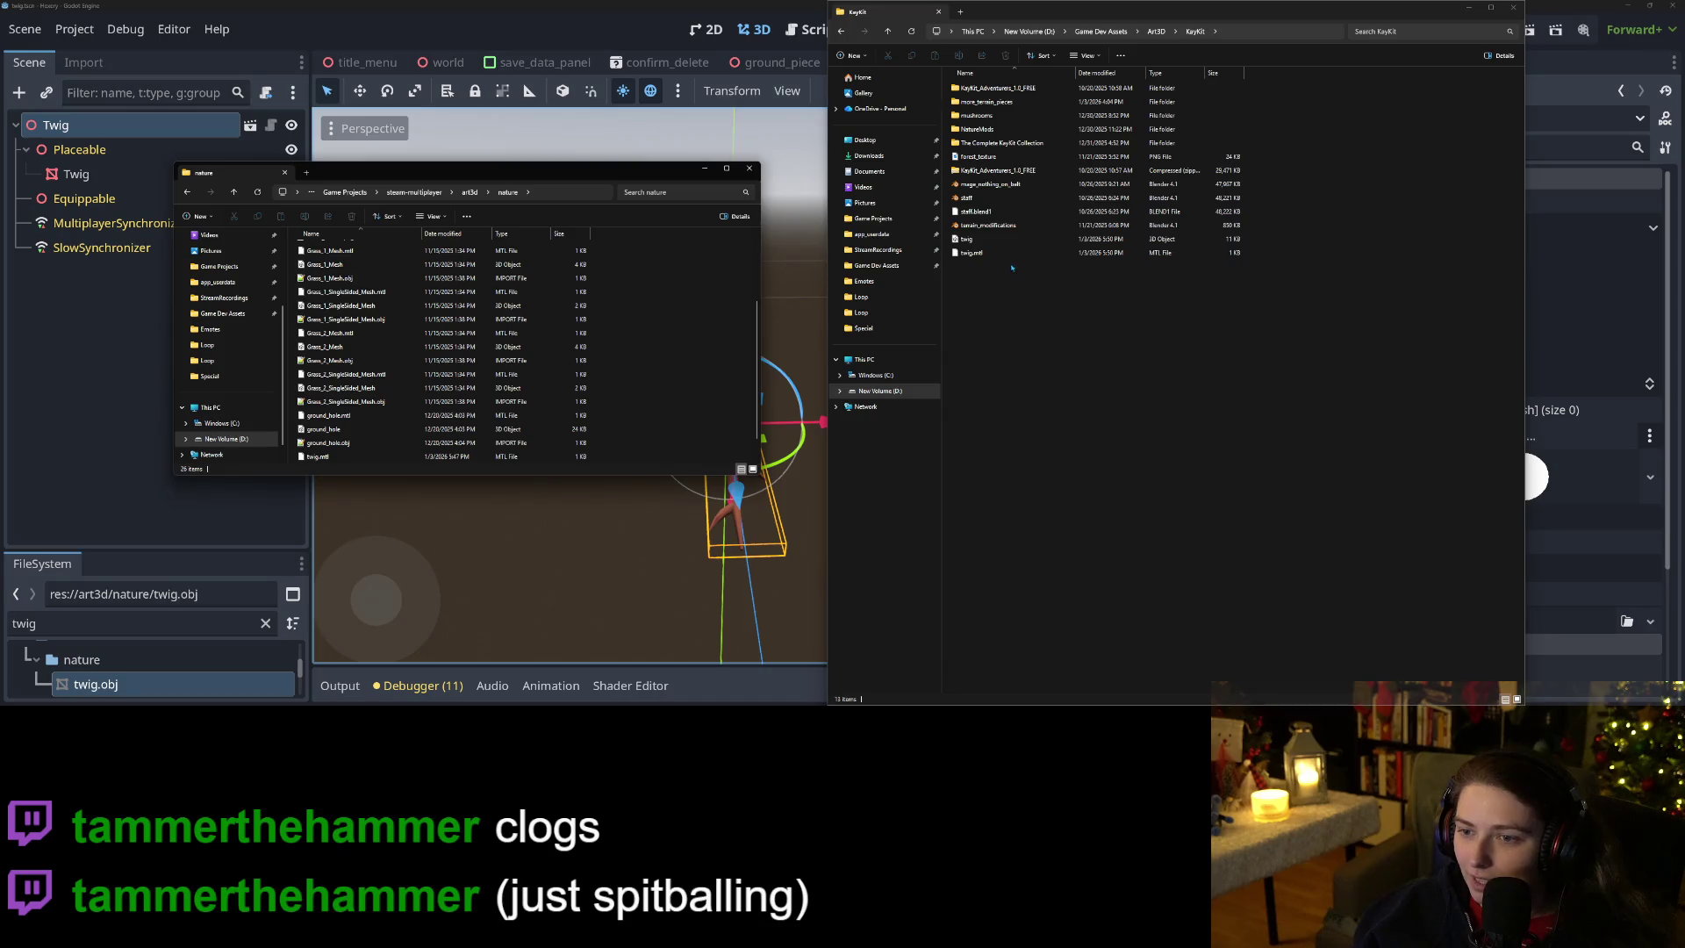
drag(1010, 279, 997, 240)
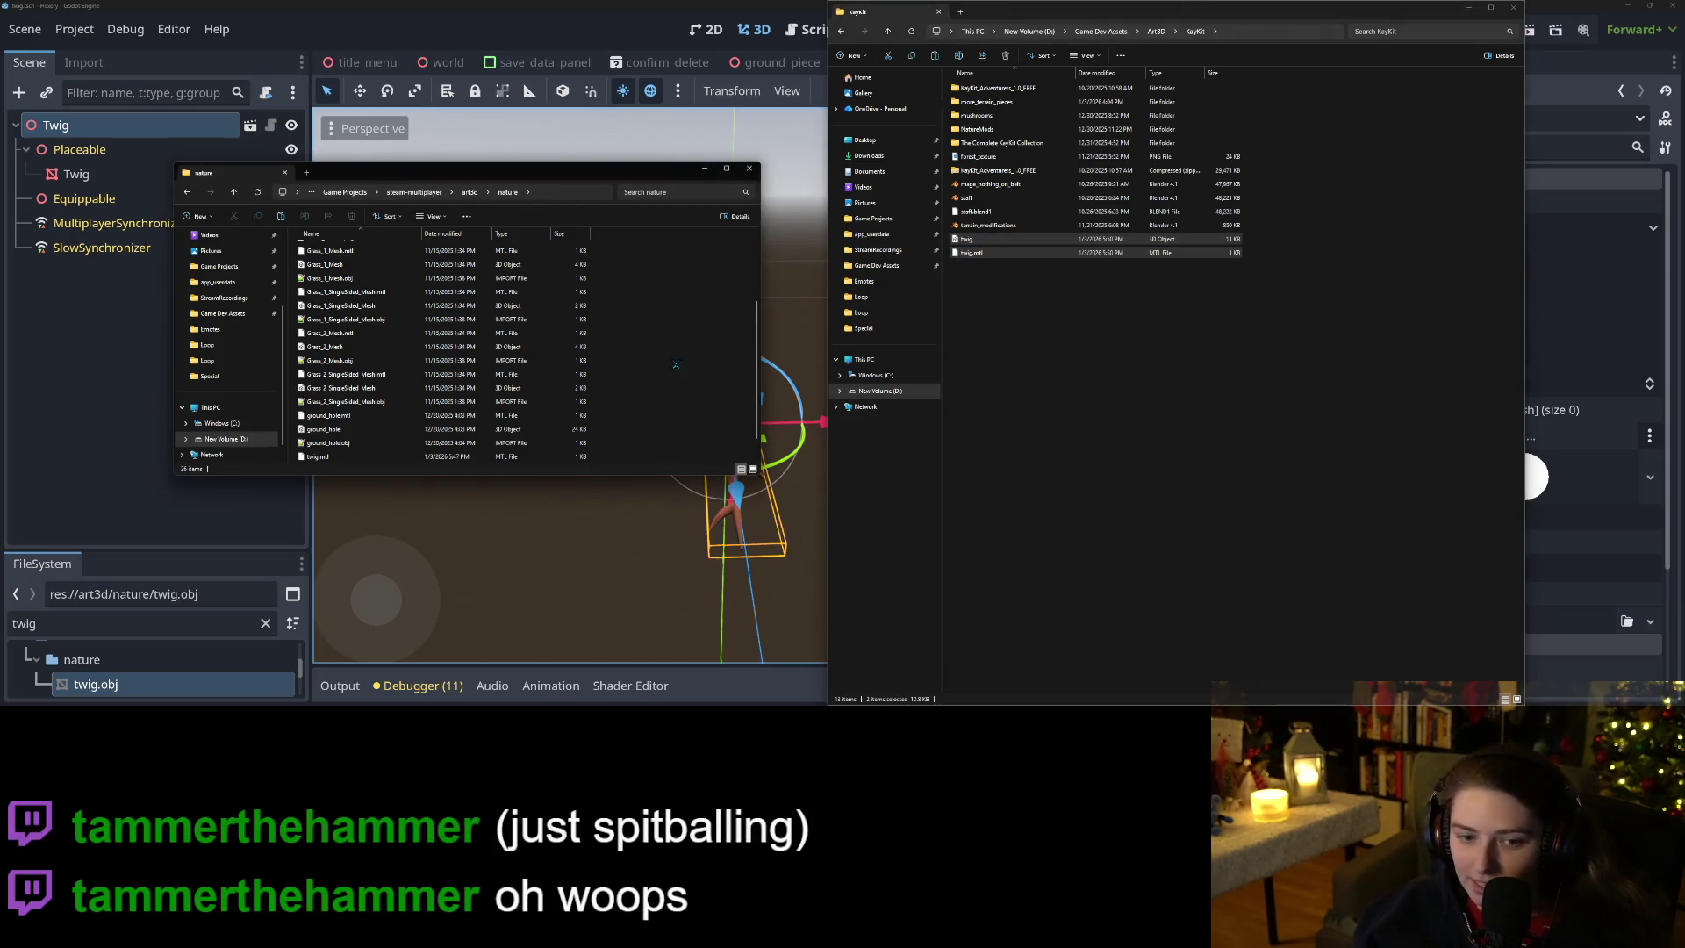
key(ctrl+v)
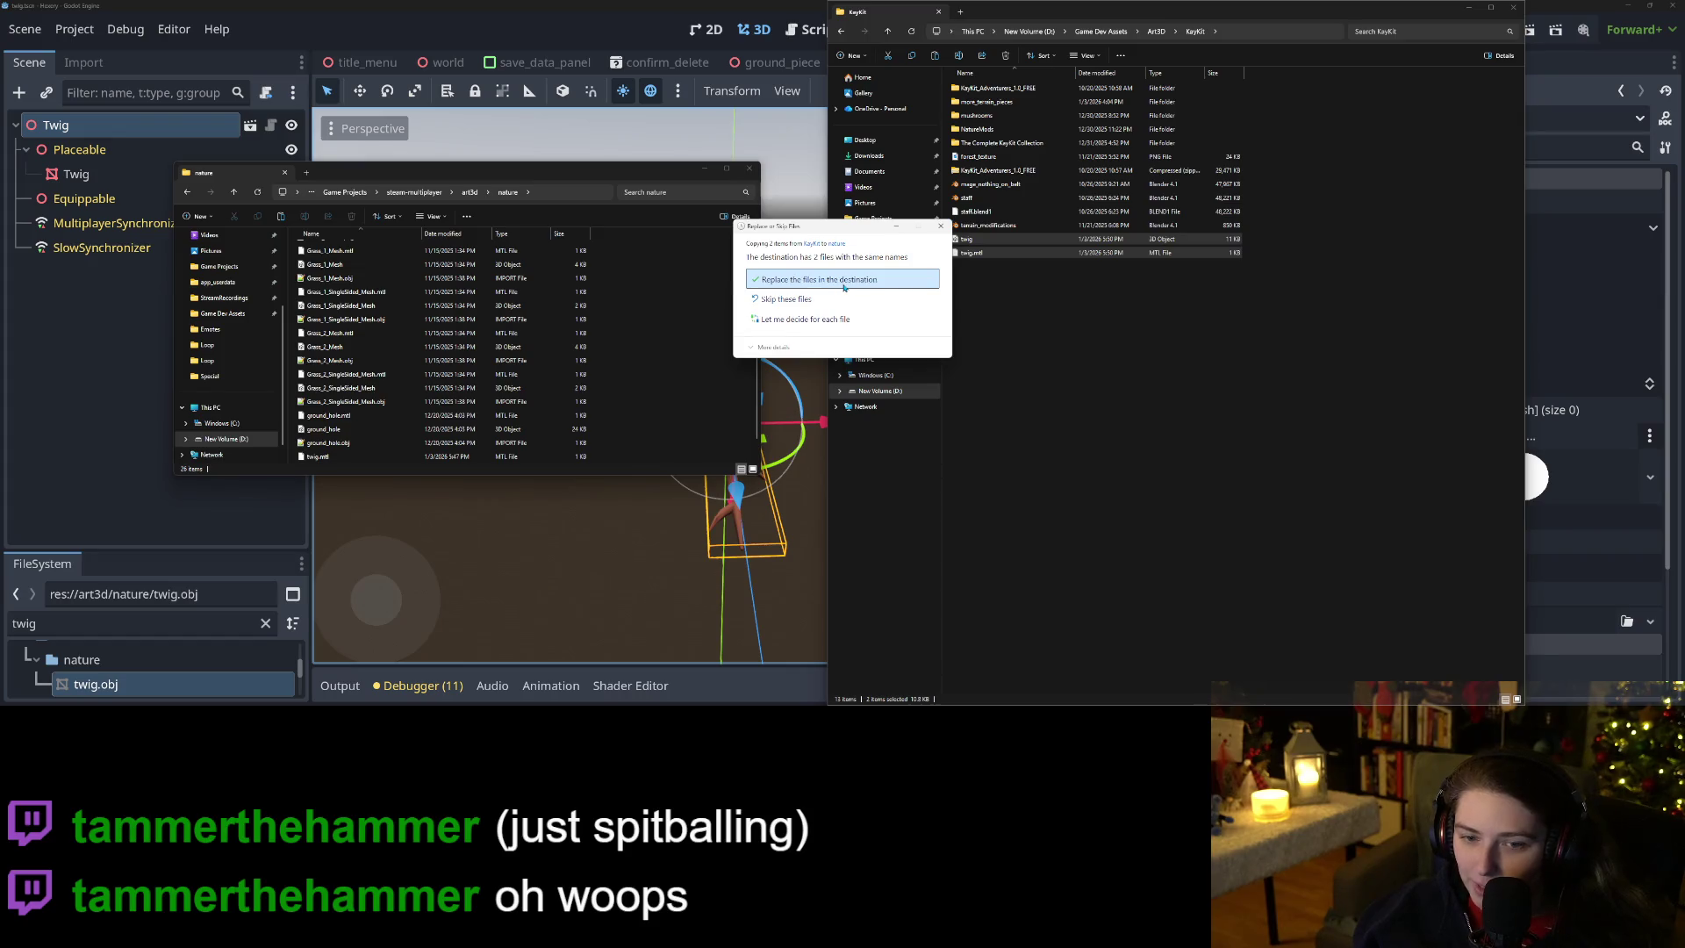
click(844, 286)
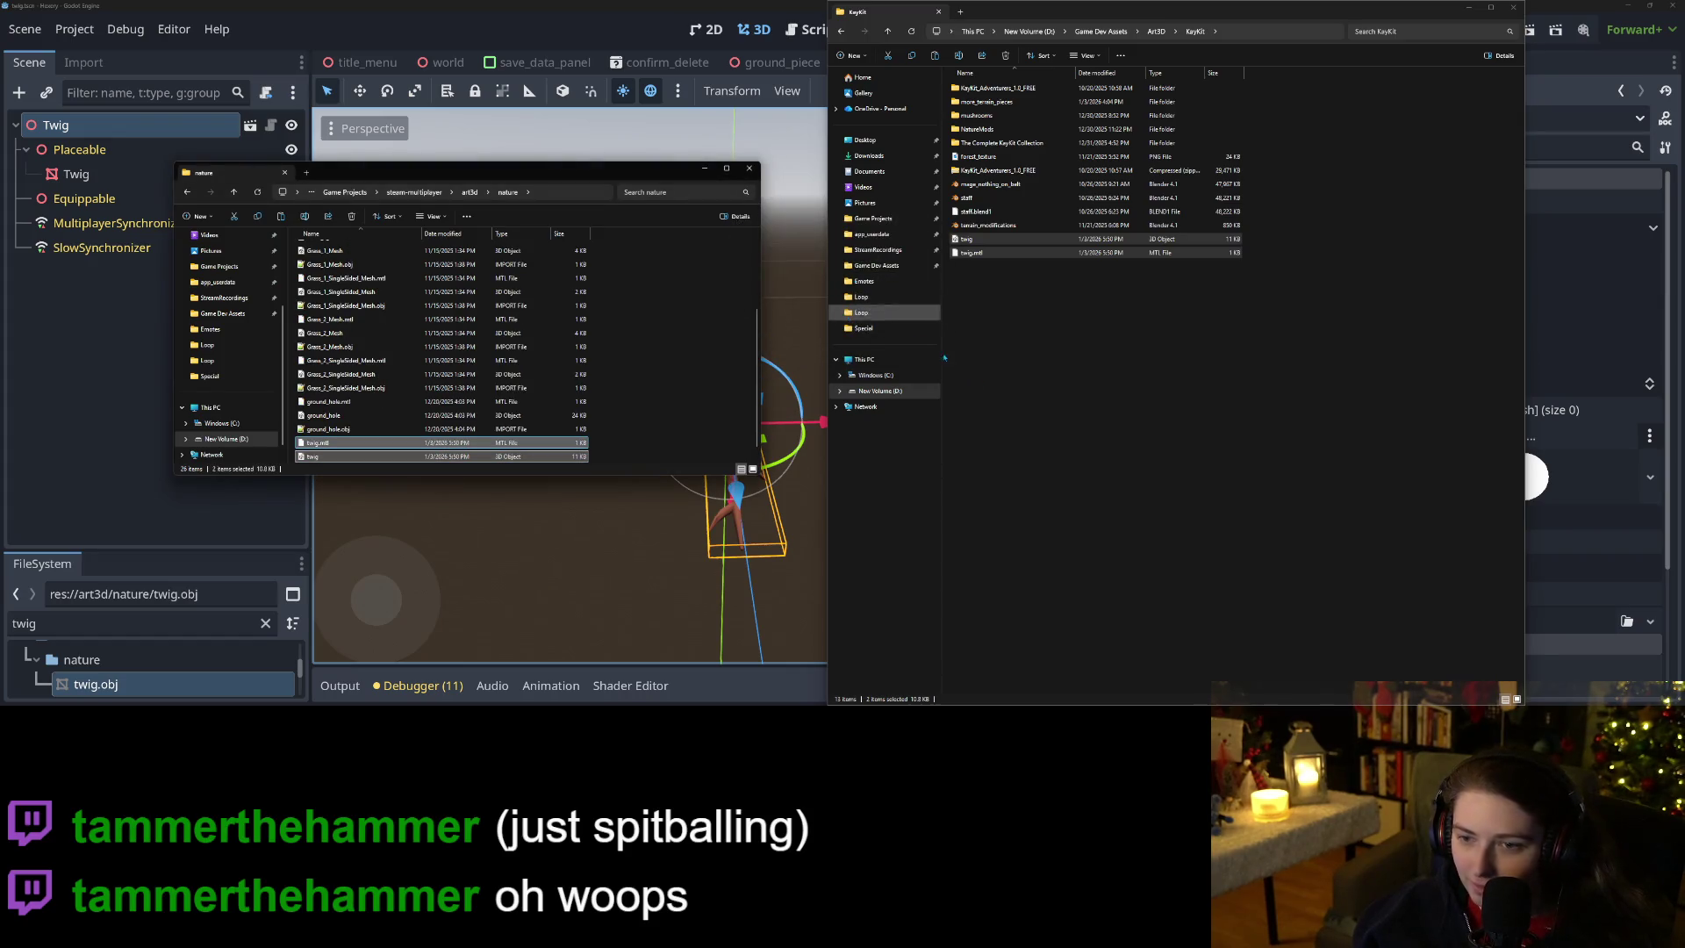
click(1084, 491)
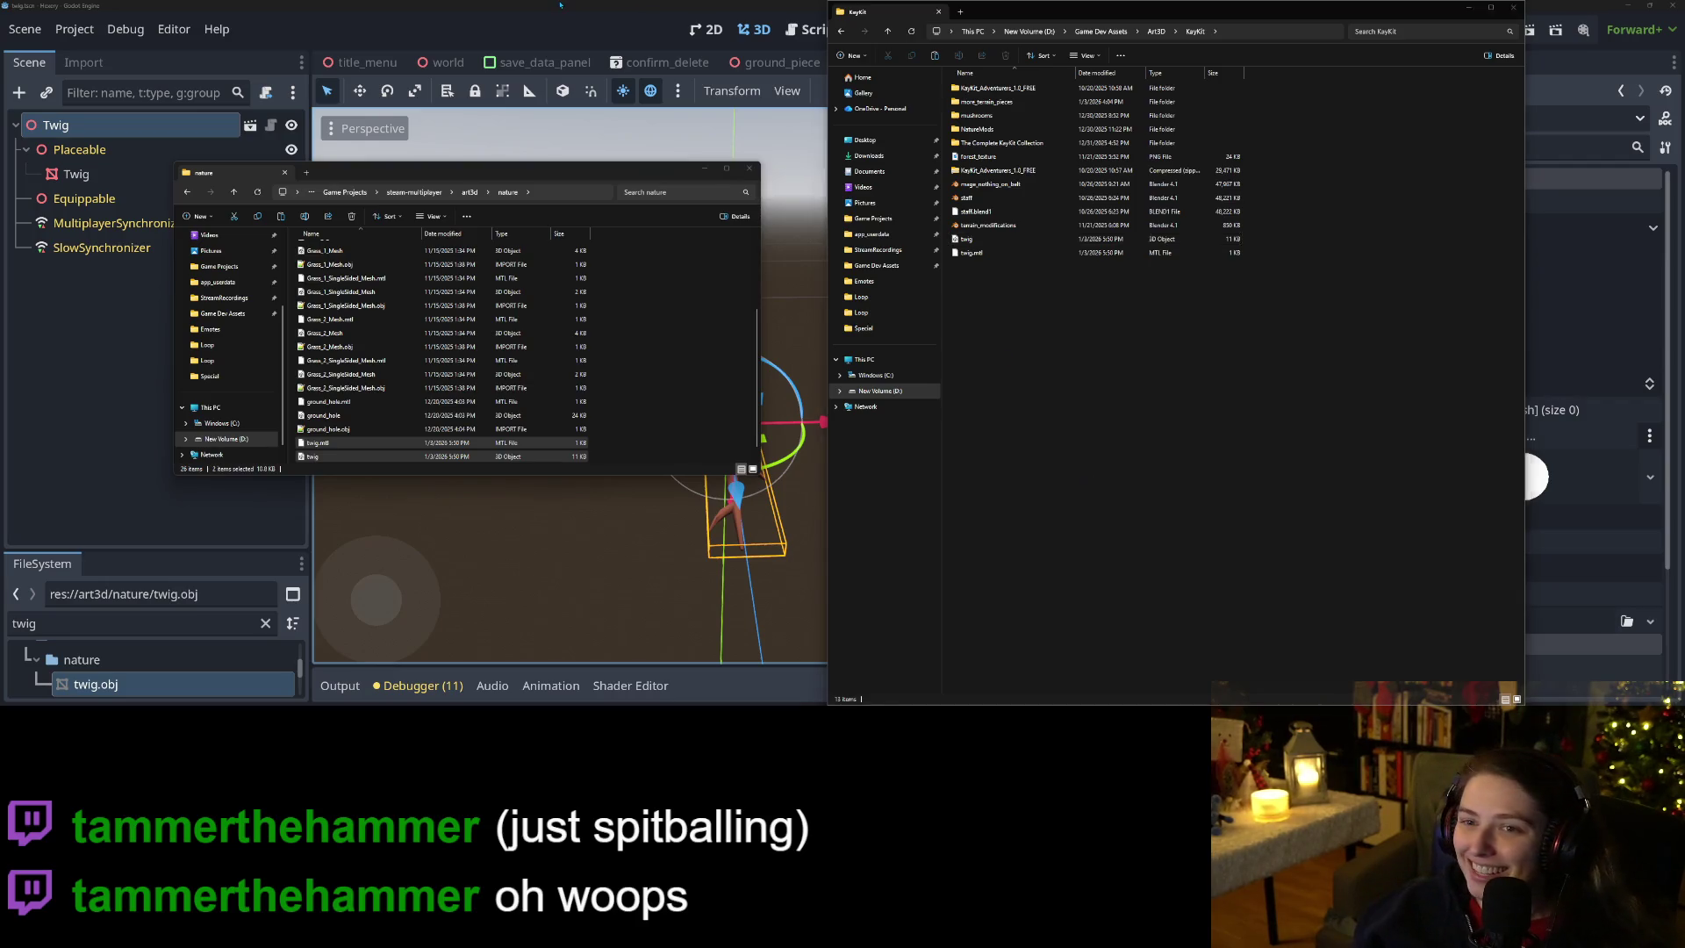
Inspect the reimported flat, centred twig in Godot's 3D view.
click(663, 522)
mouse_move(663, 523)
mouse_down()
mouse_move(810, 529)
mouse_move(888, 475)
mouse_move(612, 505)
mouse_move(777, 470)
mouse_move(962, 365)
mouse_up()
scroll(810, 528, up, 3)
scroll(863, 493, down, 3)
Save the twig scene with the updated flat-lying twig mesh.
scroll(612, 504, up, 2)
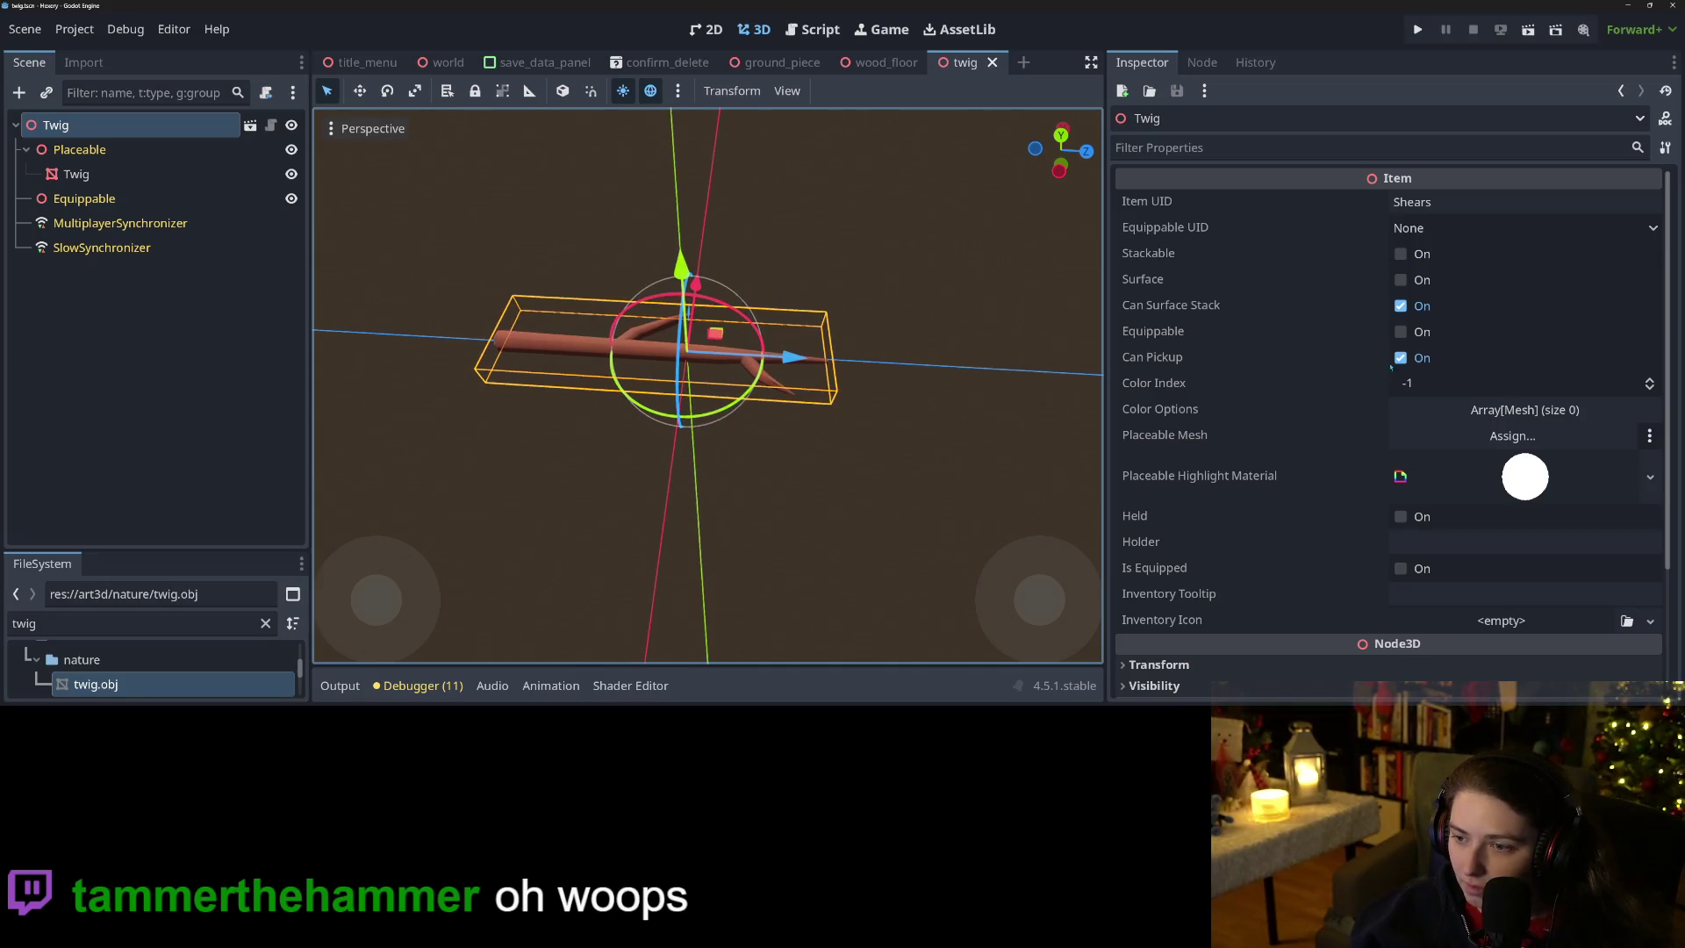
key(ctrl+s)
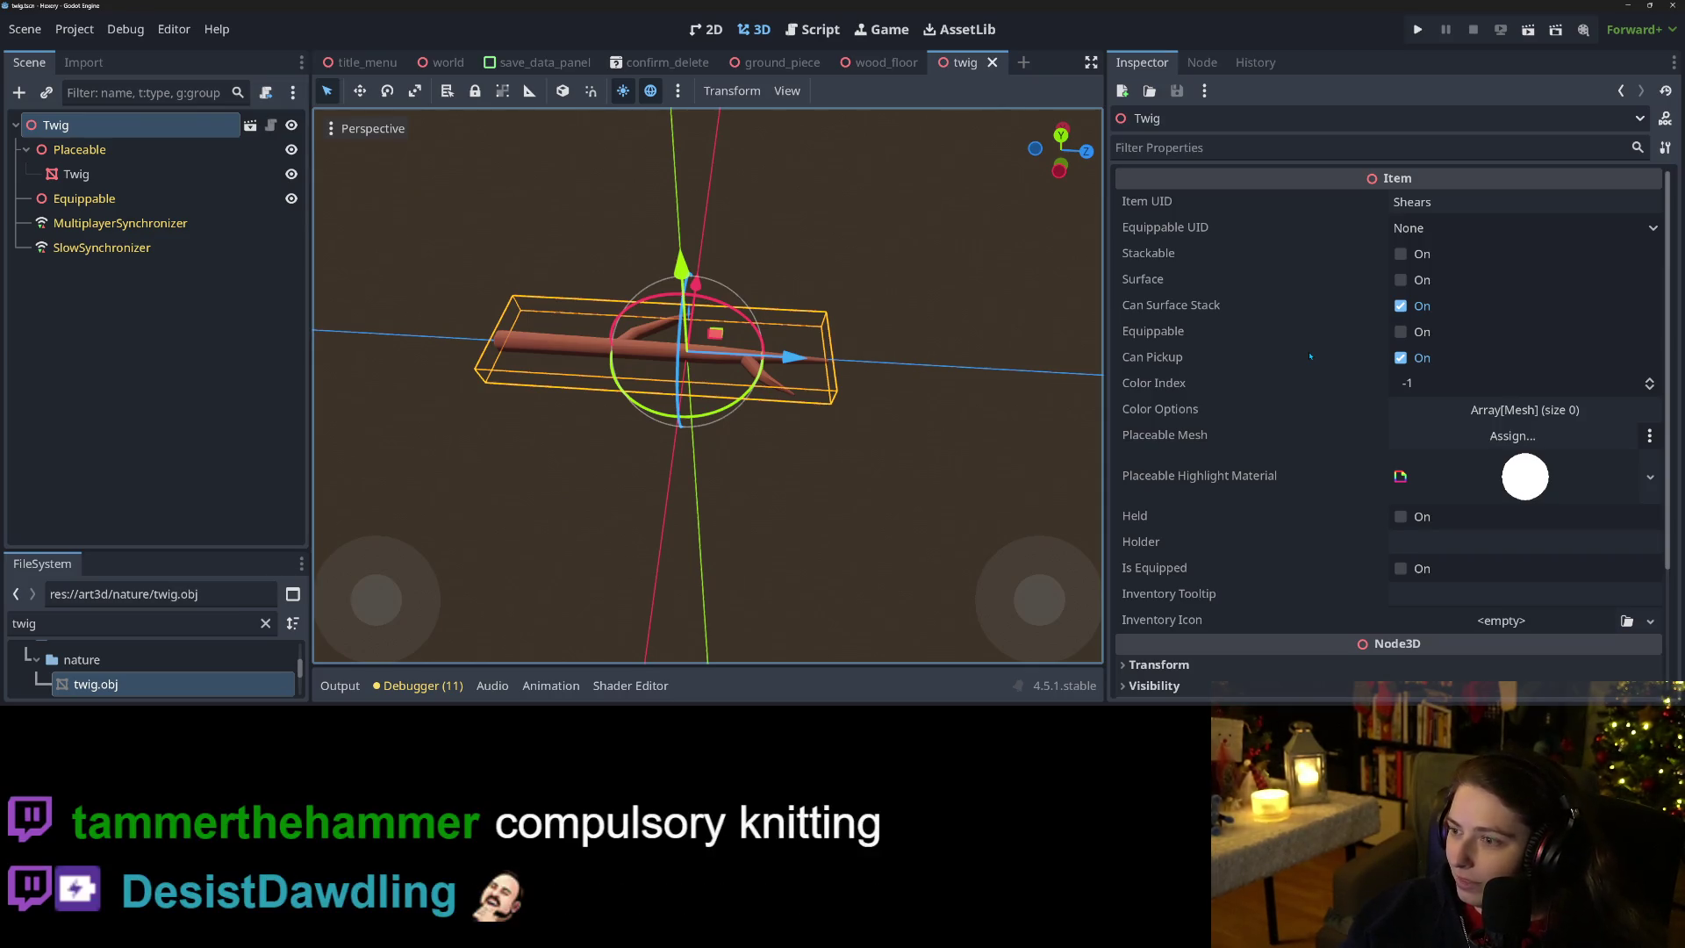
scroll(776, 506, down, 2)
scroll(776, 505, up, 5)
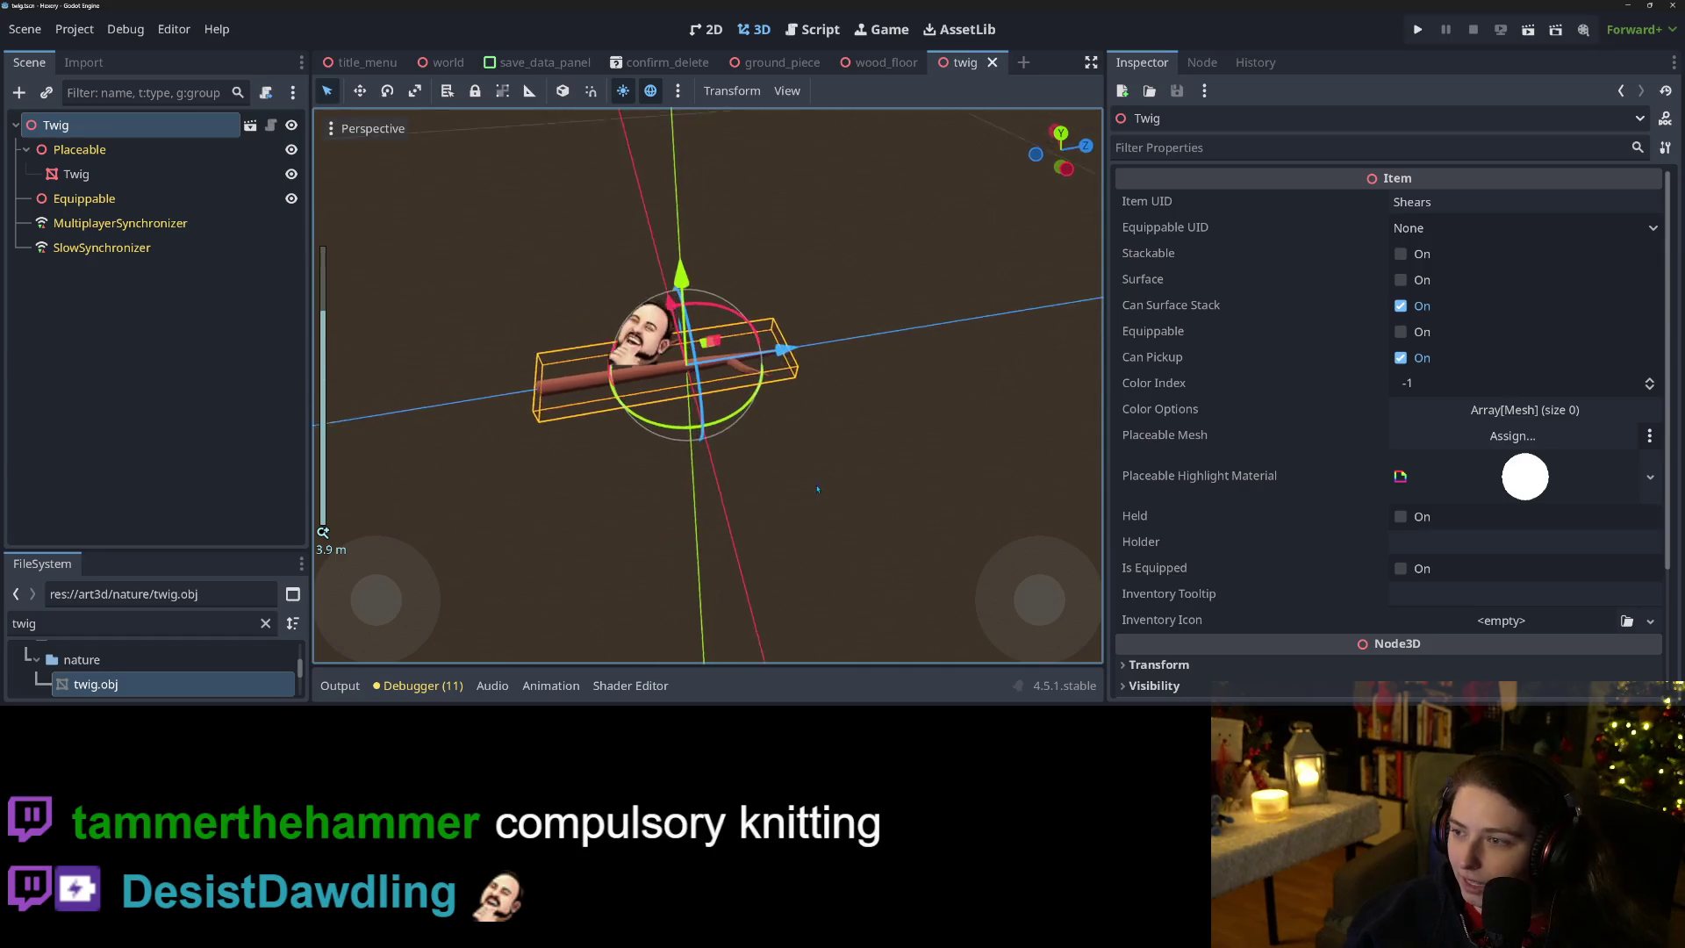
Change the root's Item UID from Shears to Twig and save the scene.
double_click(1426, 201)
text(Twigs)
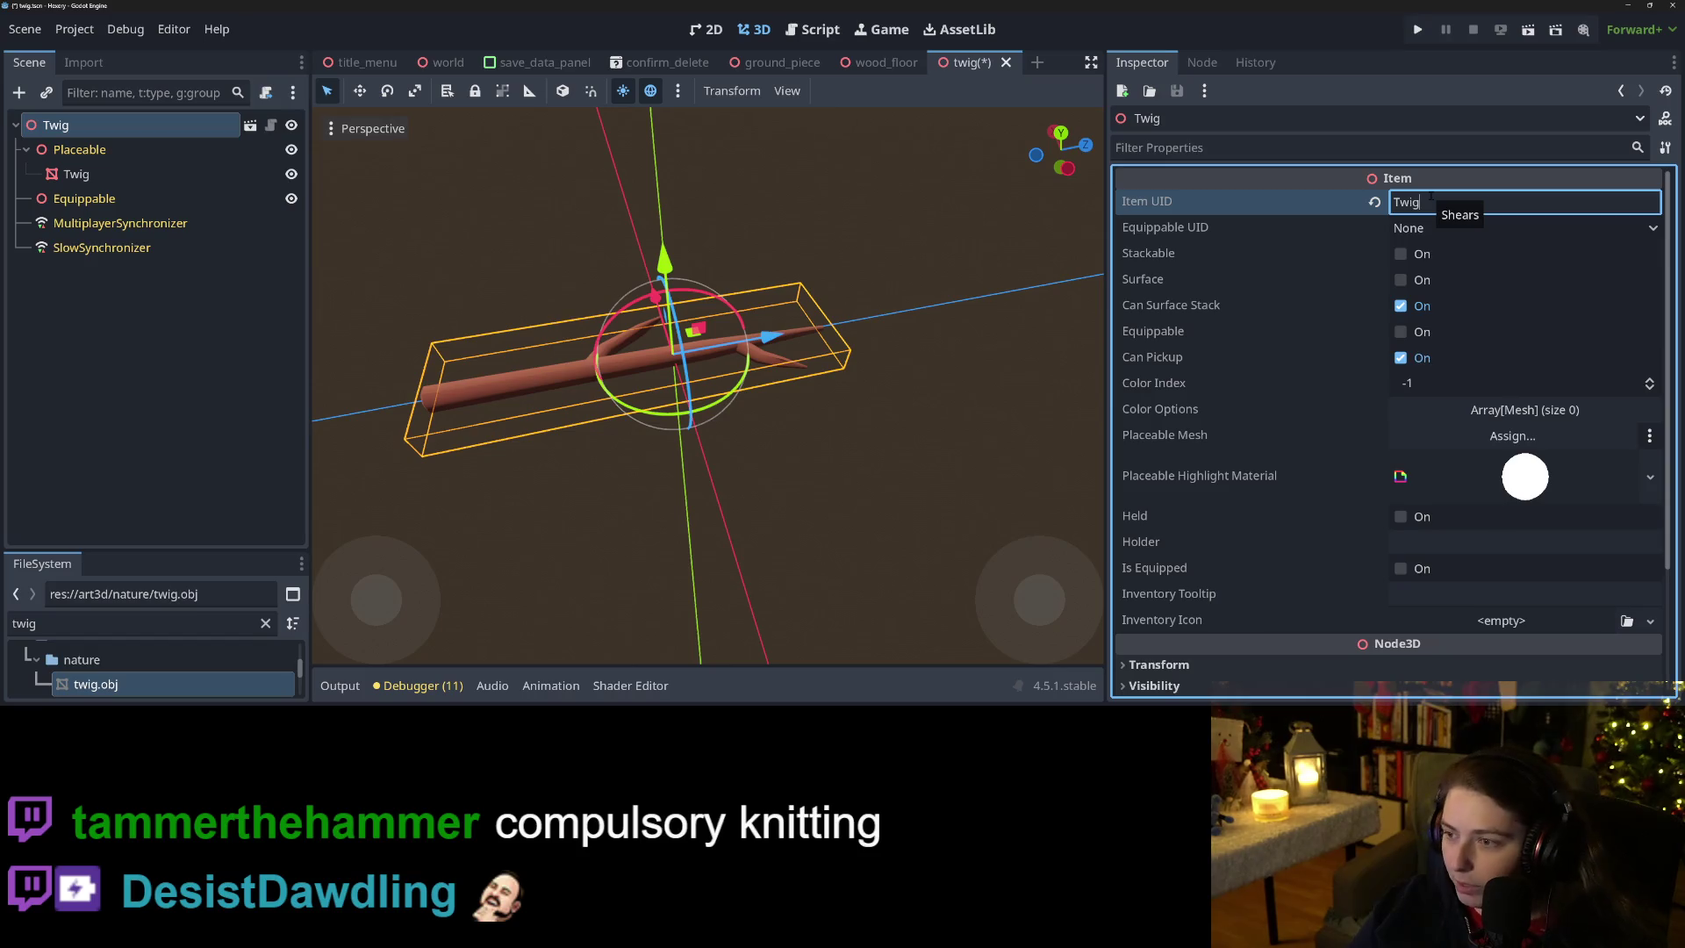
key(BackSpace)
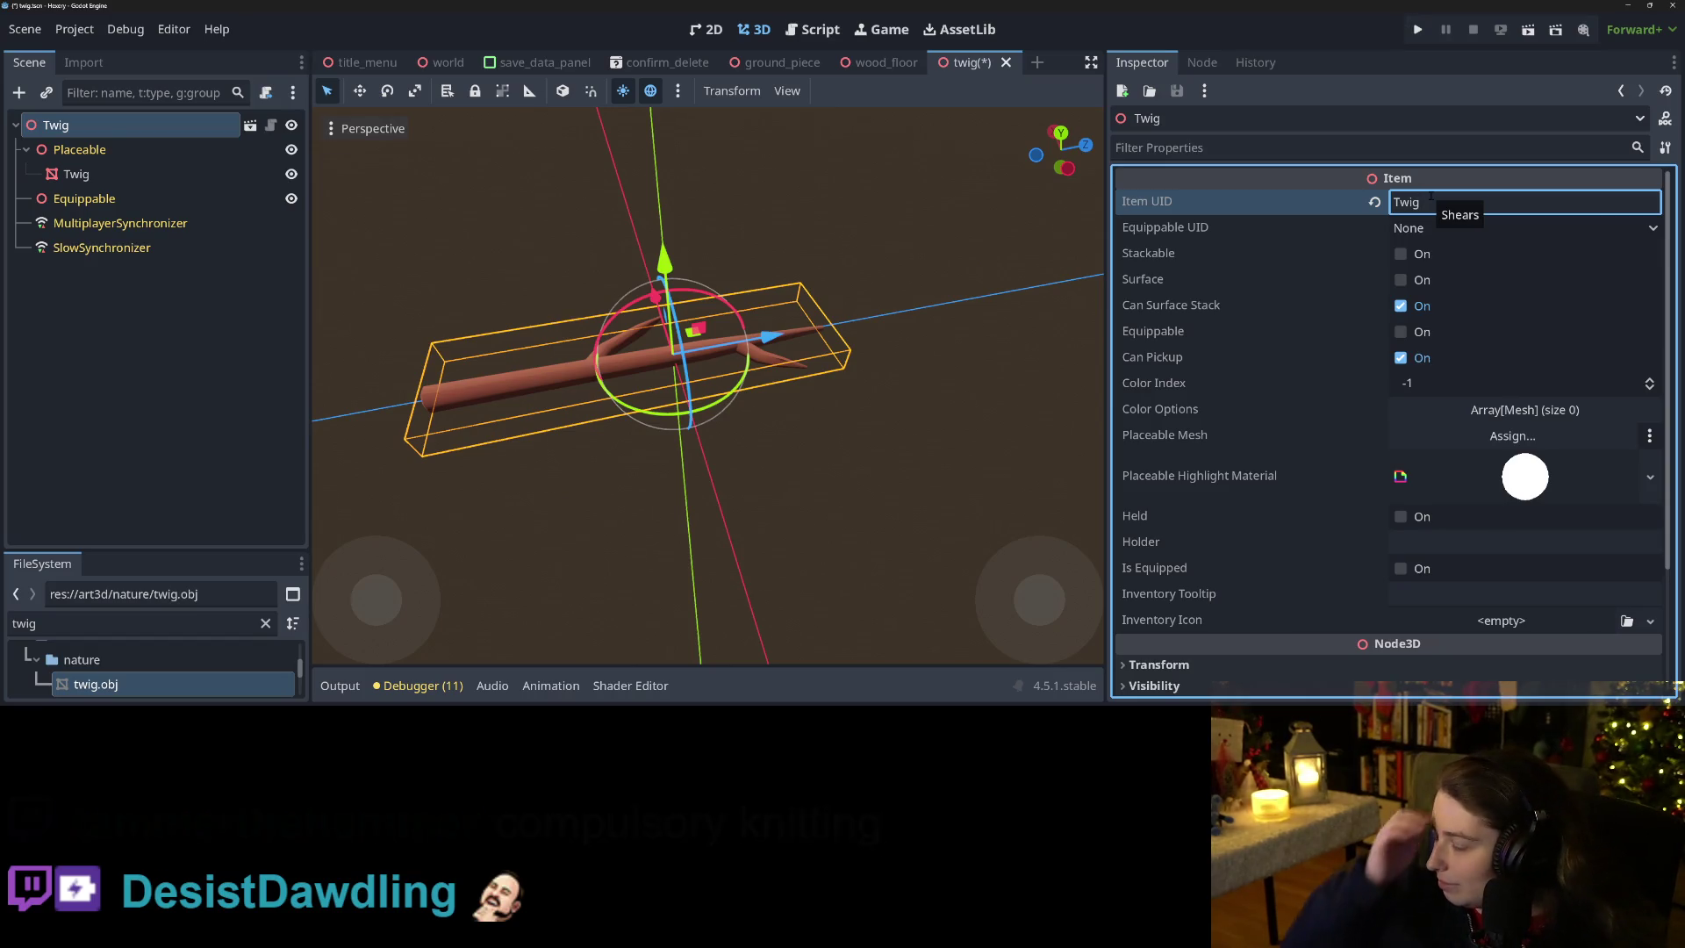
key(ctrl+a)
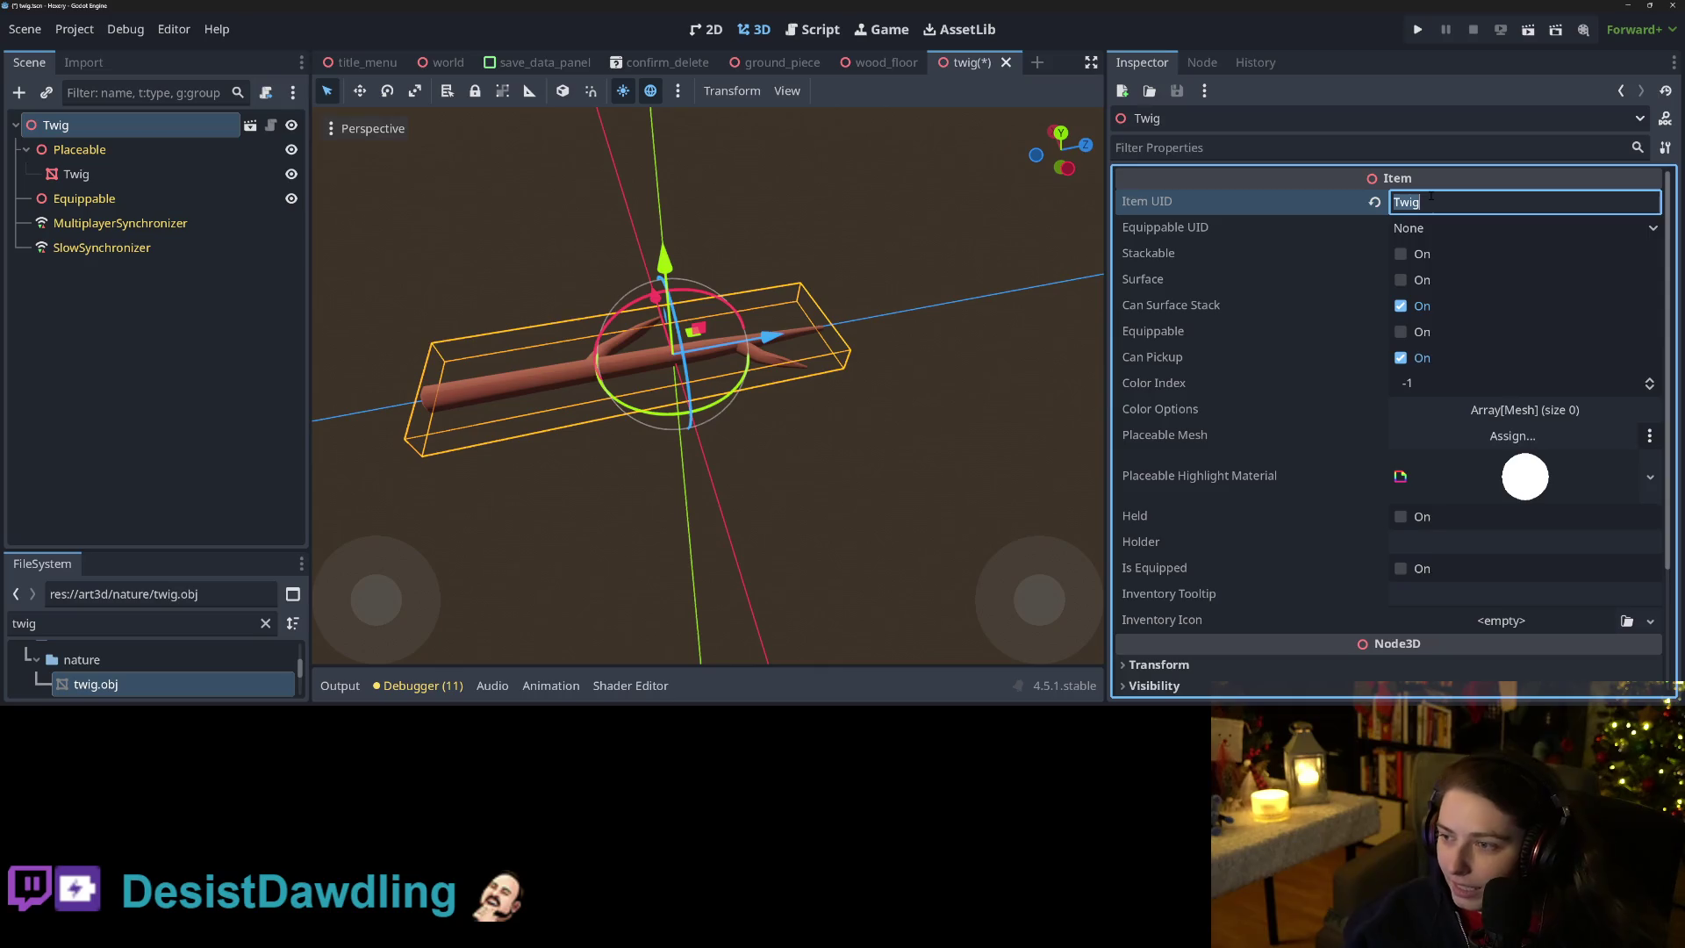
key(ctrl+s)
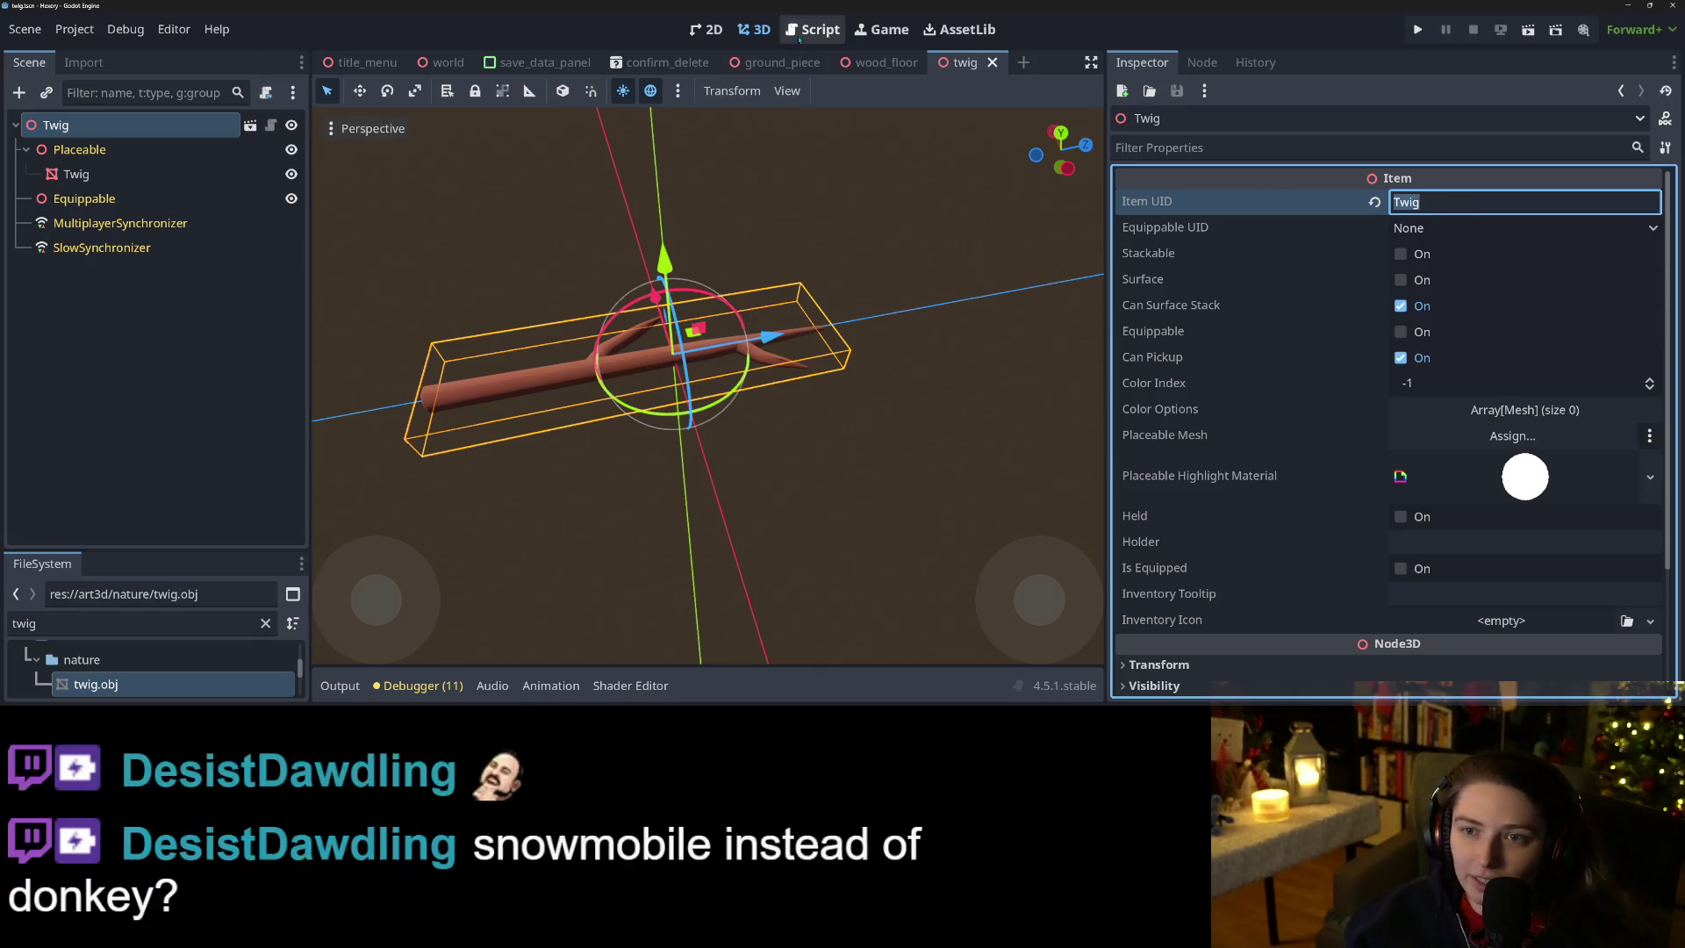
Open item_catalog.gd and locate the Wood entry in item_dict.
click(813, 29)
scroll(386, 316, up, 1)
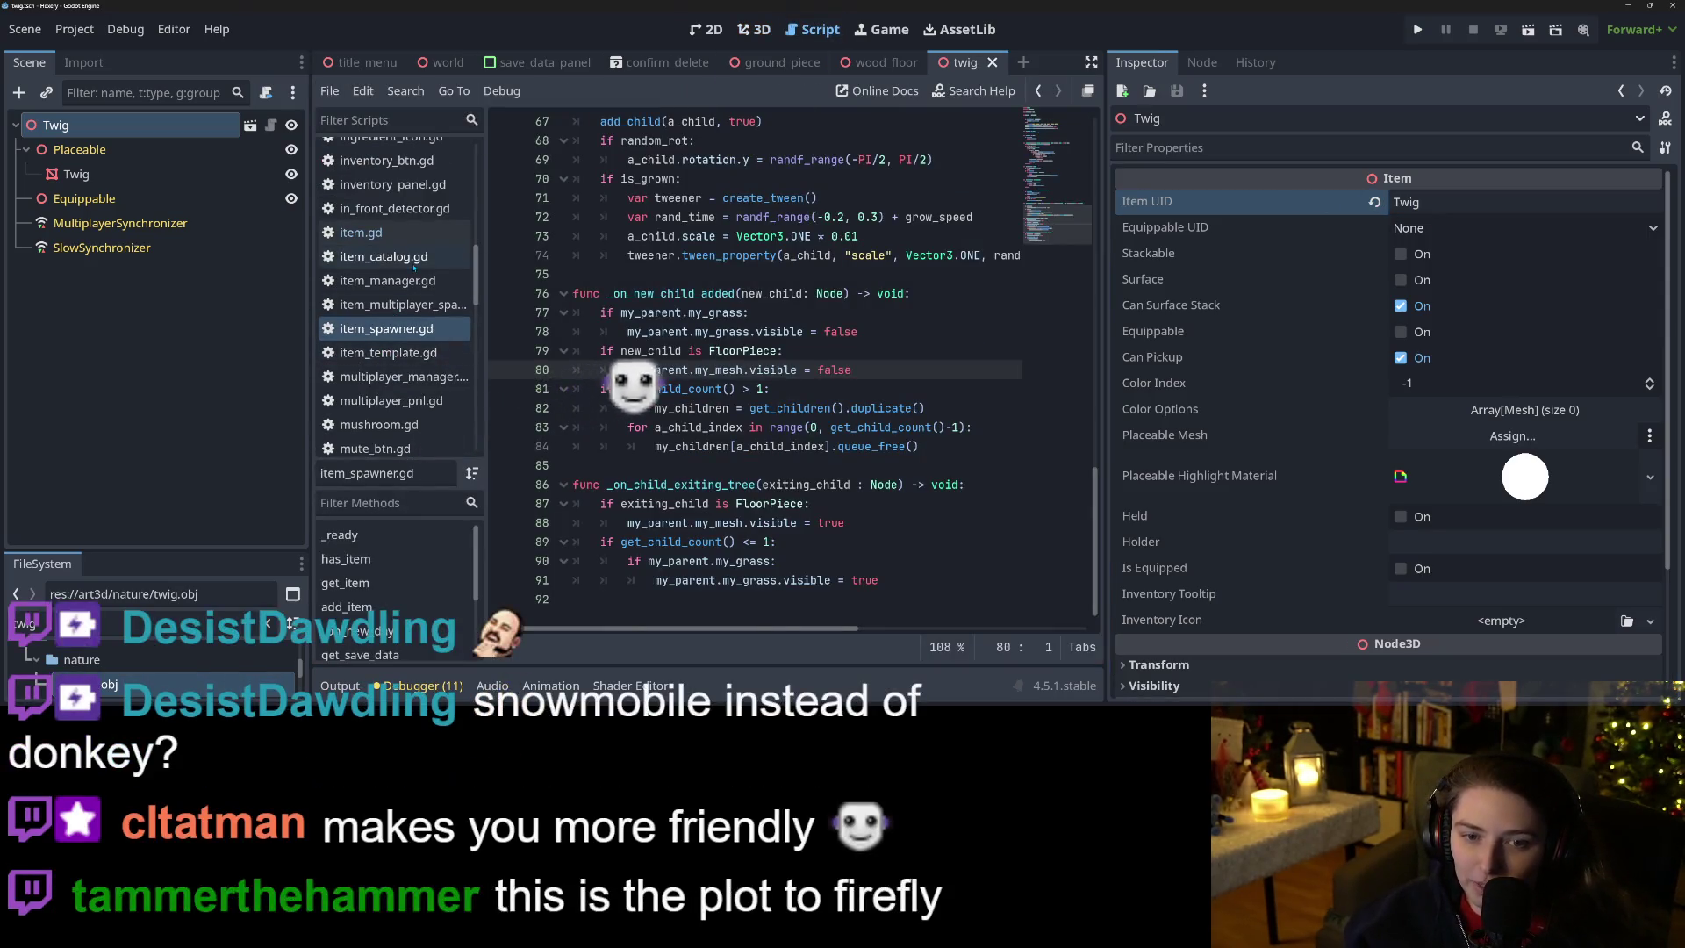
click(384, 256)
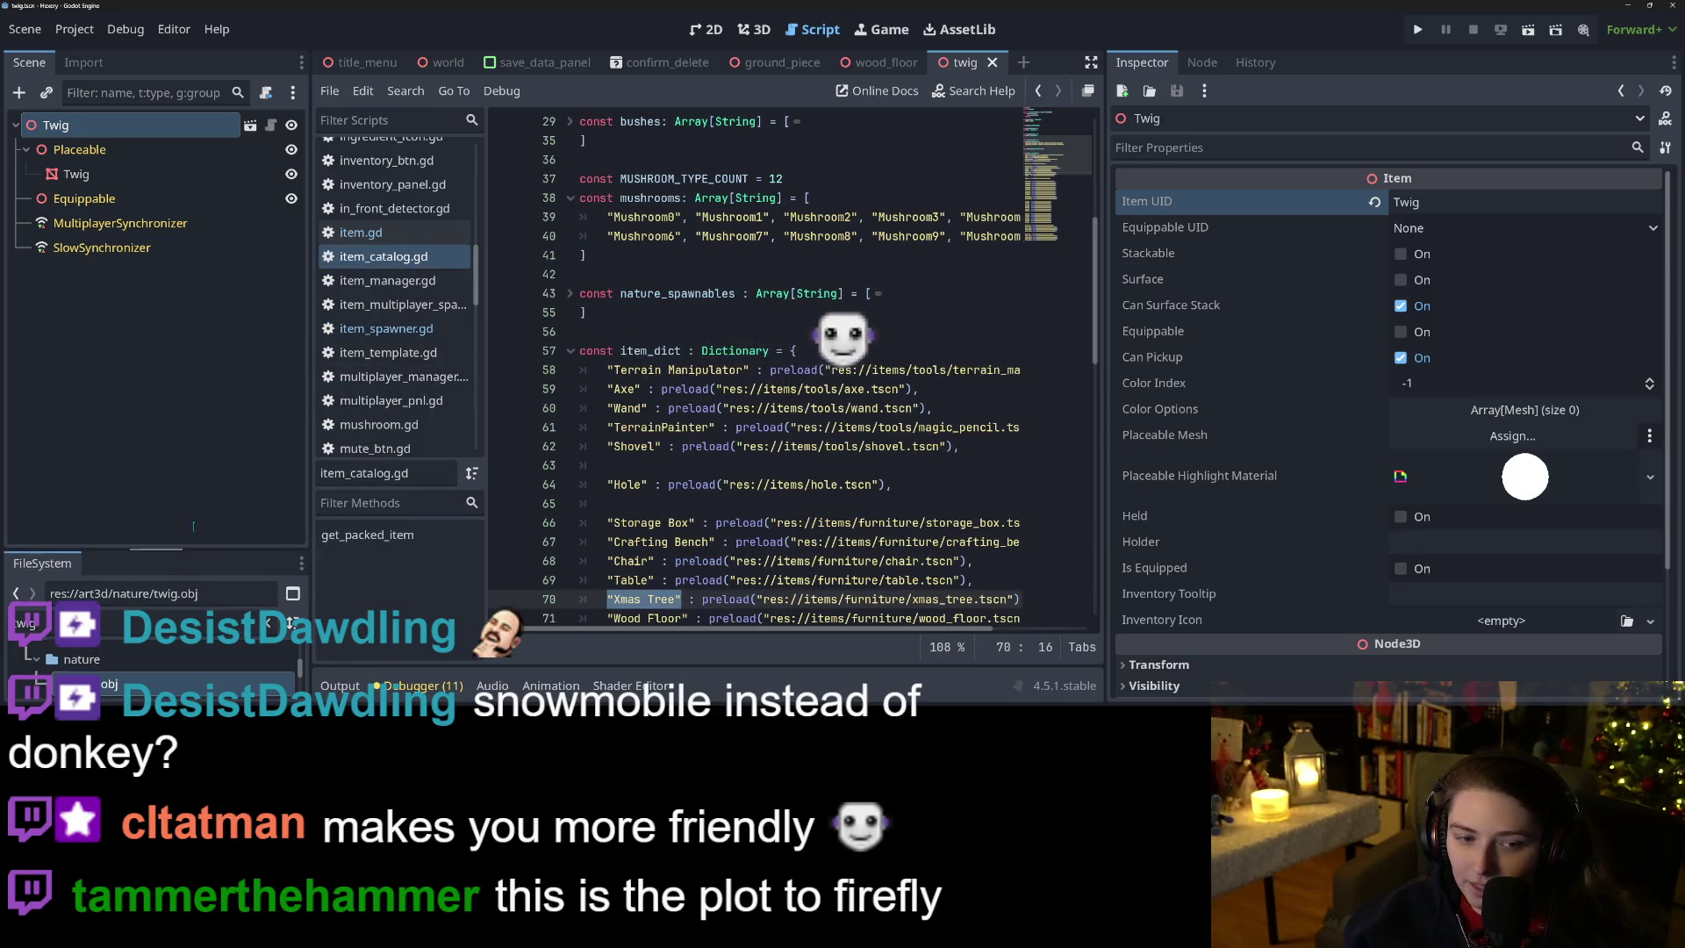
drag(181, 551, 228, 213)
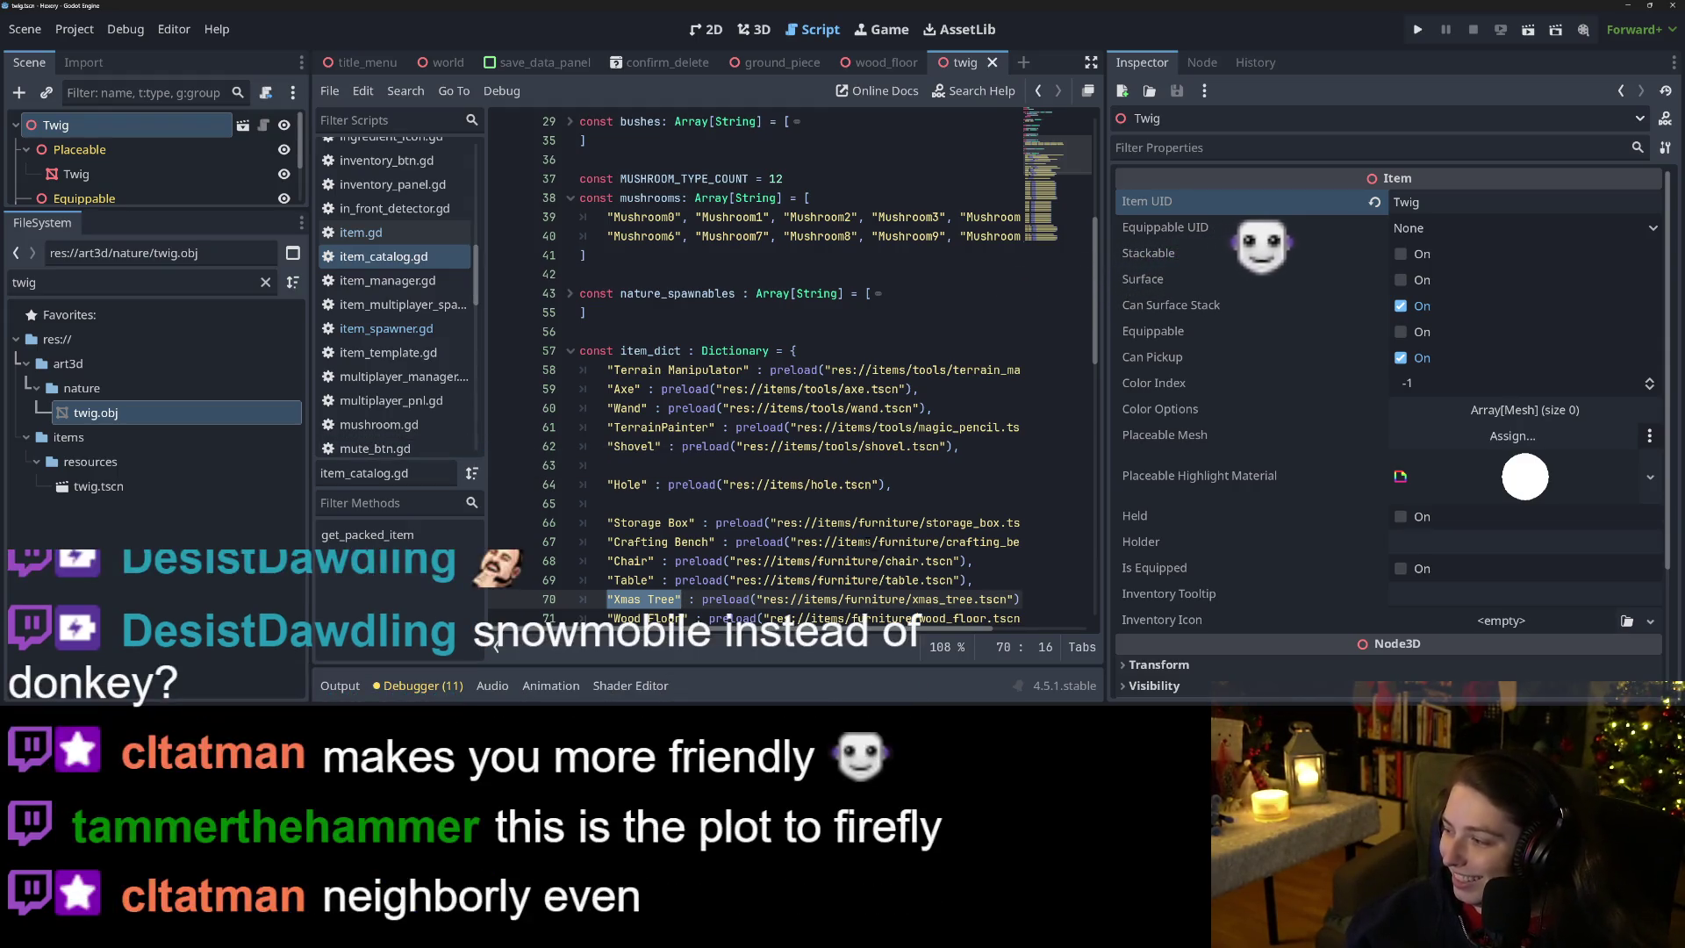
mouse_move(873, 541)
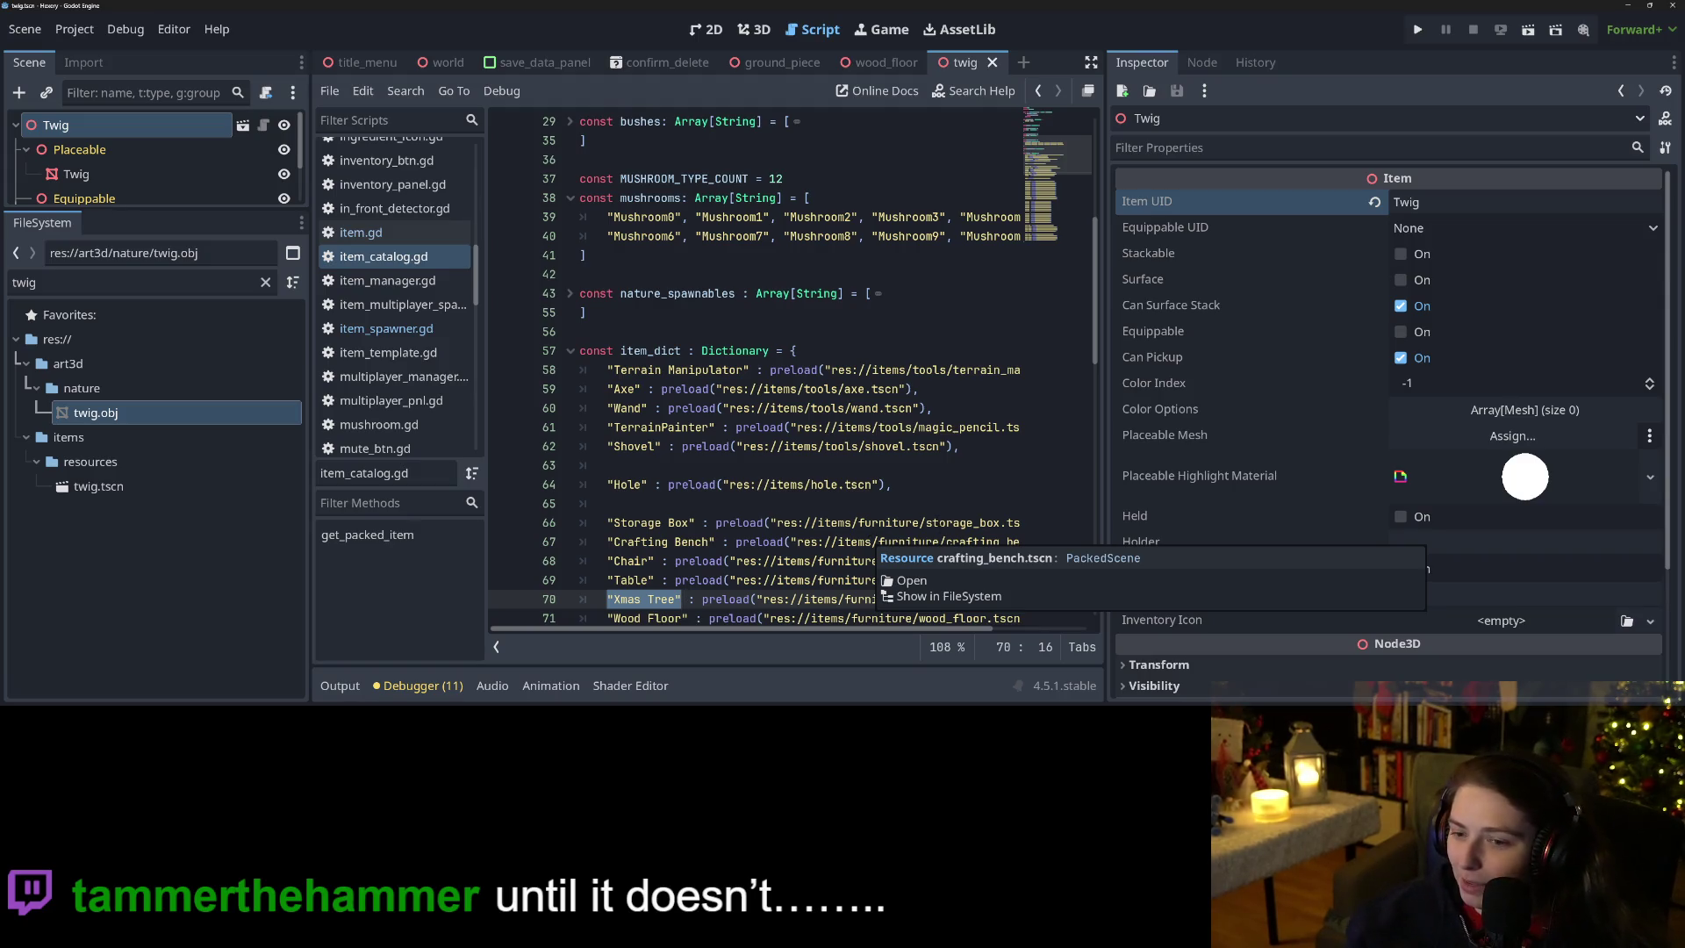
scroll(828, 483, down, 4)
click(735, 350)
click(735, 408)
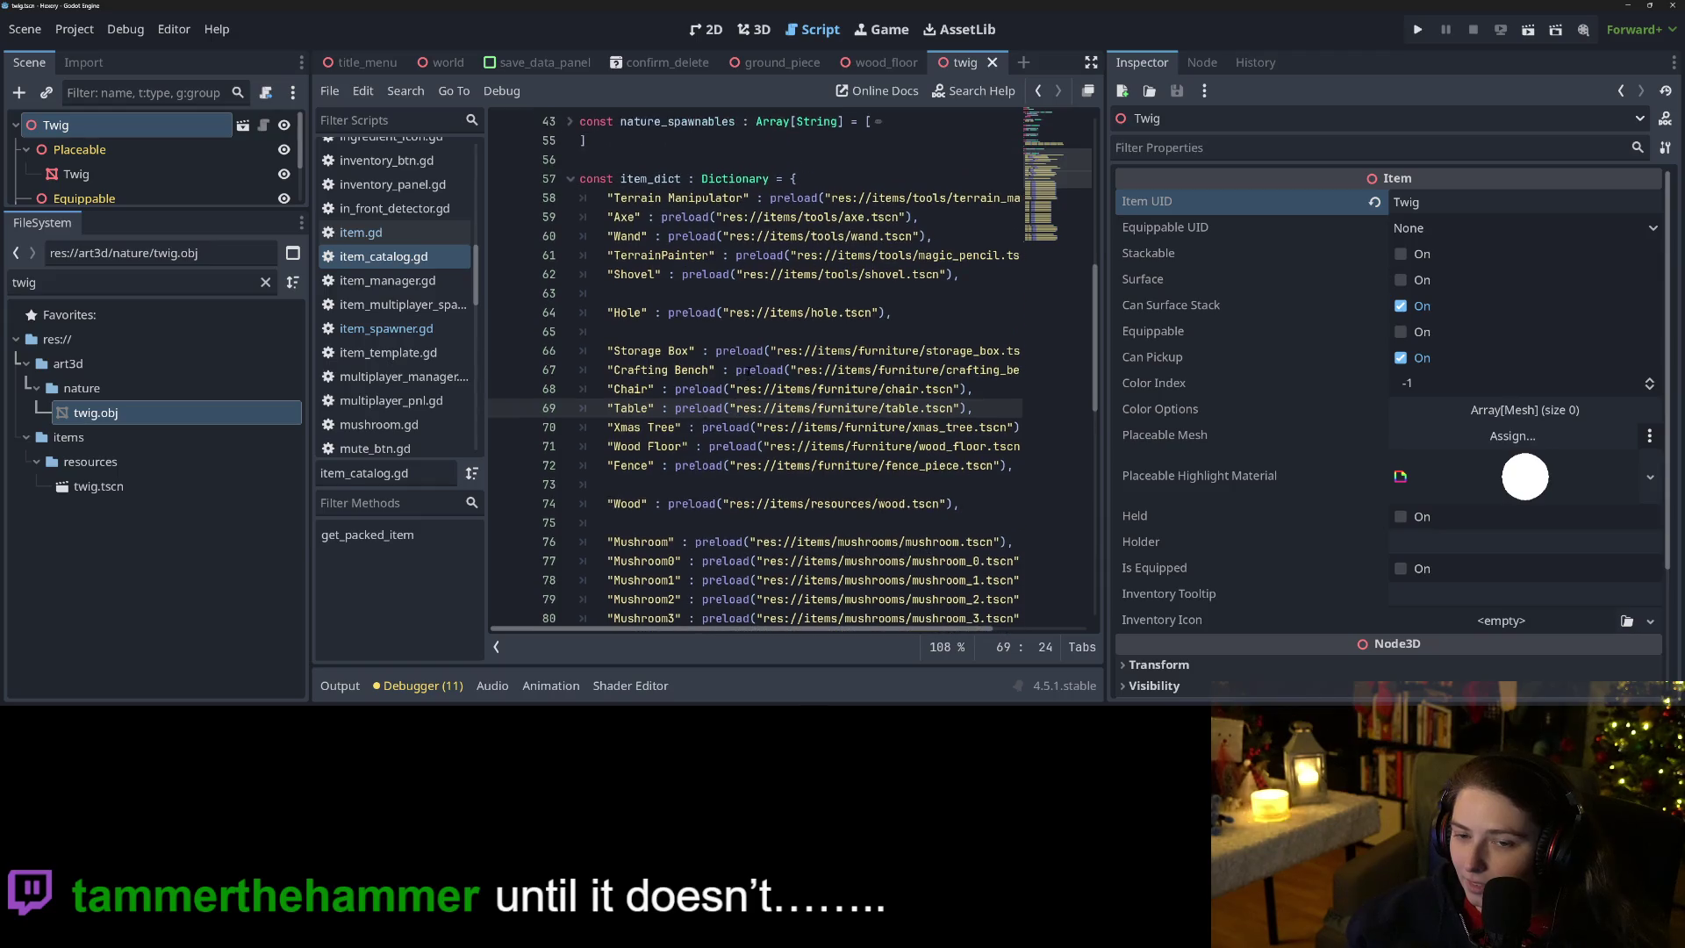
click(735, 350)
click(723, 446)
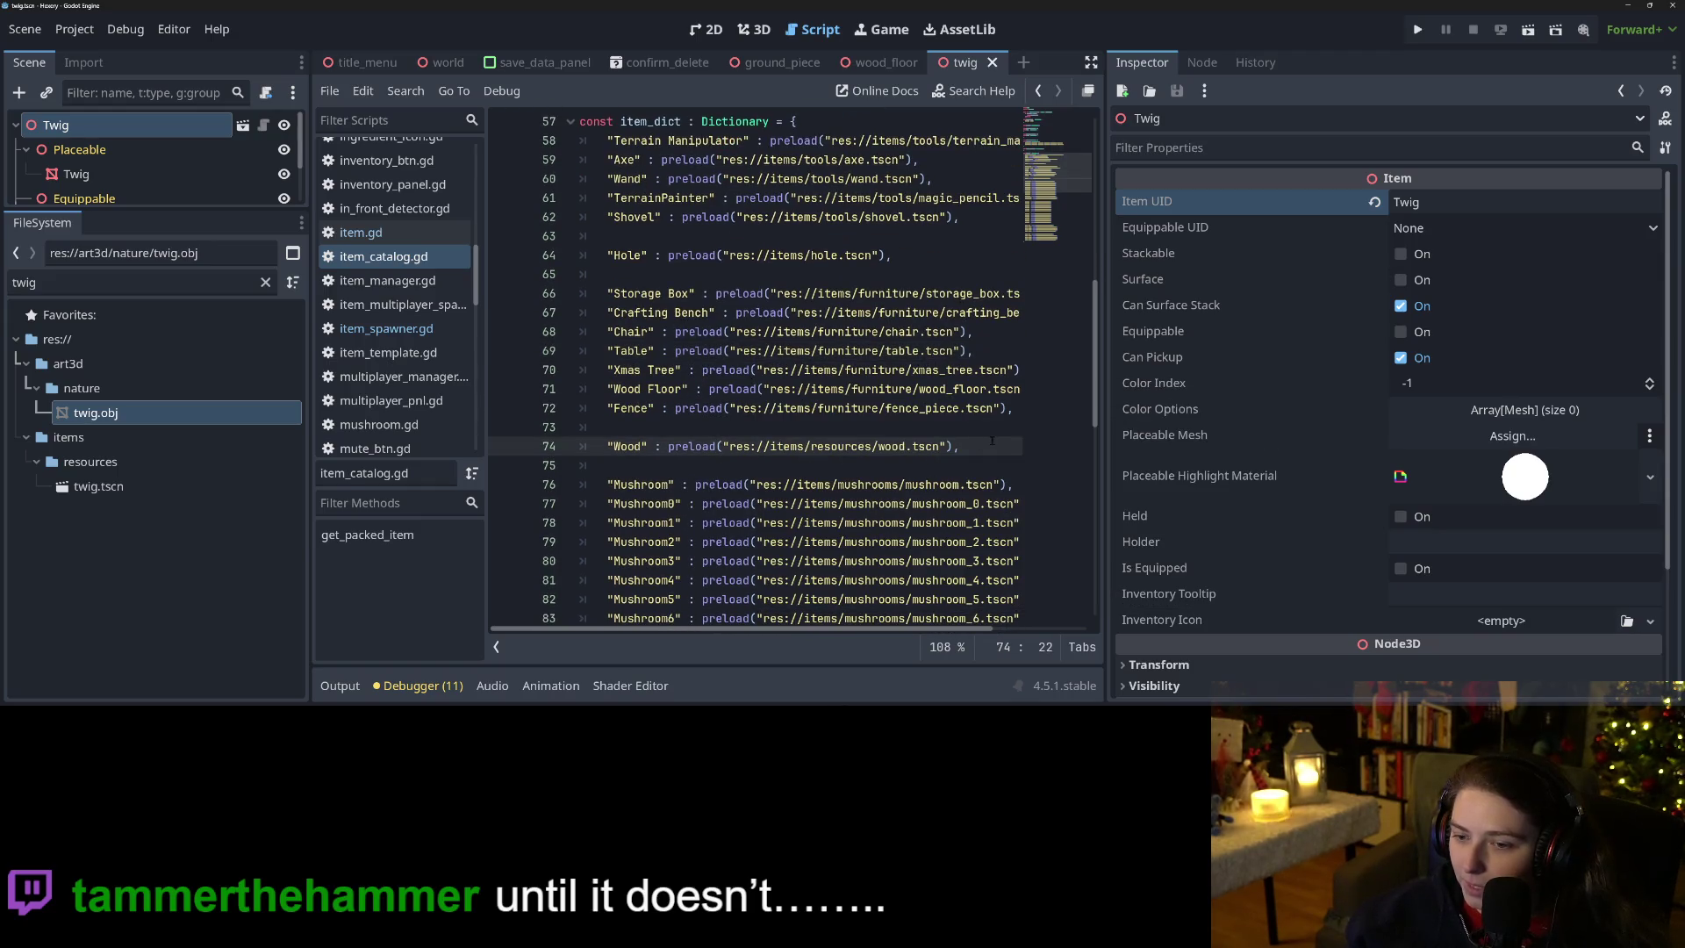
Add "Twig" : preload("res://art3d/nature/twig.obj"), below the Wood entry.
click(992, 441)
key(Return)
text(Twig)
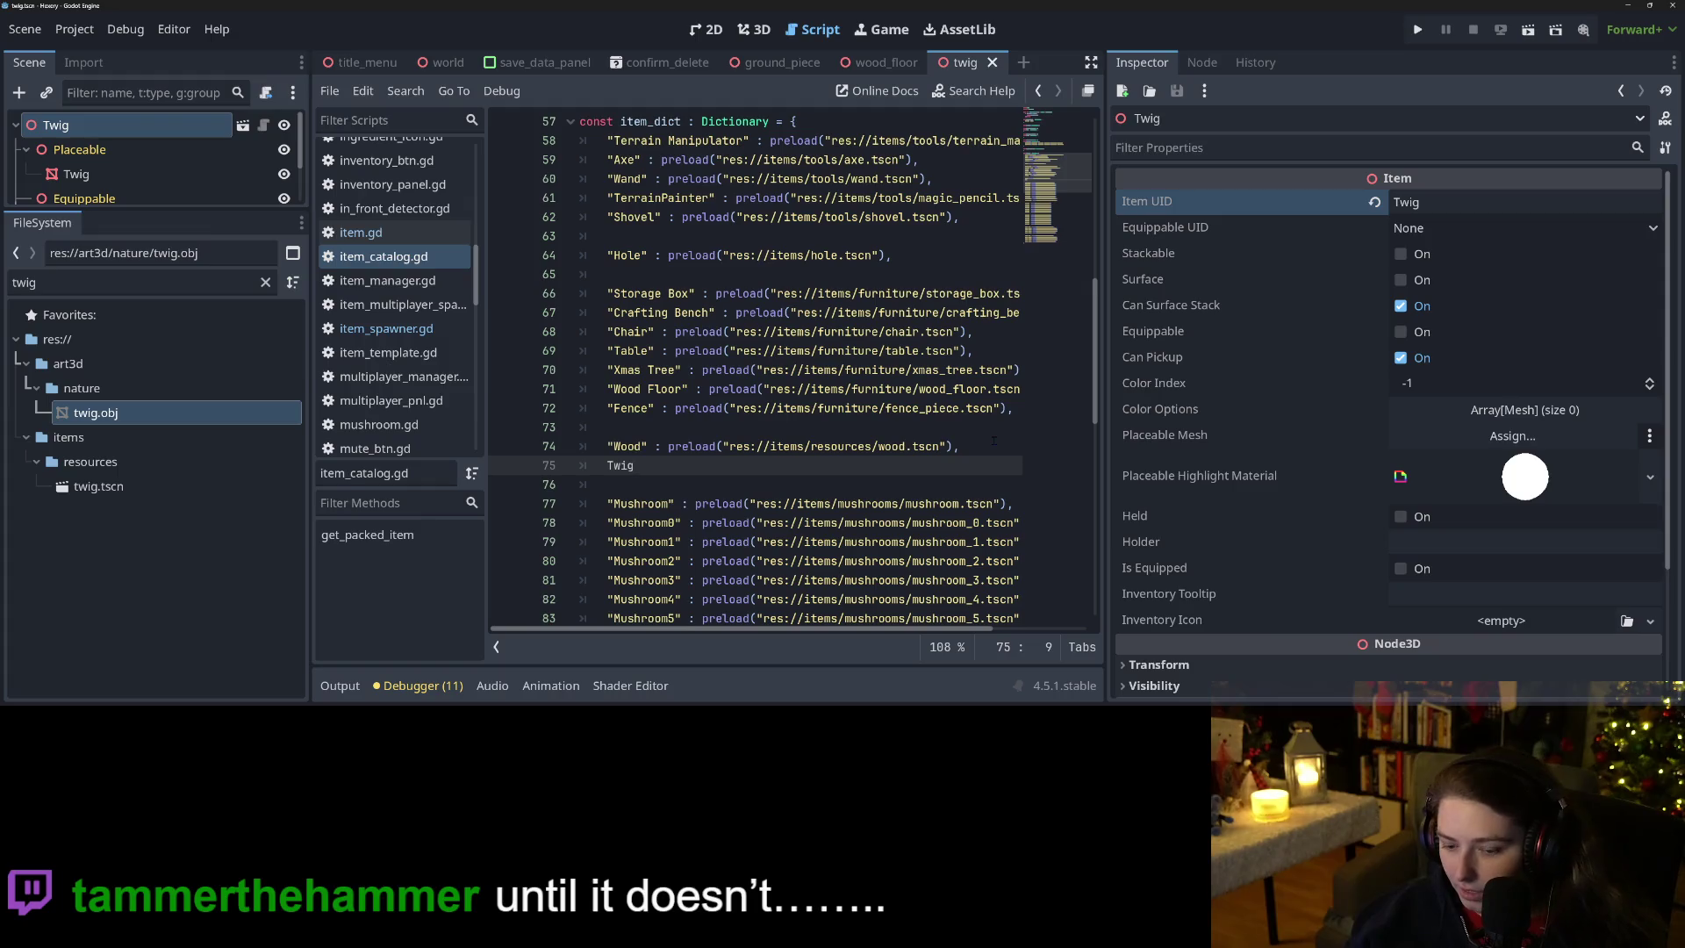
key(ctrl+shift+Left)
text(")
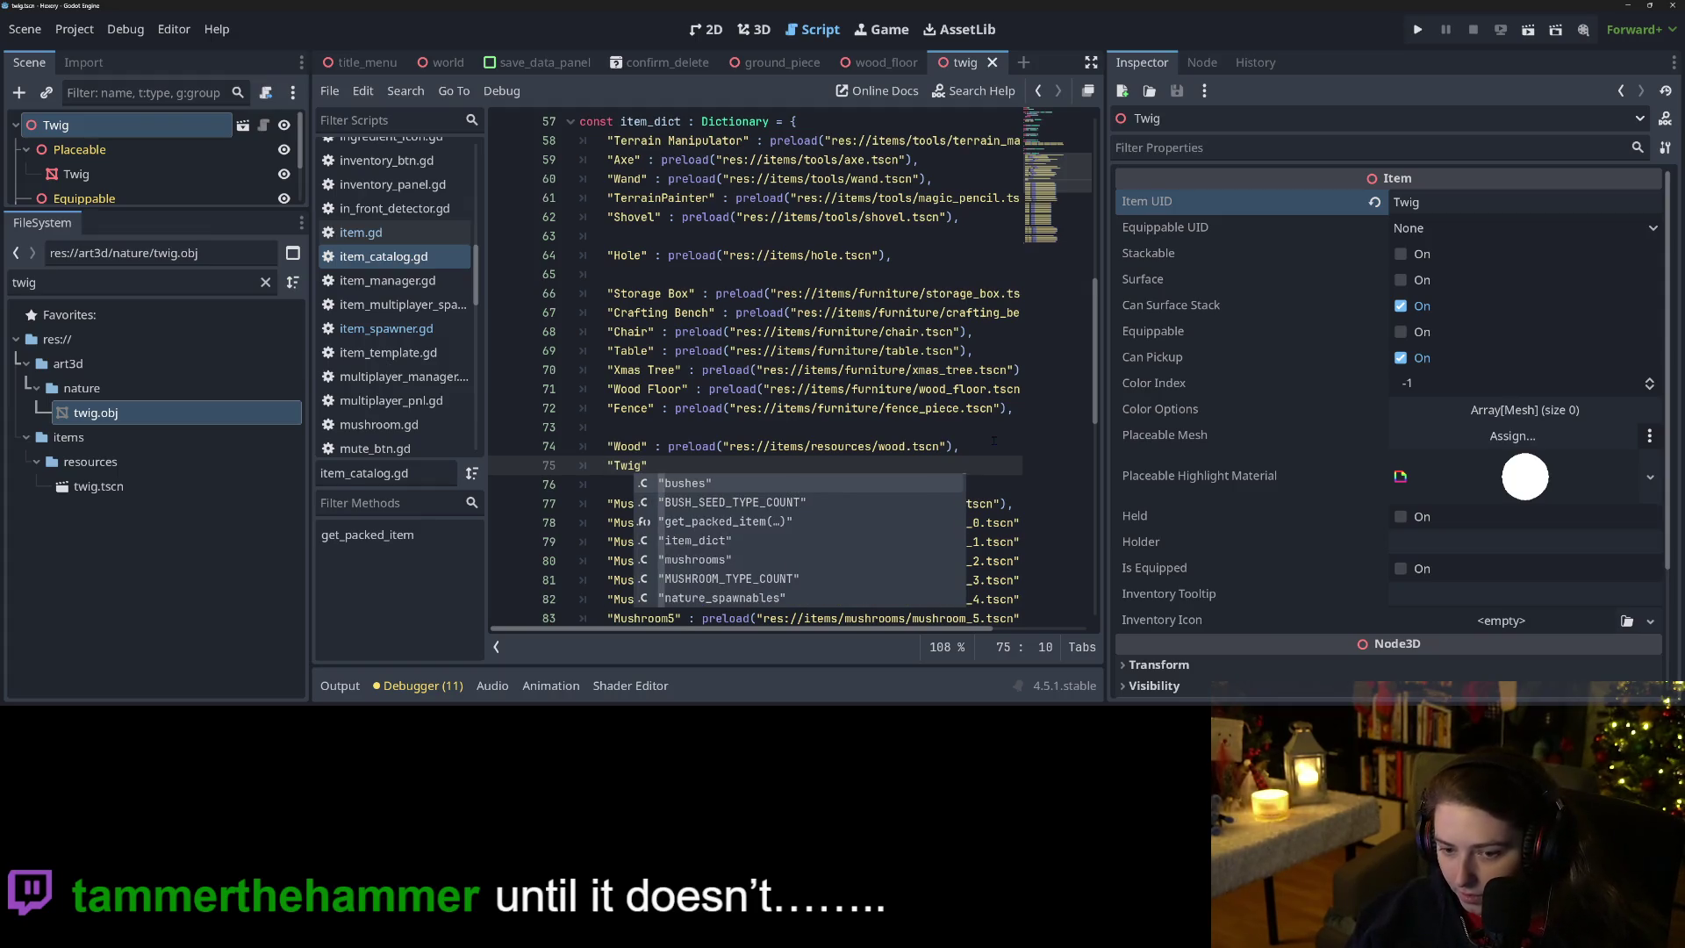
text(" : pre)
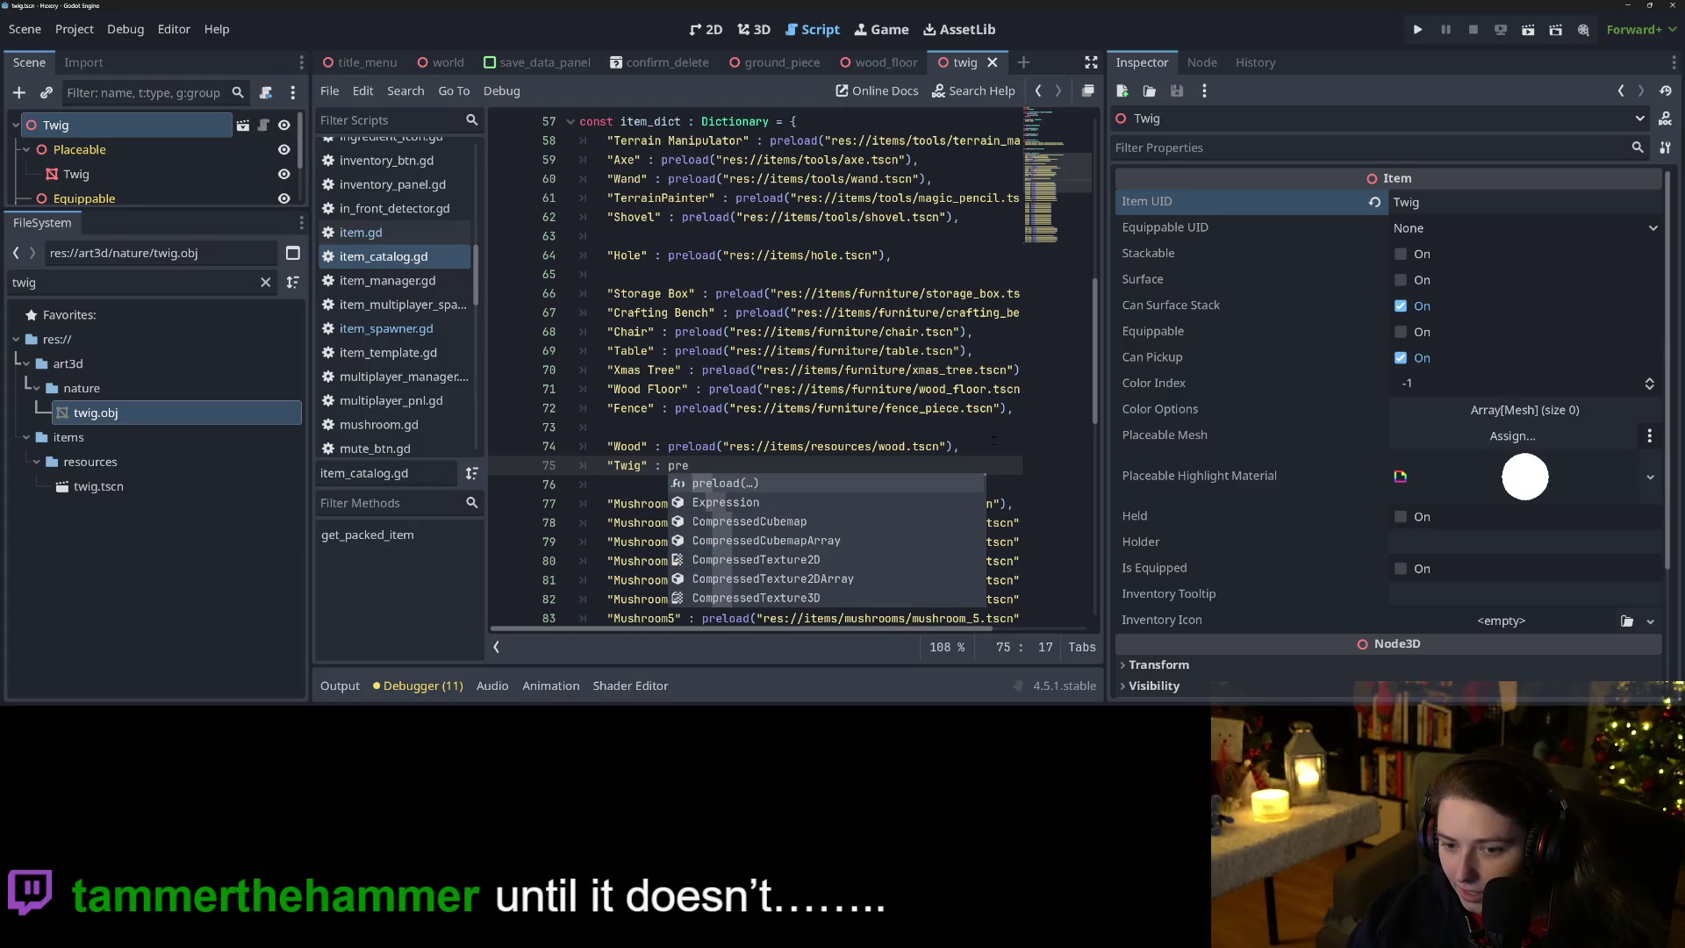
text(load(twig)
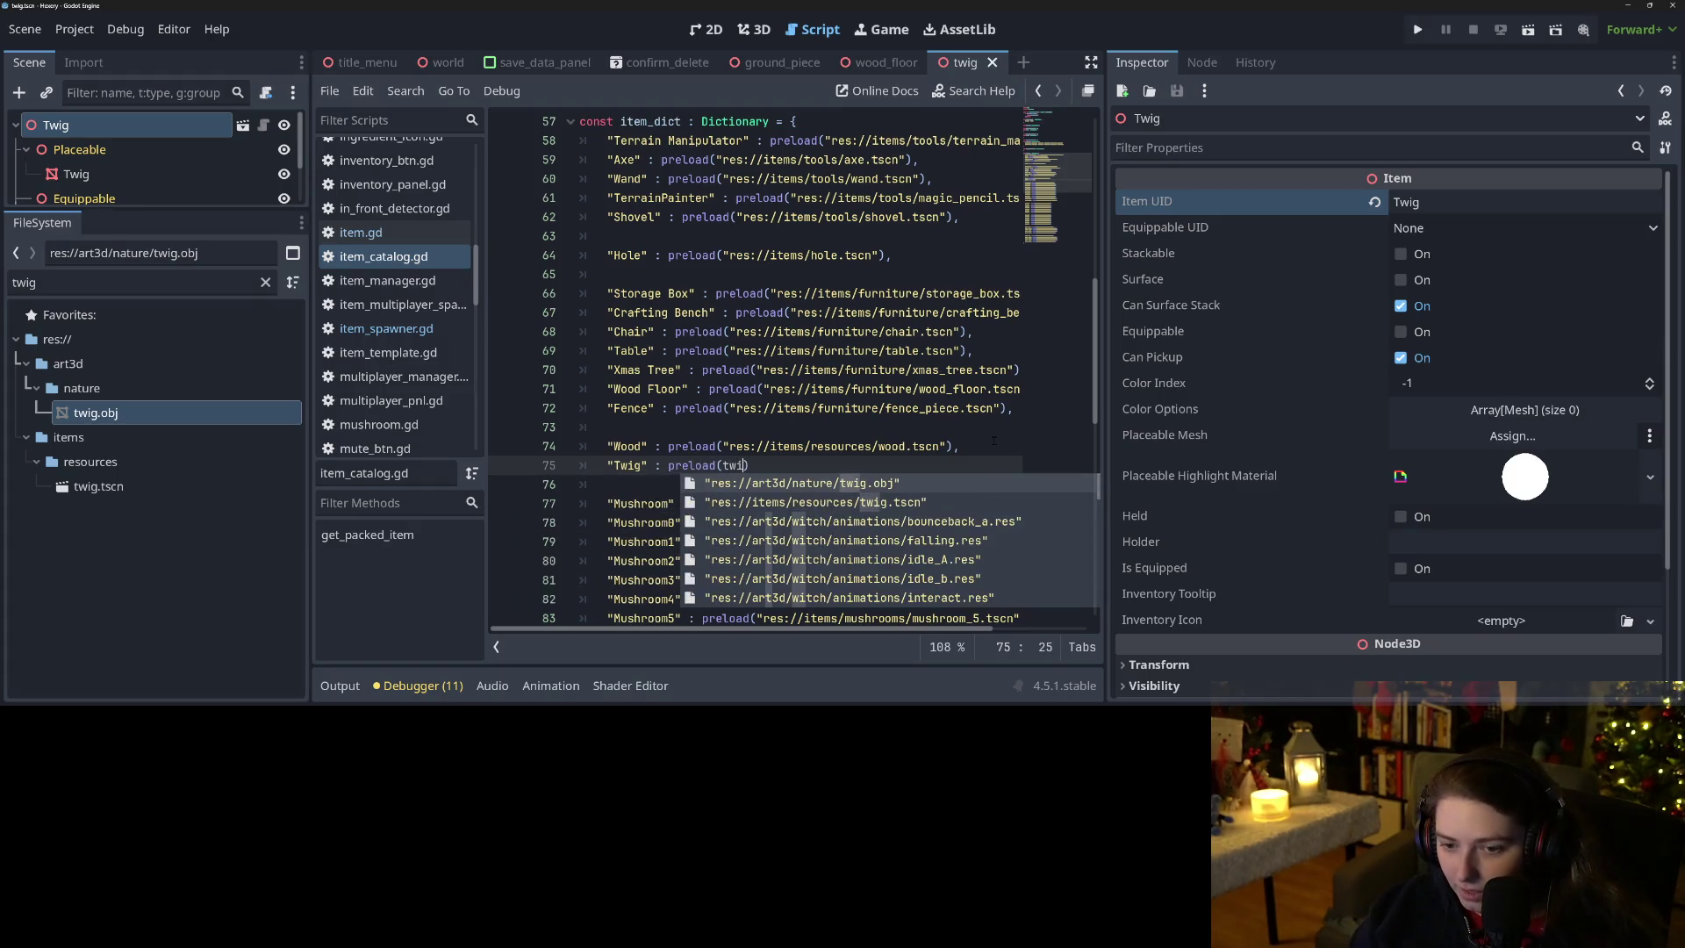
key(Return)
text(,)
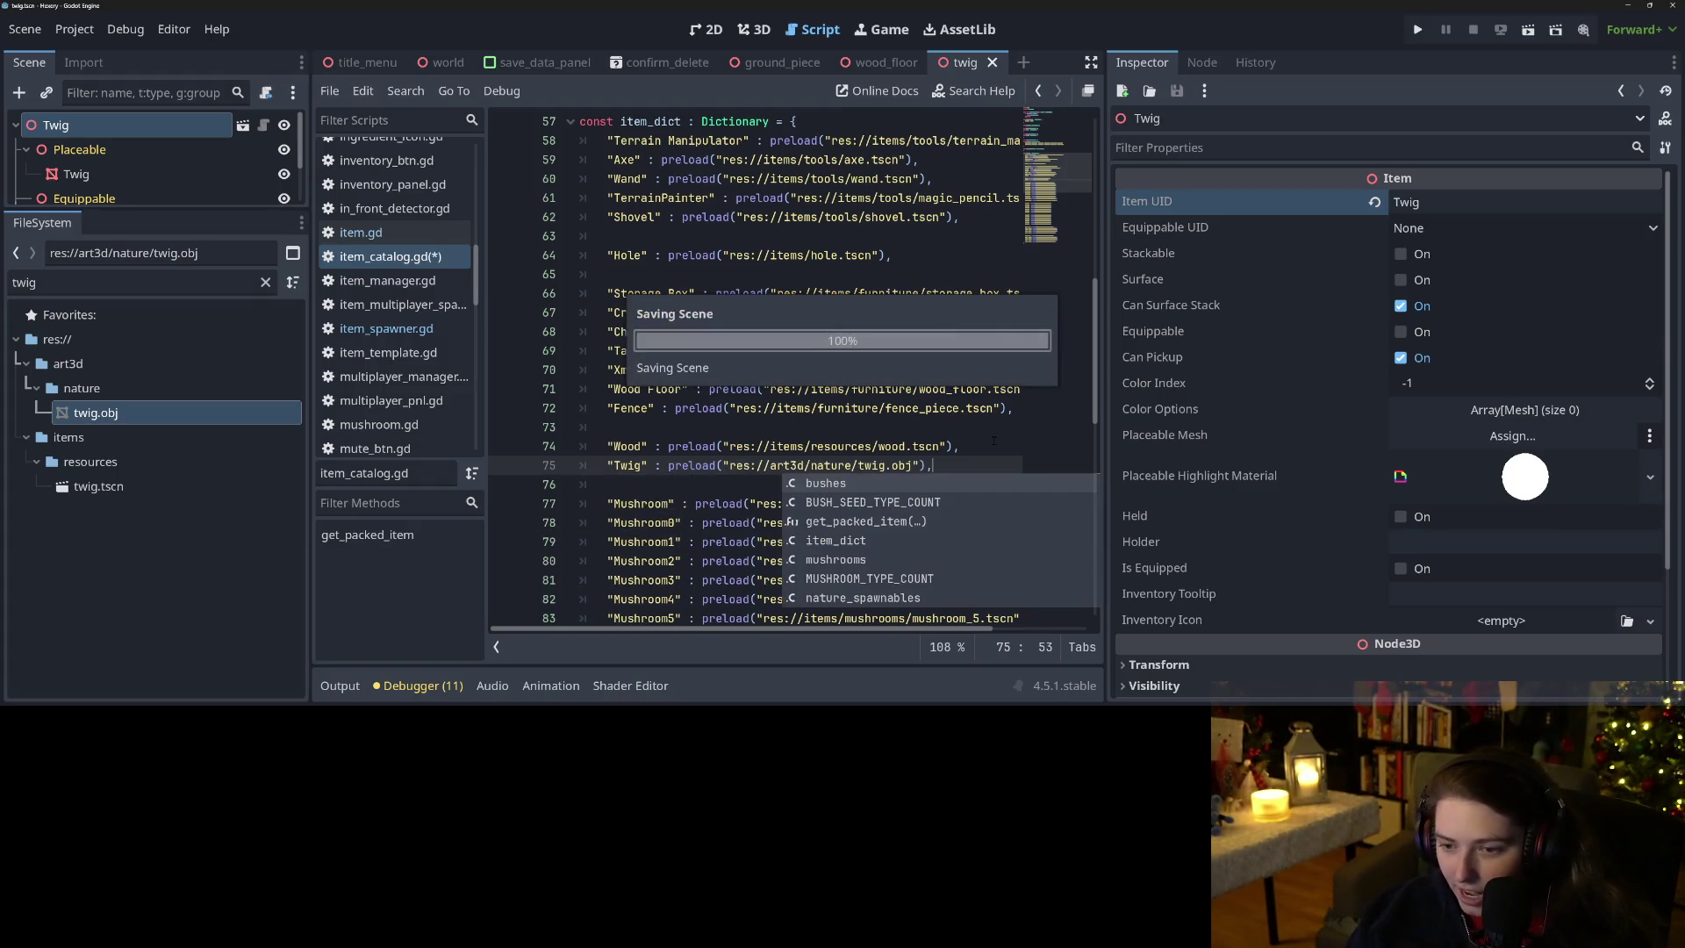
click(795, 429)
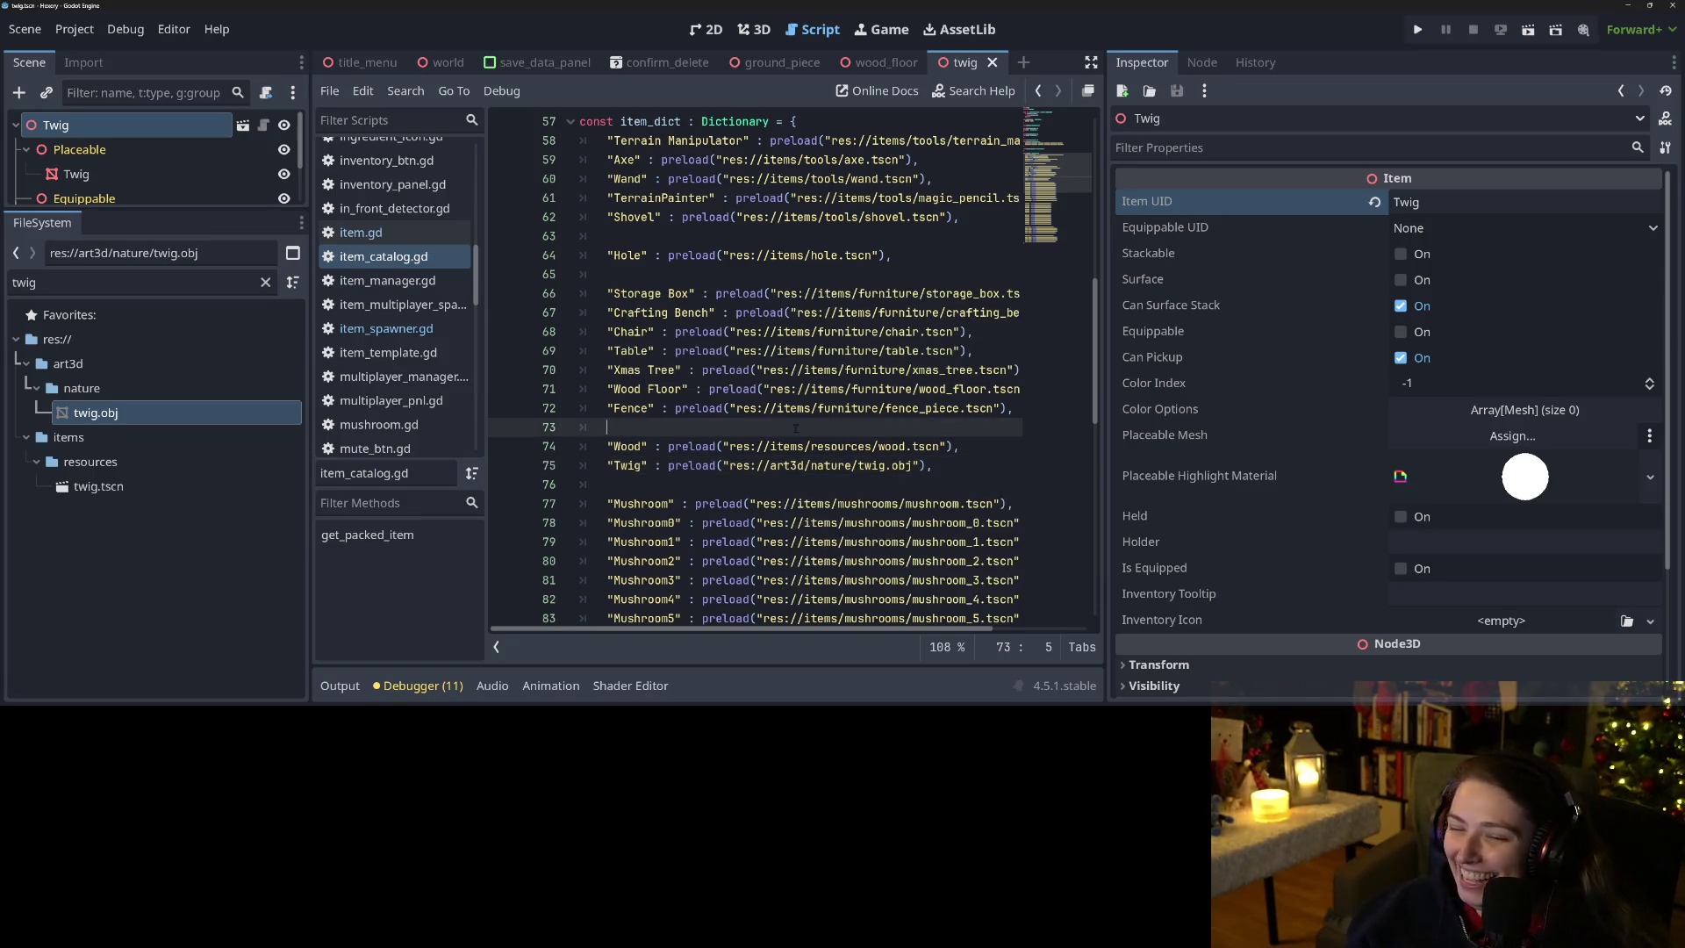
drag(608, 466, 647, 466)
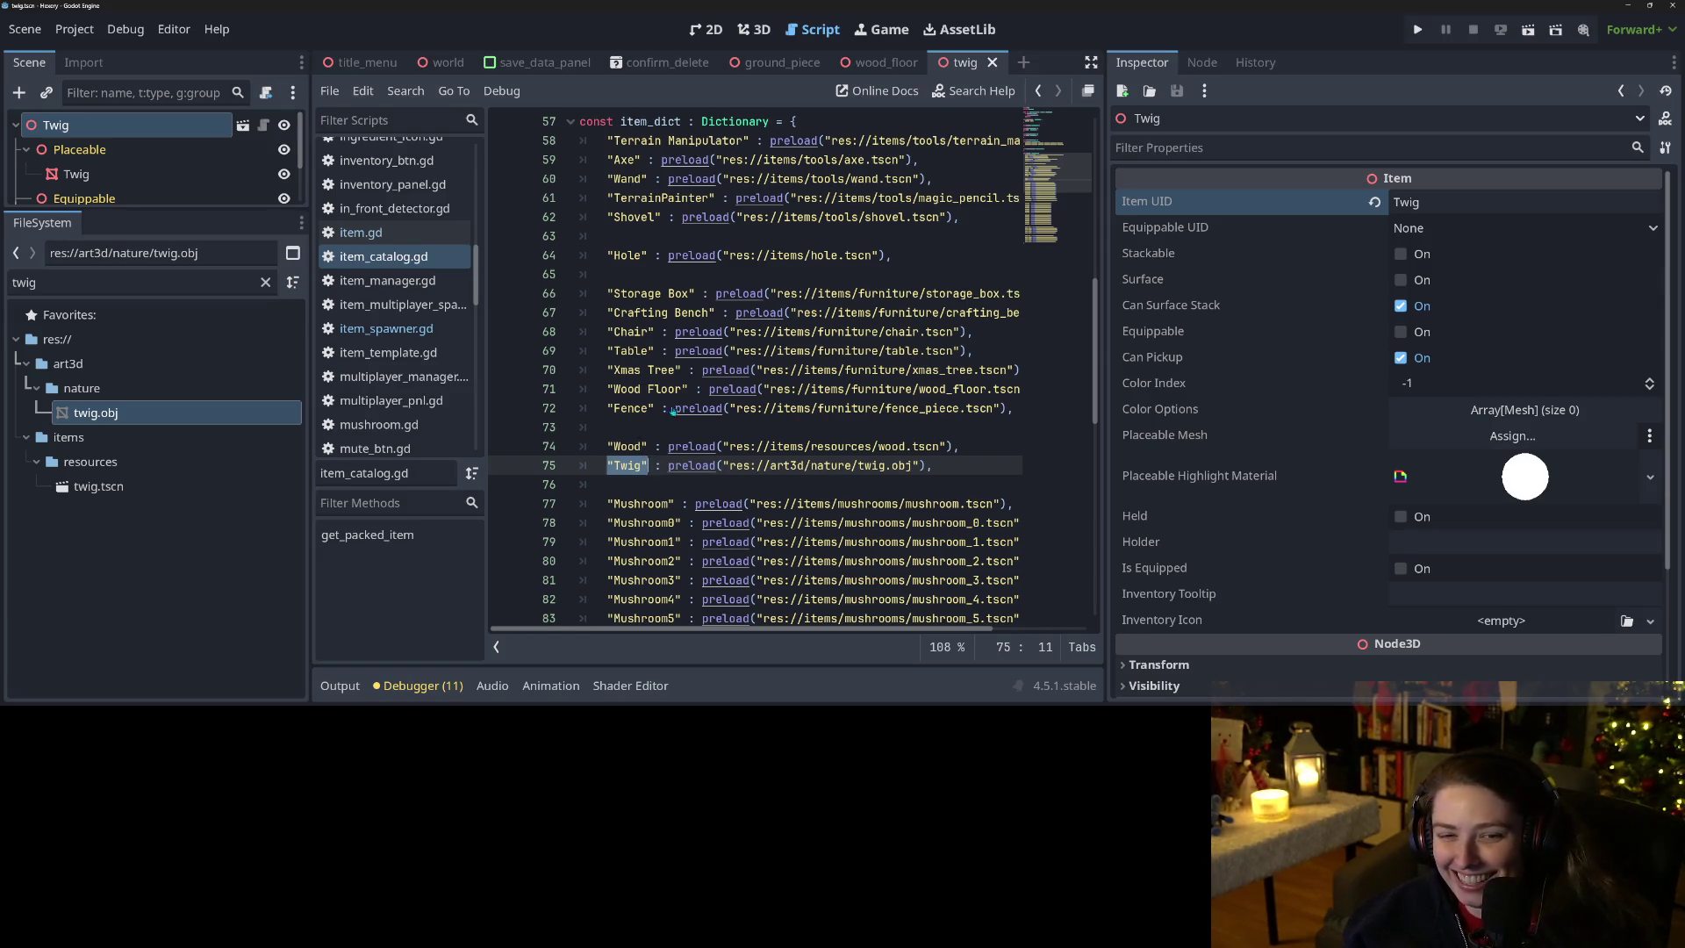
scroll(375, 386, down, 10)
scroll(376, 386, up, 3)
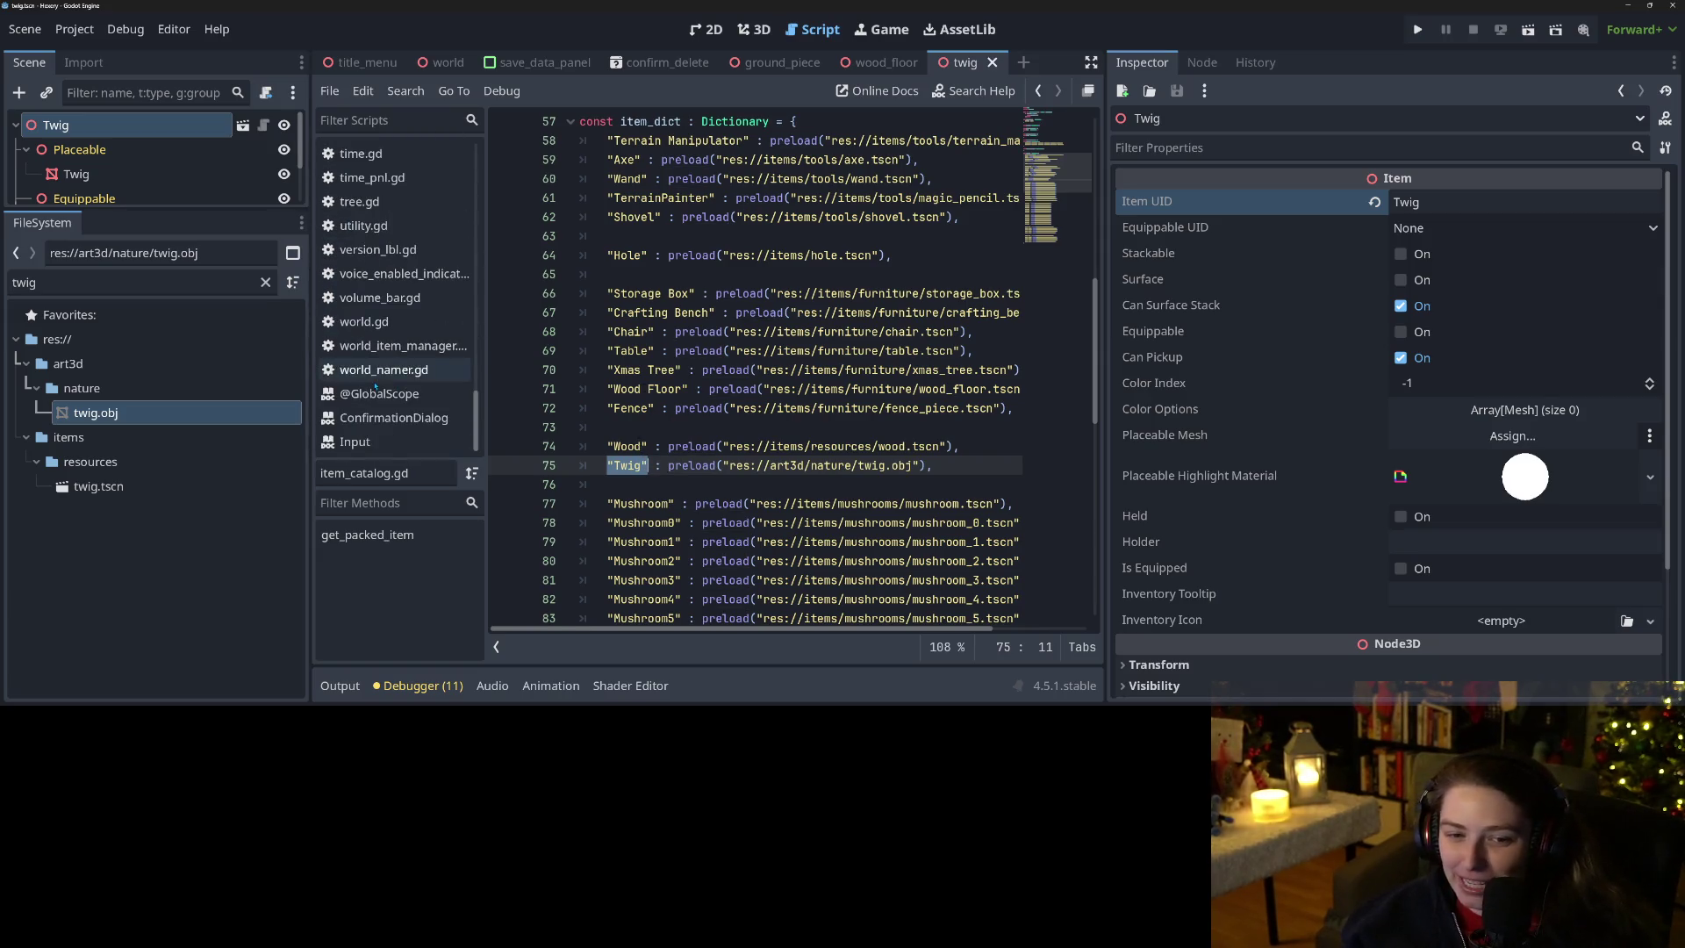
Add the constant TWIG_KEY = "Twig" below SEED_KEY in tree.gd.
click(384, 398)
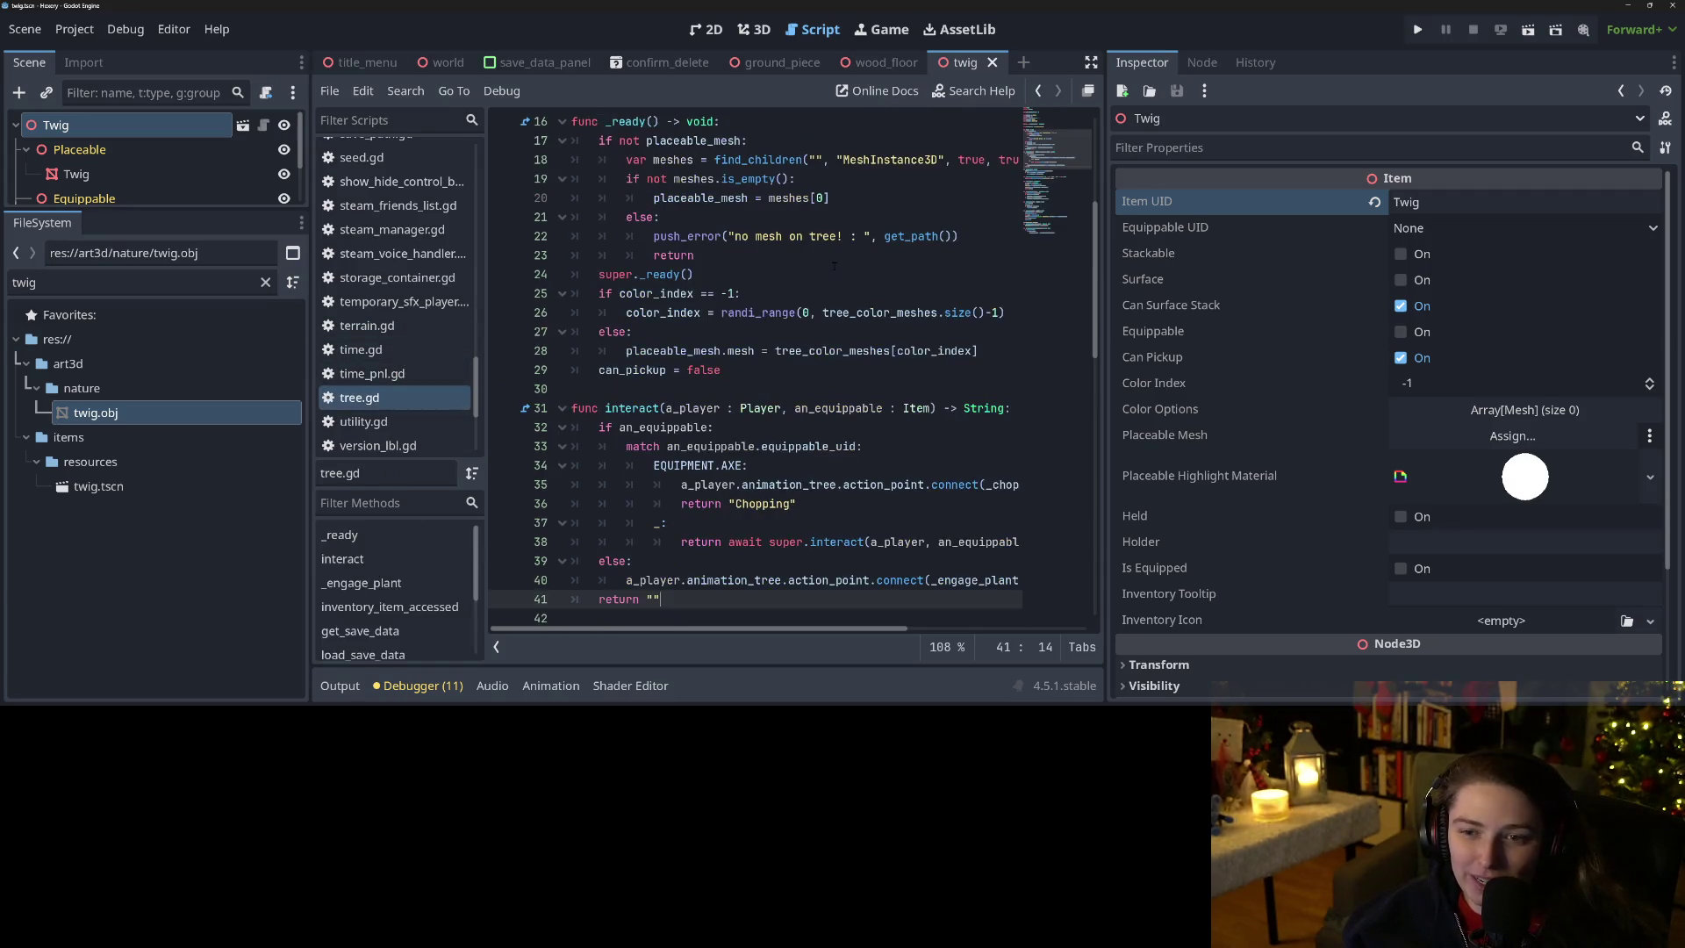
scroll(799, 264, up, 5)
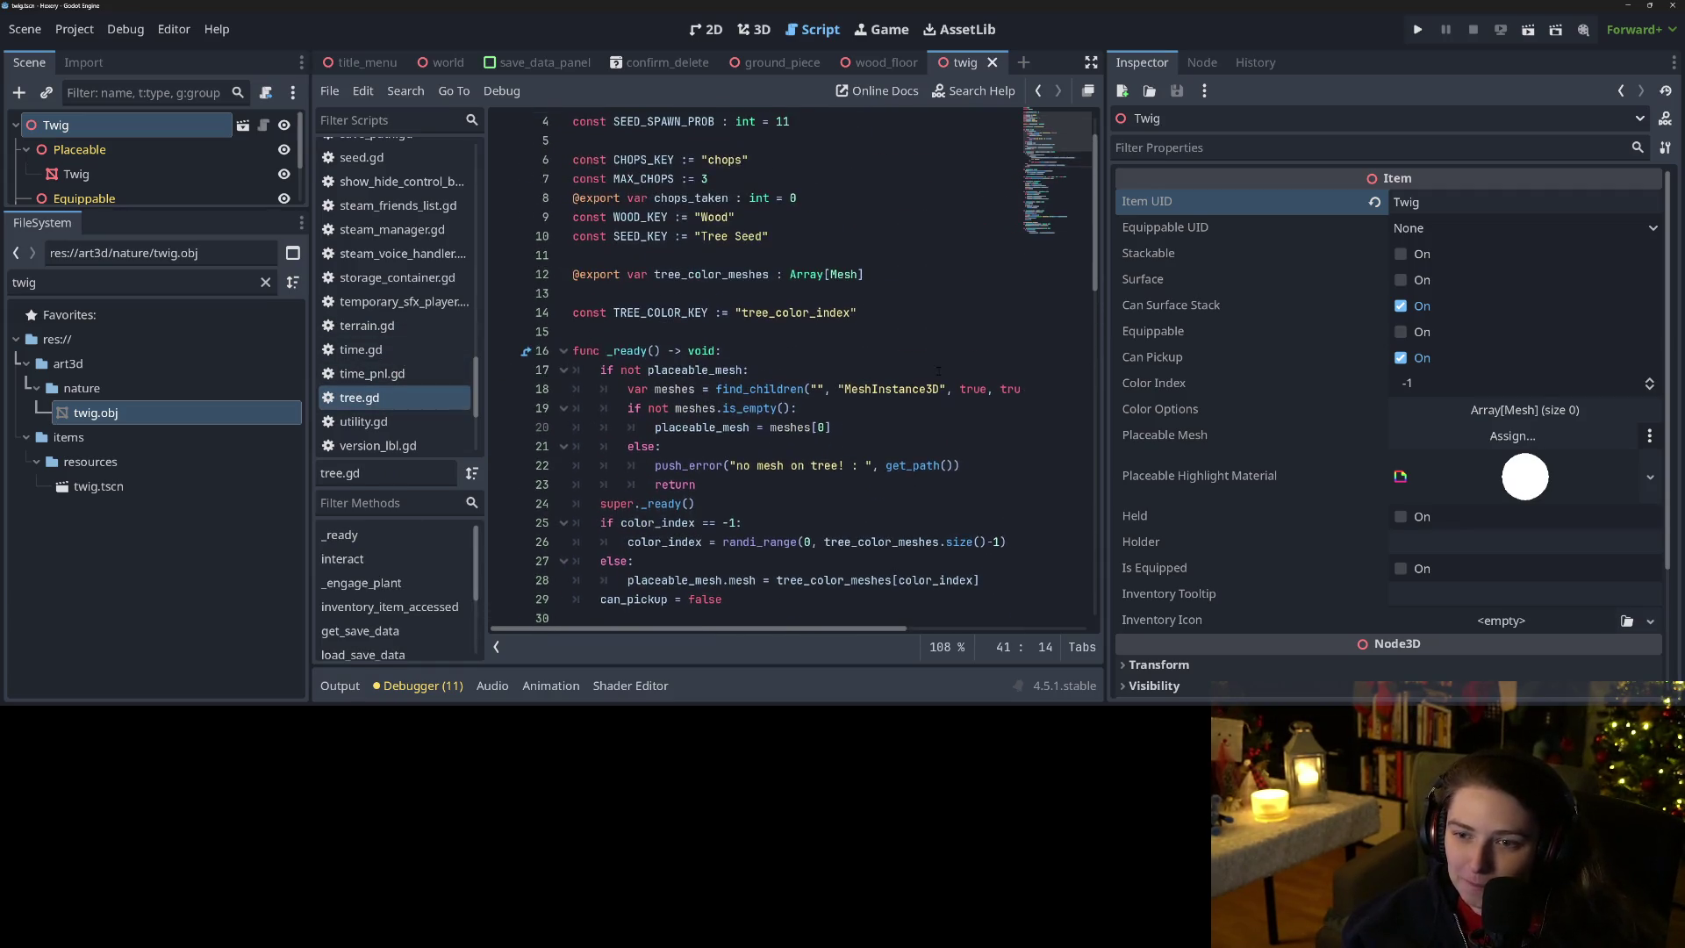
click(797, 300)
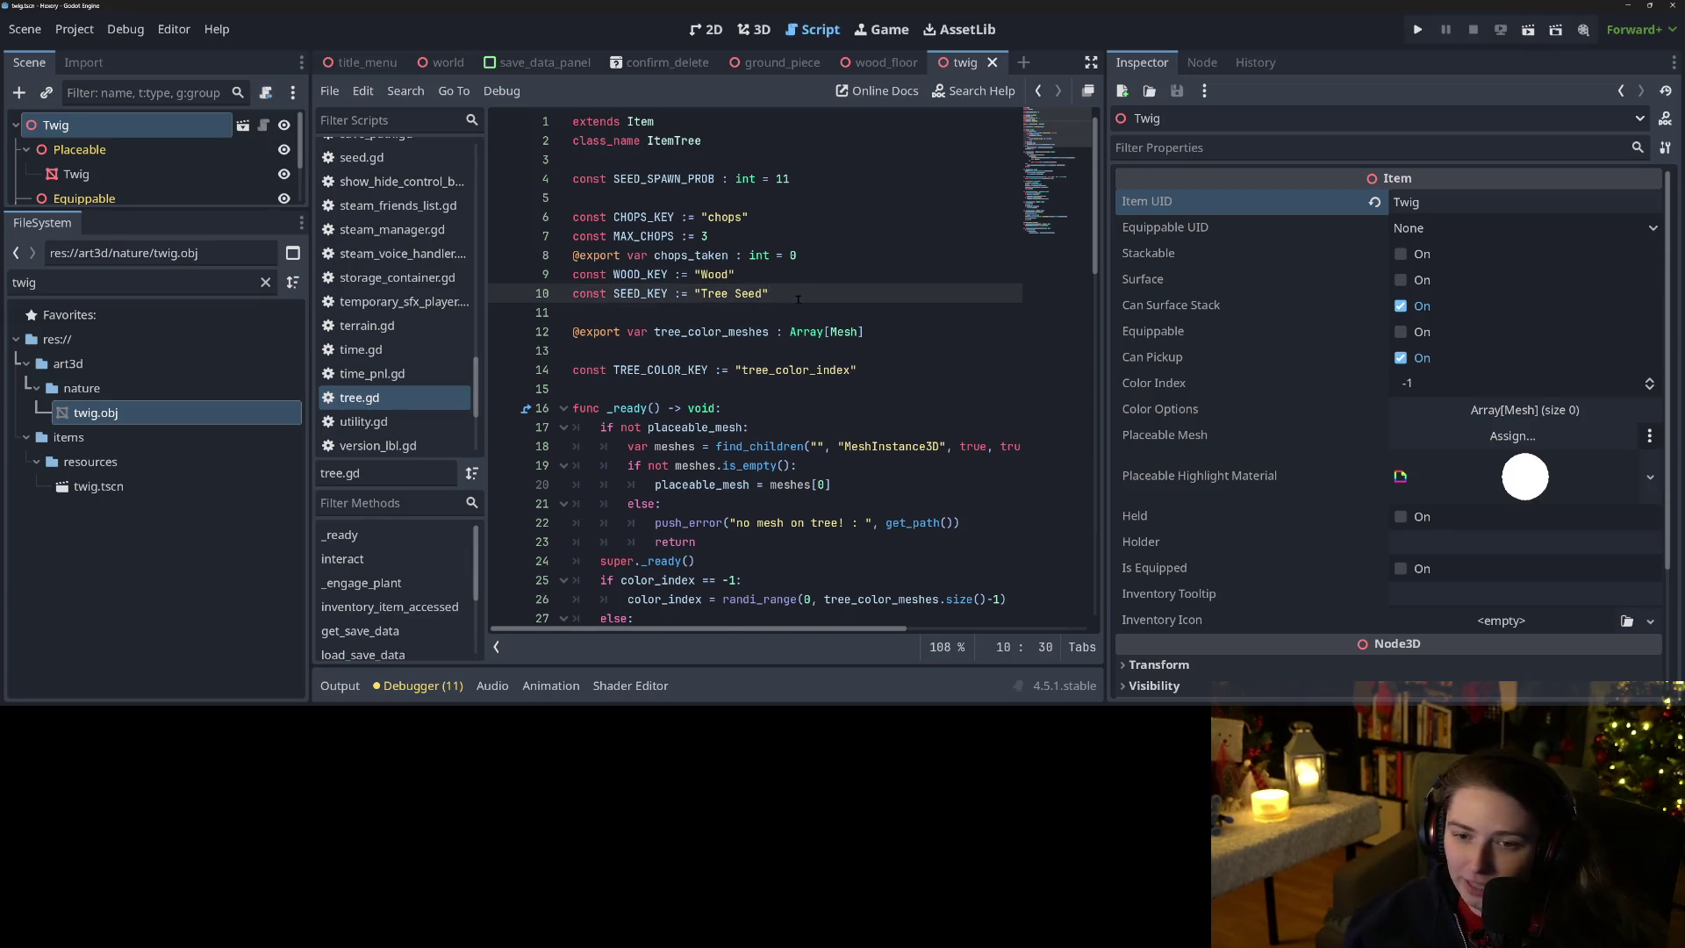
key(Return)
text(const )
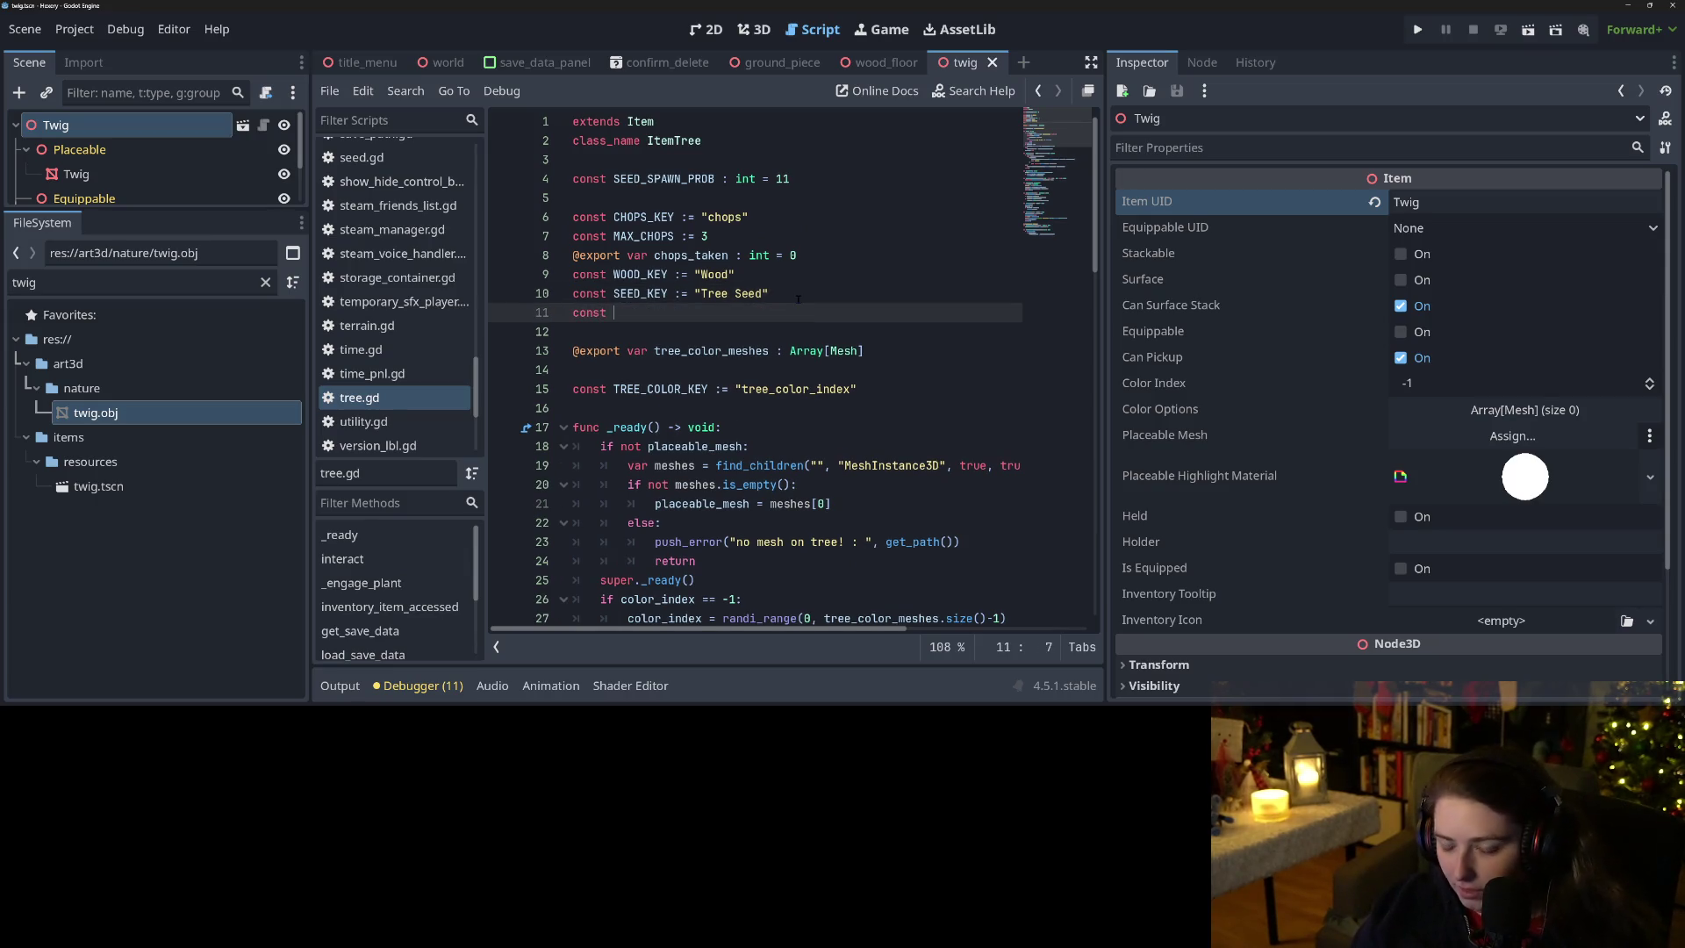
text(TWIG_)
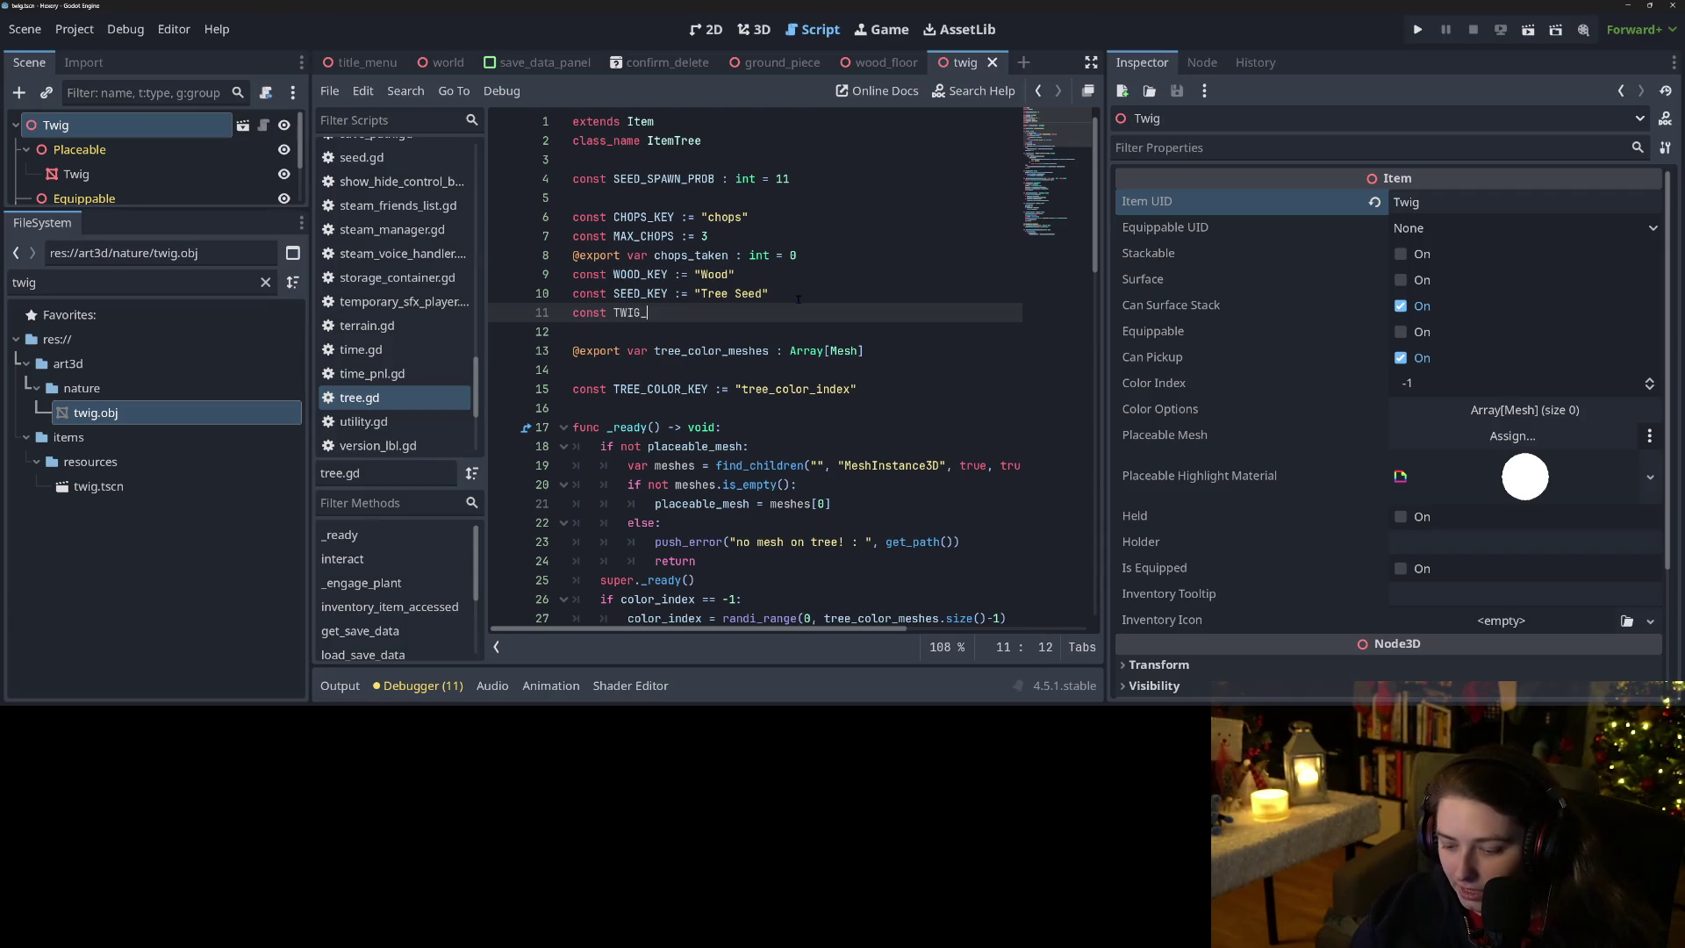
text(KEY :)
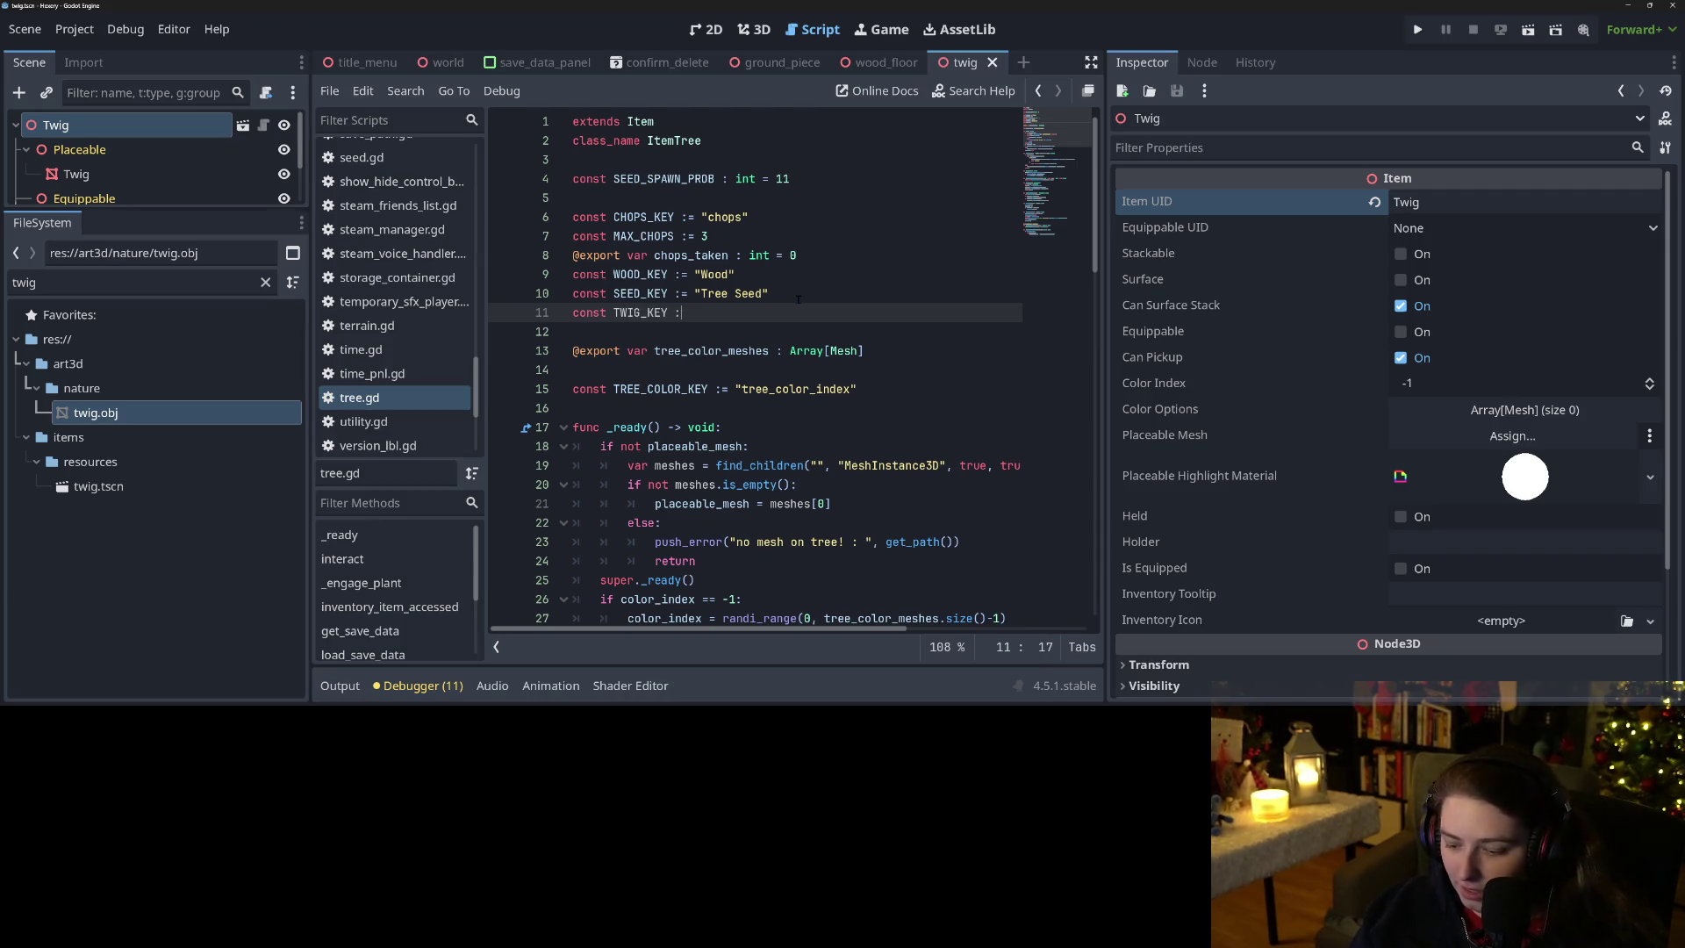
text("Twig")
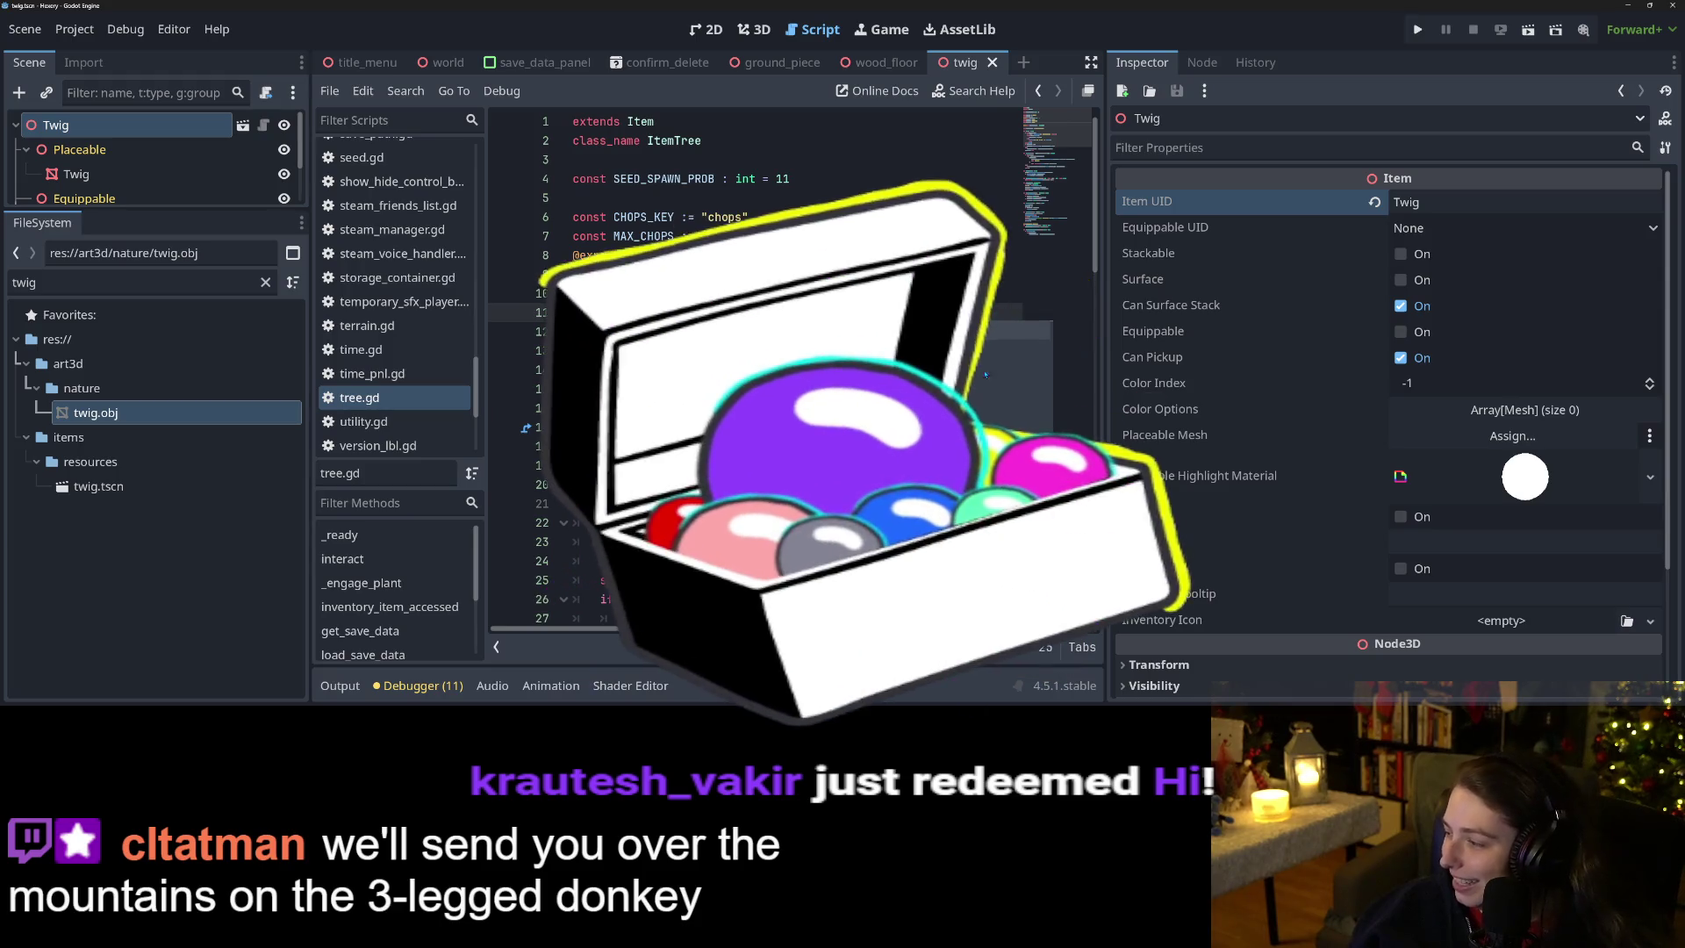
key(Escape)
click(827, 299)
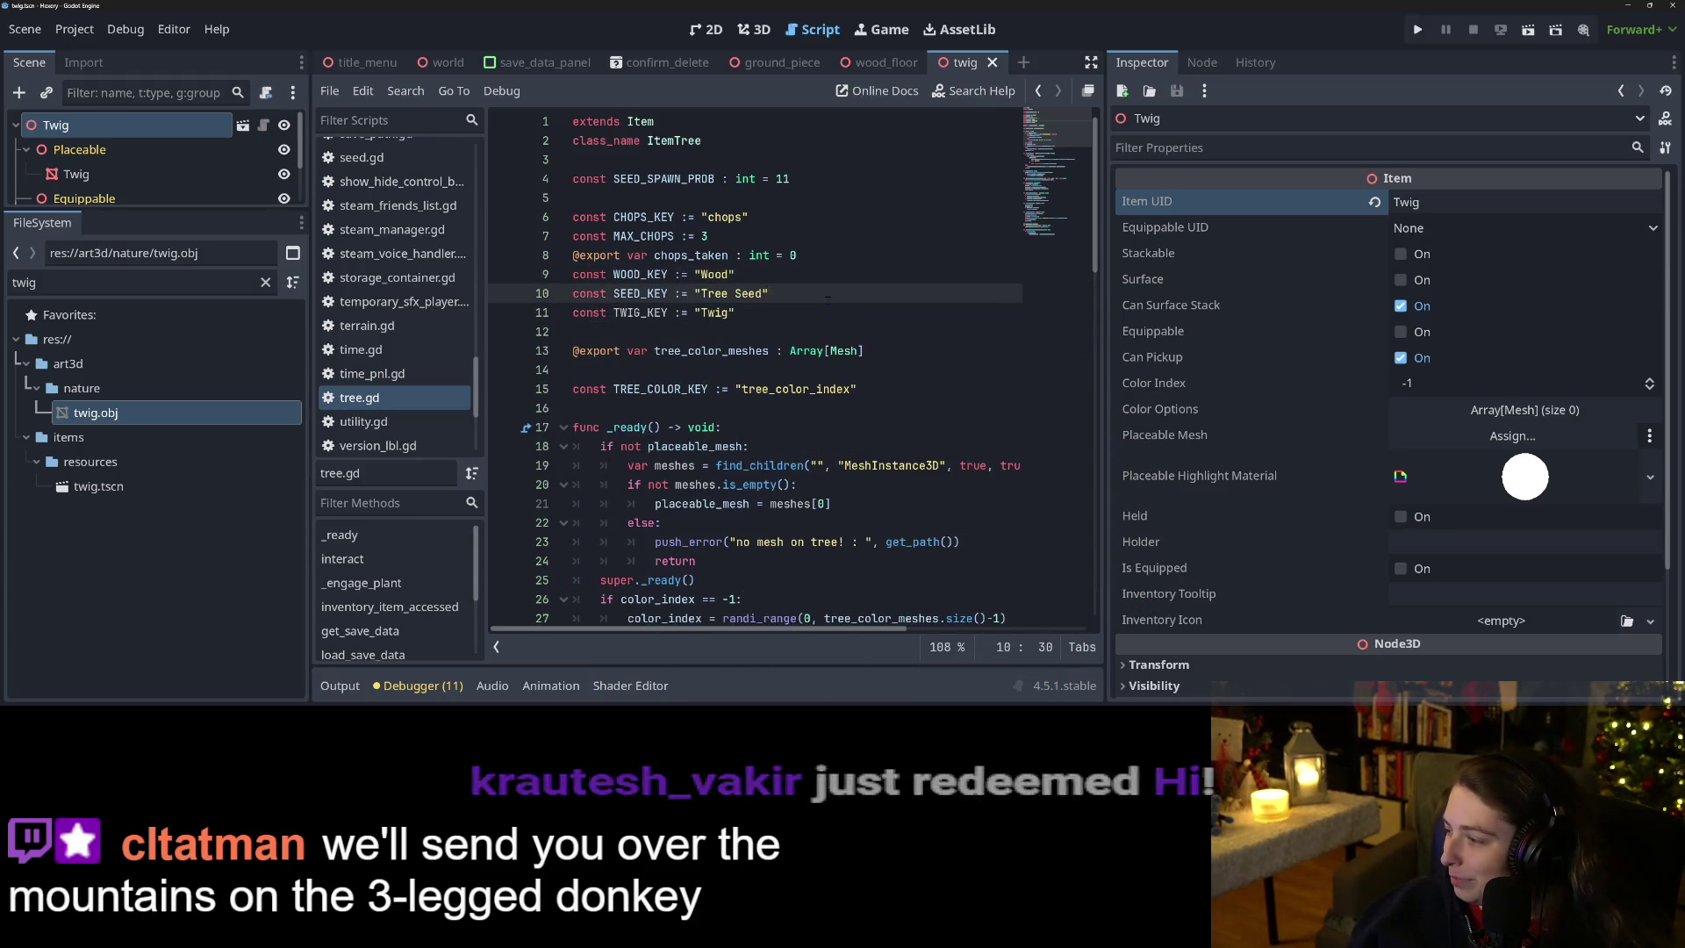
Replace the hard-coded 5 in the twig spawn roll check with TWIG_SPAWN_PROB.
scroll(849, 453, down, 15)
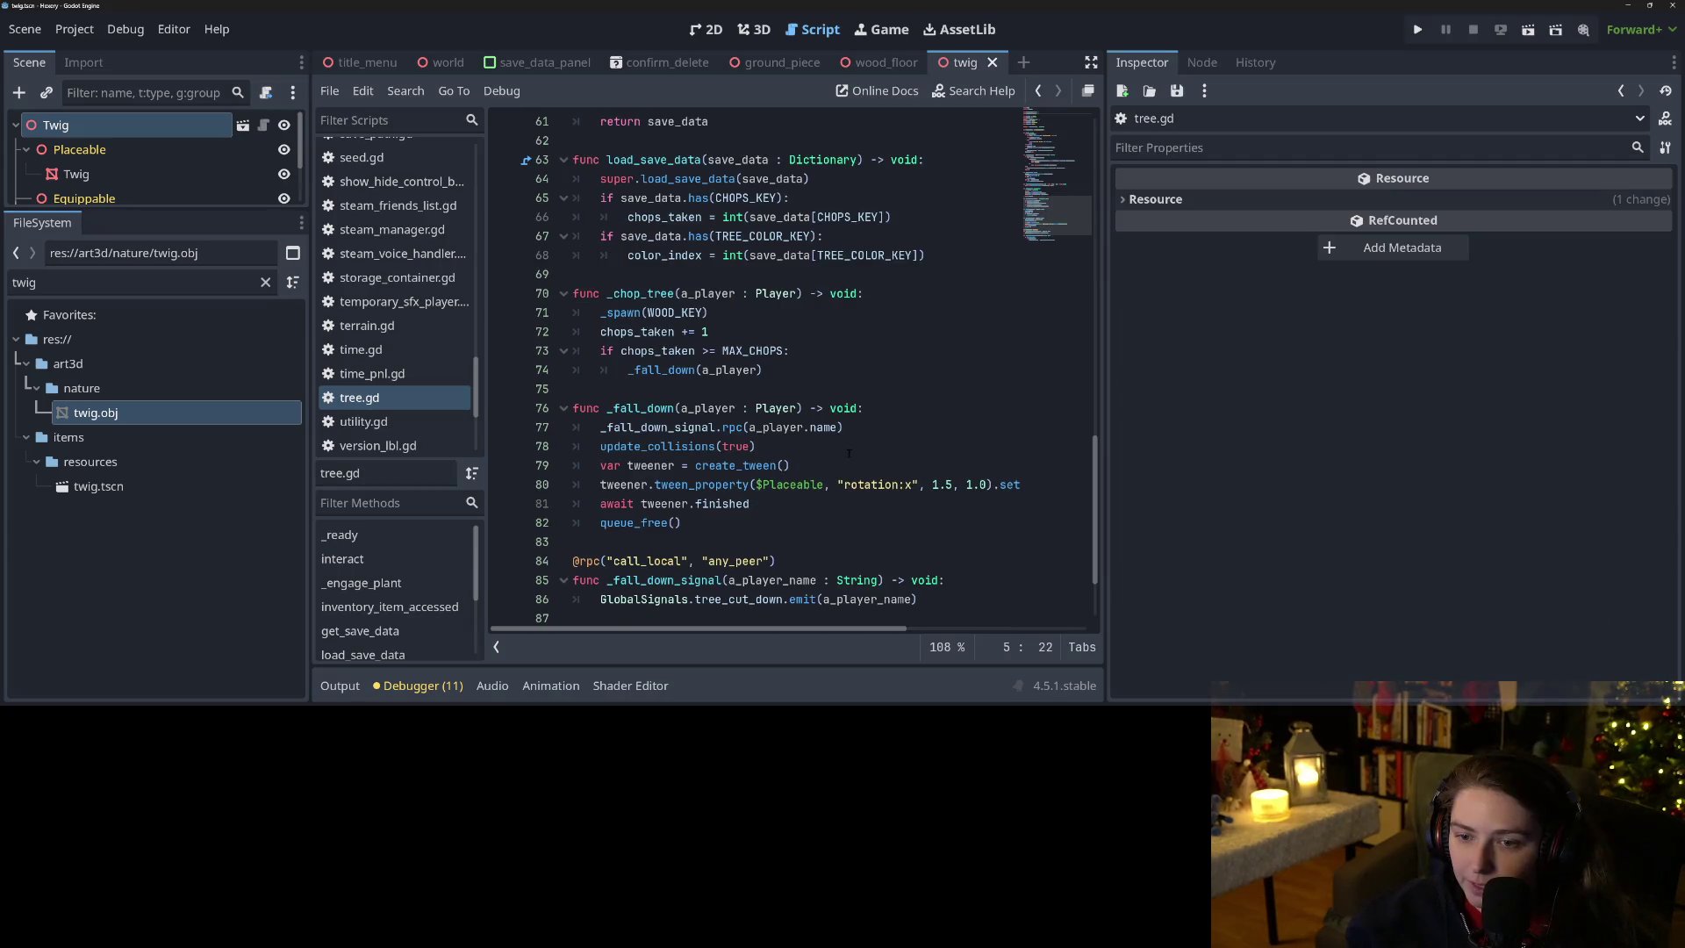
scroll(864, 455, down, 2)
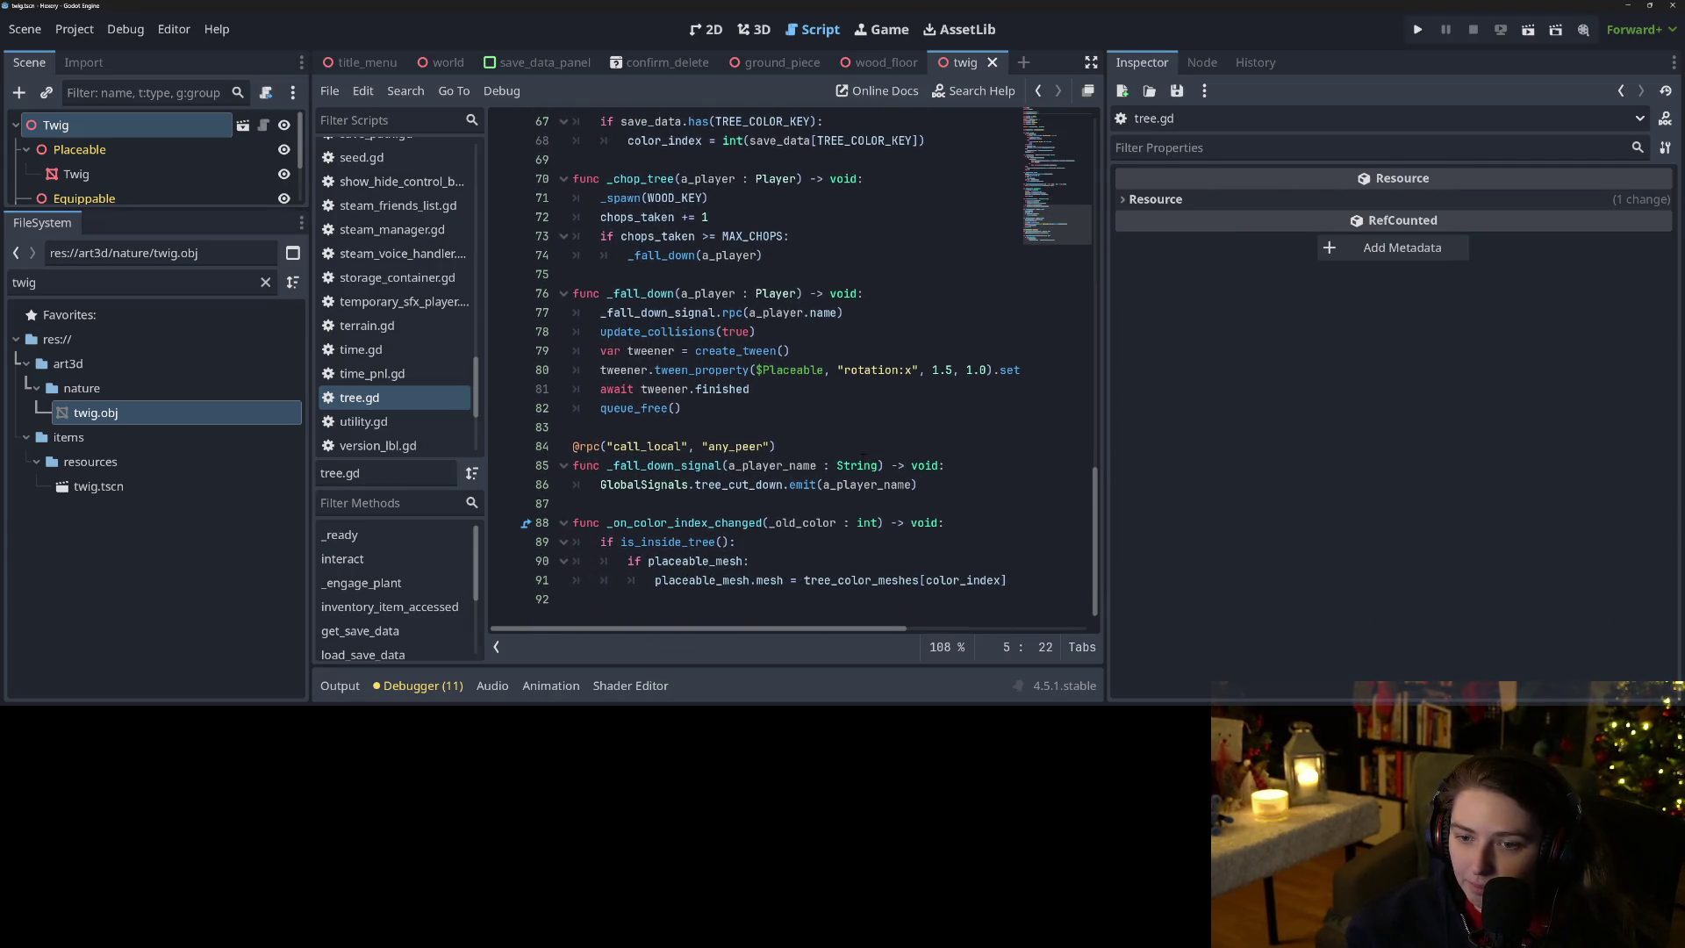
scroll(863, 454, up, 3)
scroll(805, 451, up, 6)
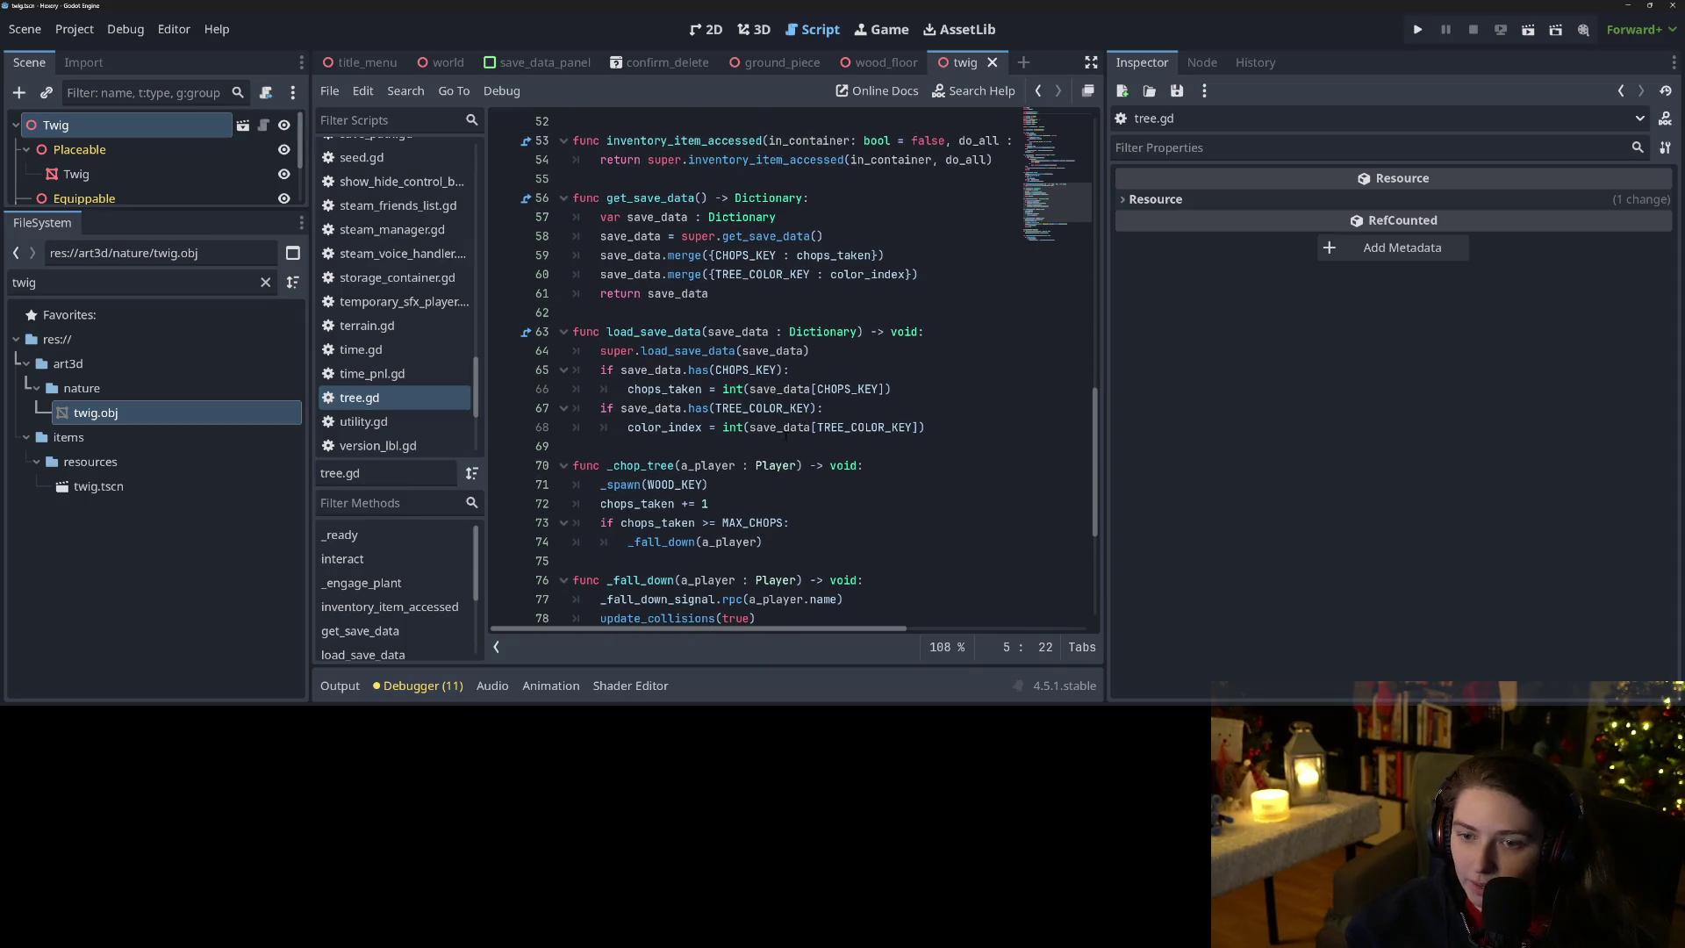
scroll(654, 389, up, 2)
click(654, 389)
double_click(672, 389)
text(TWIG_SPAWN_PROB:)
key(Escape)
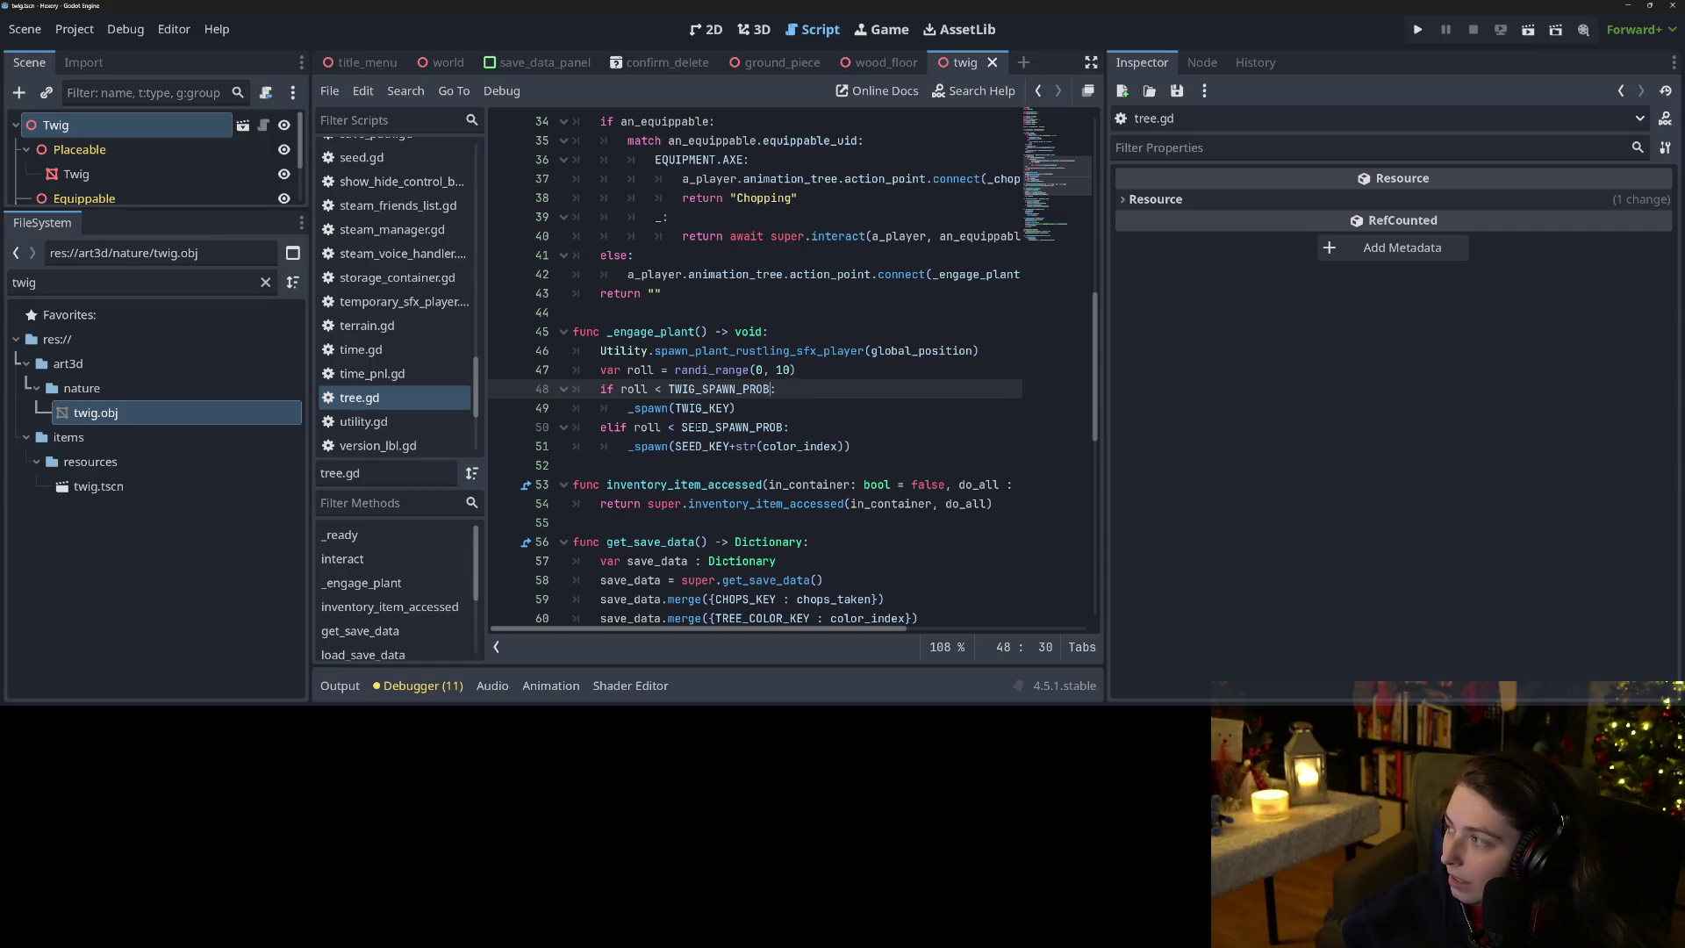
Review the seed and twig spawn lines, then open the wood_floor scene for comparison.
mouse_move(741, 427)
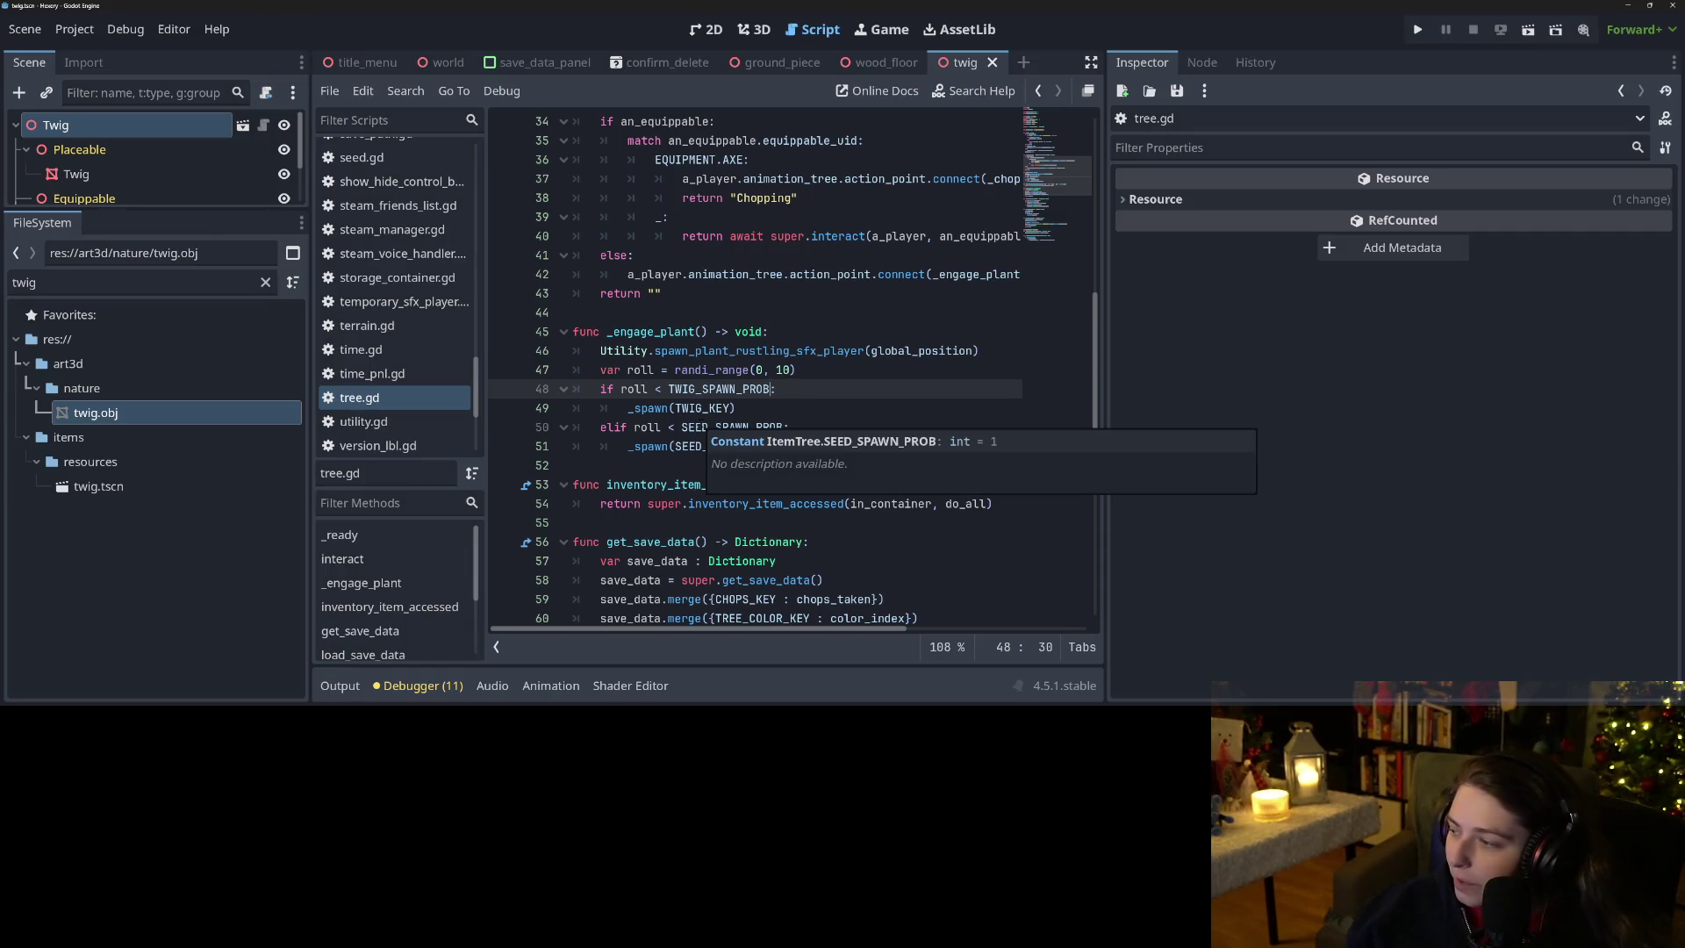
click(801, 393)
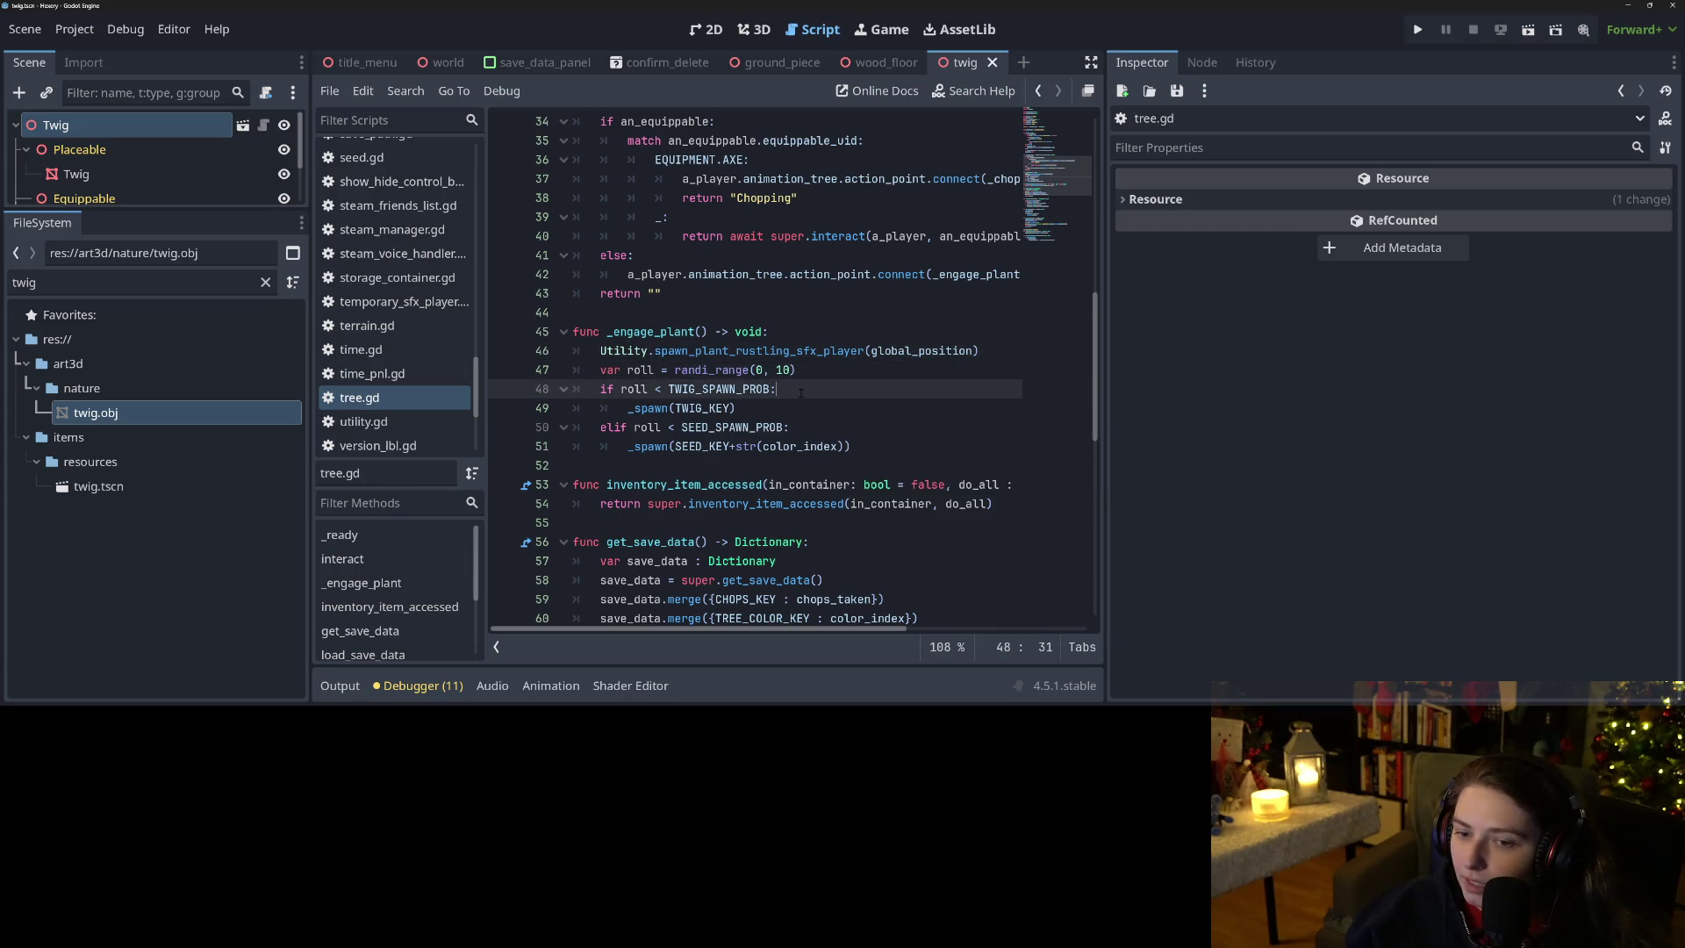
click(798, 426)
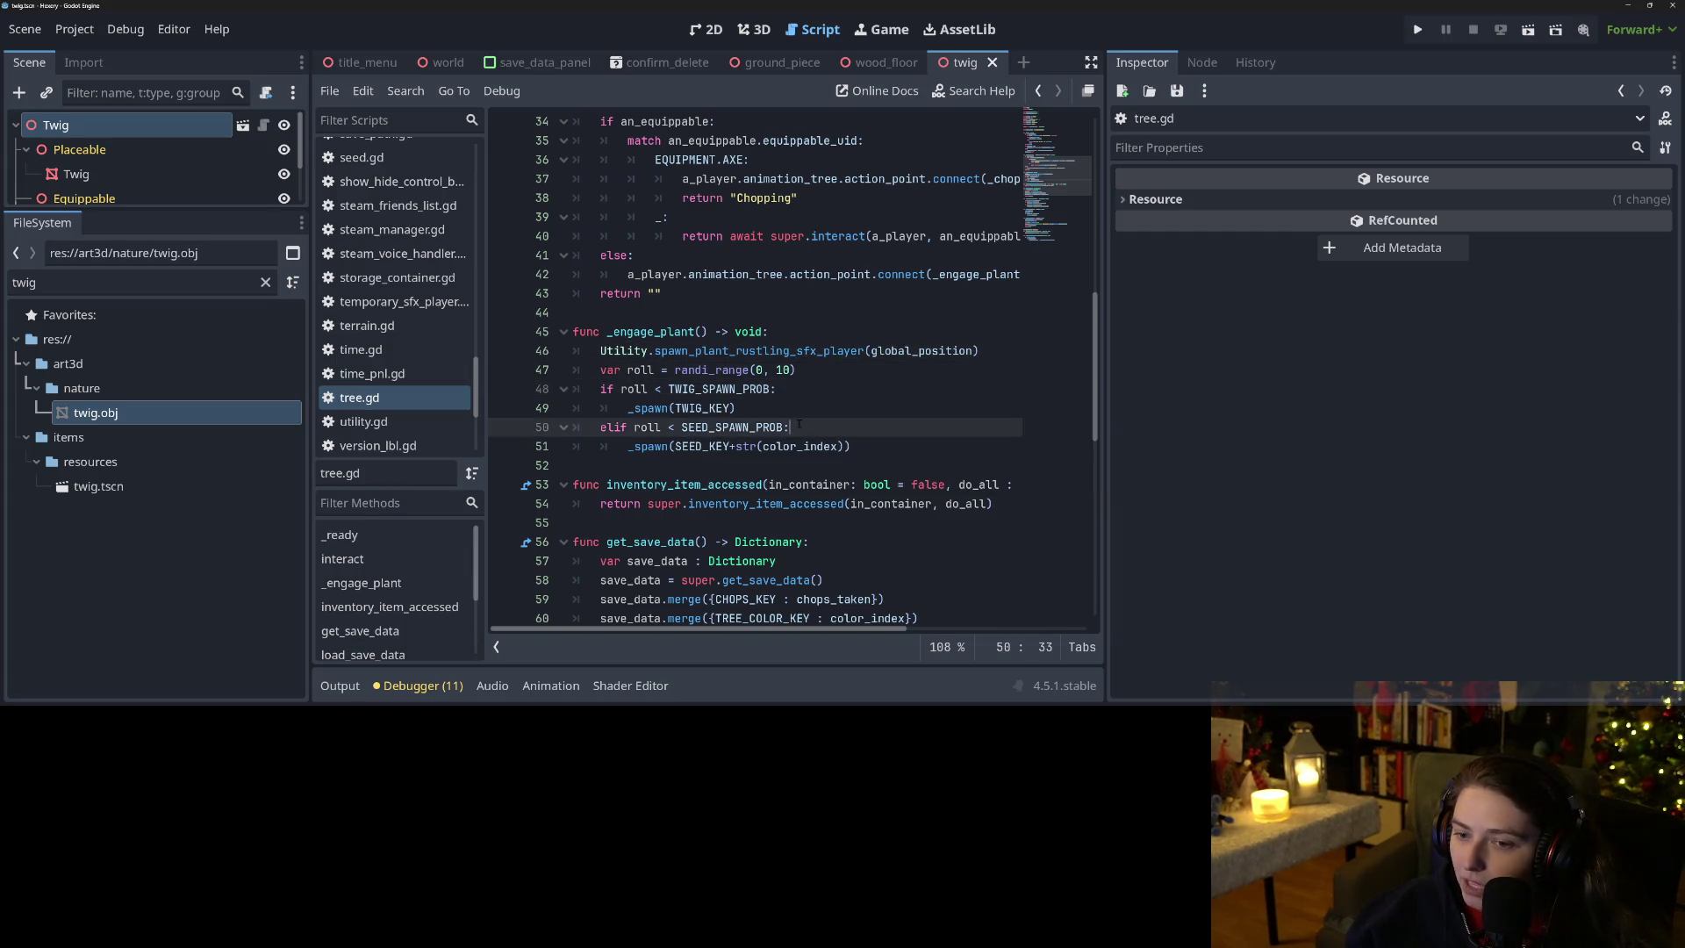
click(882, 445)
scroll(882, 445, down, 1)
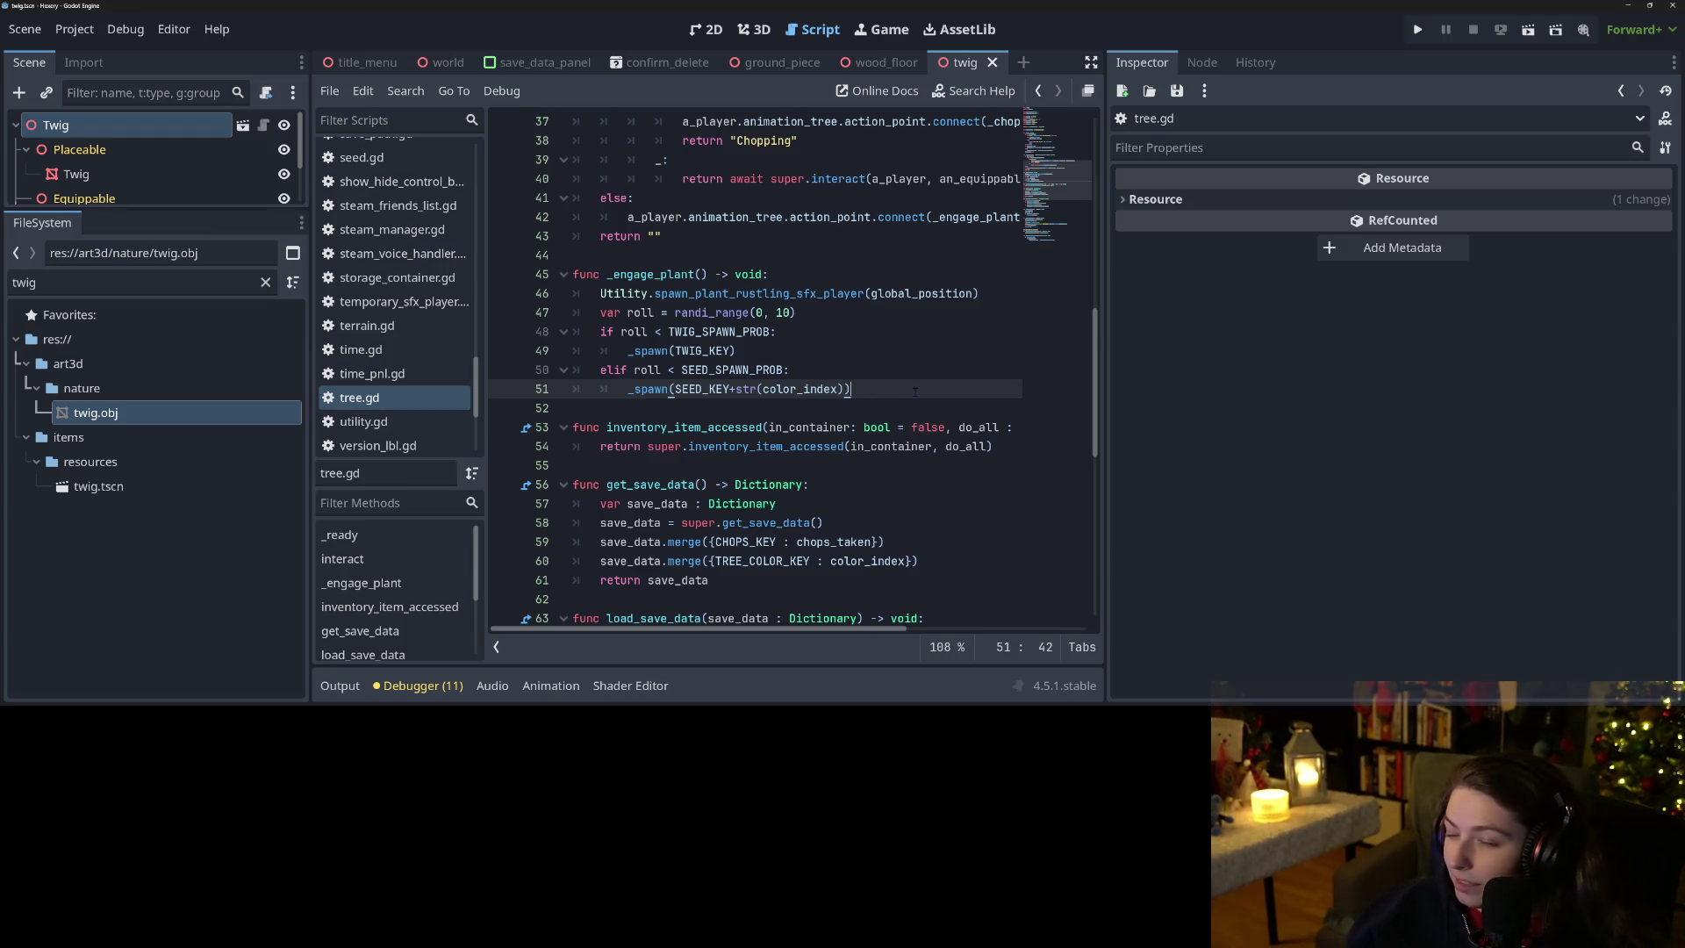
click(825, 389)
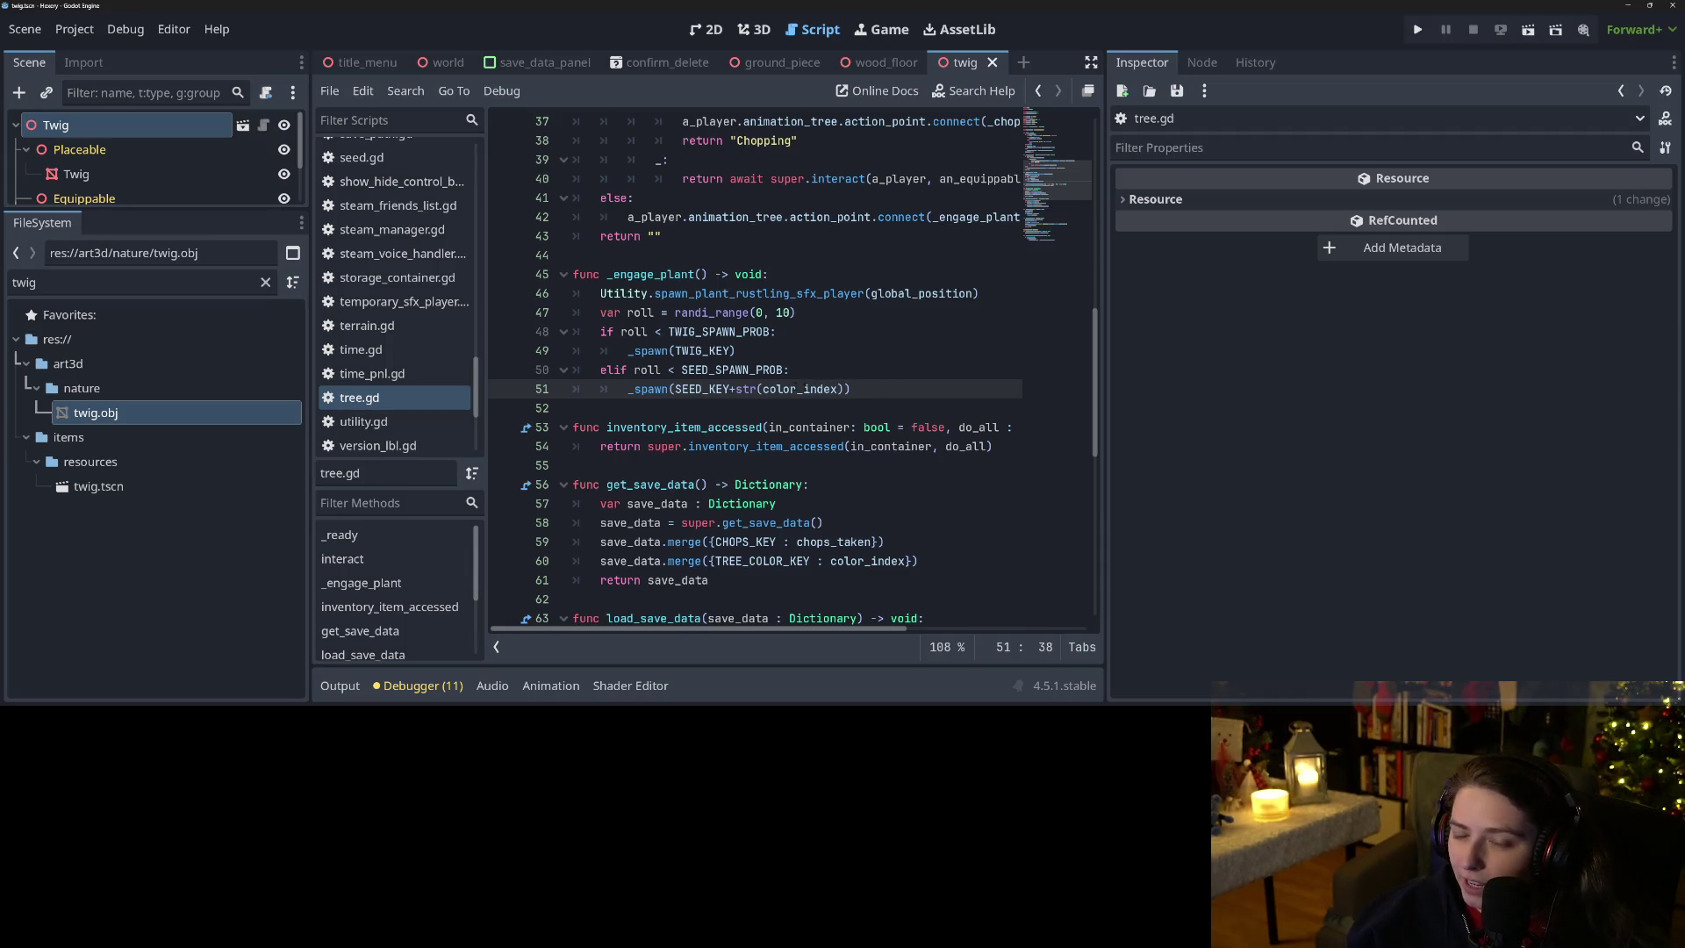
click(662, 370)
click(767, 255)
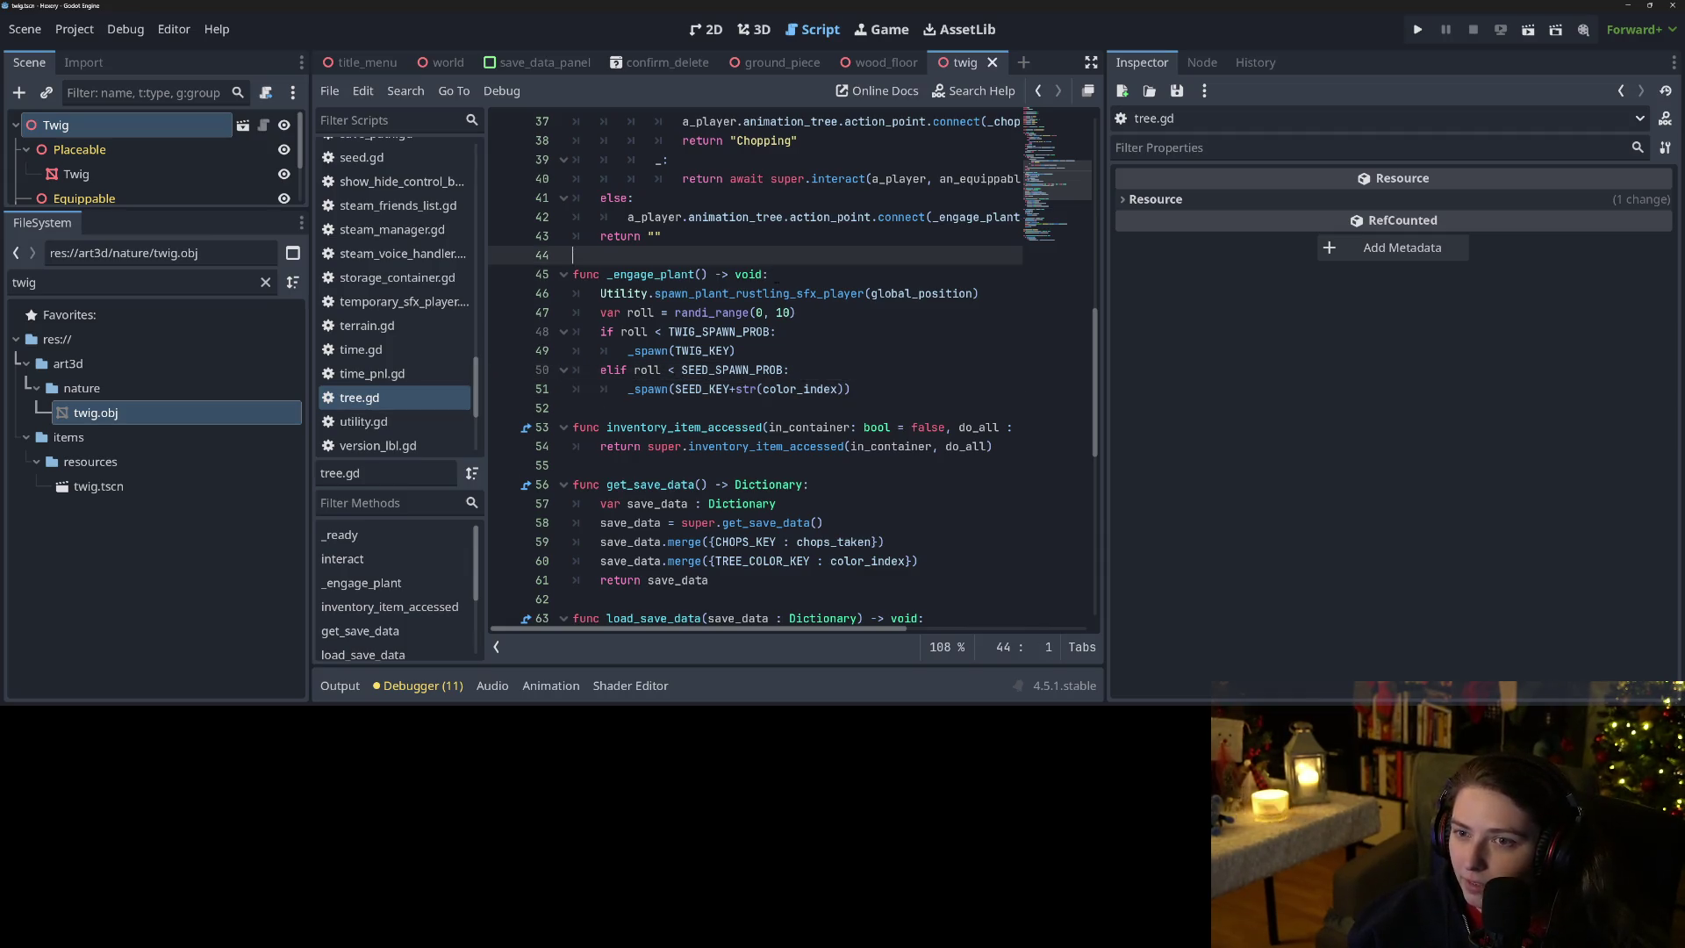
click(865, 63)
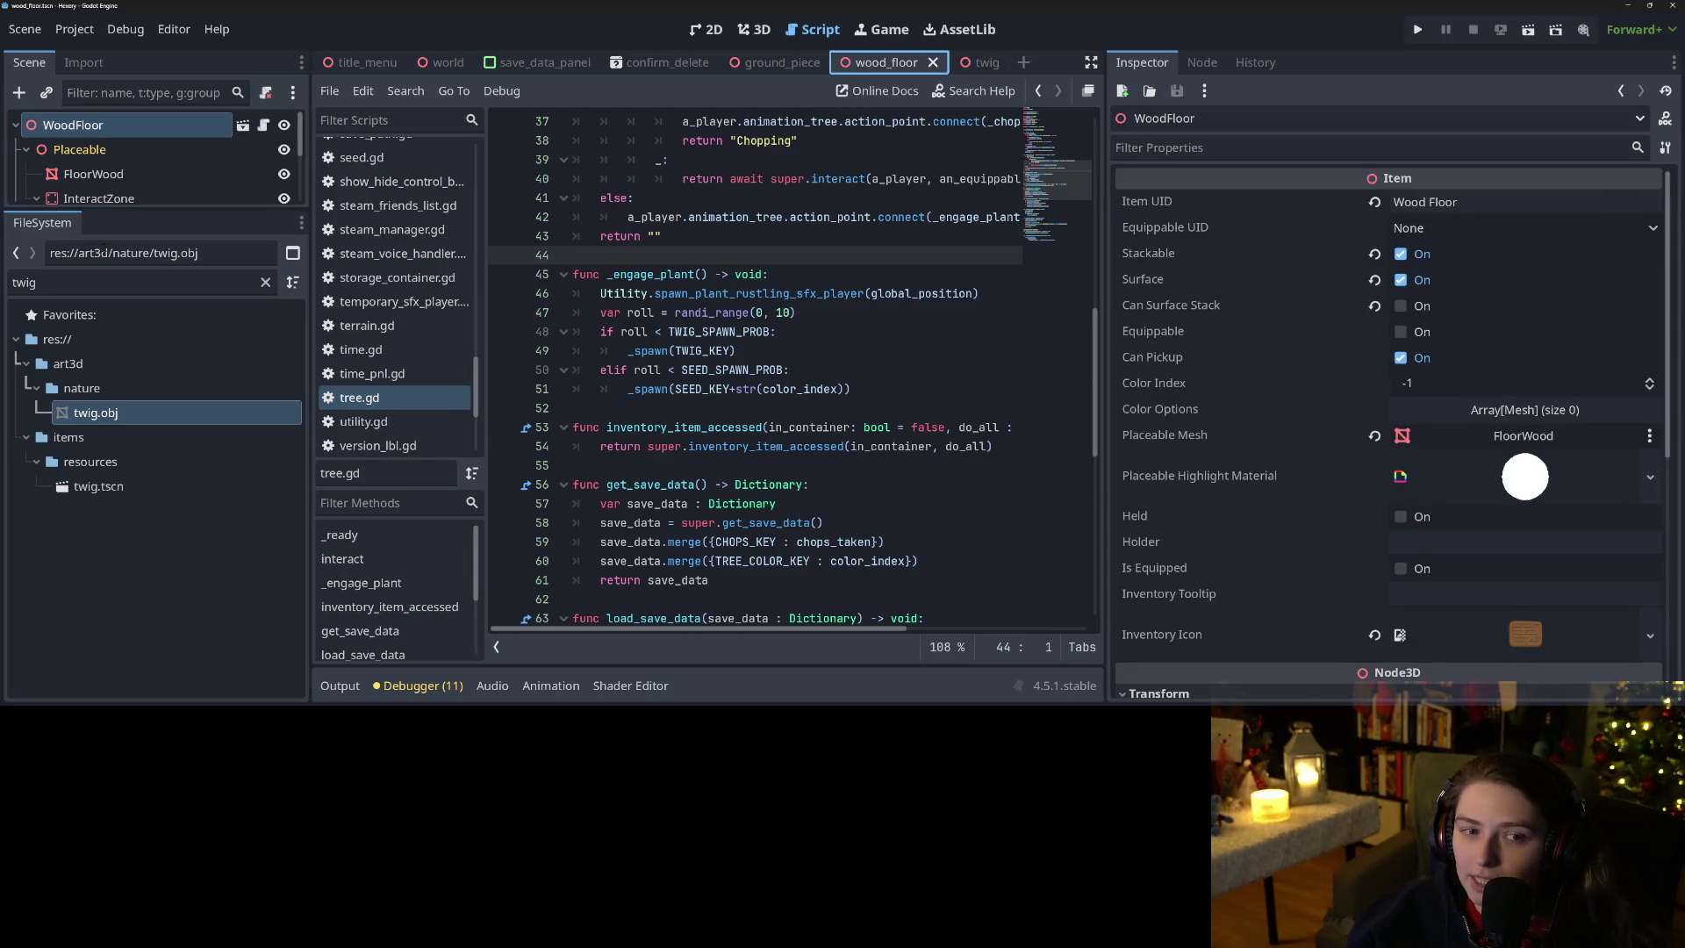
Copy the wood floor's InteractZone node into the twig scene and save it.
drag(149, 213, 149, 471)
click(90, 204)
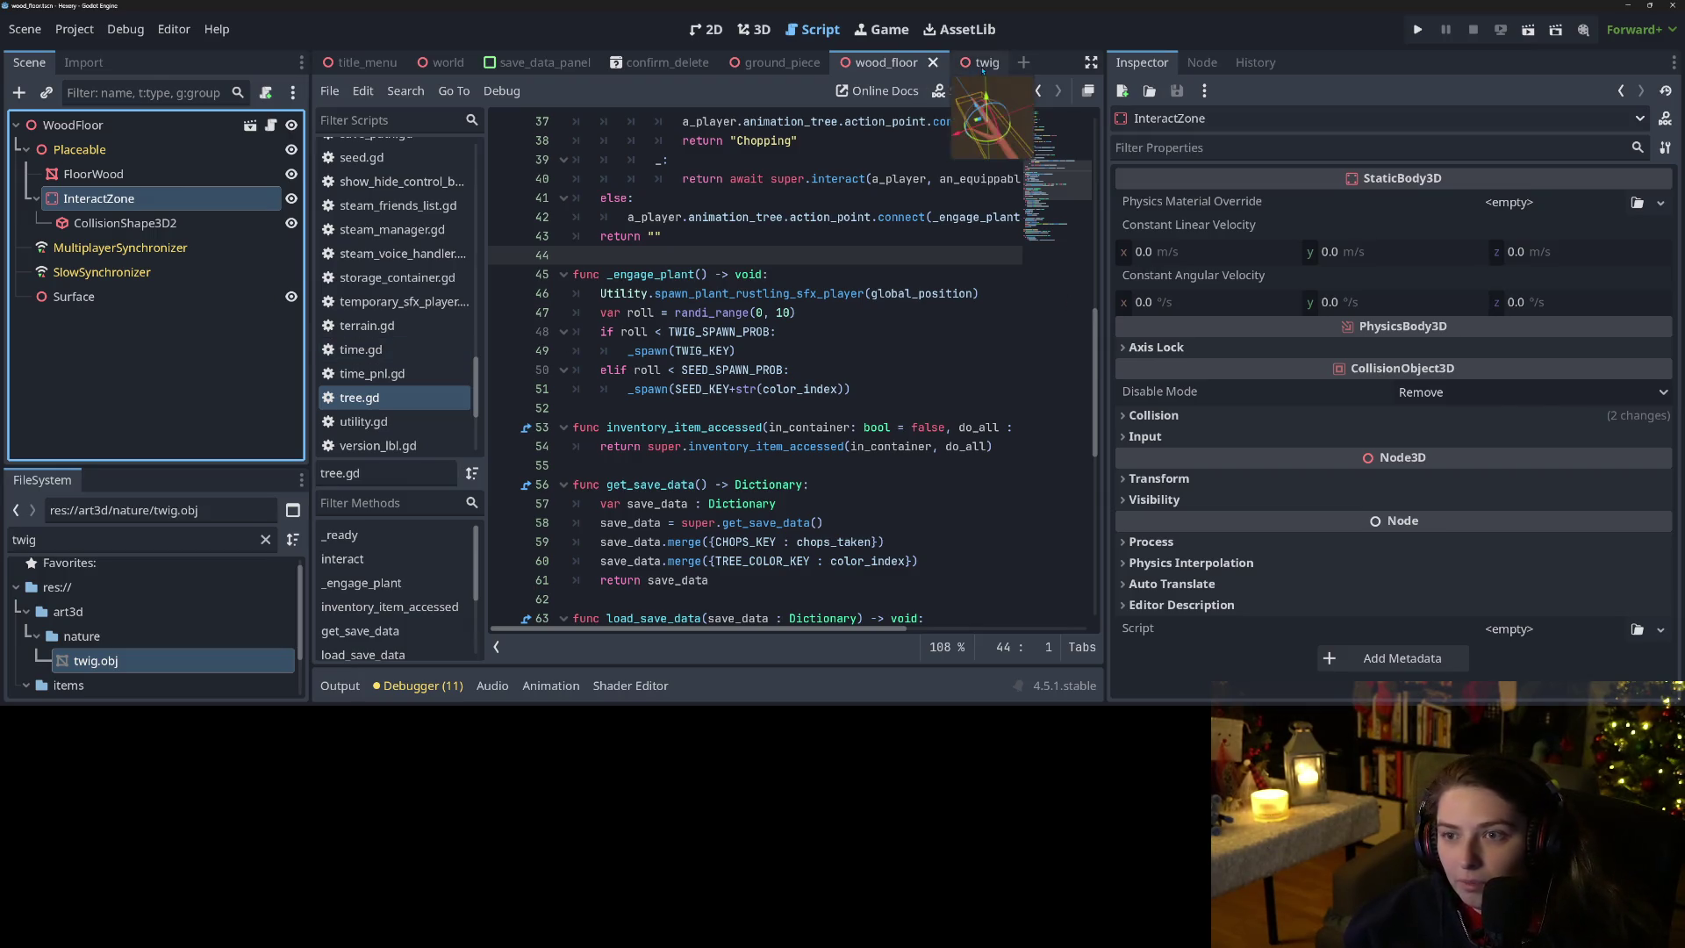
click(966, 63)
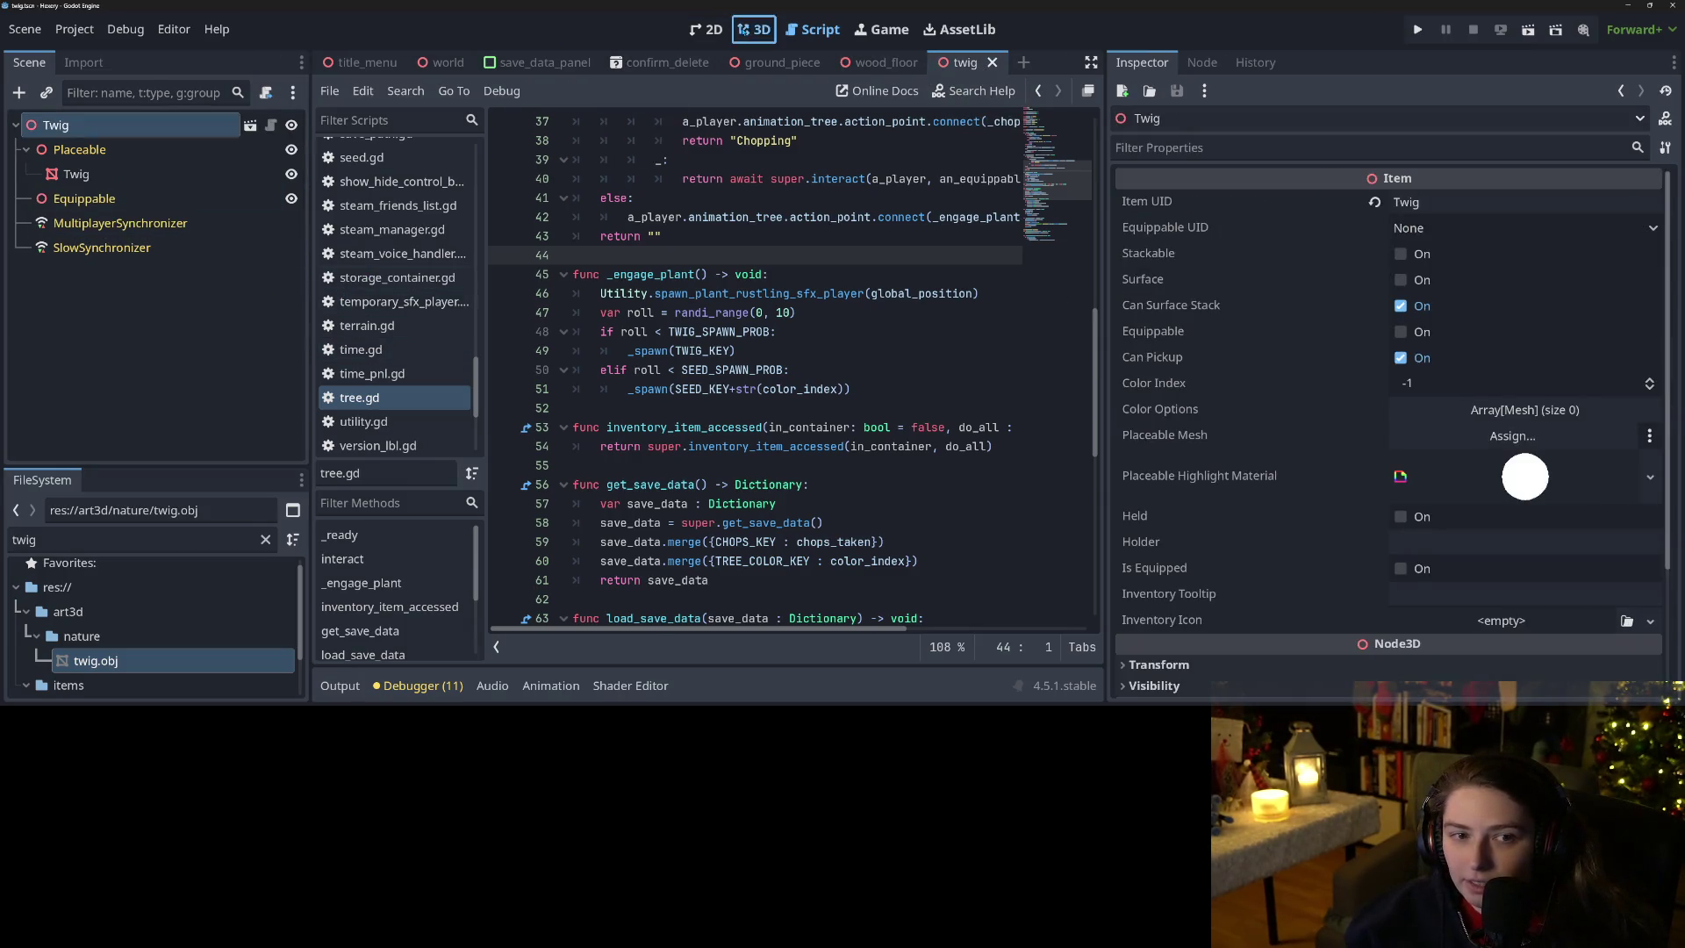
click(754, 29)
key(ctrl+s)
scroll(693, 422, up, 2)
mouse_move(637, 460)
mouse_down()
mouse_move(780, 427)
mouse_move(744, 480)
mouse_move(638, 448)
mouse_move(794, 413)
mouse_up()
scroll(760, 443, up, 3)
Instance twig.tscn under the ground piece's ItemSpawner, inspect it, then undo the addition.
click(777, 63)
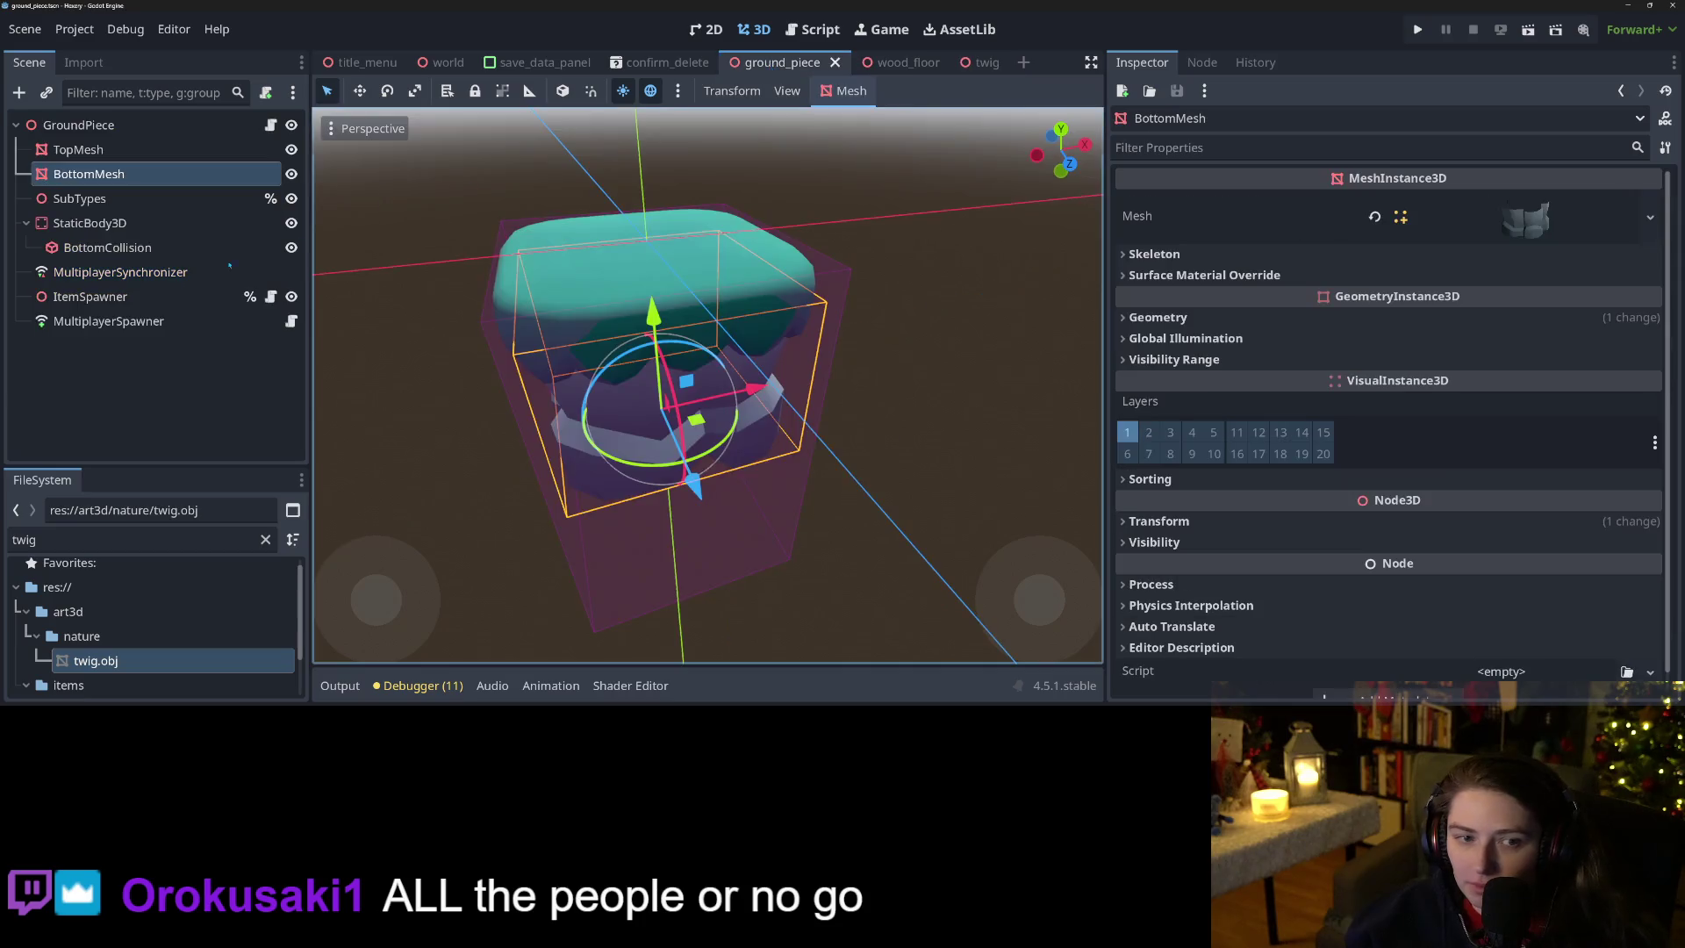
right_click(103, 297)
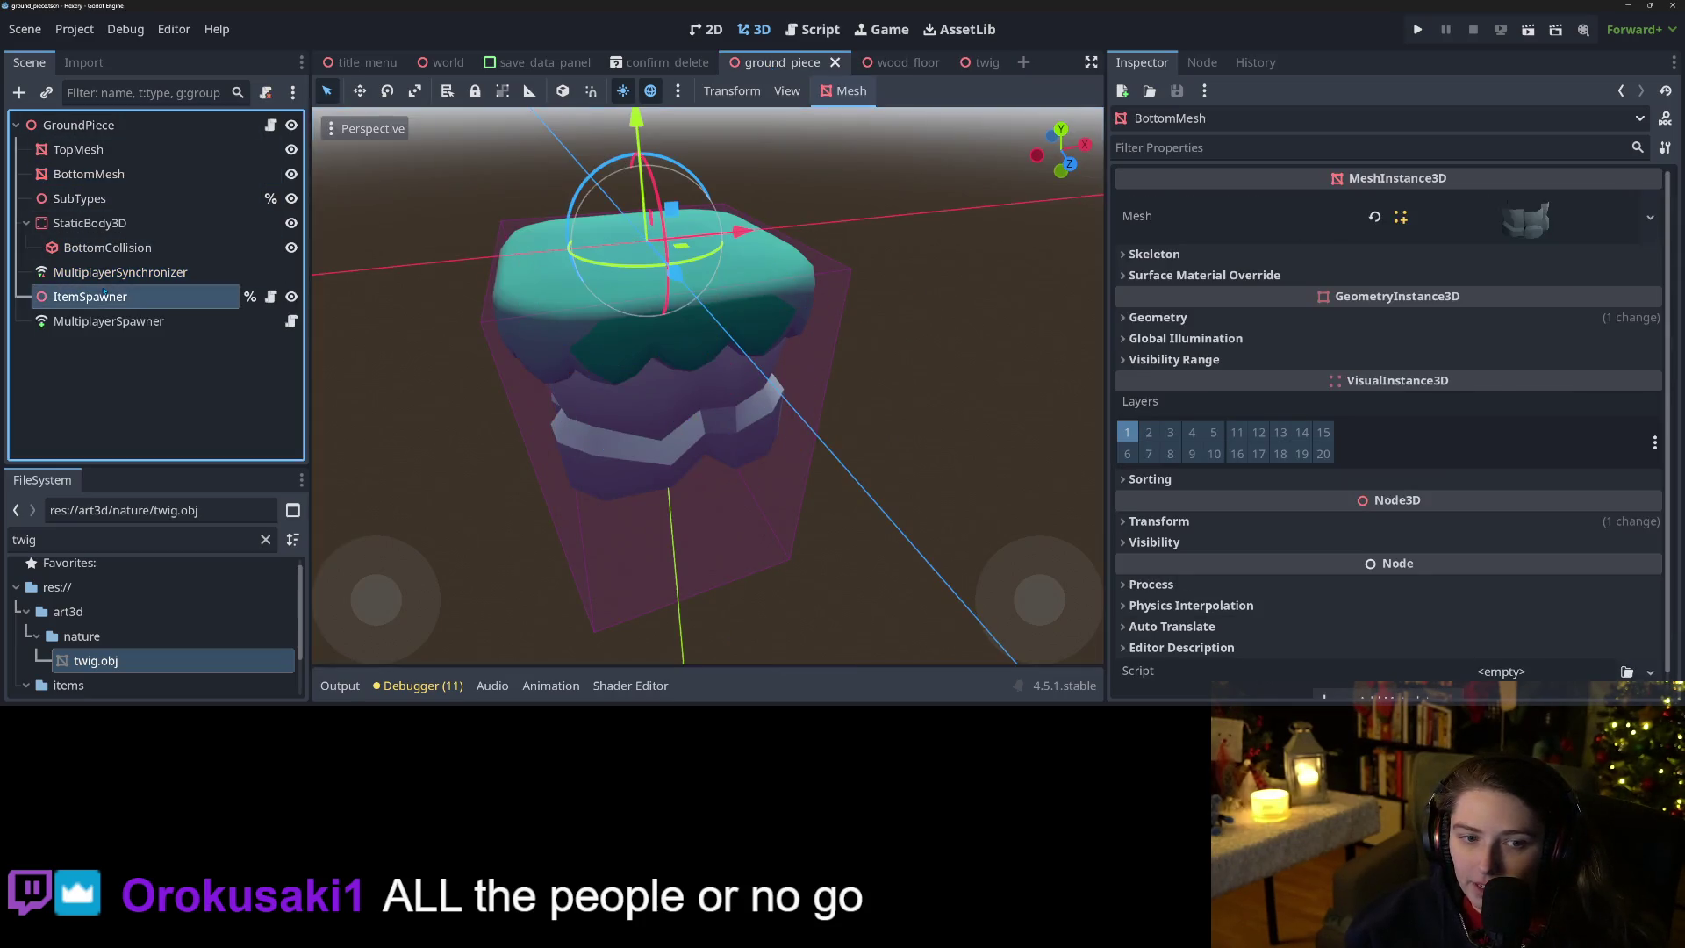
click(163, 117)
text(twig)
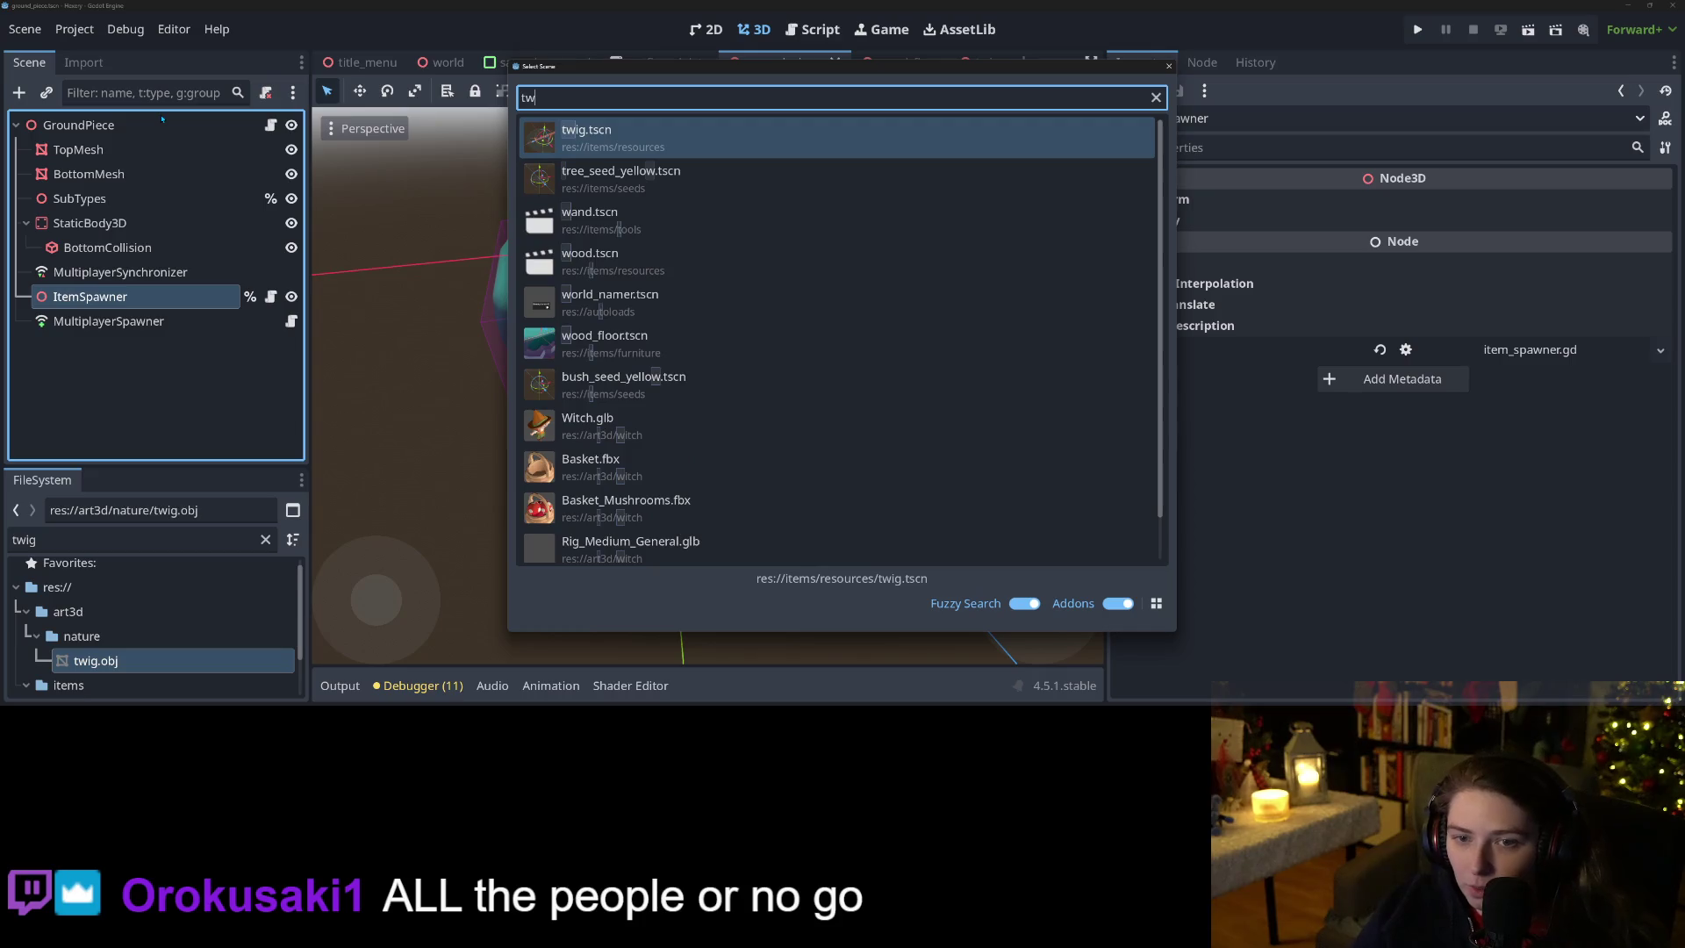
key(Return)
mouse_move(703, 395)
mouse_down()
mouse_move(881, 391)
mouse_move(800, 447)
mouse_up()
scroll(881, 391, up, 5)
scroll(860, 403, down, 8)
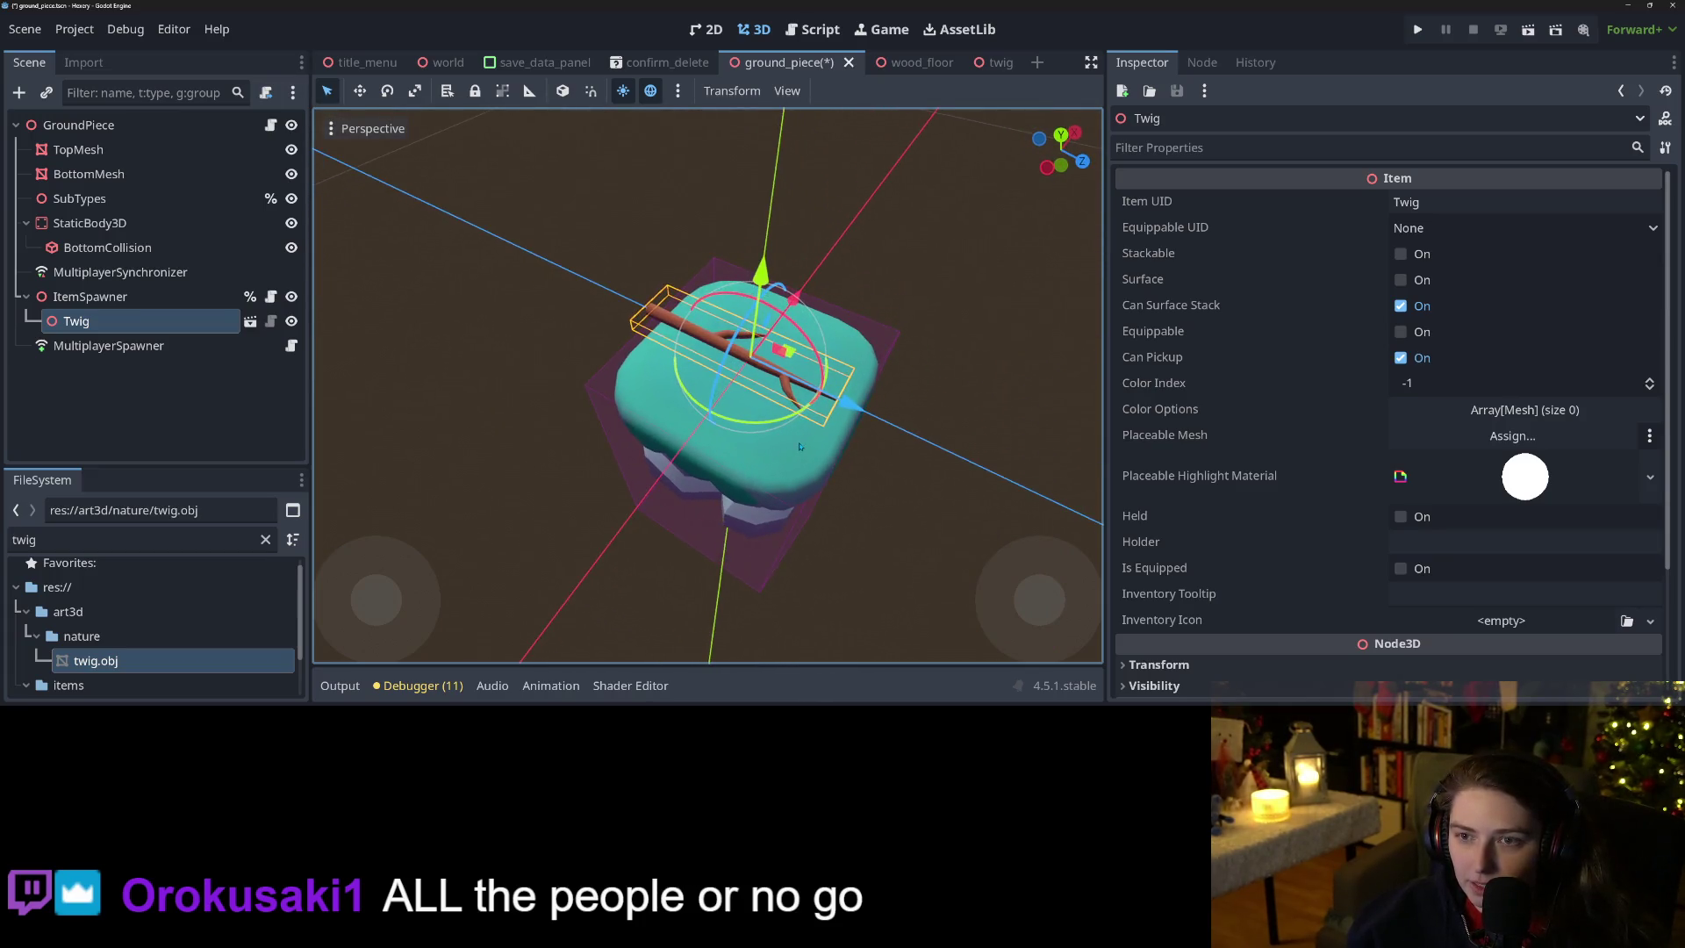
scroll(800, 446, up, 2)
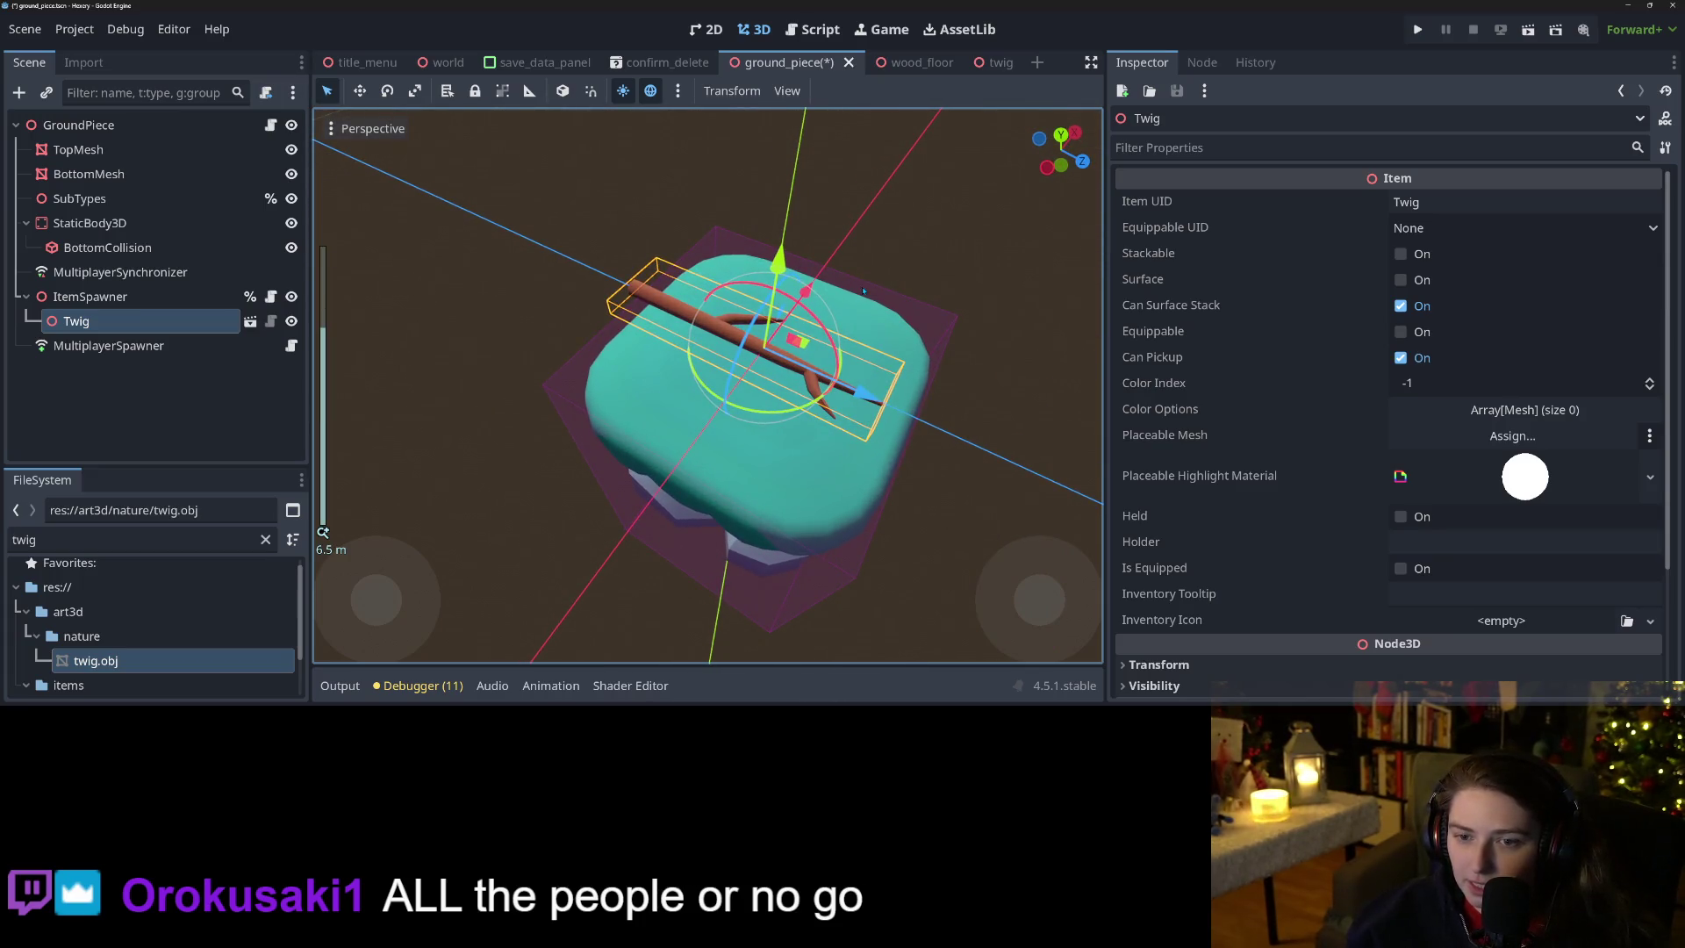
key(ctrl+z)
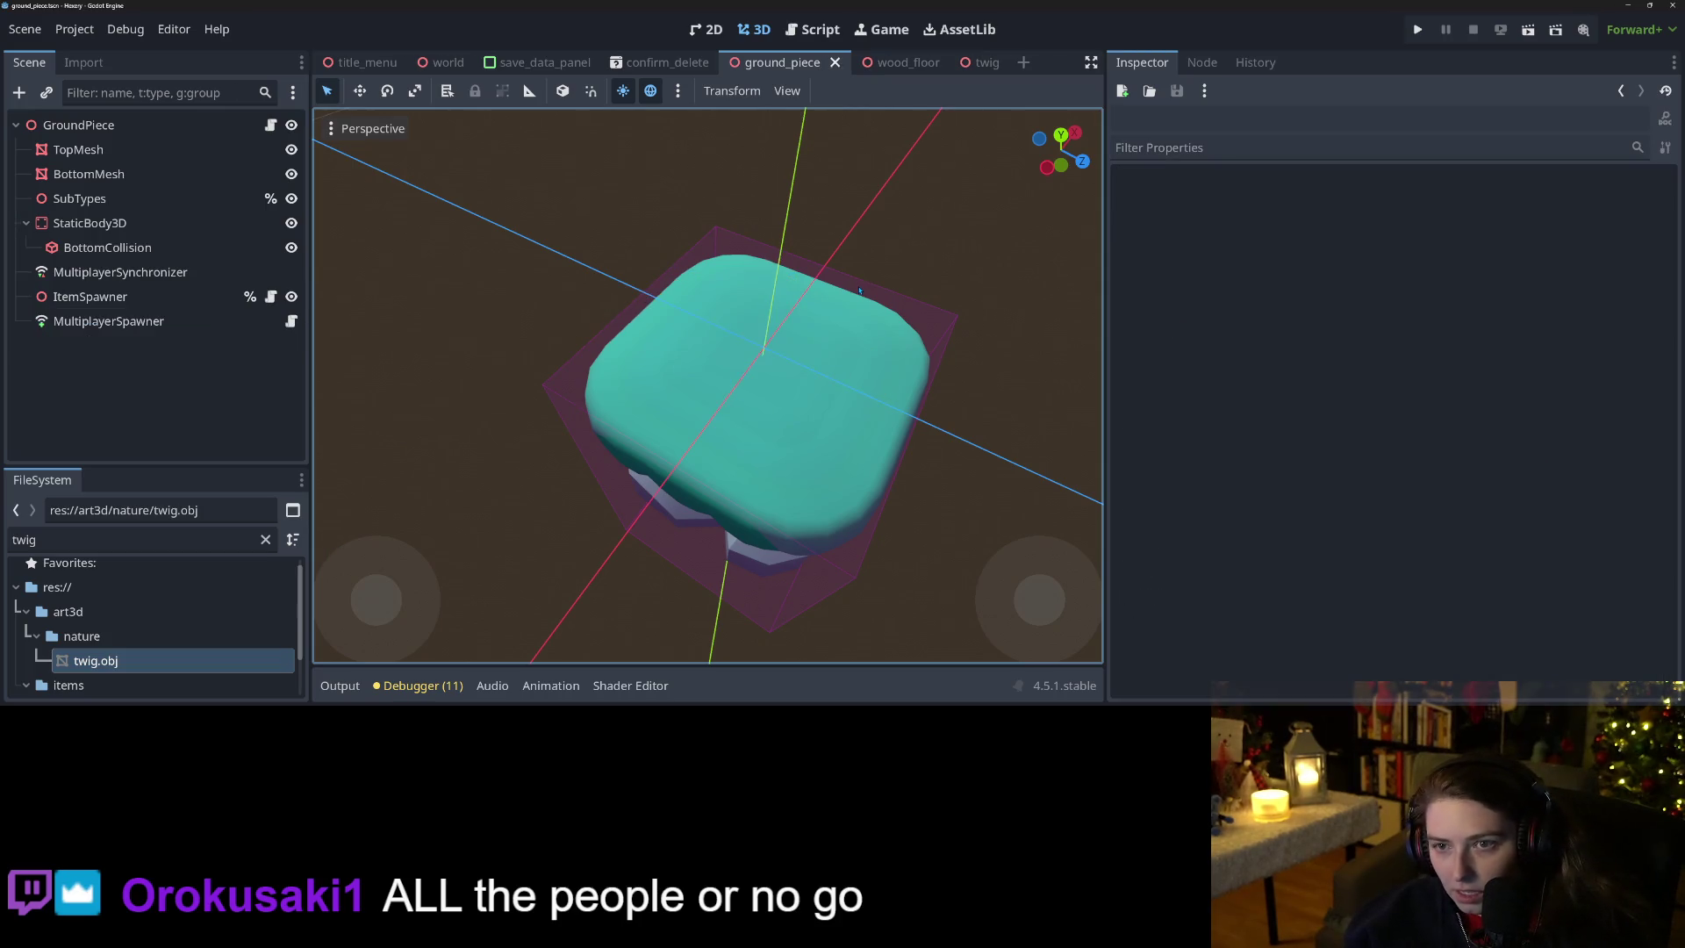
View the twig scene zoomed out with its InteractZone, then return to Blender's twig model.
click(968, 68)
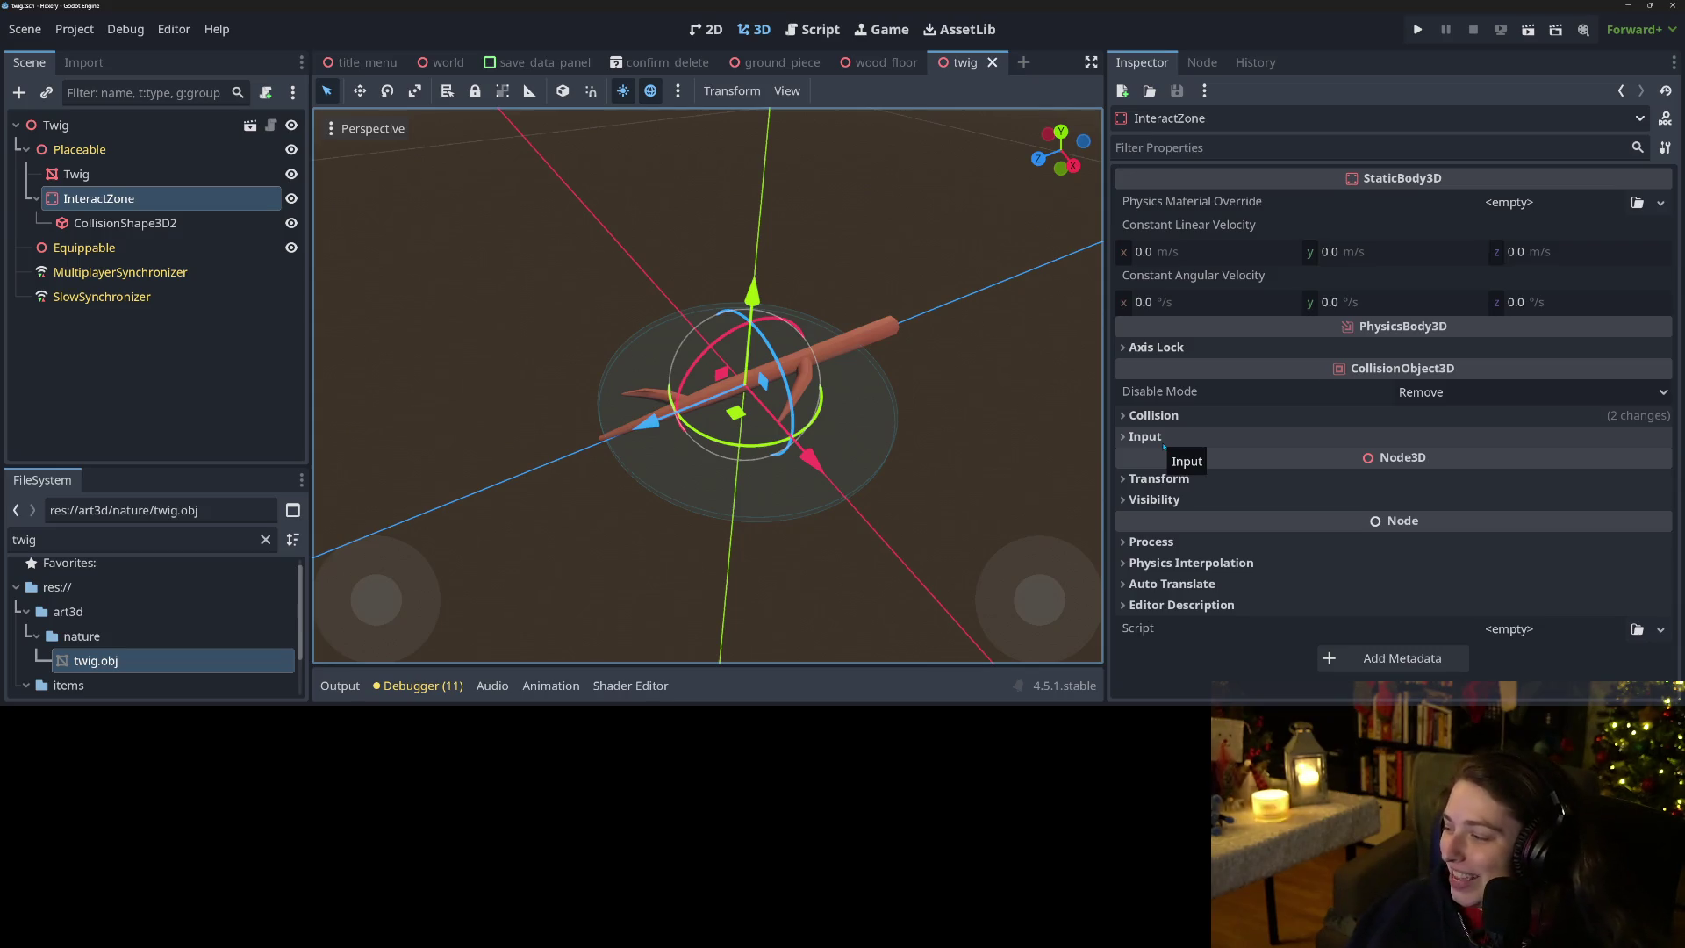
scroll(1099, 417, down, 1)
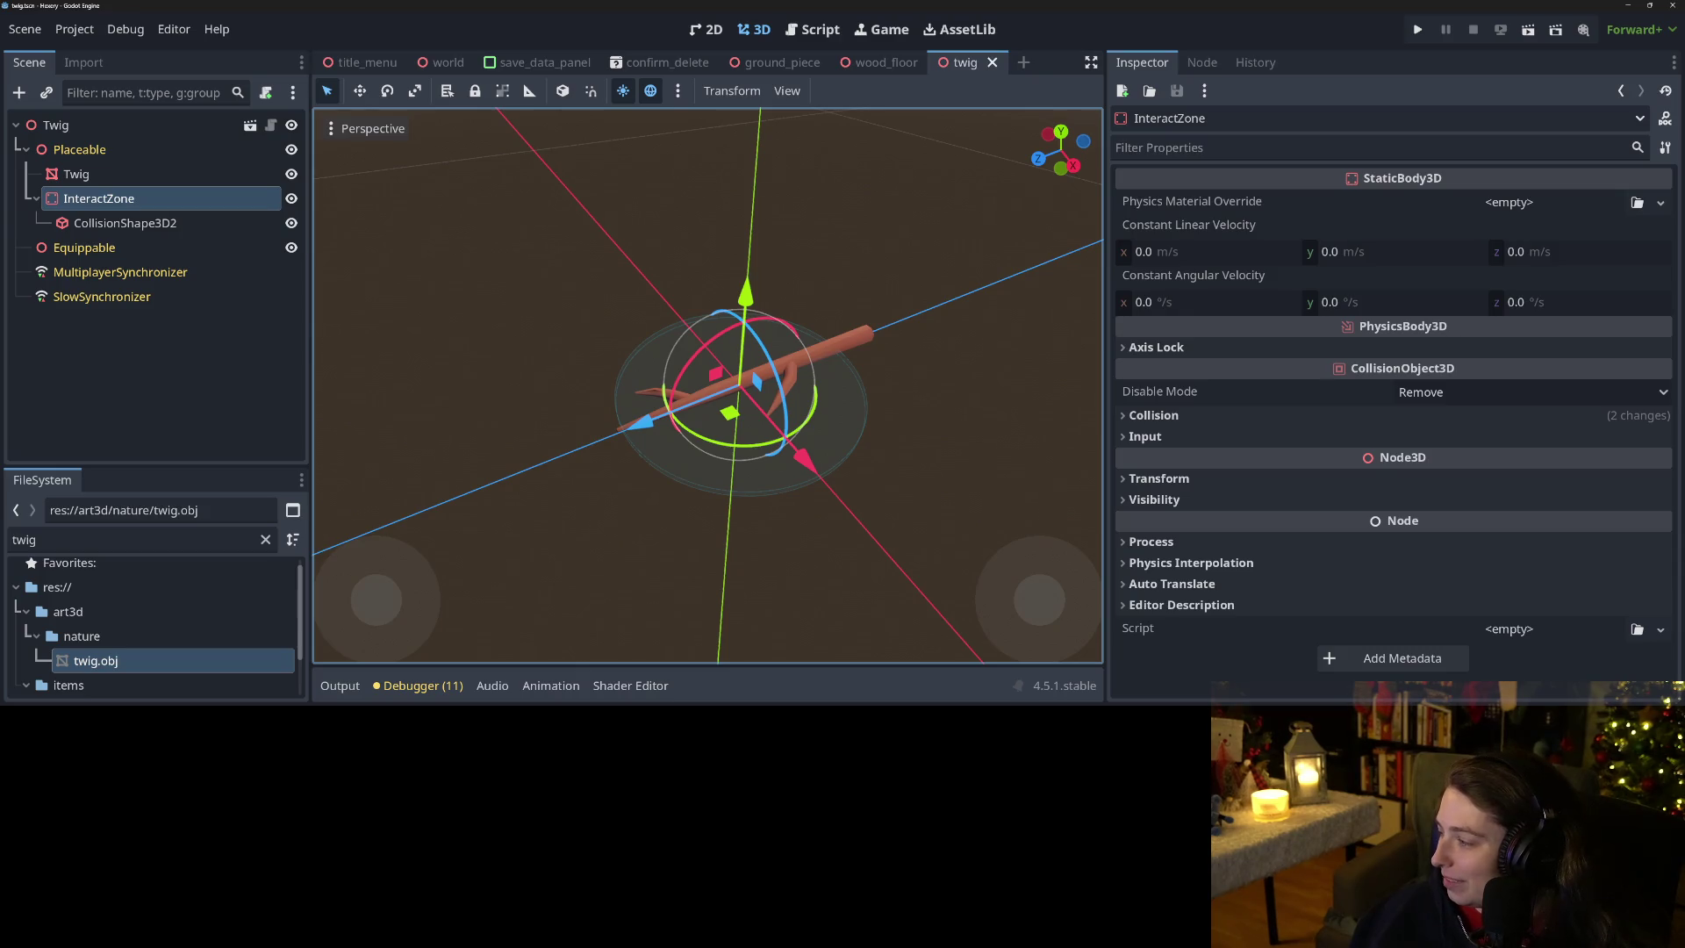
key(alt+Tab)
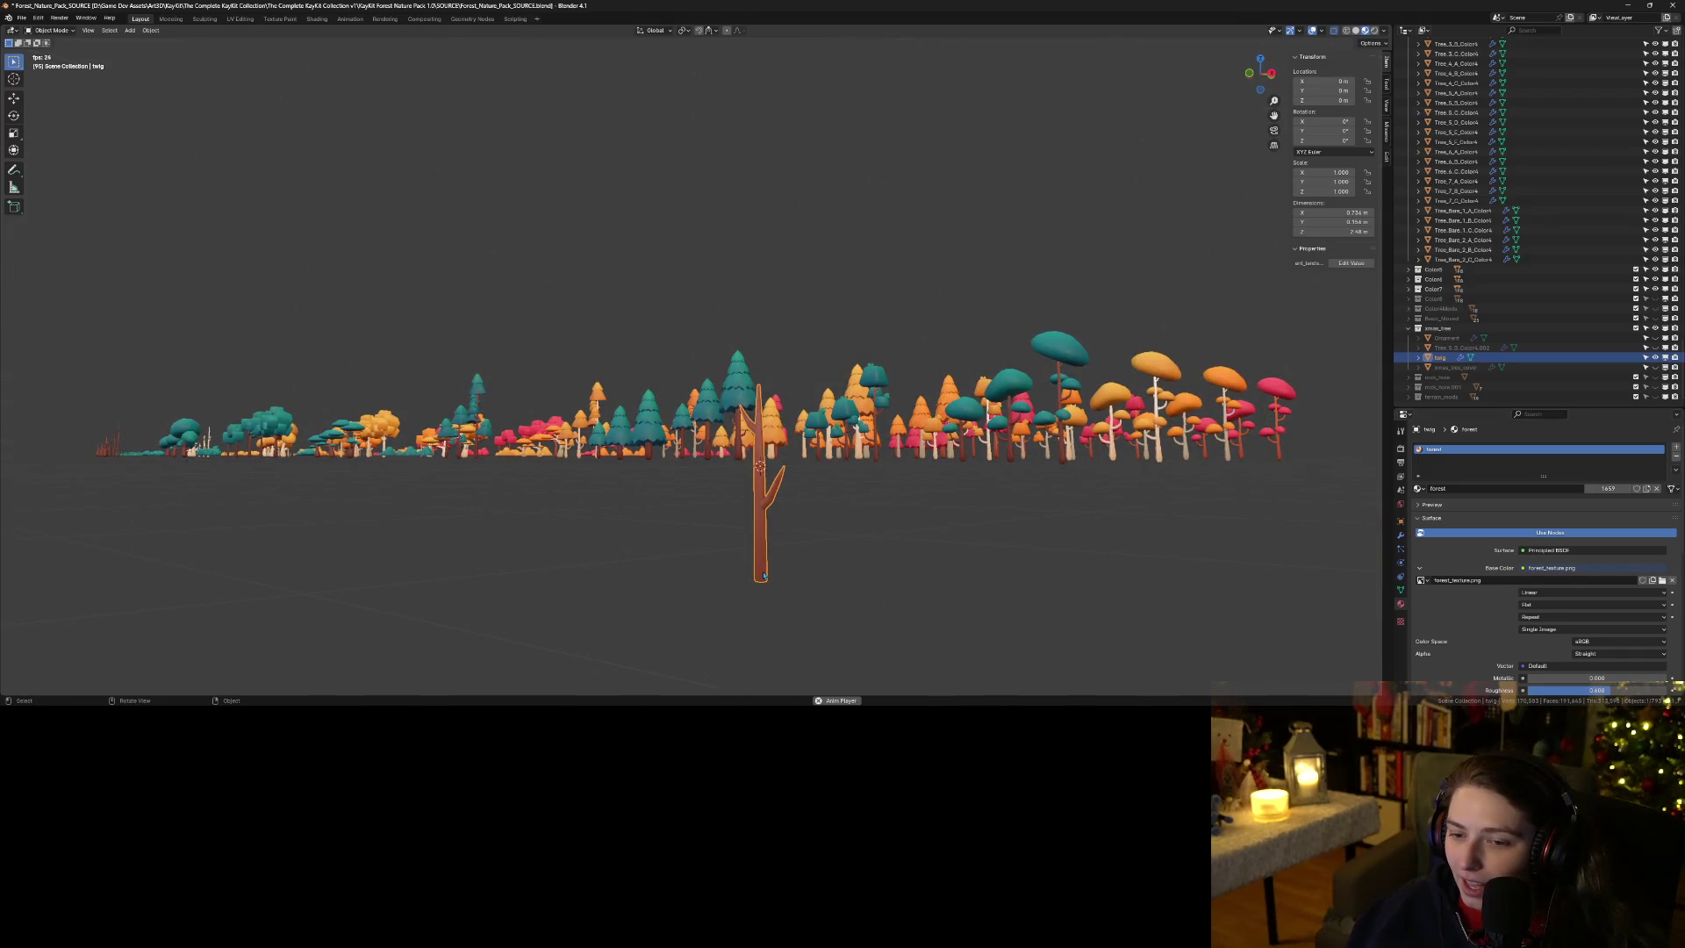
In Edit Mode front view, select the whole twig mesh and scale it 0.5 along Y.
key(Tab)
key(KP_1)
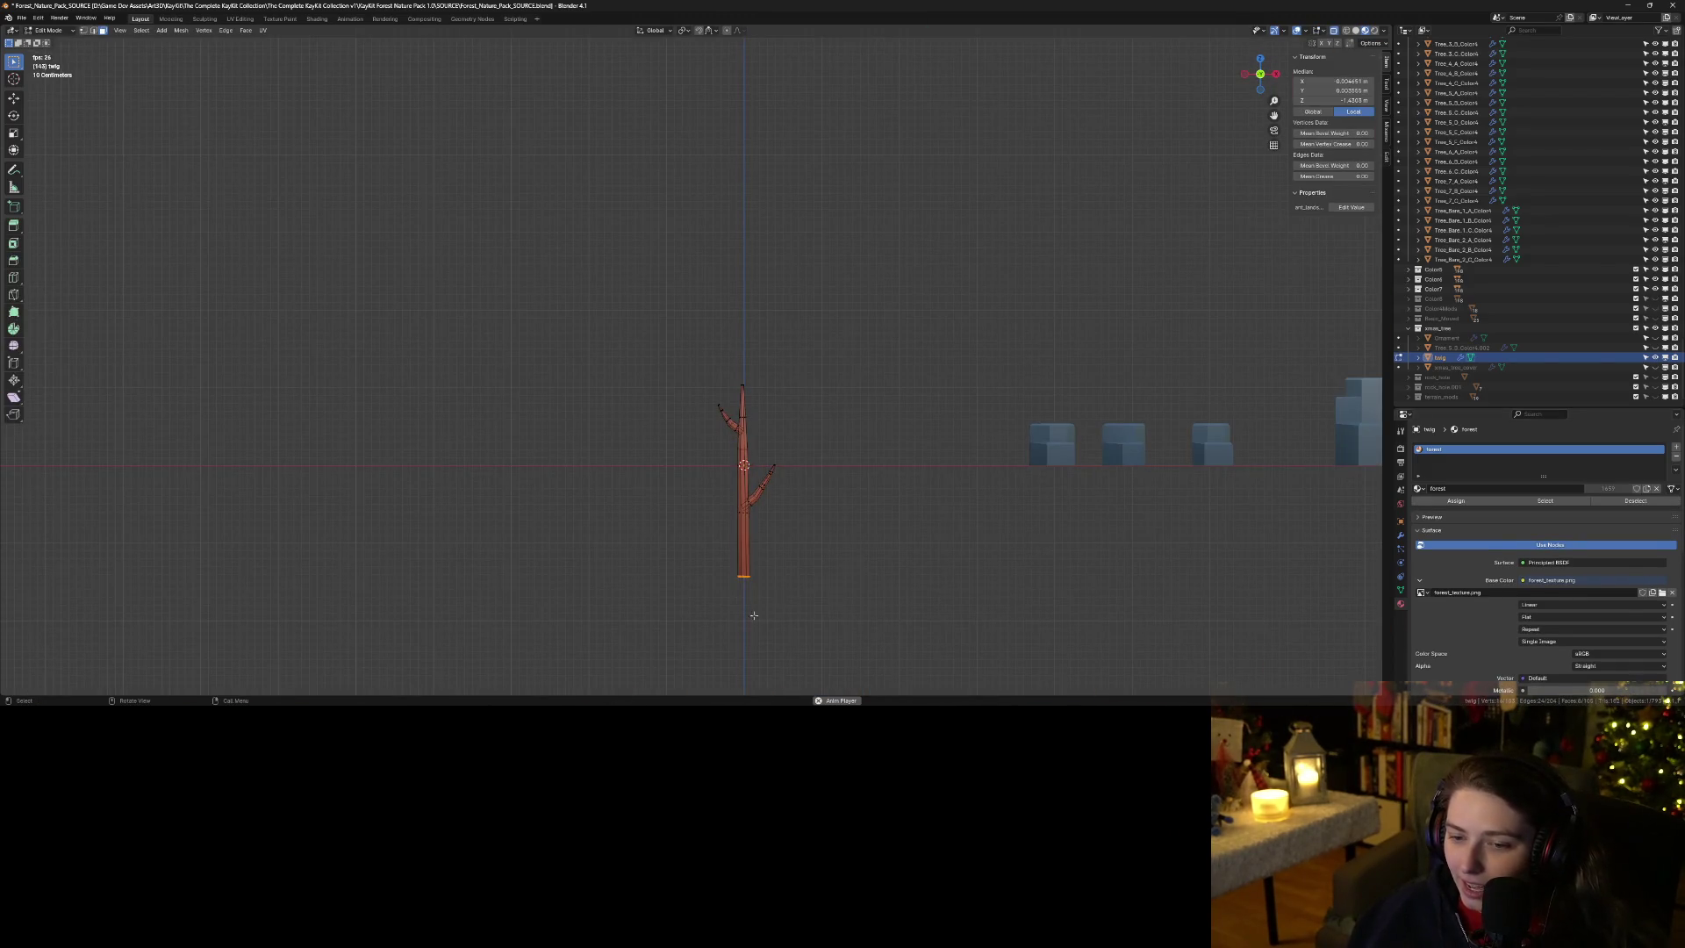
scroll(754, 615, up, 3)
shift+scroll(816, 544, down, 3)
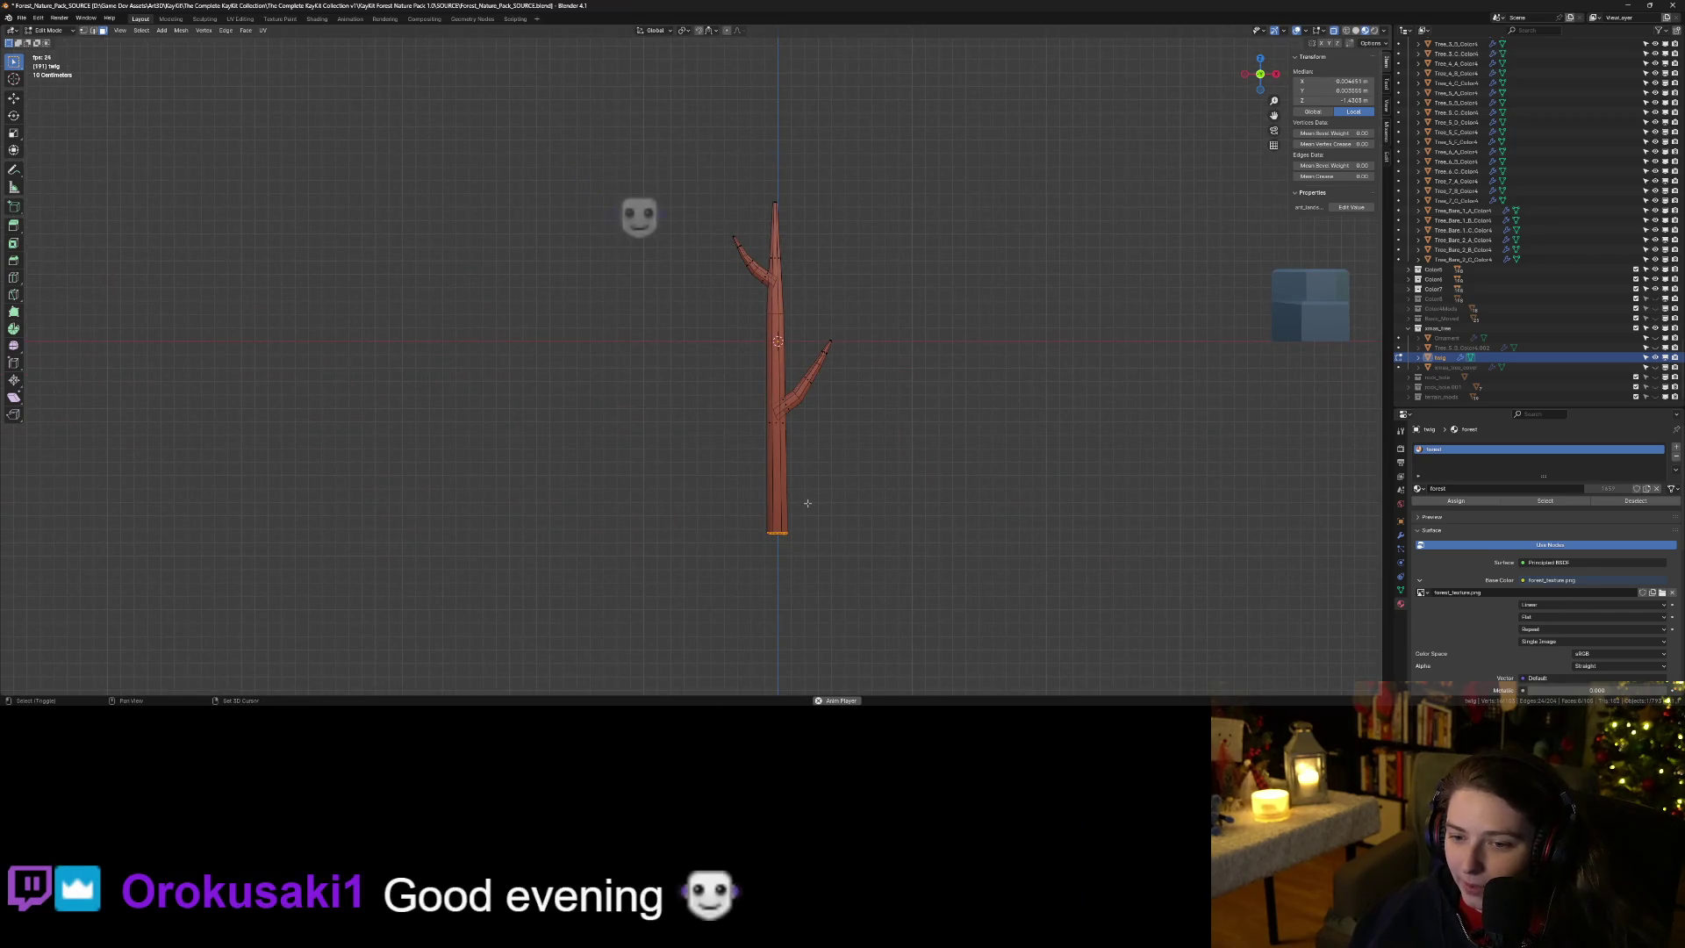
scroll(808, 503, up, 3)
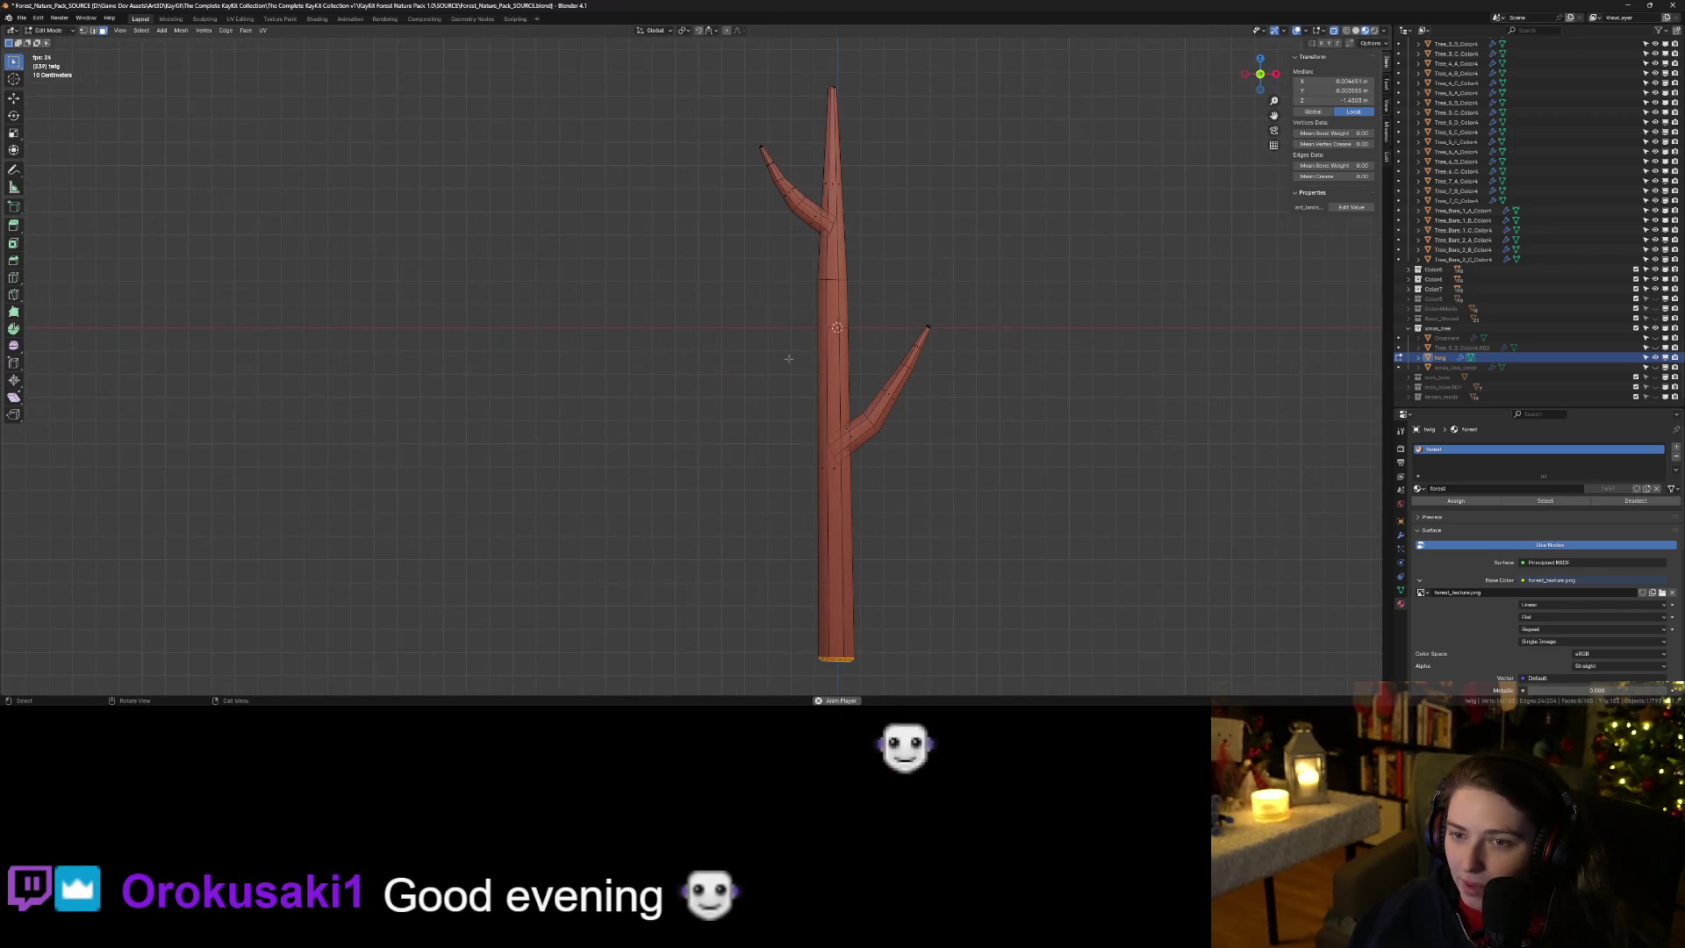
key(a)
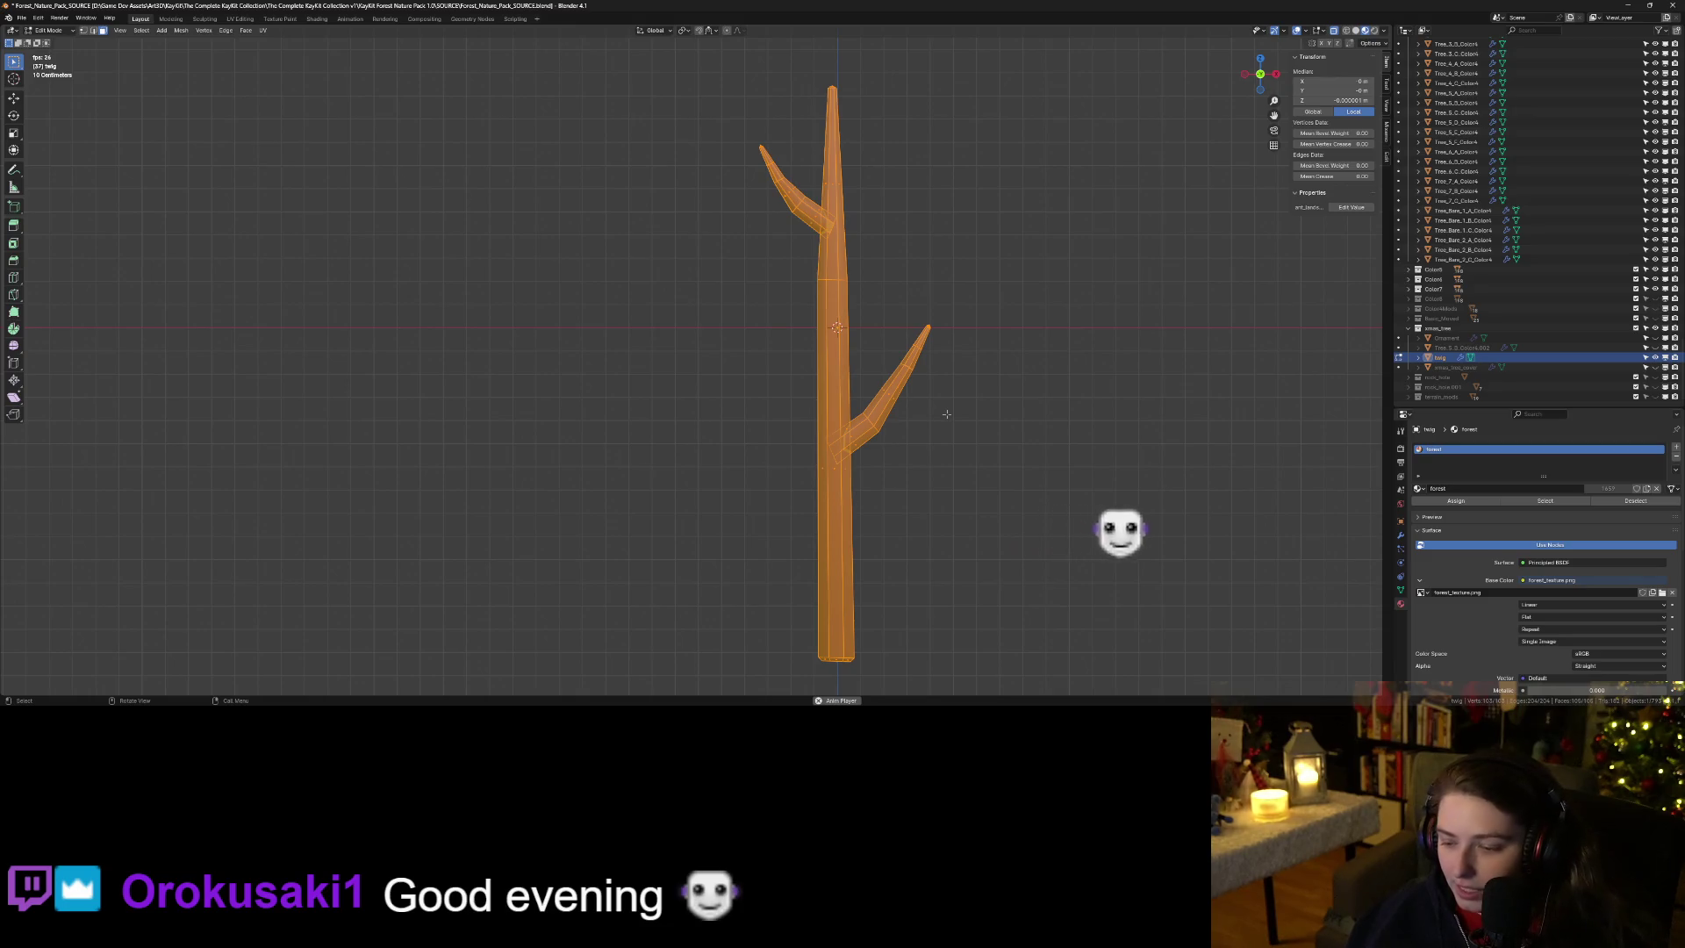
text(sy.5)
key(Return)
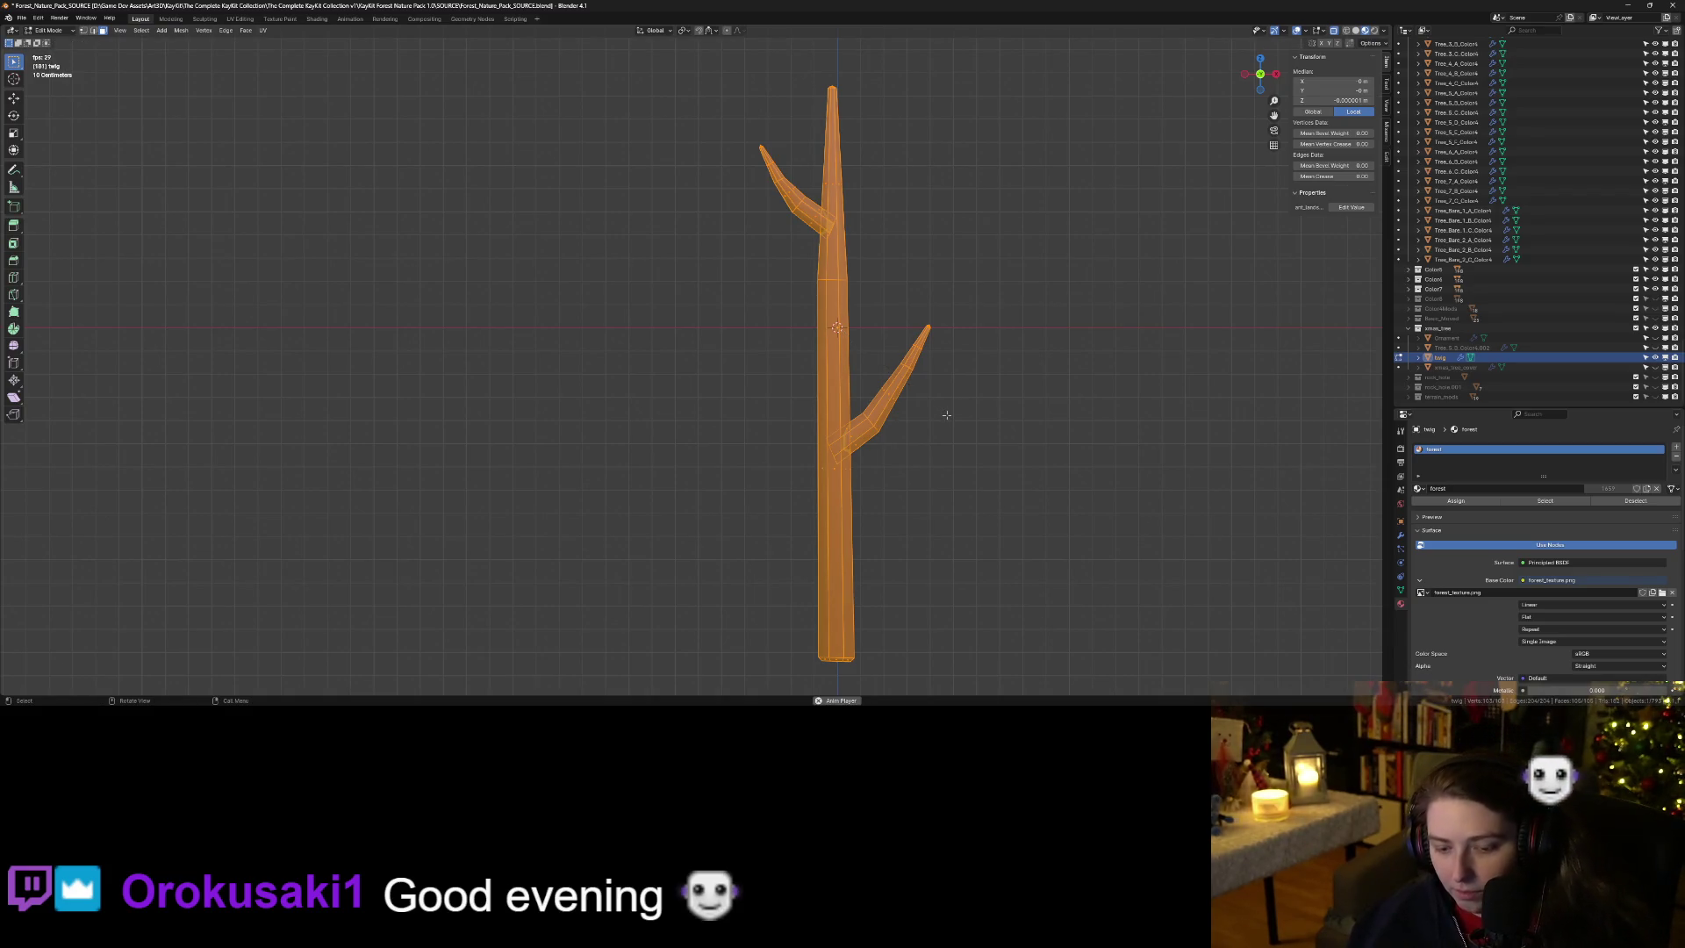
In Object Mode, test squashing the twig's height by 0.5, 0.2 and 0.8.
key(Tab)
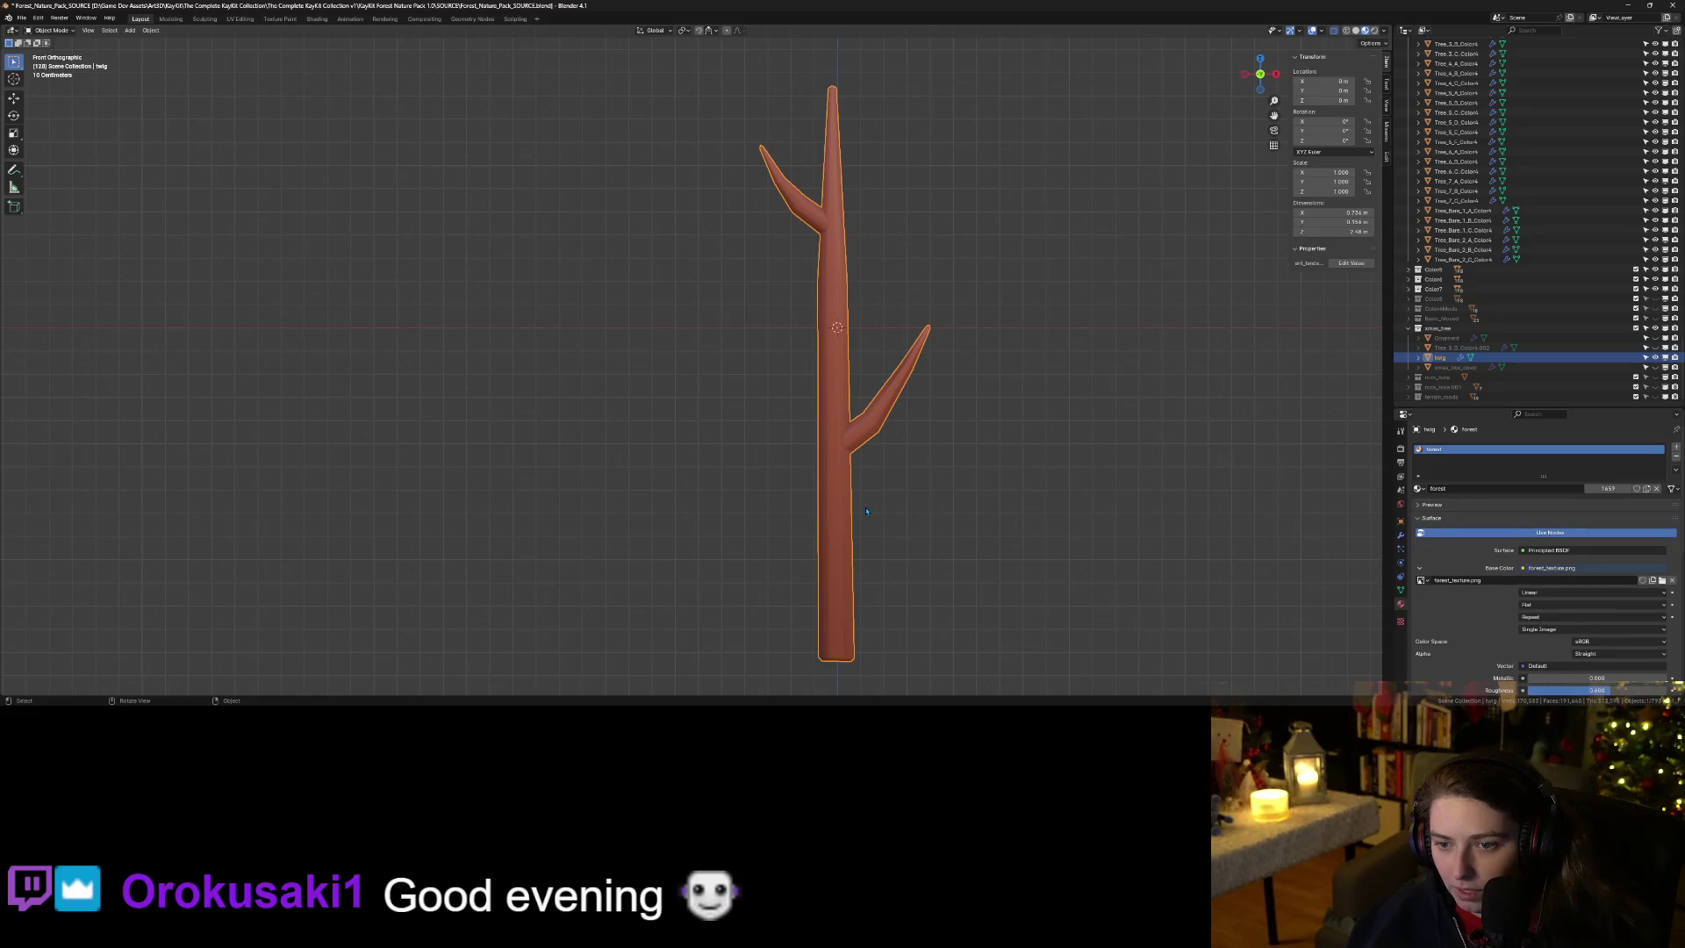
text(sy.5)
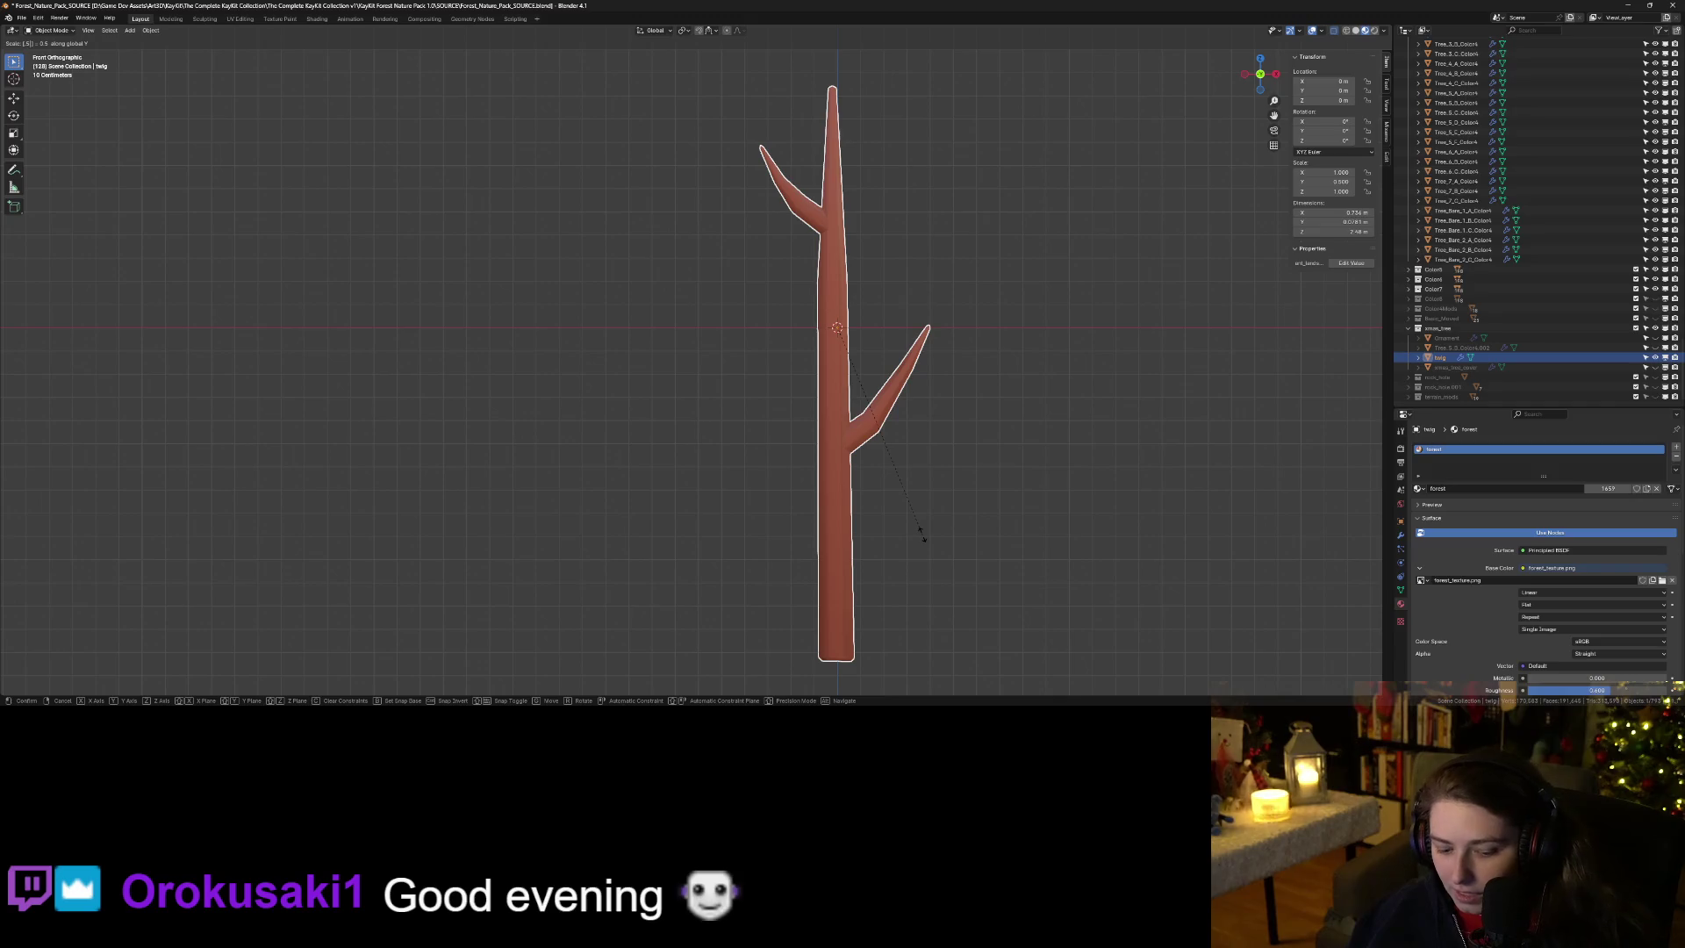
text(z)
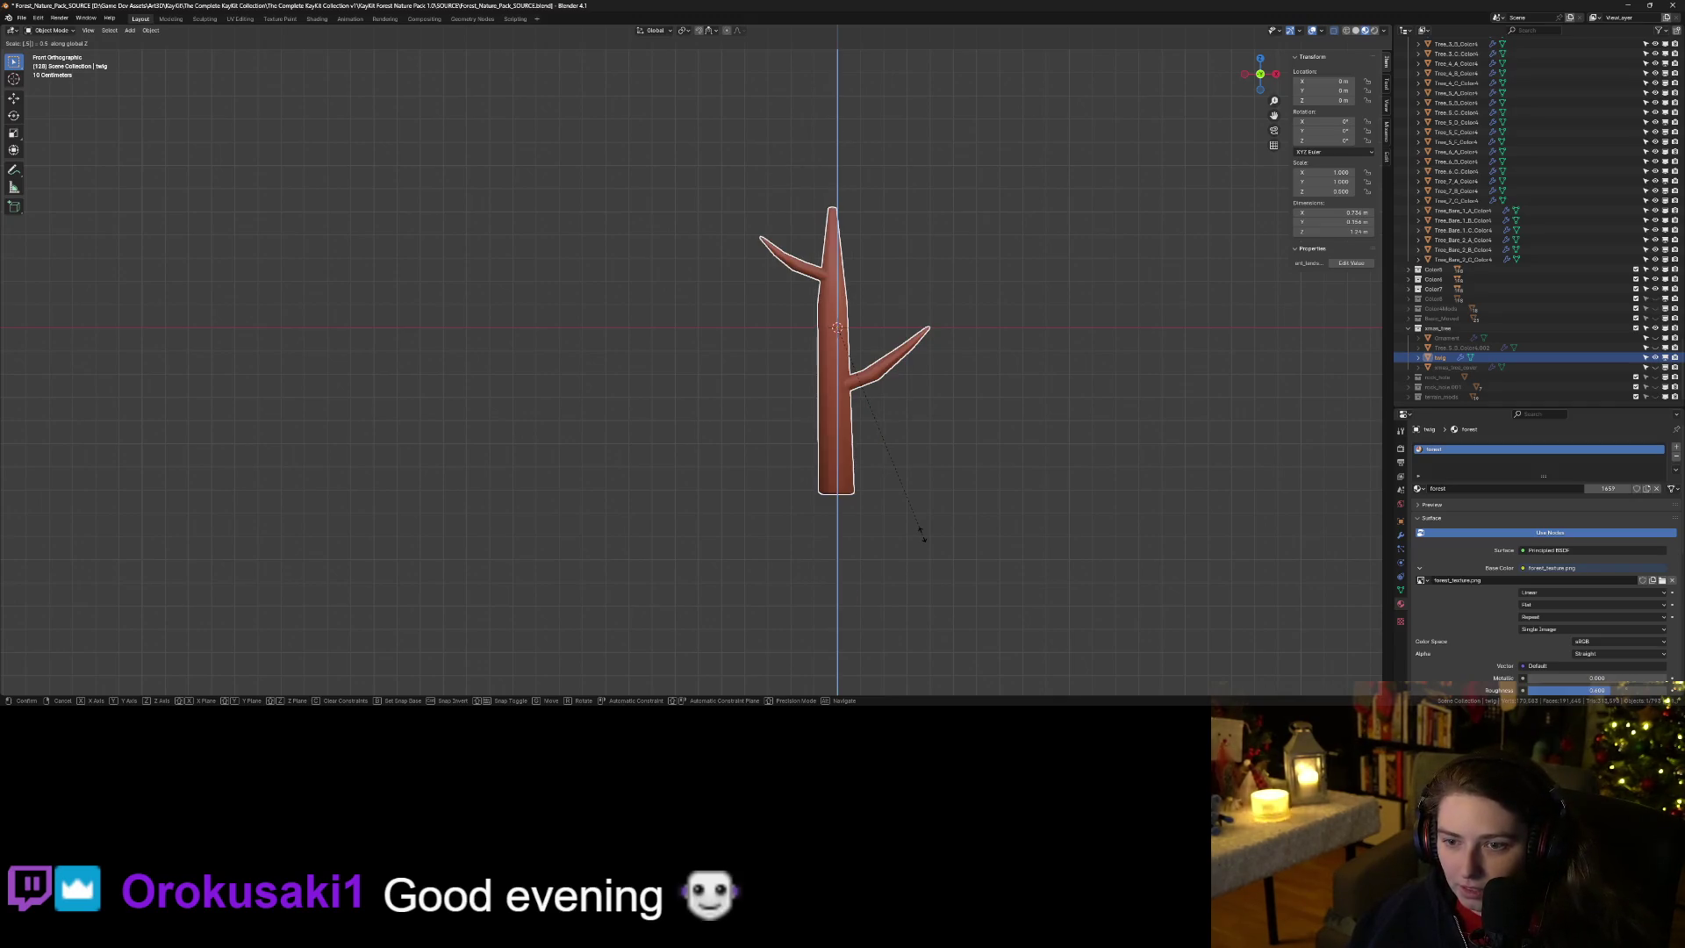
key(Escape)
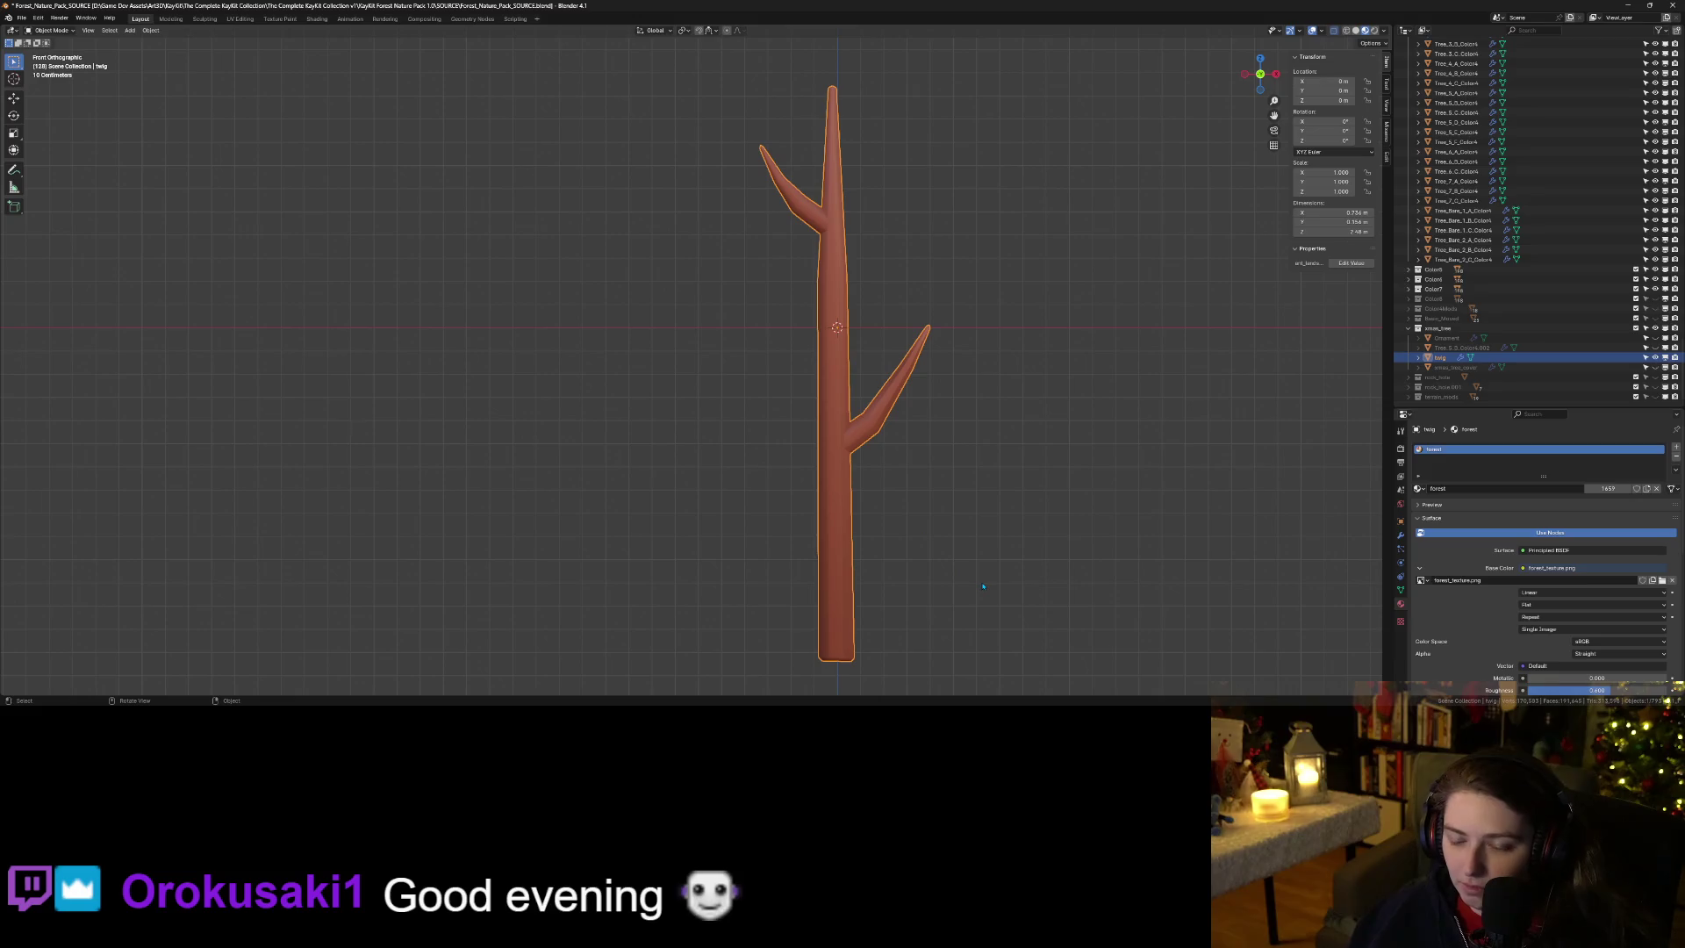
text(sz.2)
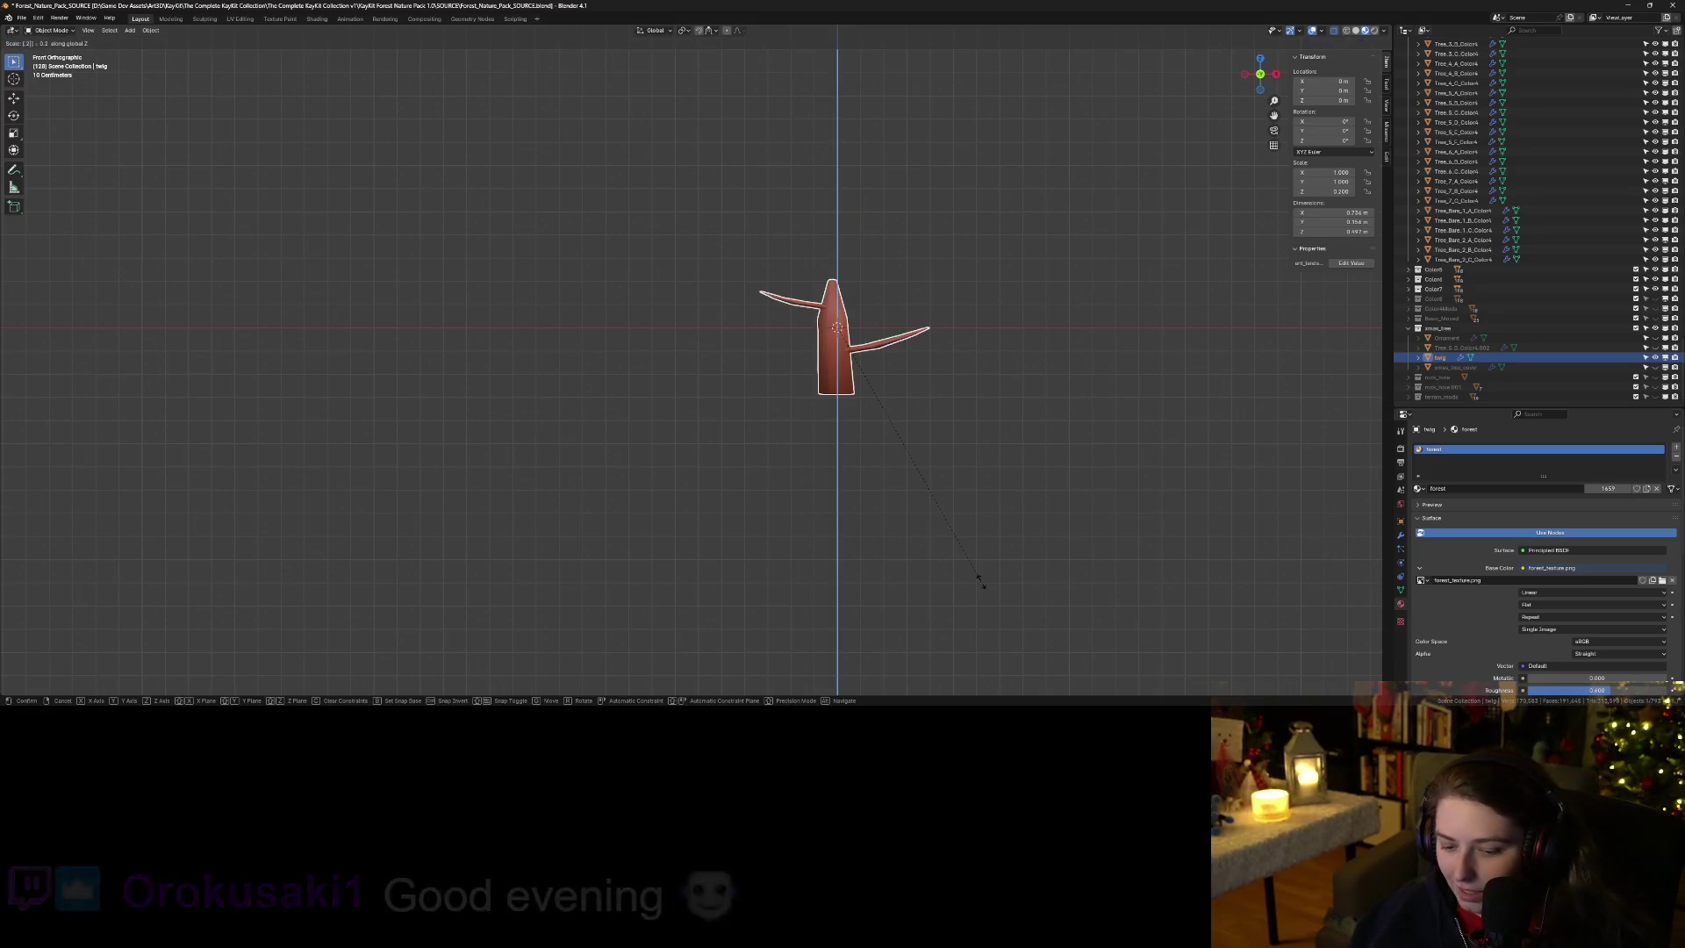
key(BackSpace)
text(8)
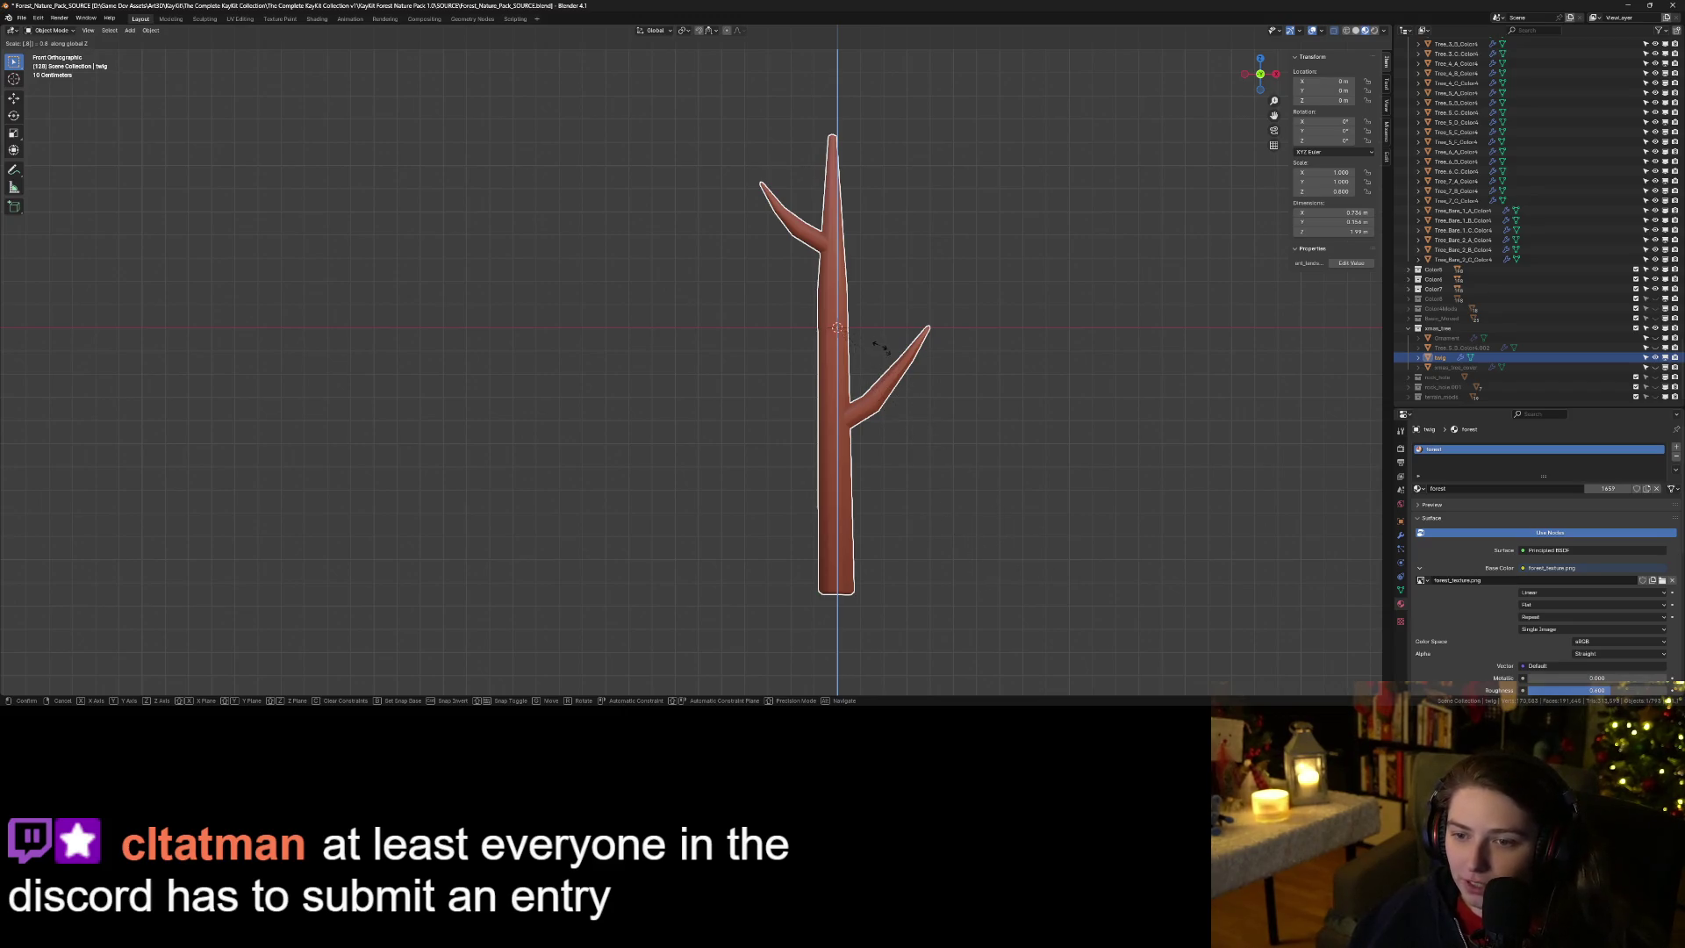
Cancel the 0.8 squash, return to front view, and box-select the trunk's bottom edge ring.
key(Escape)
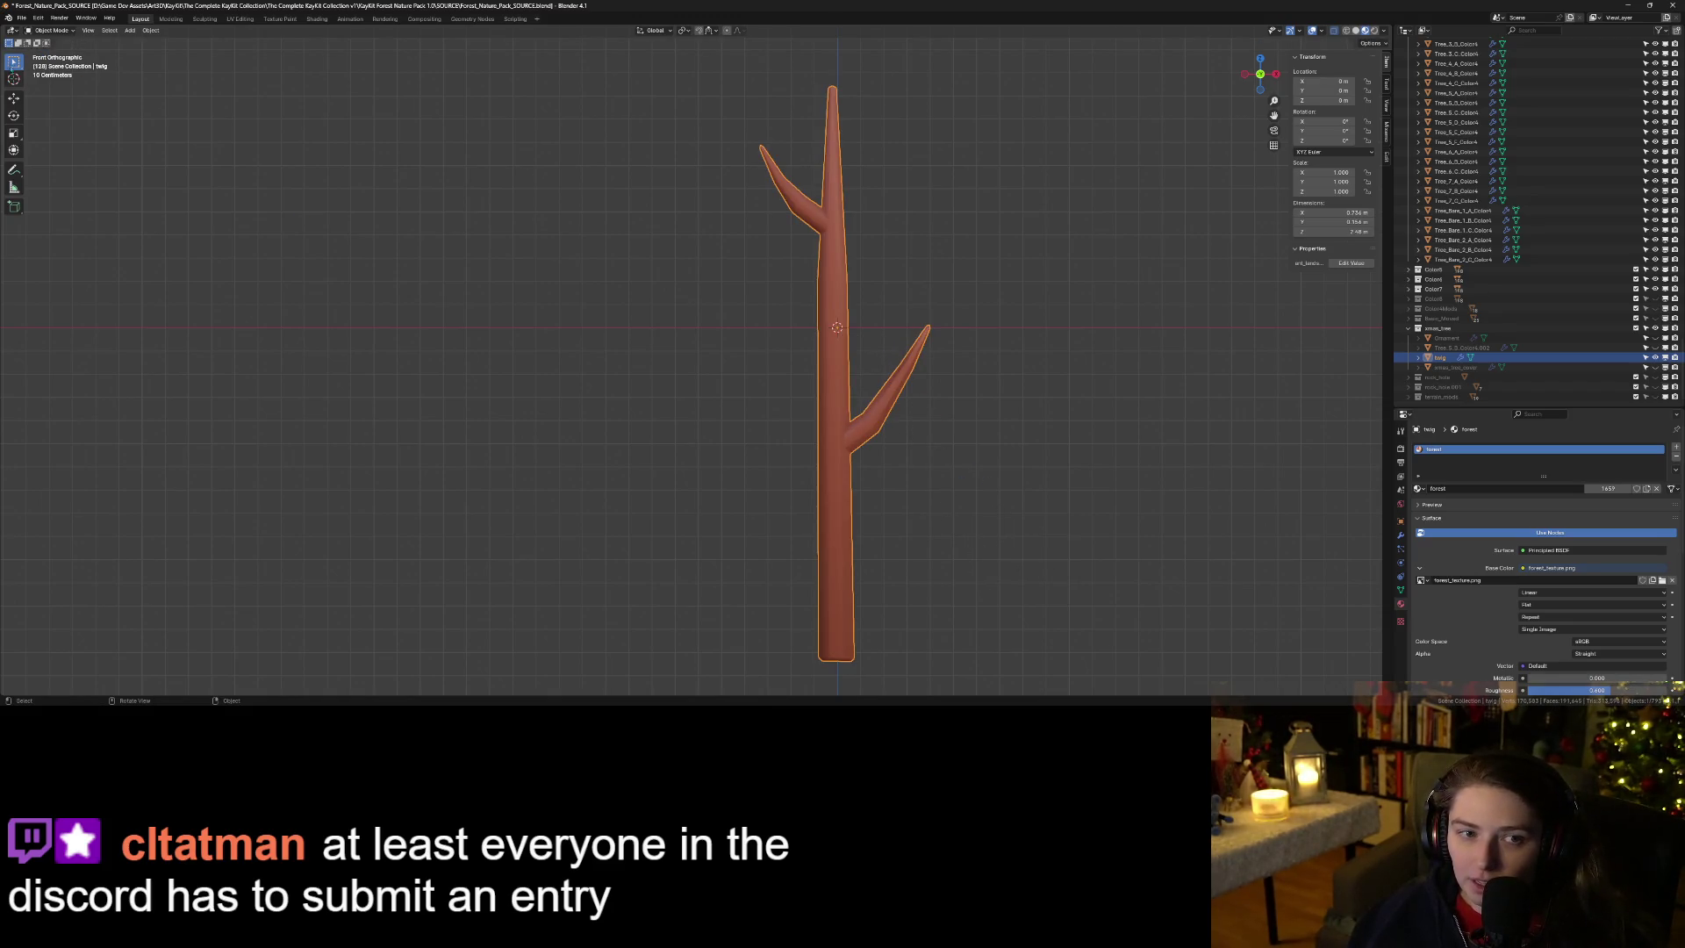
scroll(580, 362, down, 3)
drag(580, 363, 749, 484)
key(KP_1)
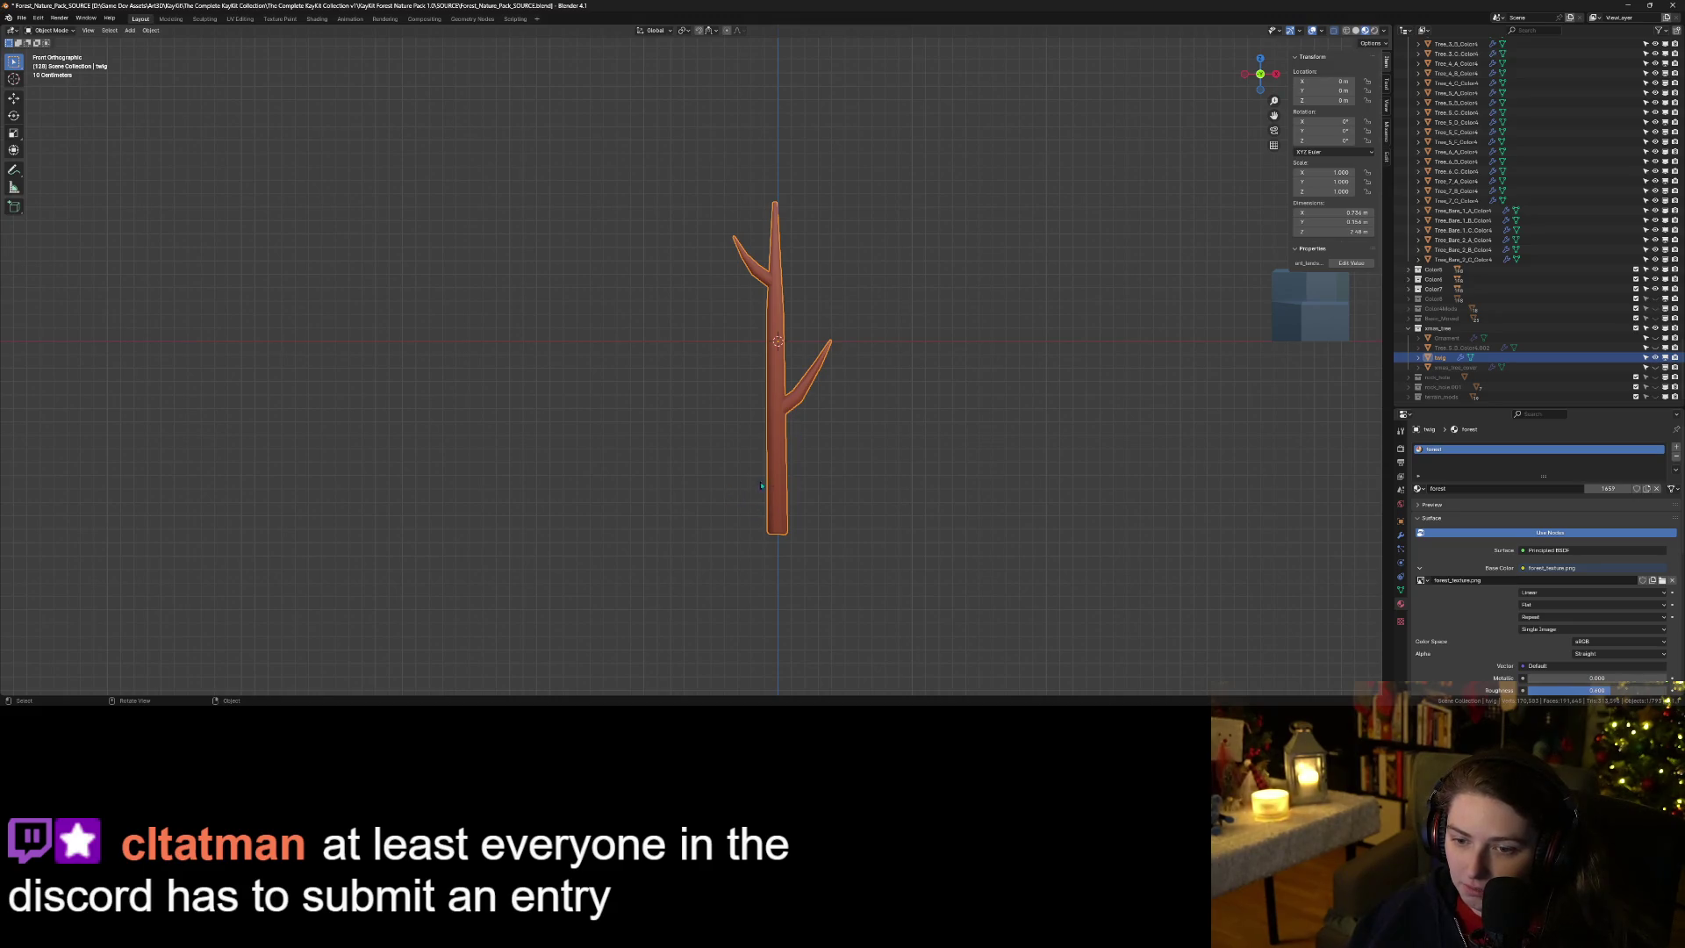
key(Tab)
mouse_move(794, 536)
mouse_down()
mouse_move(742, 481)
mouse_move(770, 475)
mouse_move(836, 576)
mouse_up()
click(85, 32)
Flatten the trunk base edges along Z, dissolve them, and extrude the base vertically.
key(s)
key(z)
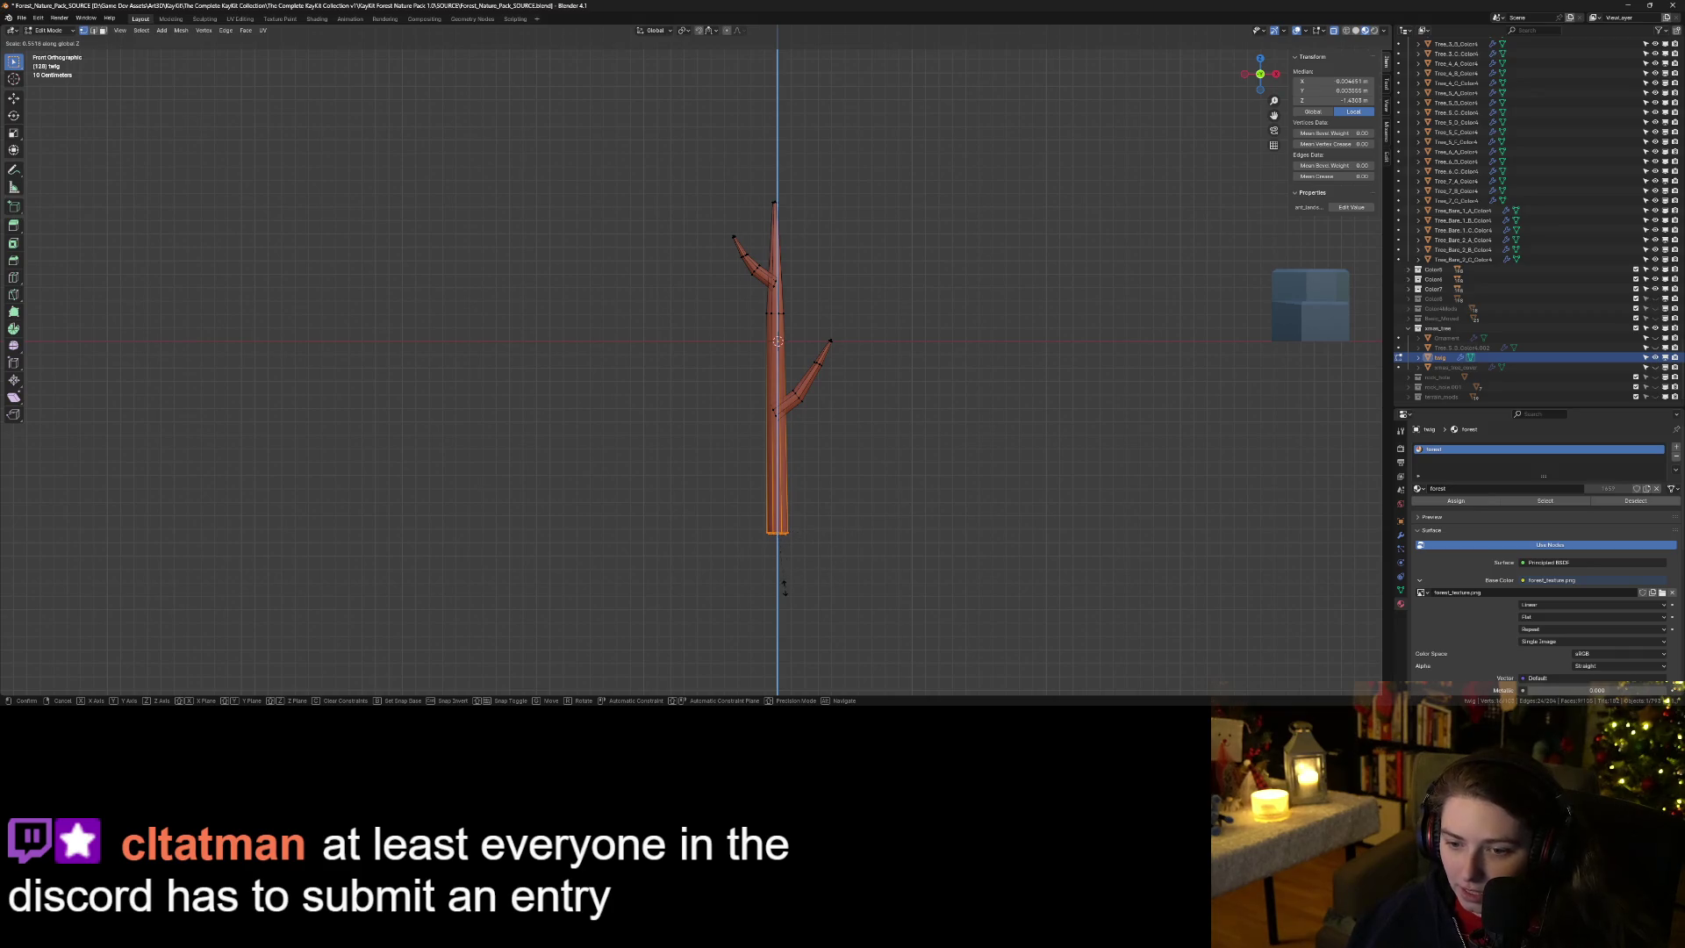
click(712, 575)
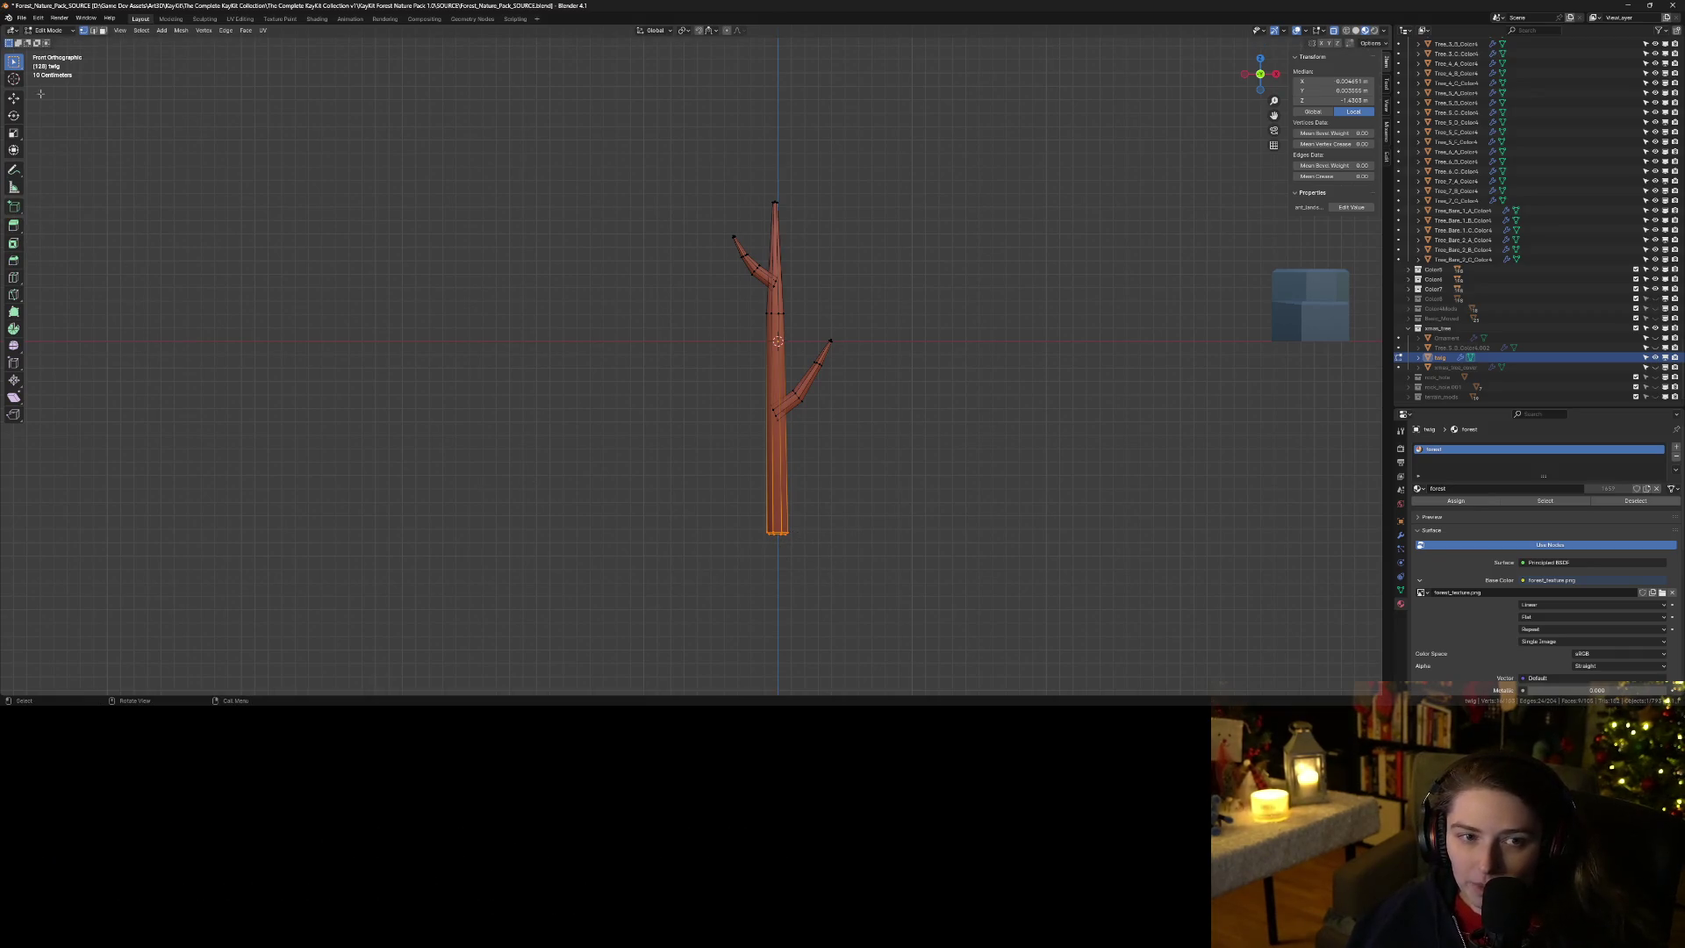
key(s)
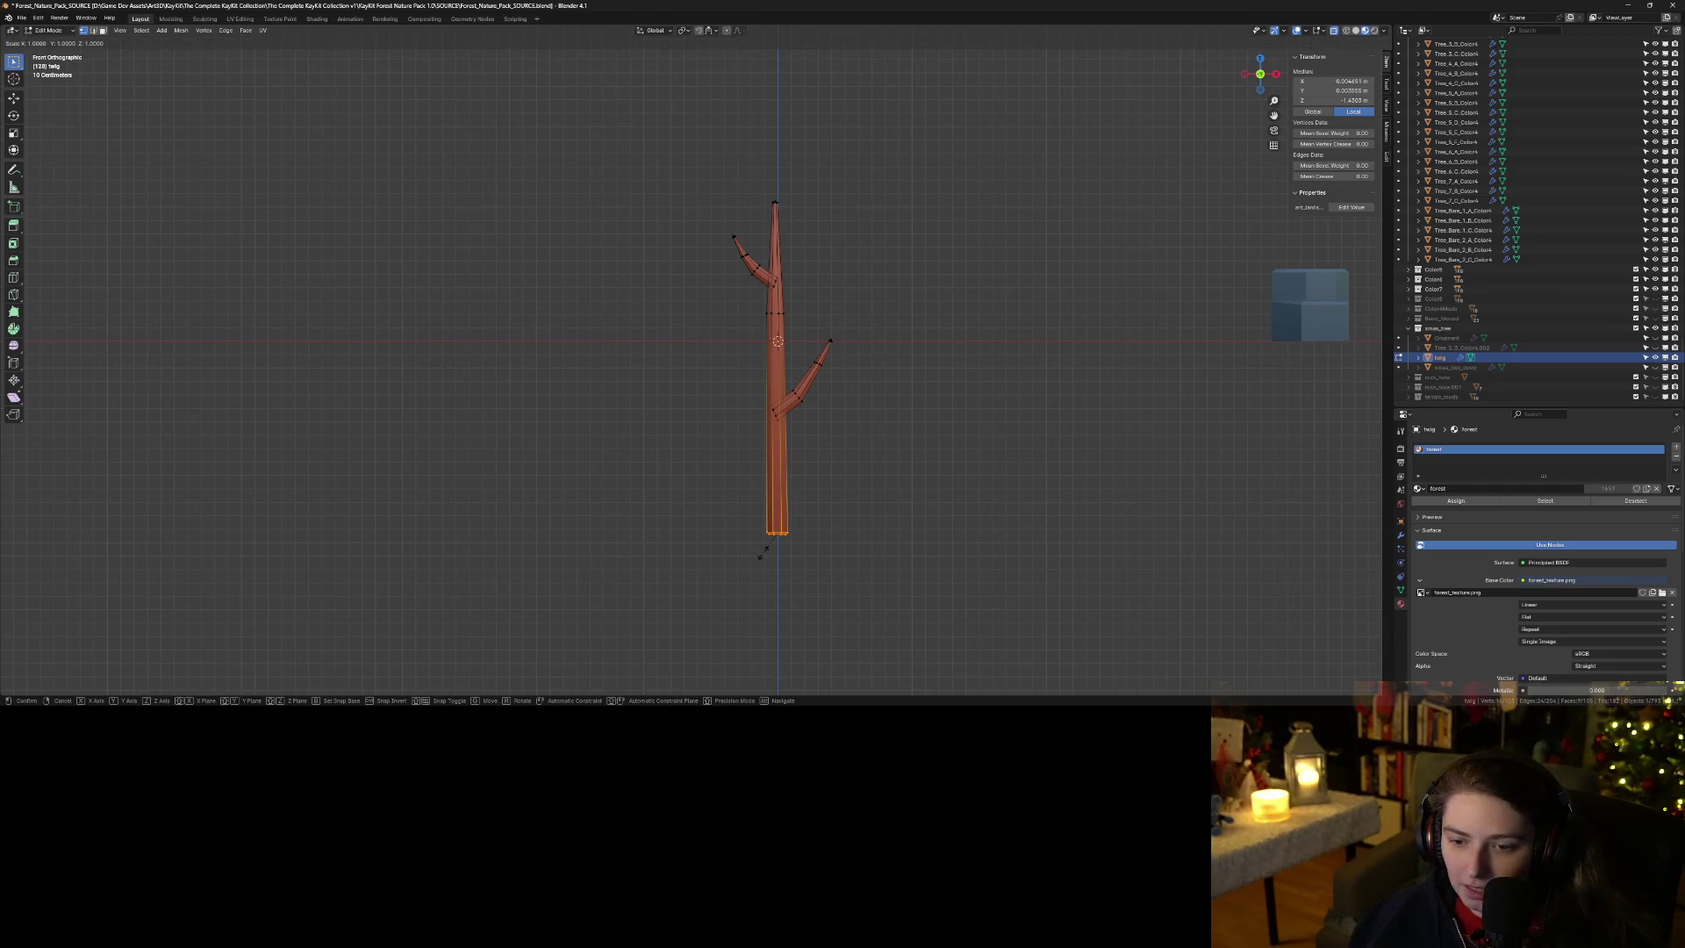
right_click(763, 553)
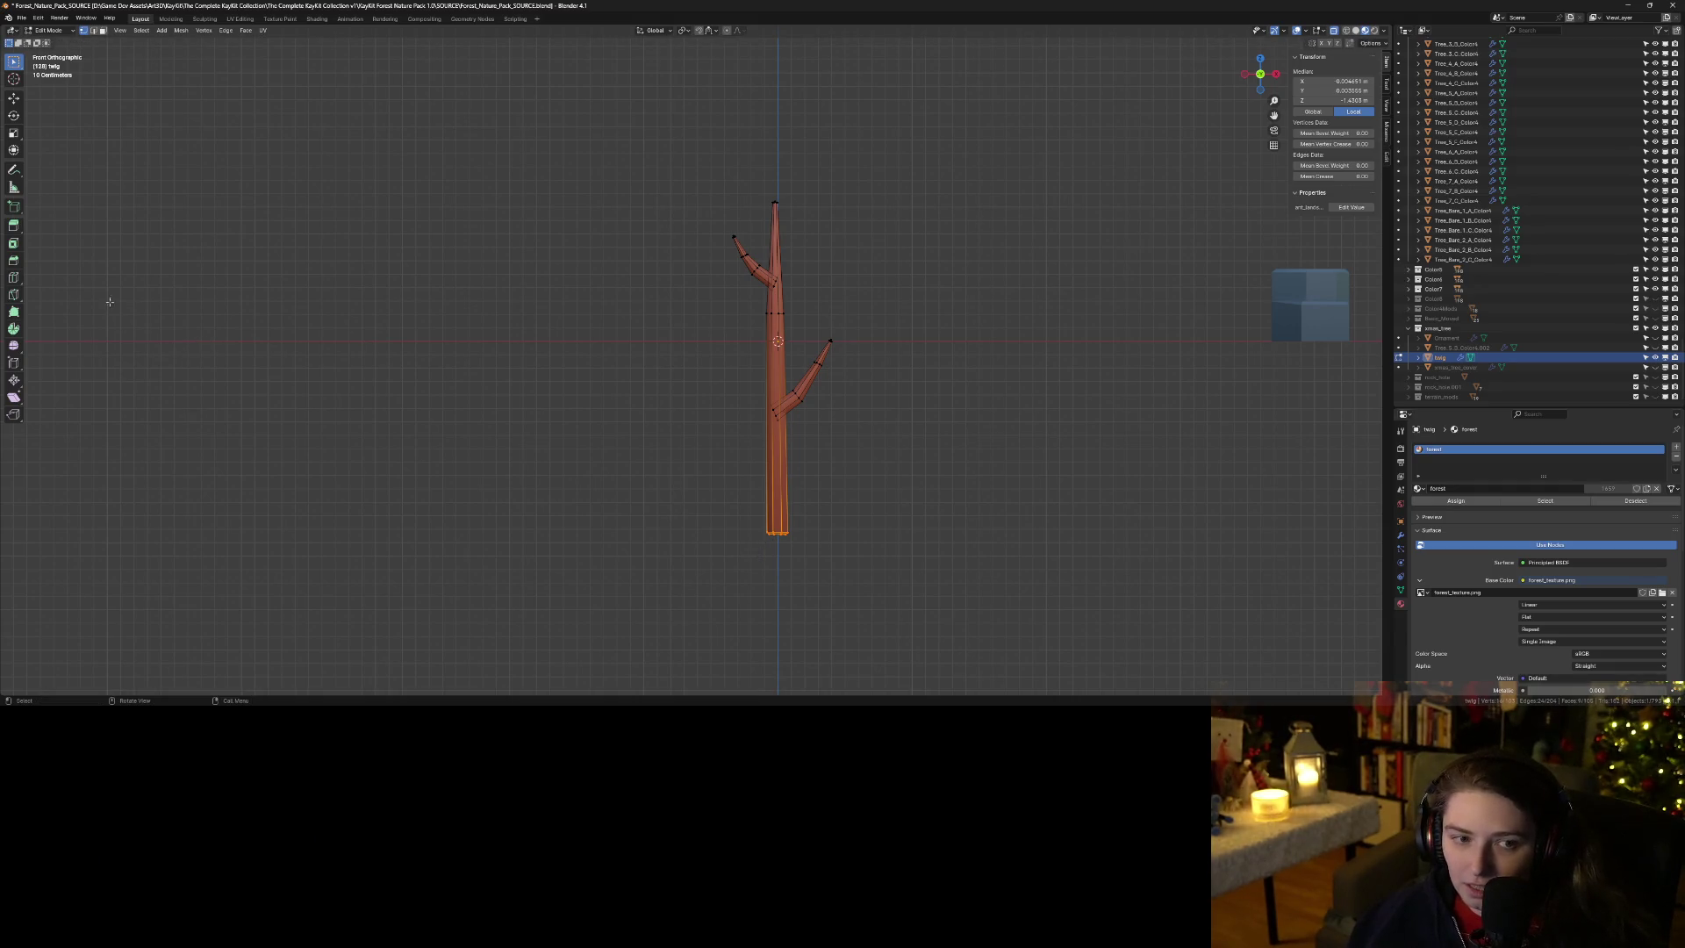
click(14, 244)
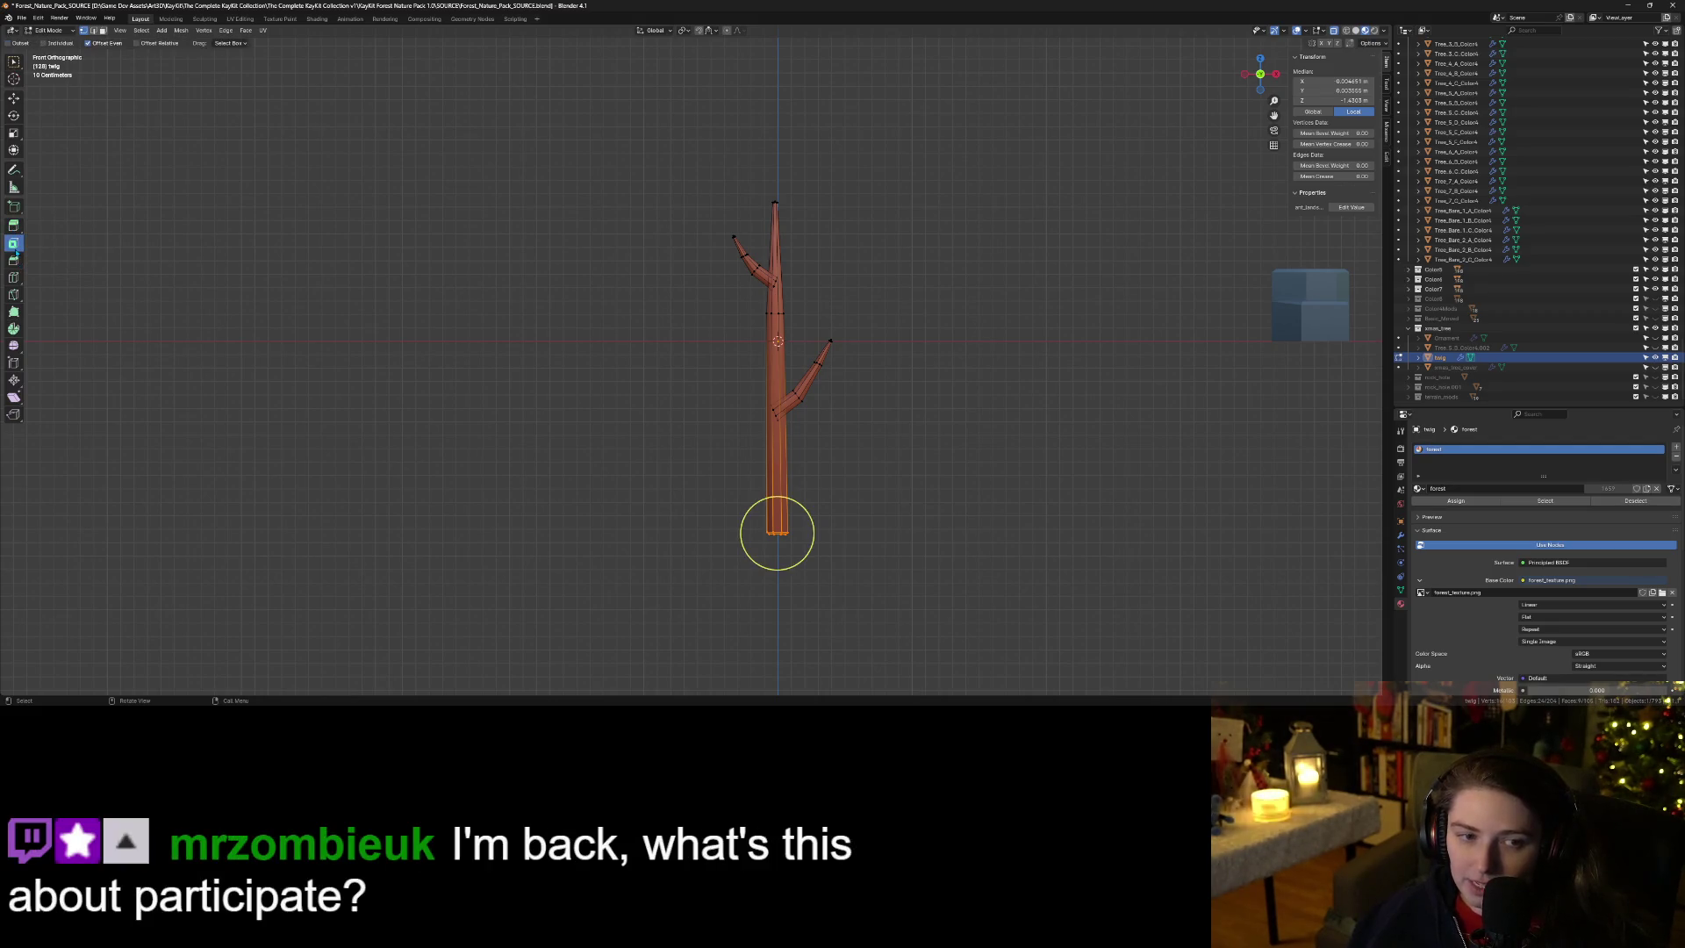
click(14, 62)
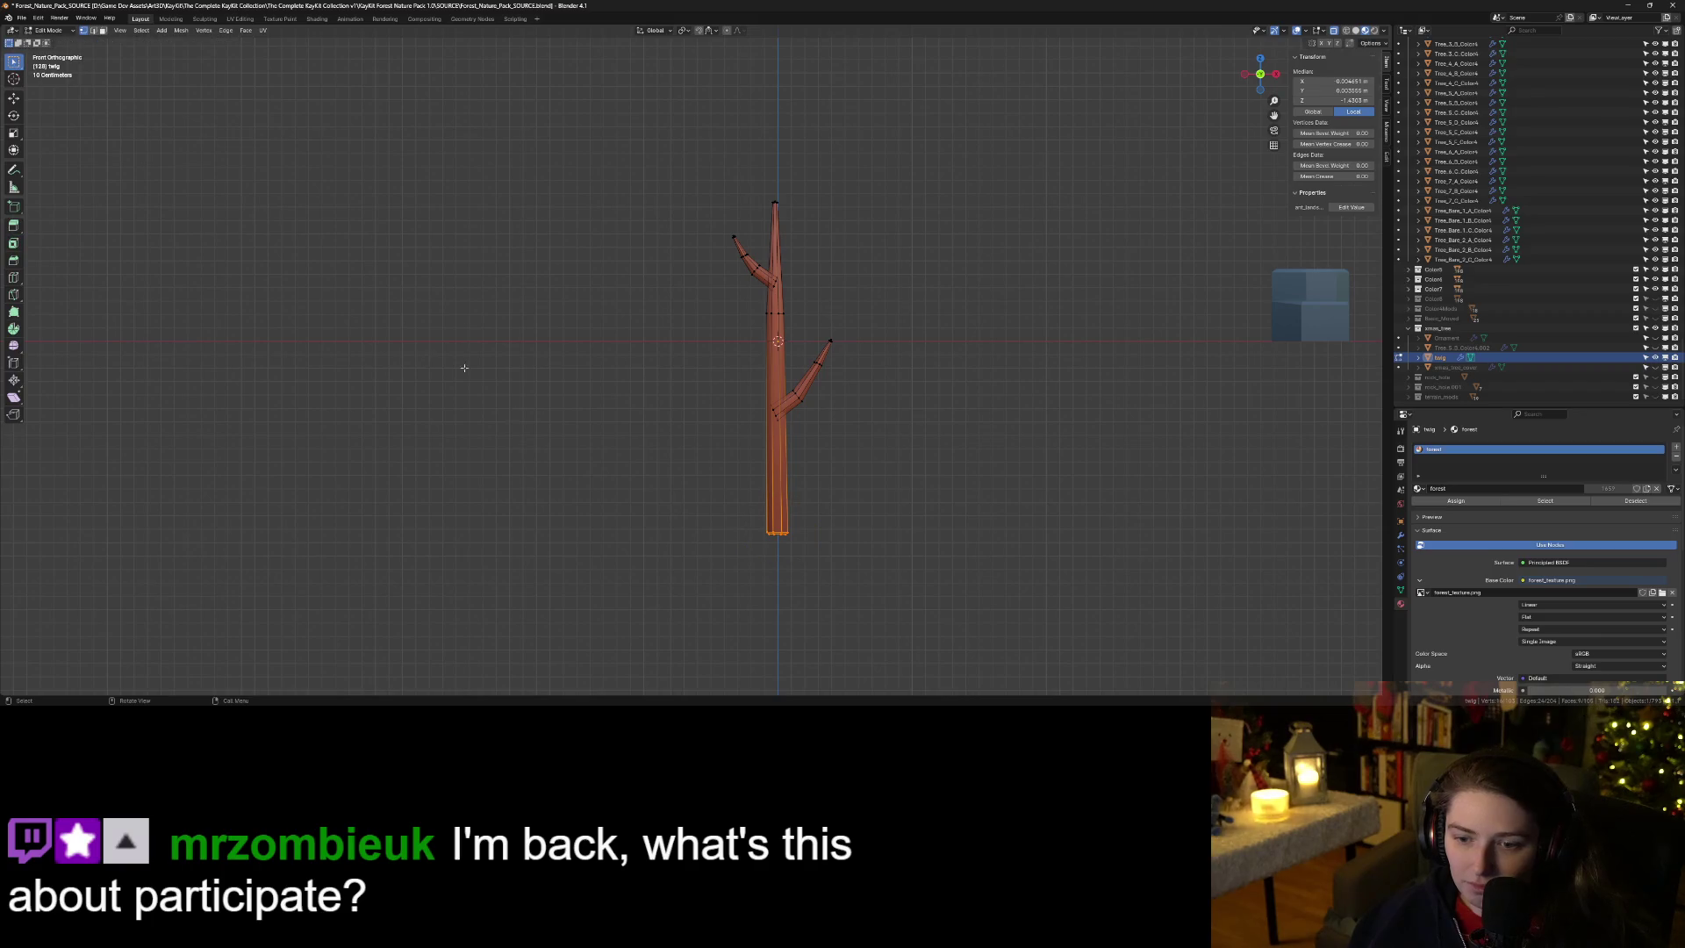
key(ctrl+x)
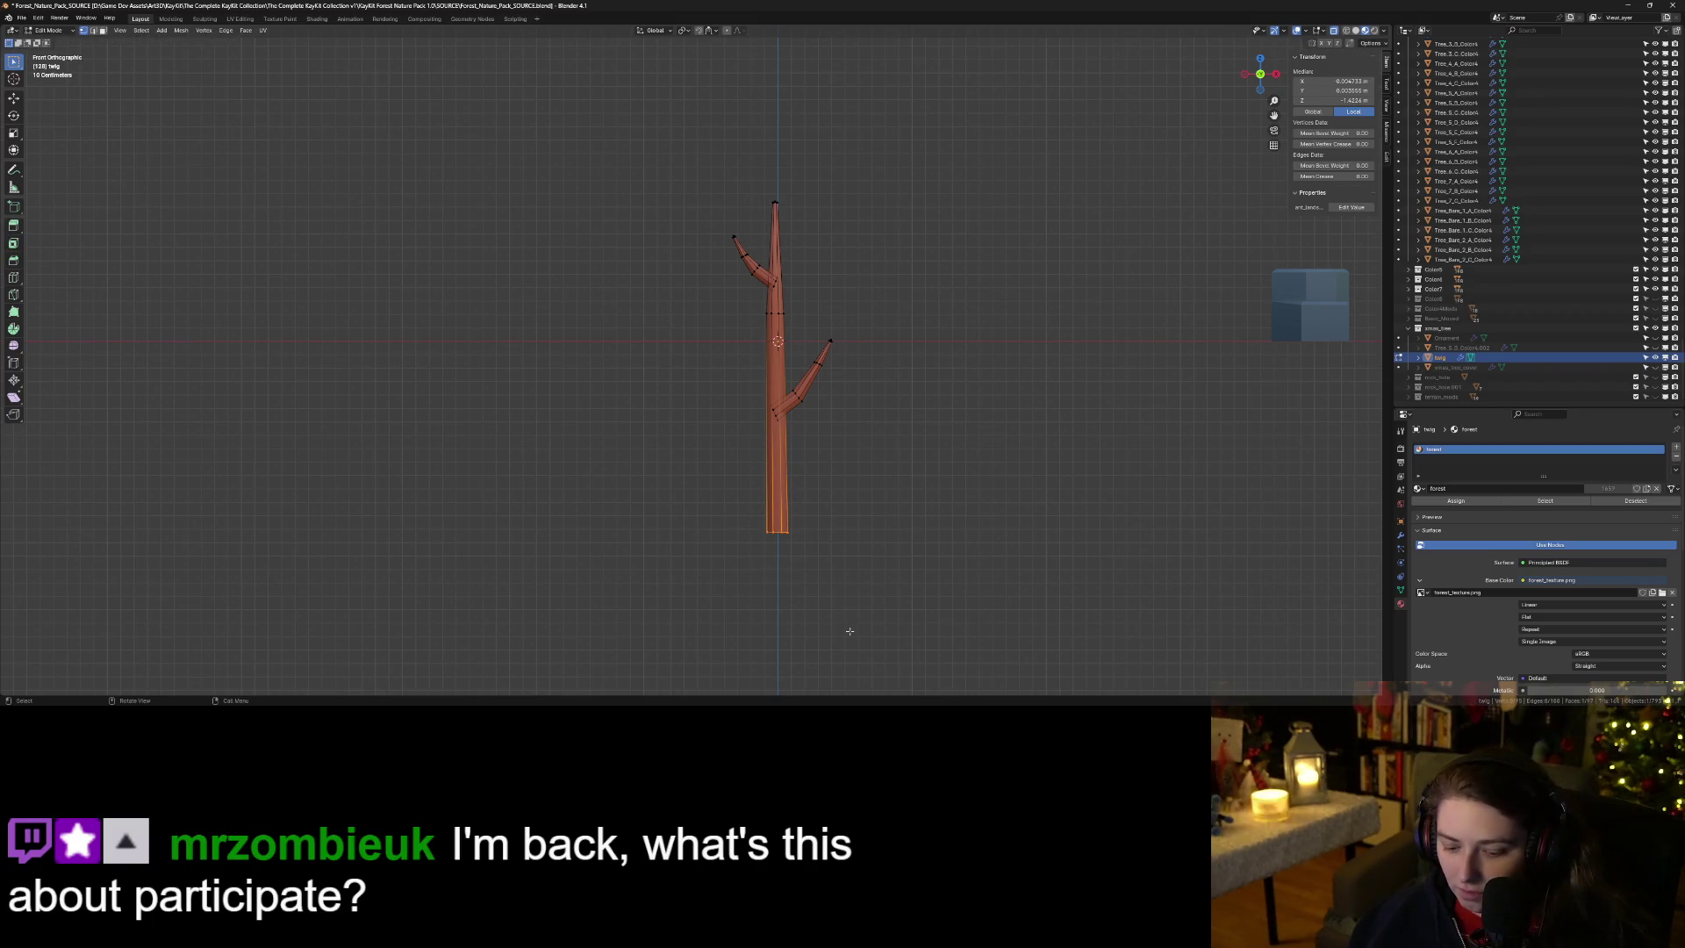
key(e)
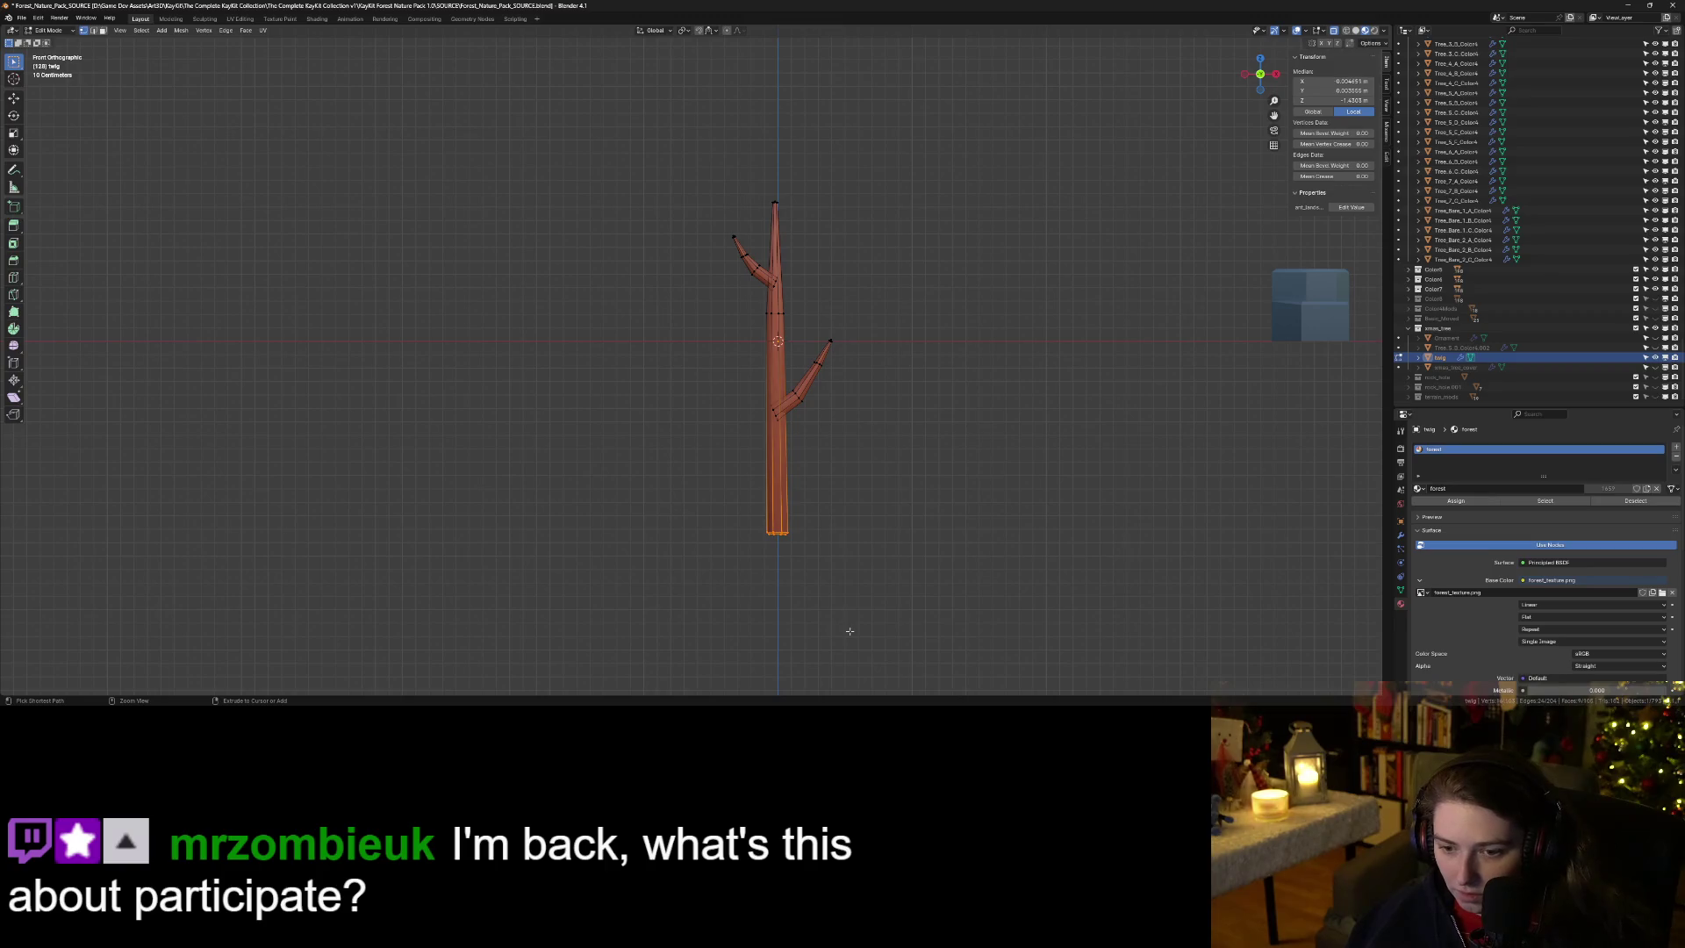
key(z)
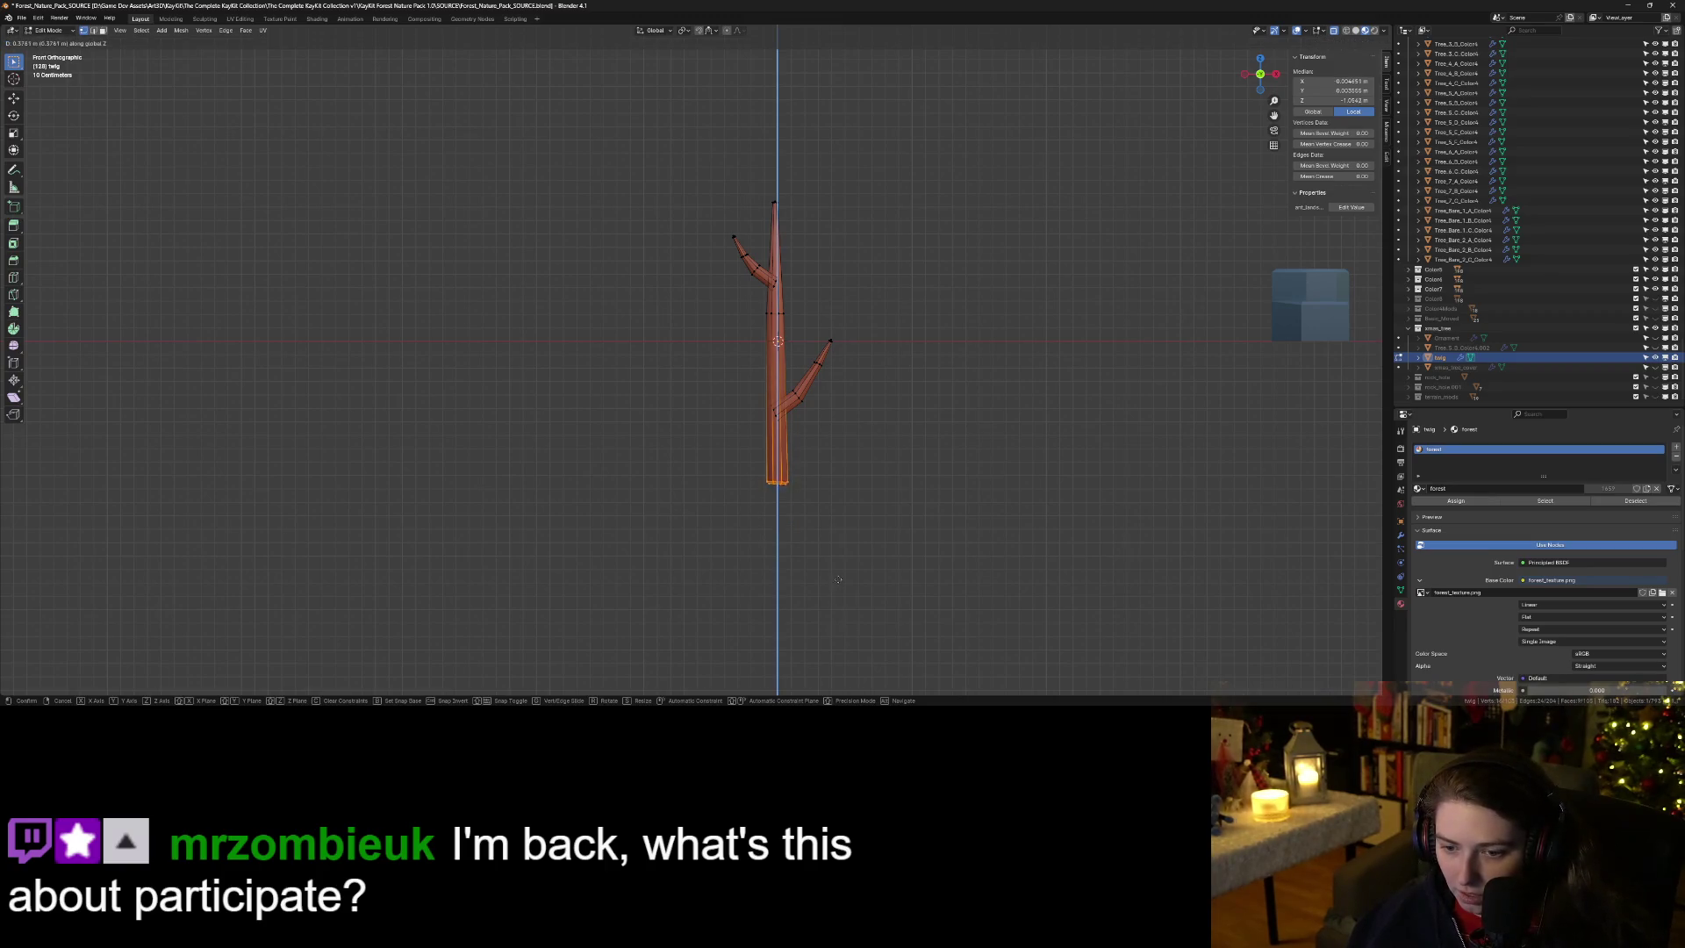
click(835, 549)
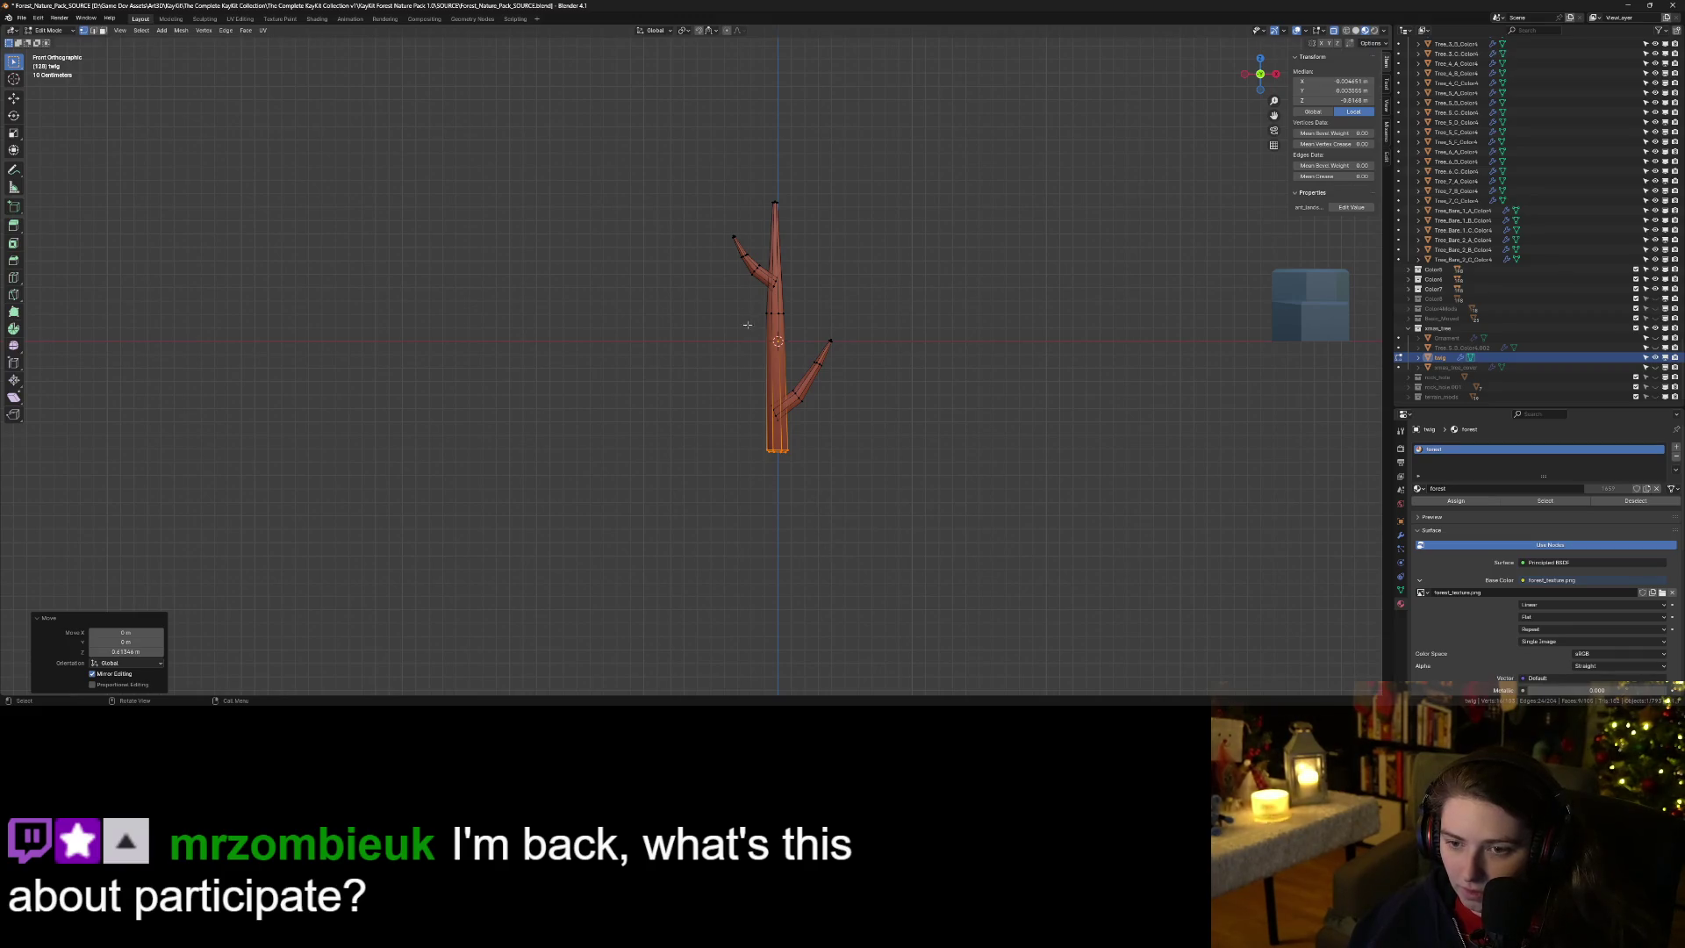
Raise the lower-right branch higher along Z and shrink it slightly.
drag(729, 332, 897, 439)
key(g)
key(z)
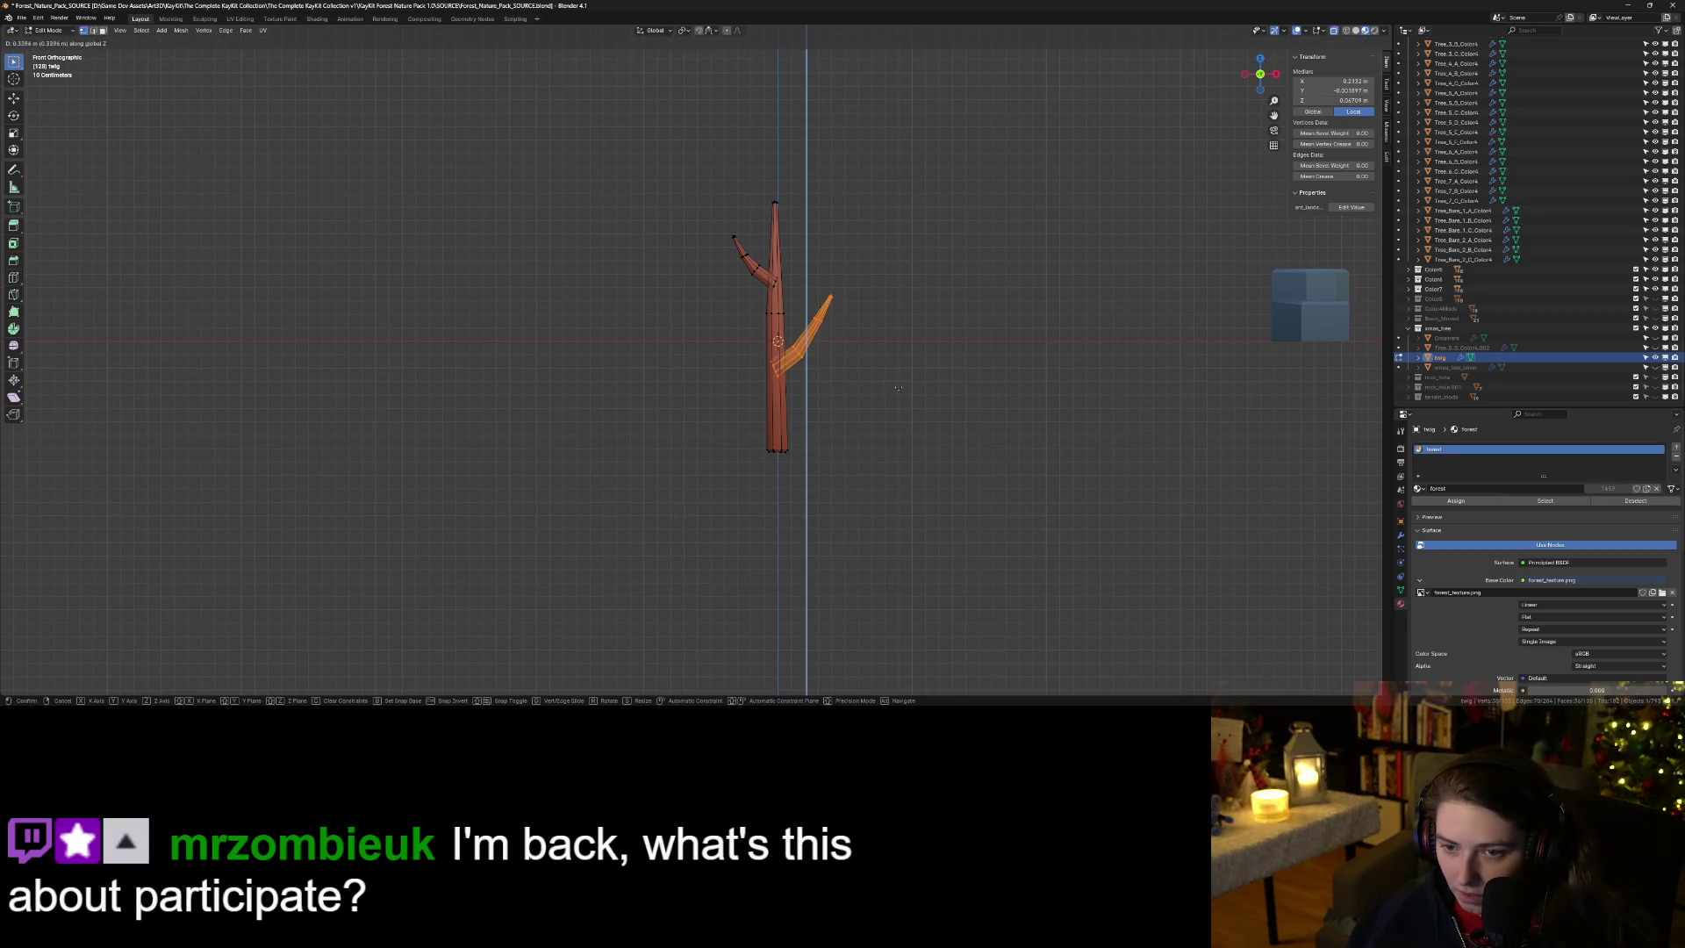
click(899, 376)
key(s)
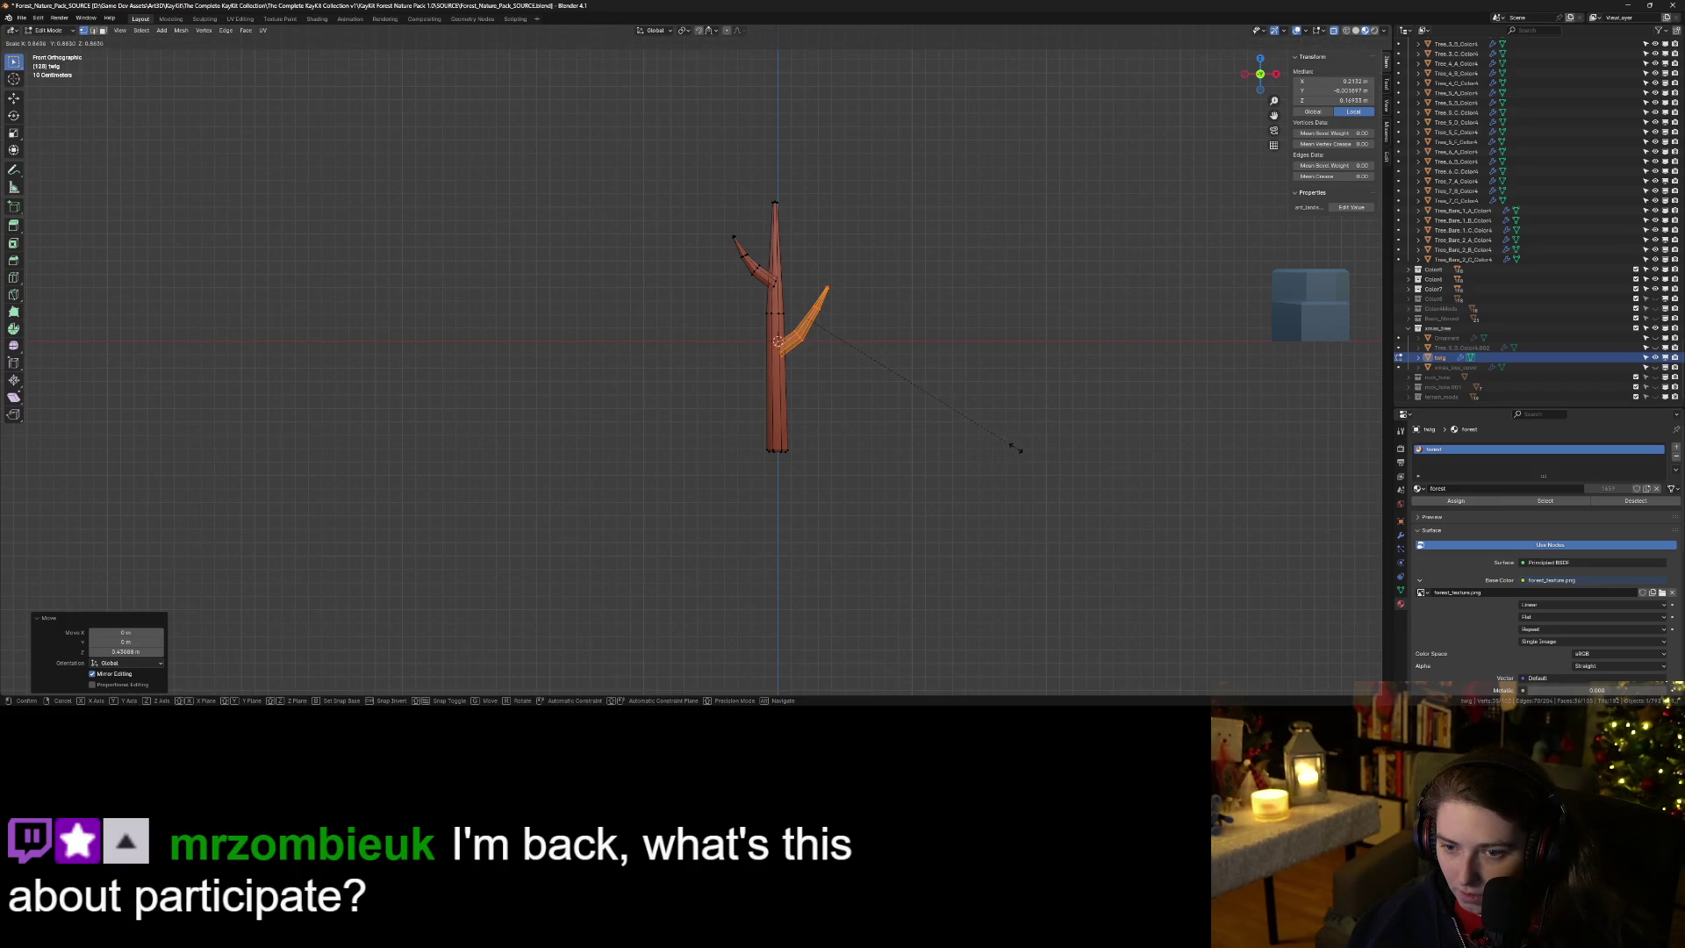
click(995, 444)
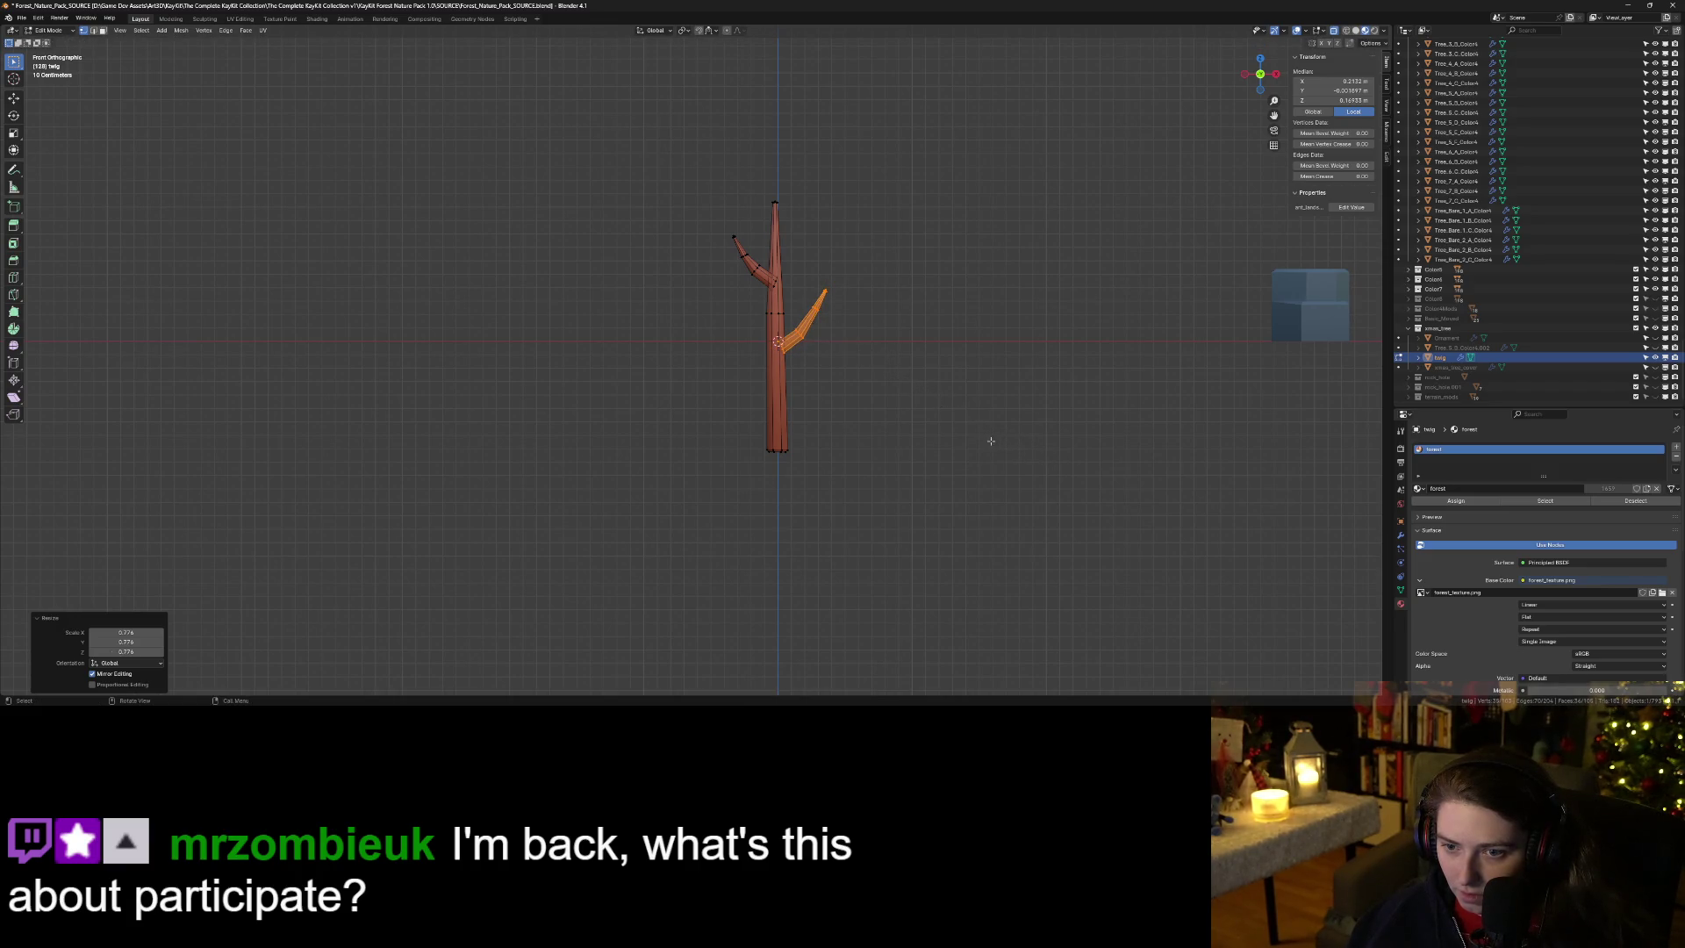
key(Tab)
mouse_move(914, 519)
mouse_down()
mouse_move(903, 559)
mouse_move(946, 560)
mouse_up()
scroll(947, 560, up, 3)
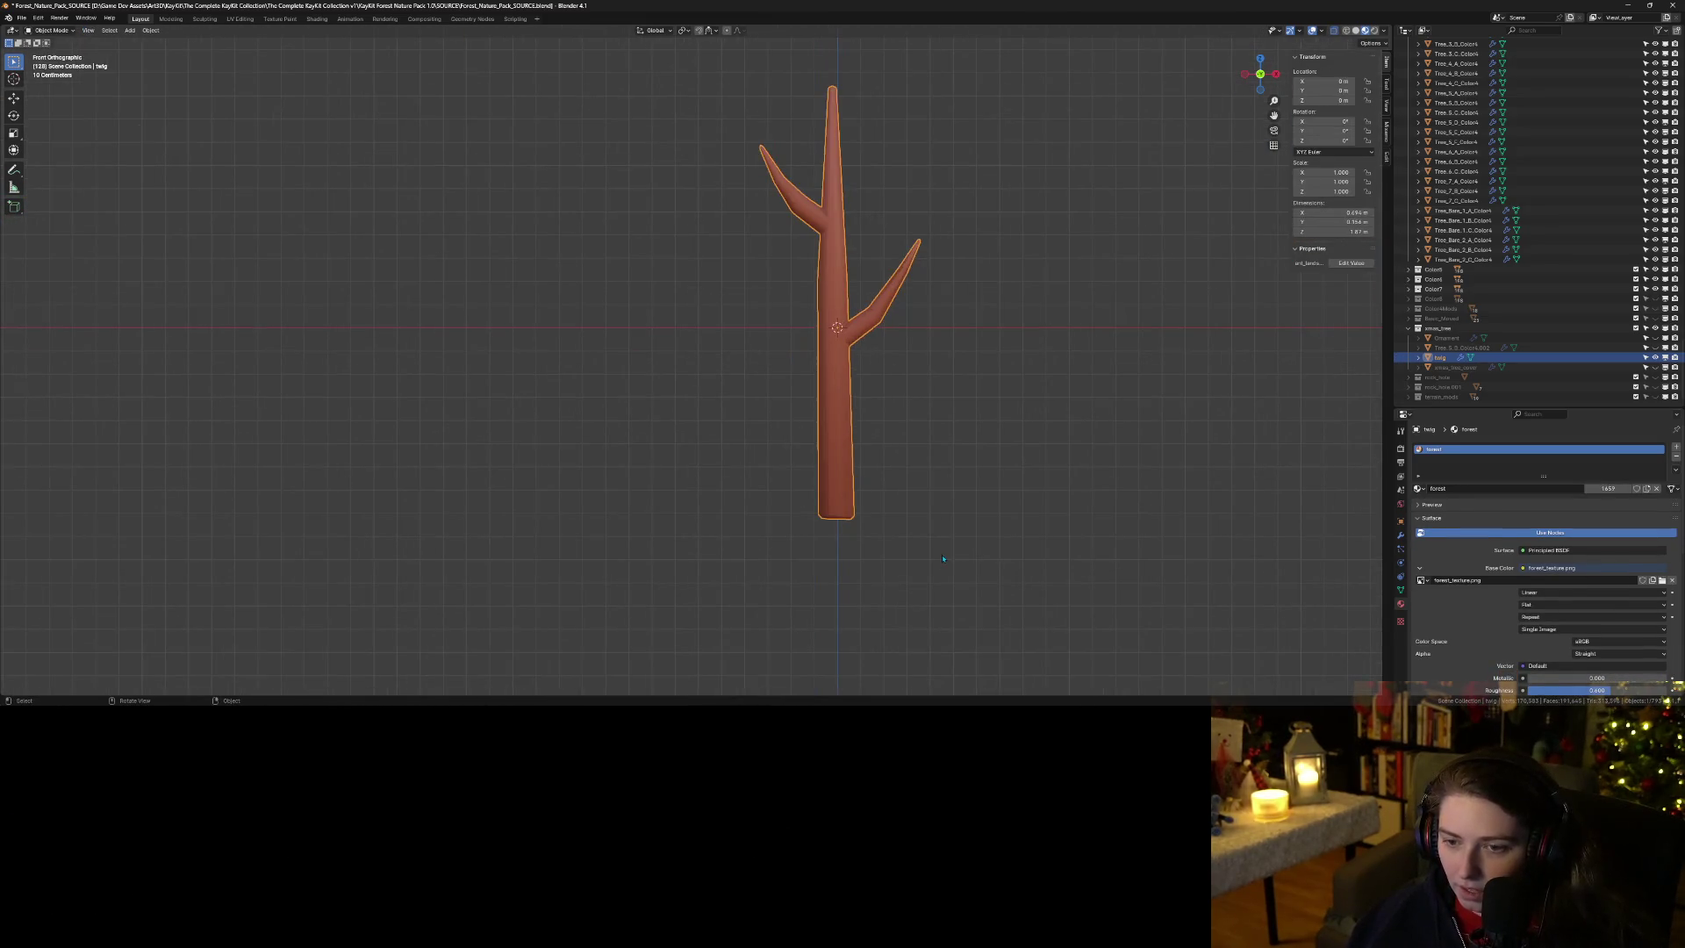
Move the trunk's bottom faces lower along Z.
key(Tab)
drag(777, 476, 947, 623)
key(g)
key(z)
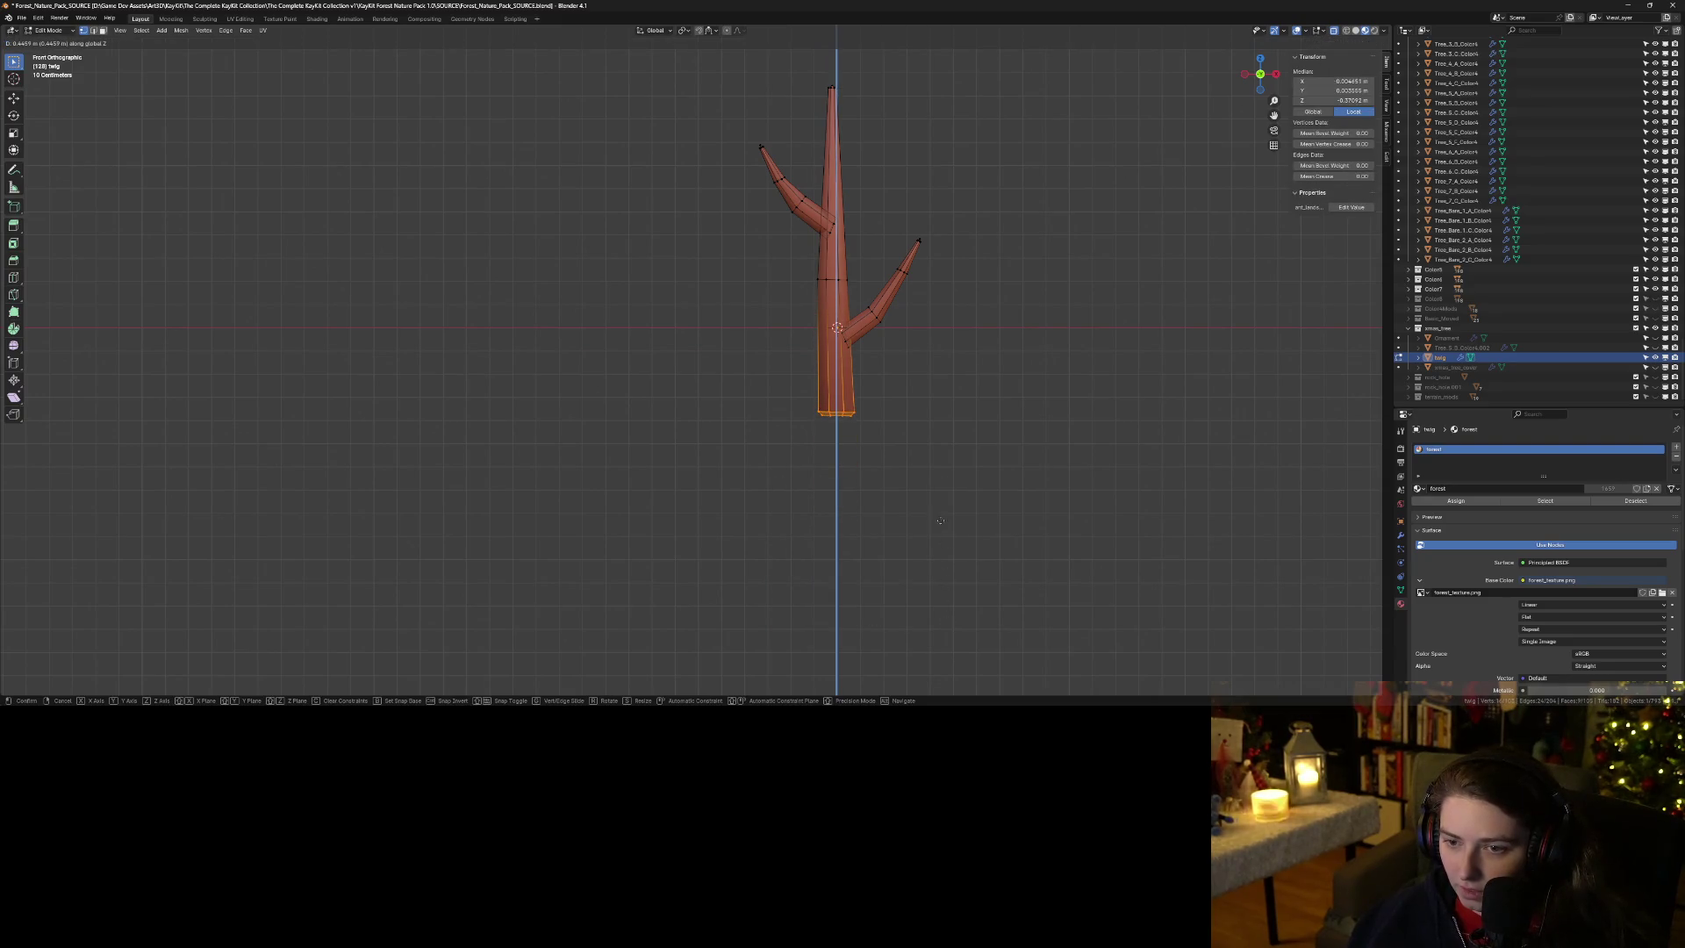
click(923, 571)
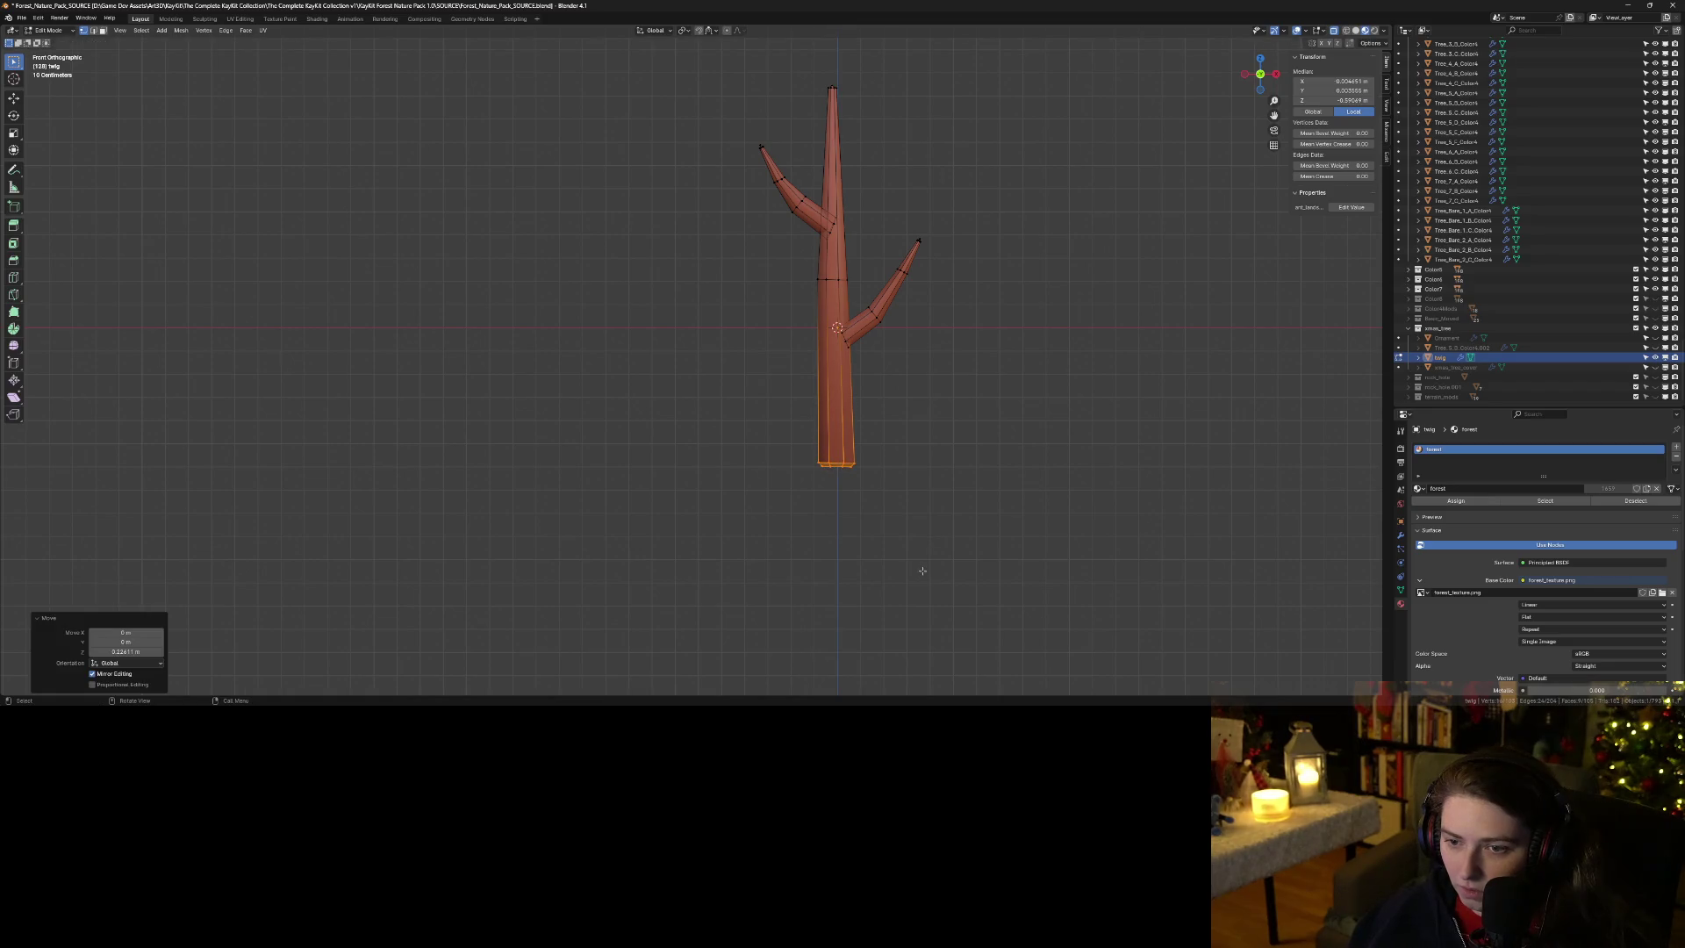
With proportional editing on, bend the upper-left and right branch tips inward.
click(762, 145)
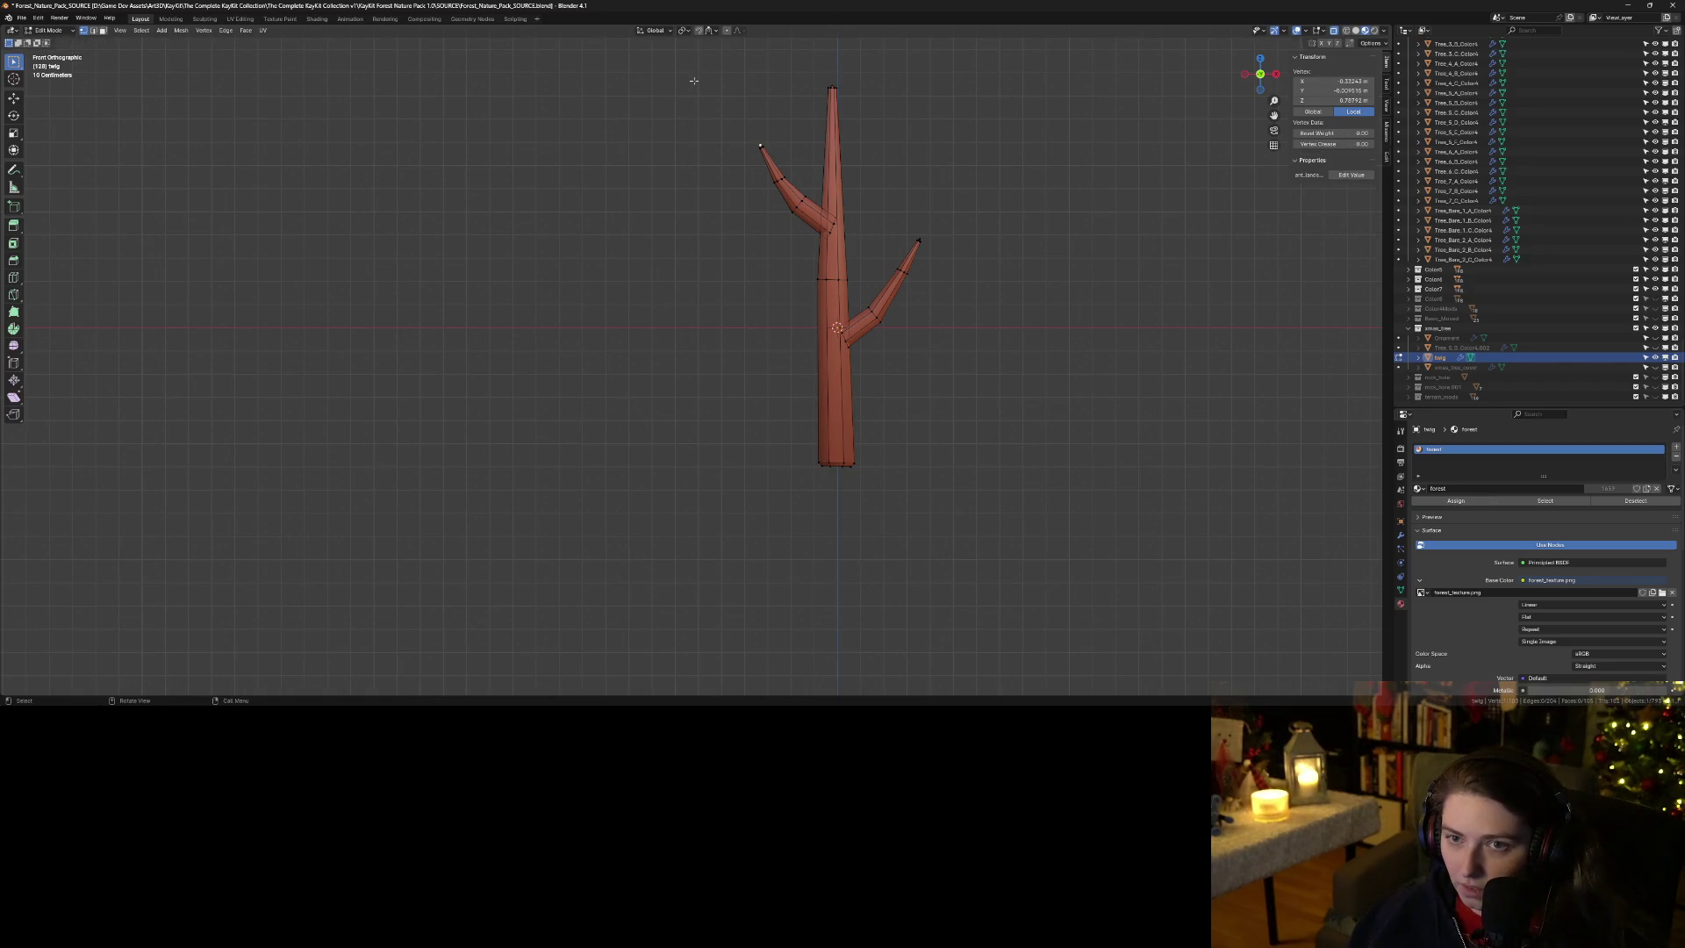
key(o)
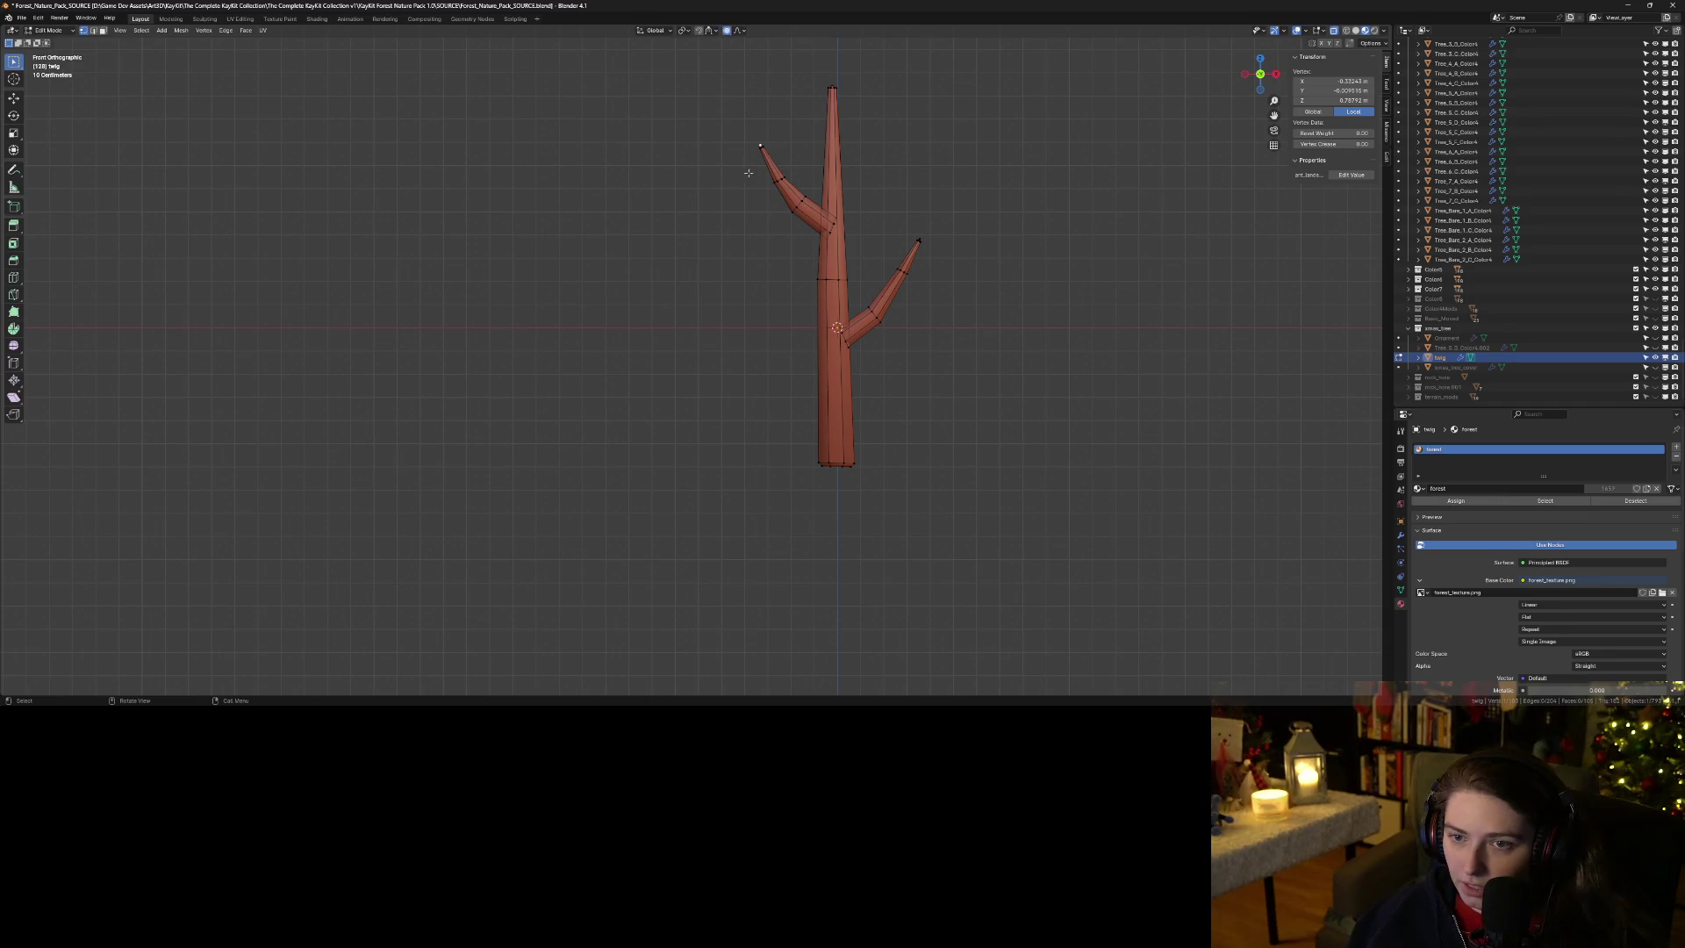
key(g)
scroll(747, 169, up, 14)
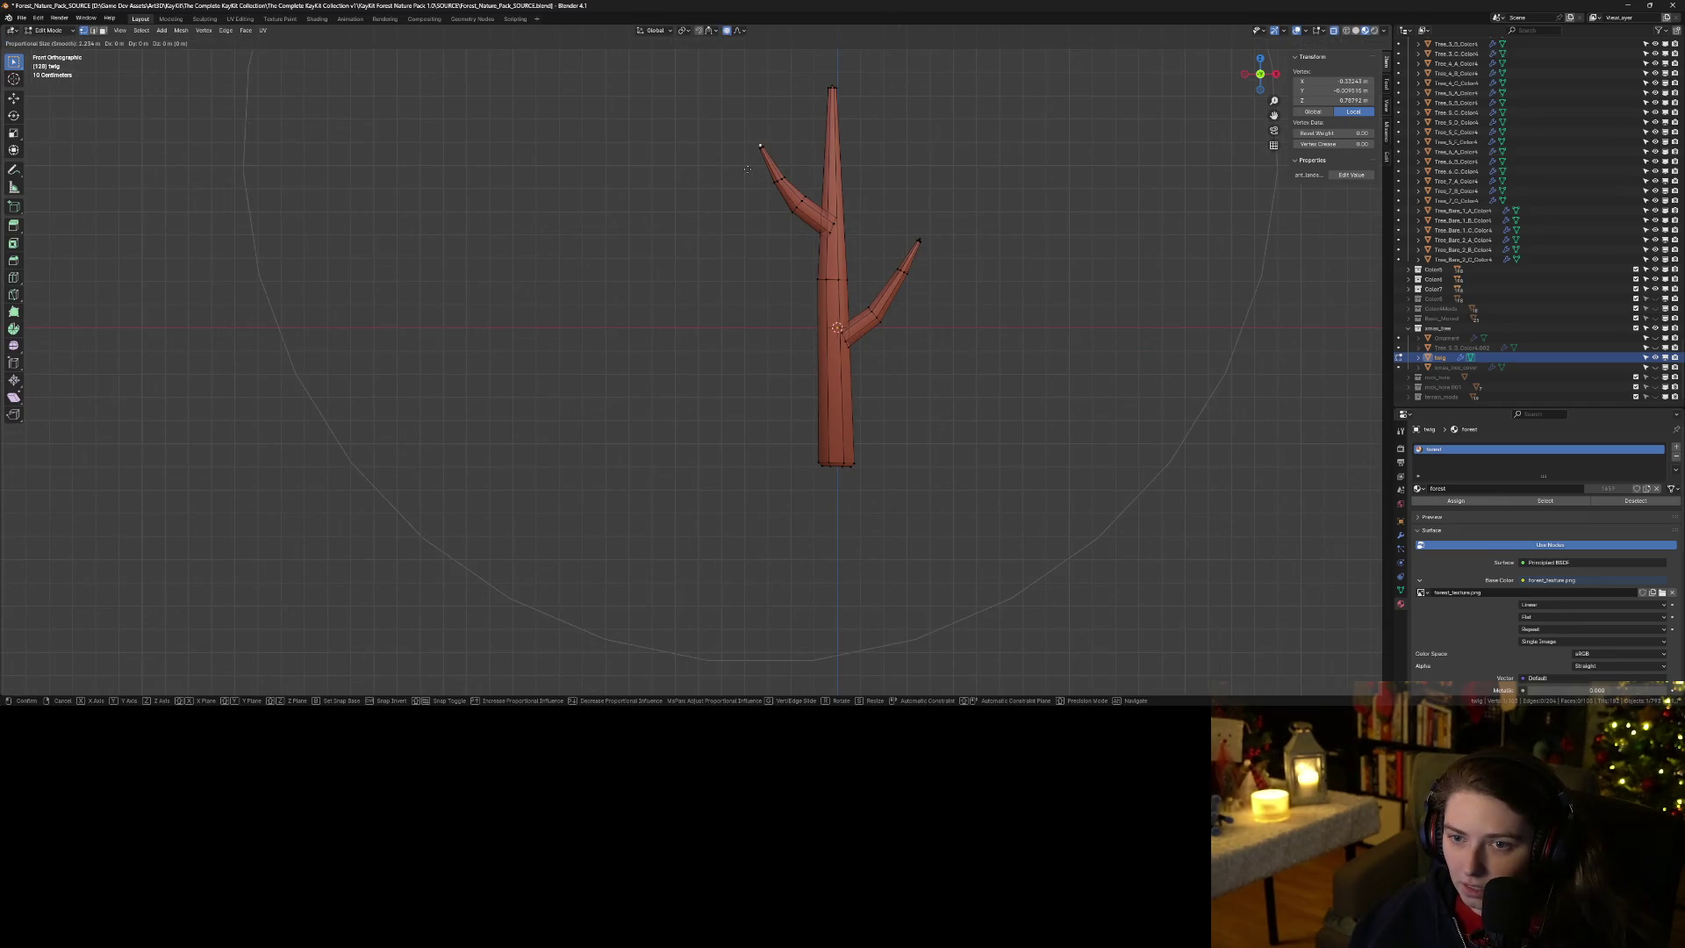
scroll(751, 170, up, 11)
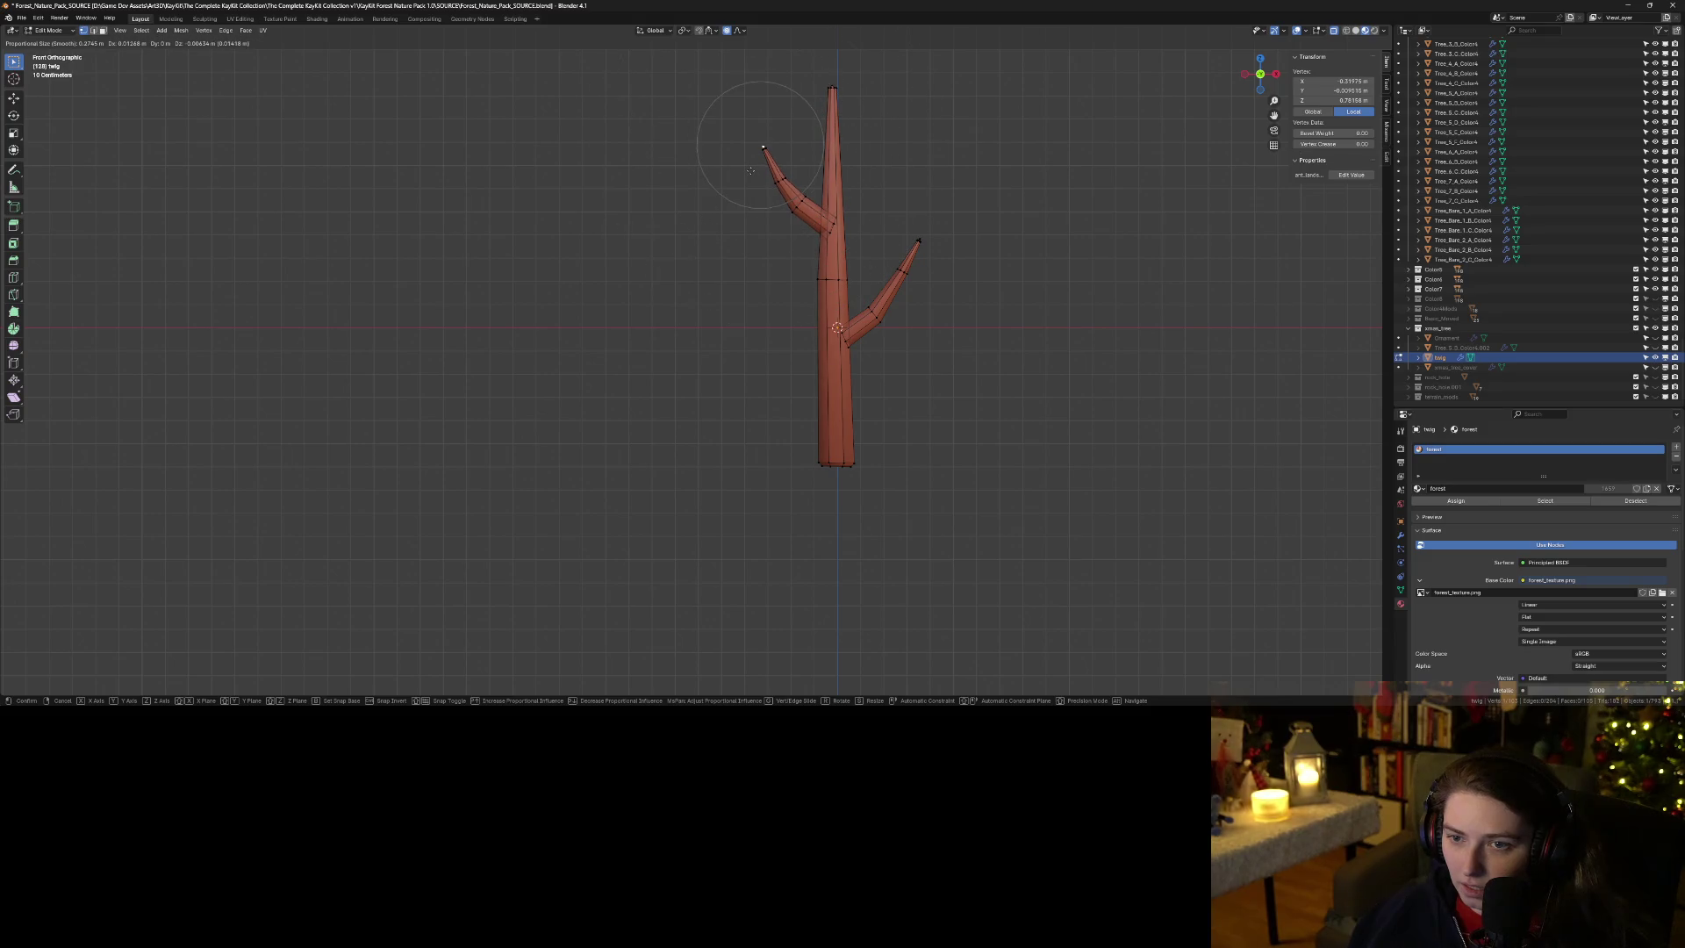
click(766, 172)
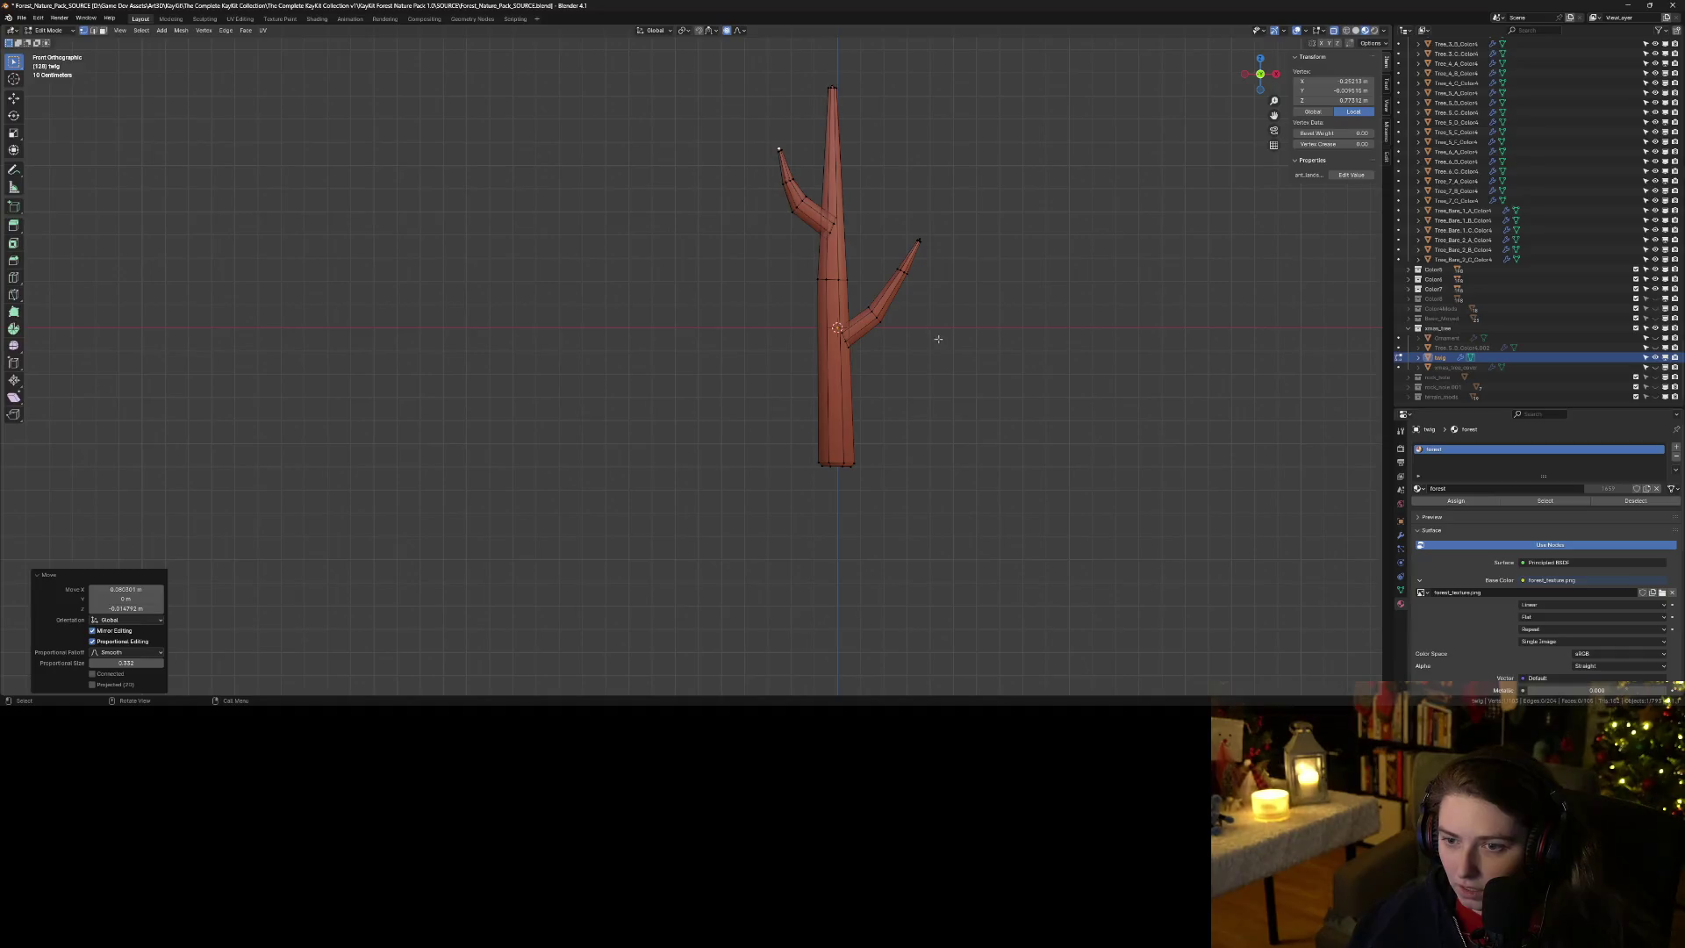
click(919, 241)
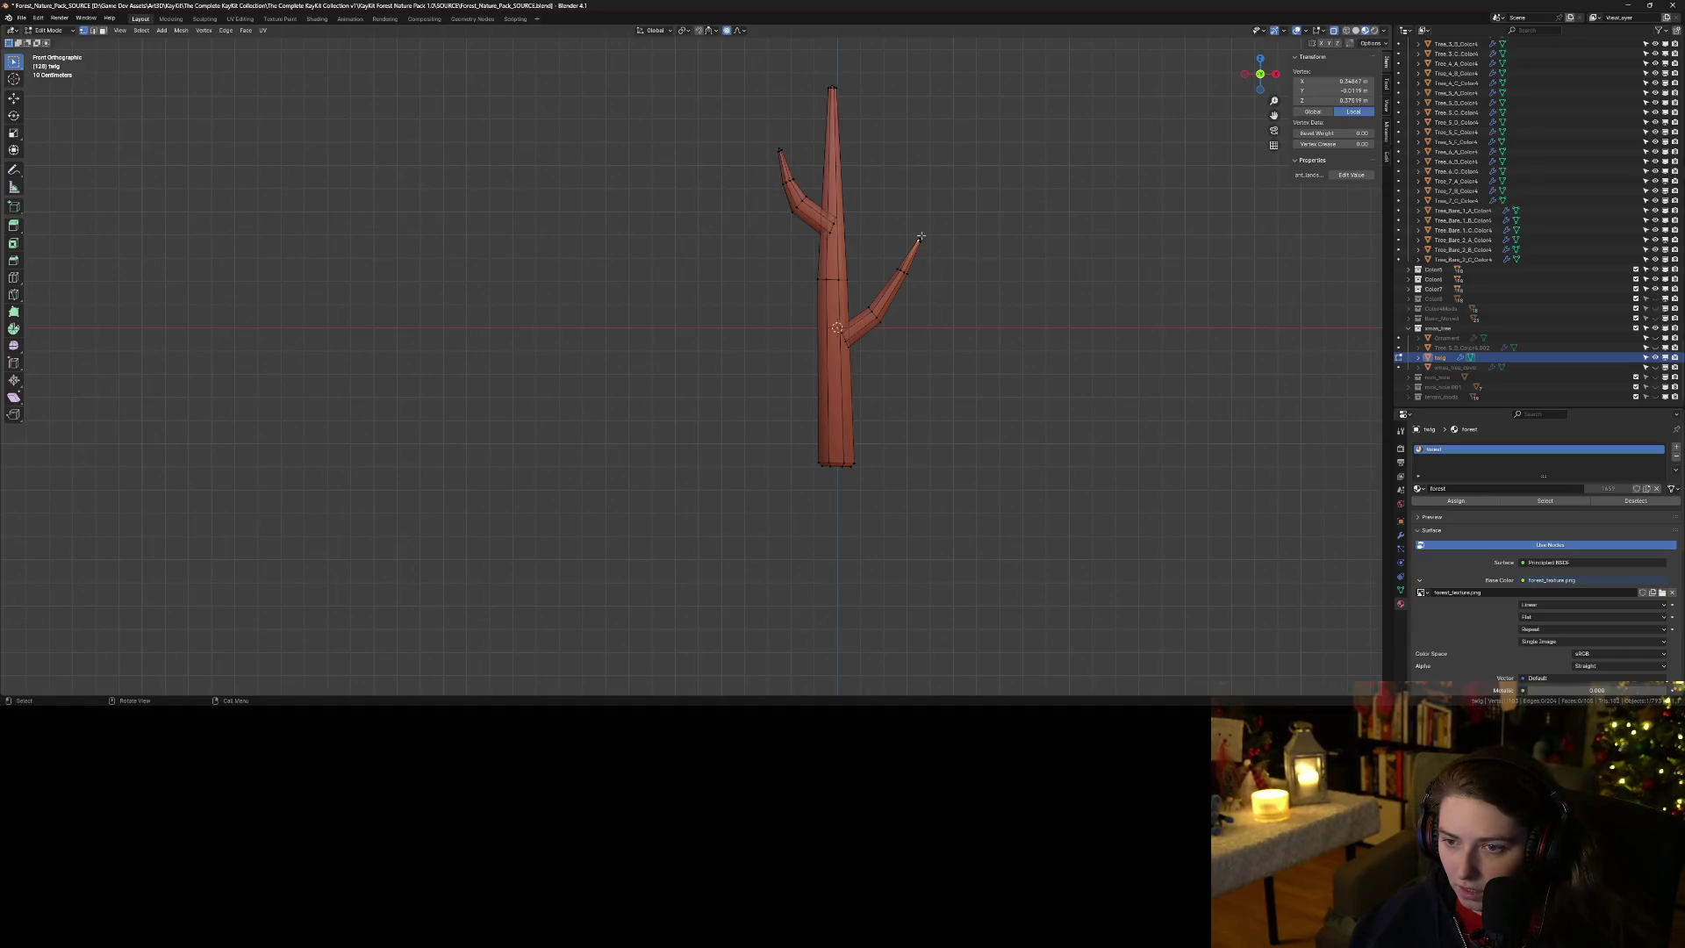
key(g)
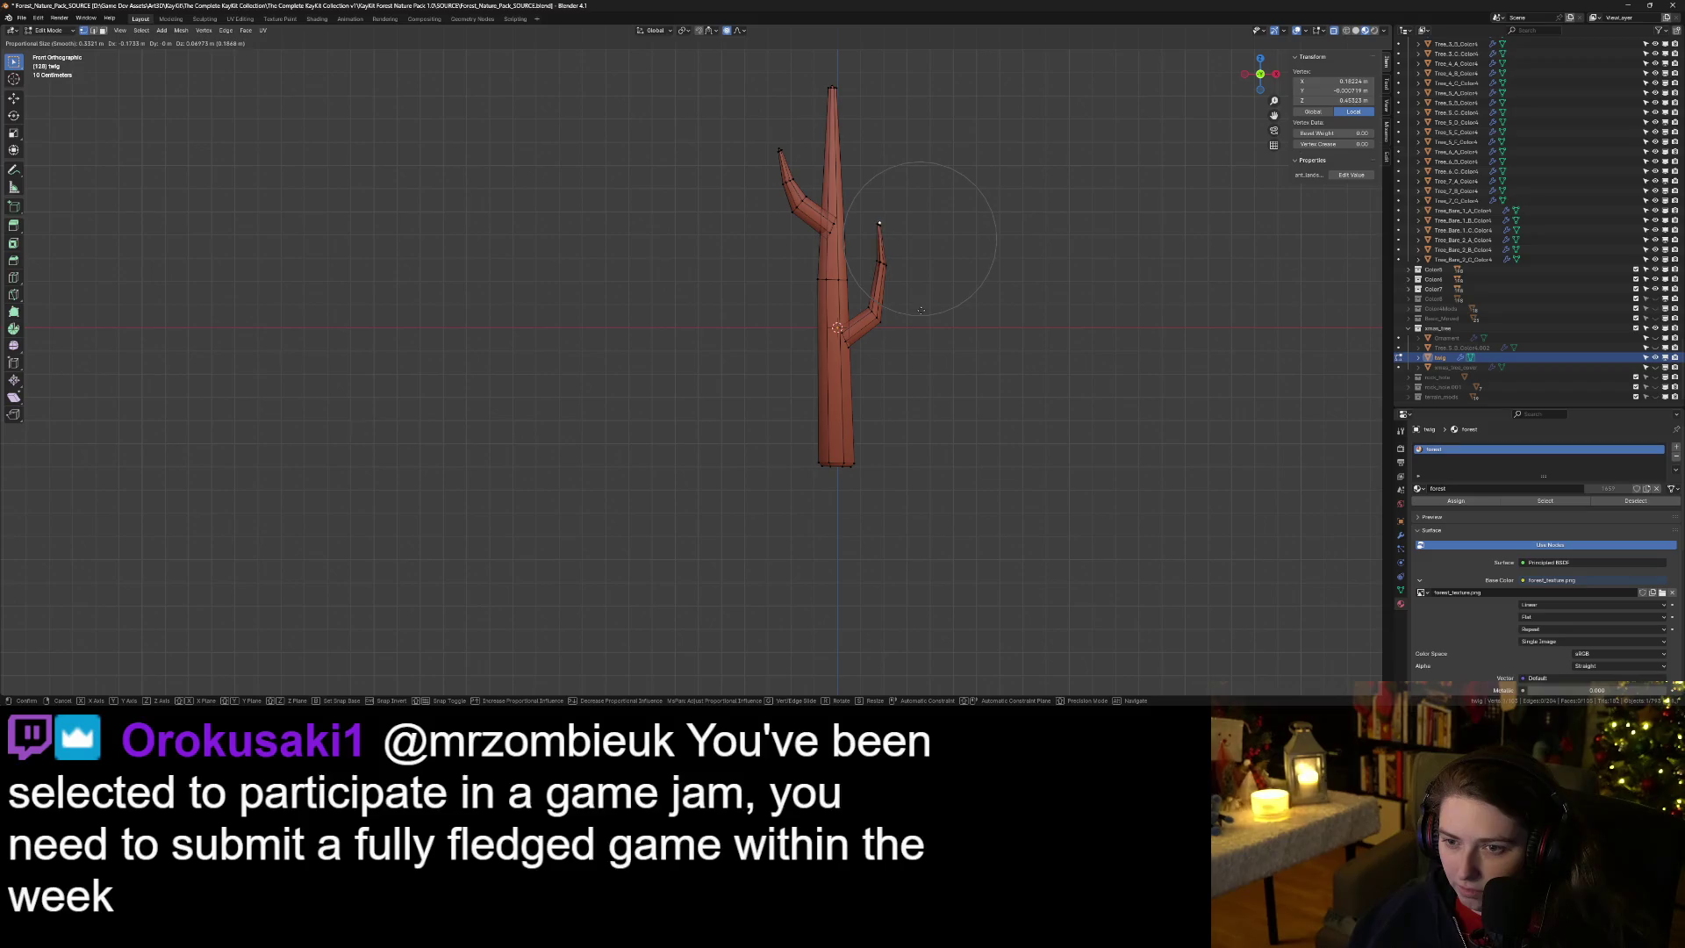
click(891, 327)
key(g)
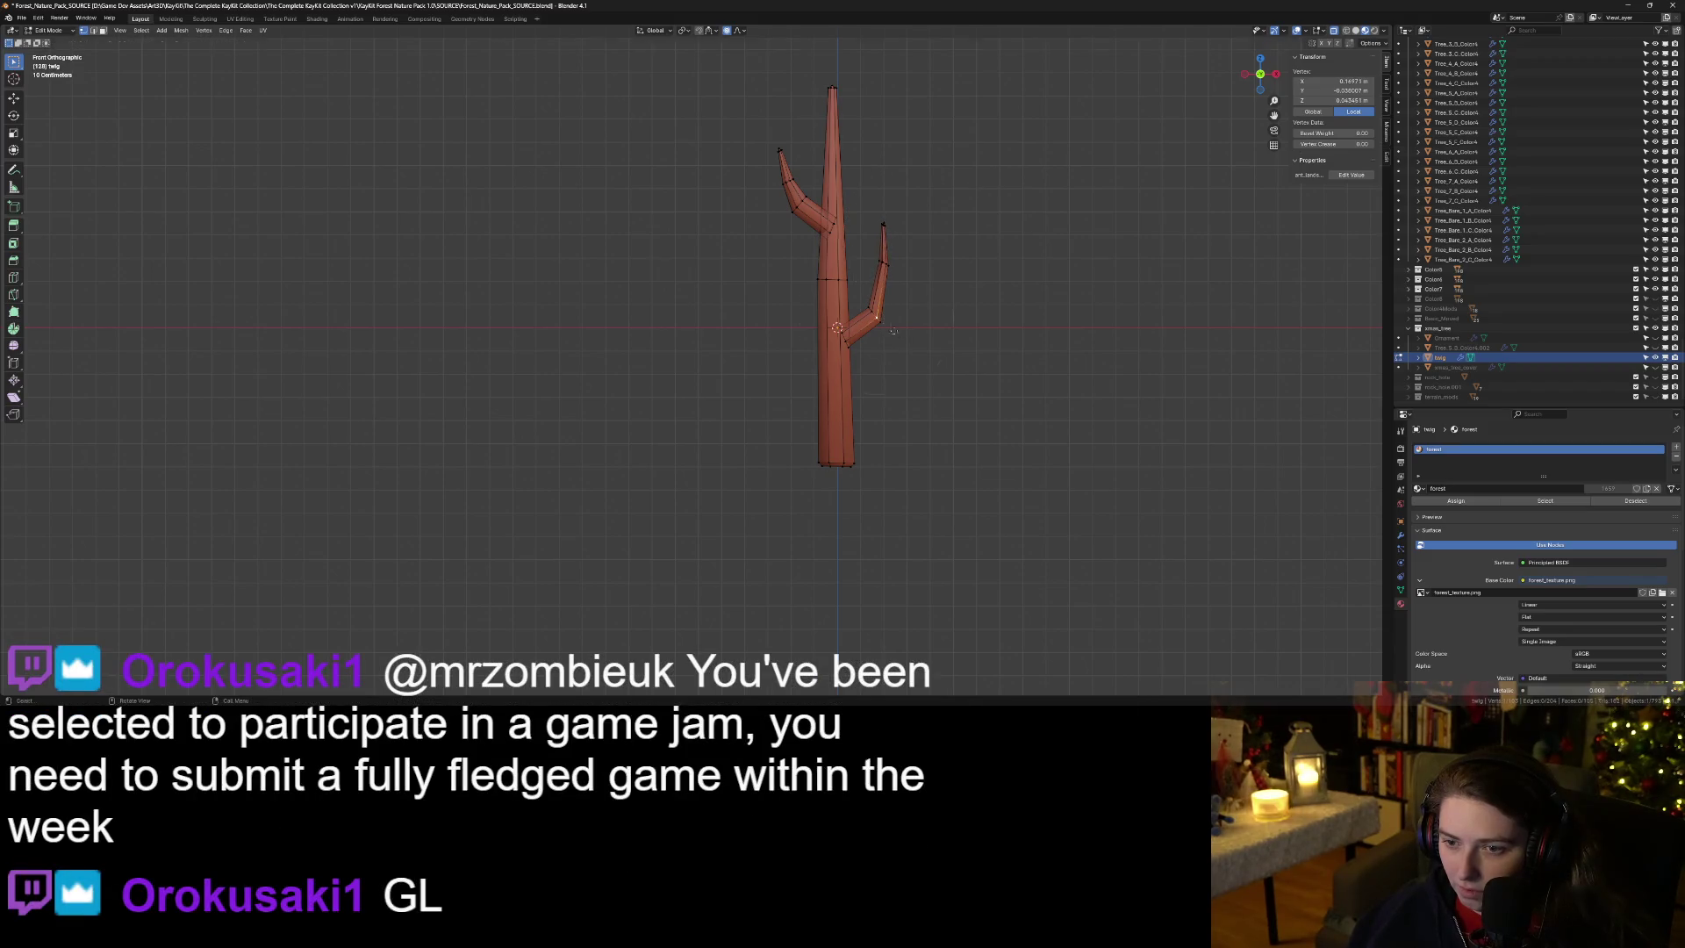
scroll(894, 327, up, 3)
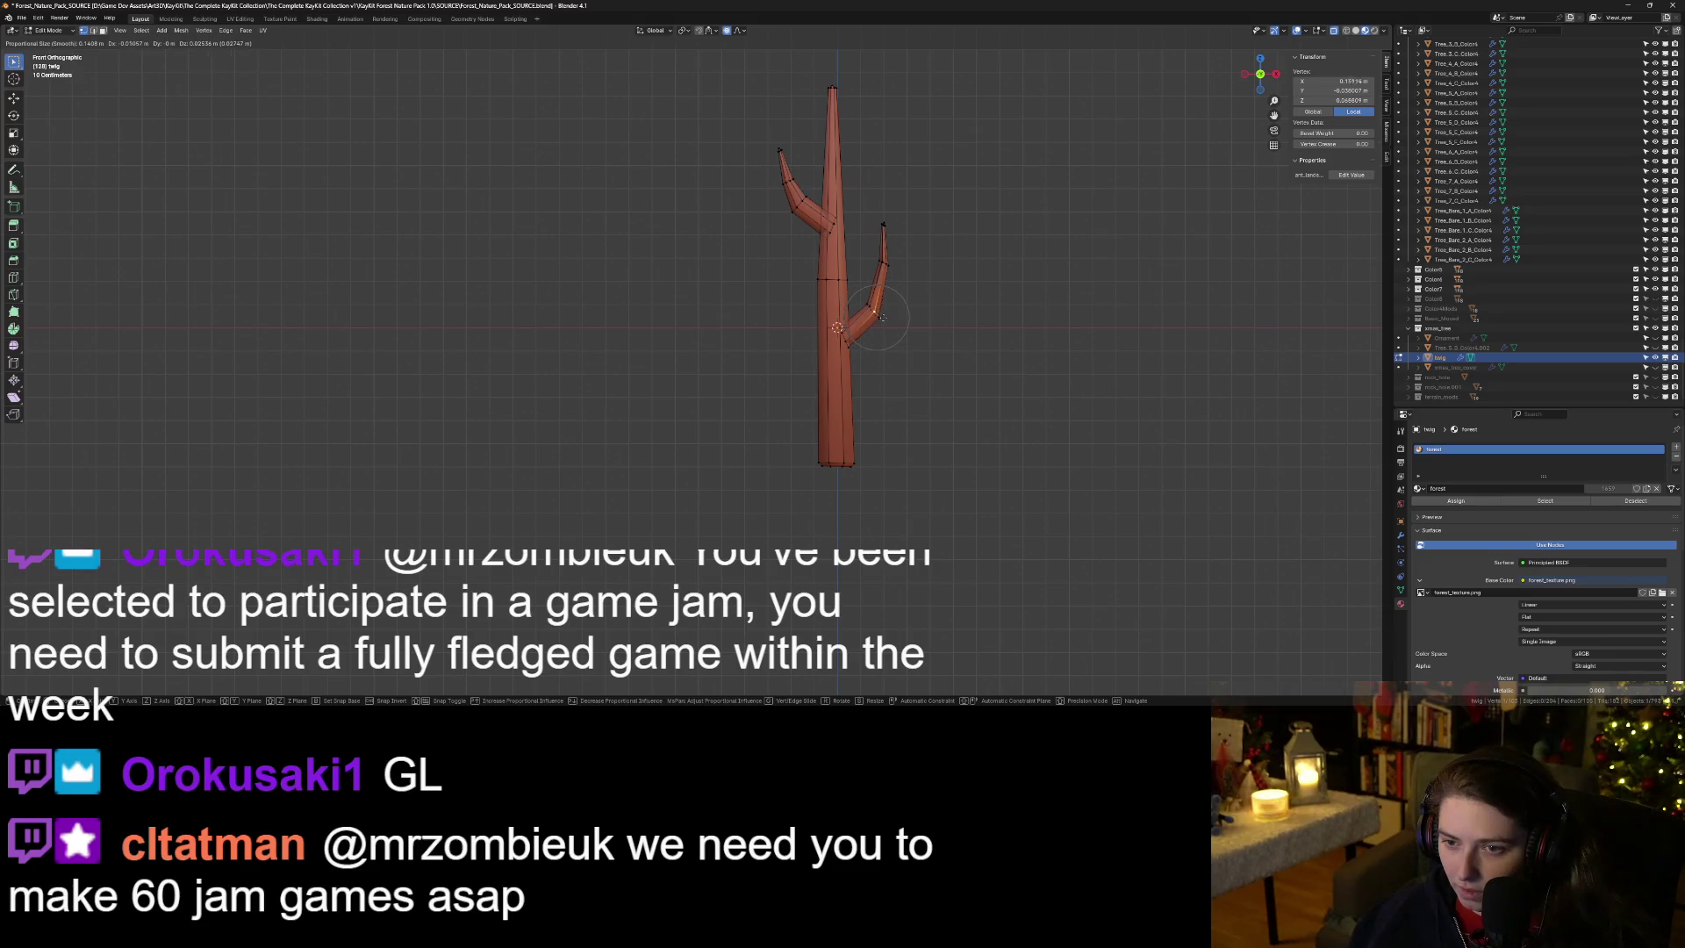
click(882, 317)
key(Tab)
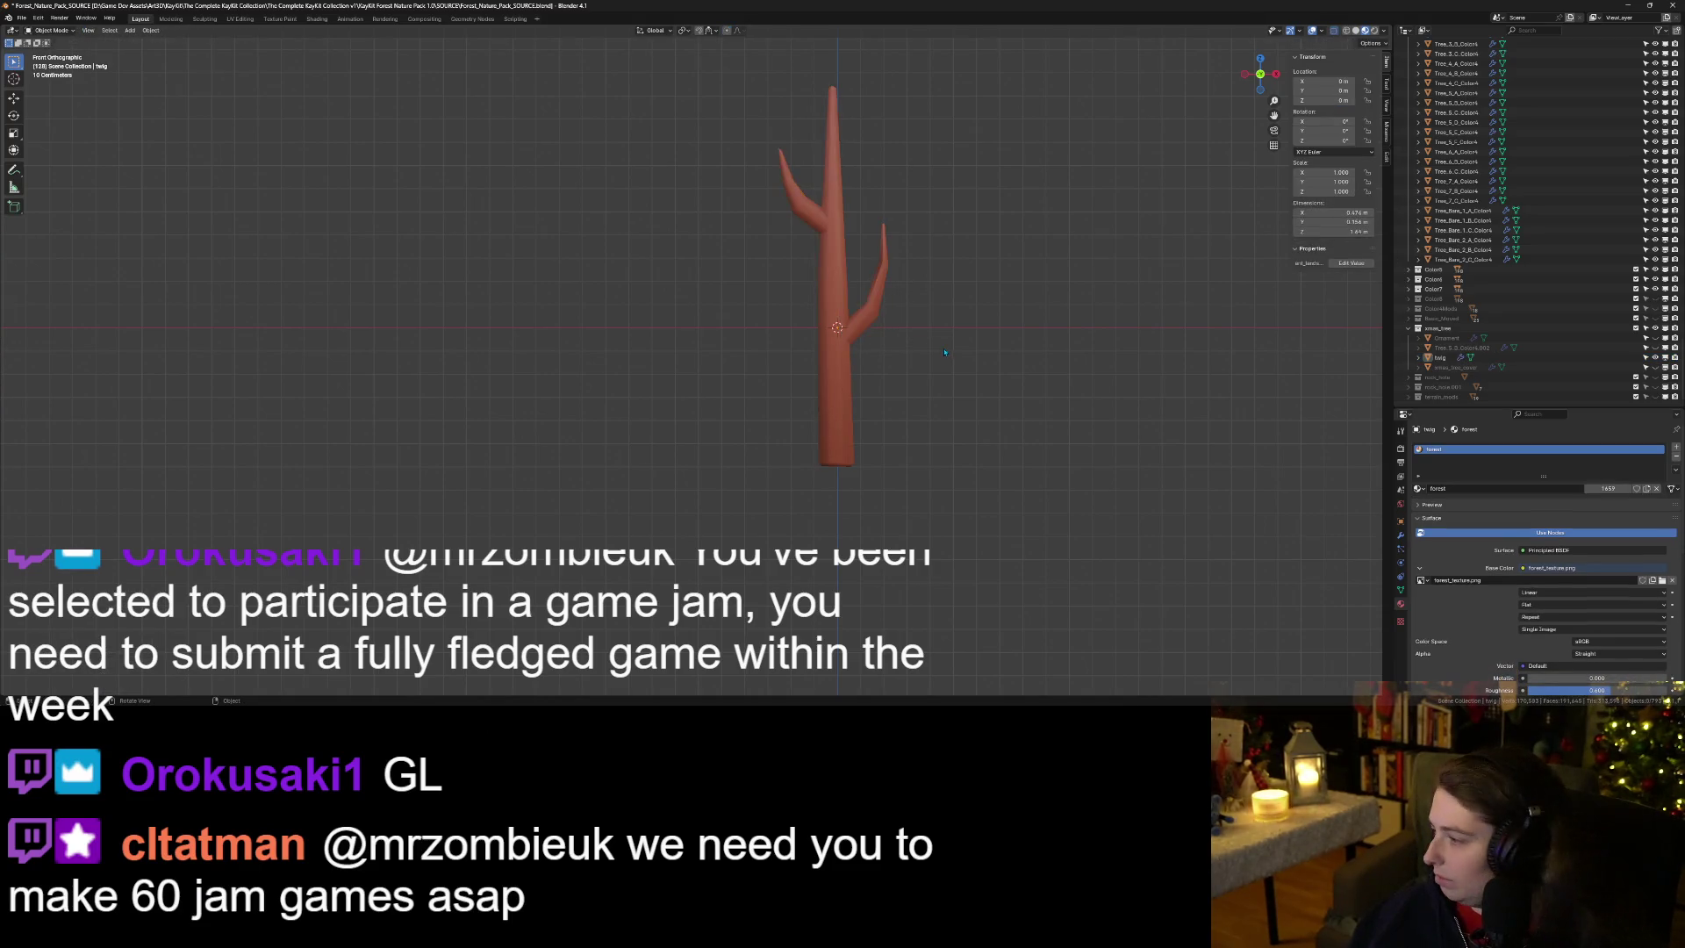
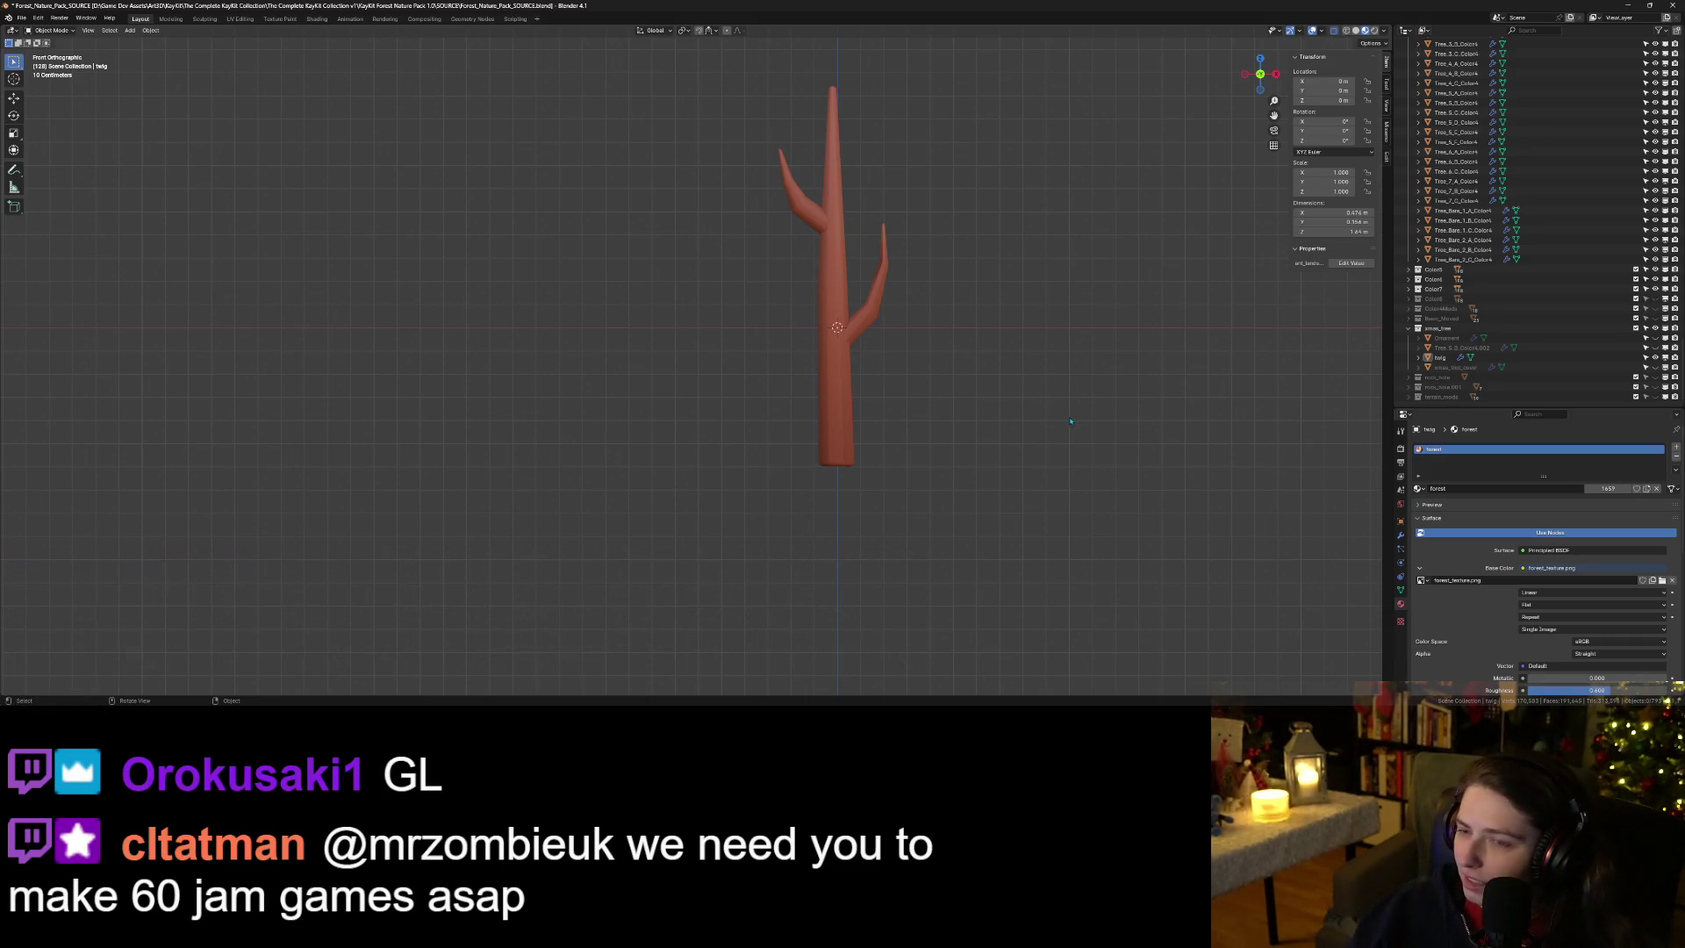
With proportional editing off, shrink the trunk's mid-height edge ring to 0.775.
key(Tab)
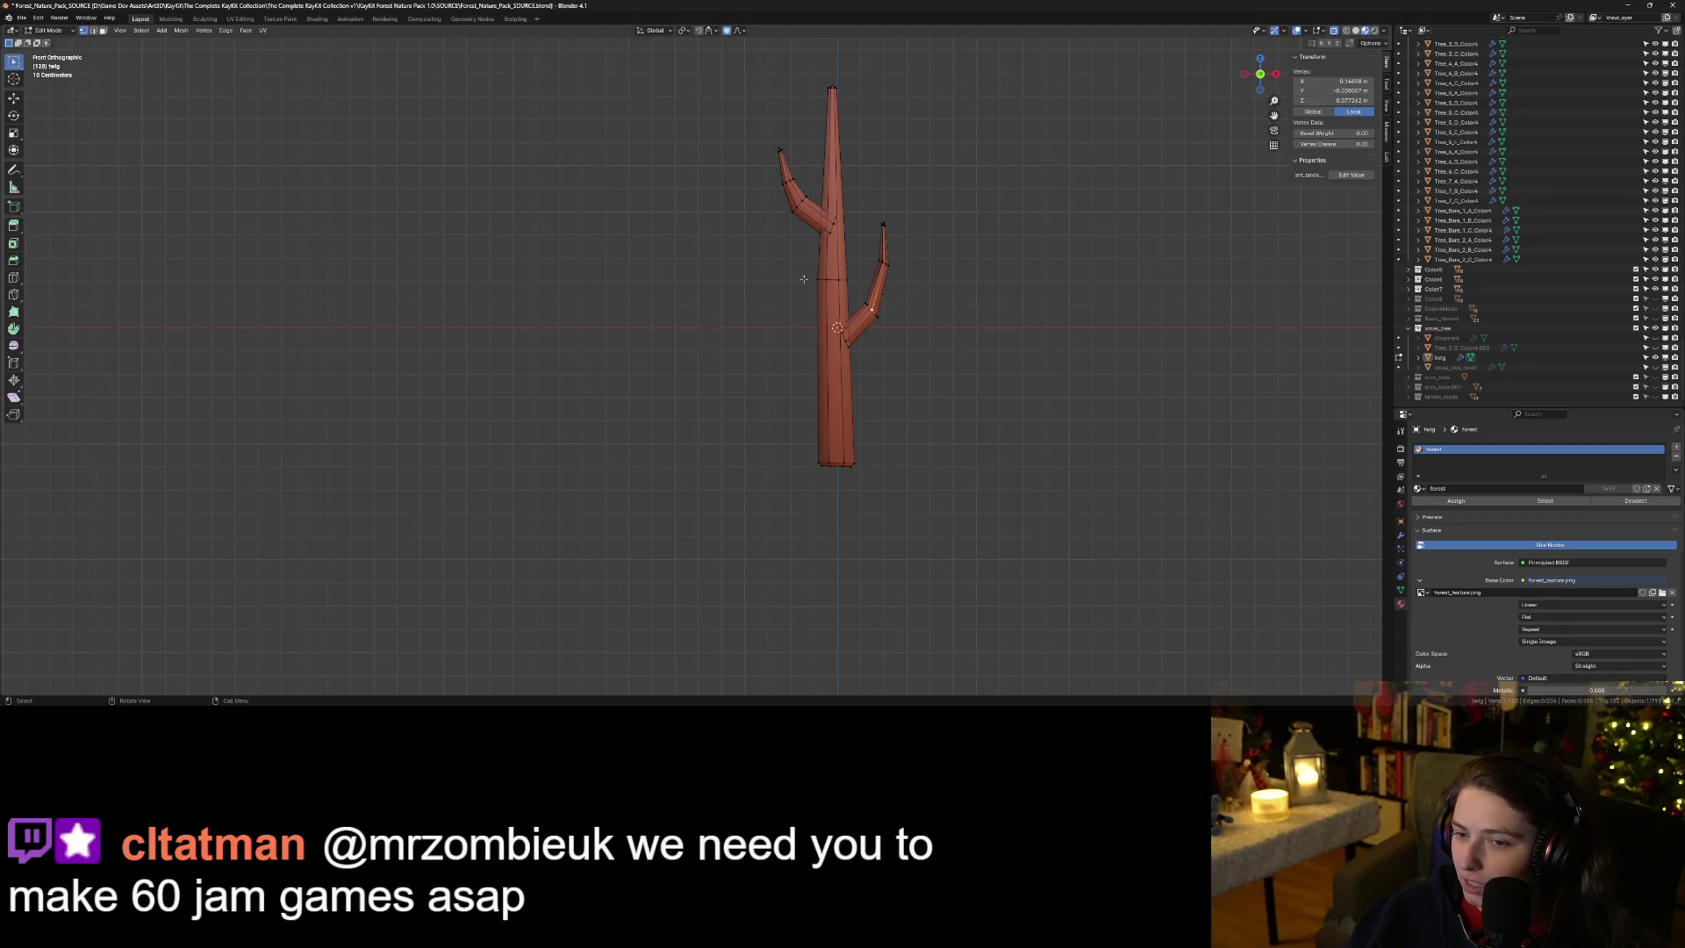
click(818, 280)
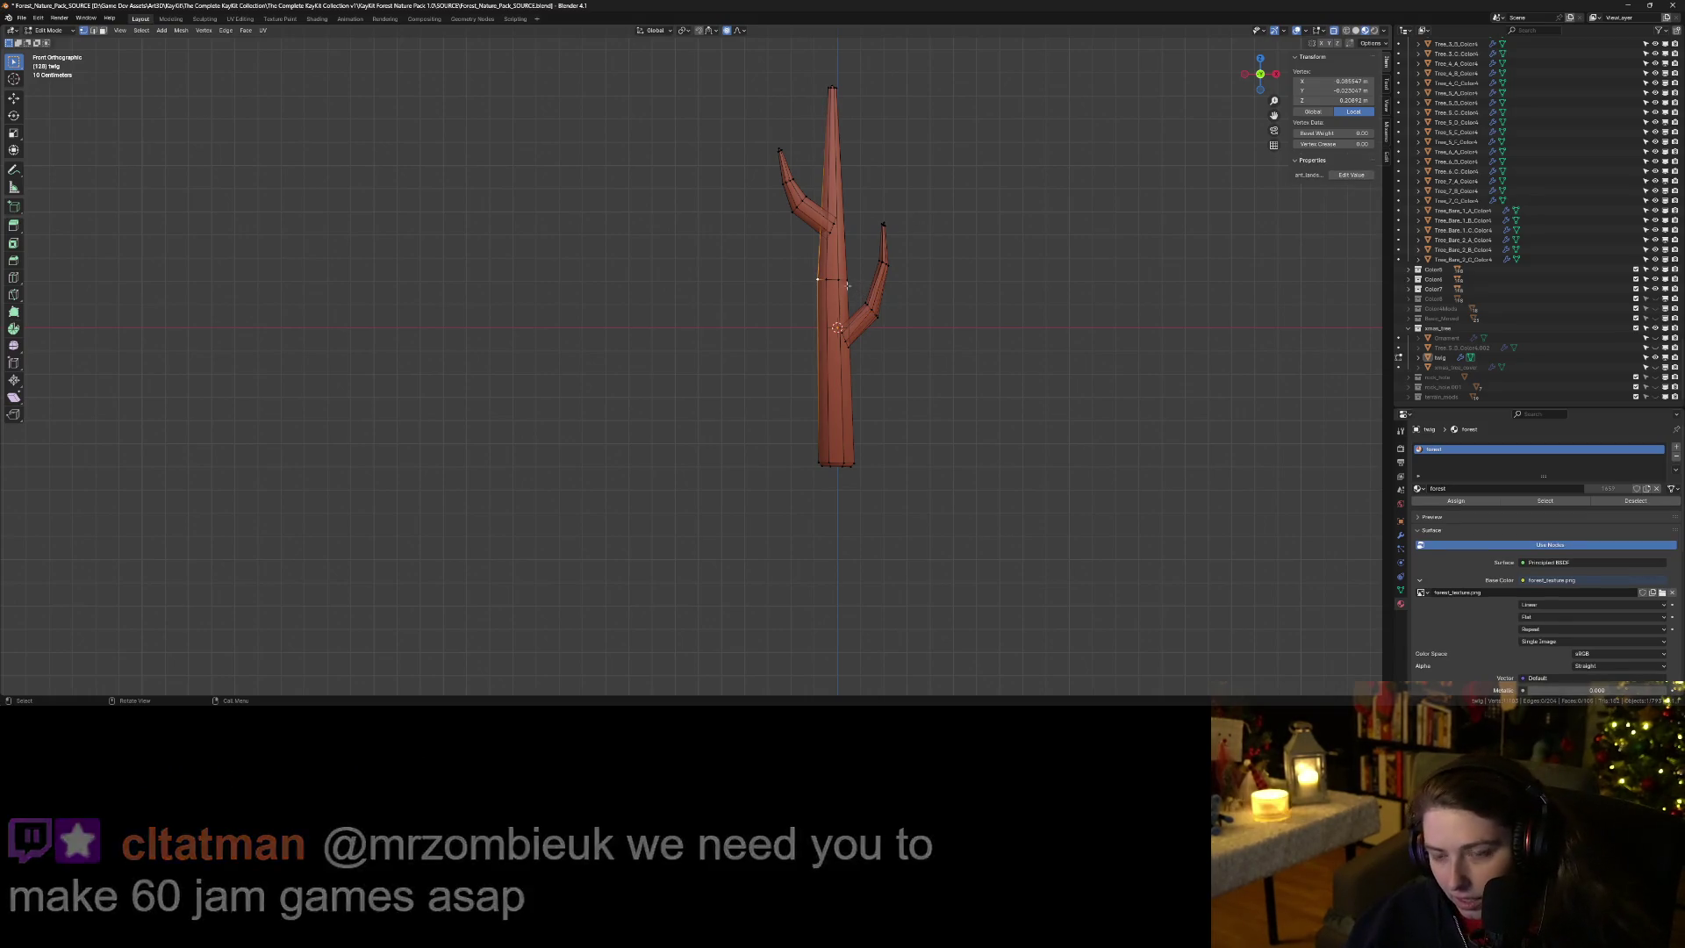
alt+click(833, 281)
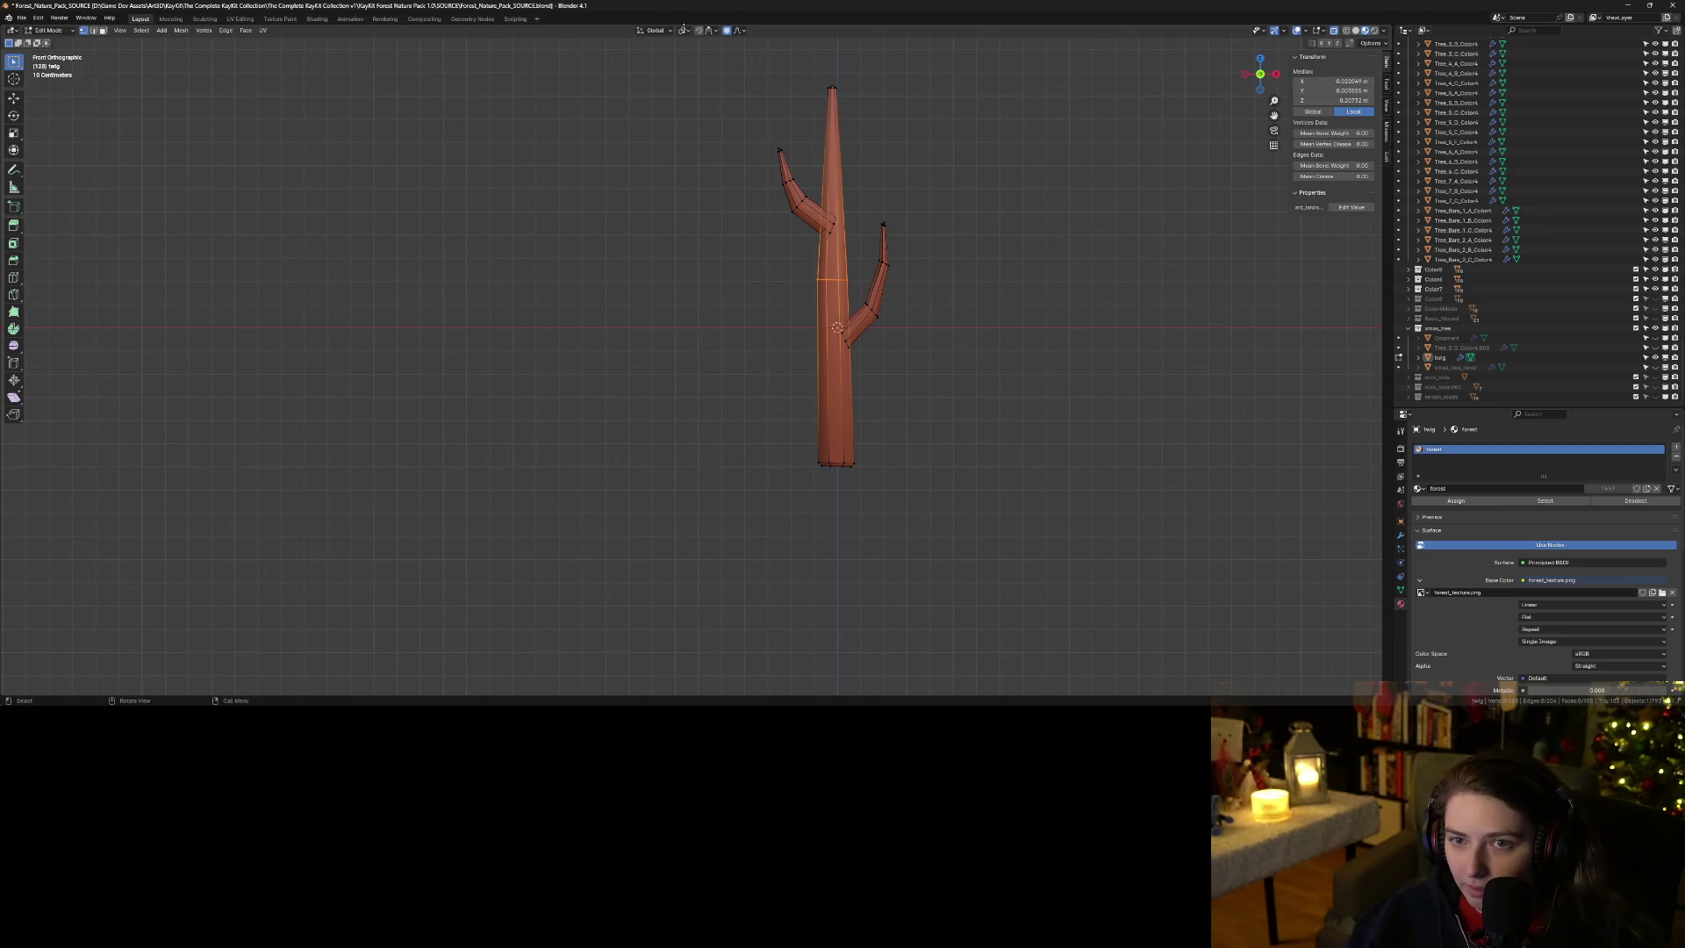
key(o)
key(s)
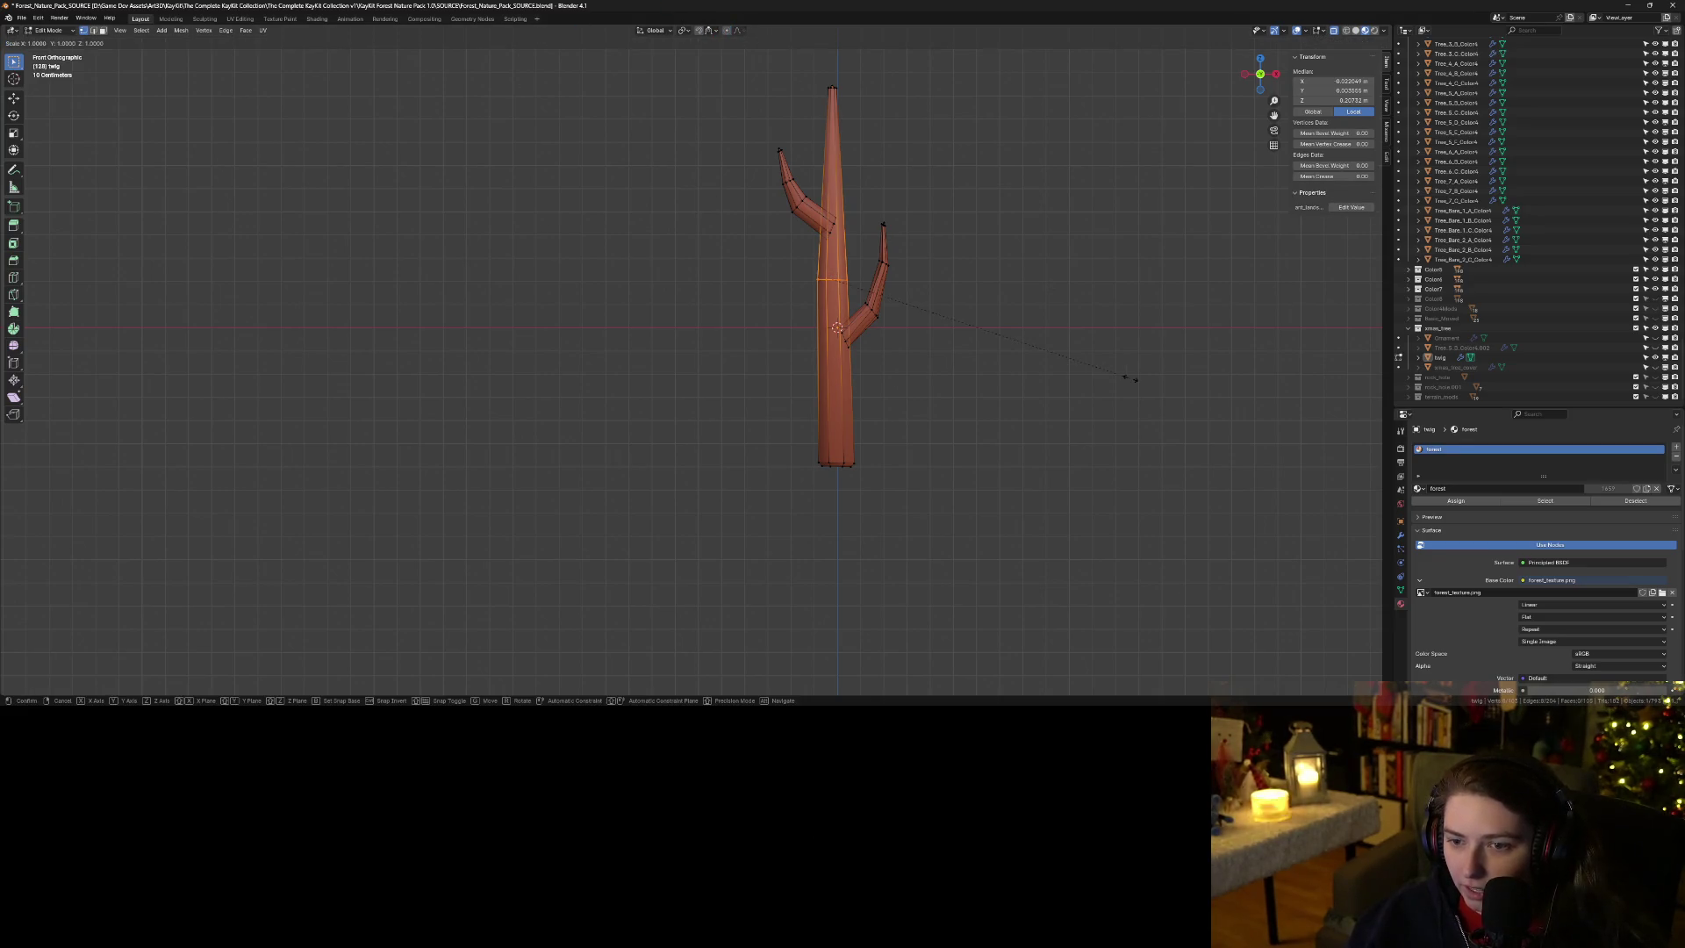
click(1064, 357)
key(Tab)
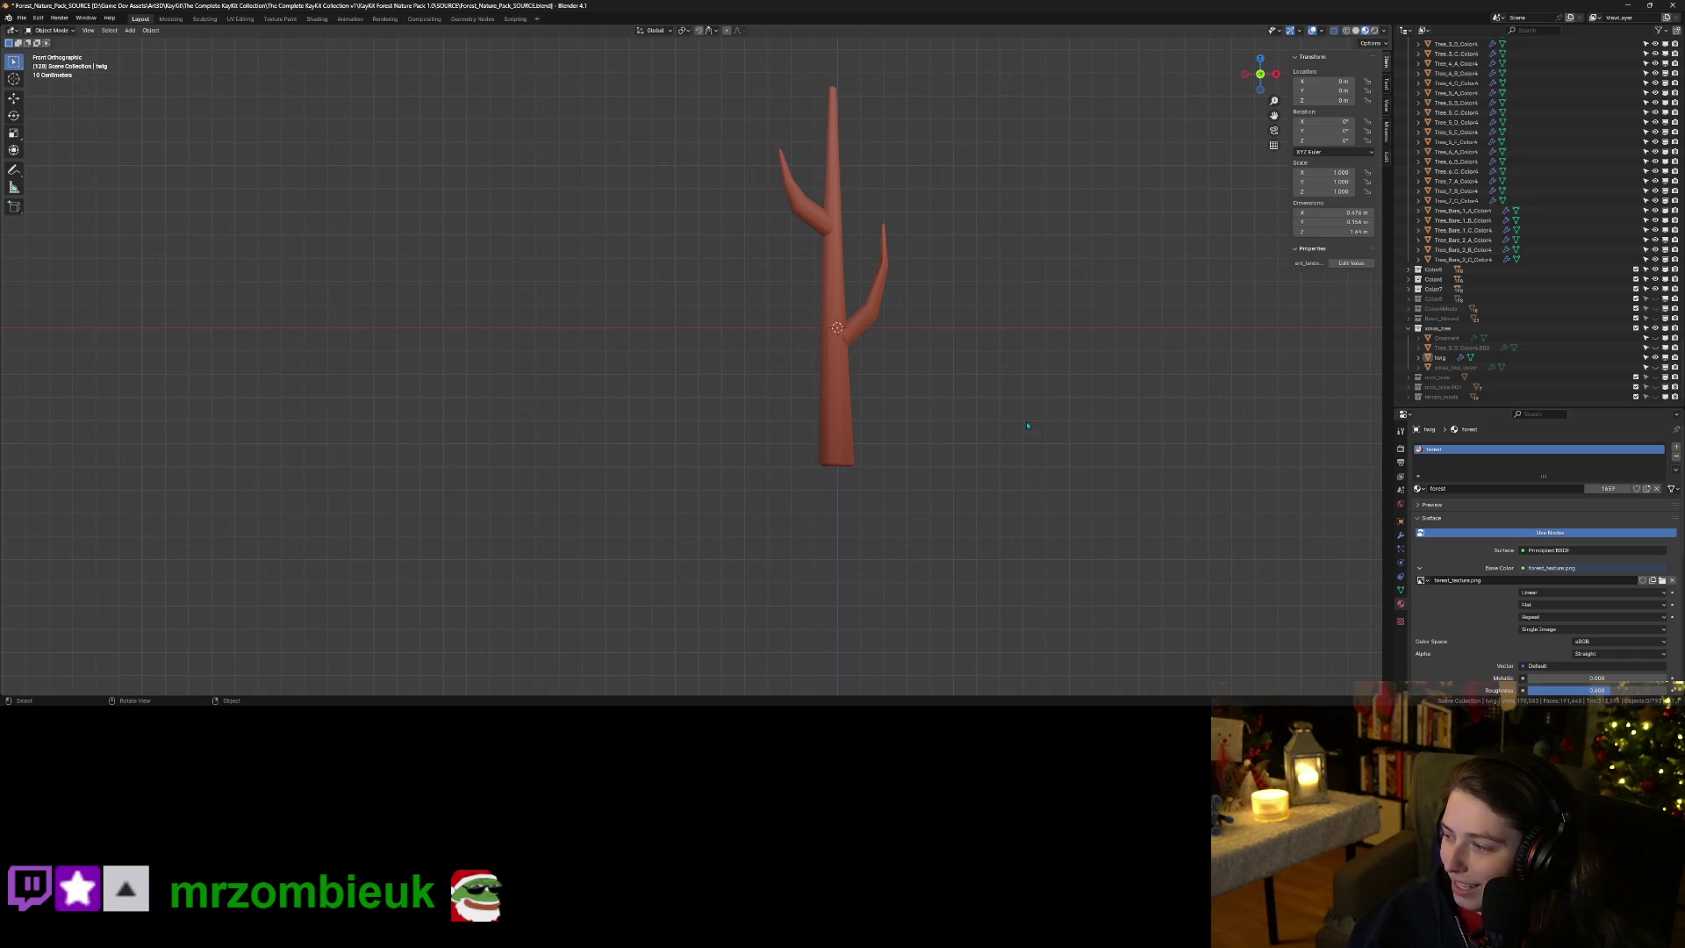
Shrink the right branch's edge ring to 0.862 and shift it up and left.
key(Tab)
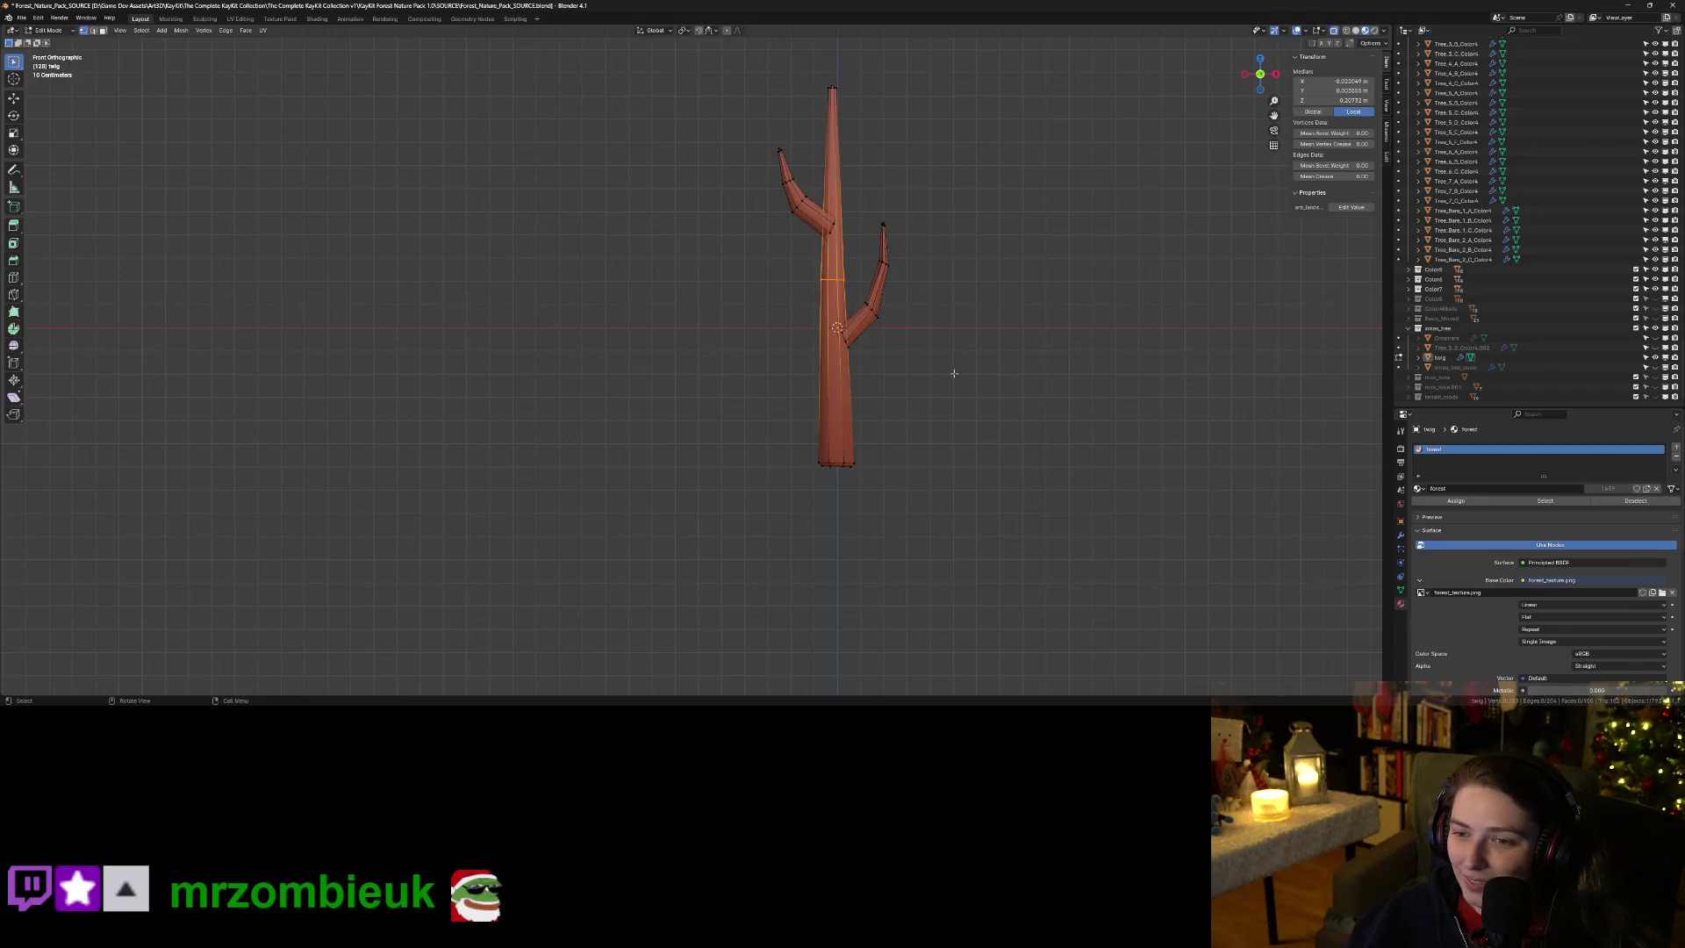
click(878, 321)
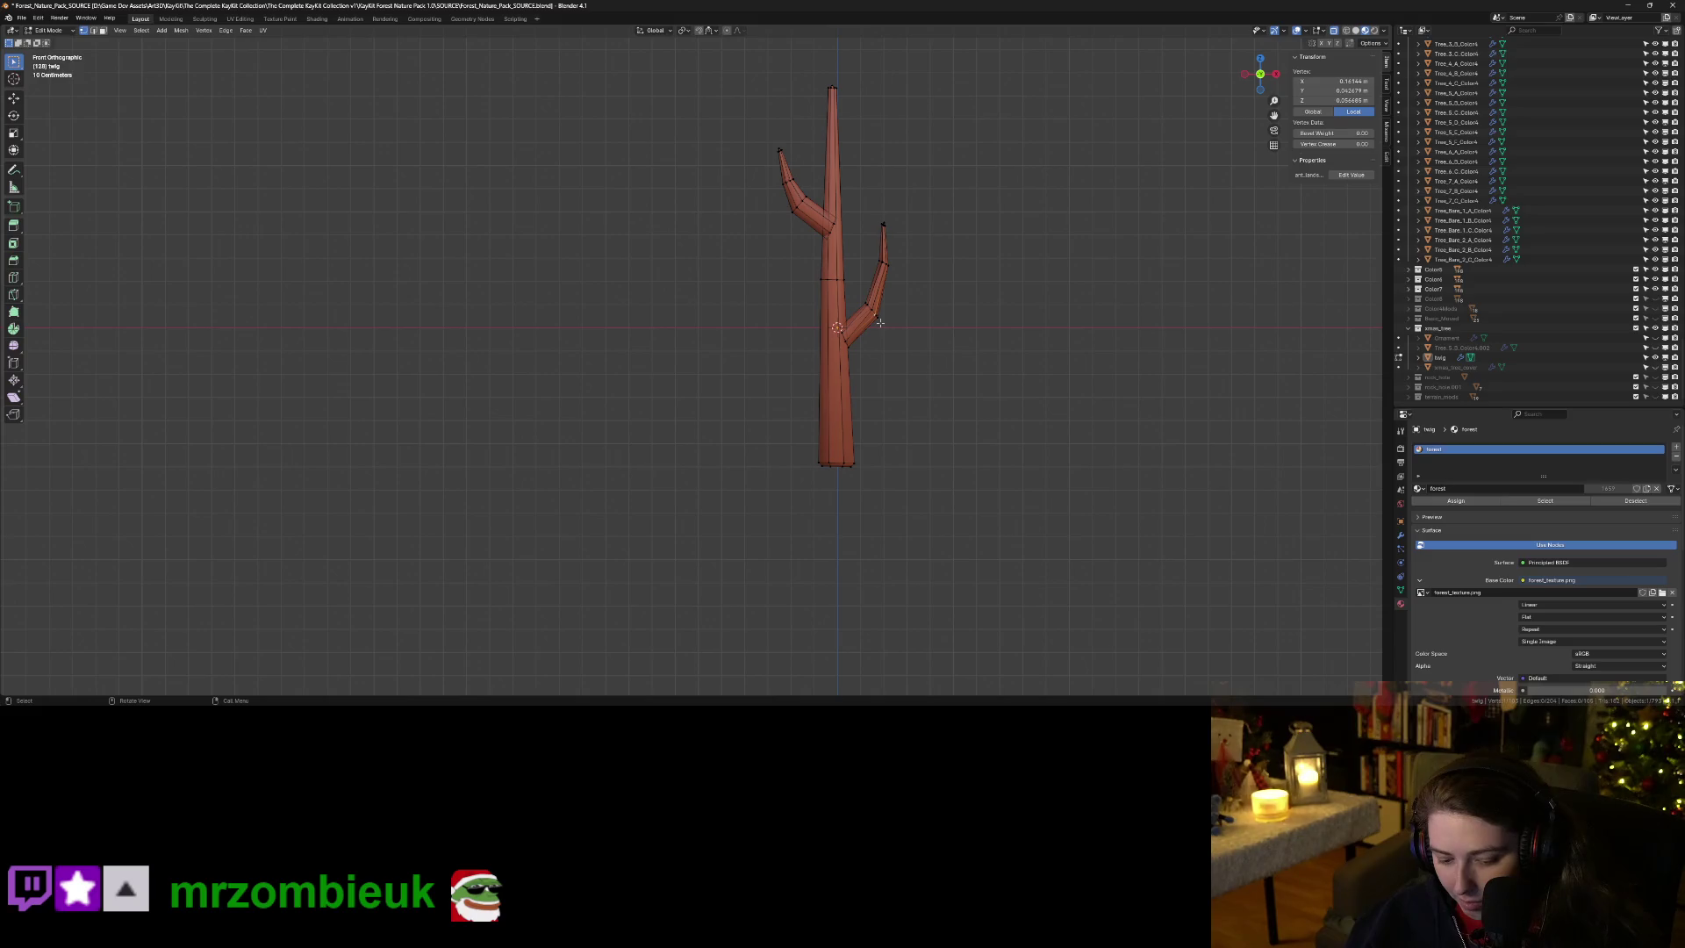
alt+click(872, 313)
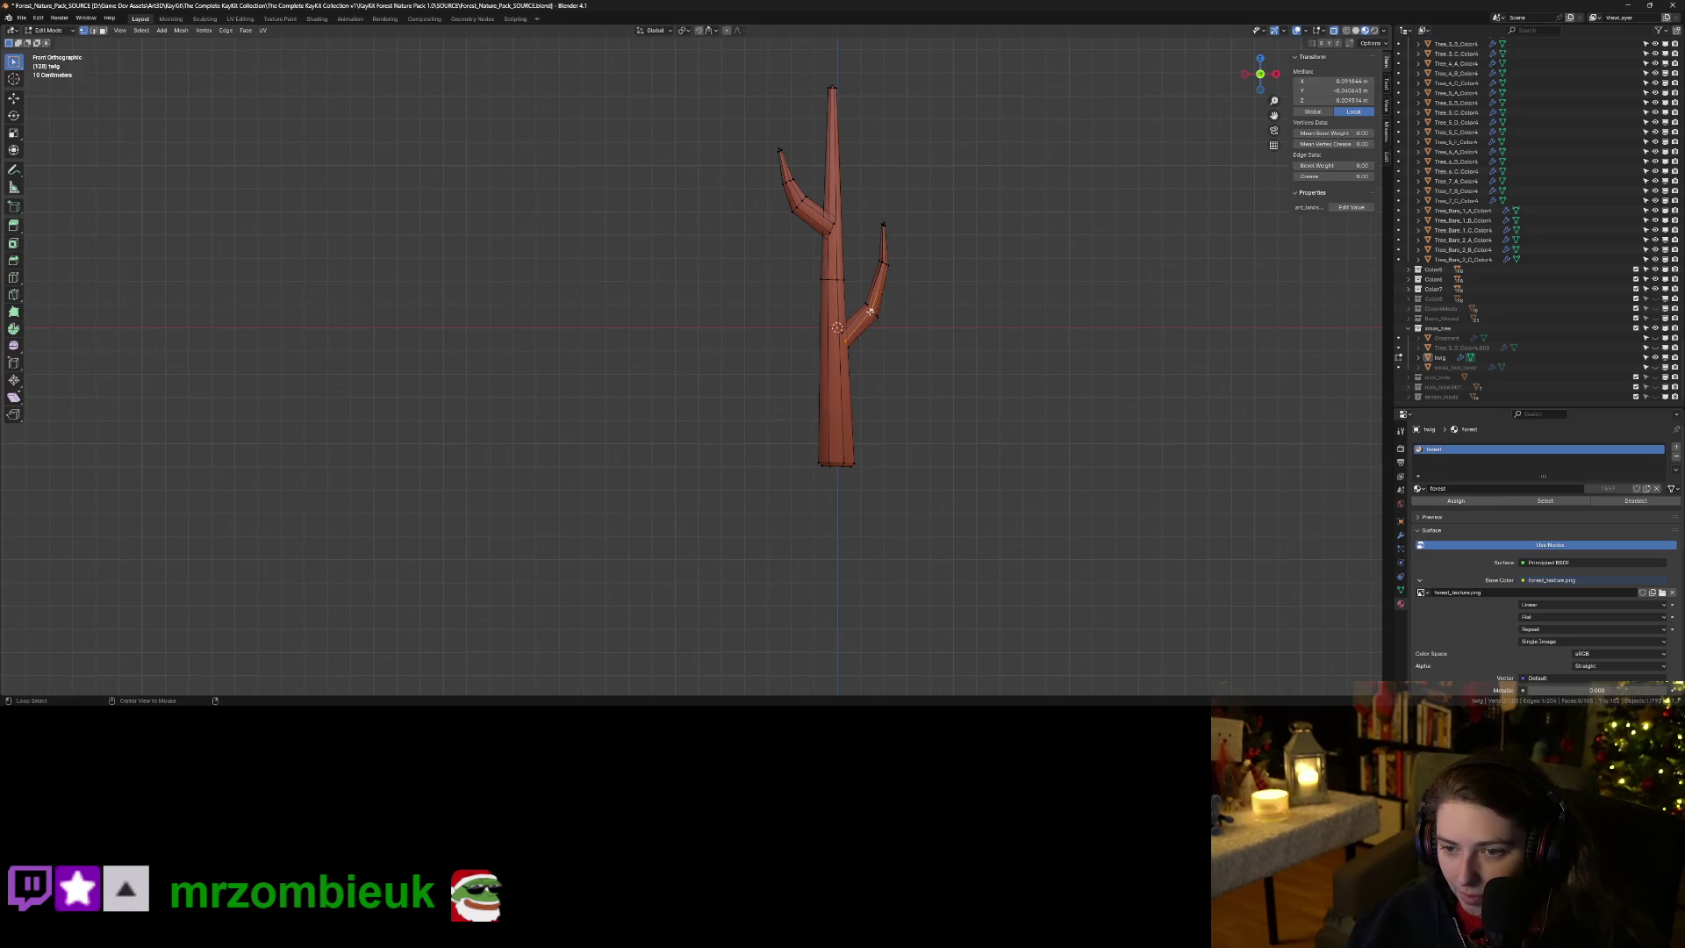
alt+click(872, 312)
key(s)
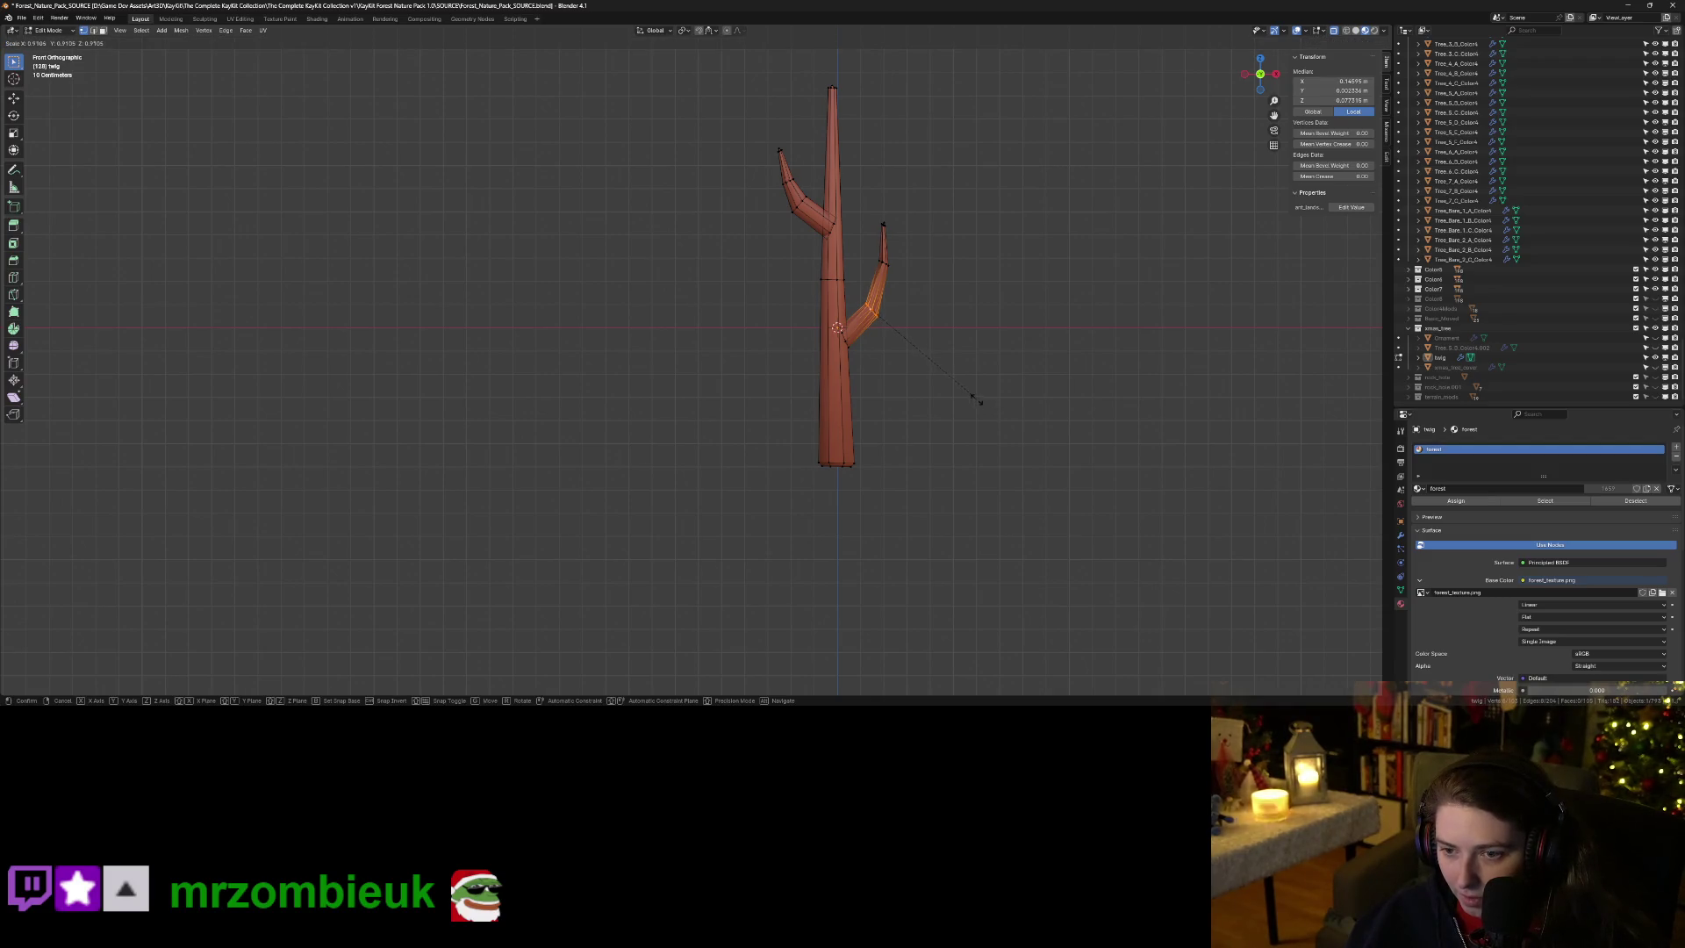
click(971, 395)
key(g)
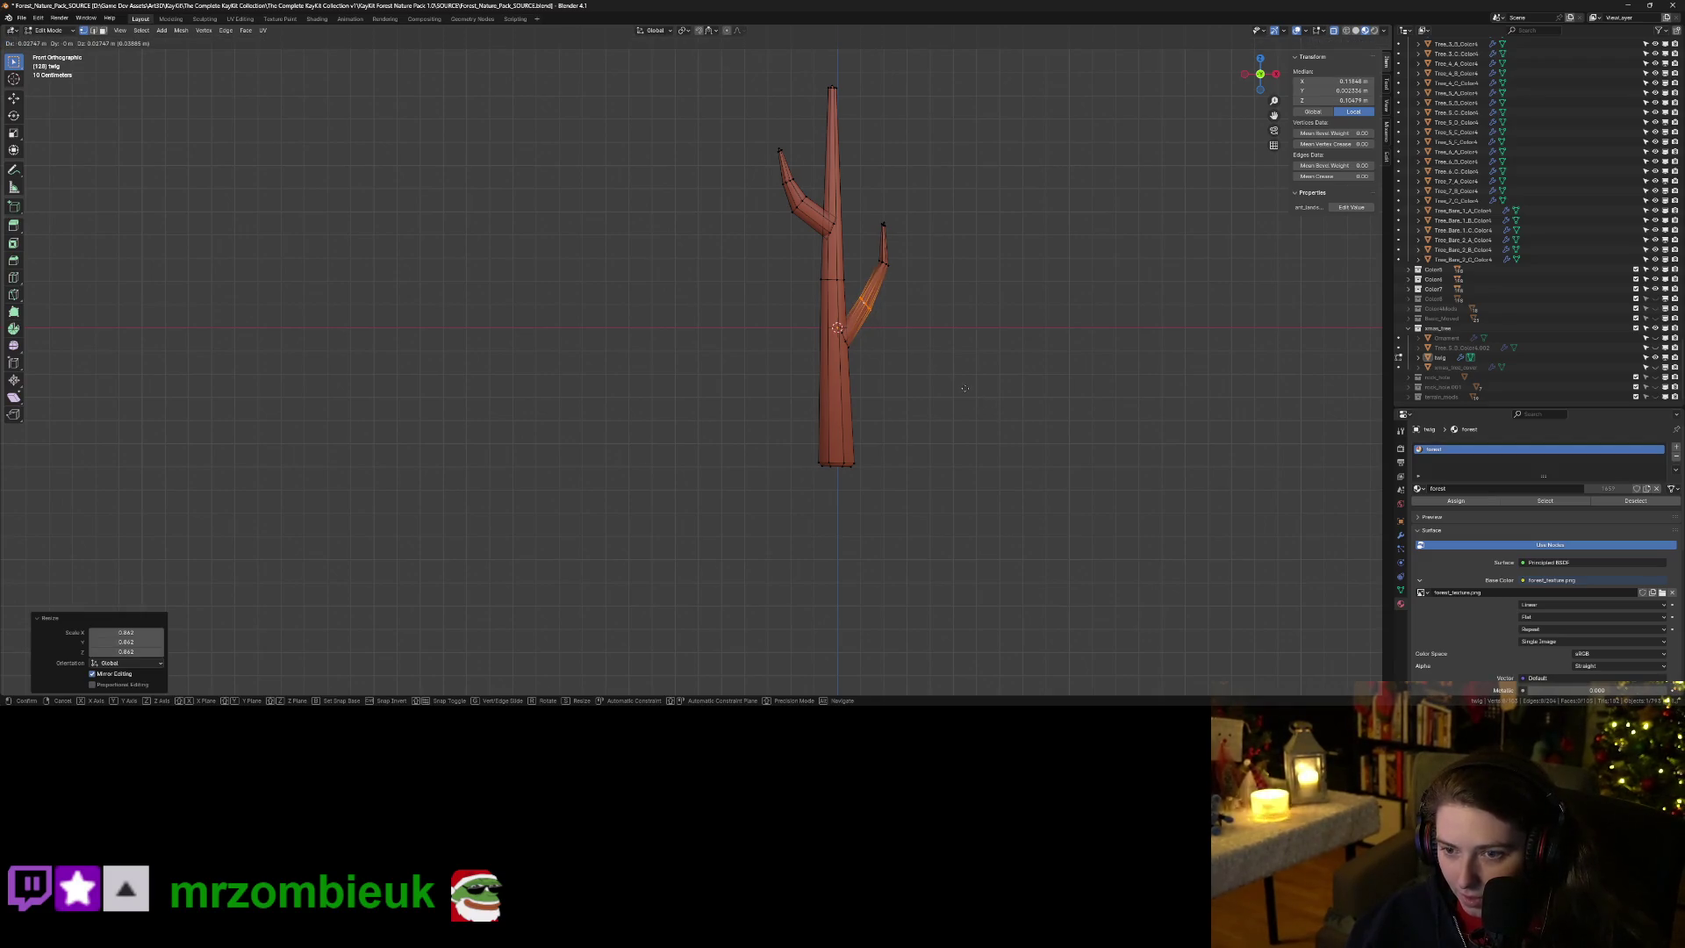
click(965, 389)
Move the right branch's tip to a new position and exit Edit Mode.
drag(869, 211, 918, 279)
key(g)
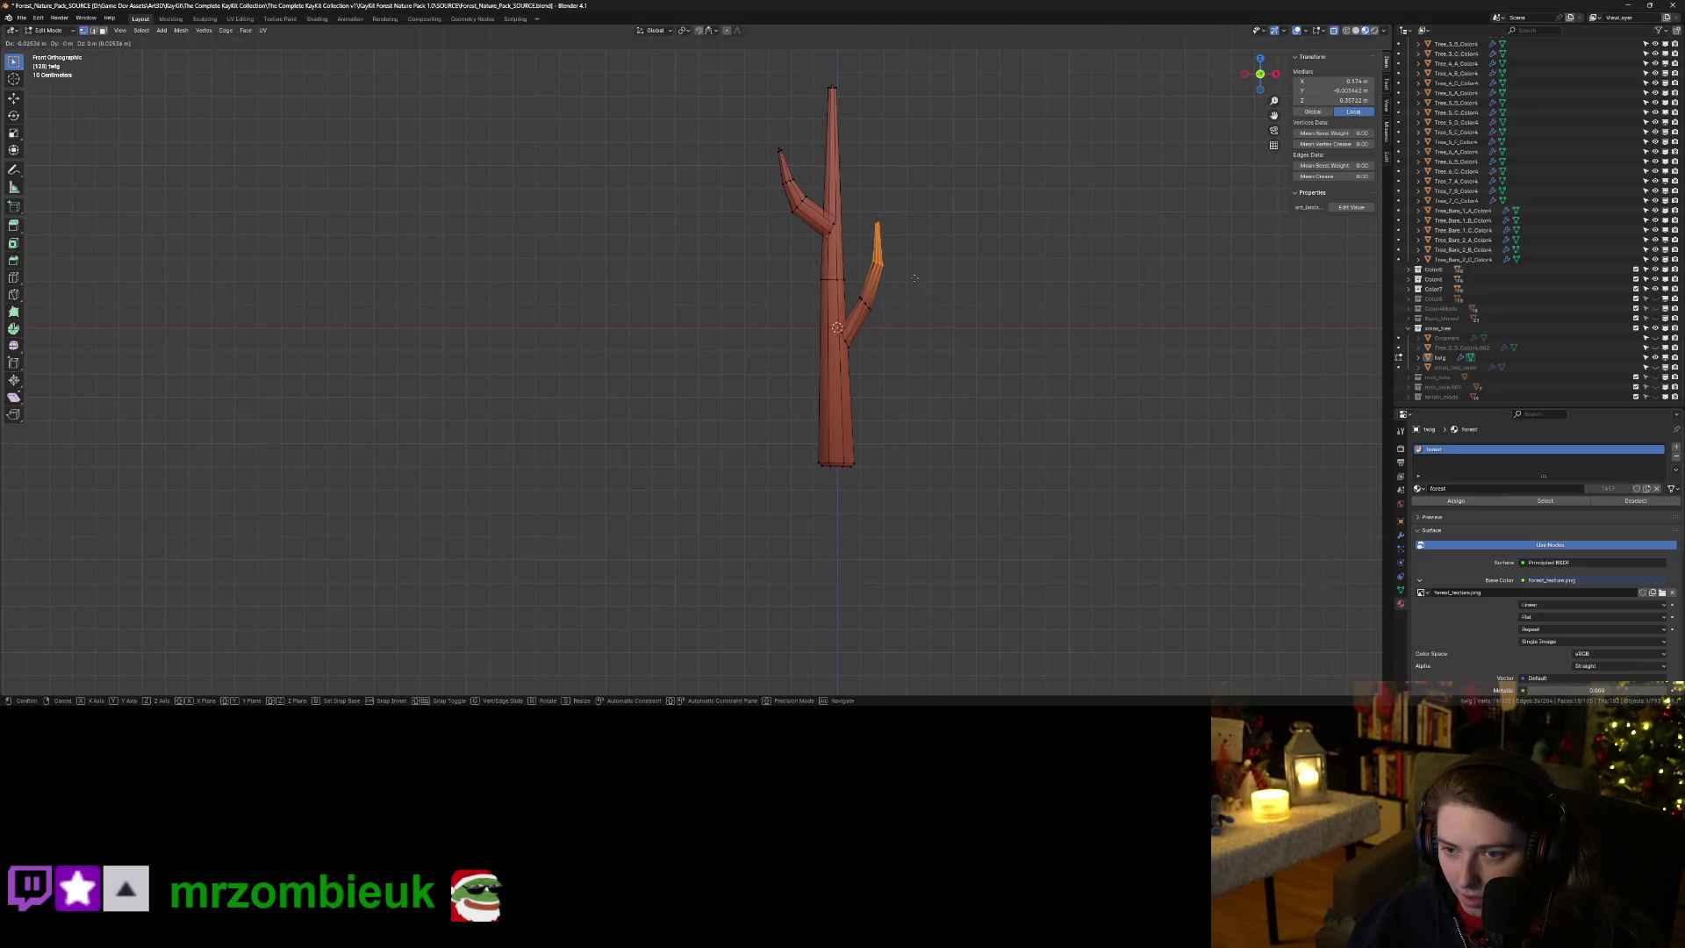
click(913, 279)
key(Tab)
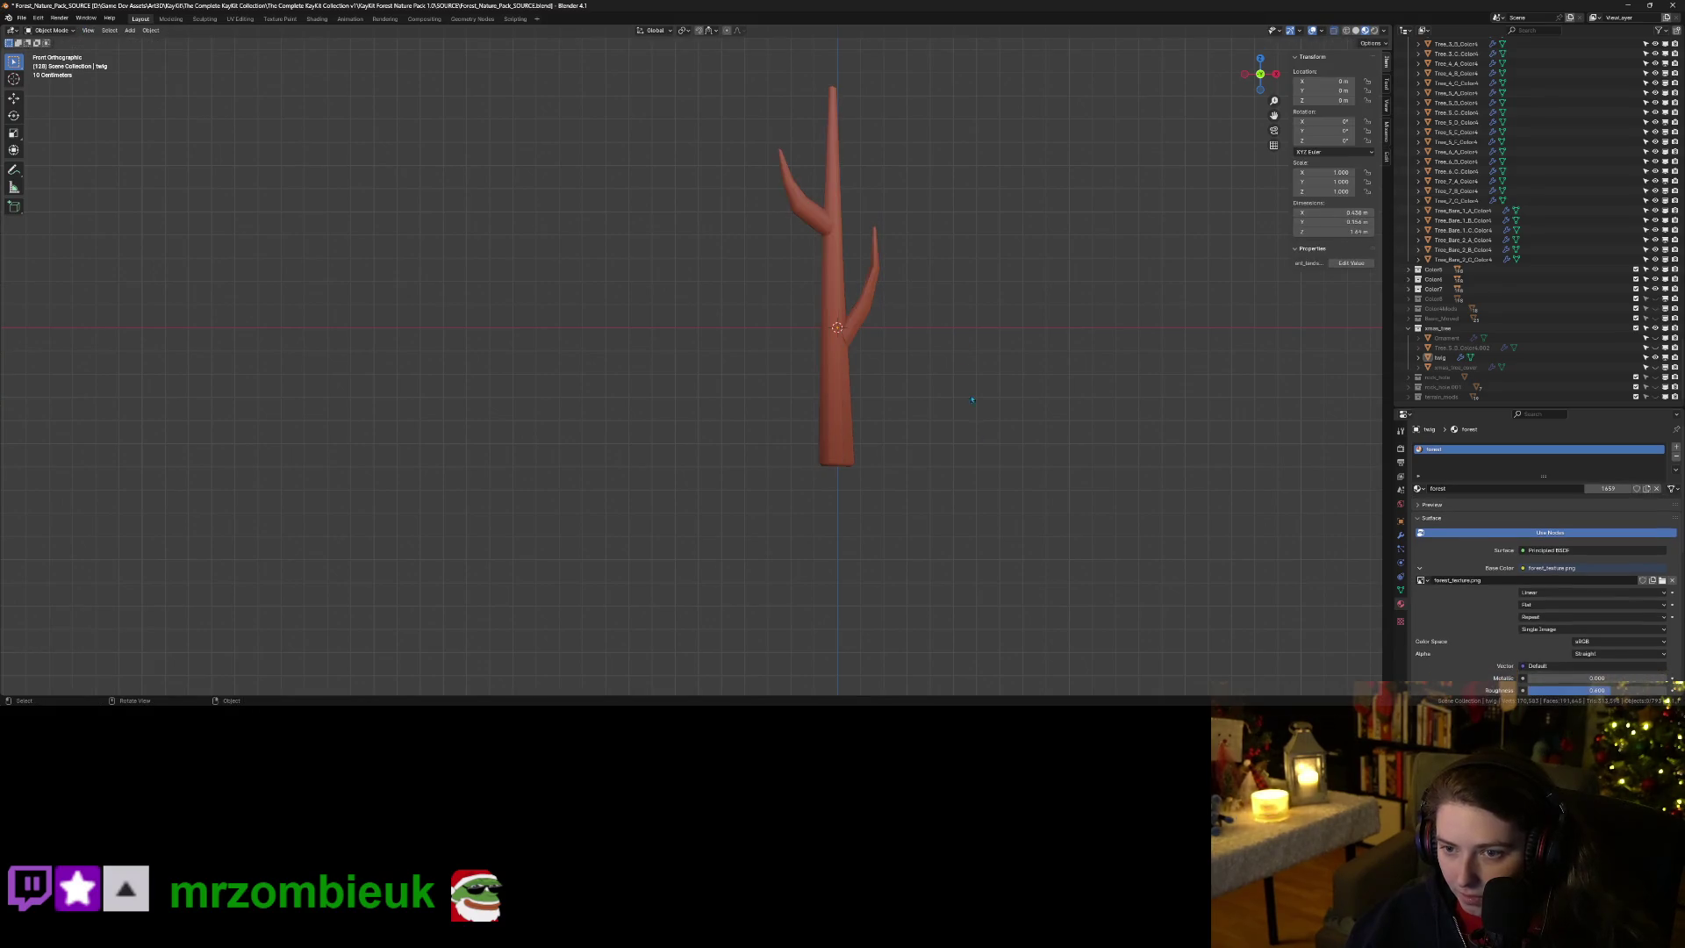
Select the twig, enter Edit Mode and move the branch edges to a new position.
scroll(966, 439, down, 3)
mouse_move(982, 466)
mouse_down()
mouse_move(915, 459)
mouse_move(808, 489)
mouse_up()
click(709, 293)
key(Tab)
scroll(709, 291, up, 5)
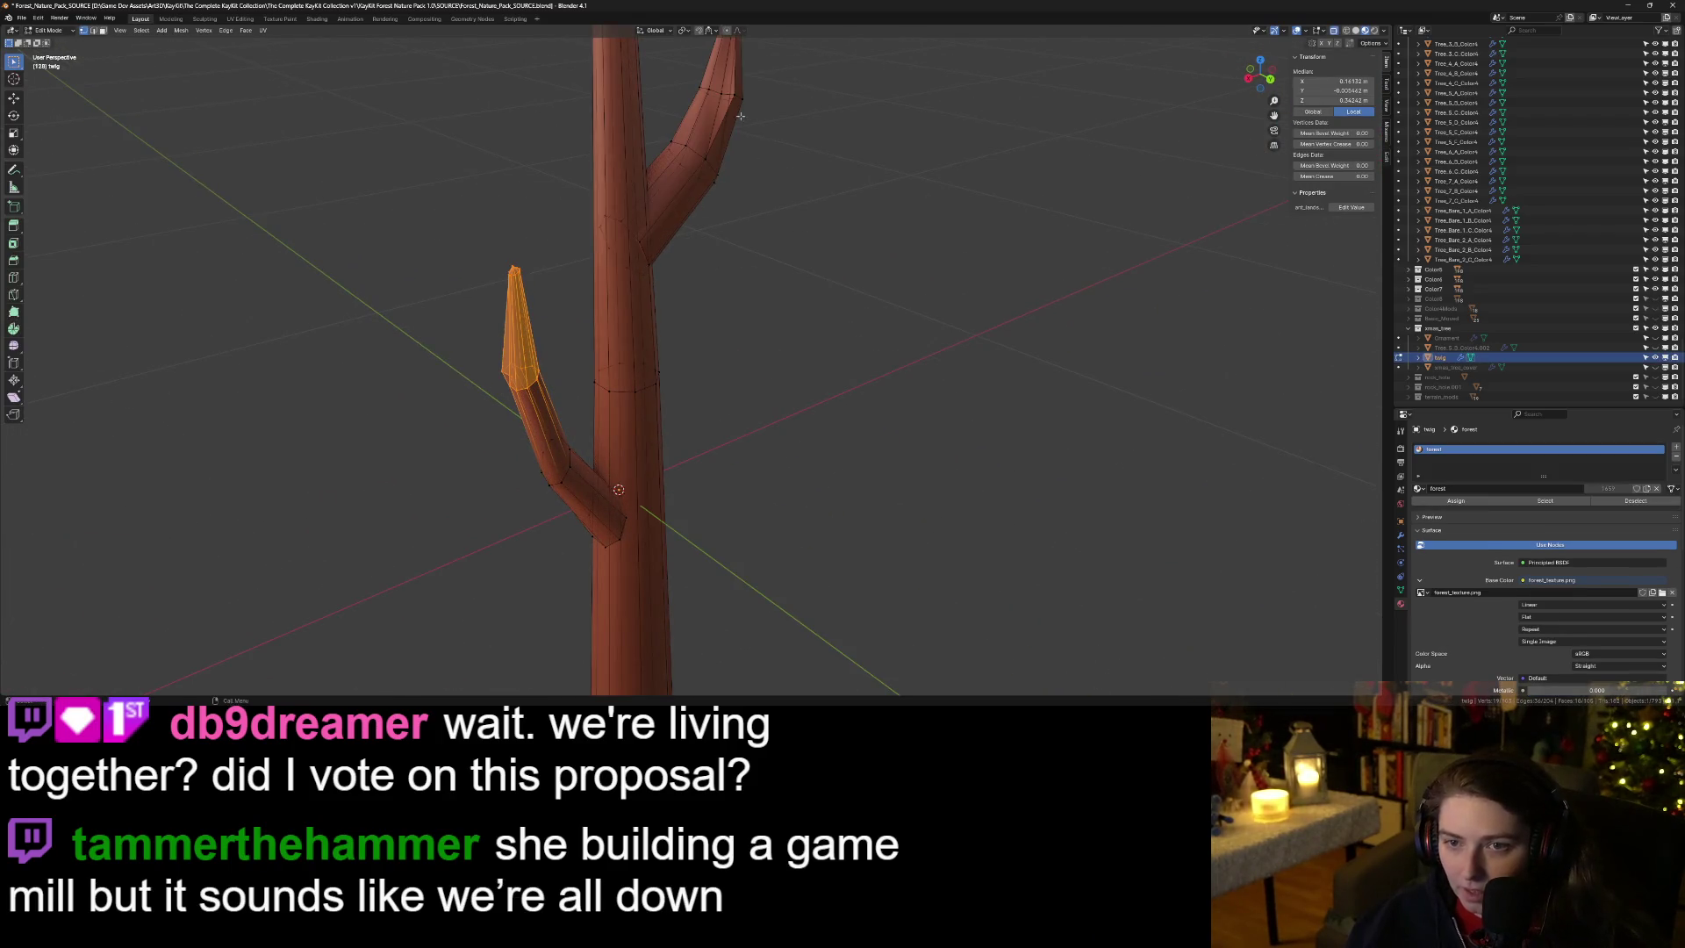
click(734, 94)
mouse_move(734, 93)
mouse_down()
mouse_move(791, 249)
mouse_move(970, 337)
mouse_up()
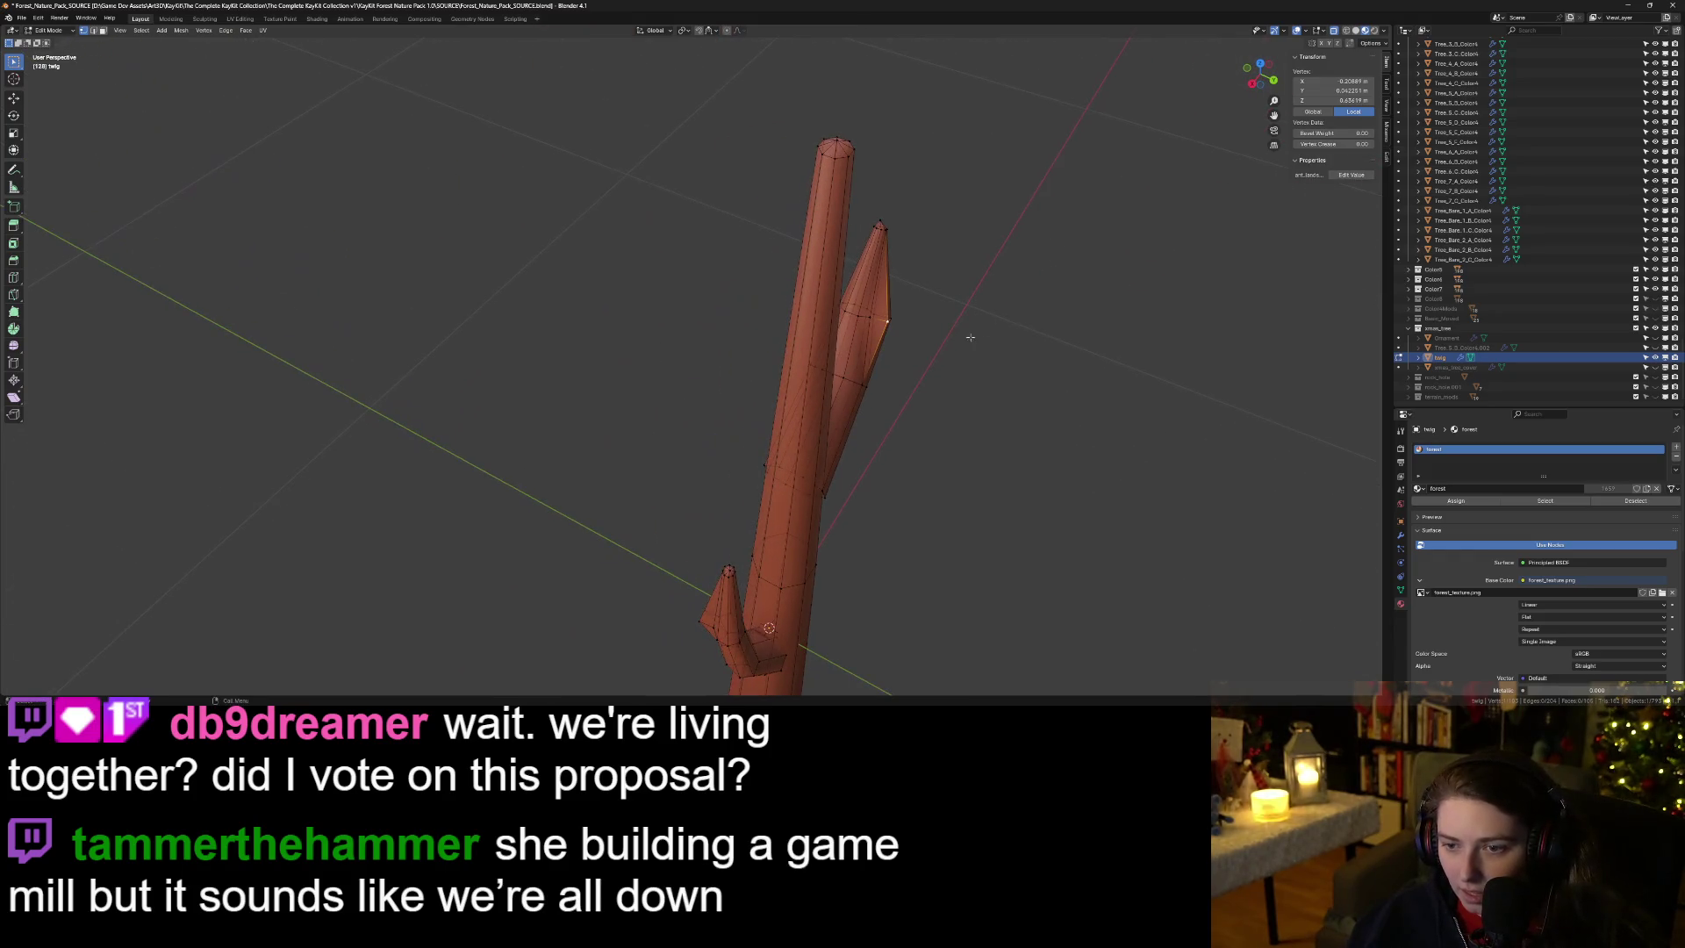
alt+click(888, 321)
key(g)
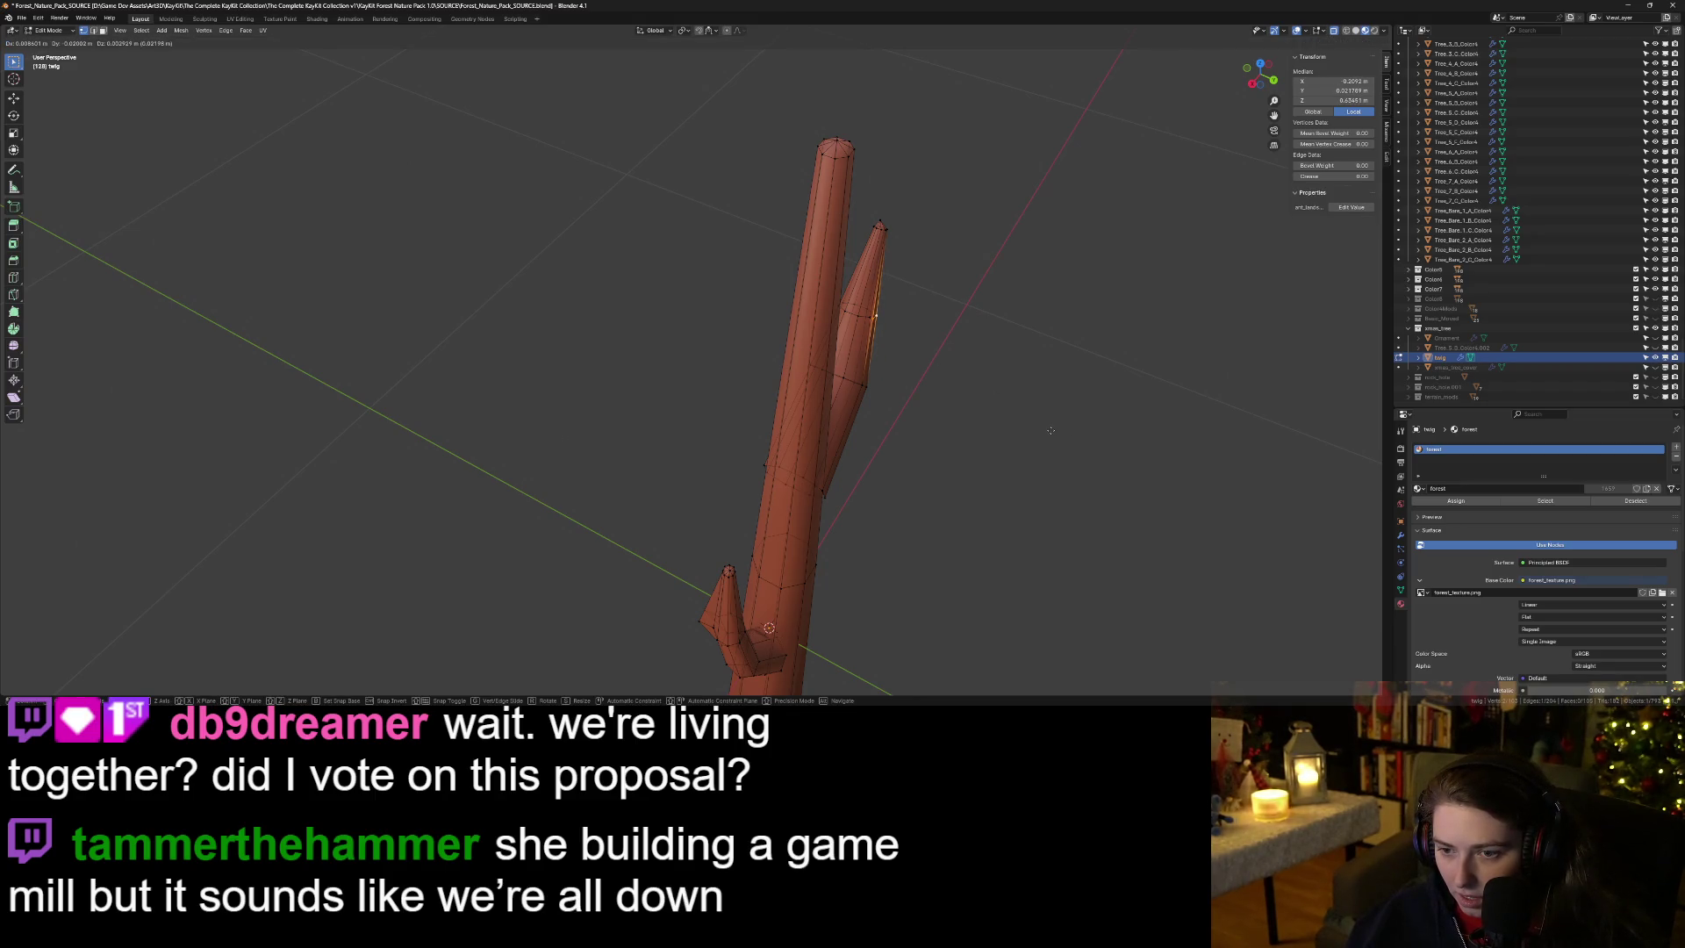
click(1051, 429)
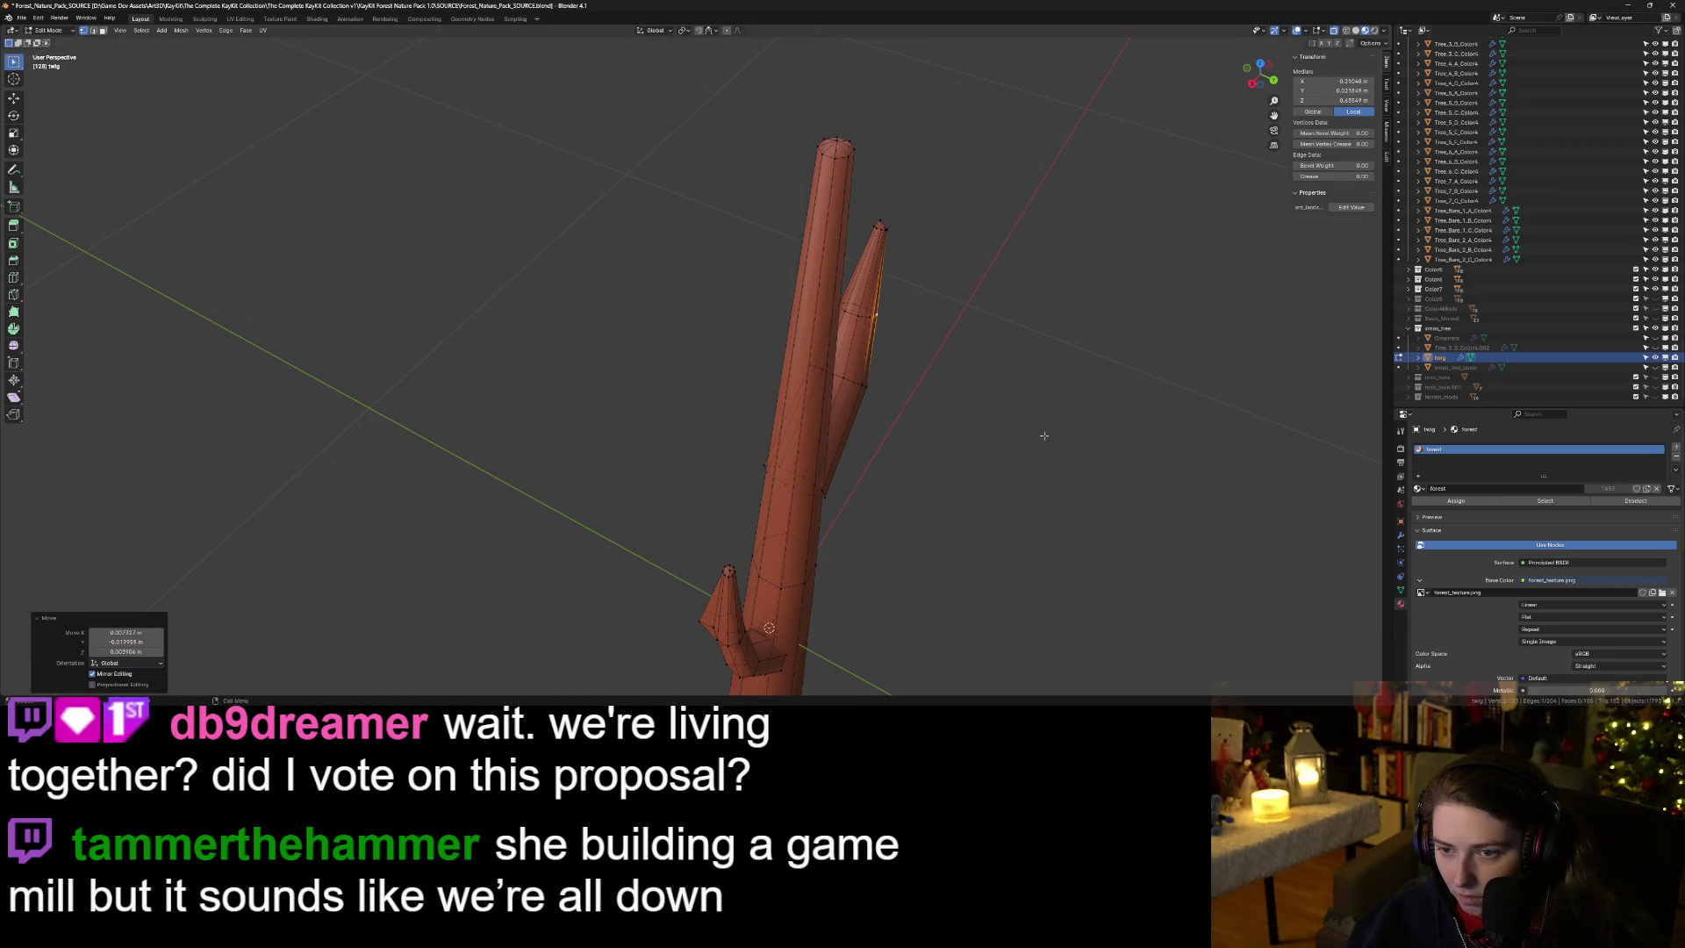
In the Right Orthographic side view, nudge a trunk vertex down and sideways.
drag(1051, 429, 987, 435)
key(KP_1)
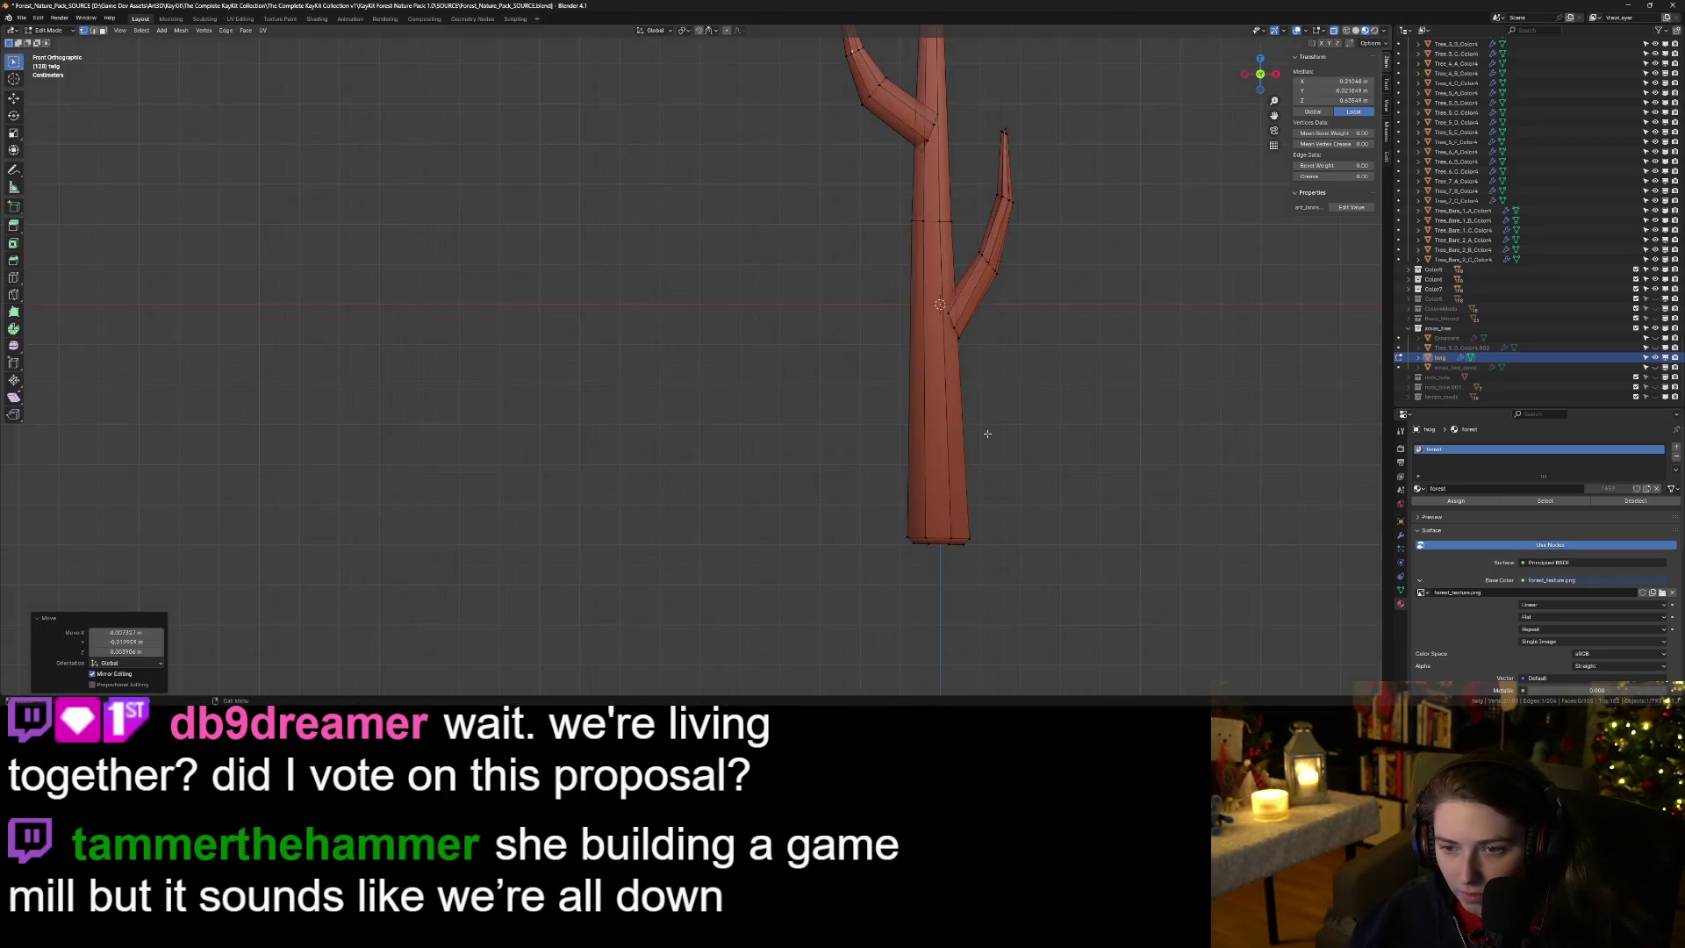
key(KP_3)
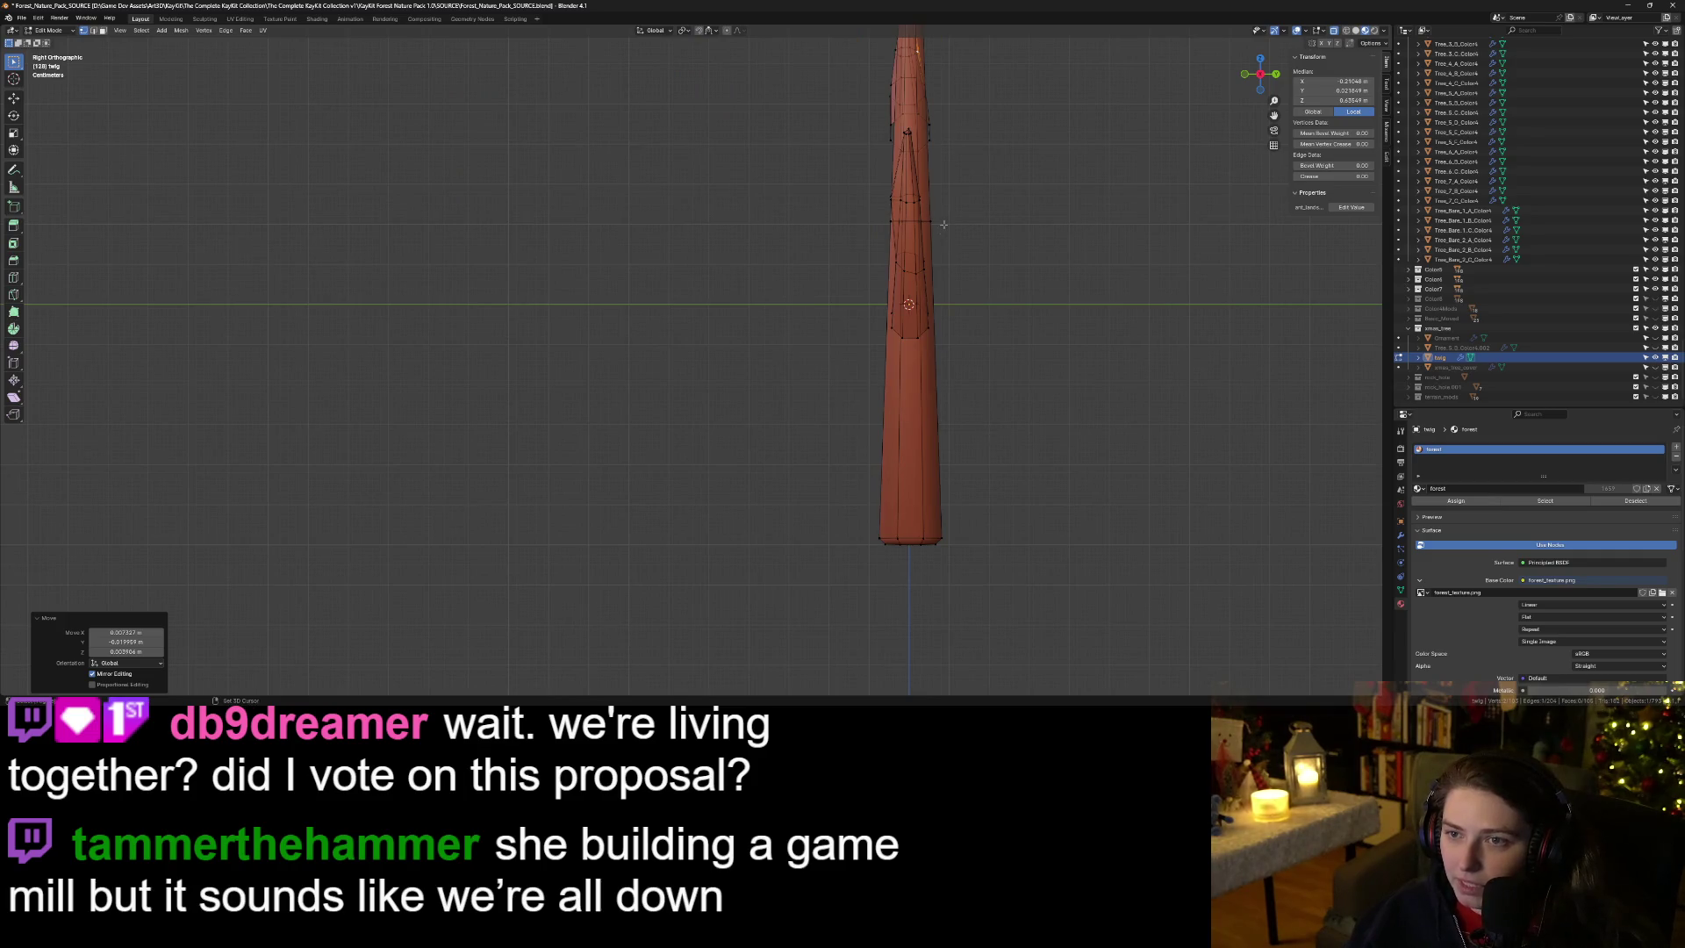
scroll(944, 225, up, 3)
scroll(822, 457, right, 5)
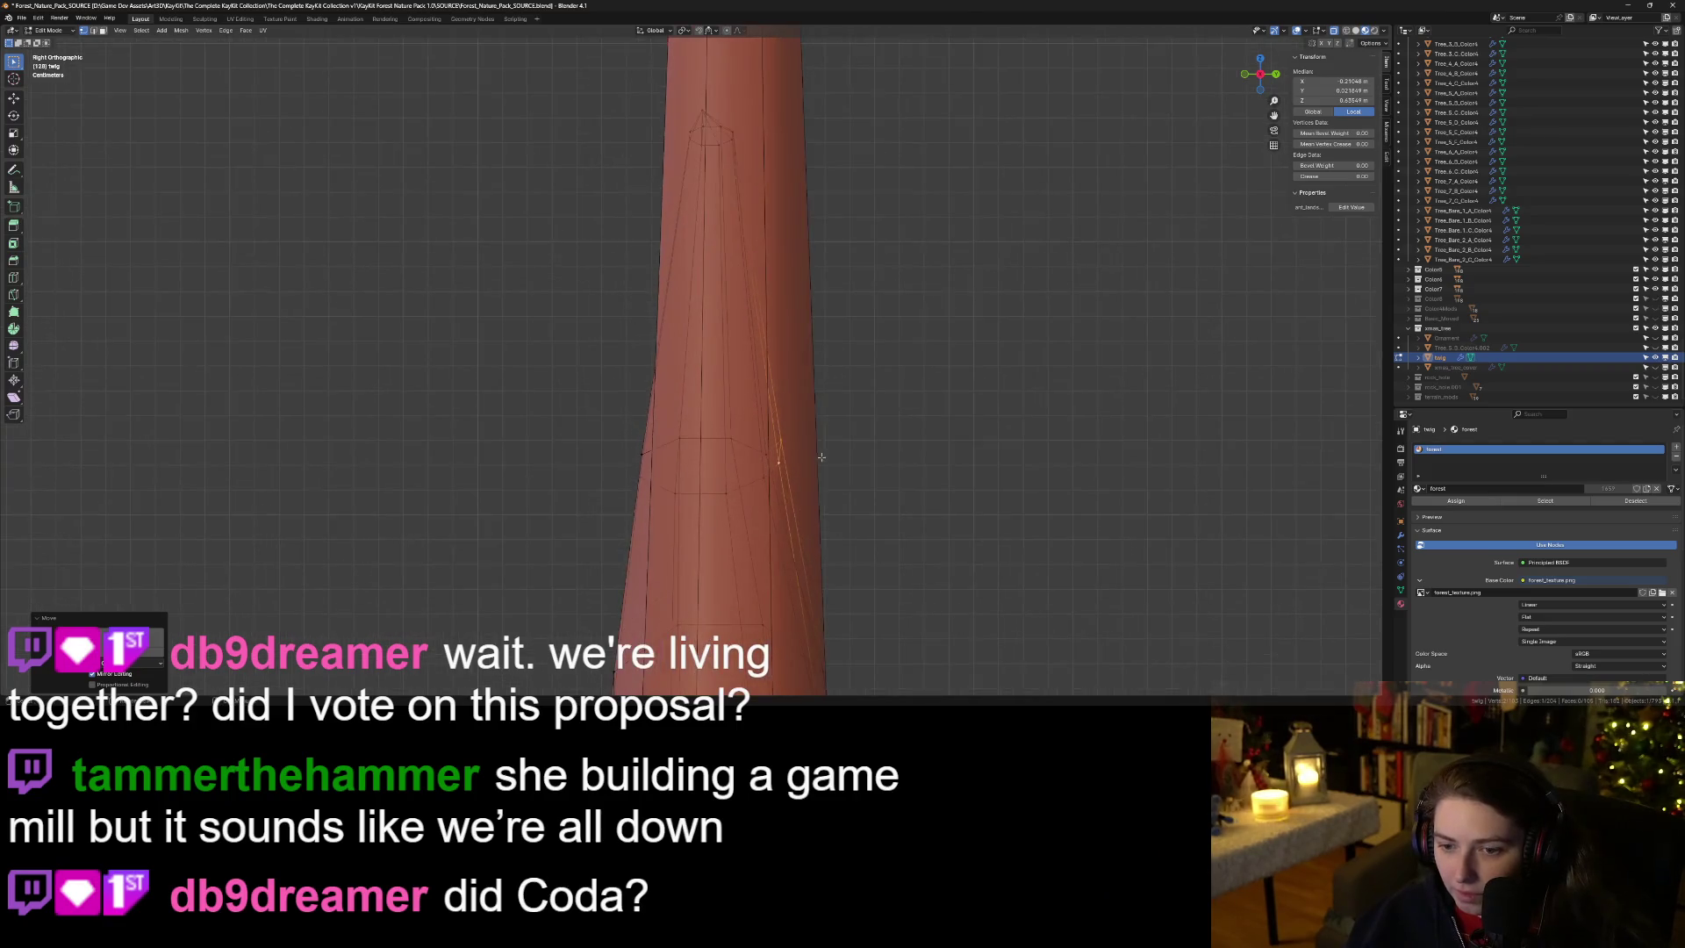
scroll(822, 456, up, 2)
click(855, 487)
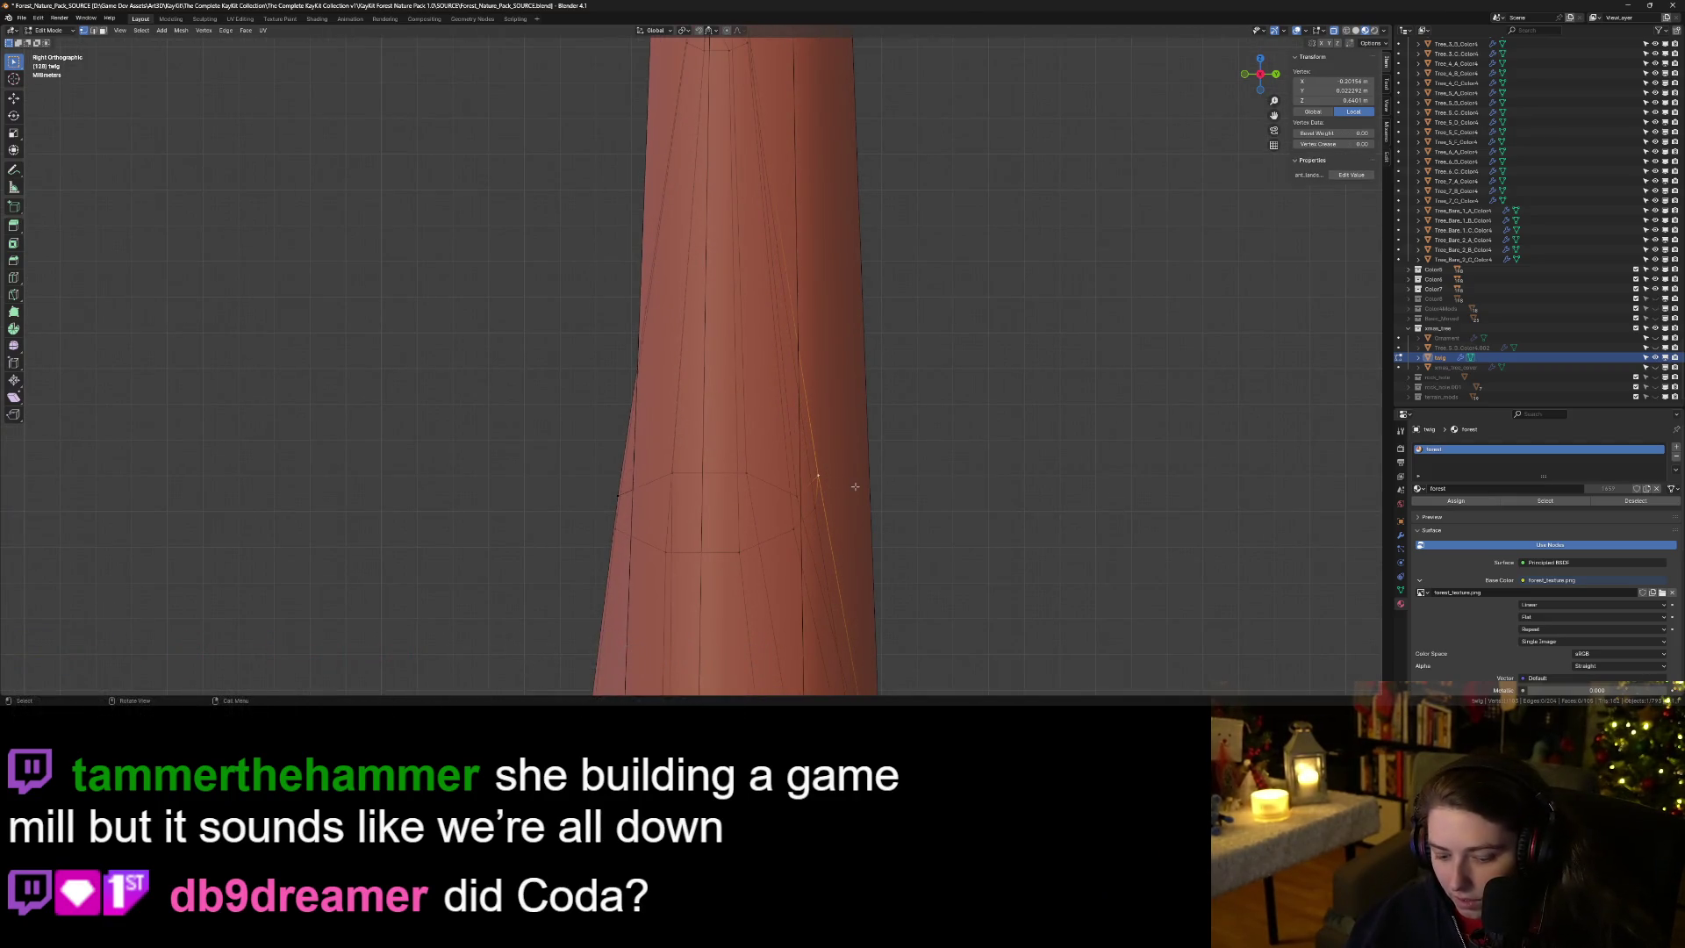
key(g)
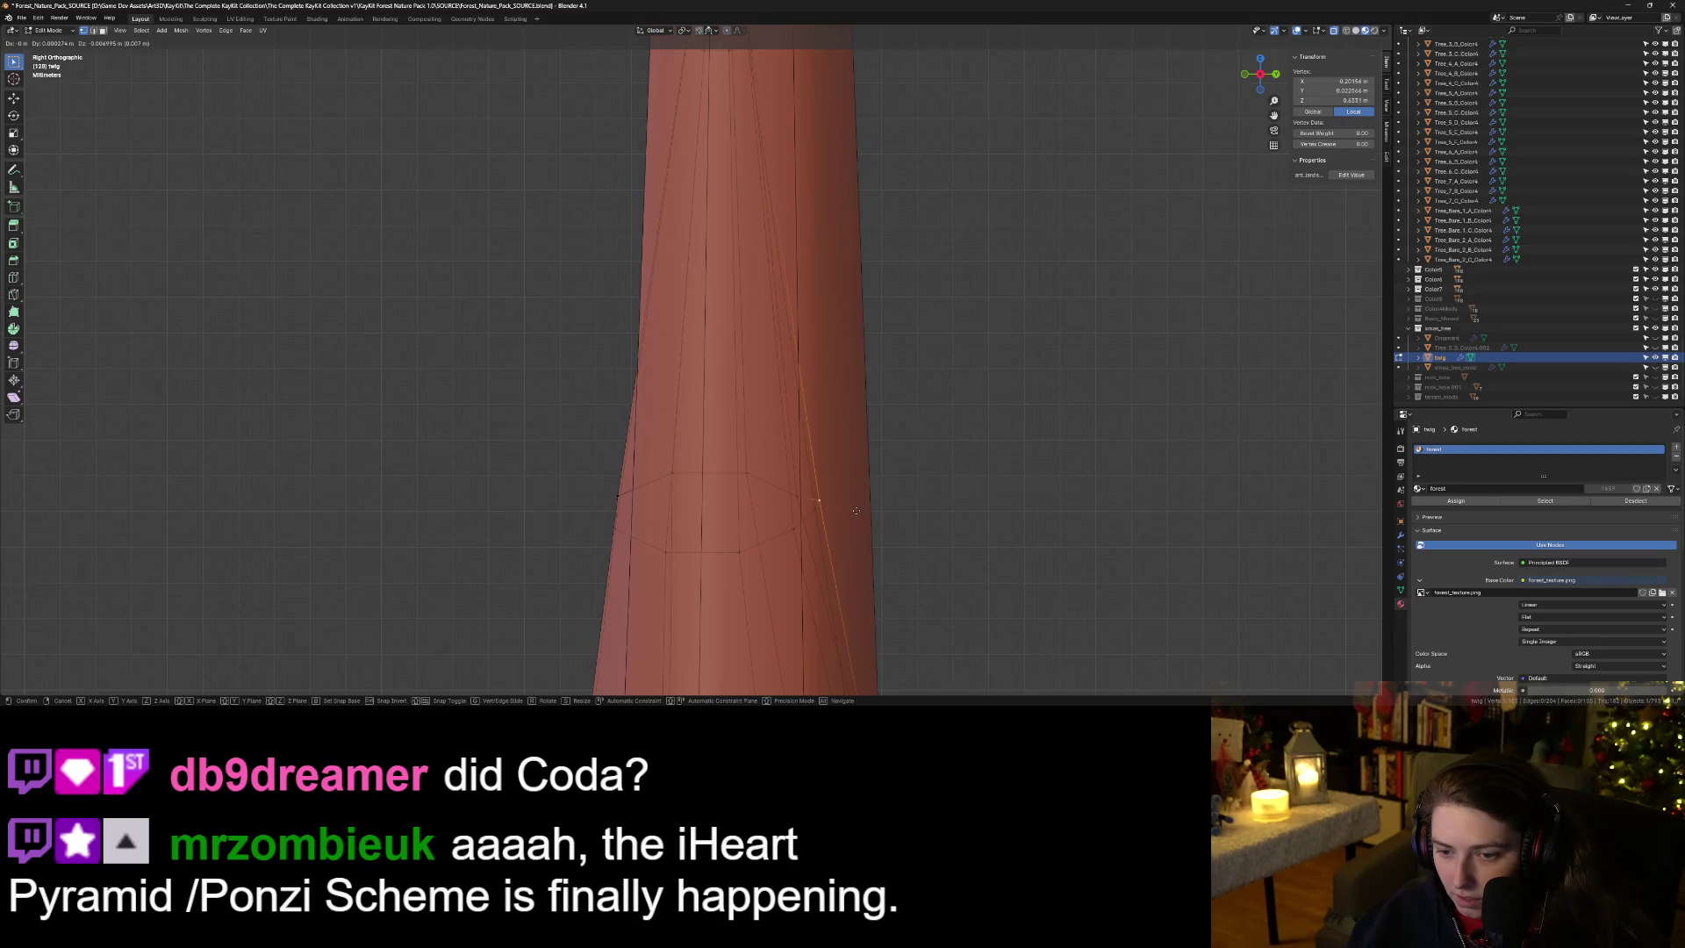
click(856, 509)
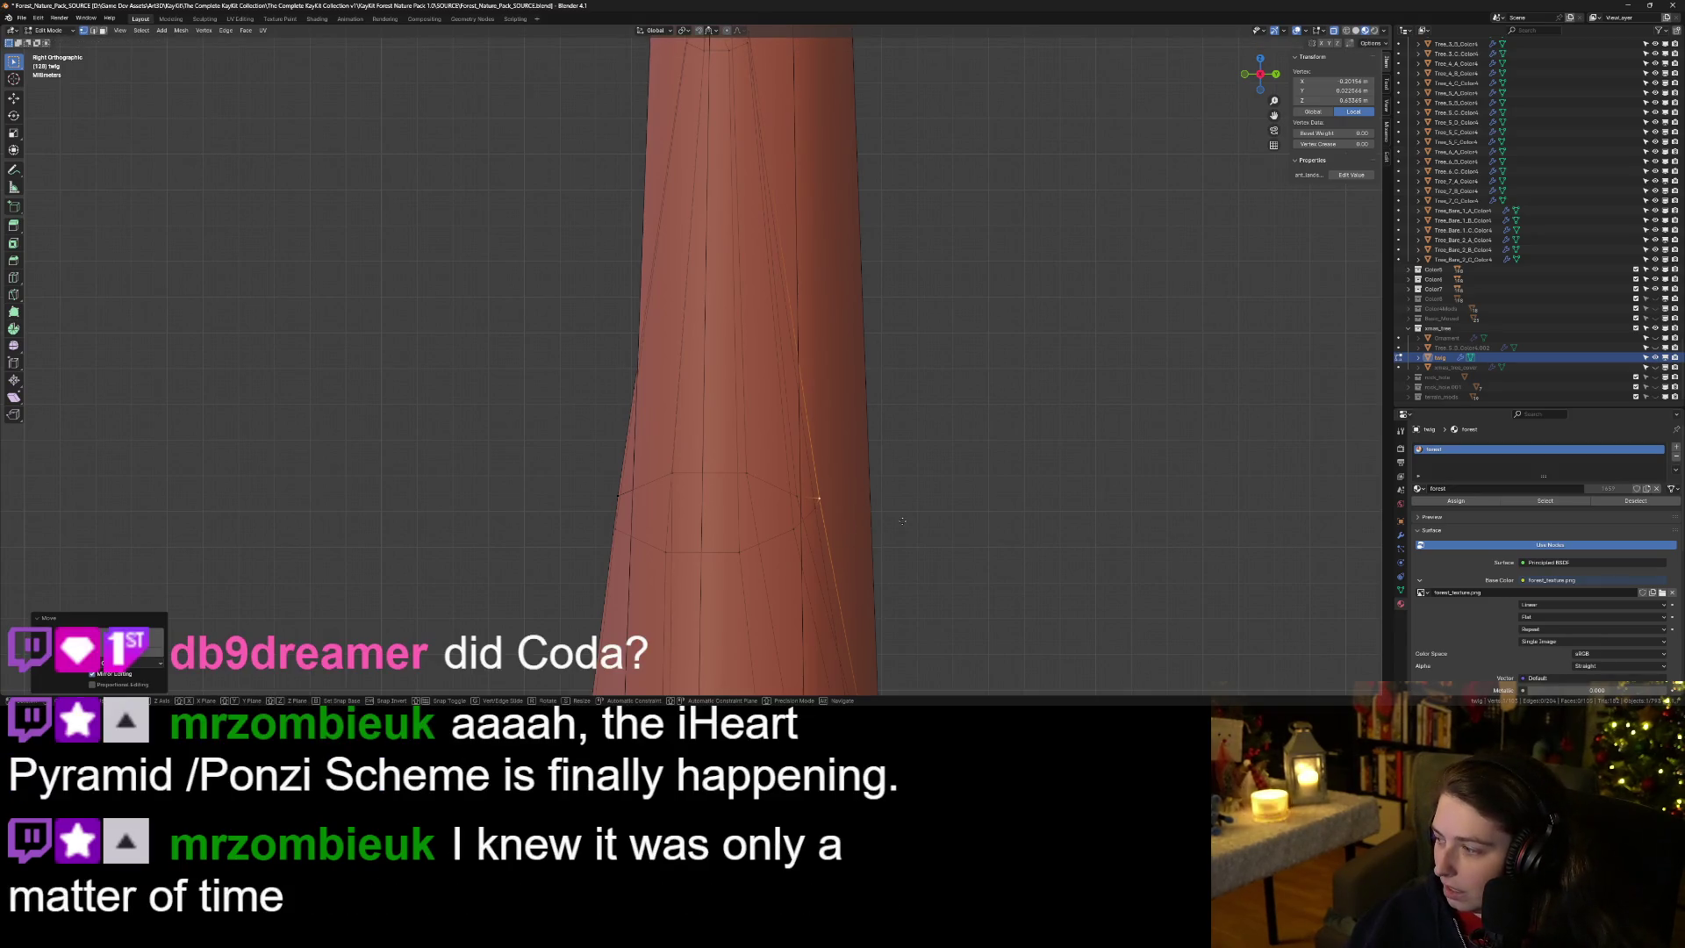
key(g)
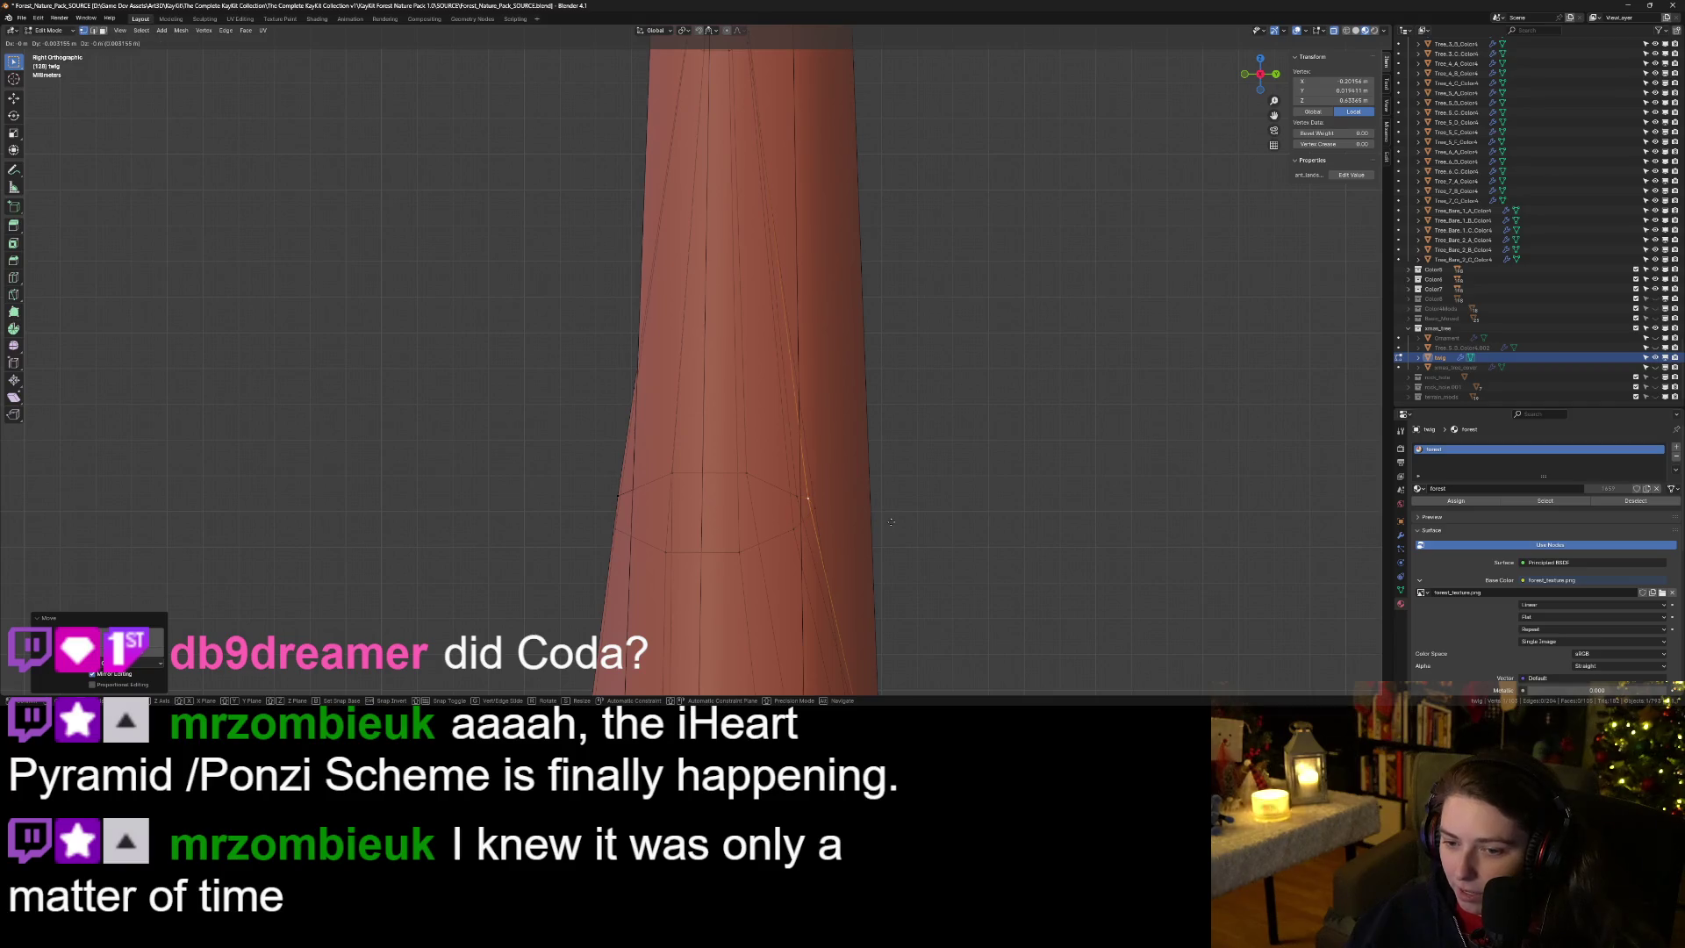
click(892, 523)
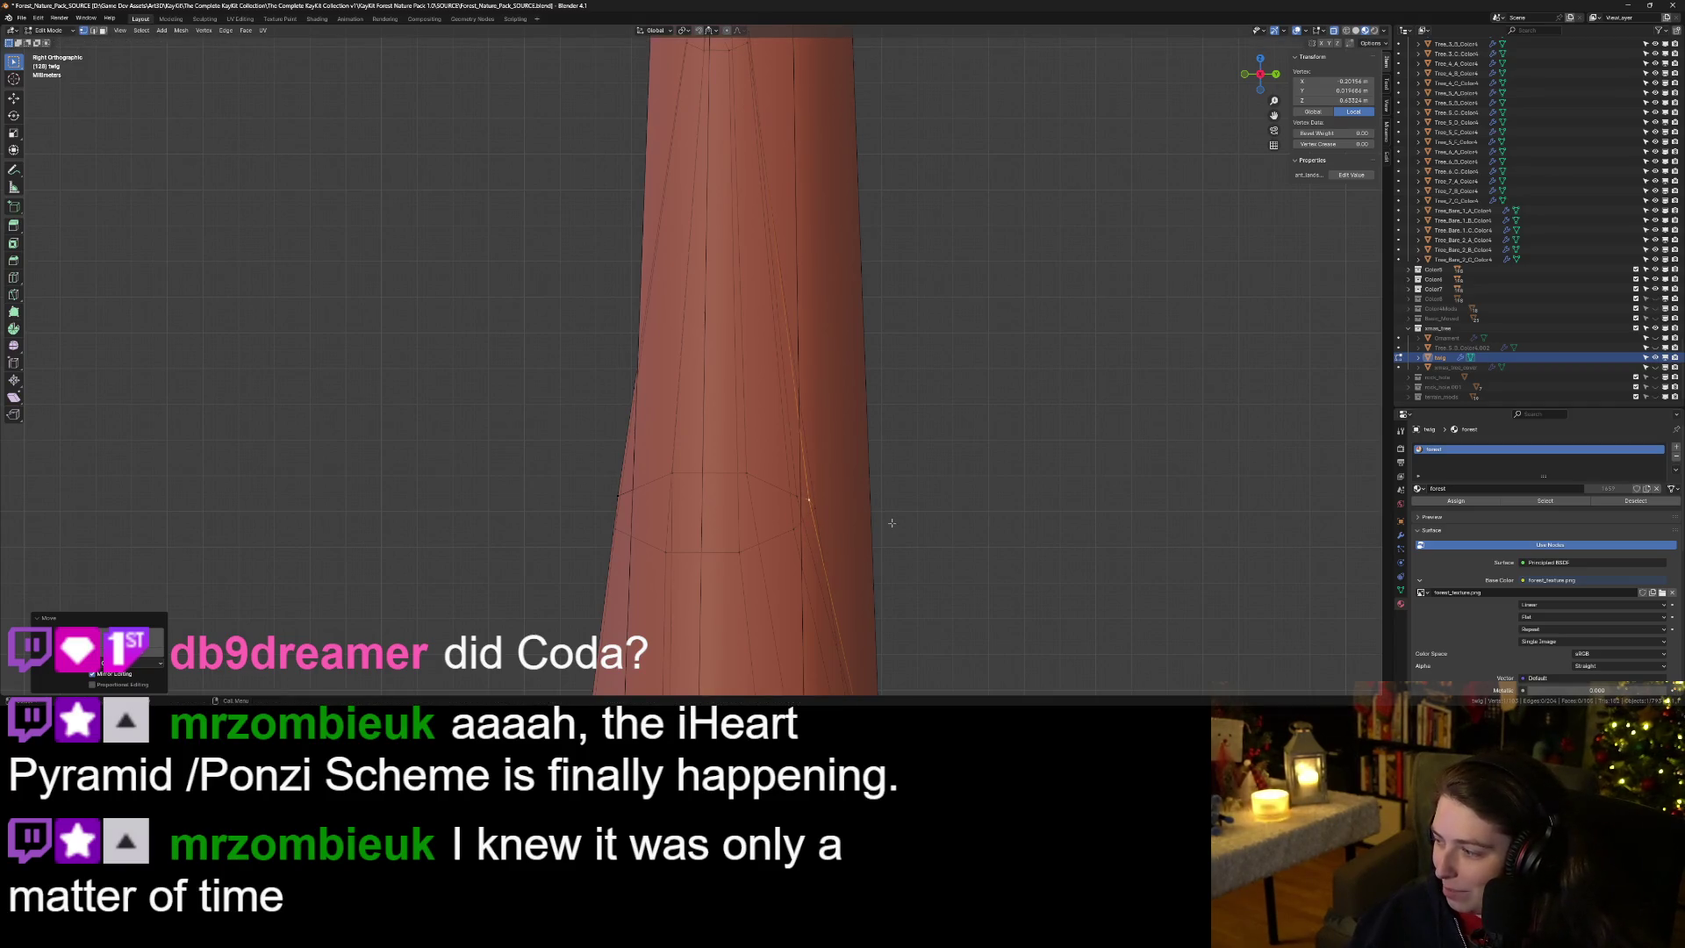
key(KP_1)
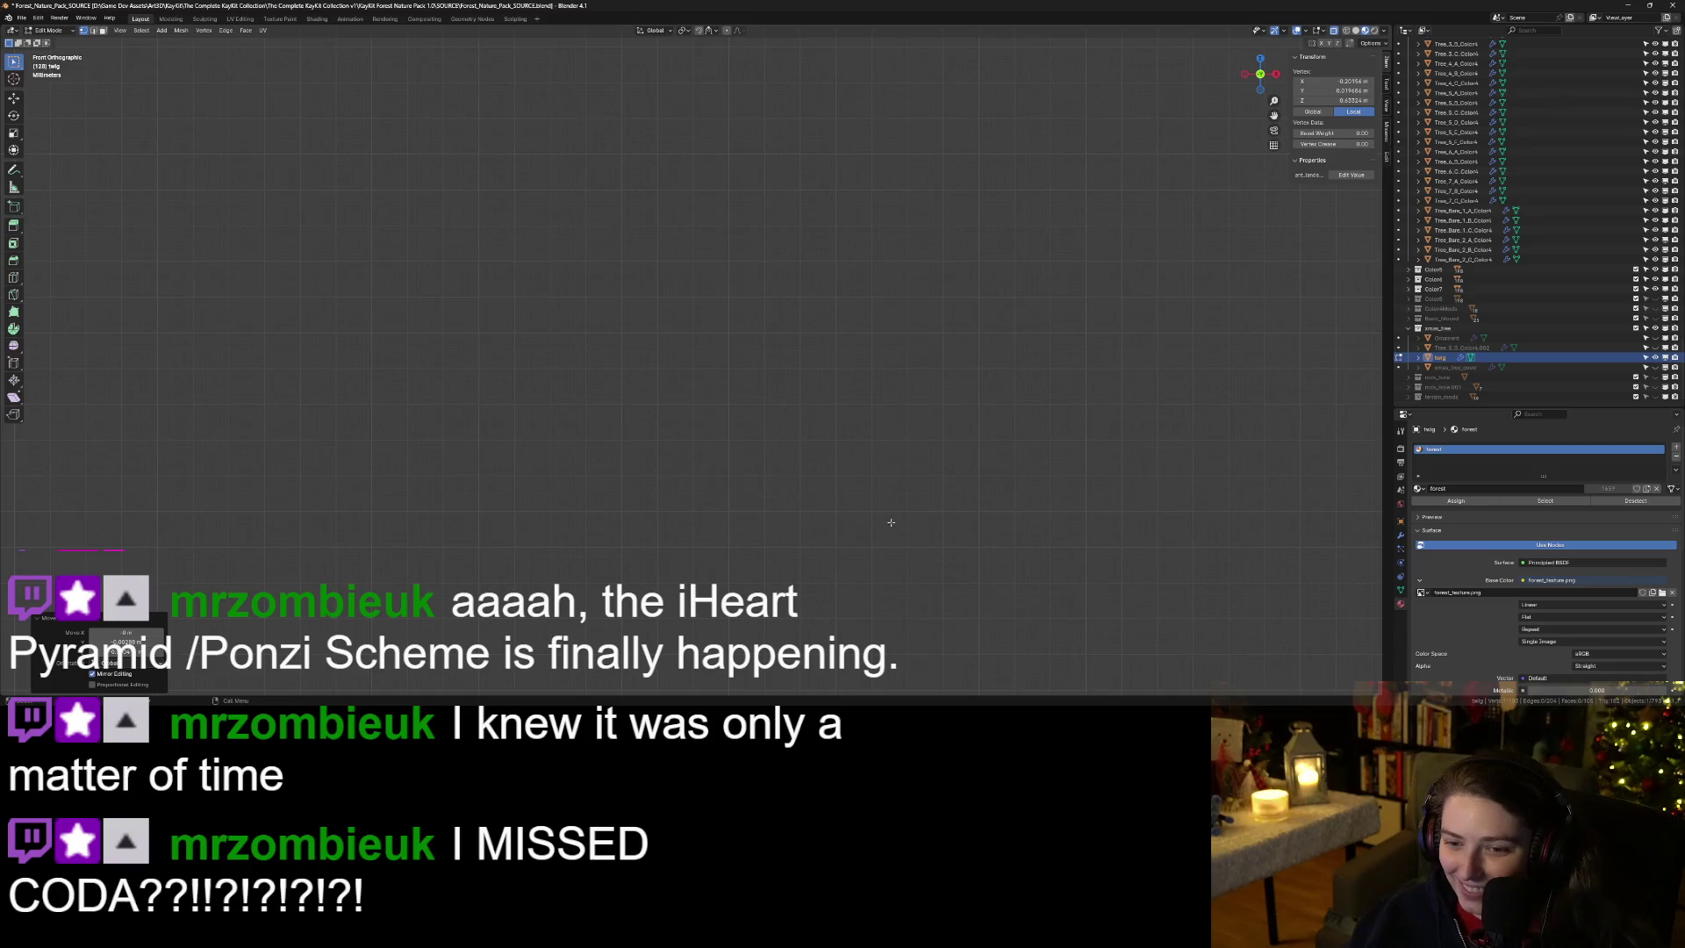
scroll(891, 523, down, 5)
scroll(1034, 501, up, 2)
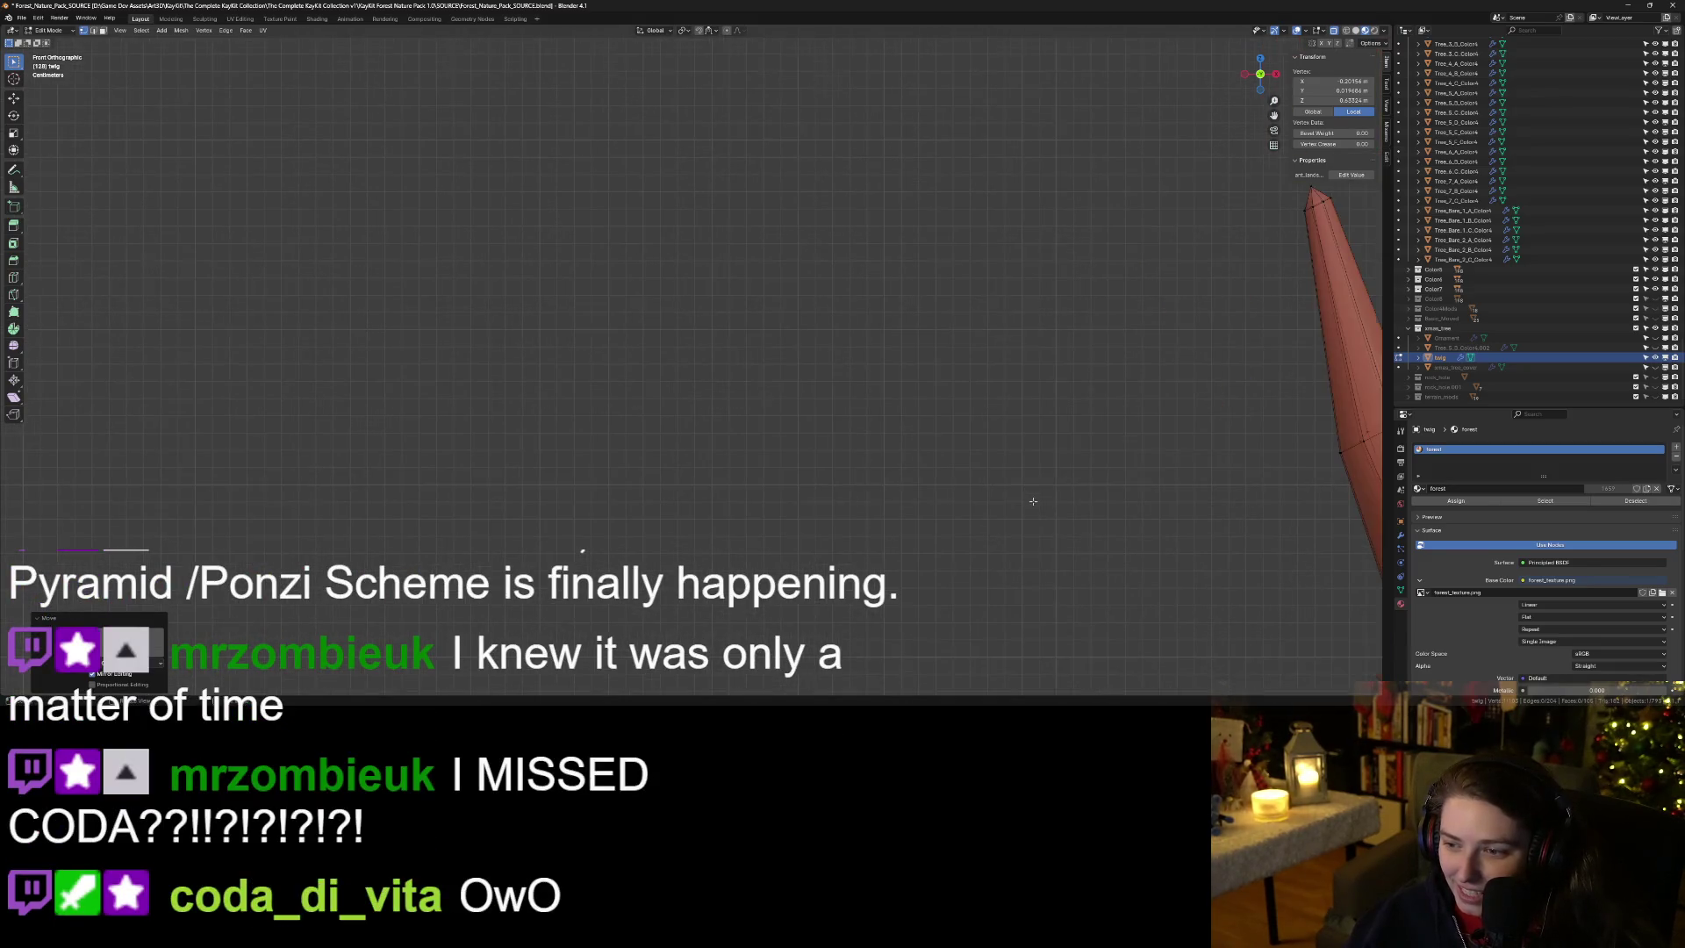
Reposition several vertices along the branch bend, then check the twig in Object Mode.
drag(1189, 463, 623, 483)
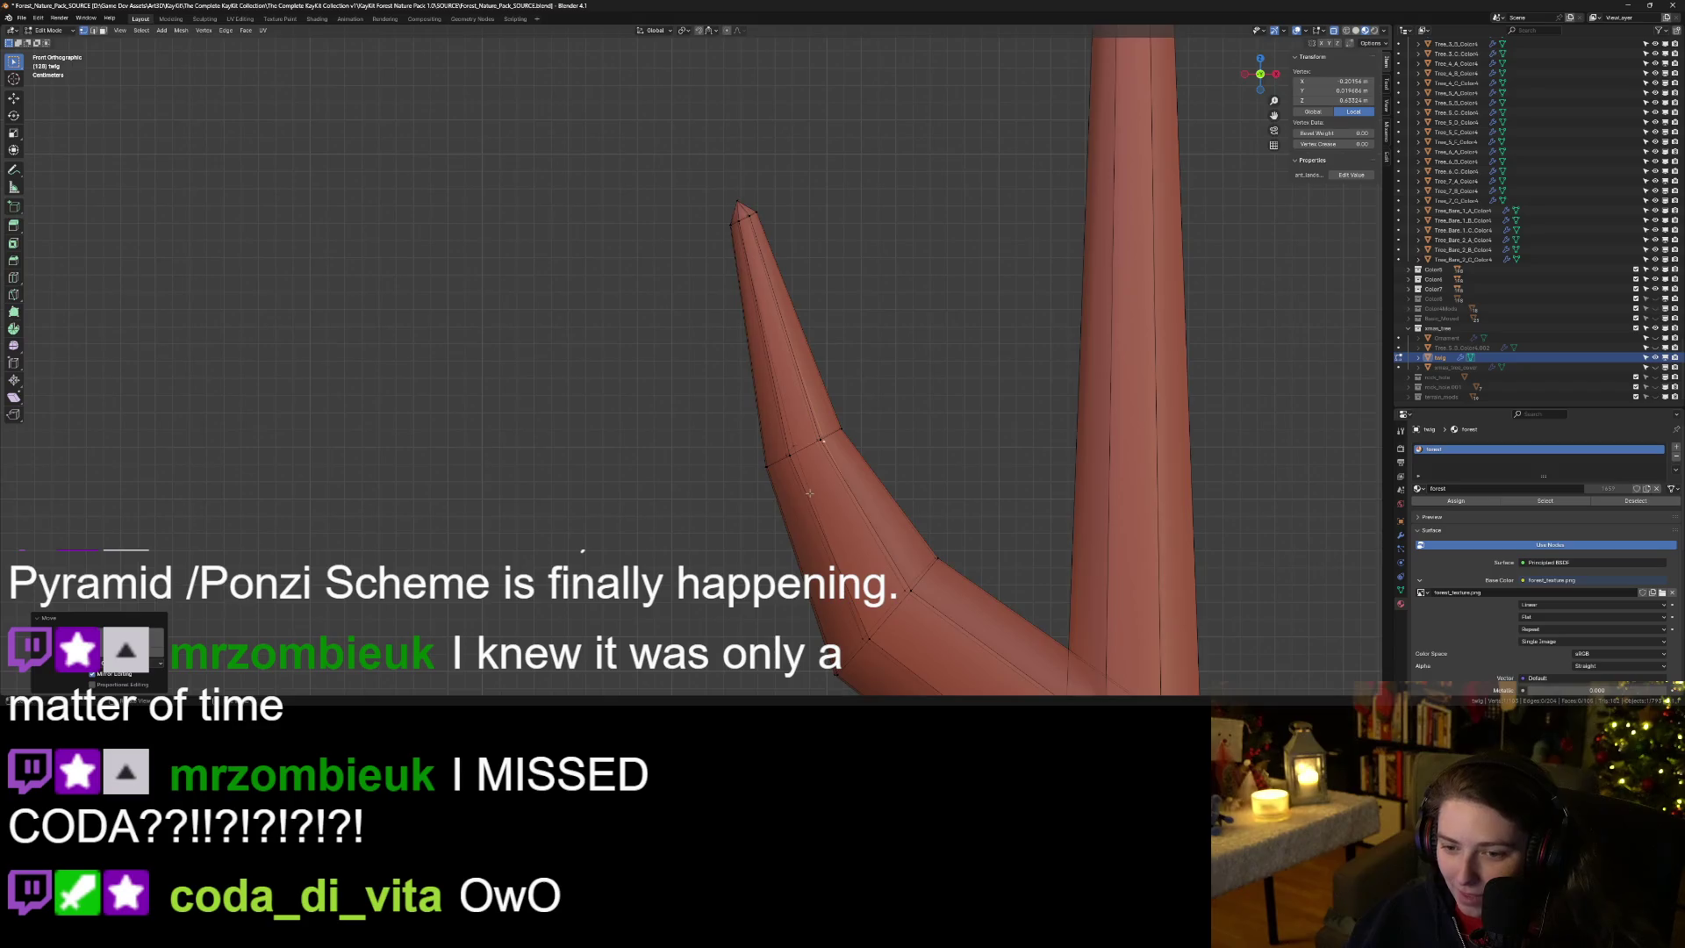
scroll(810, 493, up, 6)
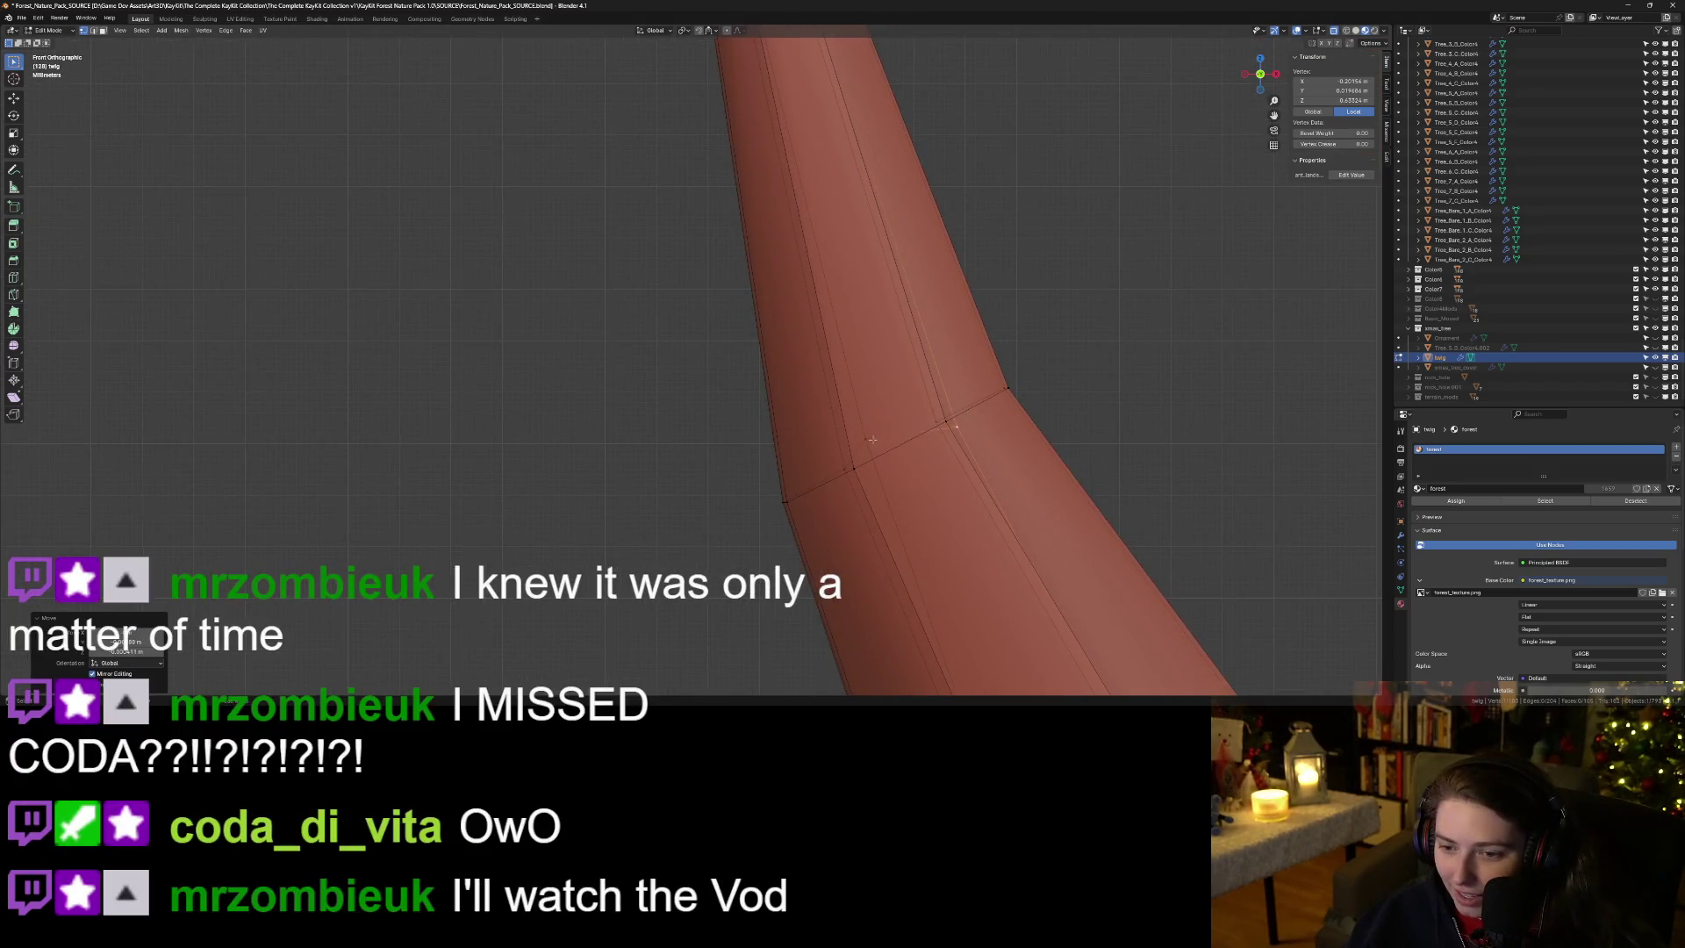
key(g)
click(881, 448)
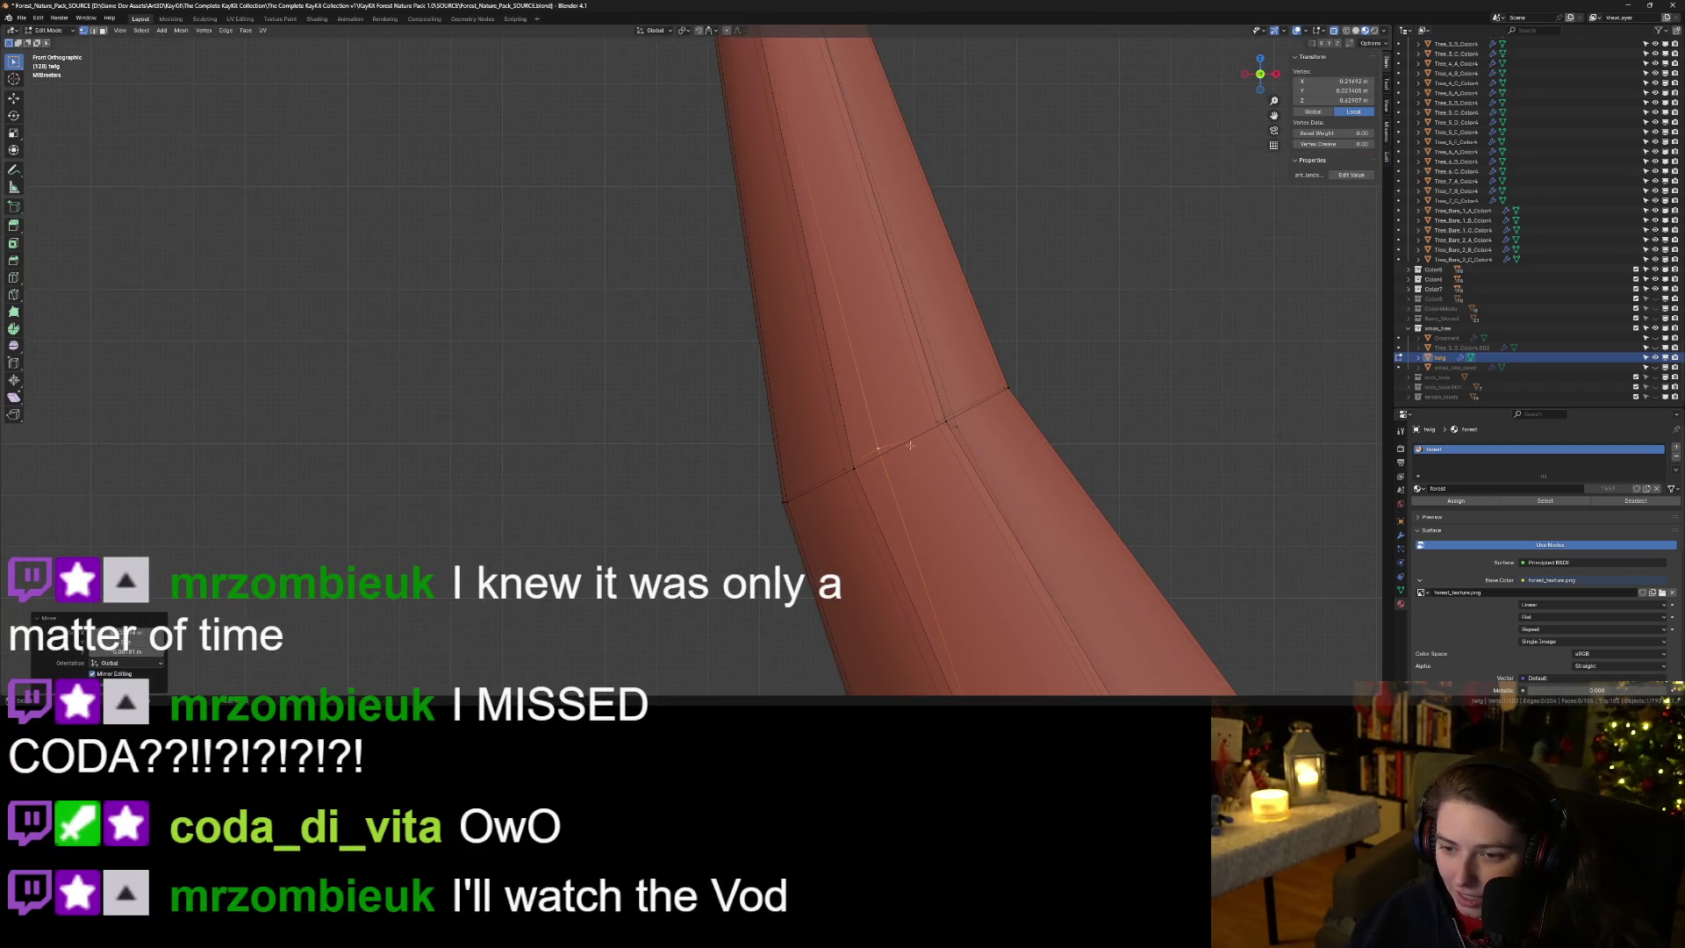
key(g)
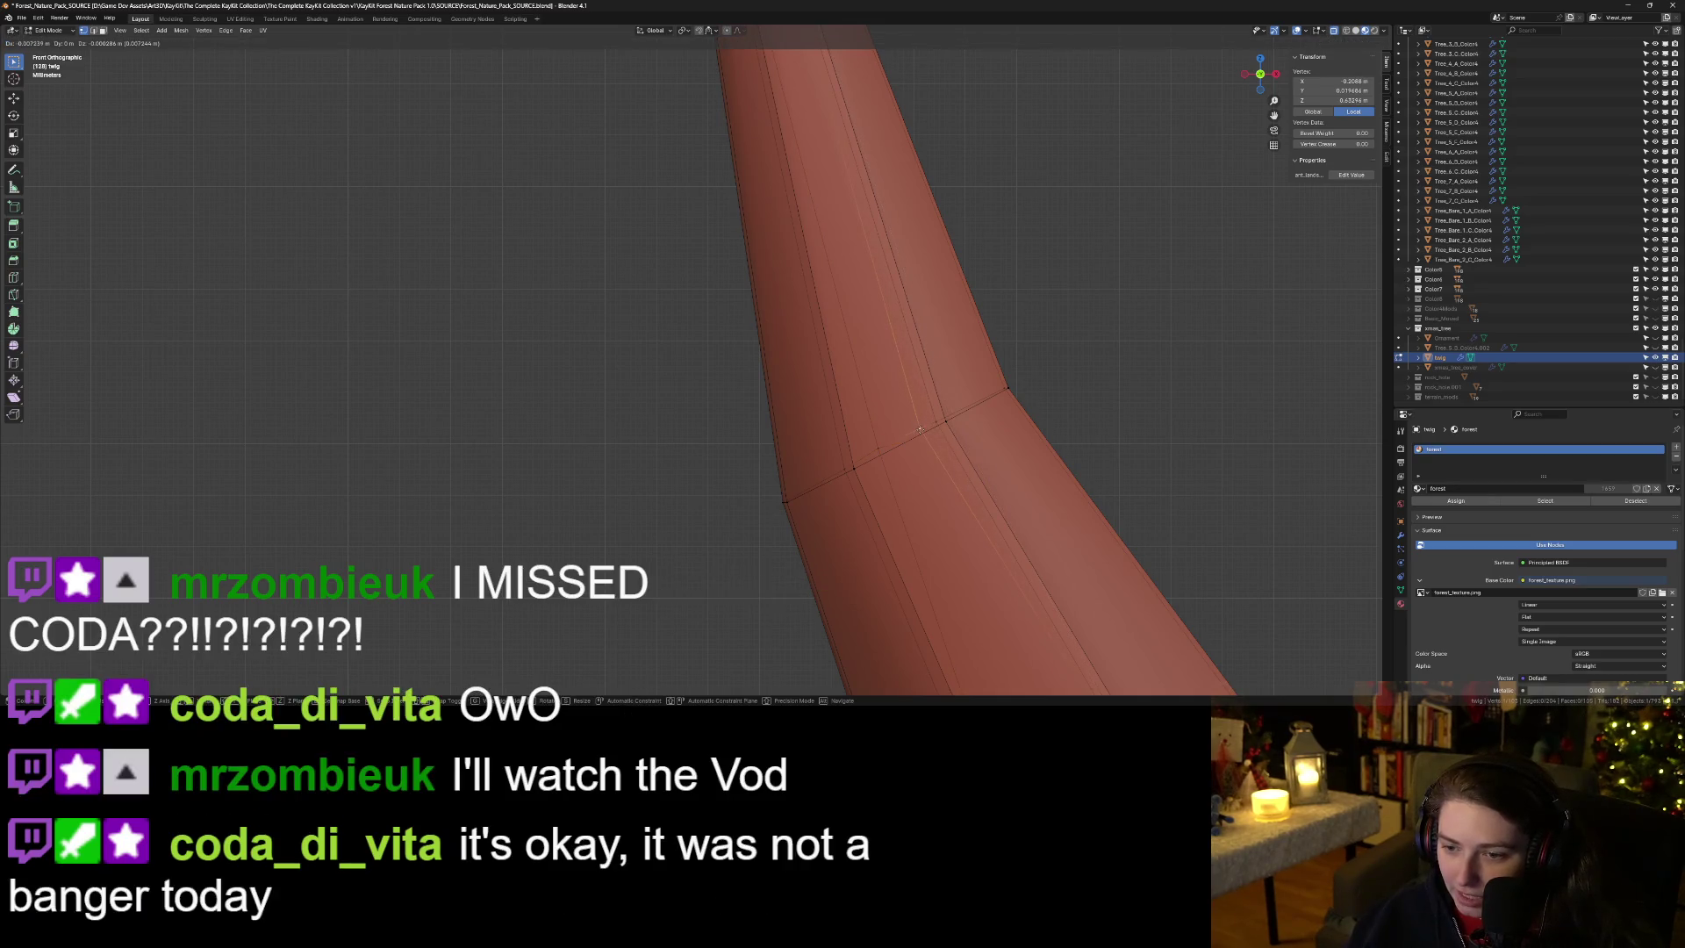
click(885, 540)
mouse_move(885, 540)
mouse_down()
mouse_move(1182, 606)
mouse_move(1055, 631)
mouse_move(623, 363)
mouse_up()
drag(519, 509, 514, 518)
key(g)
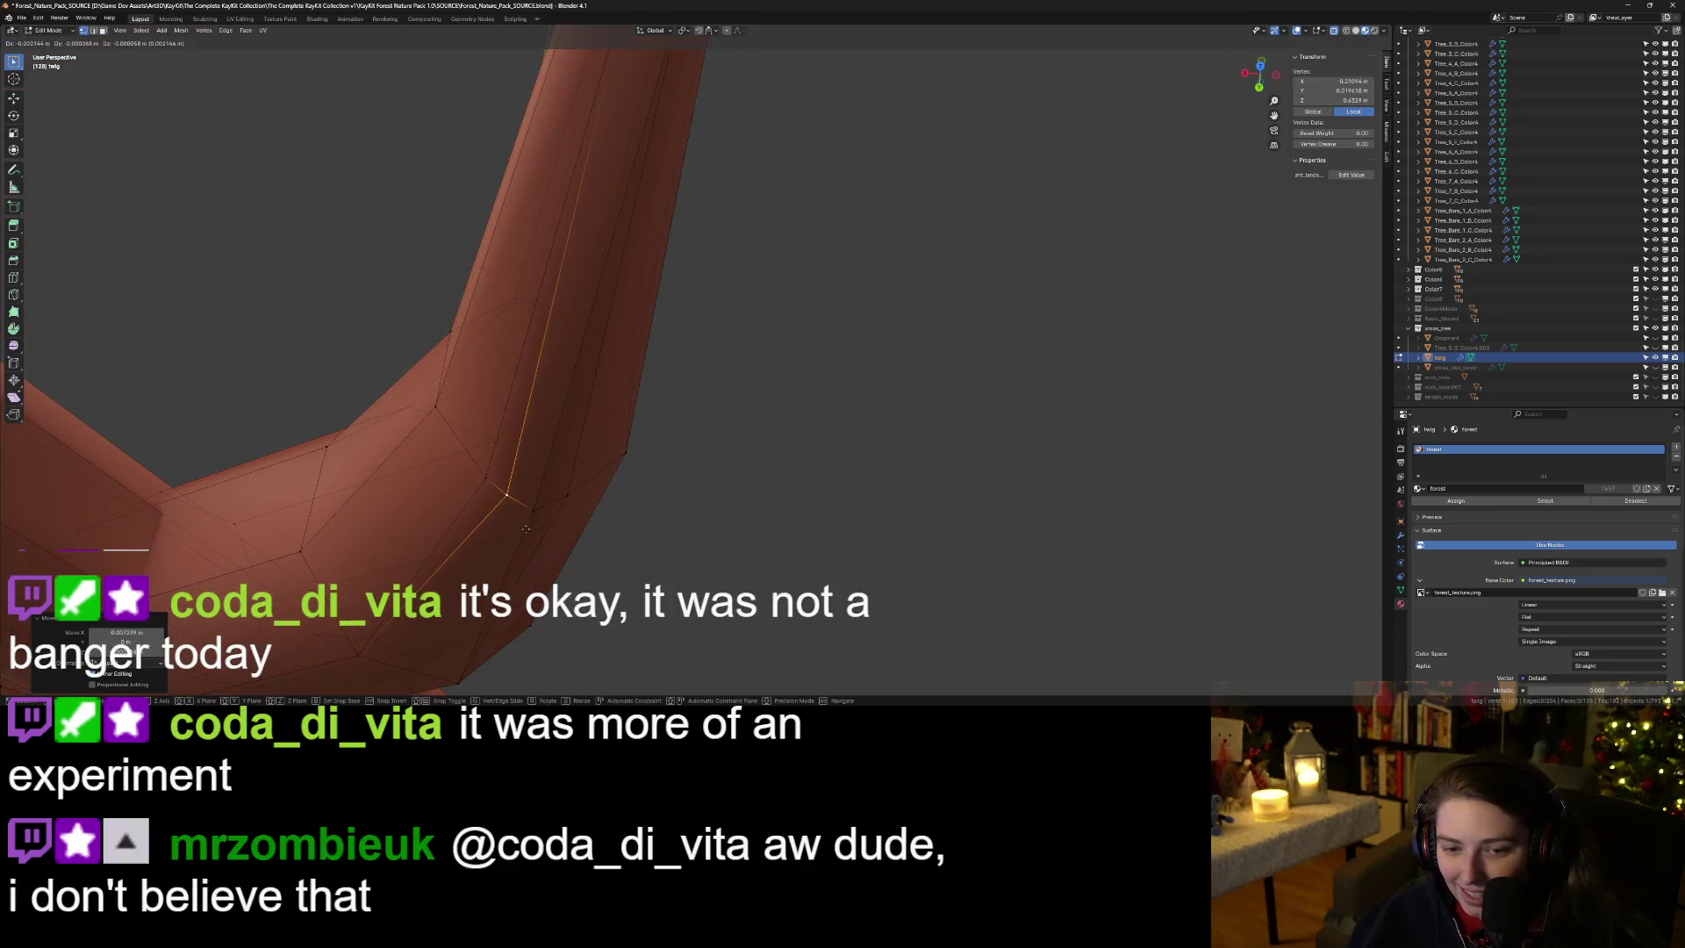
click(529, 533)
key(g)
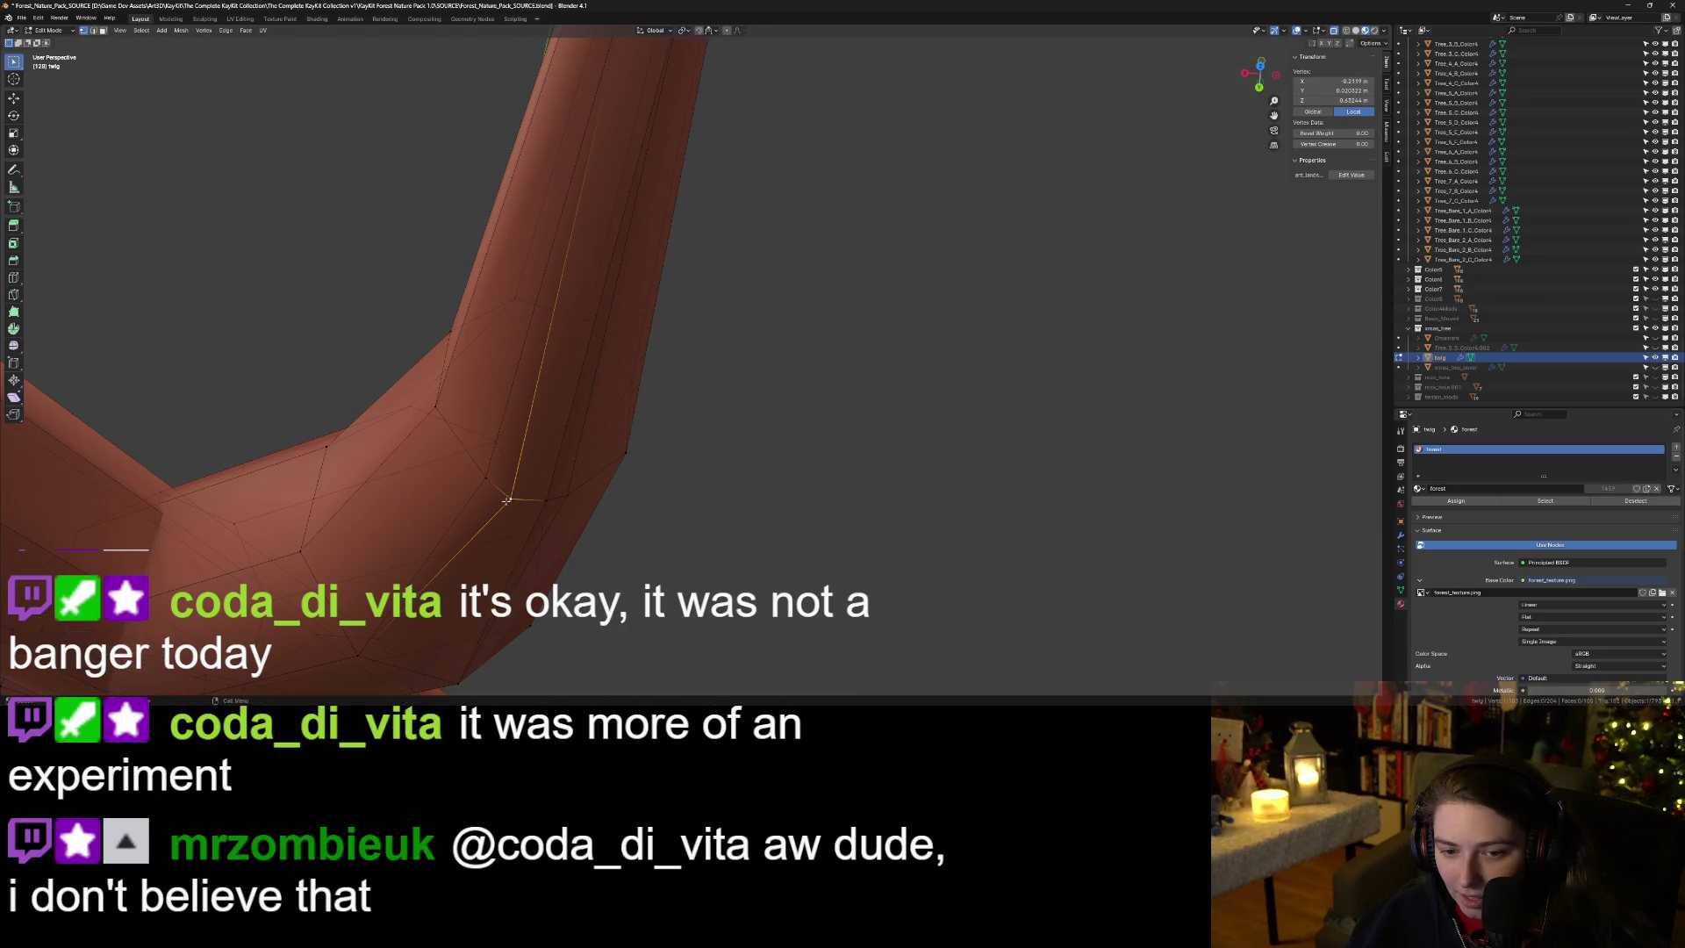
click(516, 503)
key(Tab)
mouse_move(518, 505)
mouse_down()
mouse_move(681, 590)
mouse_move(869, 612)
mouse_move(621, 612)
mouse_move(827, 434)
mouse_up()
Move the bend's edge loop along the Y axis, then adjust it along Z.
key(Tab)
alt+click(816, 431)
key(g)
key(y)
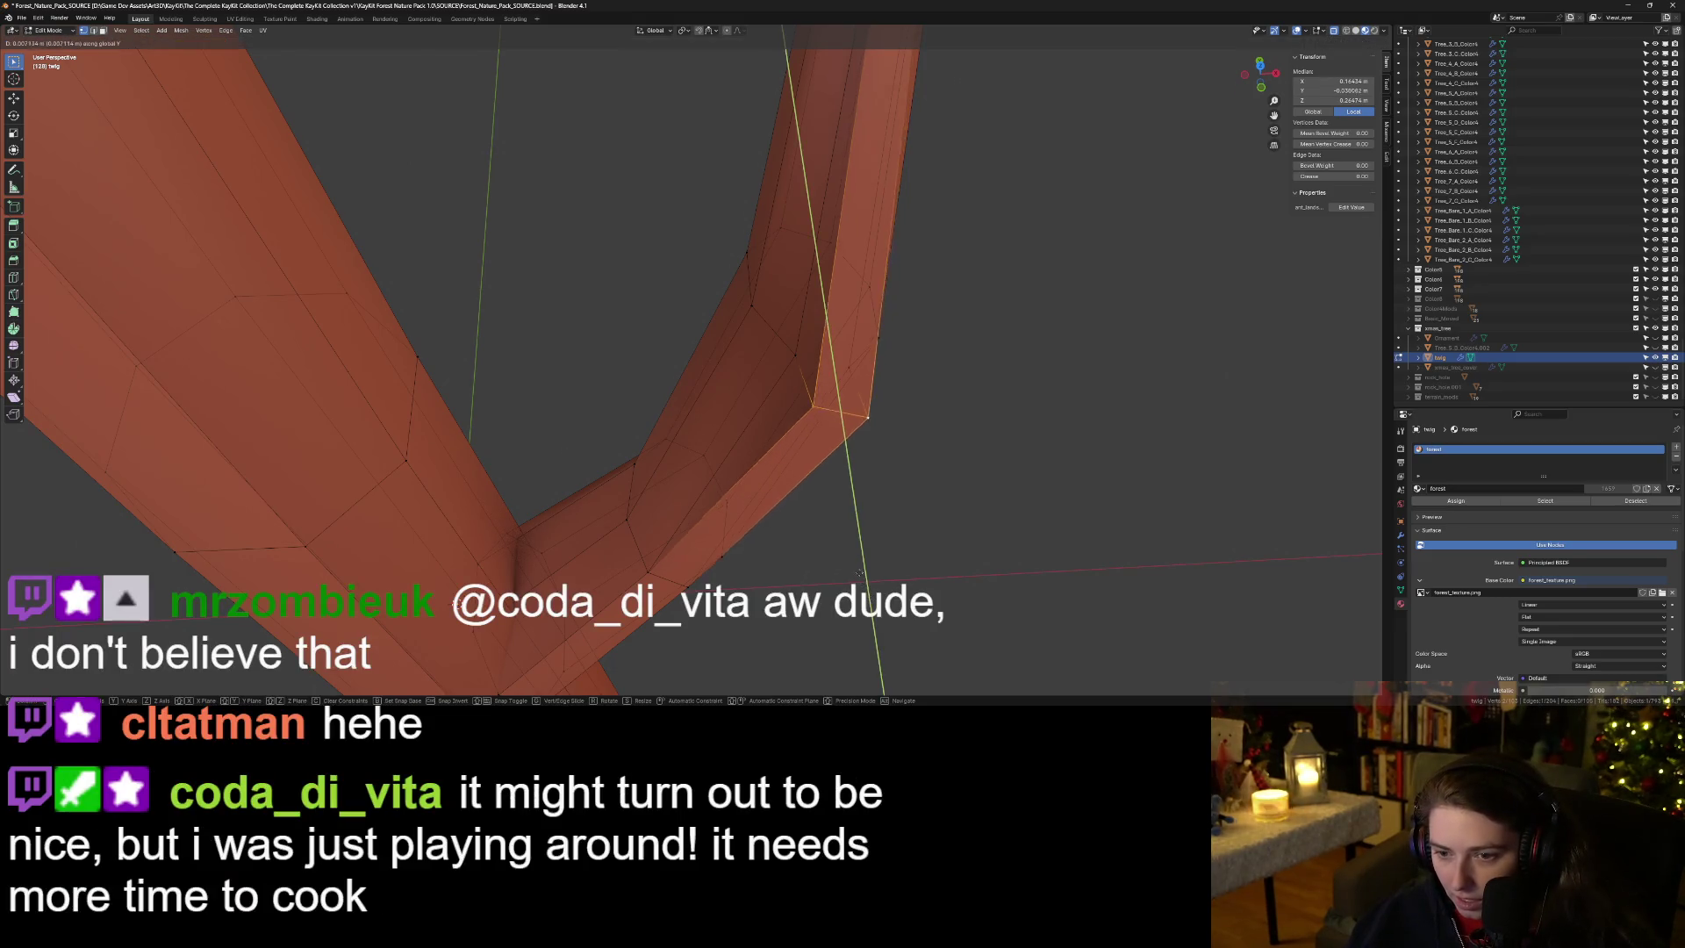
click(833, 522)
key(g)
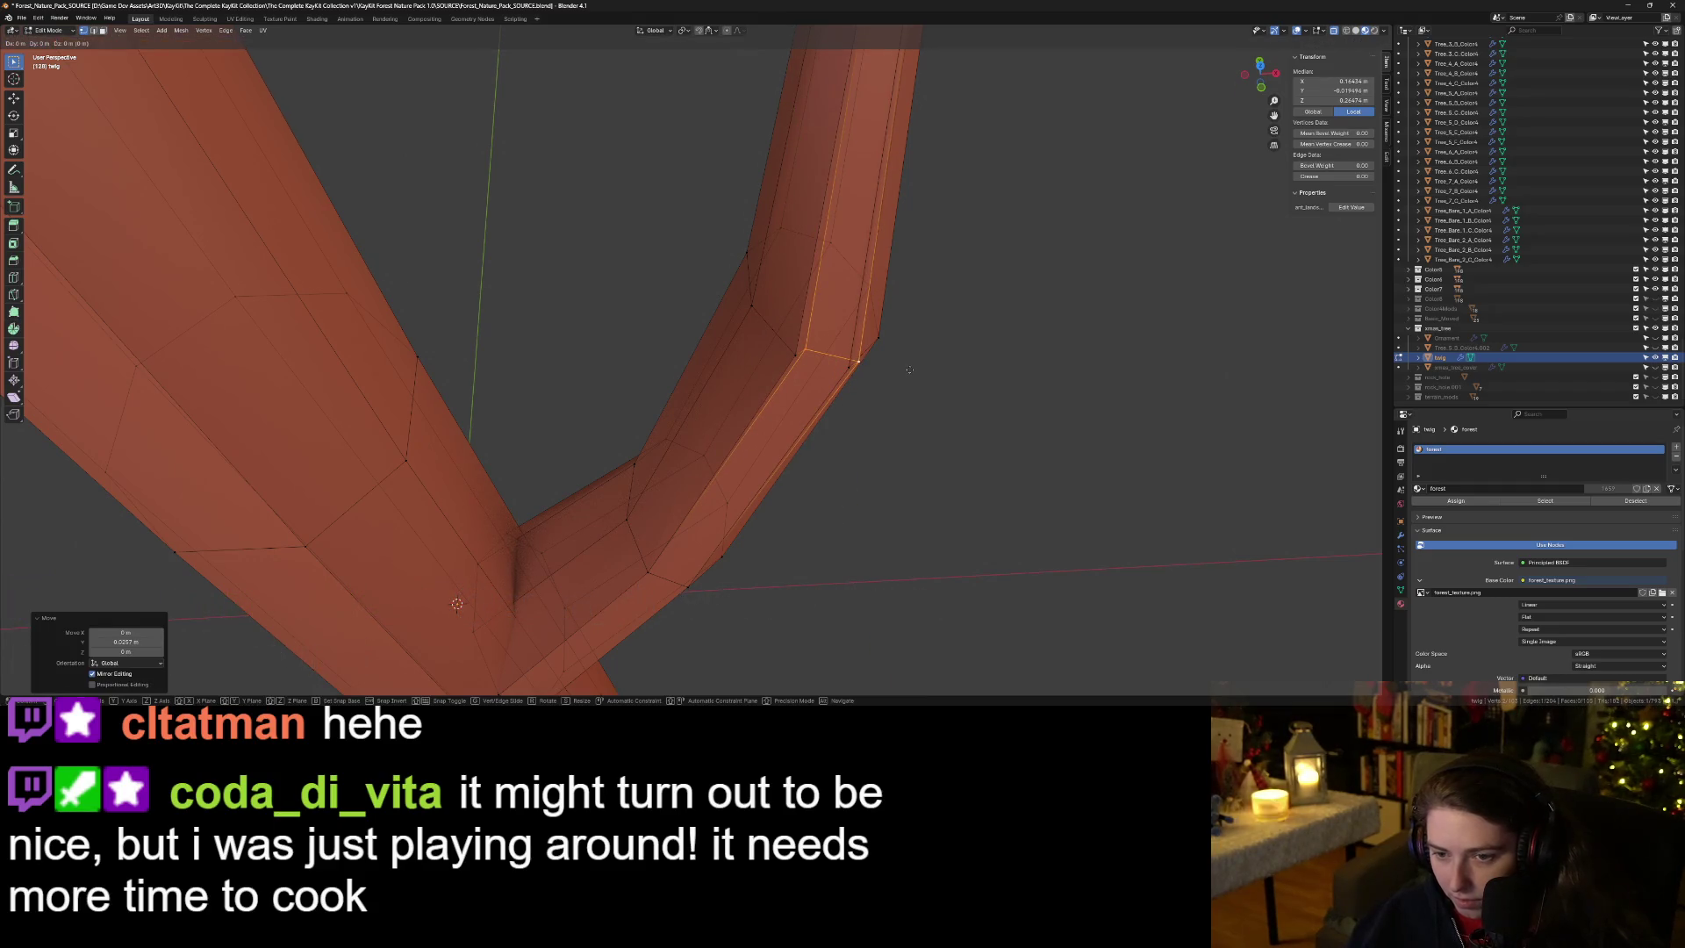
key(z)
click(906, 387)
drag(906, 387, 829, 537)
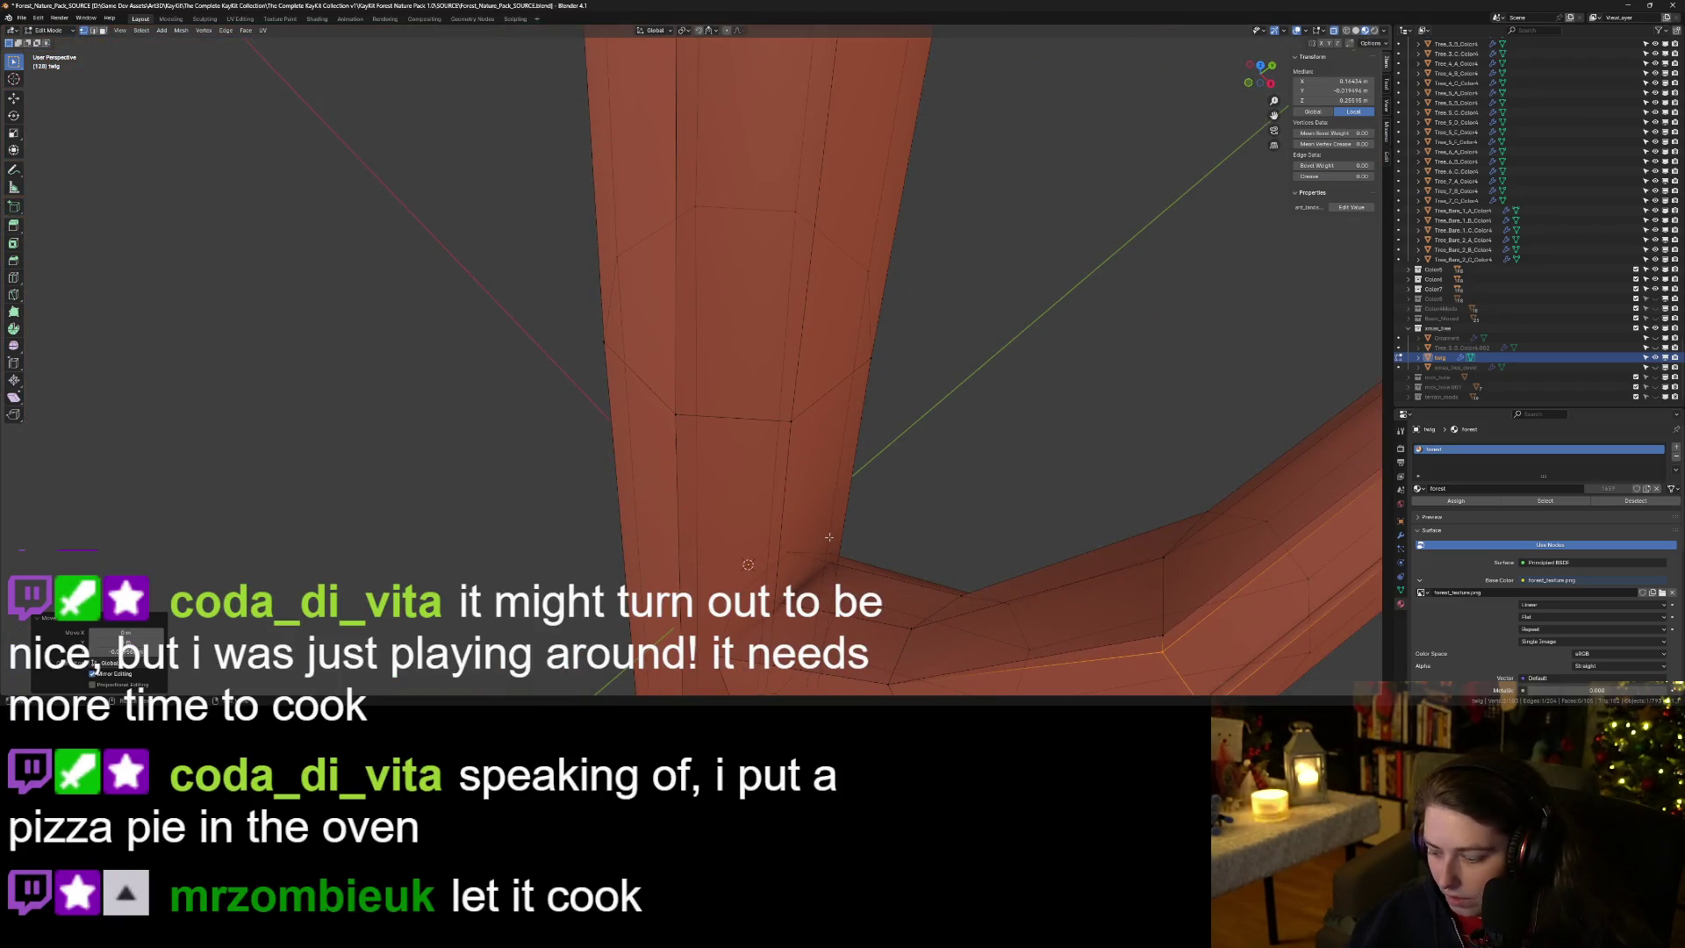
mouse_move(937, 559)
mouse_down()
mouse_move(926, 587)
mouse_move(785, 141)
mouse_up()
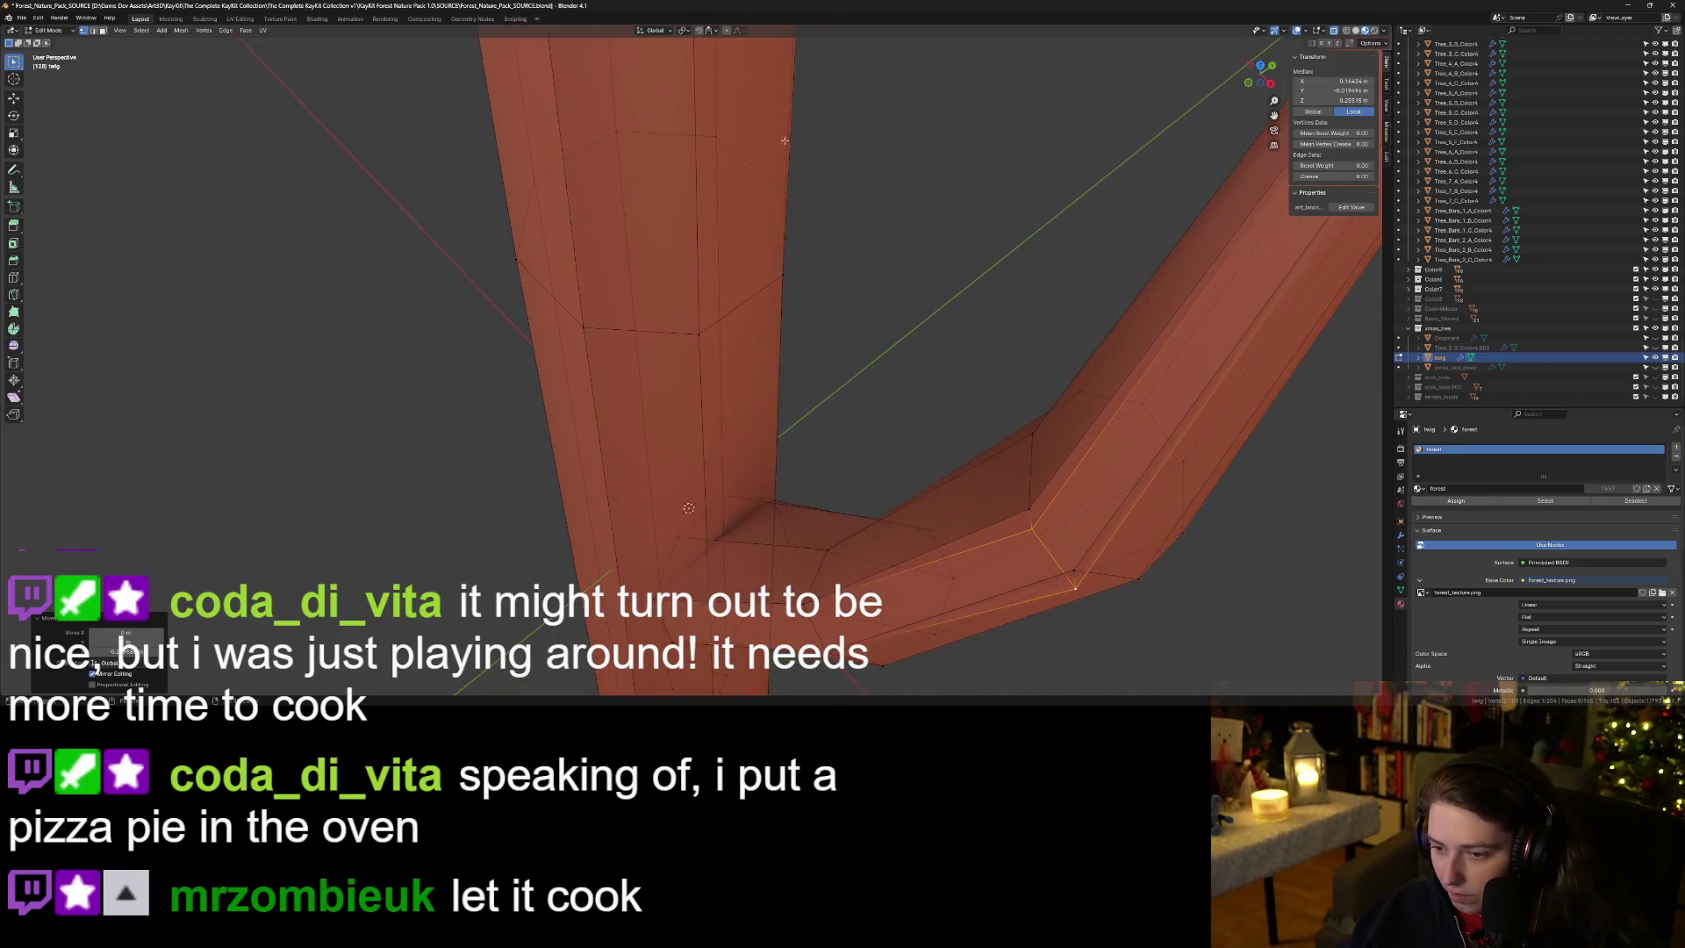
Reposition a single vertex on the bend and return to Object Mode.
click(1075, 589)
key(g)
click(1026, 524)
key(g)
click(1041, 537)
key(Tab)
mouse_move(1041, 537)
mouse_down()
mouse_move(1014, 617)
mouse_move(909, 589)
mouse_up()
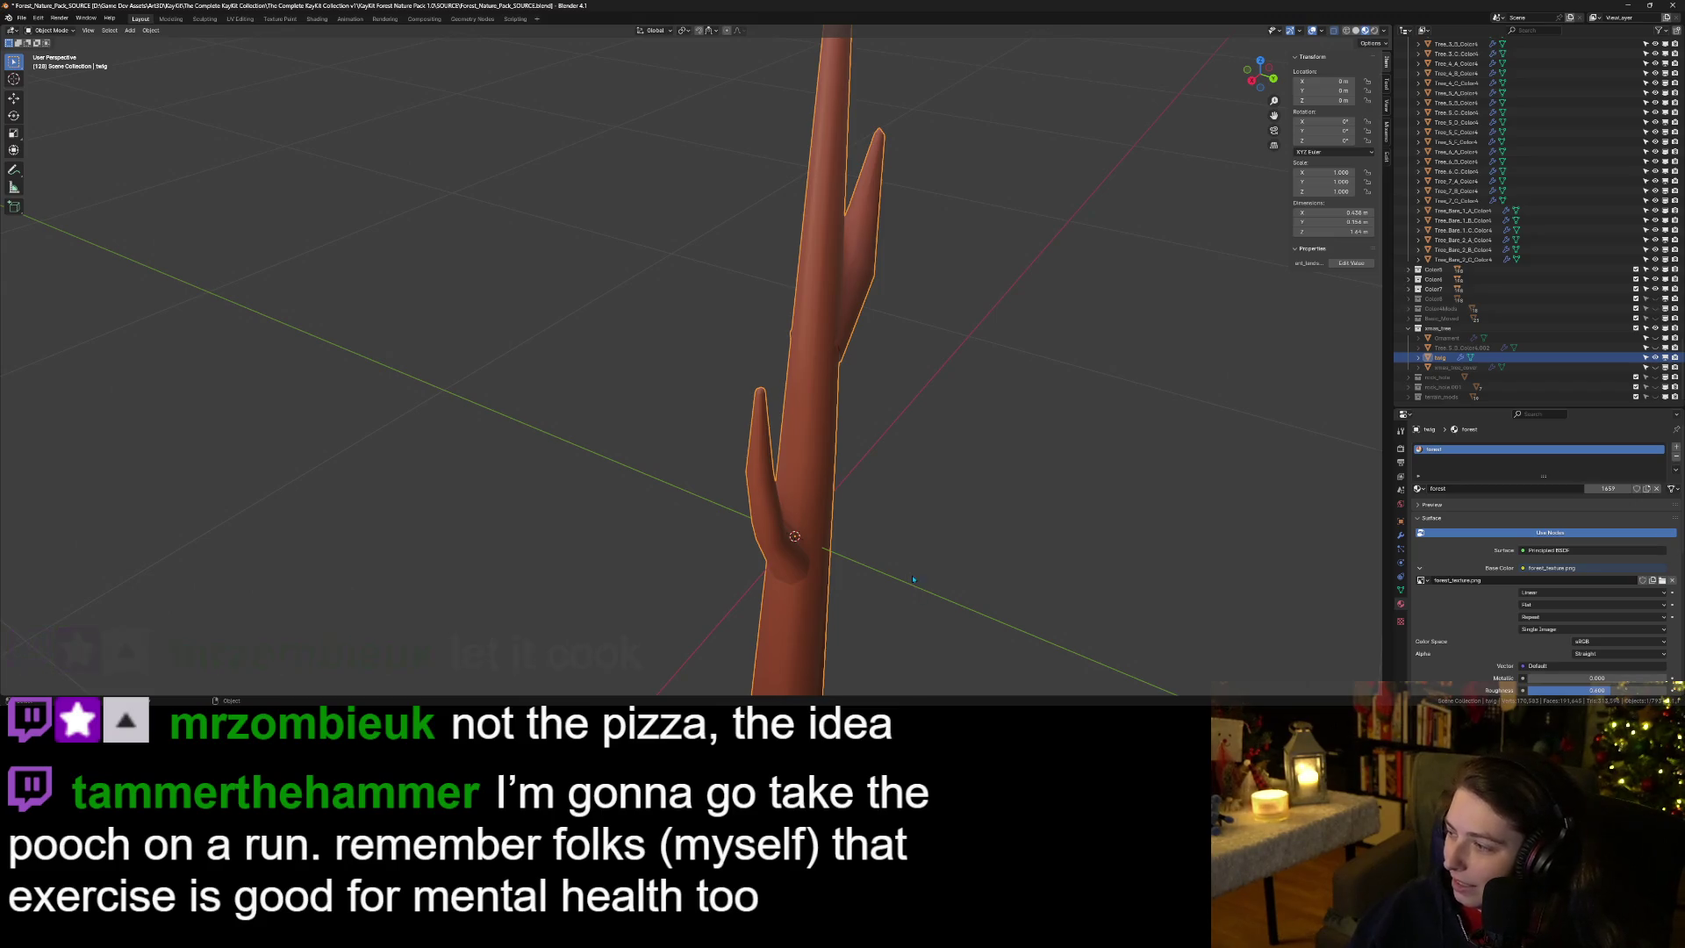
Orbit and zoom around the twig with the forest in view, then enter Edit Mode.
scroll(888, 621, down, 3)
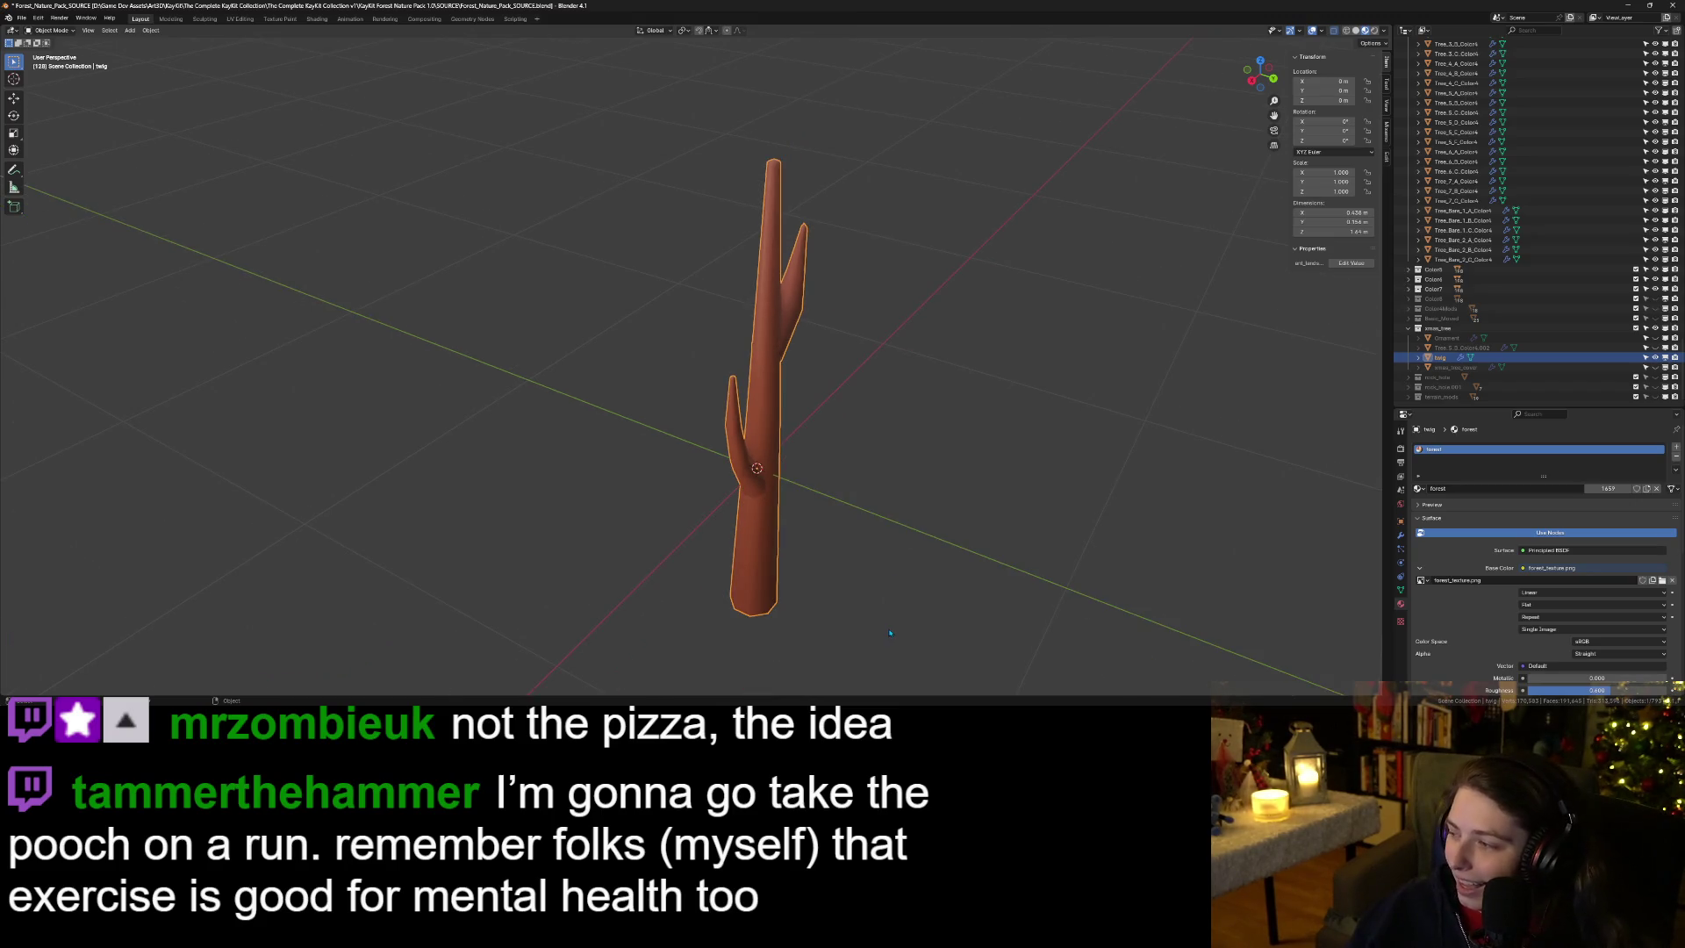
mouse_move(932, 639)
mouse_down()
mouse_move(949, 564)
mouse_move(849, 494)
mouse_move(912, 516)
mouse_up()
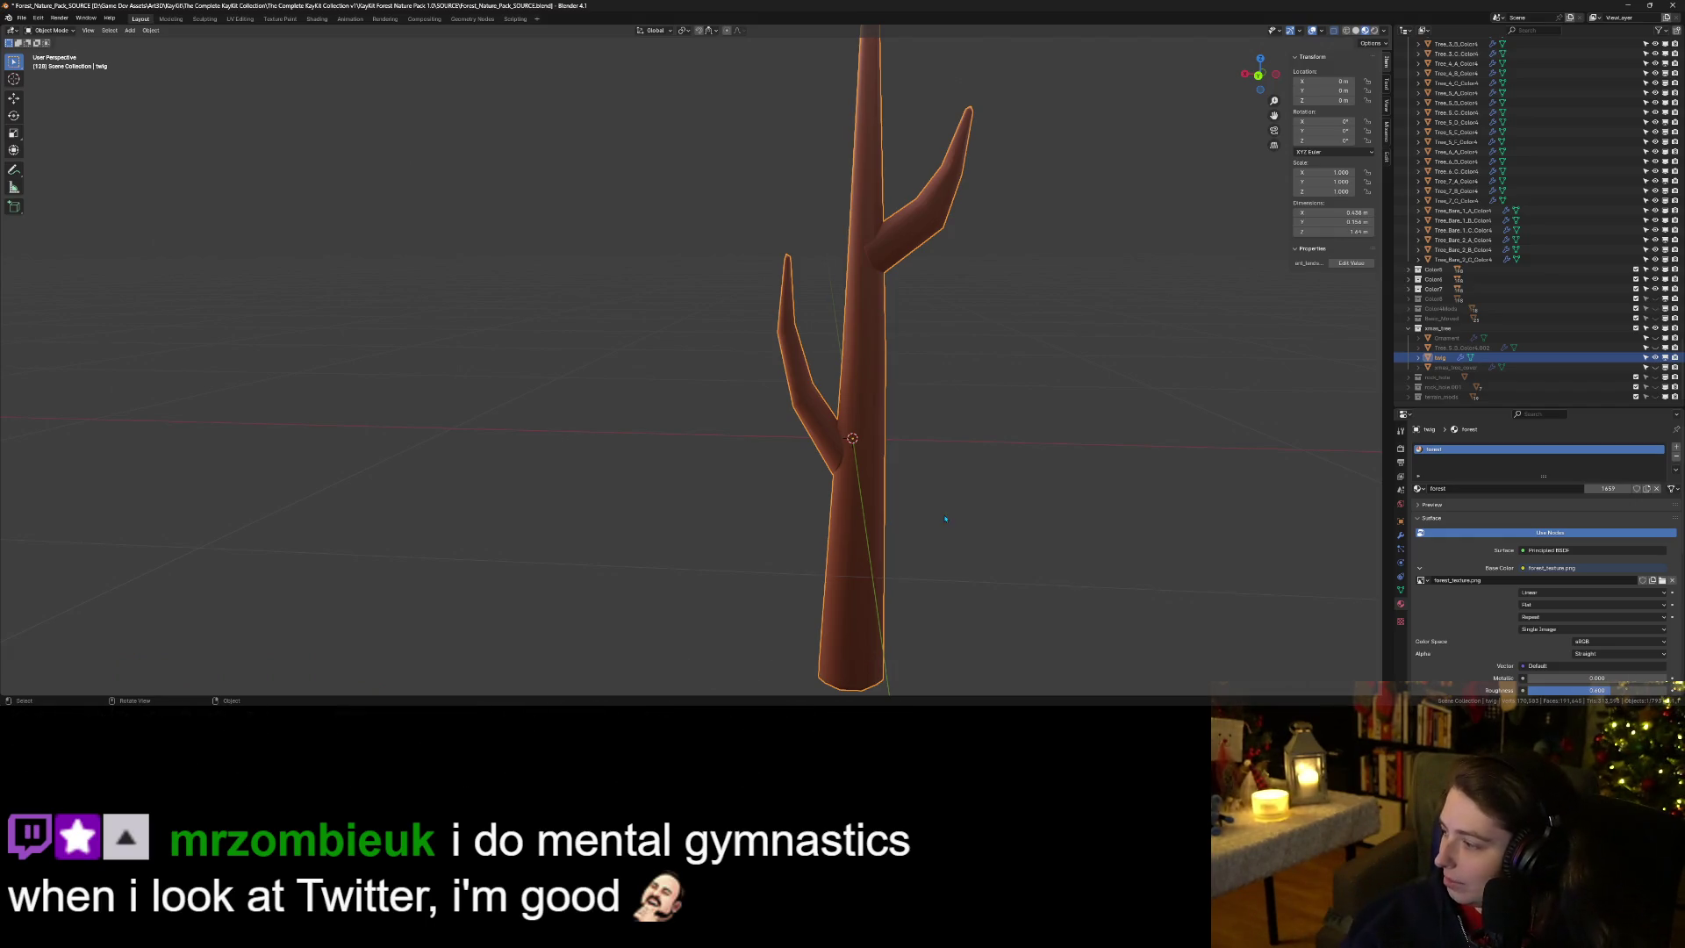
scroll(946, 519, down, 4)
mouse_move(945, 519)
mouse_down()
mouse_move(1101, 551)
mouse_move(1080, 549)
mouse_up()
scroll(799, 544, up, 3)
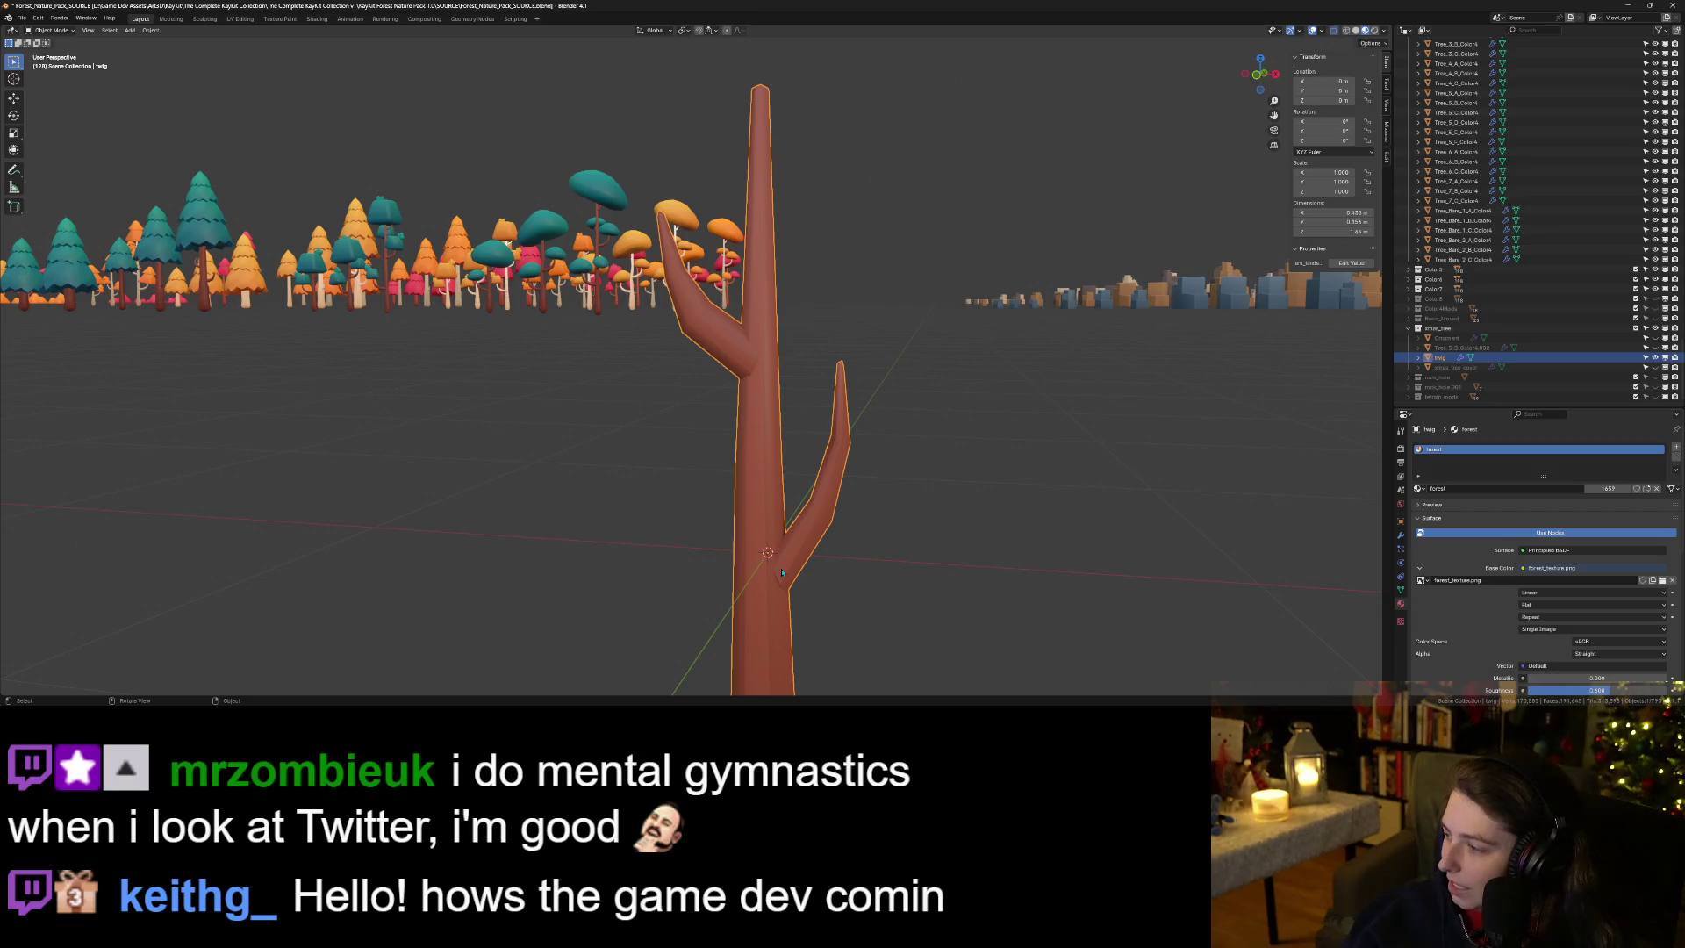
scroll(850, 539, down, 2)
mouse_move(850, 539)
mouse_down()
mouse_move(808, 569)
mouse_move(877, 558)
mouse_move(847, 531)
mouse_move(852, 566)
mouse_up()
scroll(843, 527, up, 4)
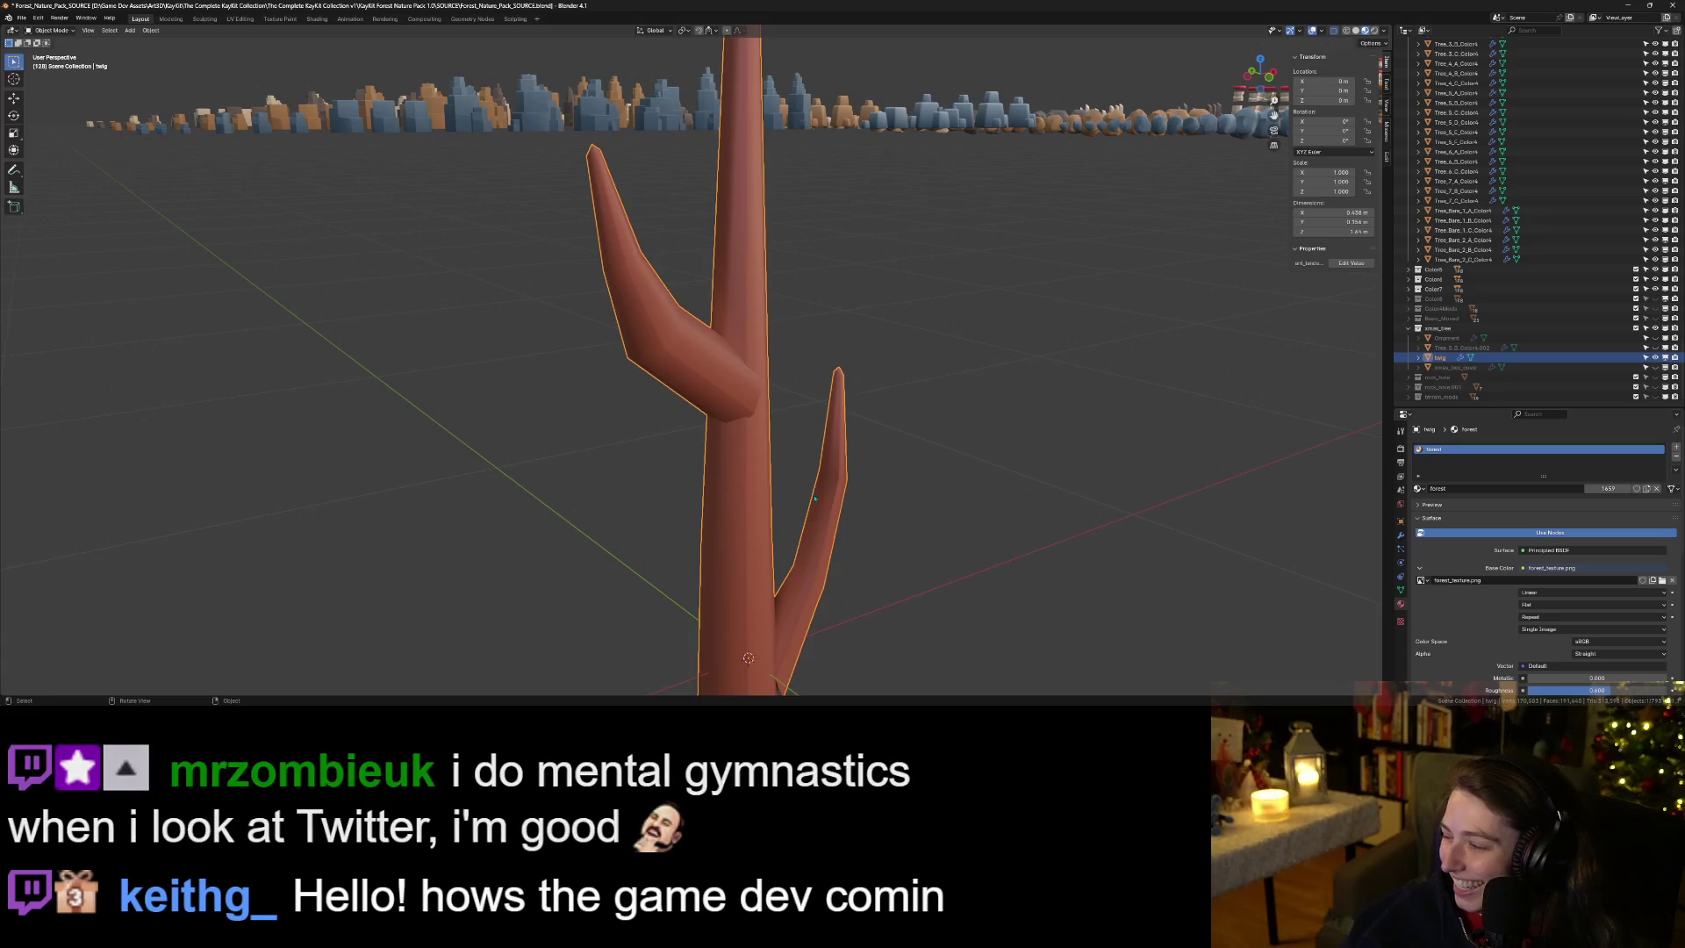
key(Tab)
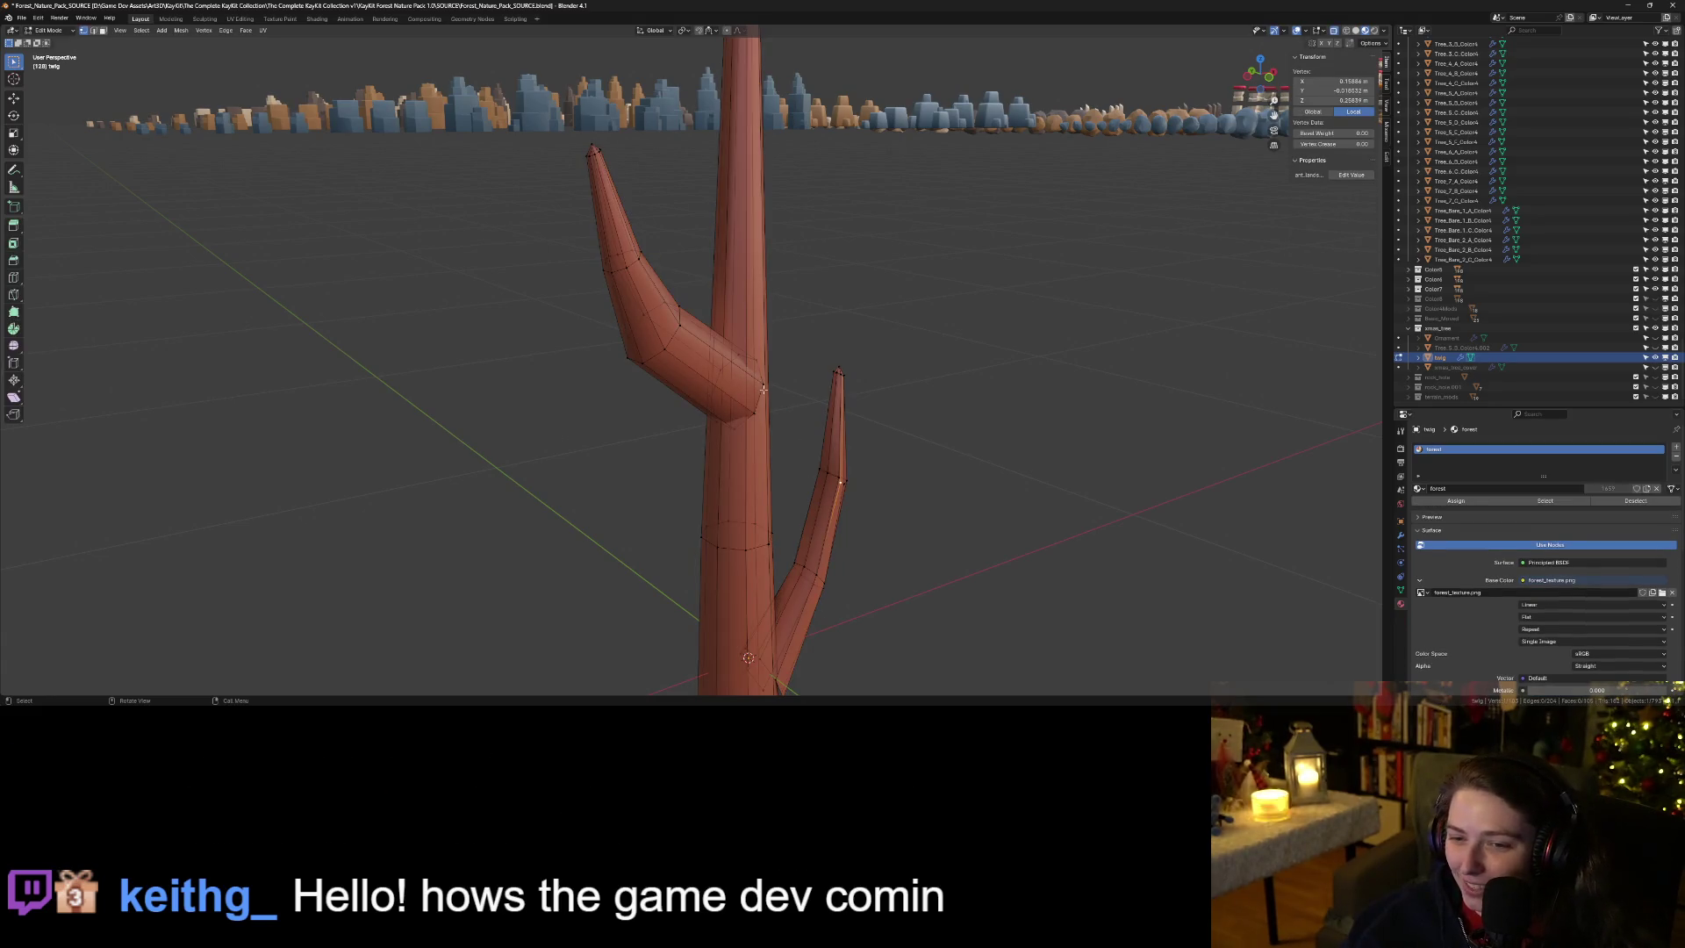
Shrink the trunk's edge loop to 0.8.
drag(828, 479, 696, 481)
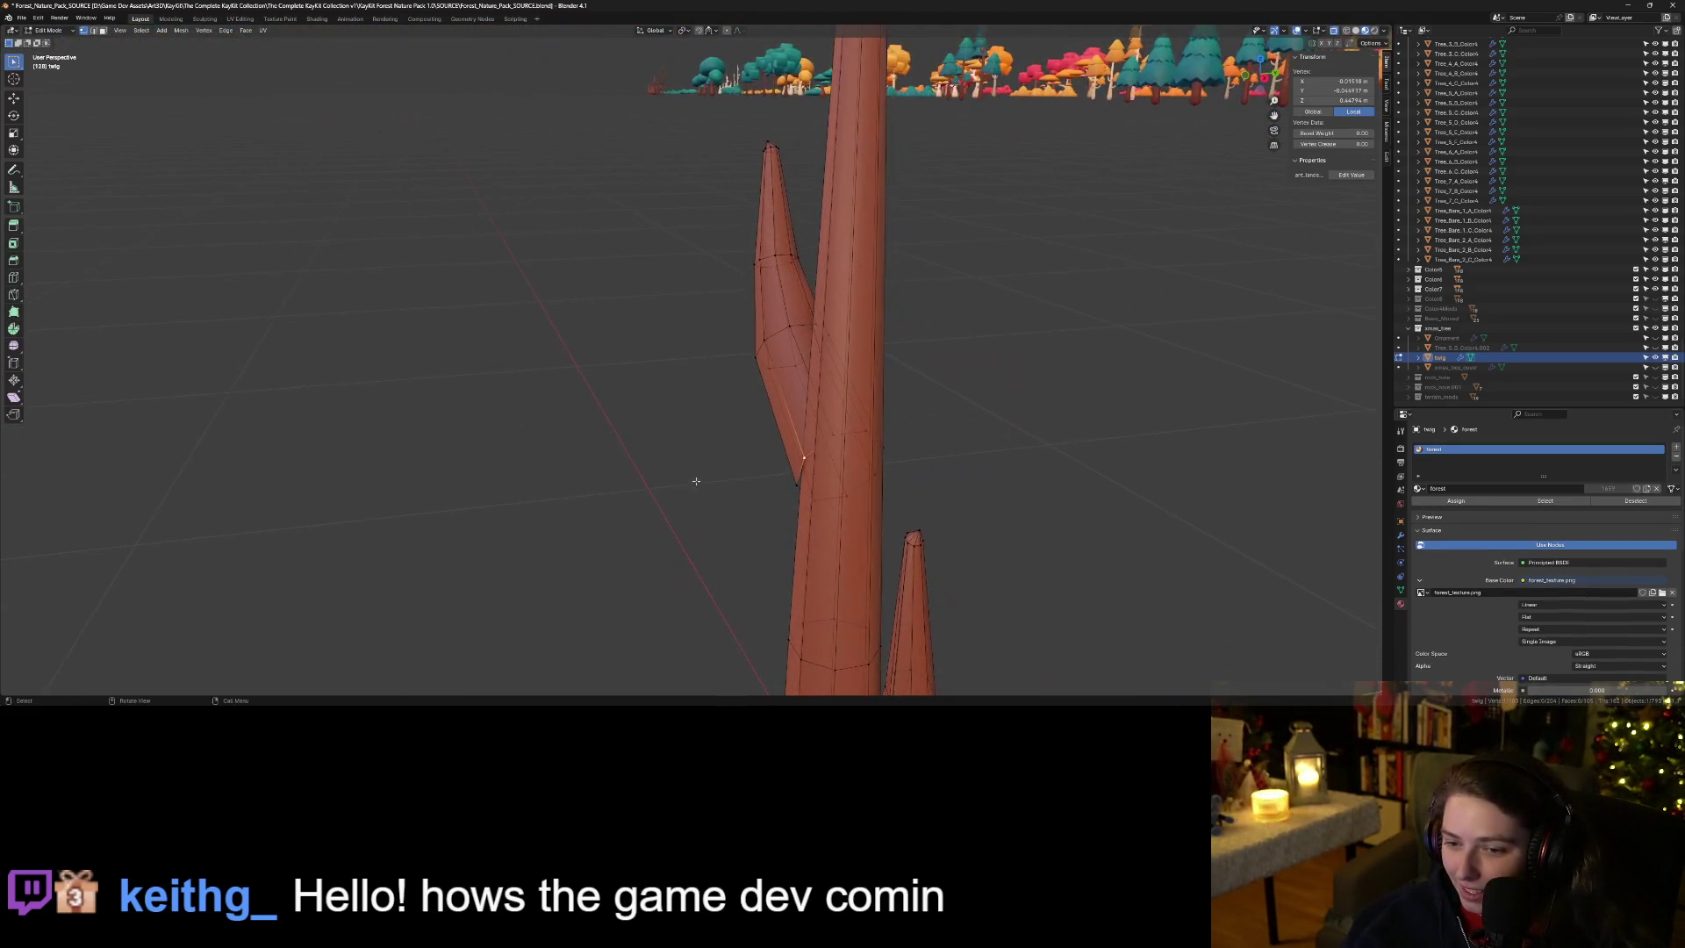
alt+click(800, 471)
key(s)
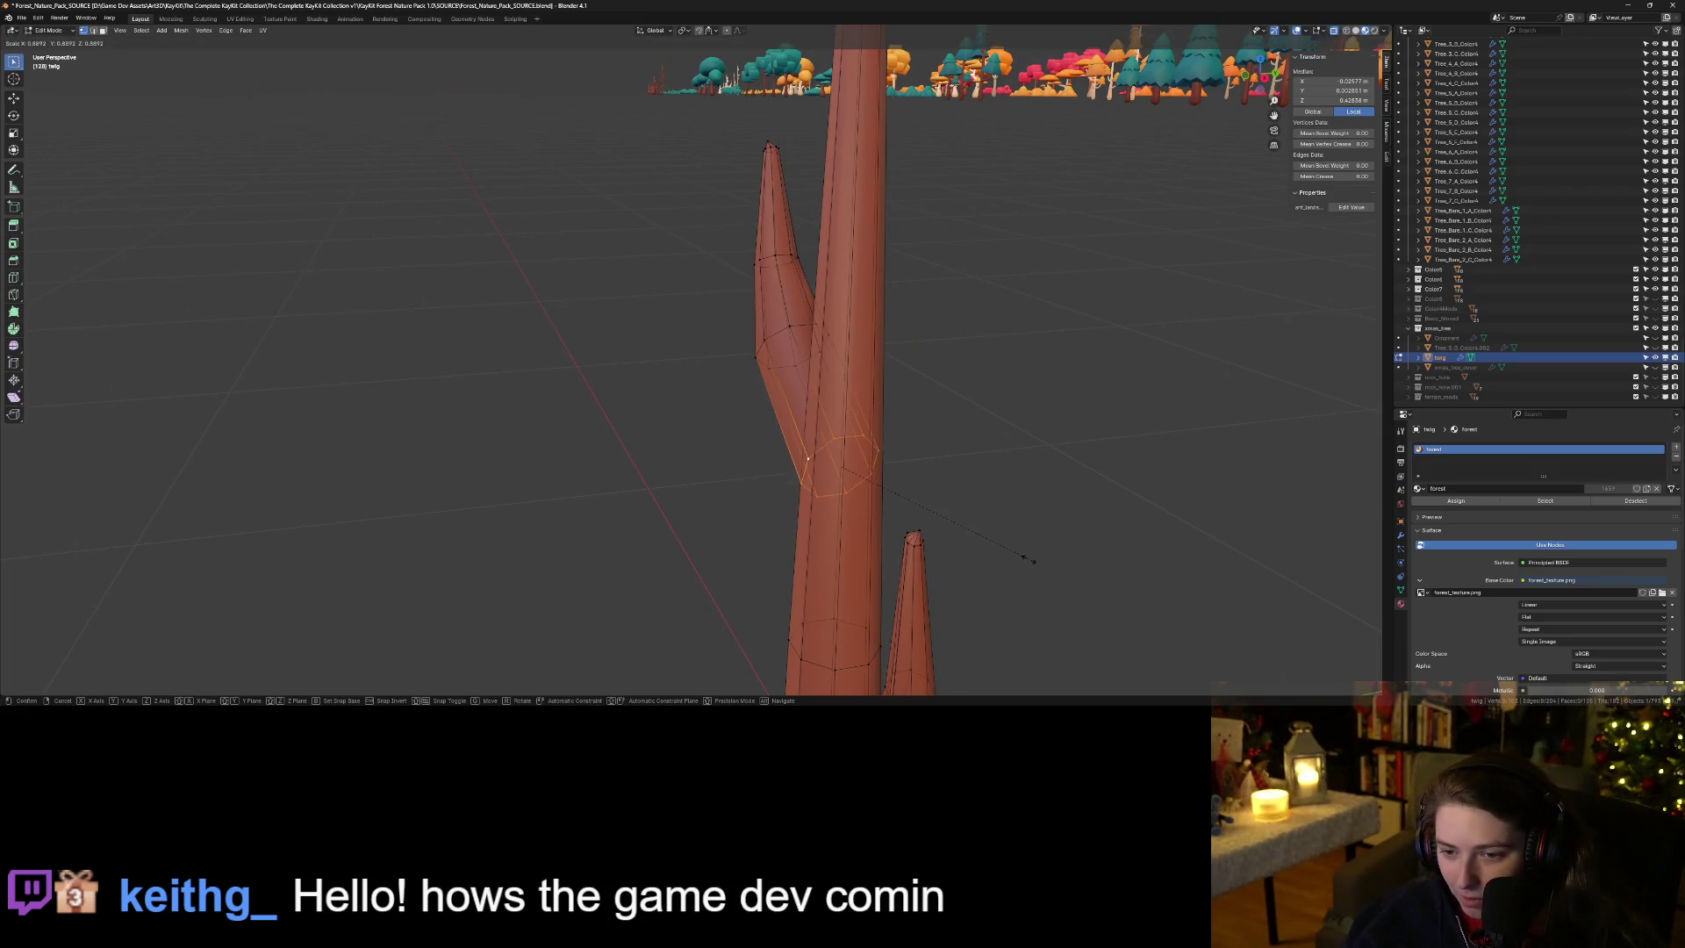
click(1010, 556)
mouse_move(1009, 556)
mouse_down()
mouse_move(884, 606)
mouse_move(874, 632)
mouse_move(557, 583)
mouse_up()
scroll(874, 632, down, 3)
key(Tab)
key(Tab)
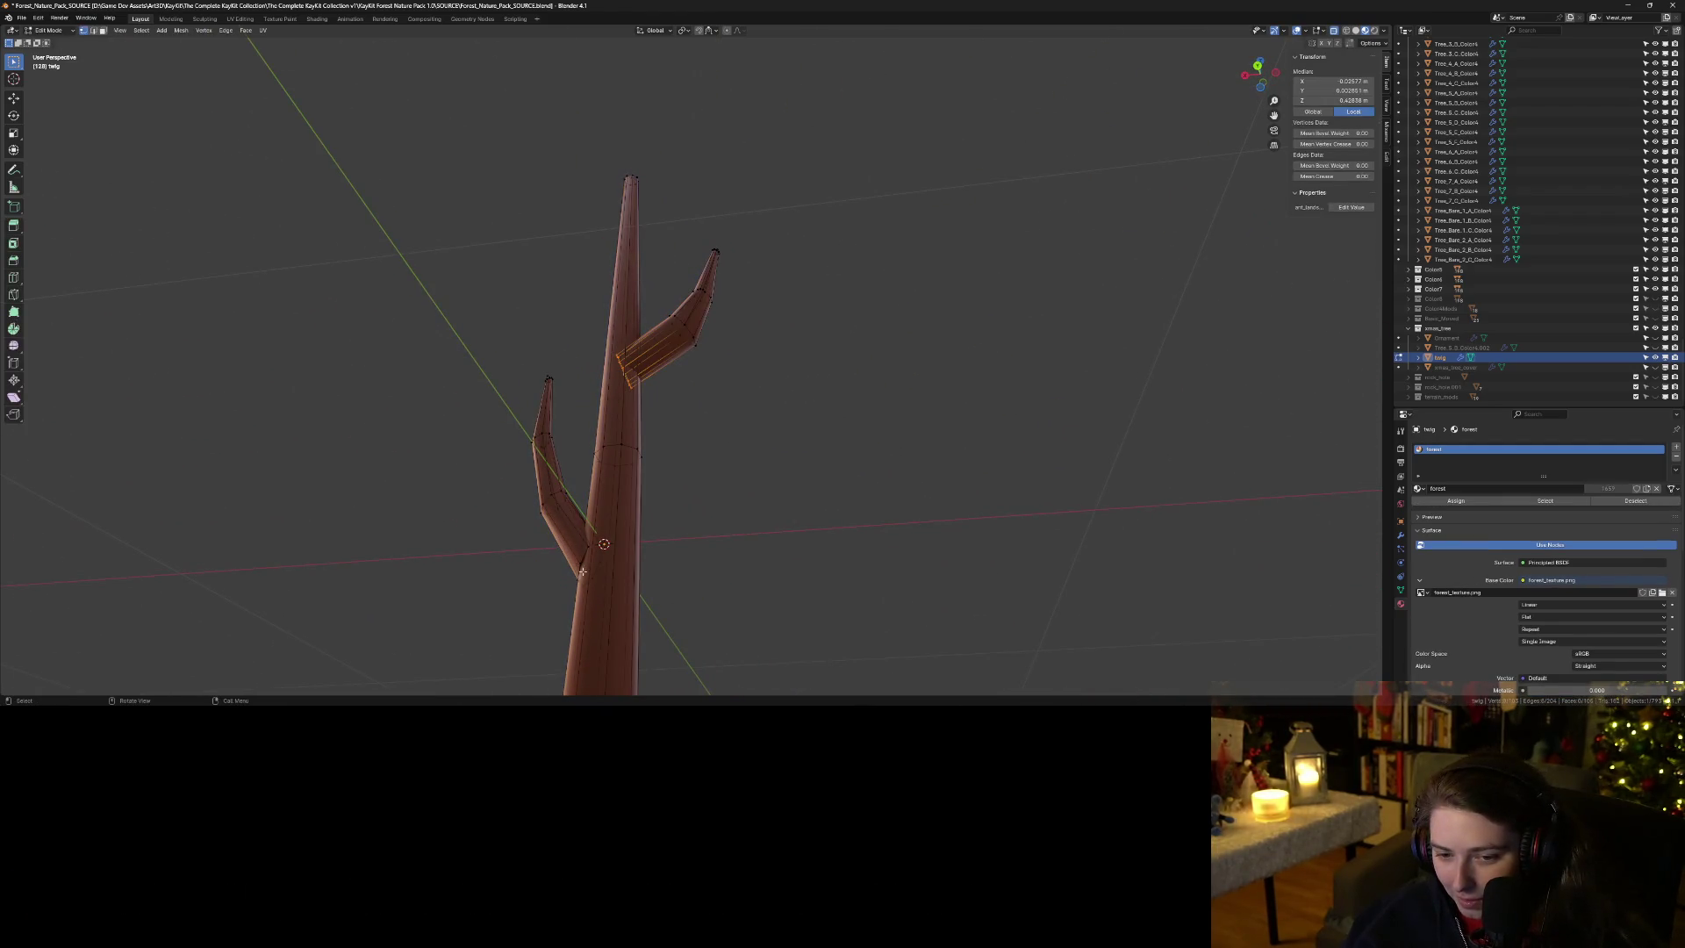
Narrow the left branch's base loop to about 0.8, nudge it, and save the file.
alt+click(581, 562)
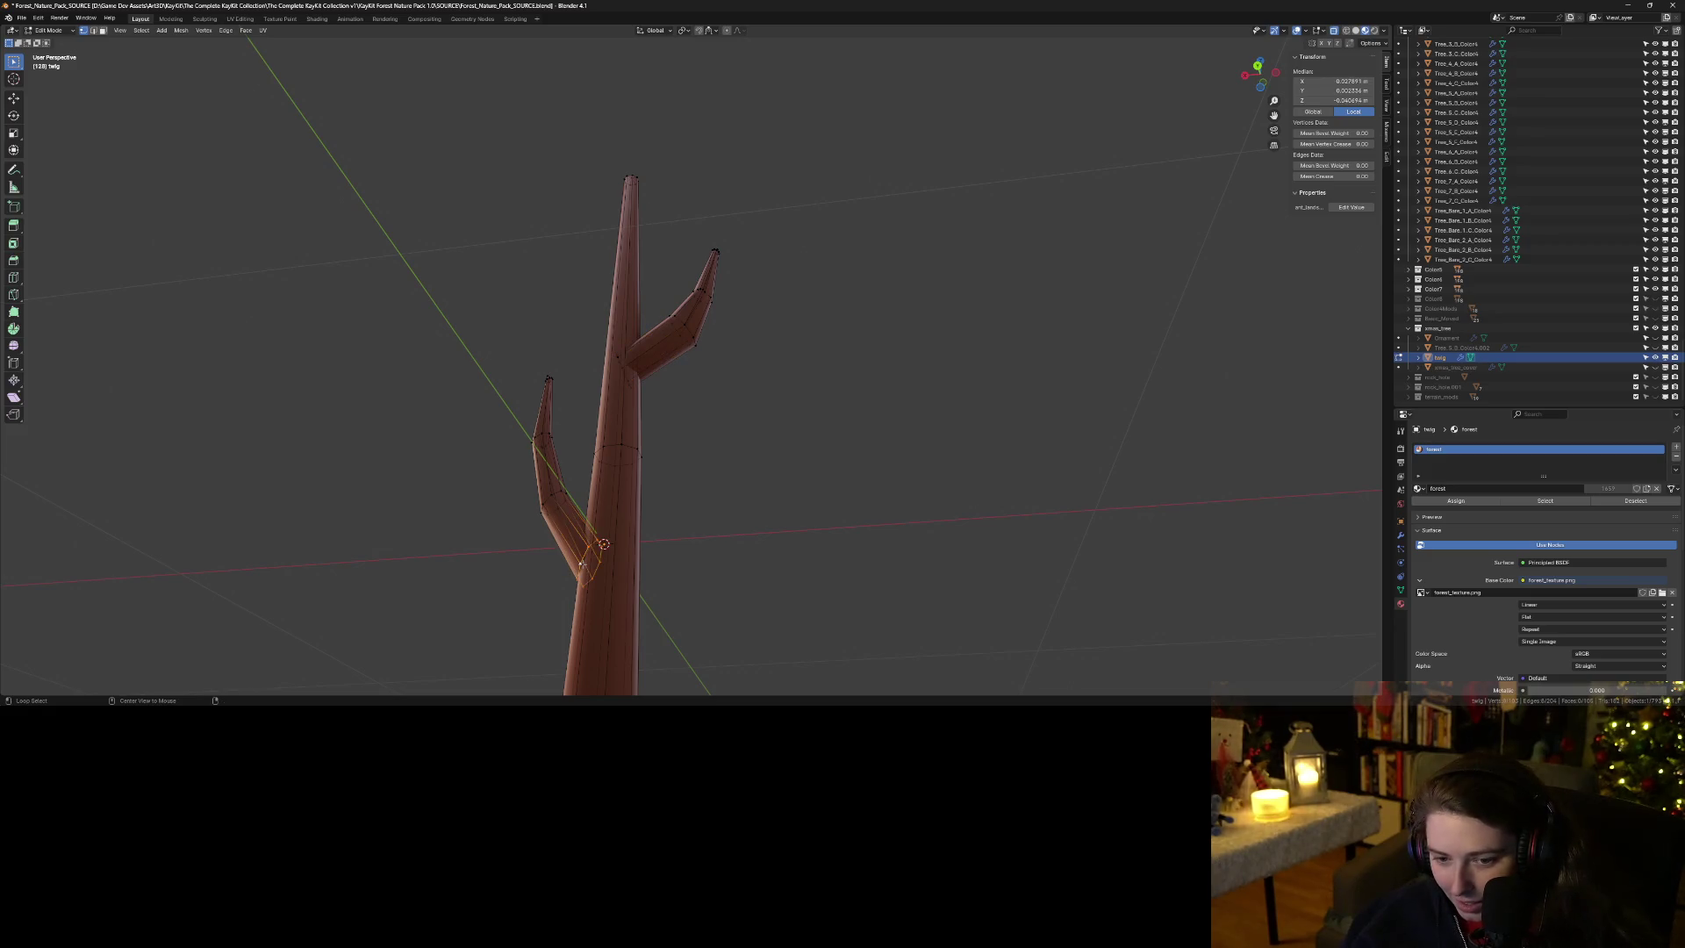
key(KP_1)
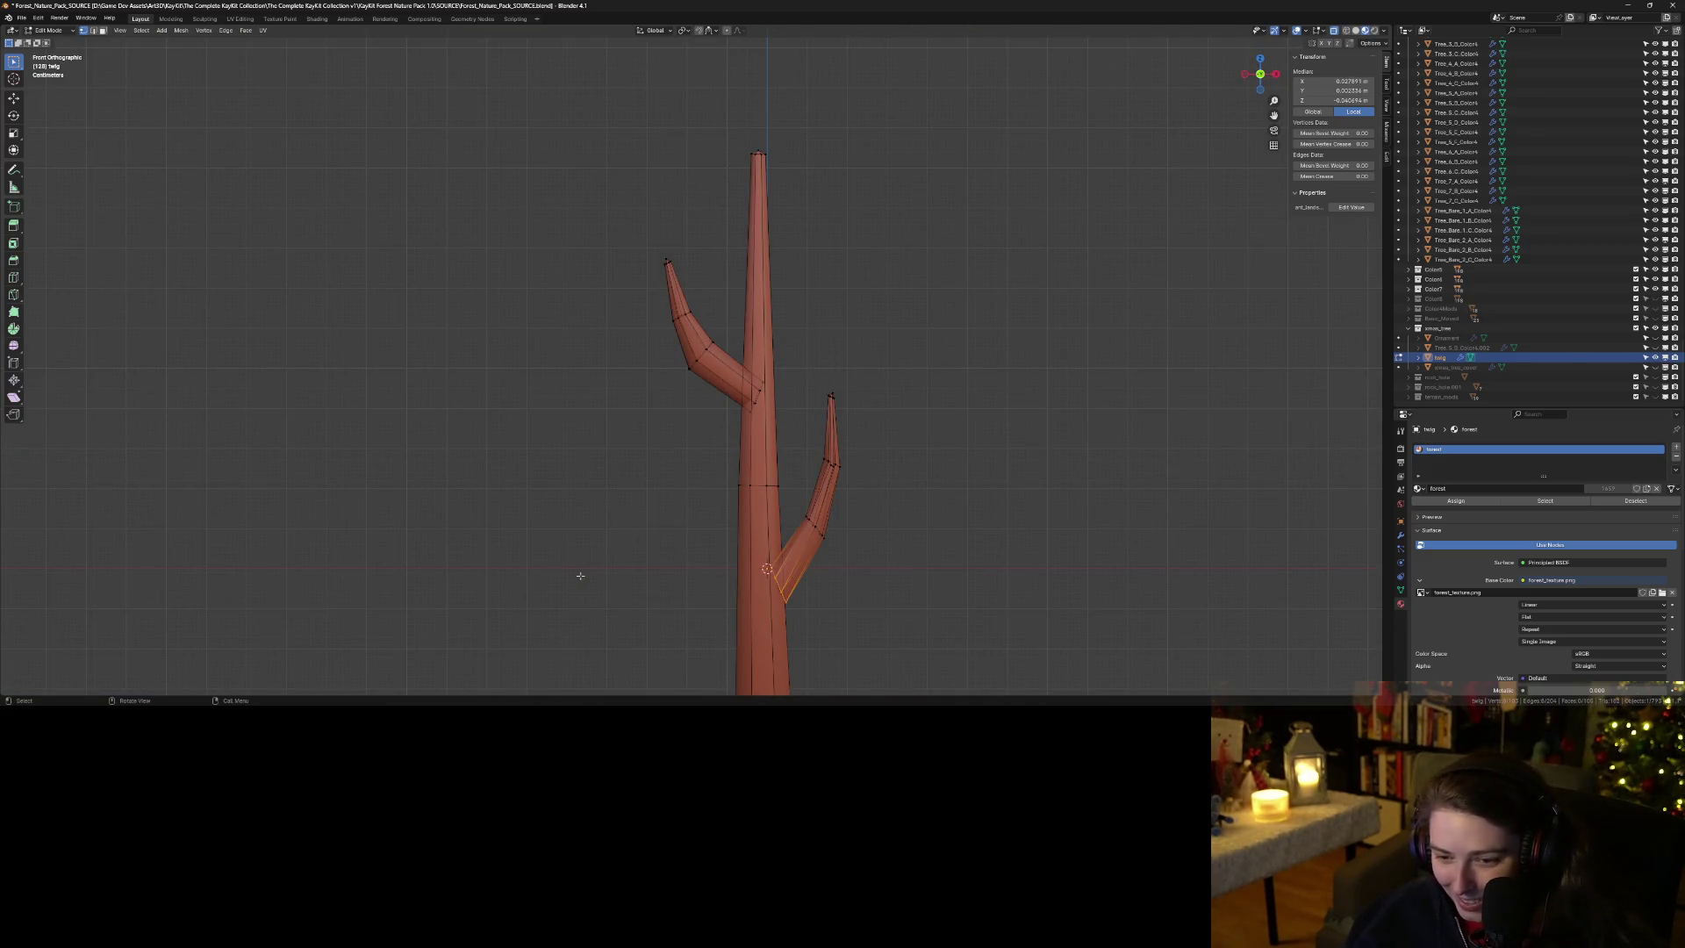
key(s)
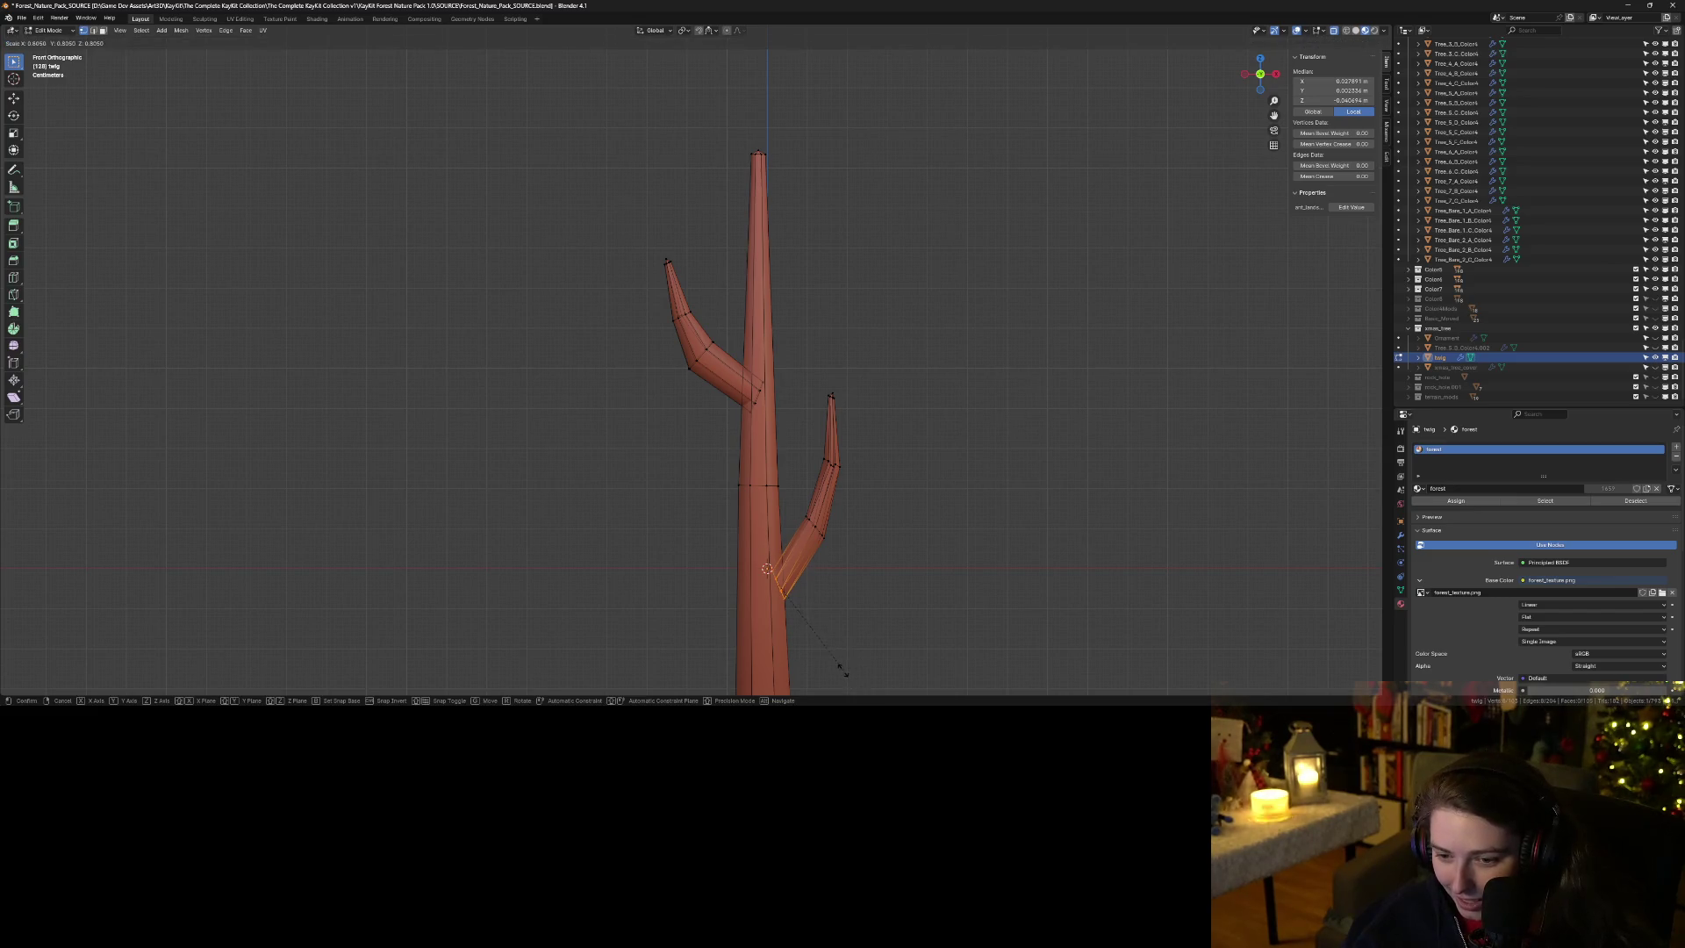
click(841, 669)
key(g)
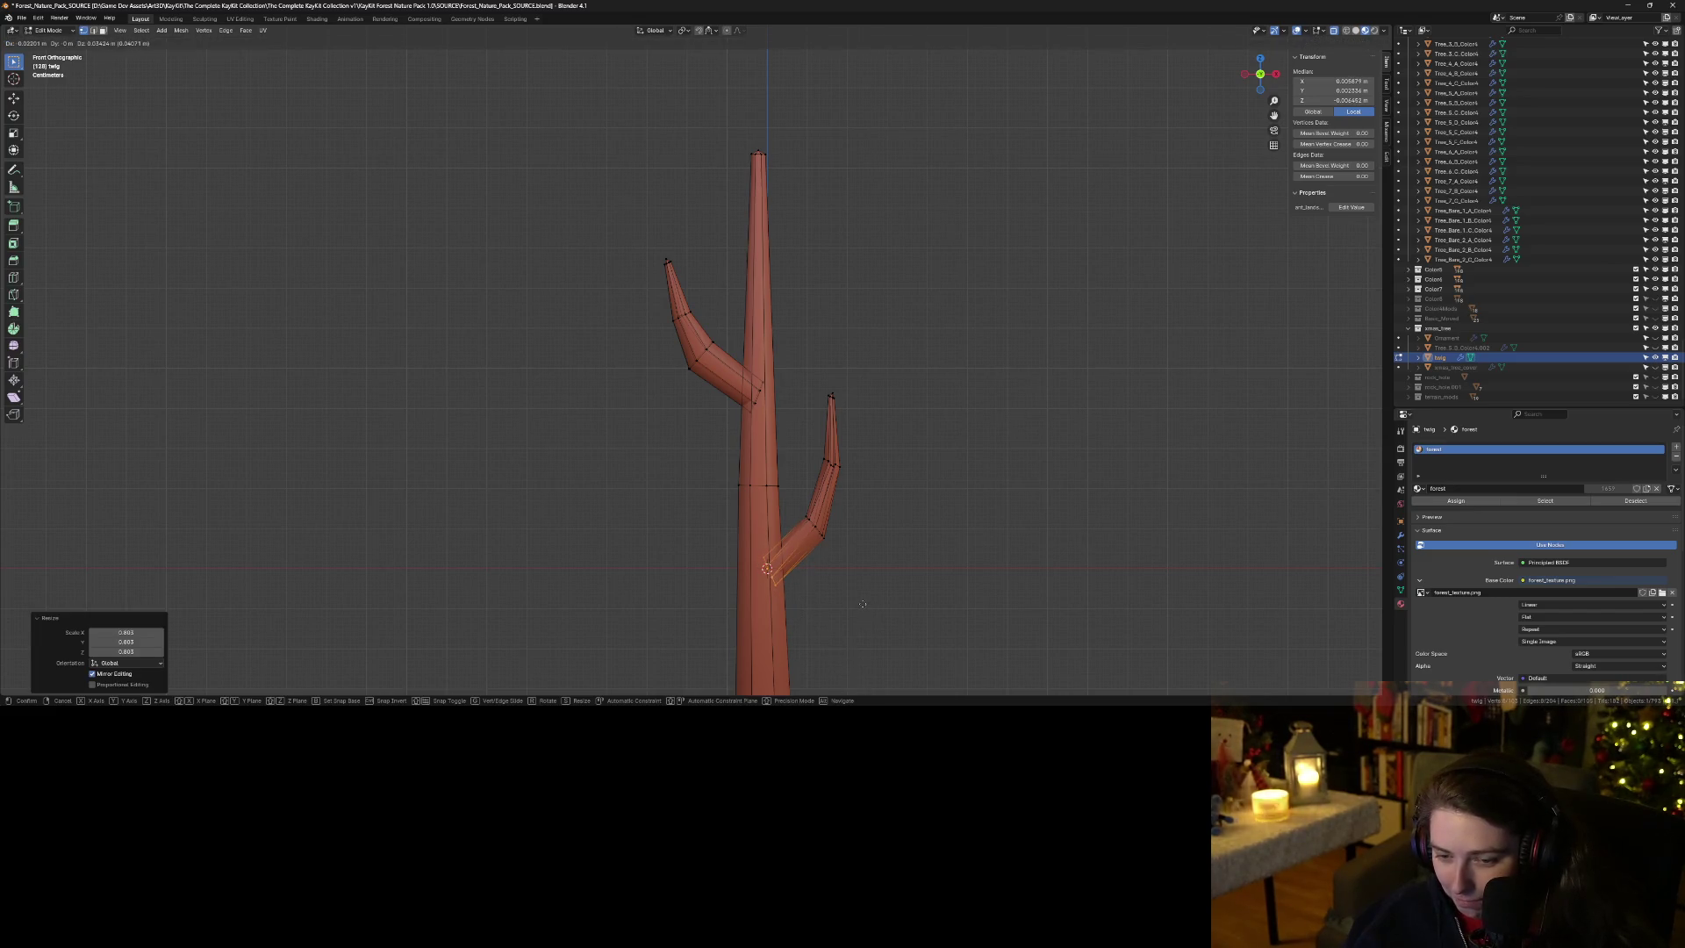
click(863, 604)
key(Tab)
mouse_move(906, 618)
mouse_down()
mouse_move(782, 594)
mouse_move(900, 594)
mouse_up()
key(ctrl+s)
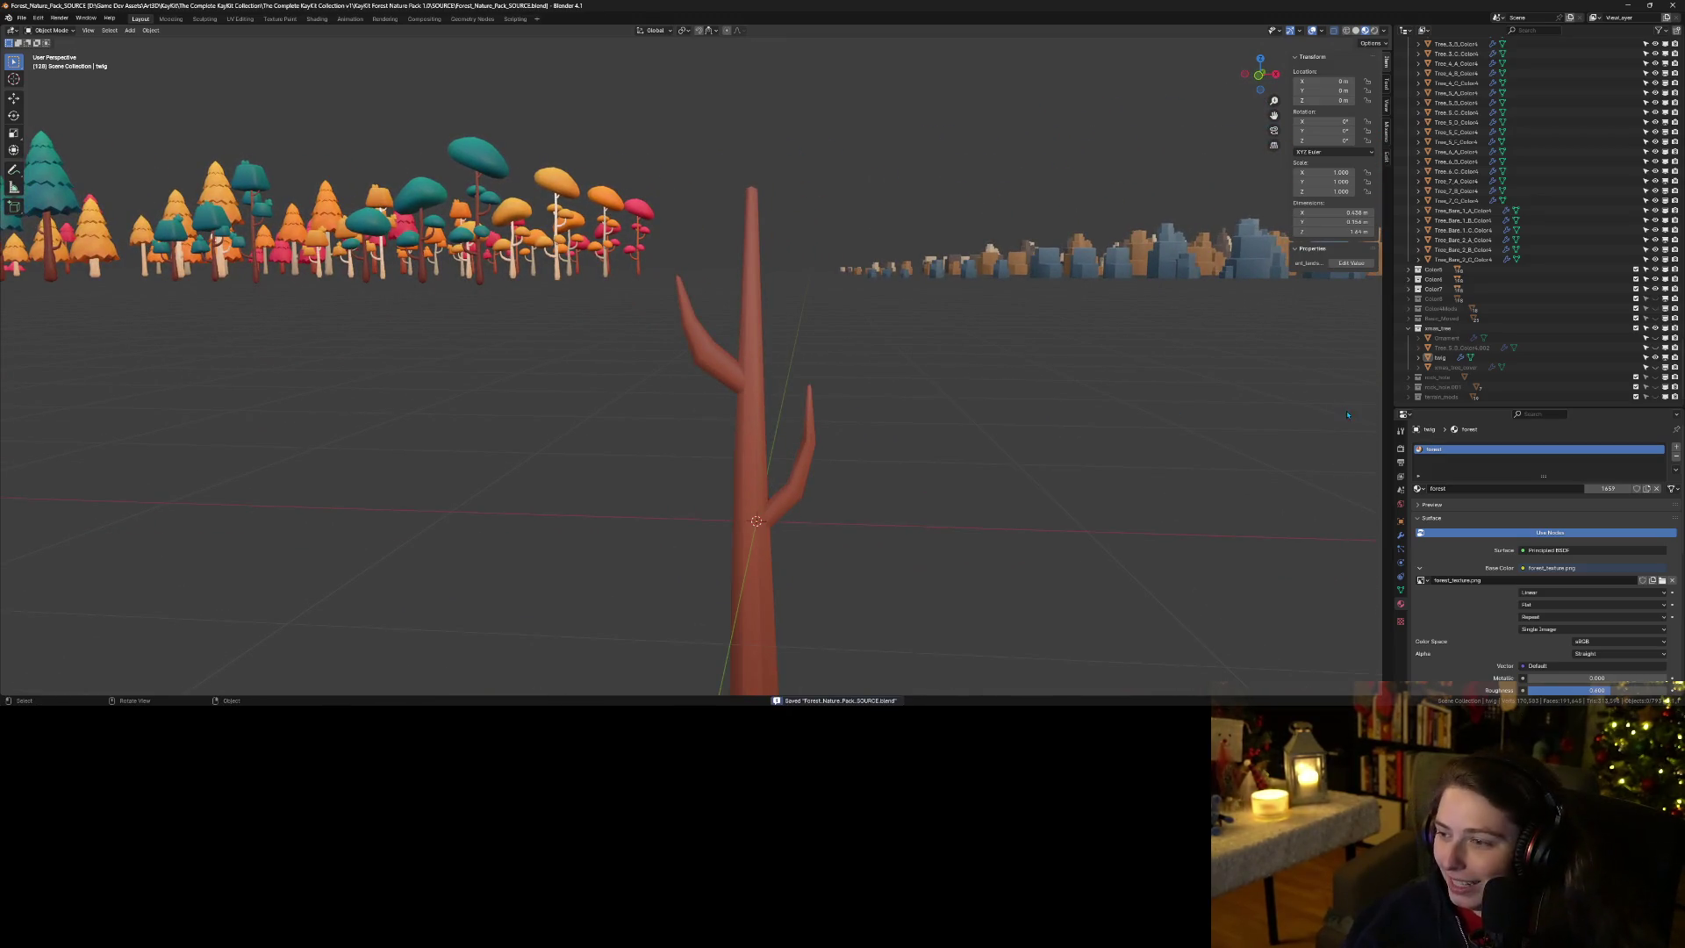
Set the twig's origin to its geometry and save the blend file.
click(1458, 358)
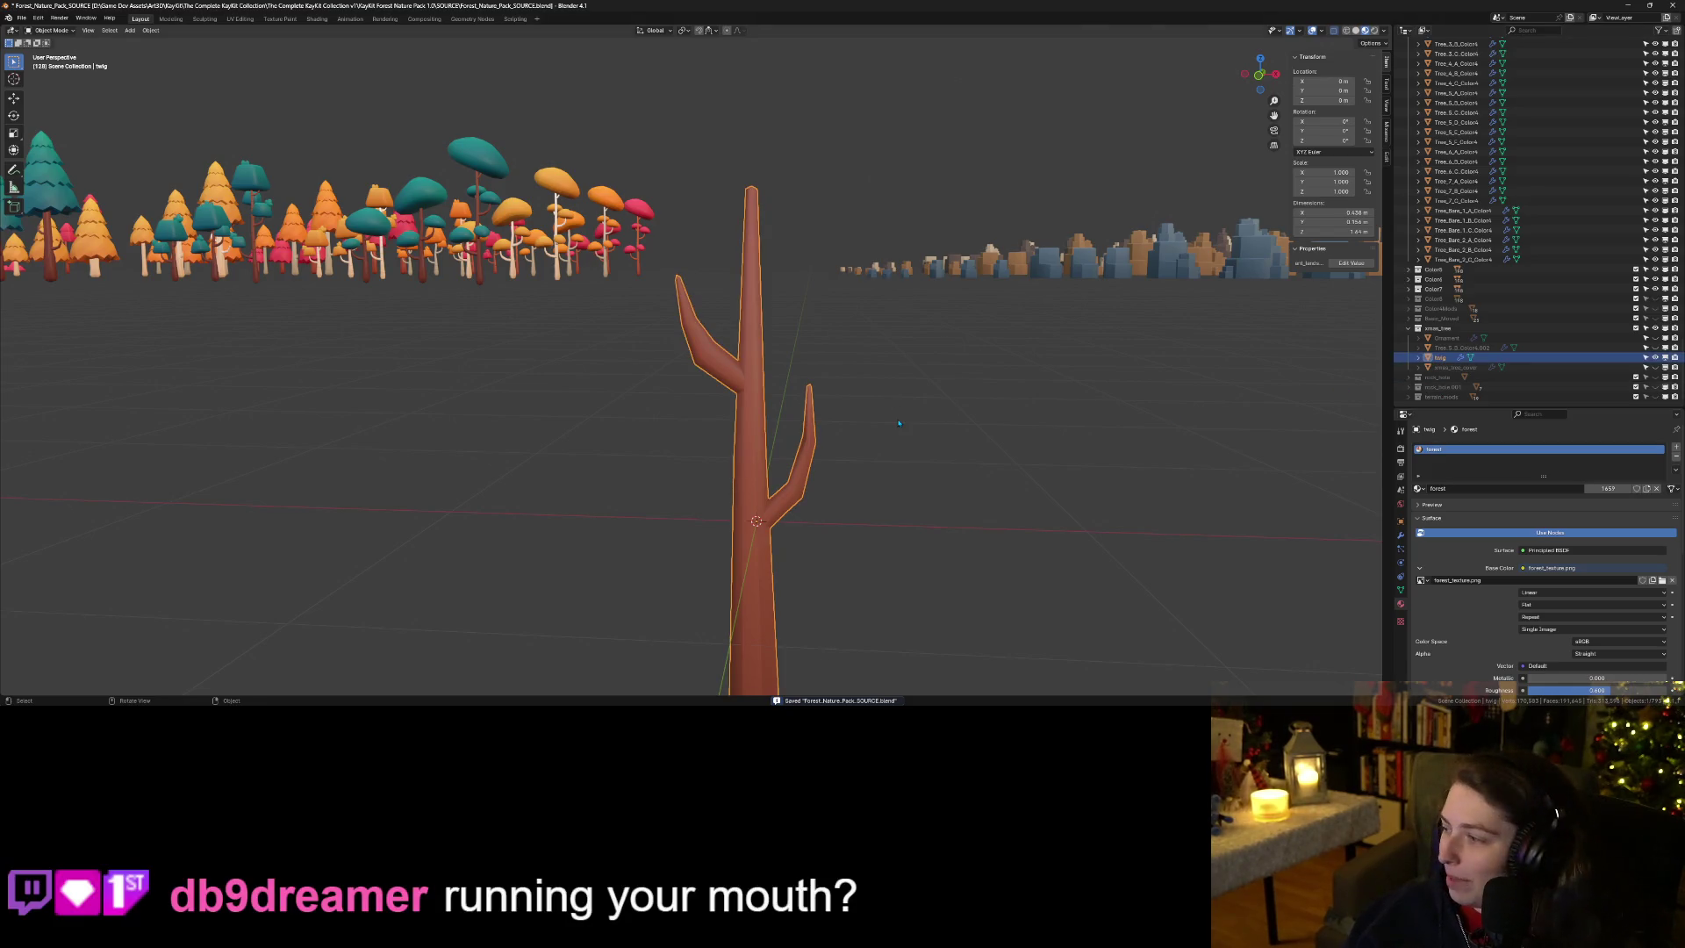
scroll(887, 404, down, 3)
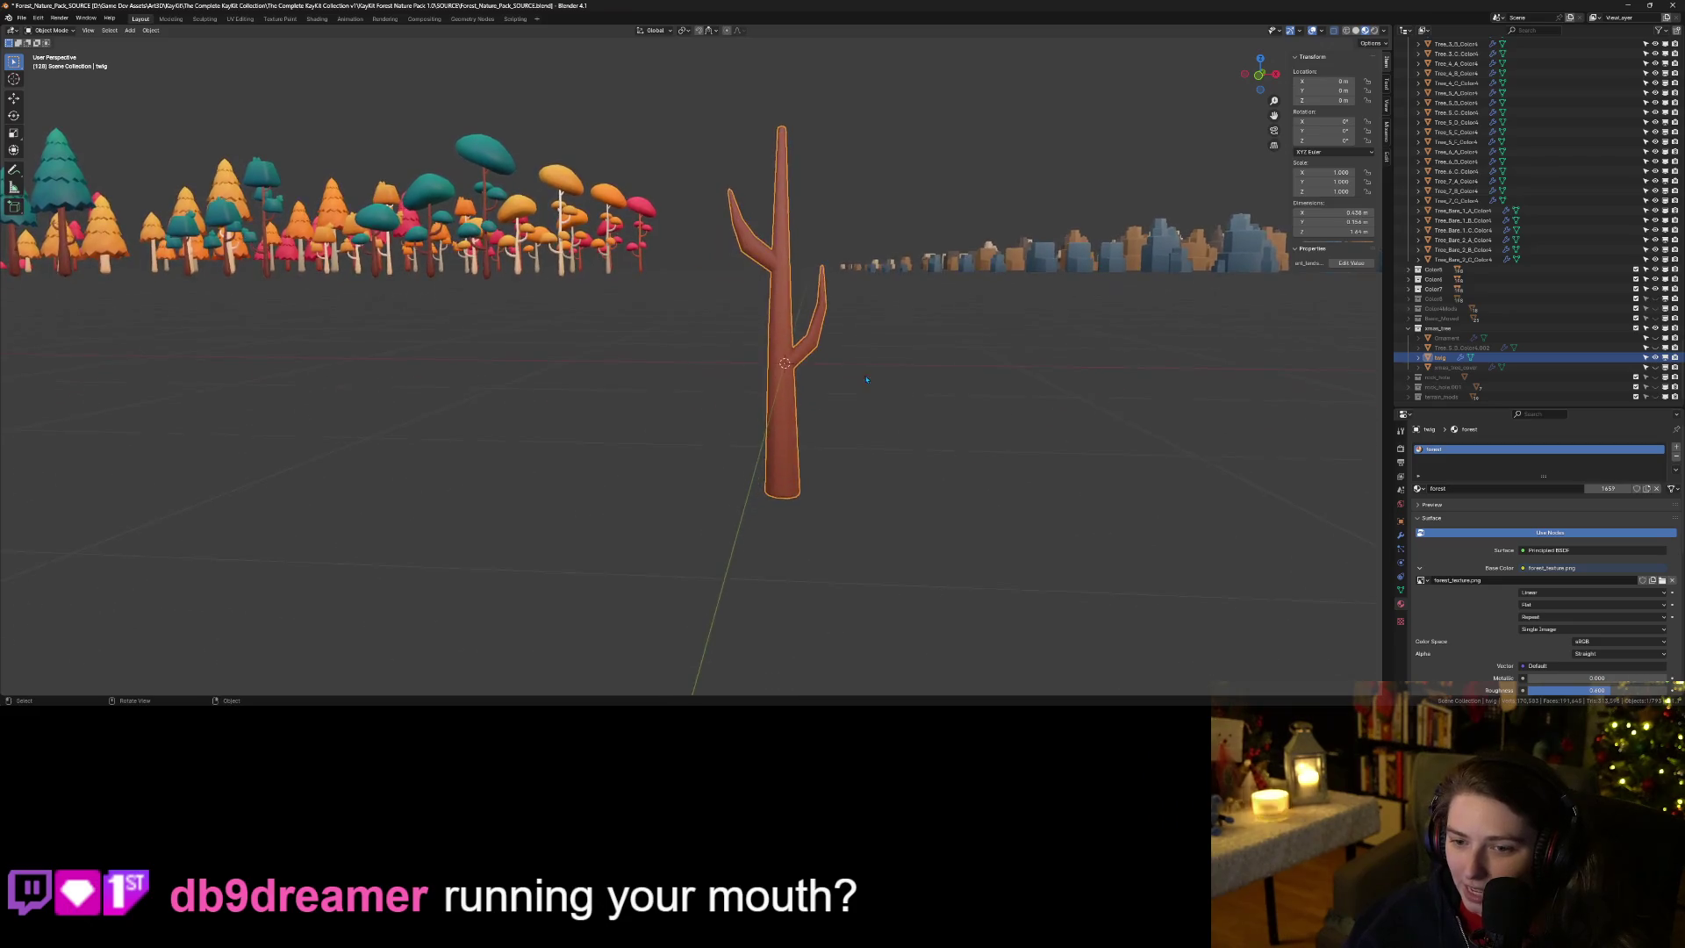
right_click(823, 428)
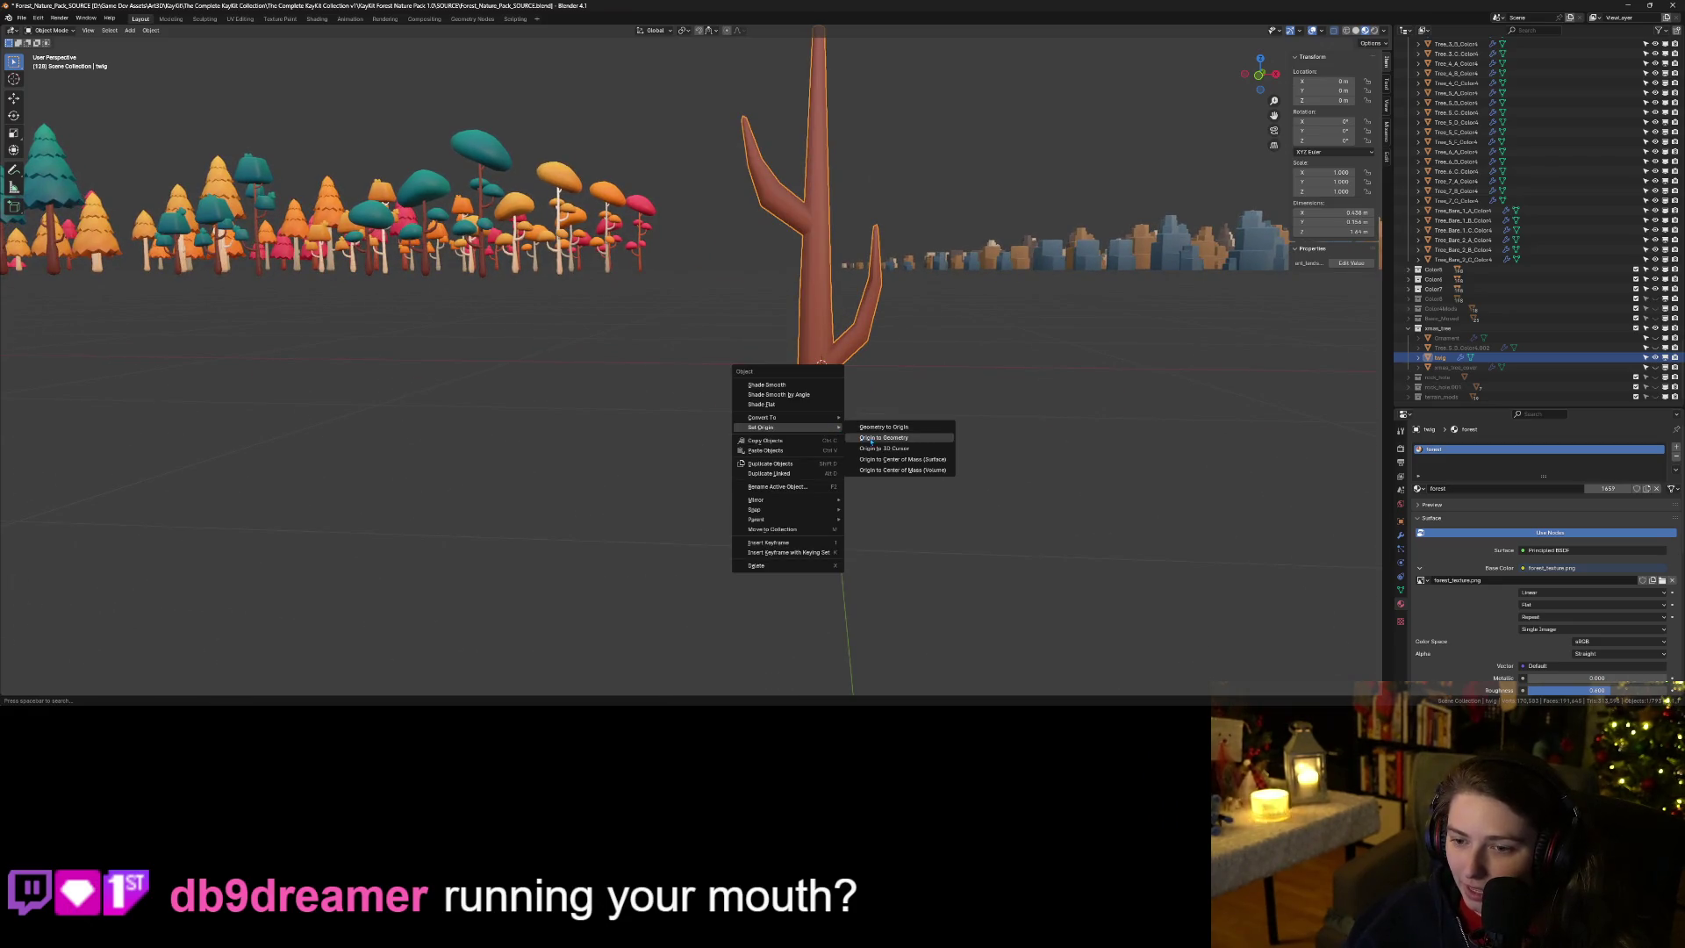
click(893, 439)
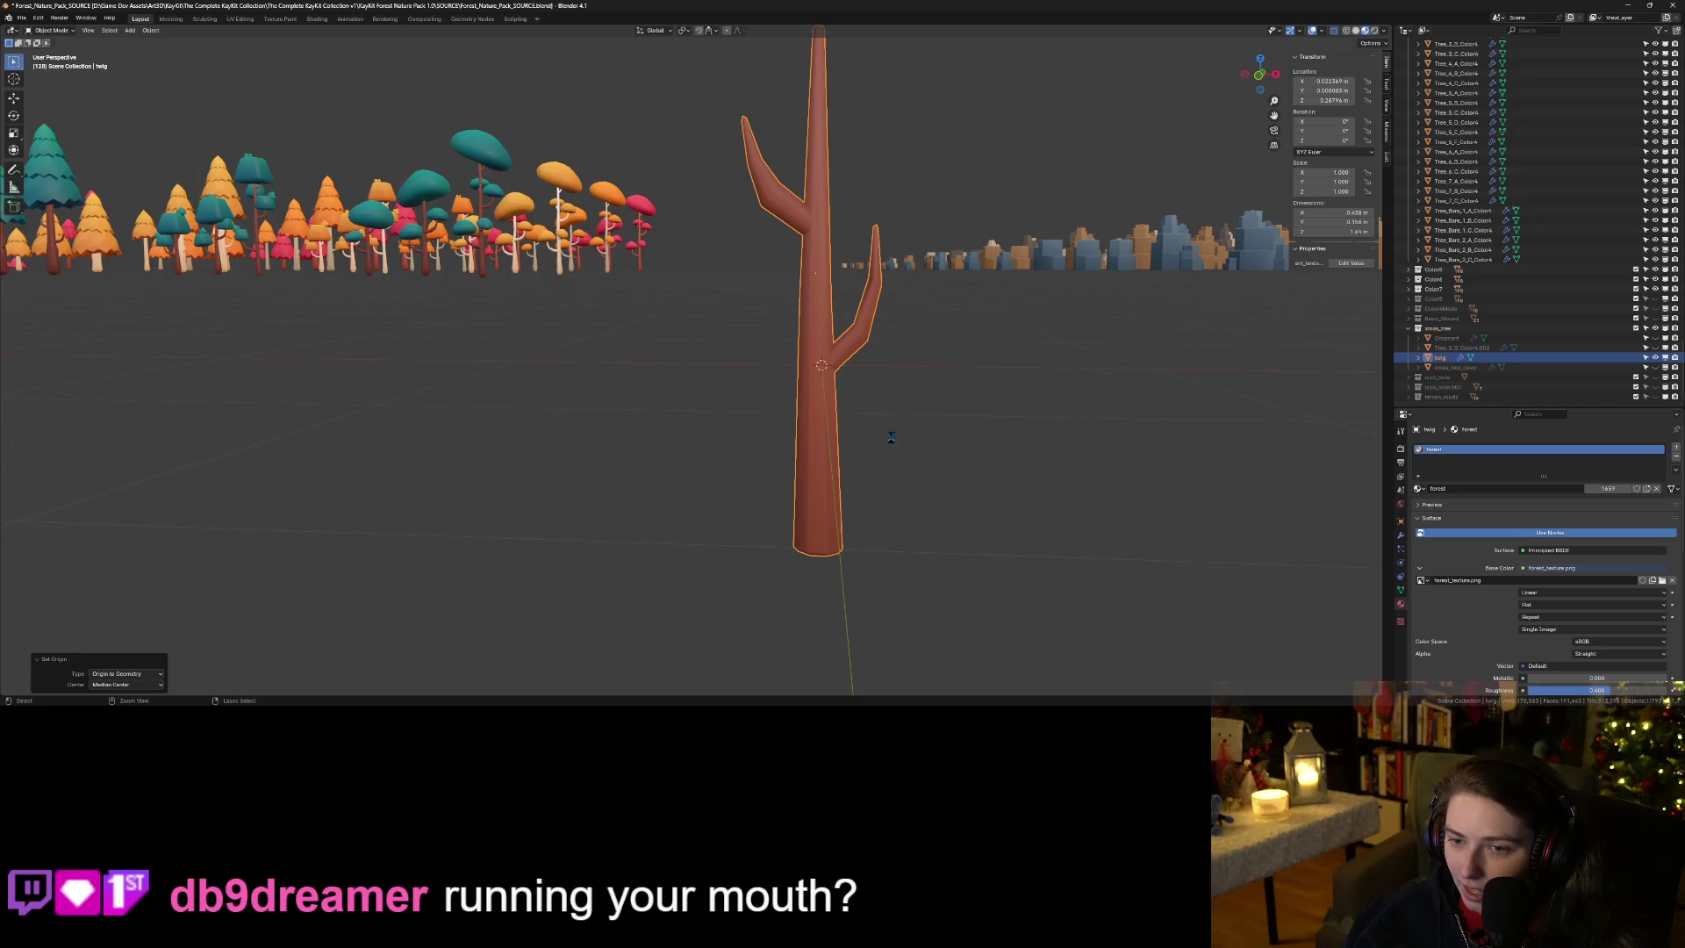
key(ctrl+s)
Open the export file browser from the File menu.
click(21, 18)
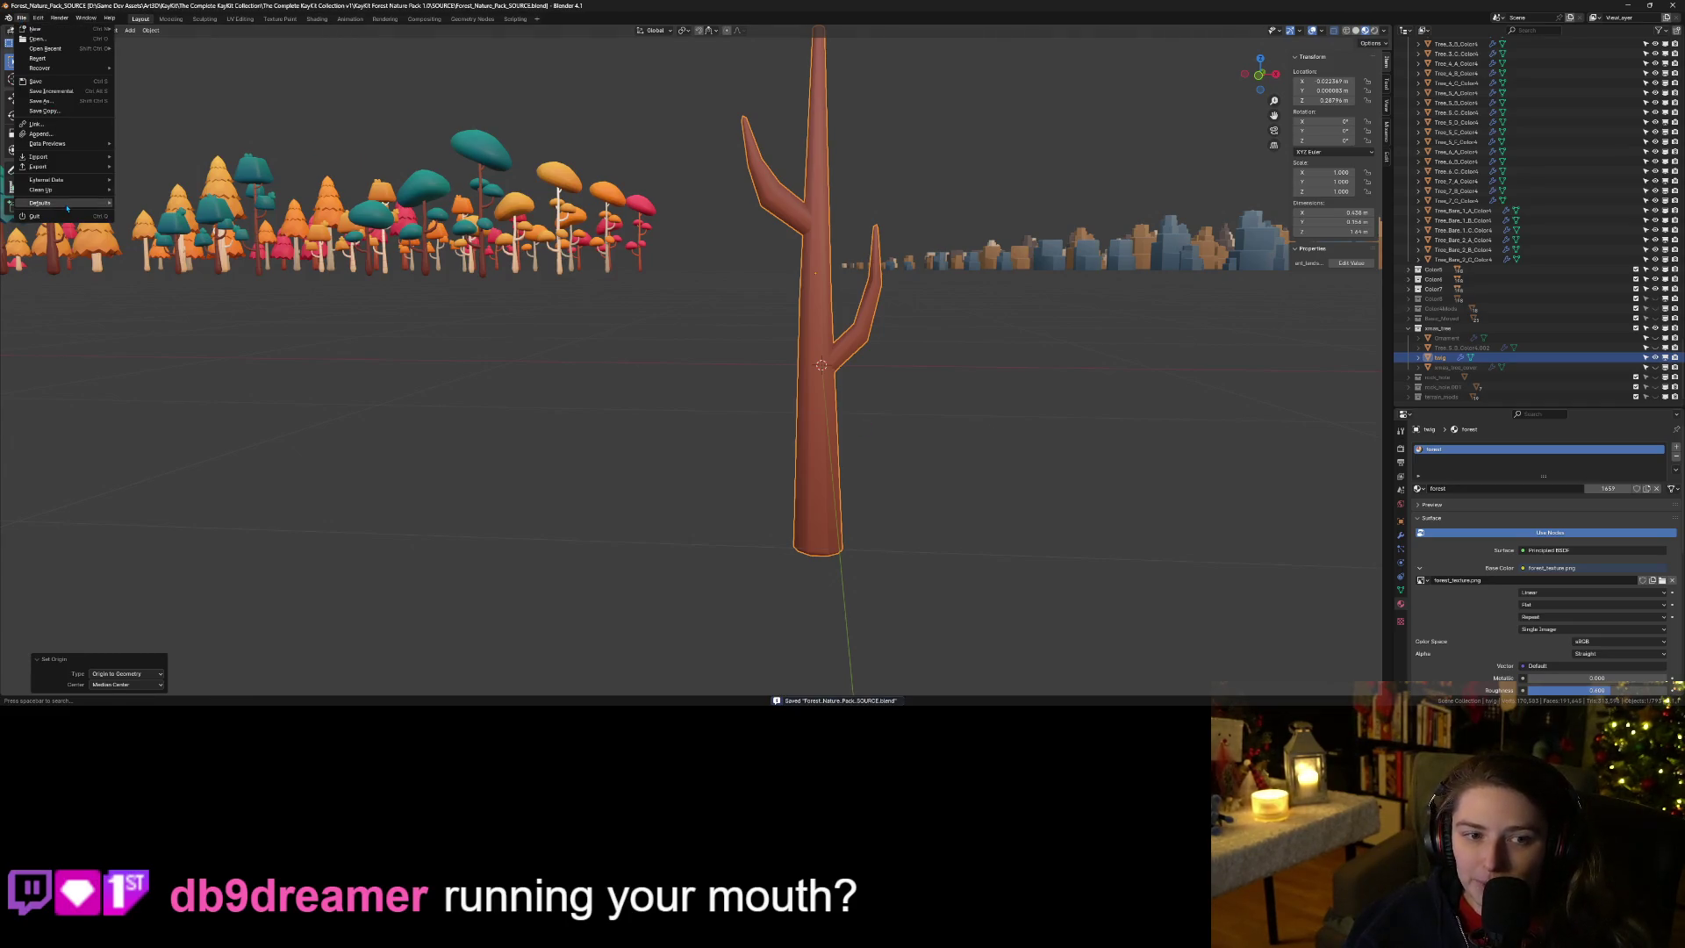
mouse_move(70, 165)
click(167, 295)
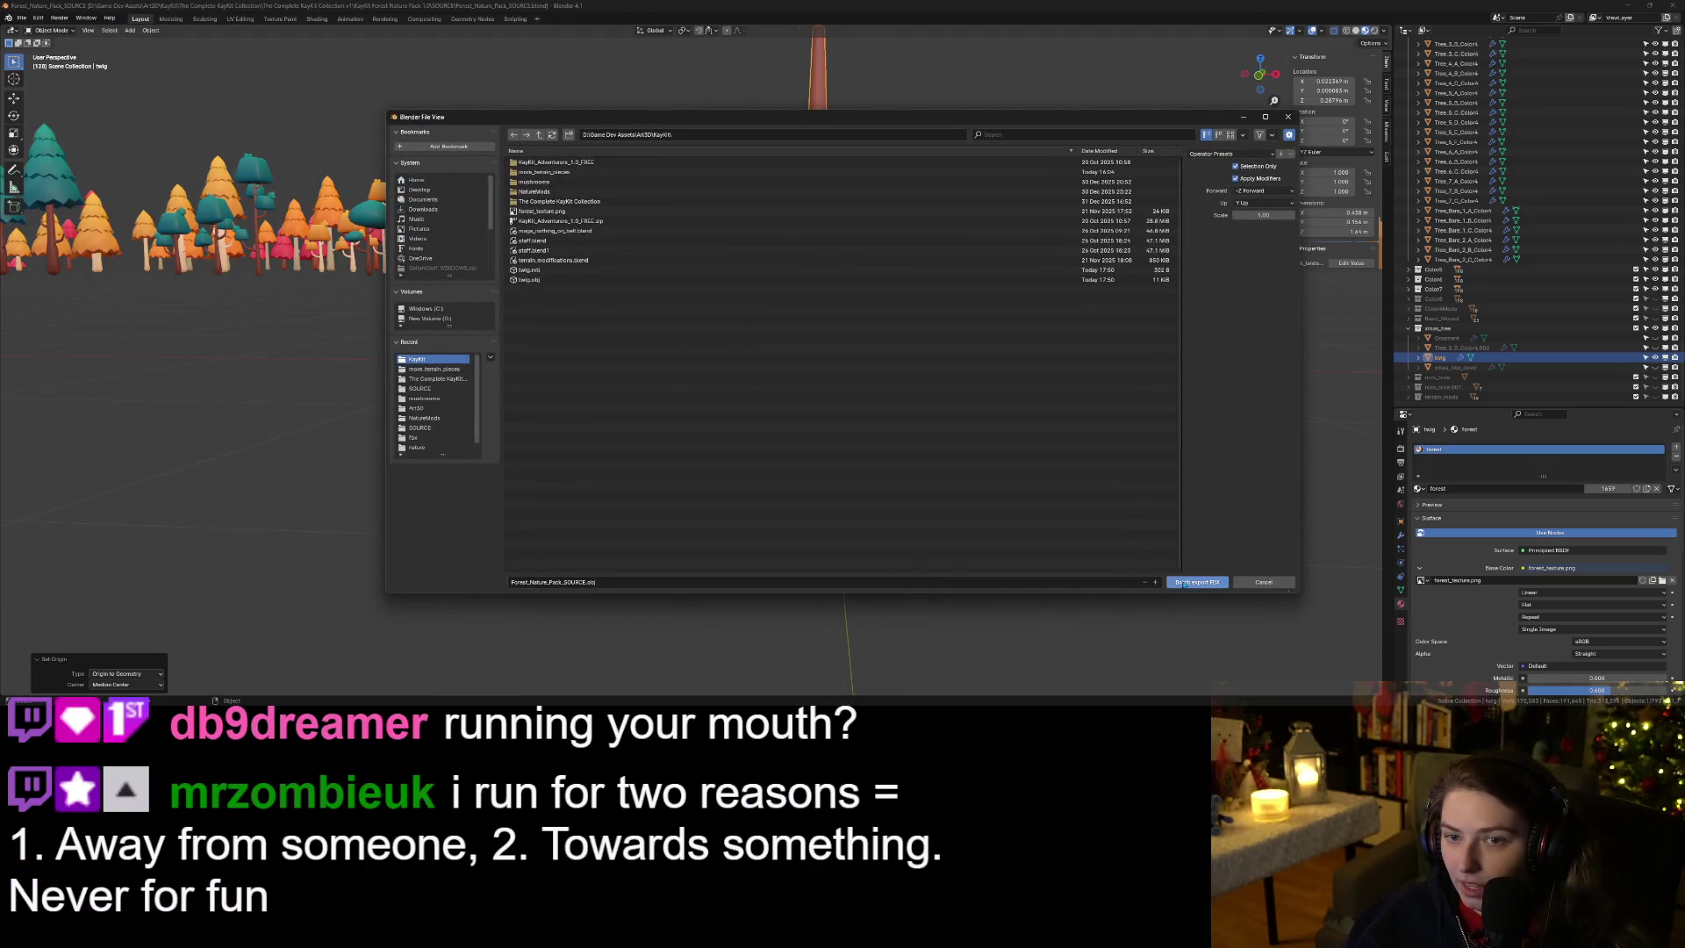
Confirm the twig export, then minimize Blender to reveal Godot.
click(1188, 582)
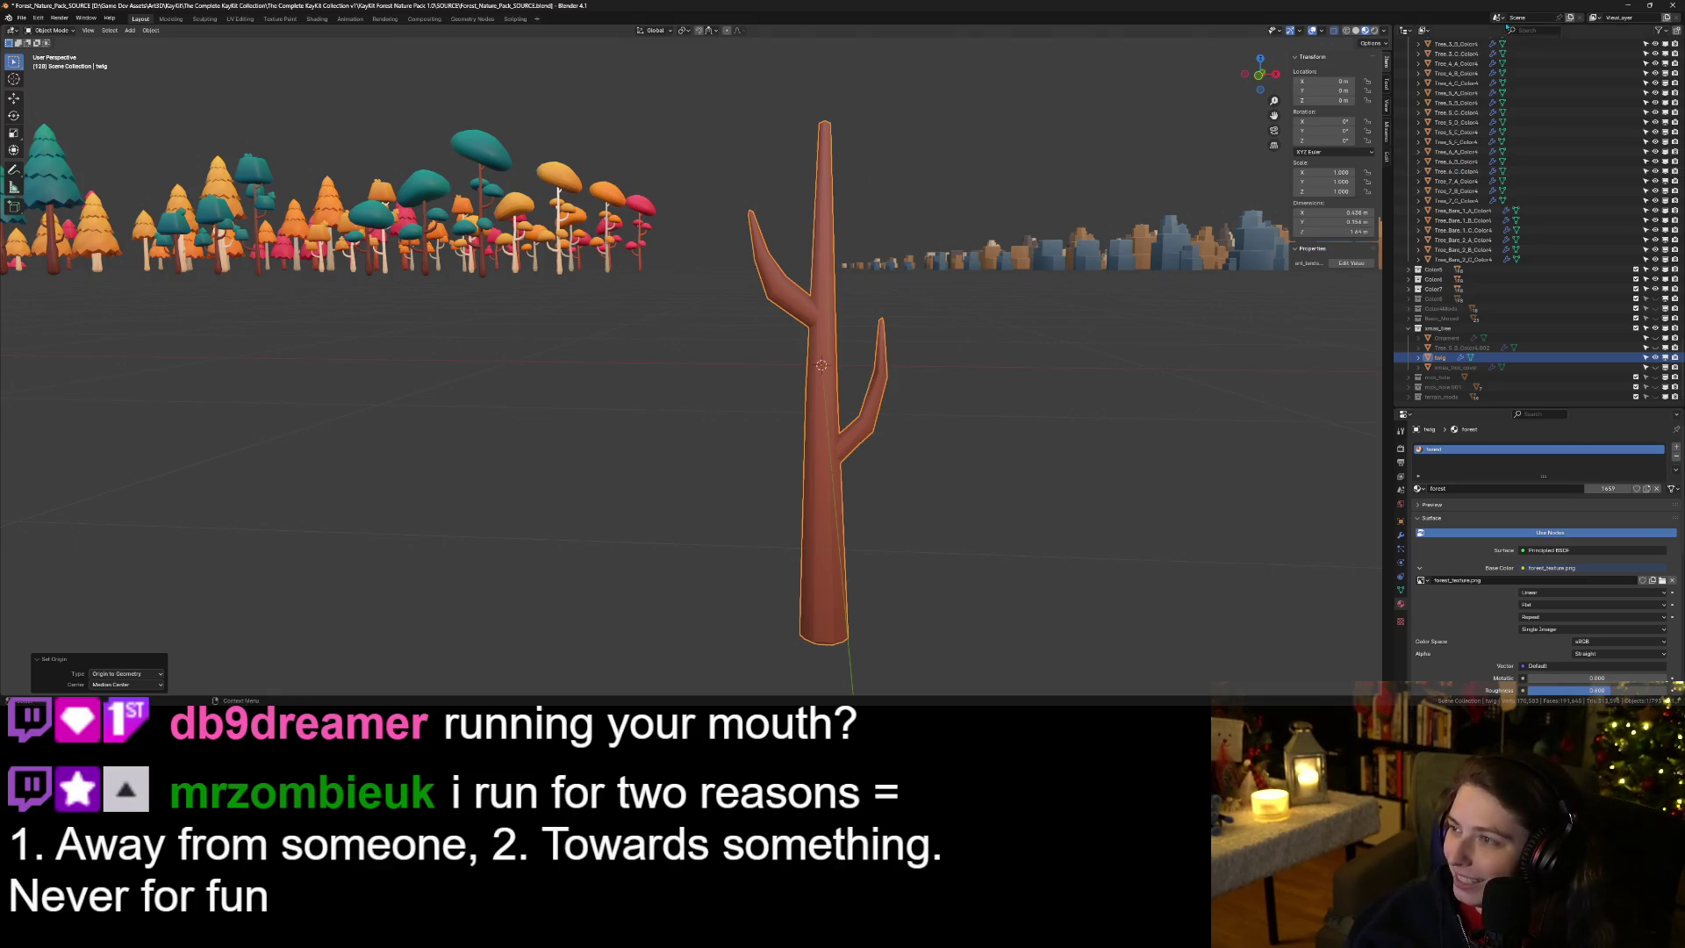
click(1629, 7)
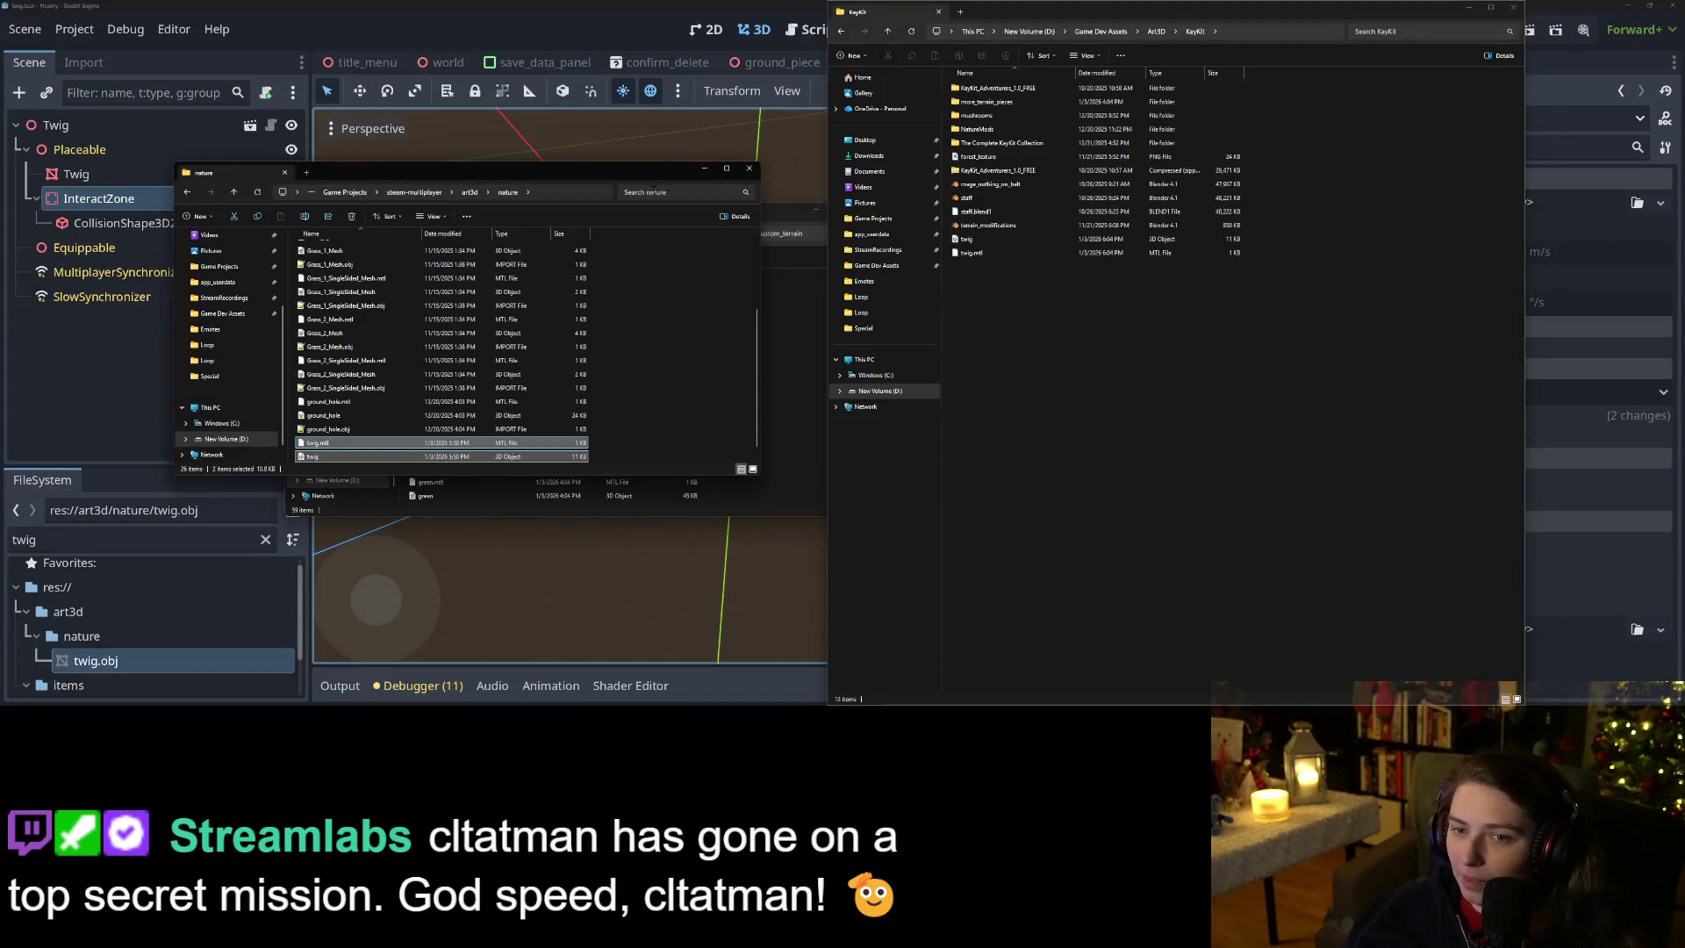
Copy twig and twig.mtl from KayKit into nature, replacing the old files, then return to Godot.
click(696, 375)
drag(966, 296, 964, 242)
key(ctrl+c)
click(742, 307)
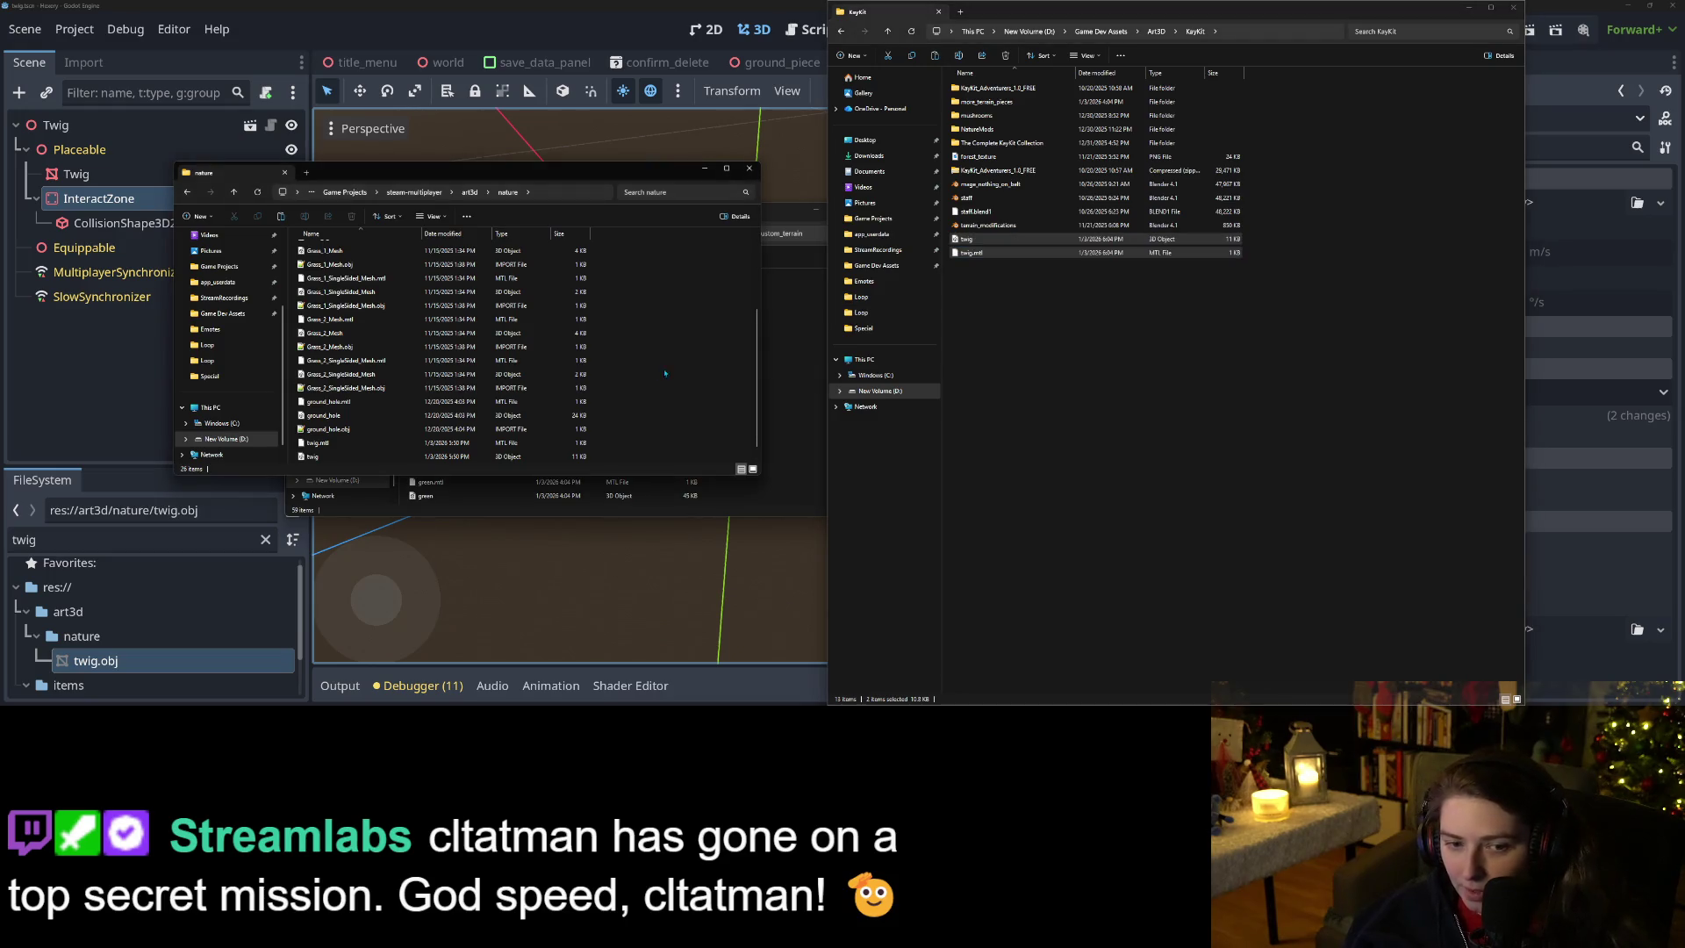
key(ctrl+v)
click(853, 279)
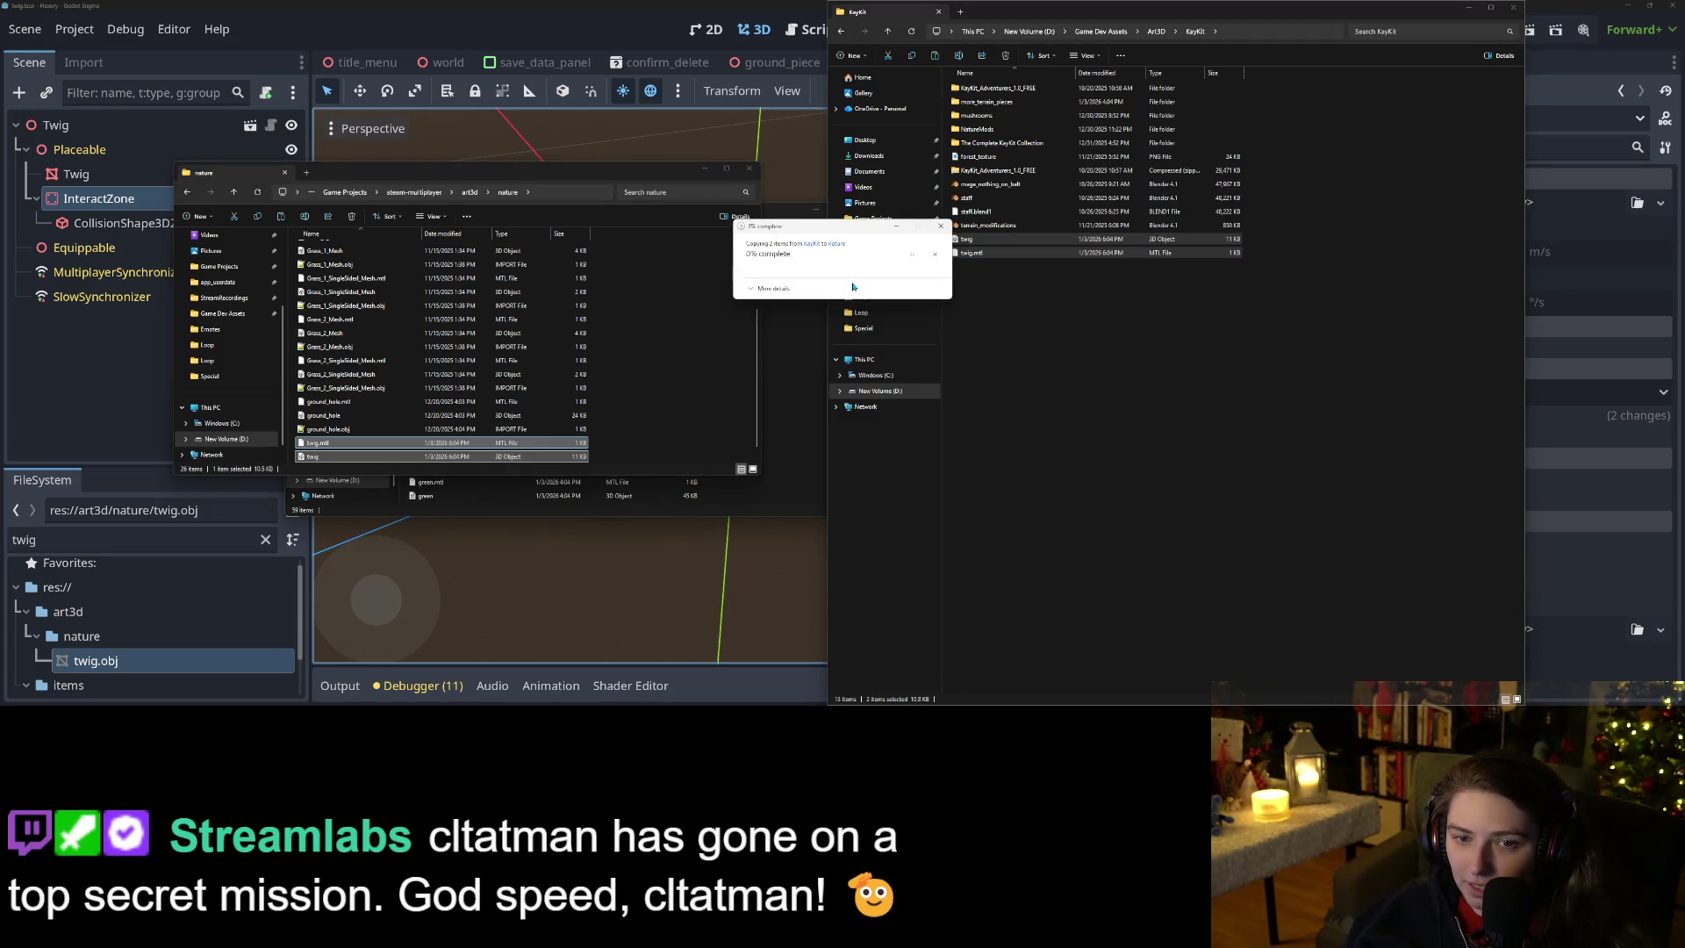
click(706, 169)
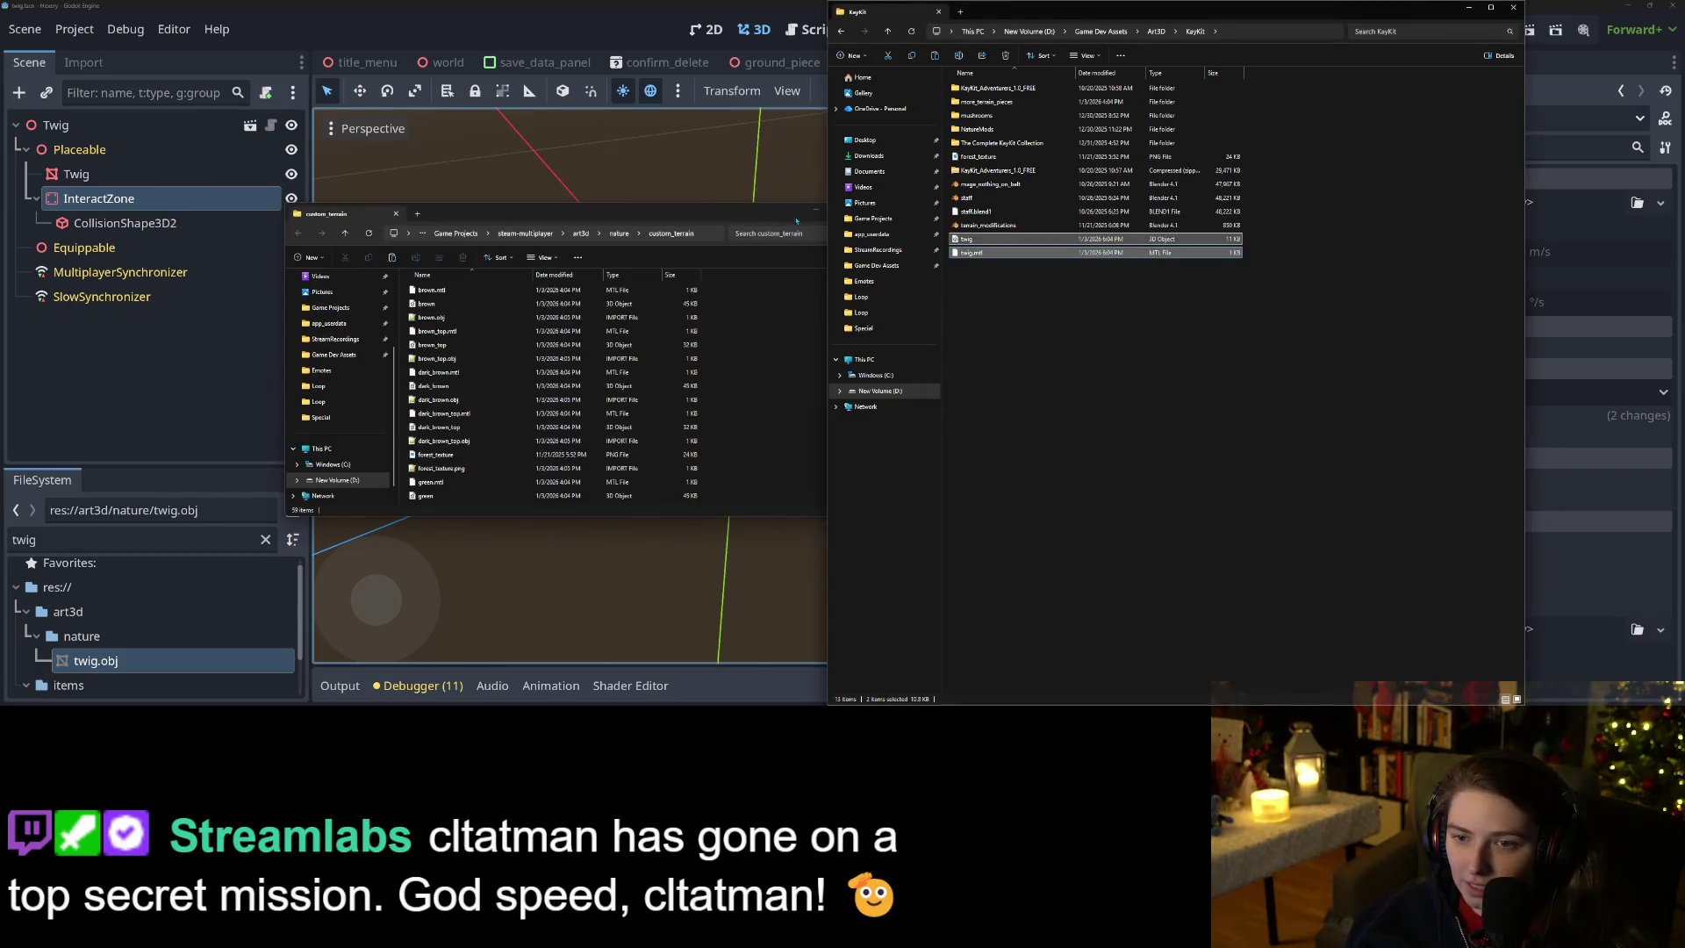
click(816, 212)
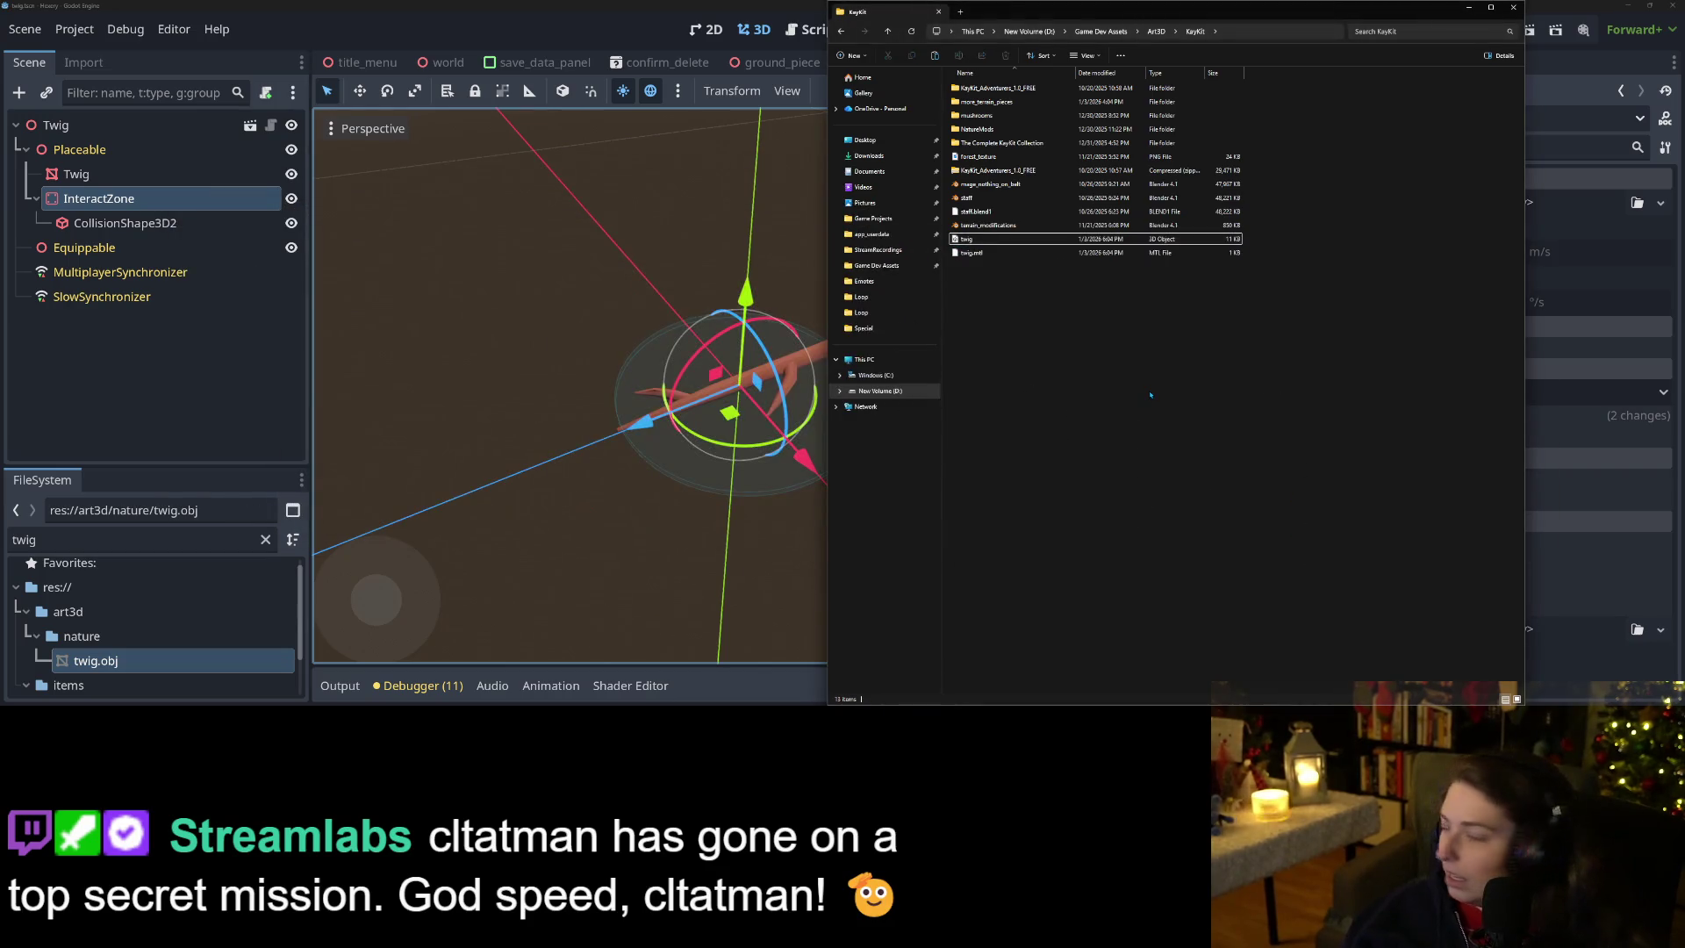
click(552, 5)
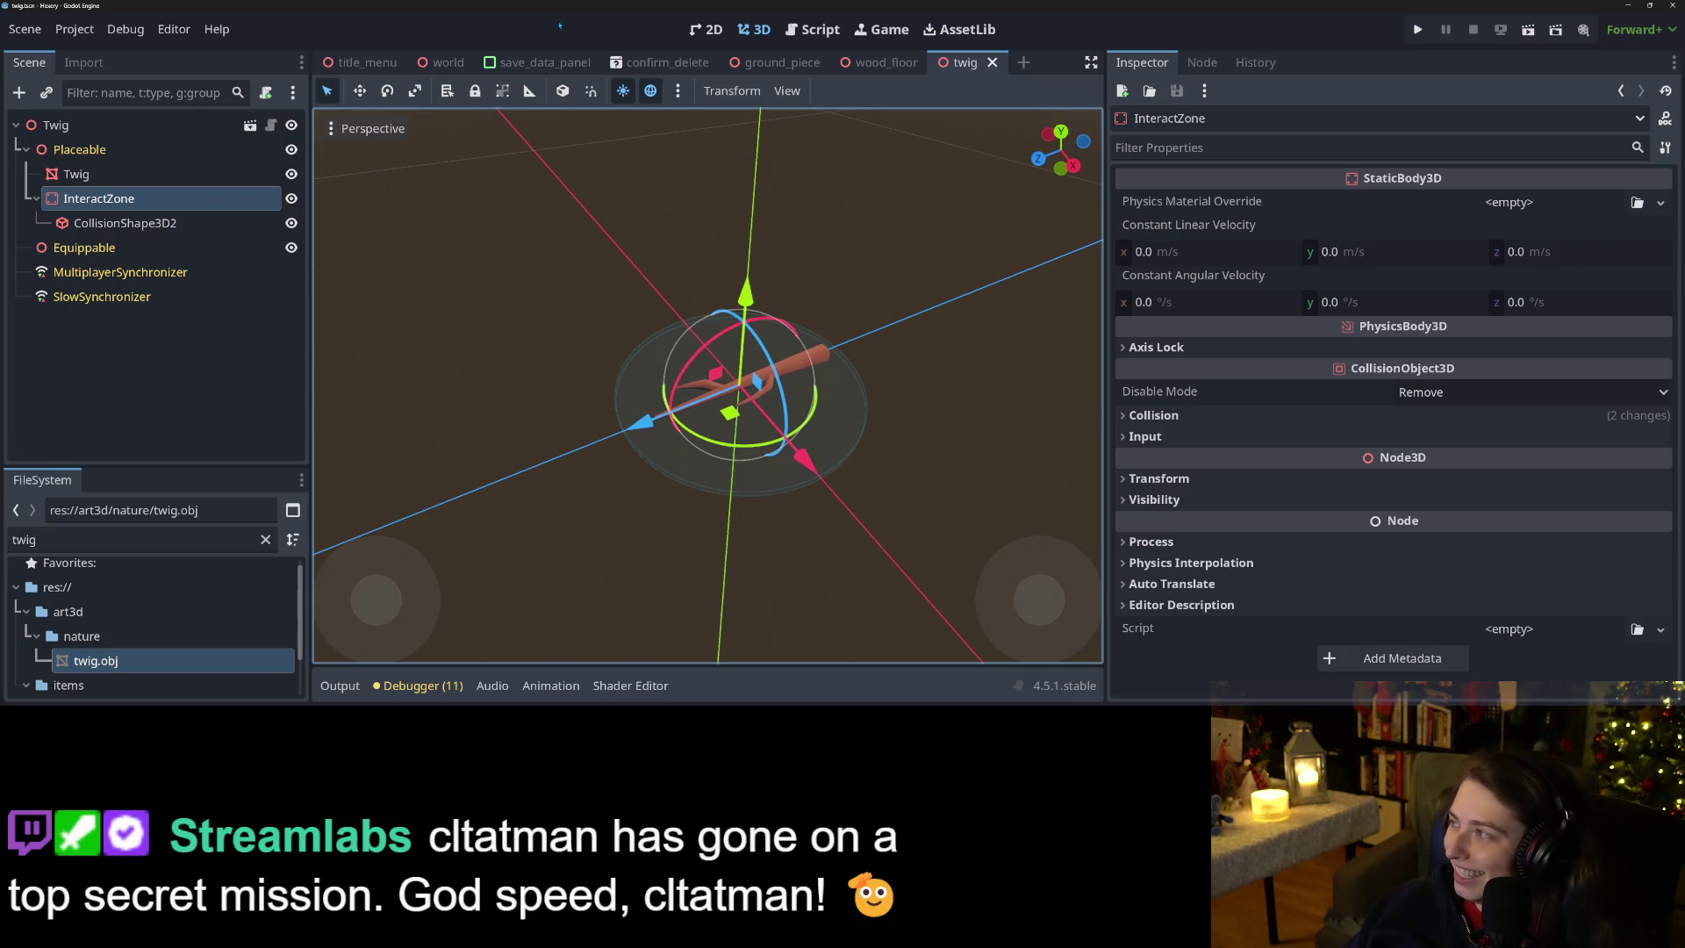
Save the Twig scene with the updated model.
key(ctrl+s)
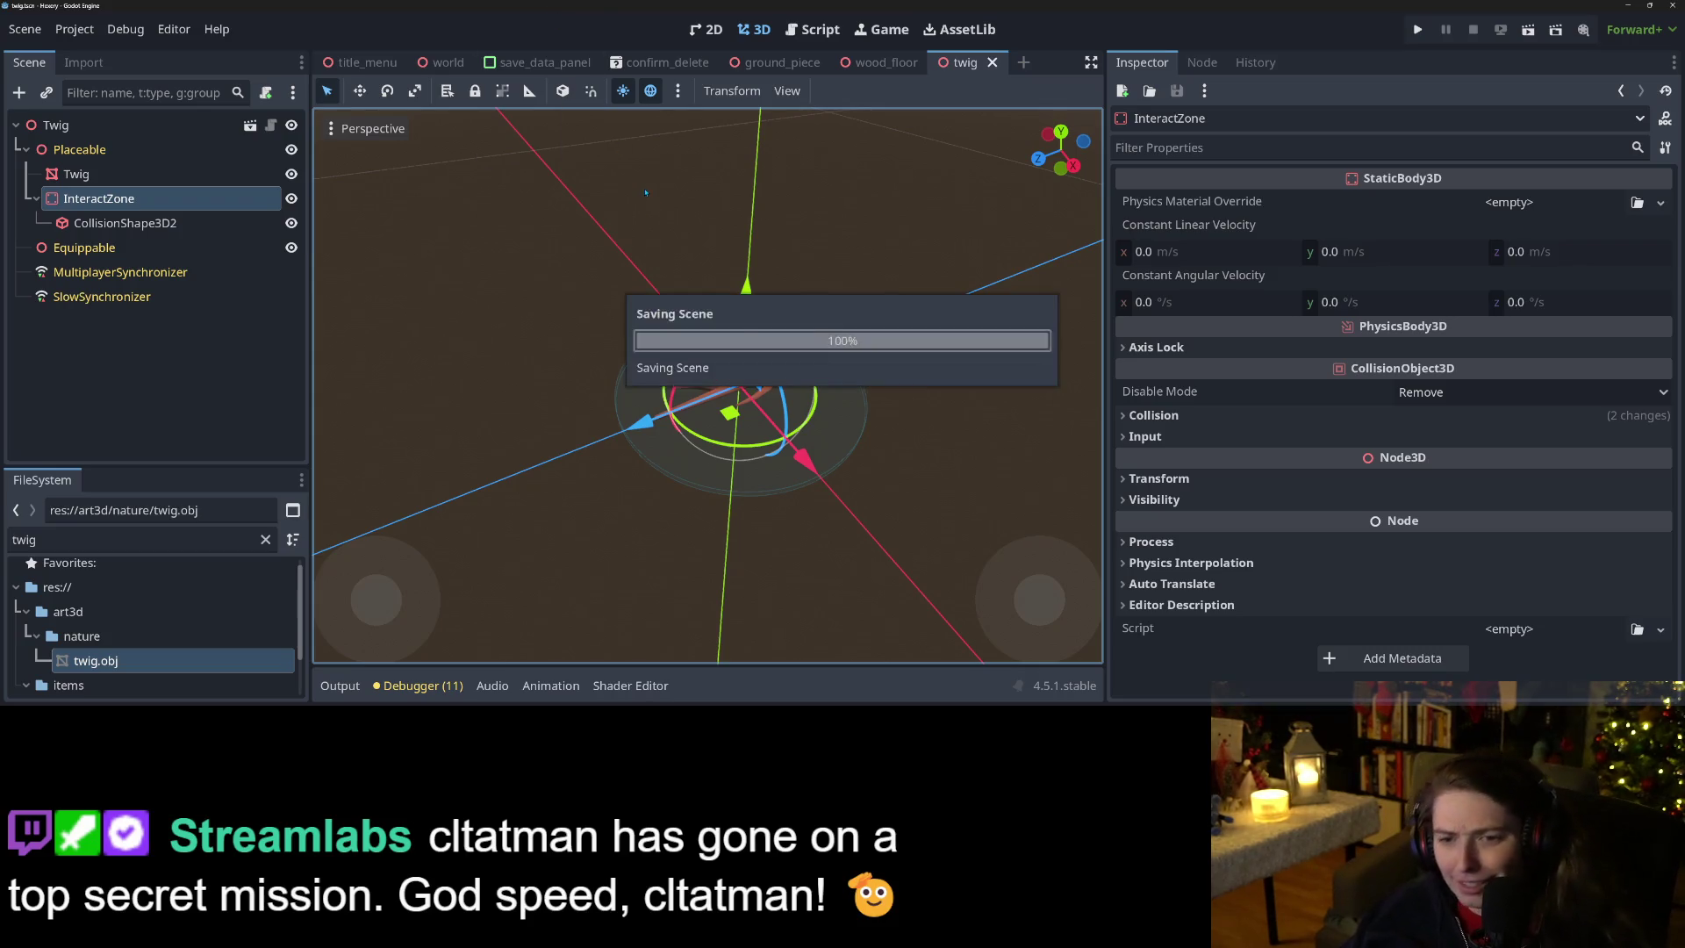
mouse_move(650, 200)
mouse_down()
mouse_move(762, 369)
mouse_move(817, 412)
mouse_move(876, 453)
mouse_move(961, 440)
mouse_move(803, 419)
mouse_move(786, 399)
mouse_up()
scroll(762, 370, up, 3)
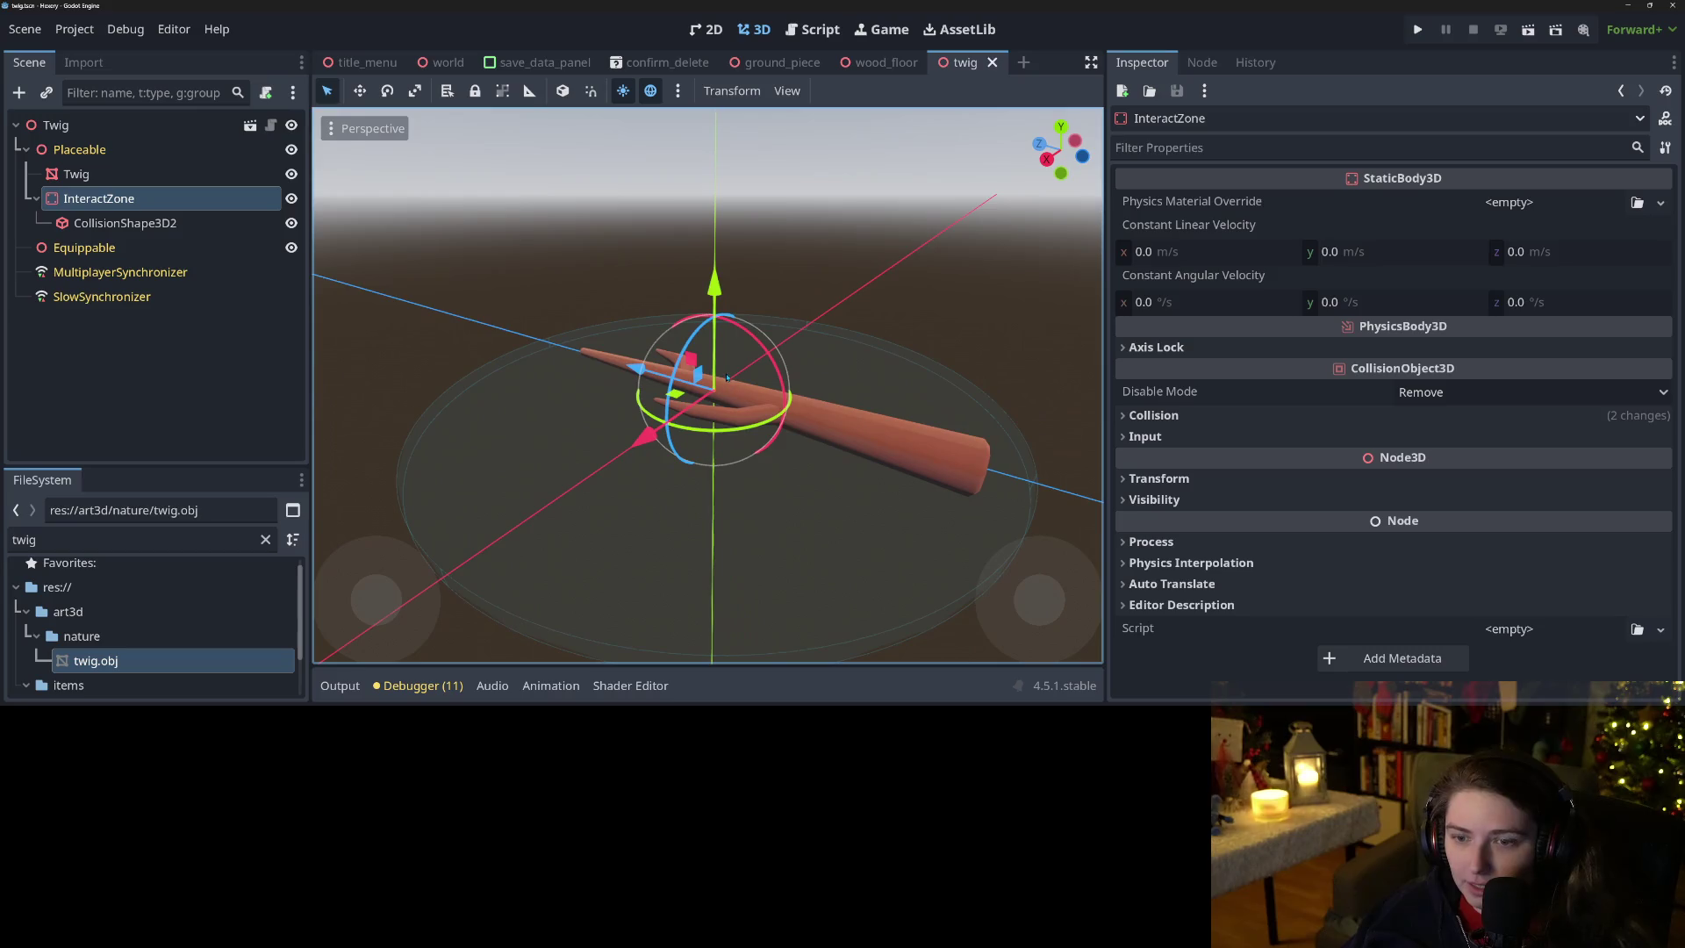
key(ctrl+s)
Select the Twig node and open tree.gd in the Script workspace.
click(102, 175)
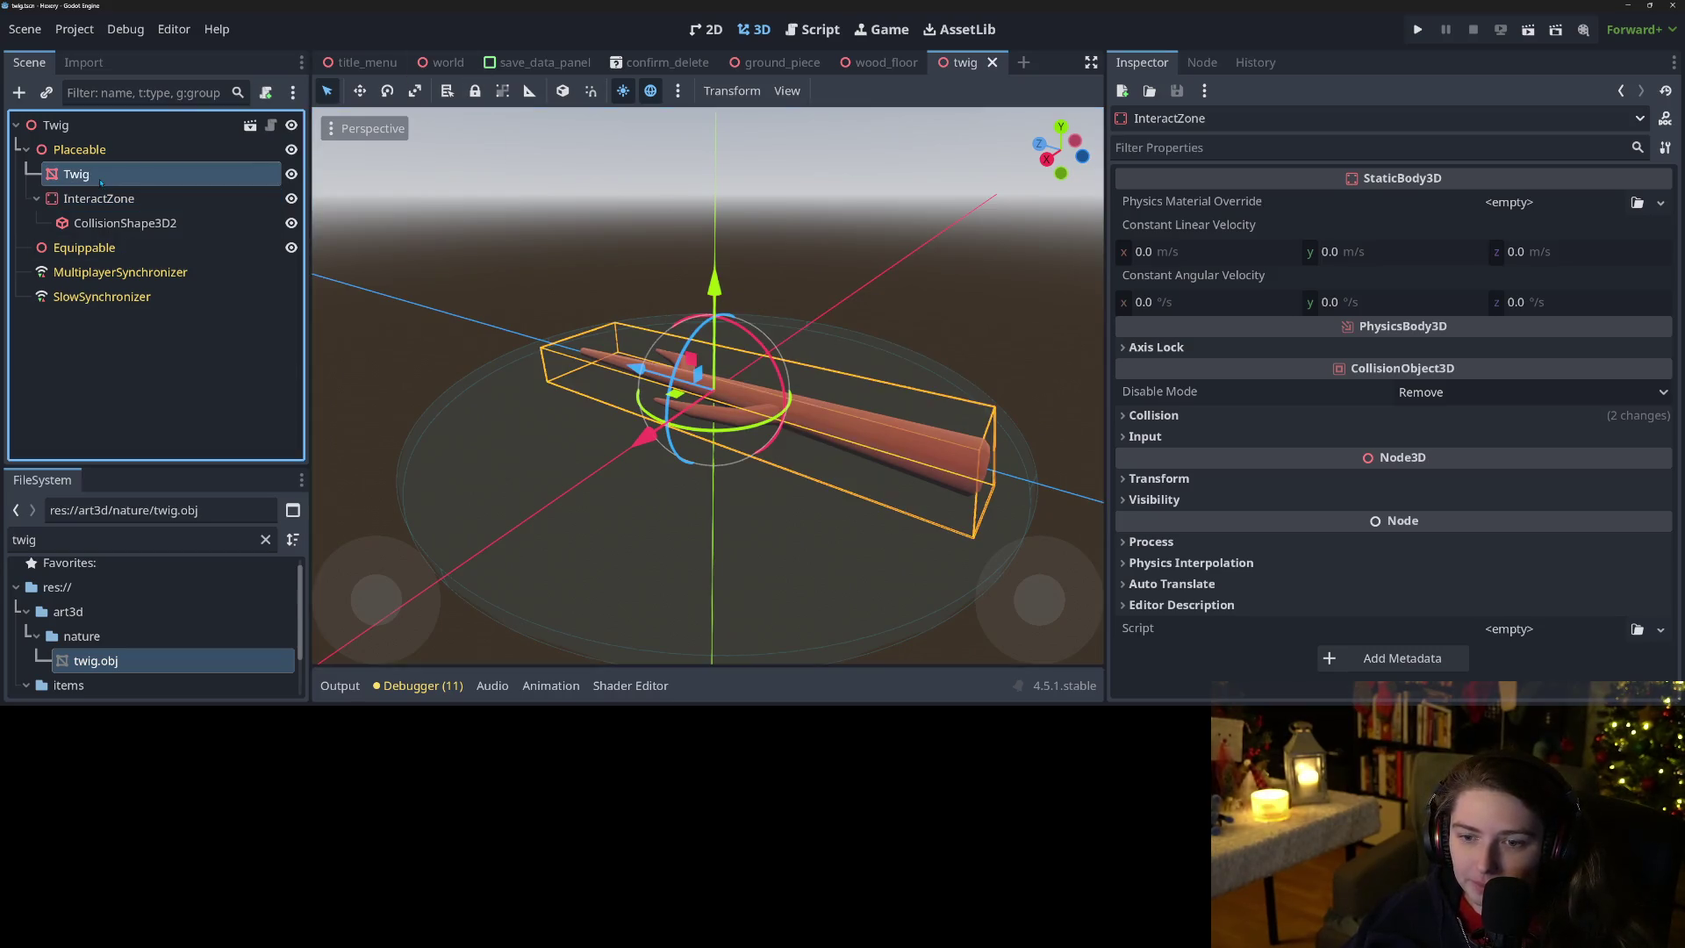
scroll(703, 386, down, 3)
drag(702, 386, 689, 420)
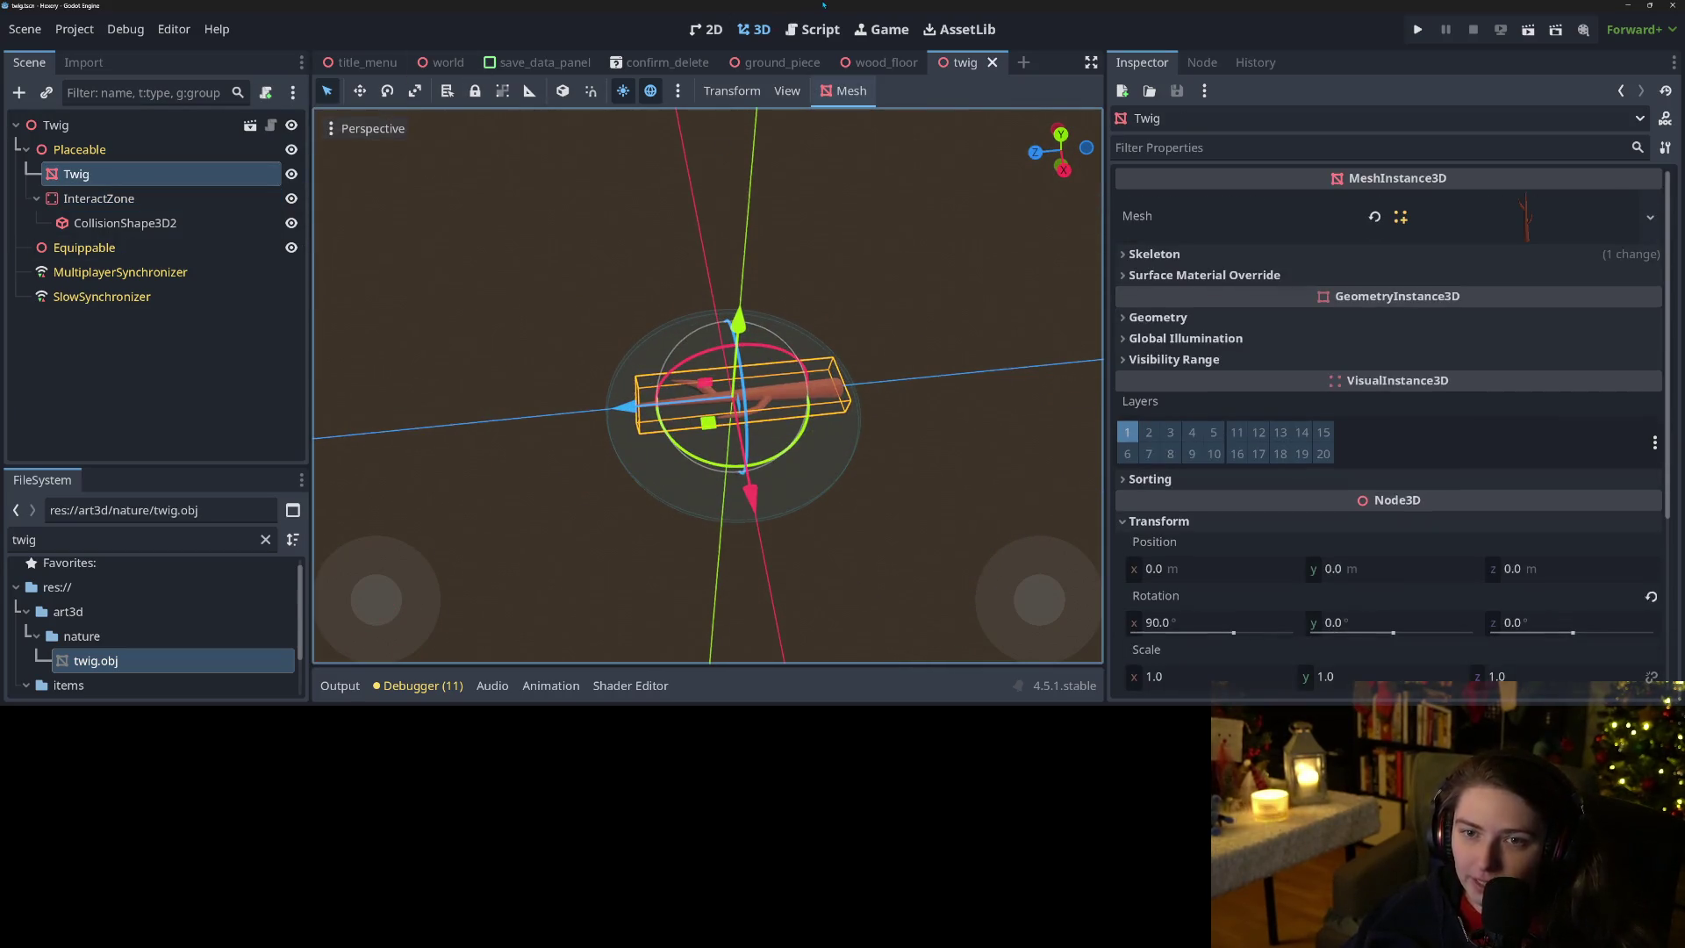
mouse_move(895, 64)
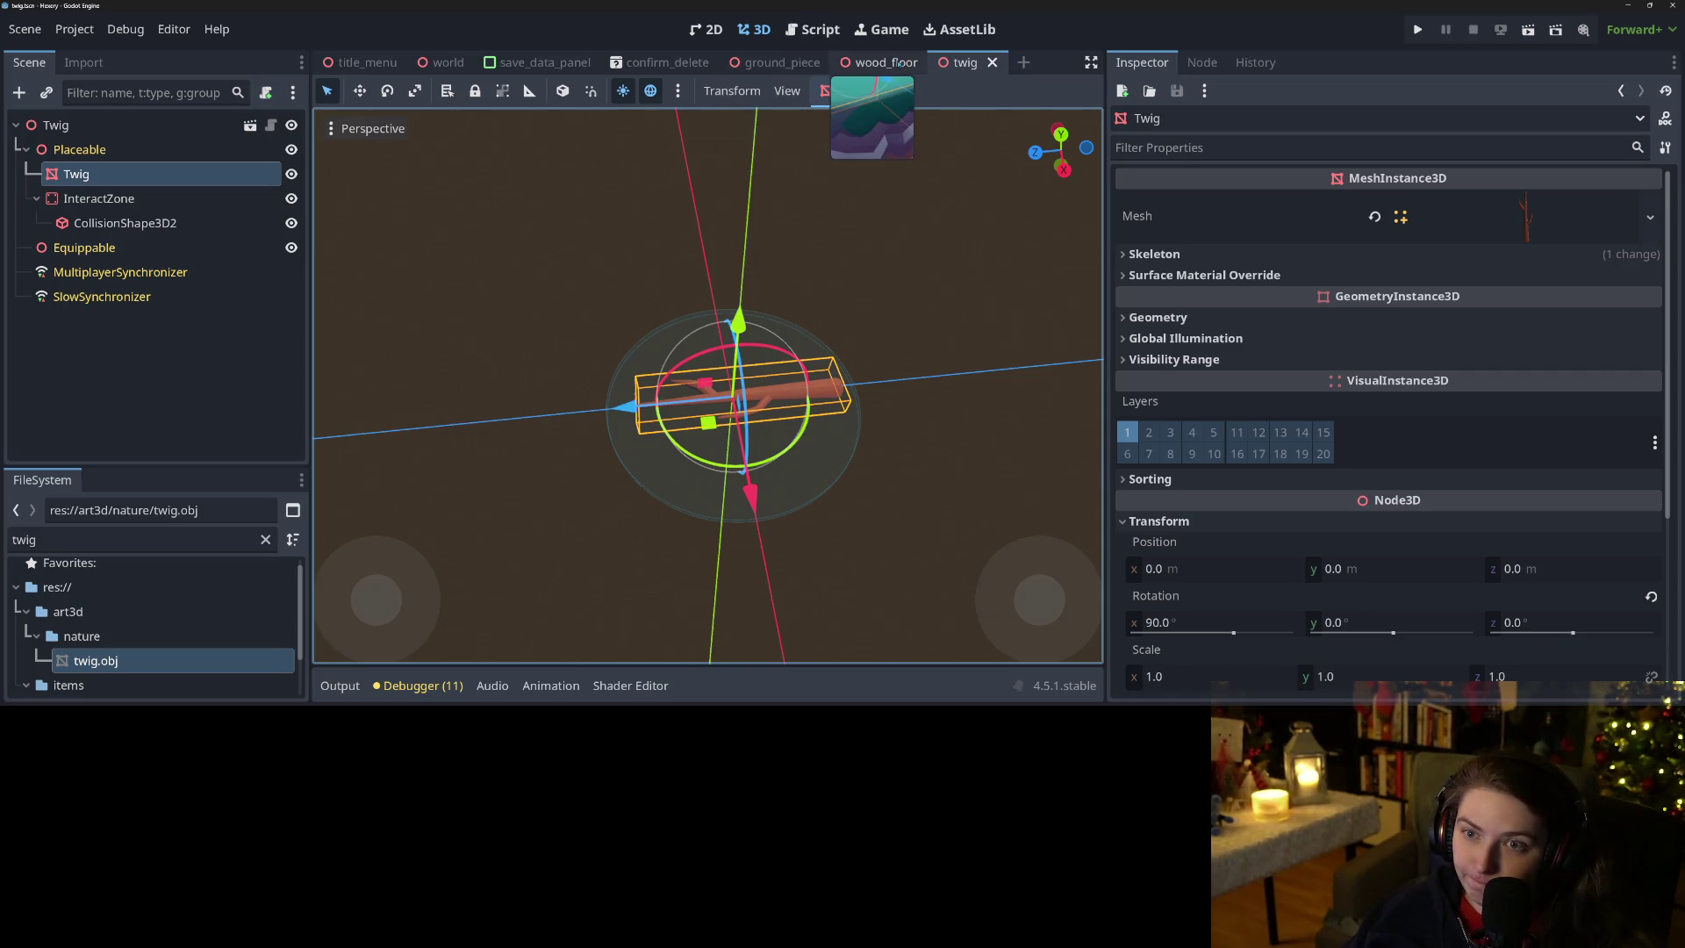
click(813, 29)
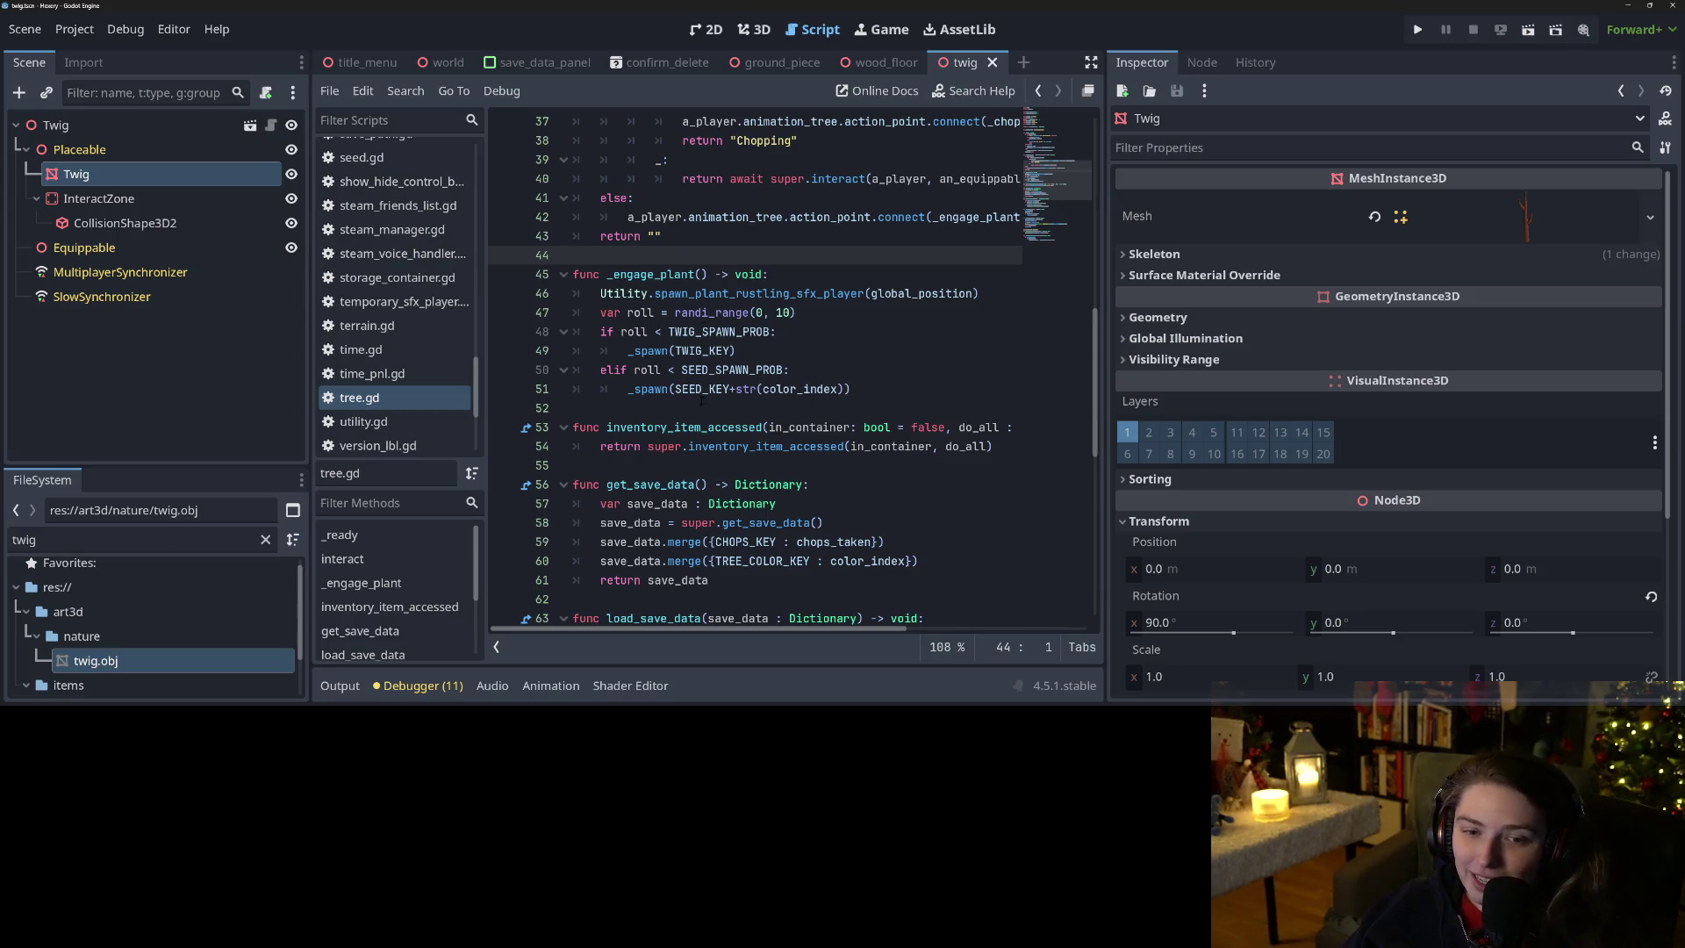
double_click(701, 350)
scroll(790, 369, up, 2)
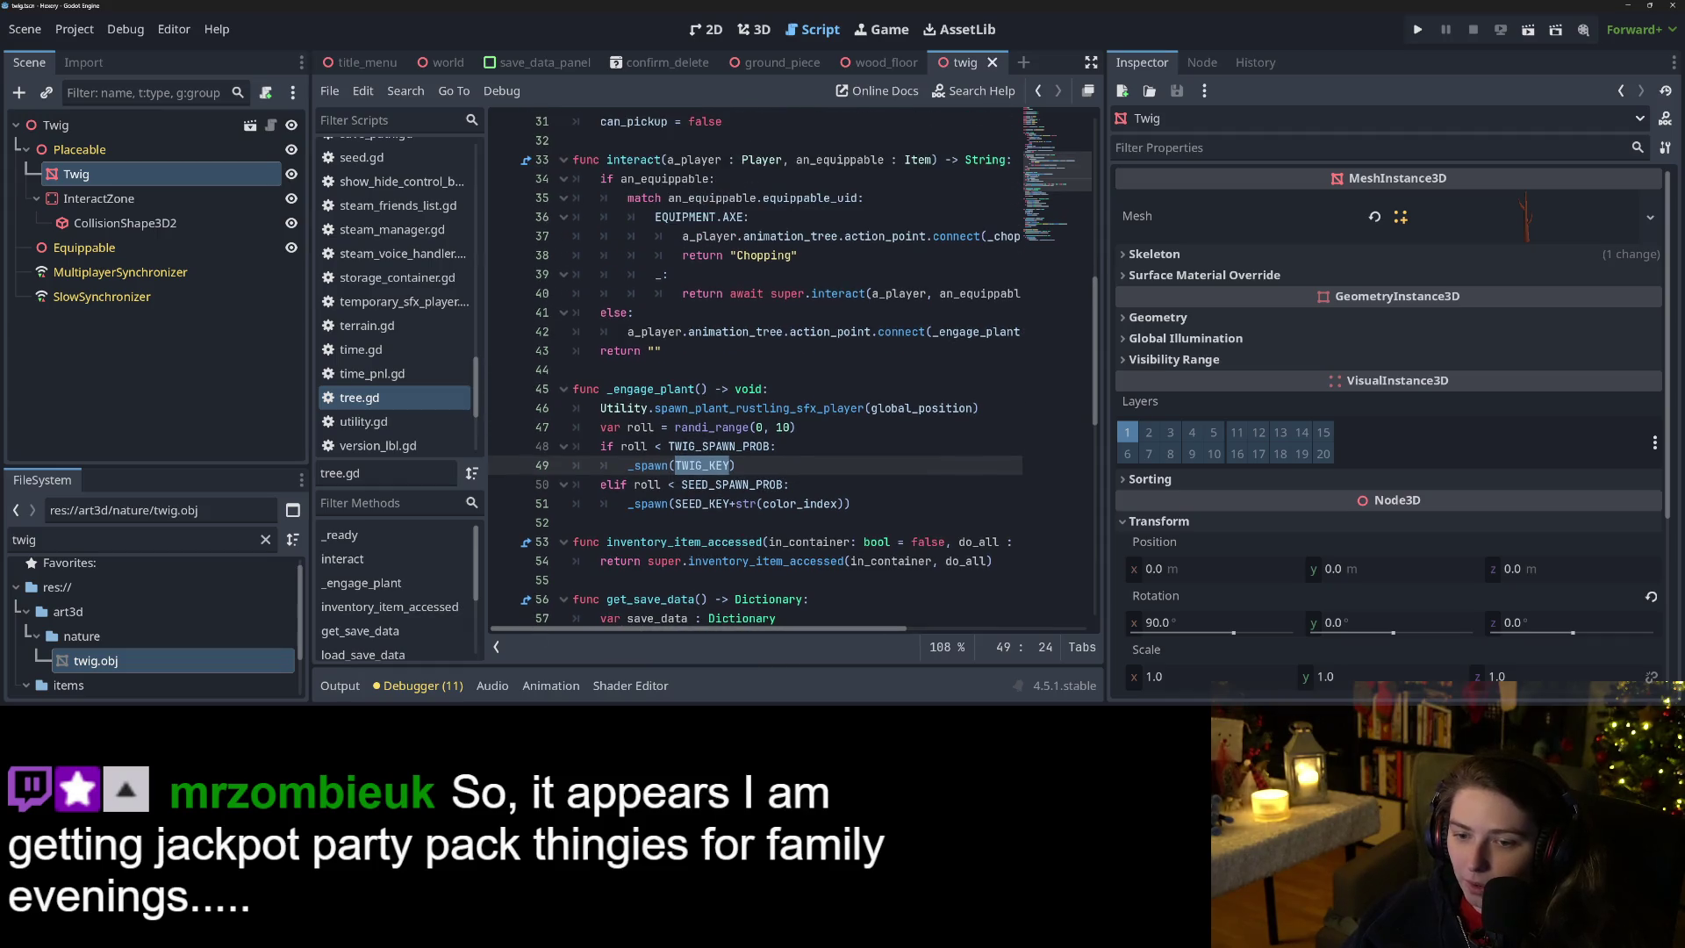
scroll(755, 368, up, 10)
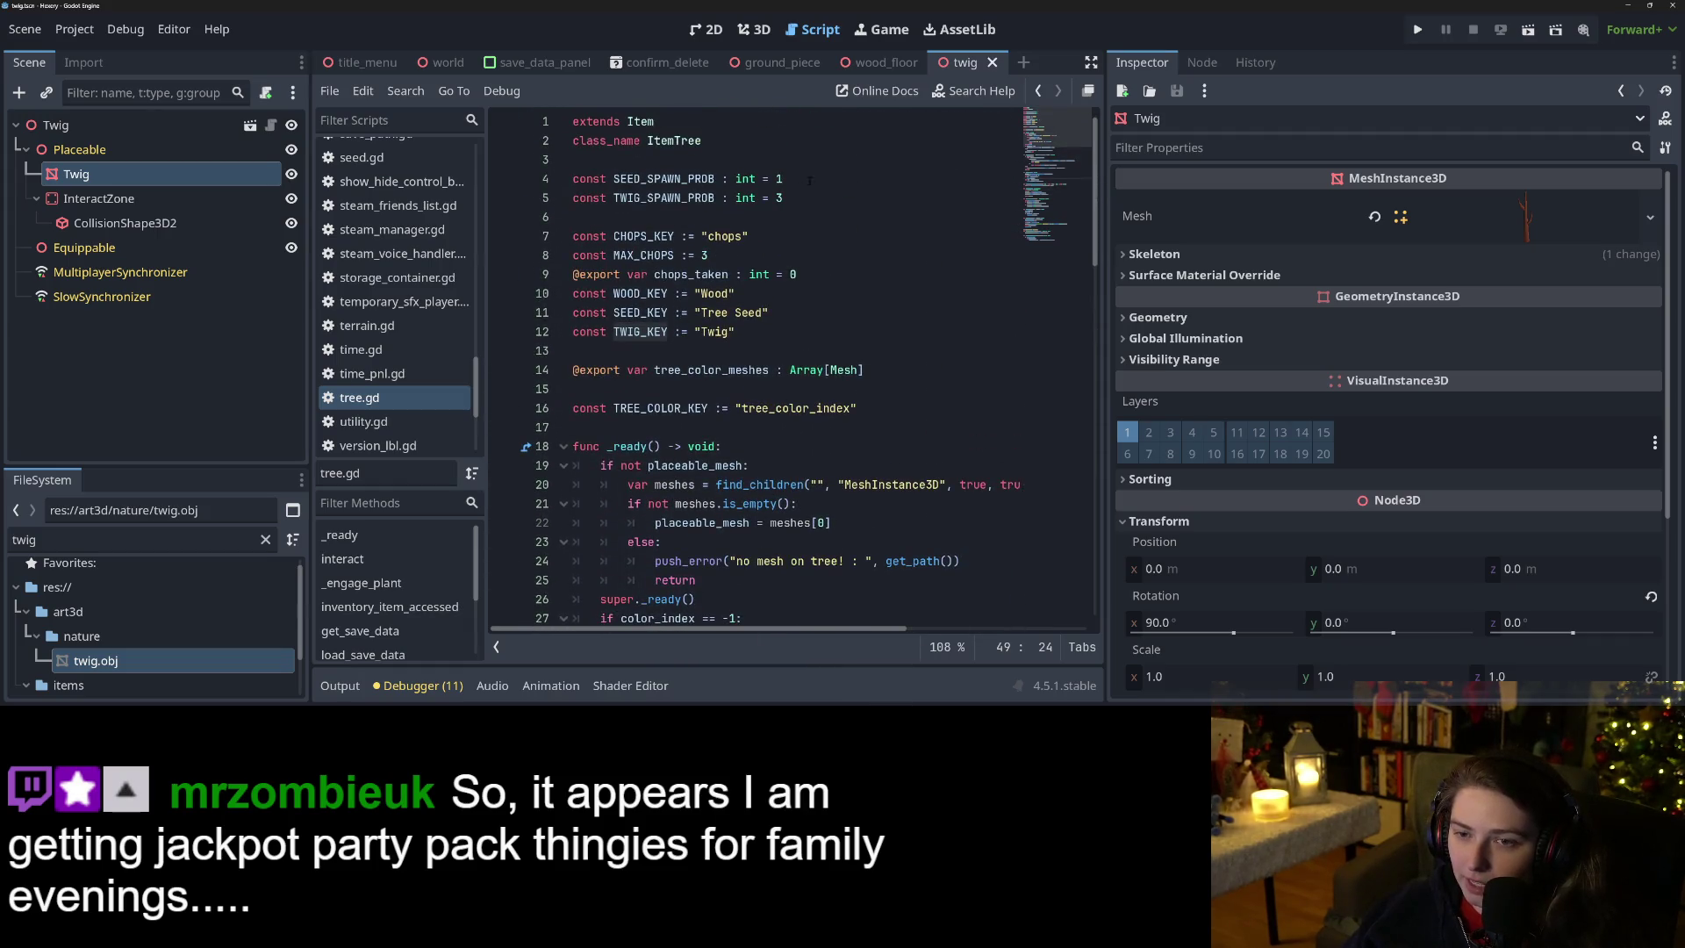
click(770, 179)
scroll(777, 231, down, 5)
scroll(790, 264, up, 5)
scroll(816, 307, down, 16)
scroll(838, 355, down, 4)
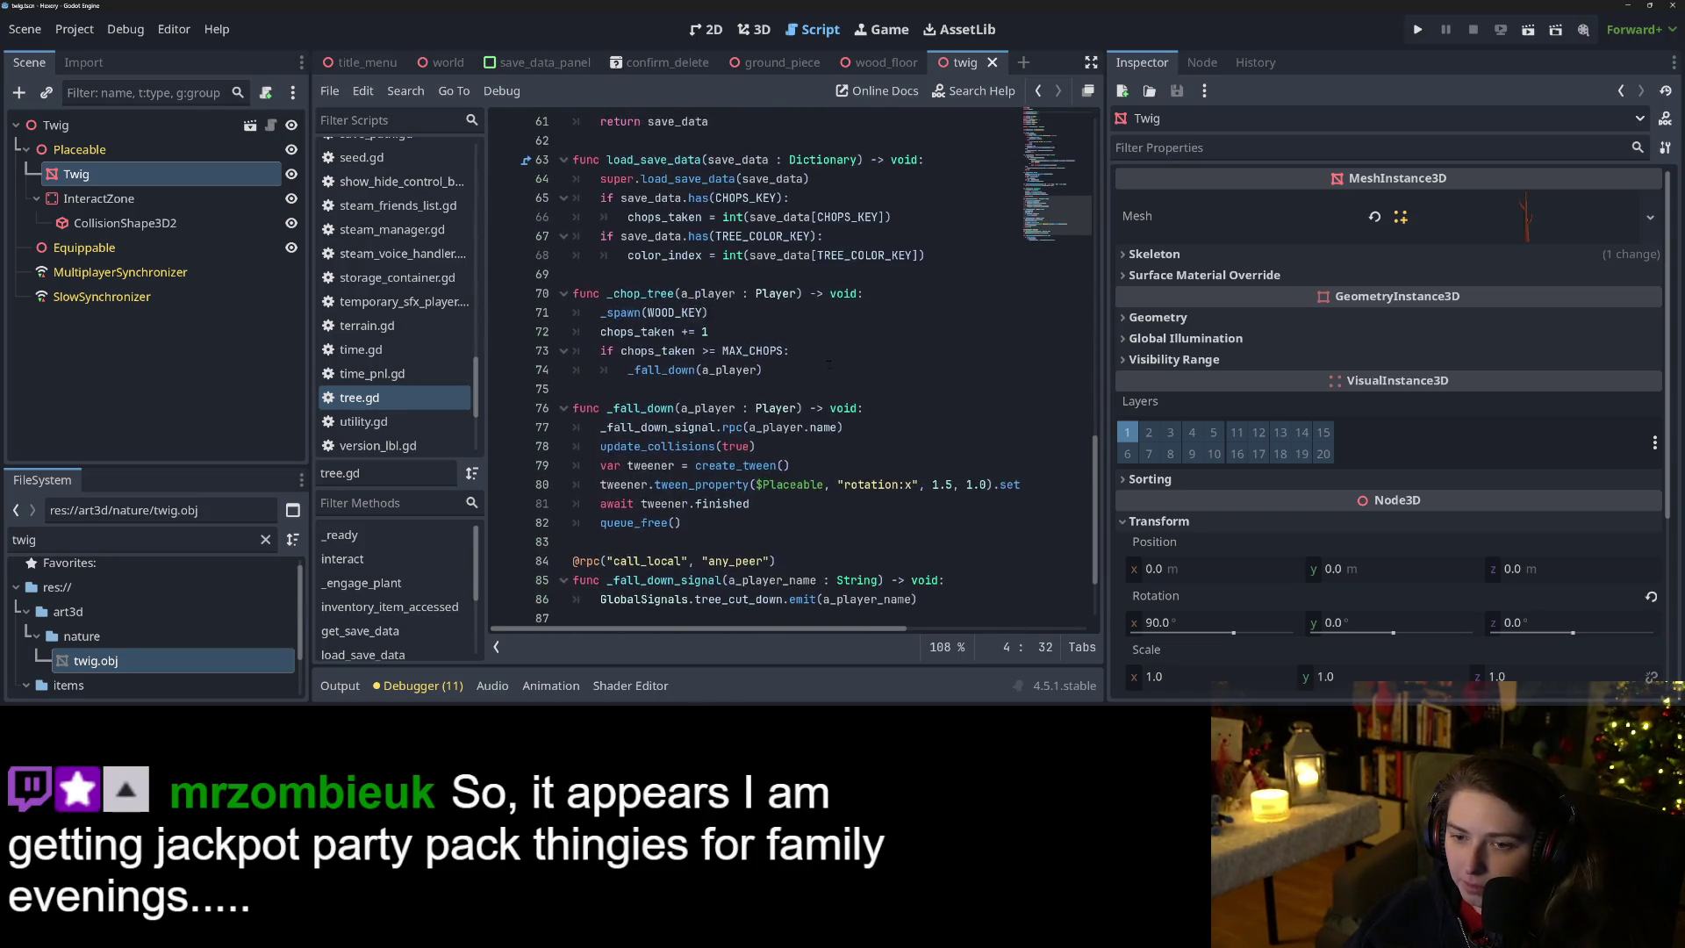
scroll(781, 434, up, 6)
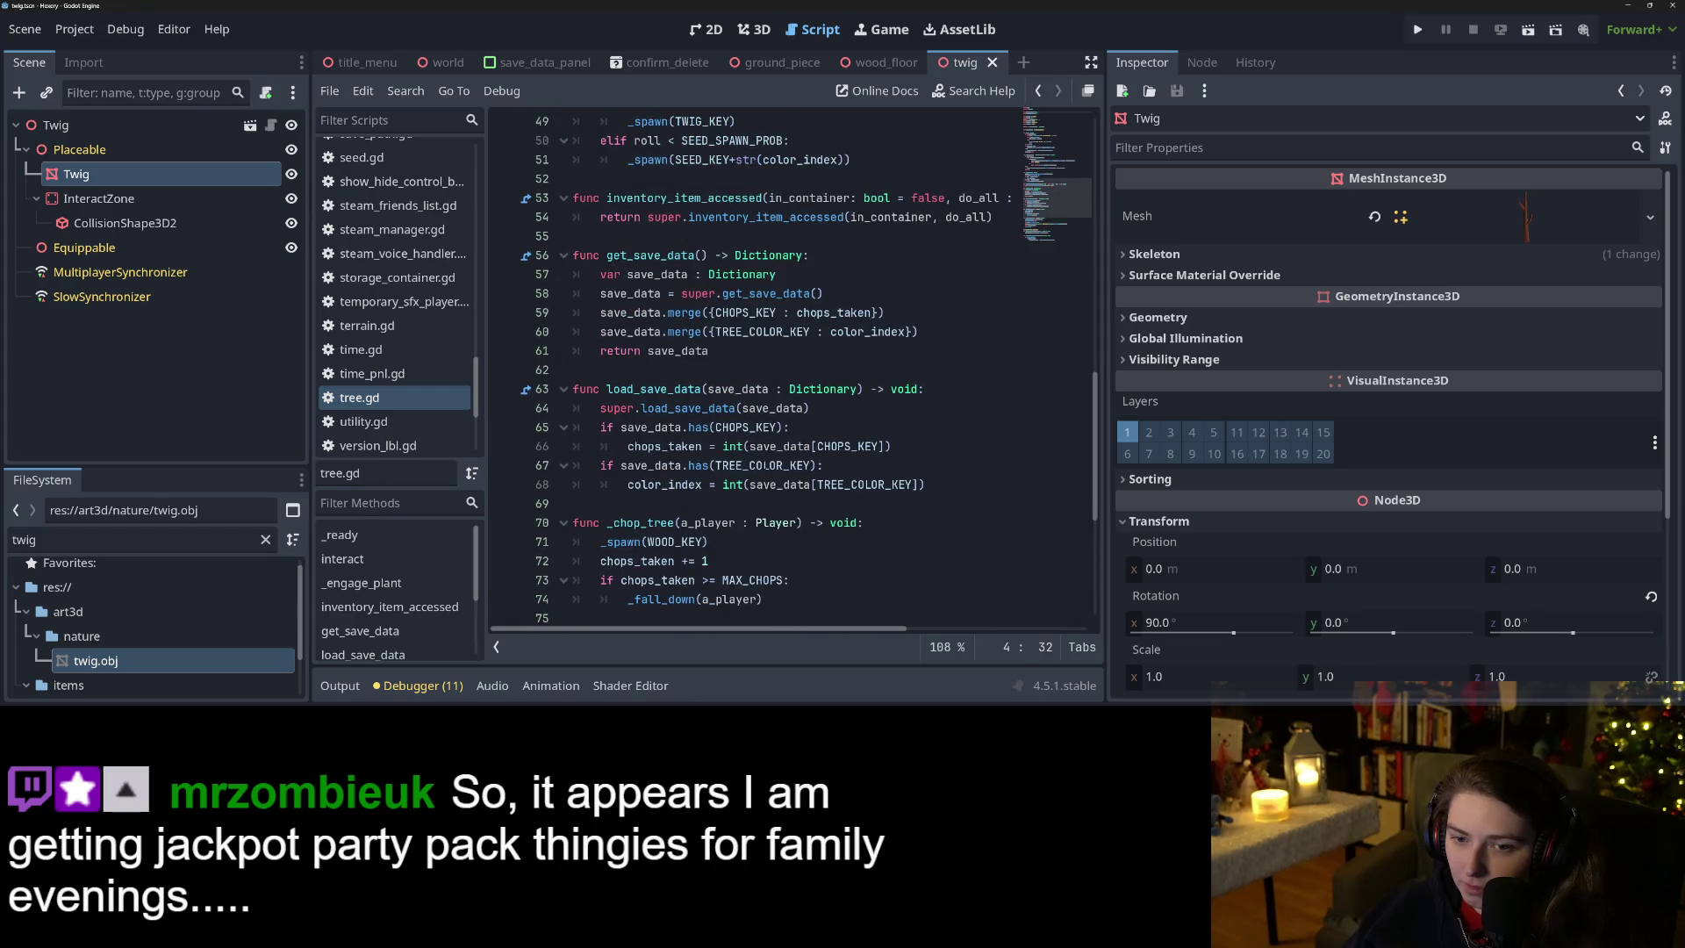
scroll(763, 466, up, 3)
click(702, 389)
ctrl+scroll(694, 431, up, 2)
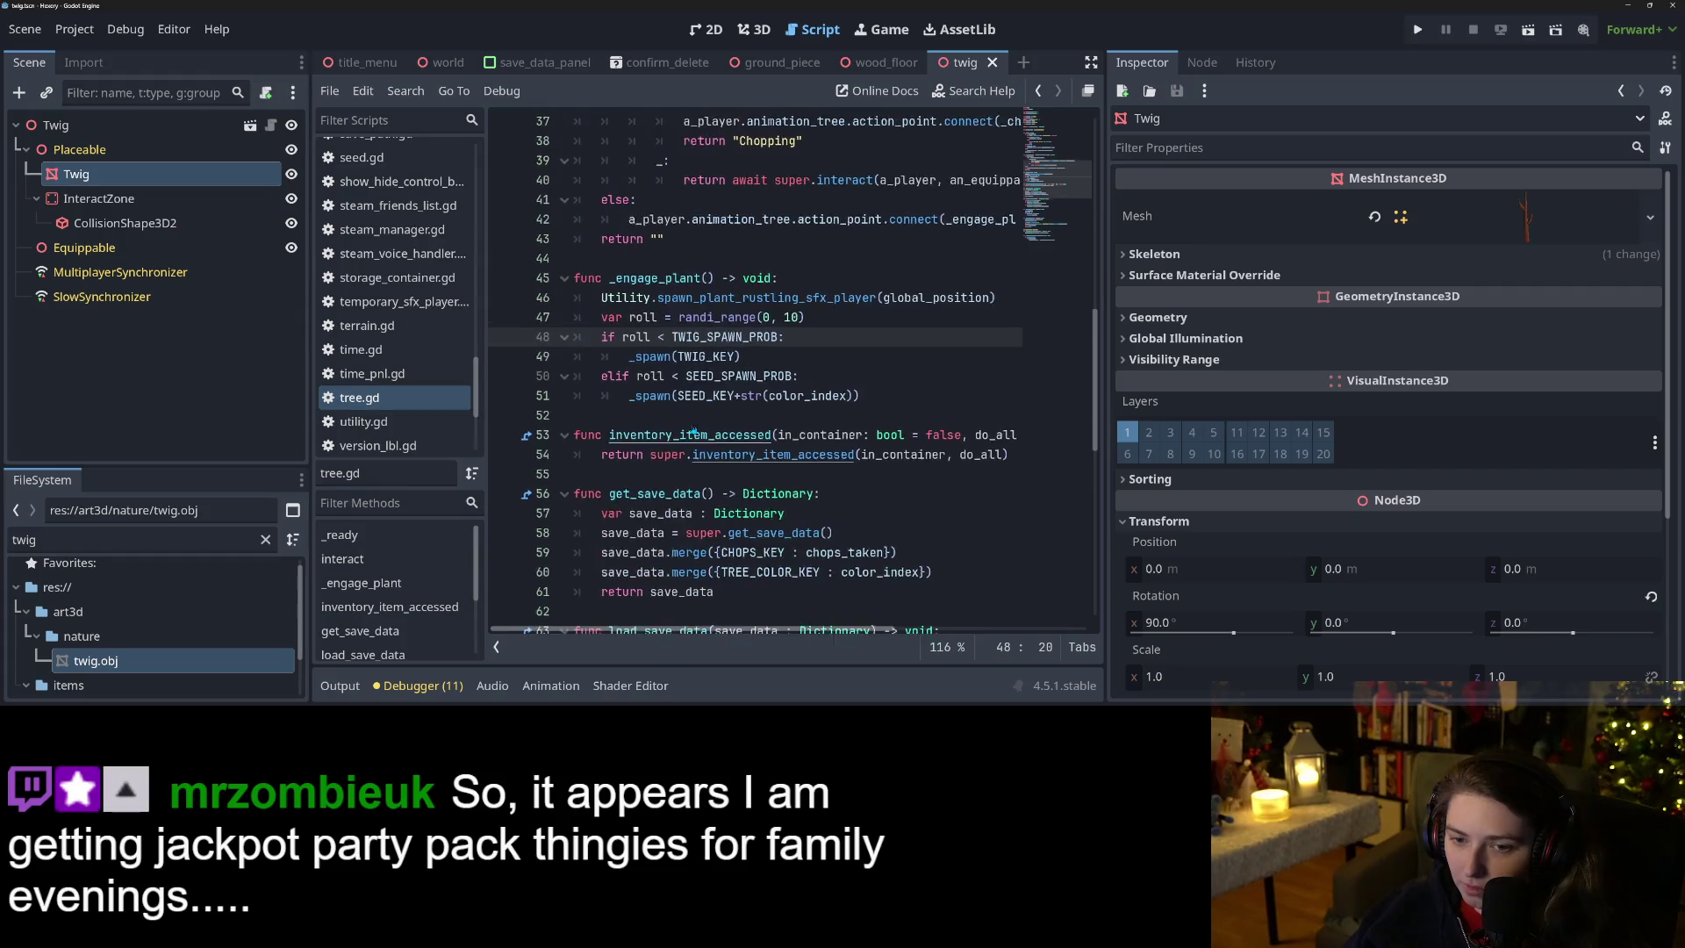
ctrl+scroll(693, 431, up, 6)
scroll(726, 409, down, 1)
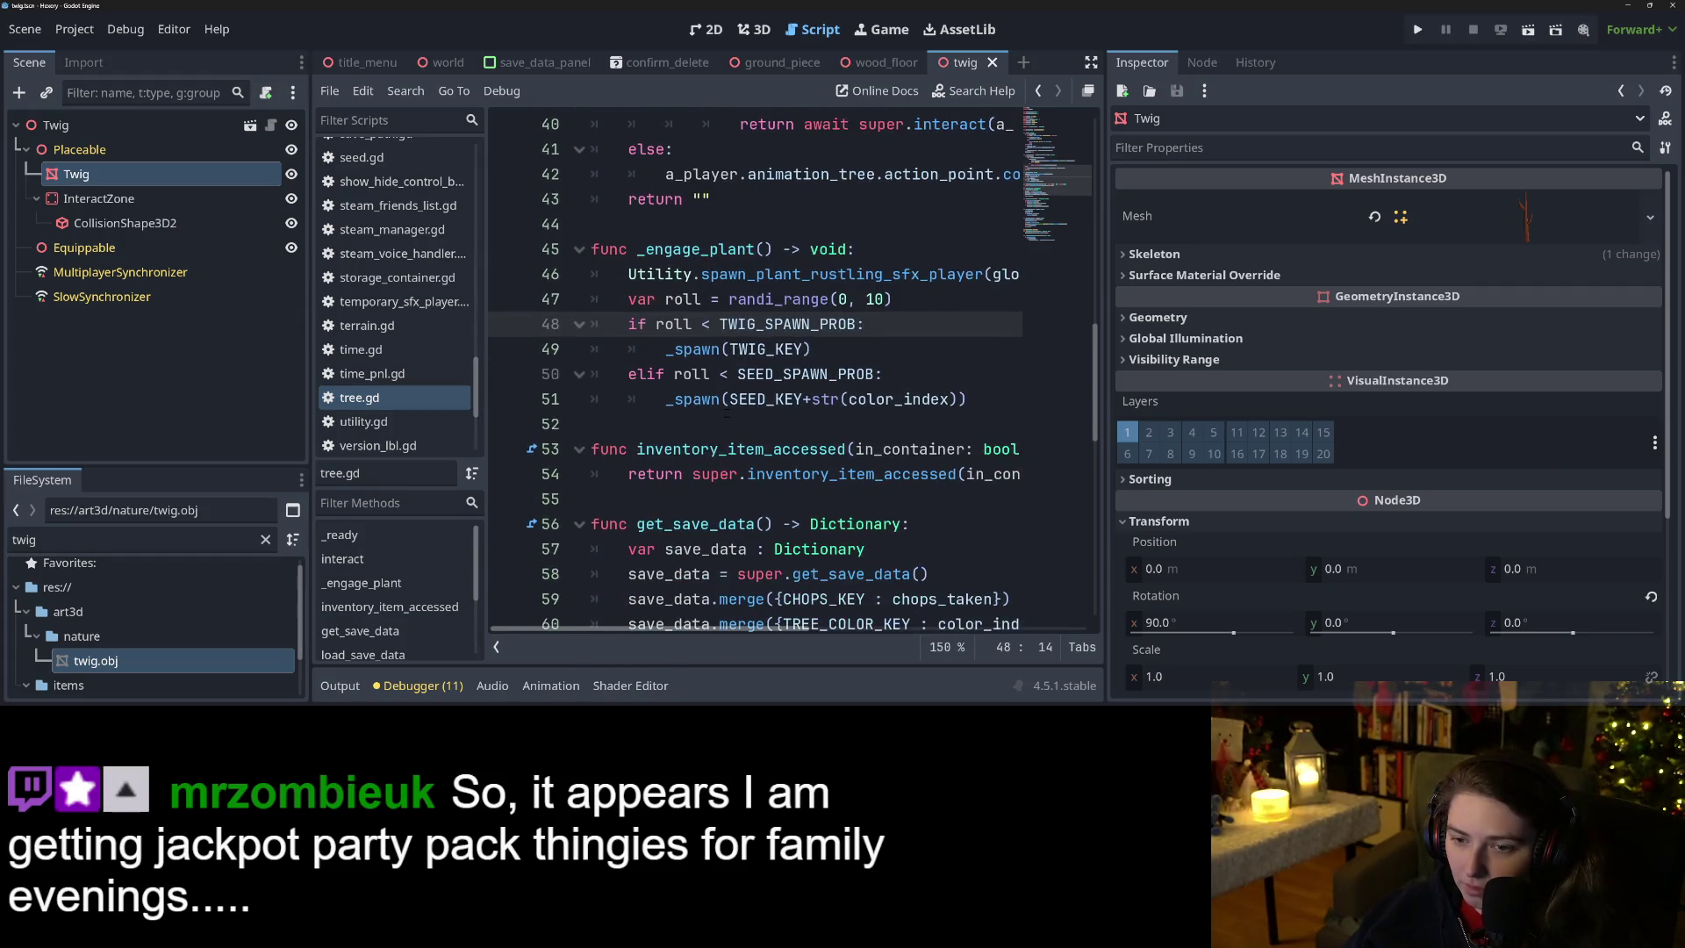
click(726, 374)
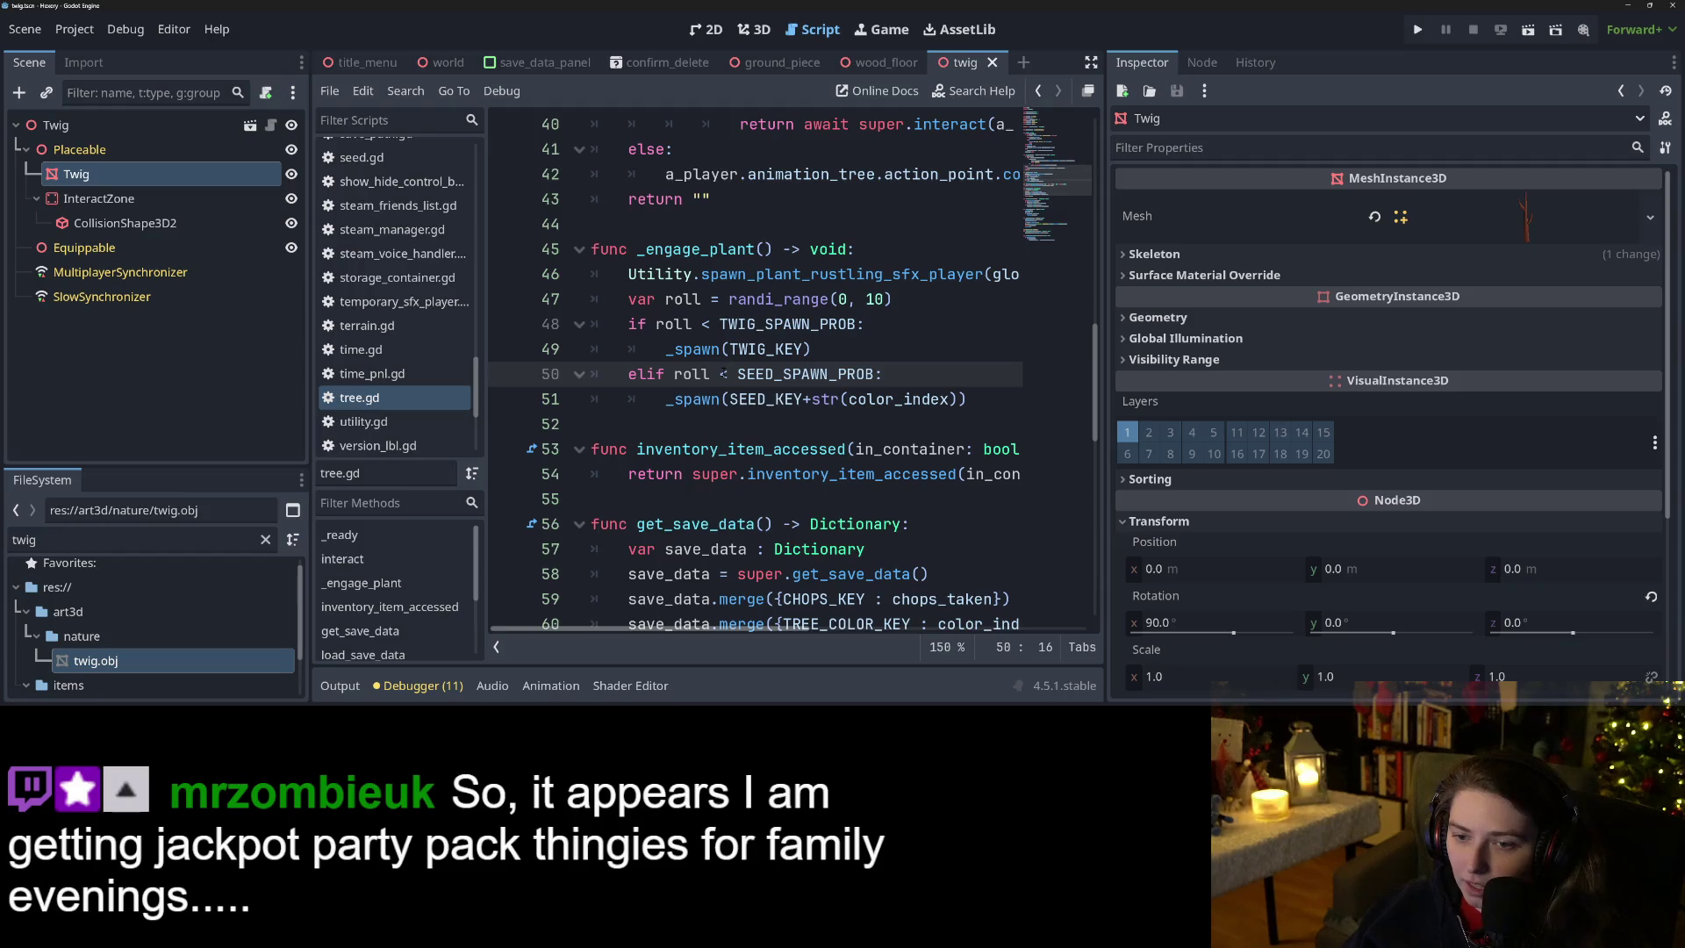
Make line 50's seed roll compare against SEED_SPAWN_PROB+TWIG_SPAWN_PROB, shrink the code text, and save tree.gd.
click(875, 374)
text(+T)
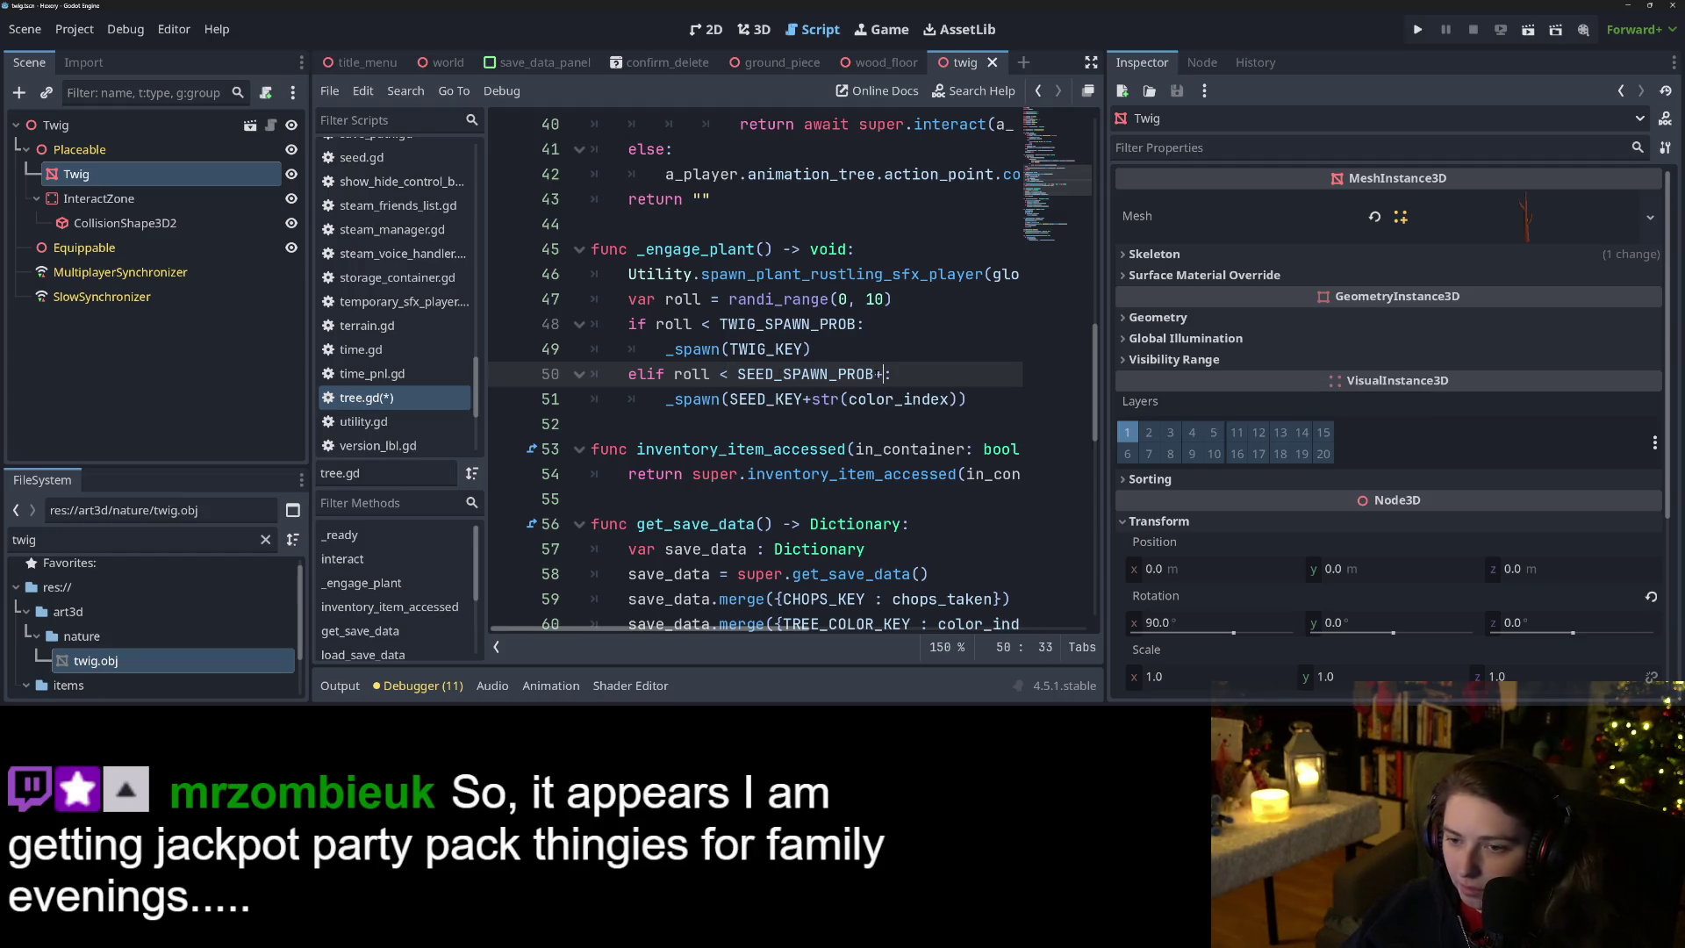
text(W)
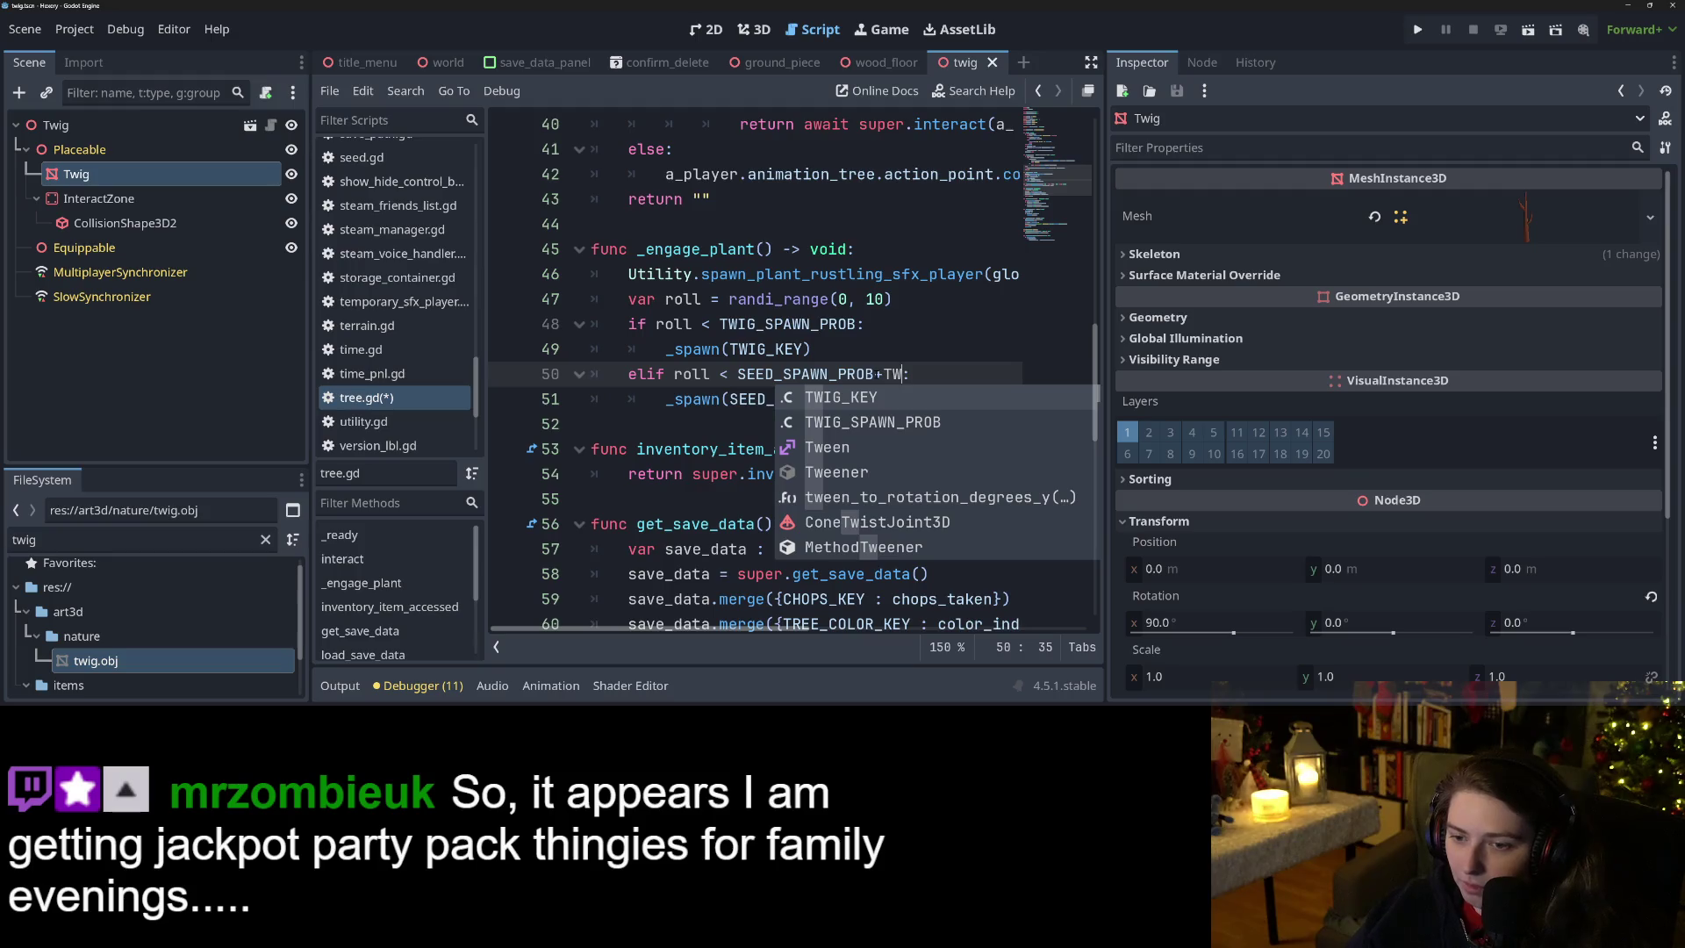
key(Down)
key(Return)
key(ctrl+s)
key(ctrl+minus)
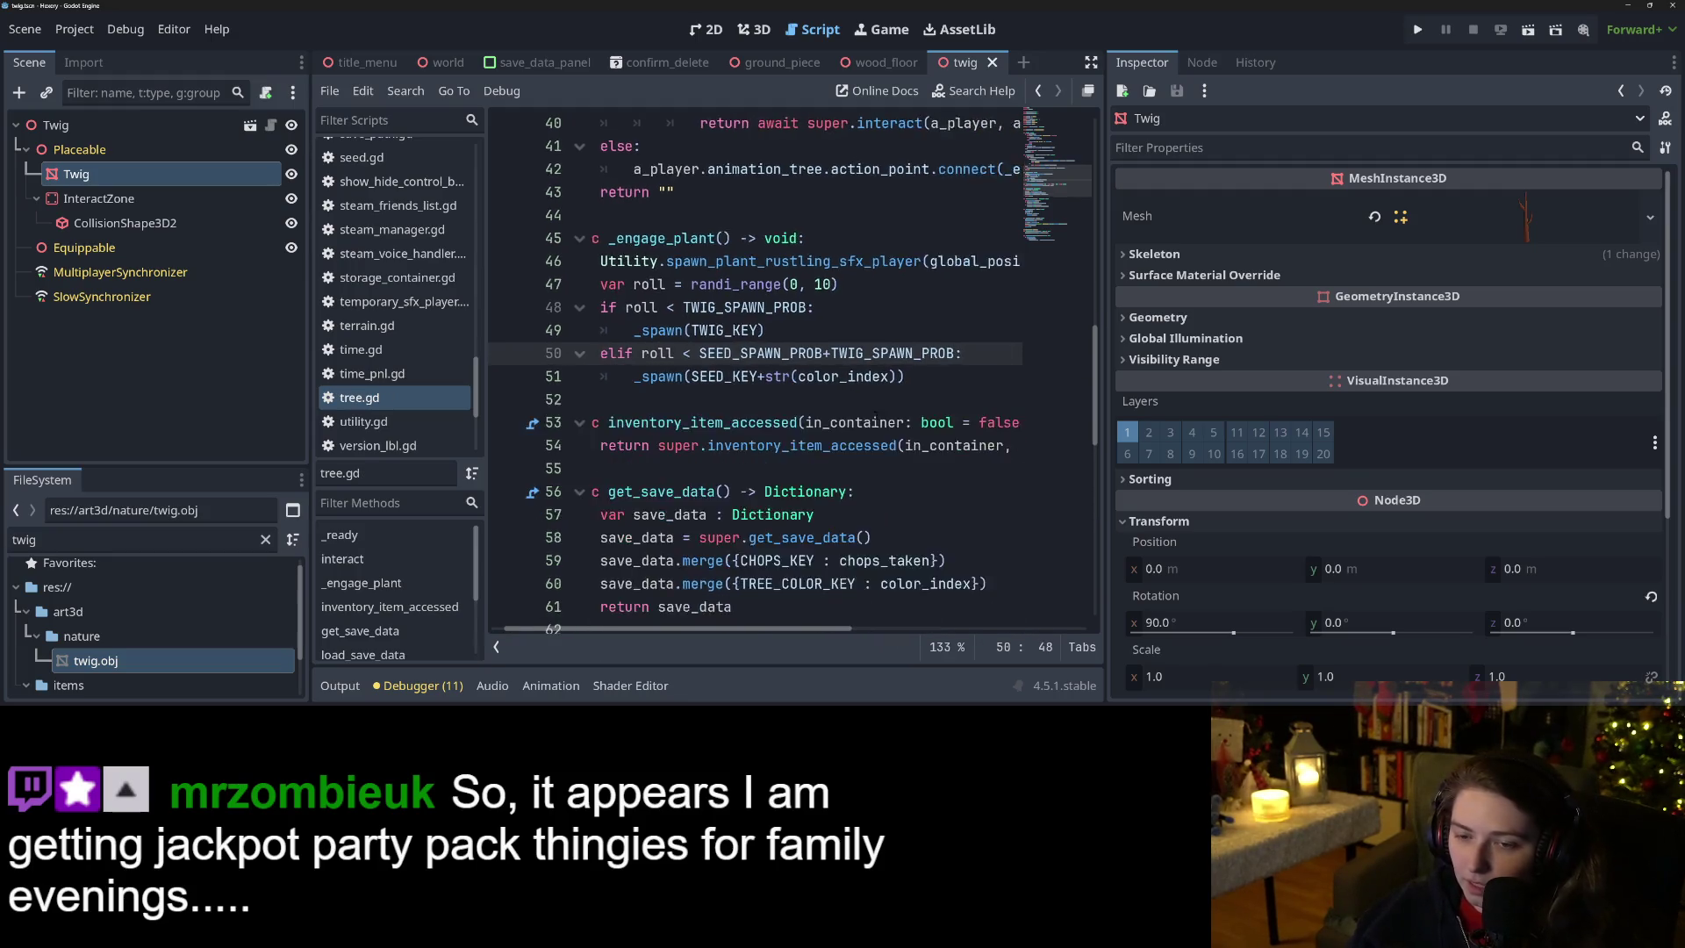
key(ctrl+minus)
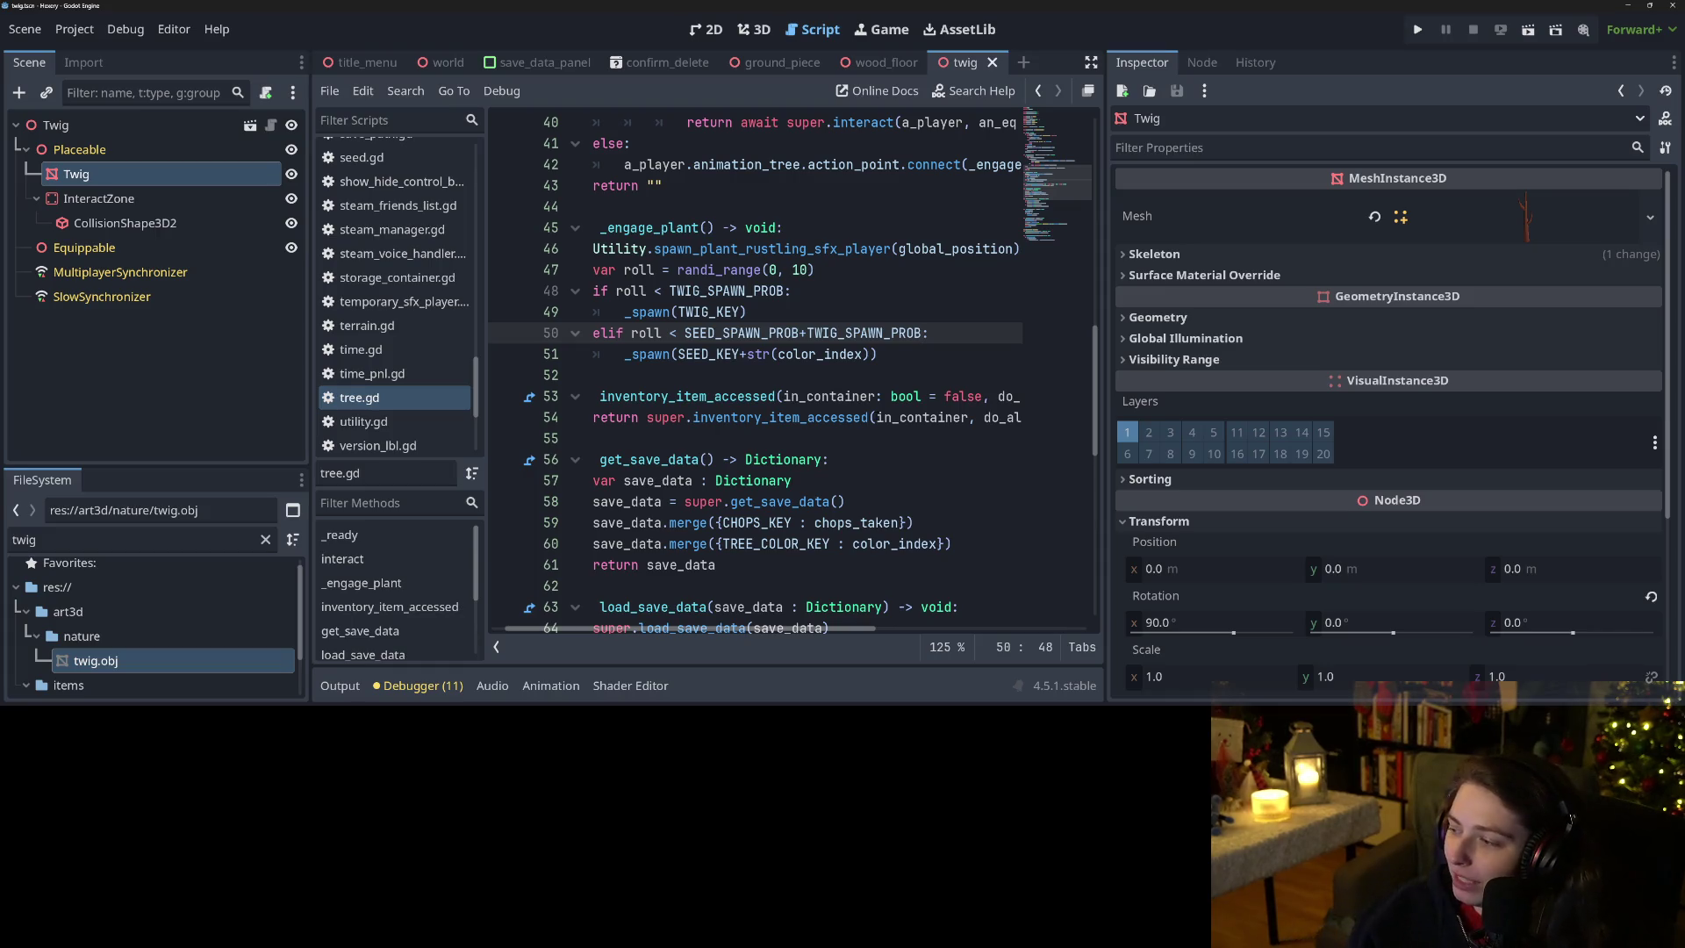
click(856, 417)
key(ctrl+s)
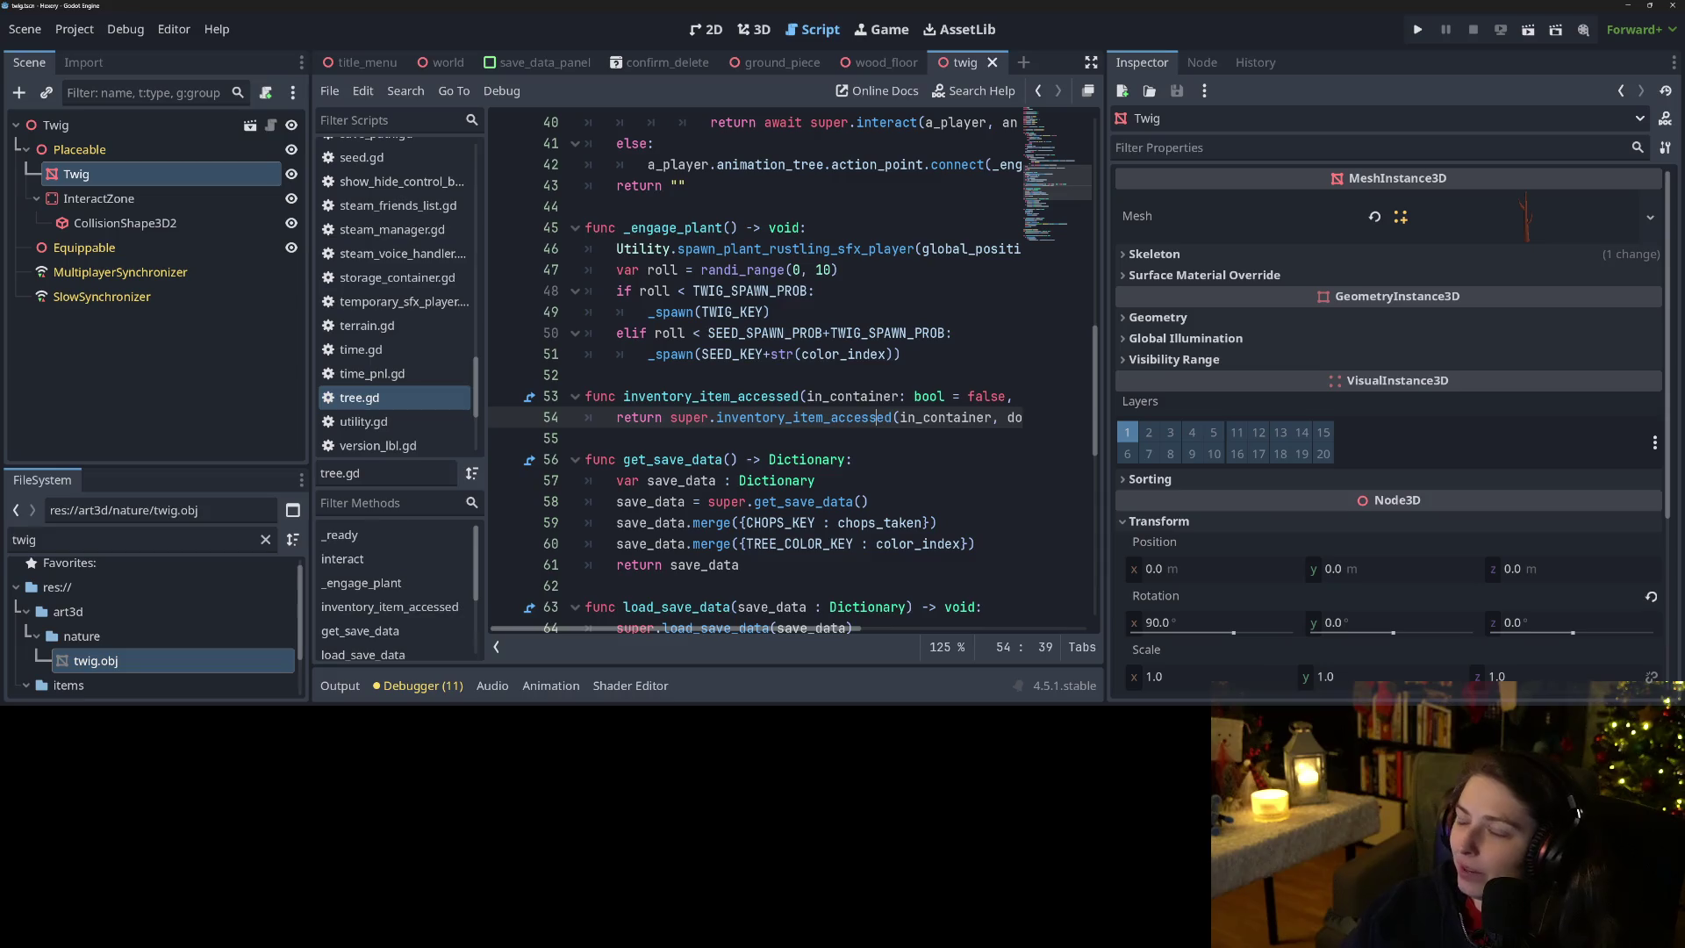
Widen the script panel so full code lines show, then run the game.
click(841, 501)
scroll(841, 502, down, 1)
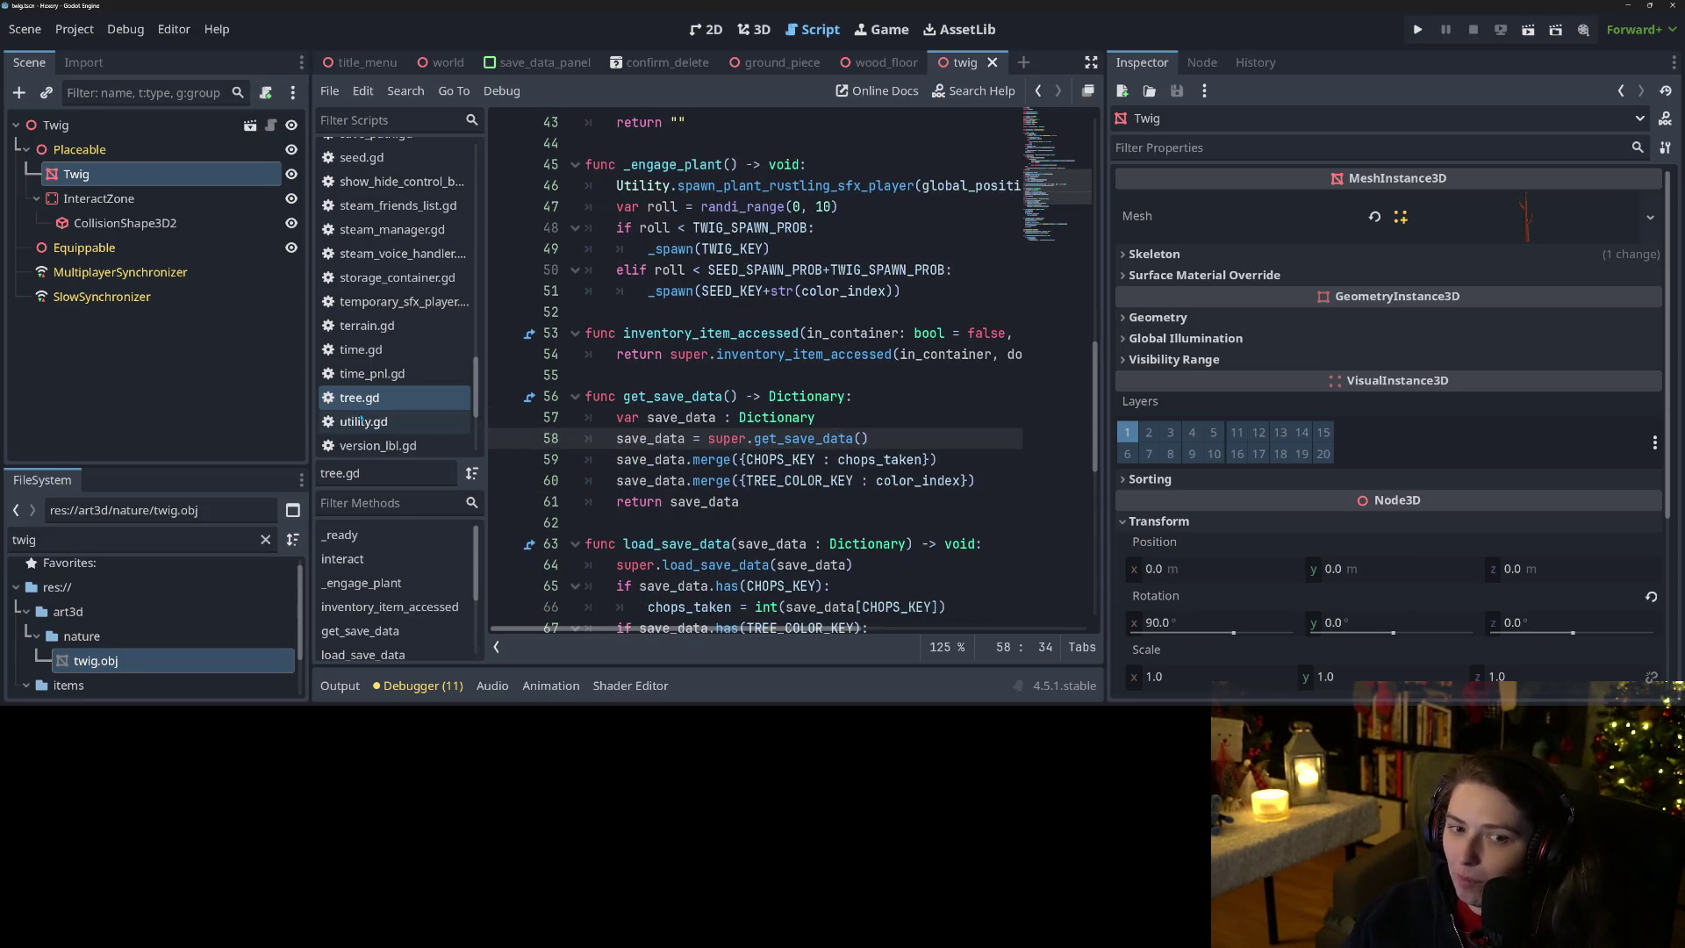
drag(309, 373, 247, 376)
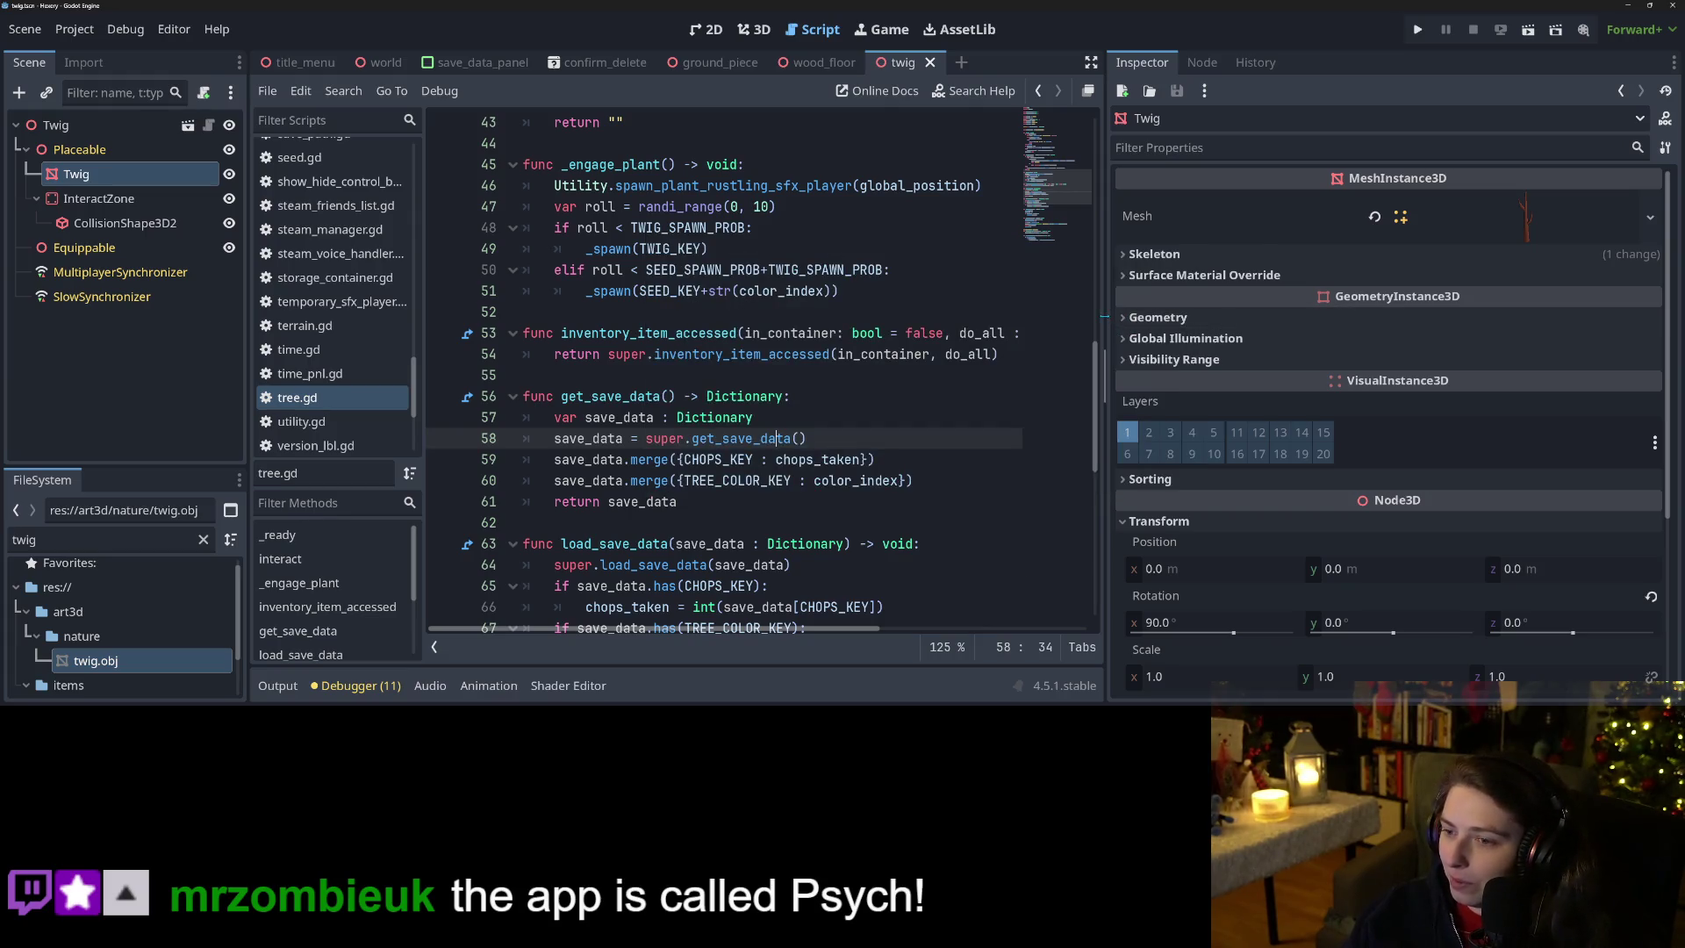
drag(1104, 315, 1180, 334)
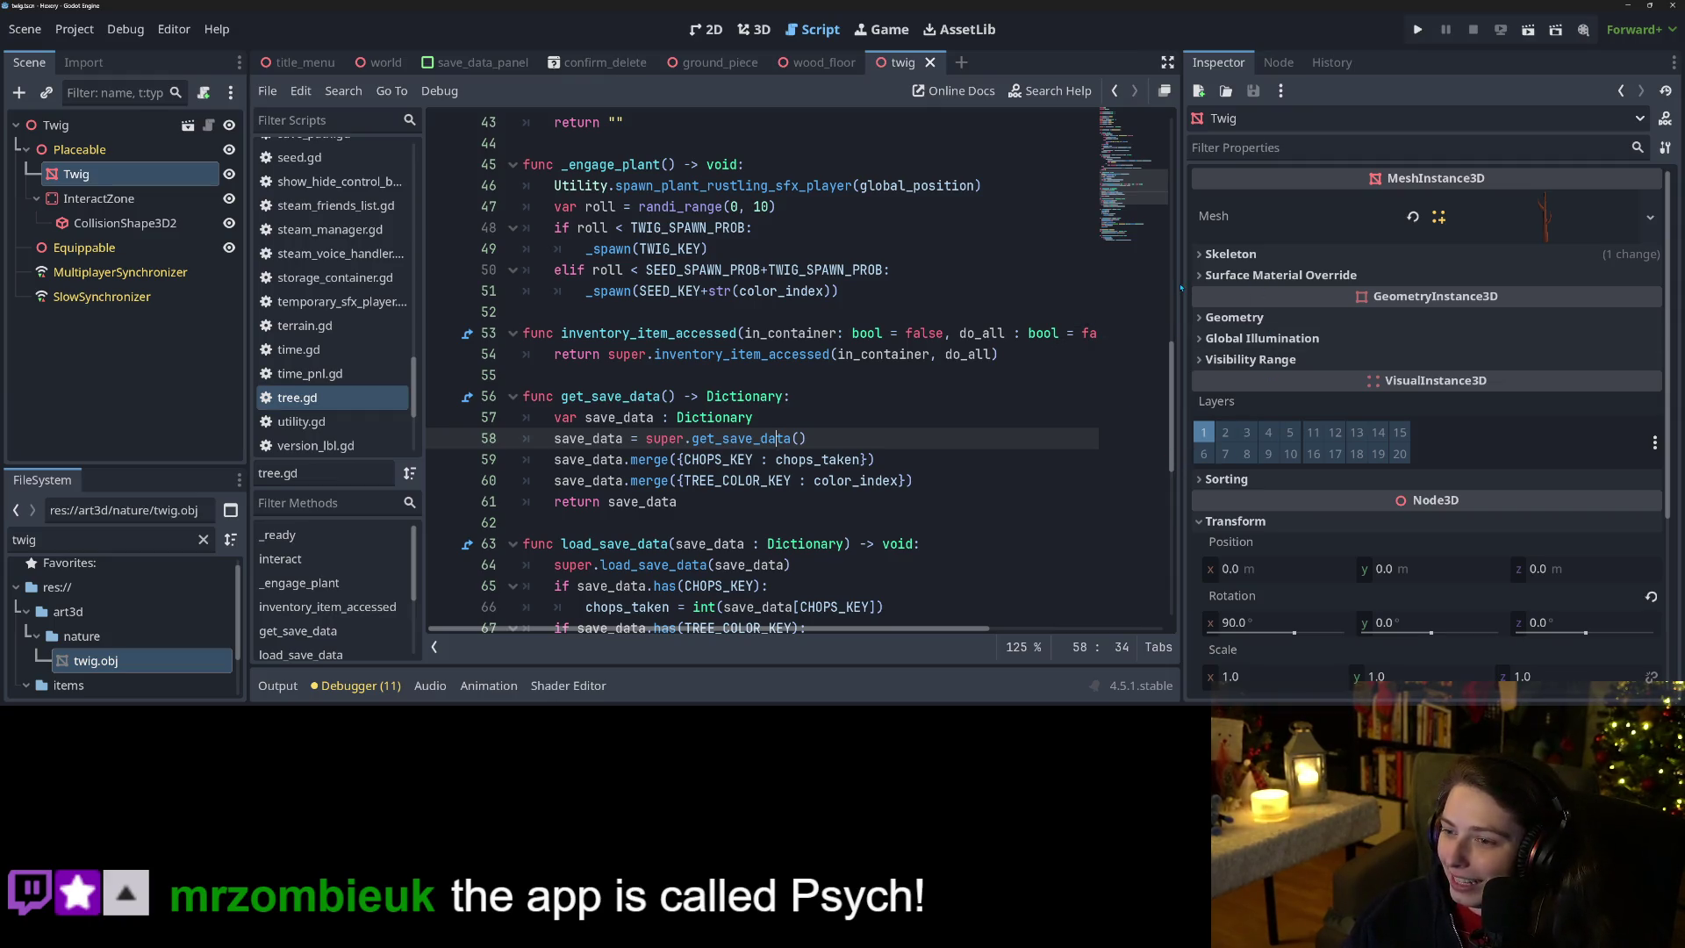
drag(1182, 285, 1284, 288)
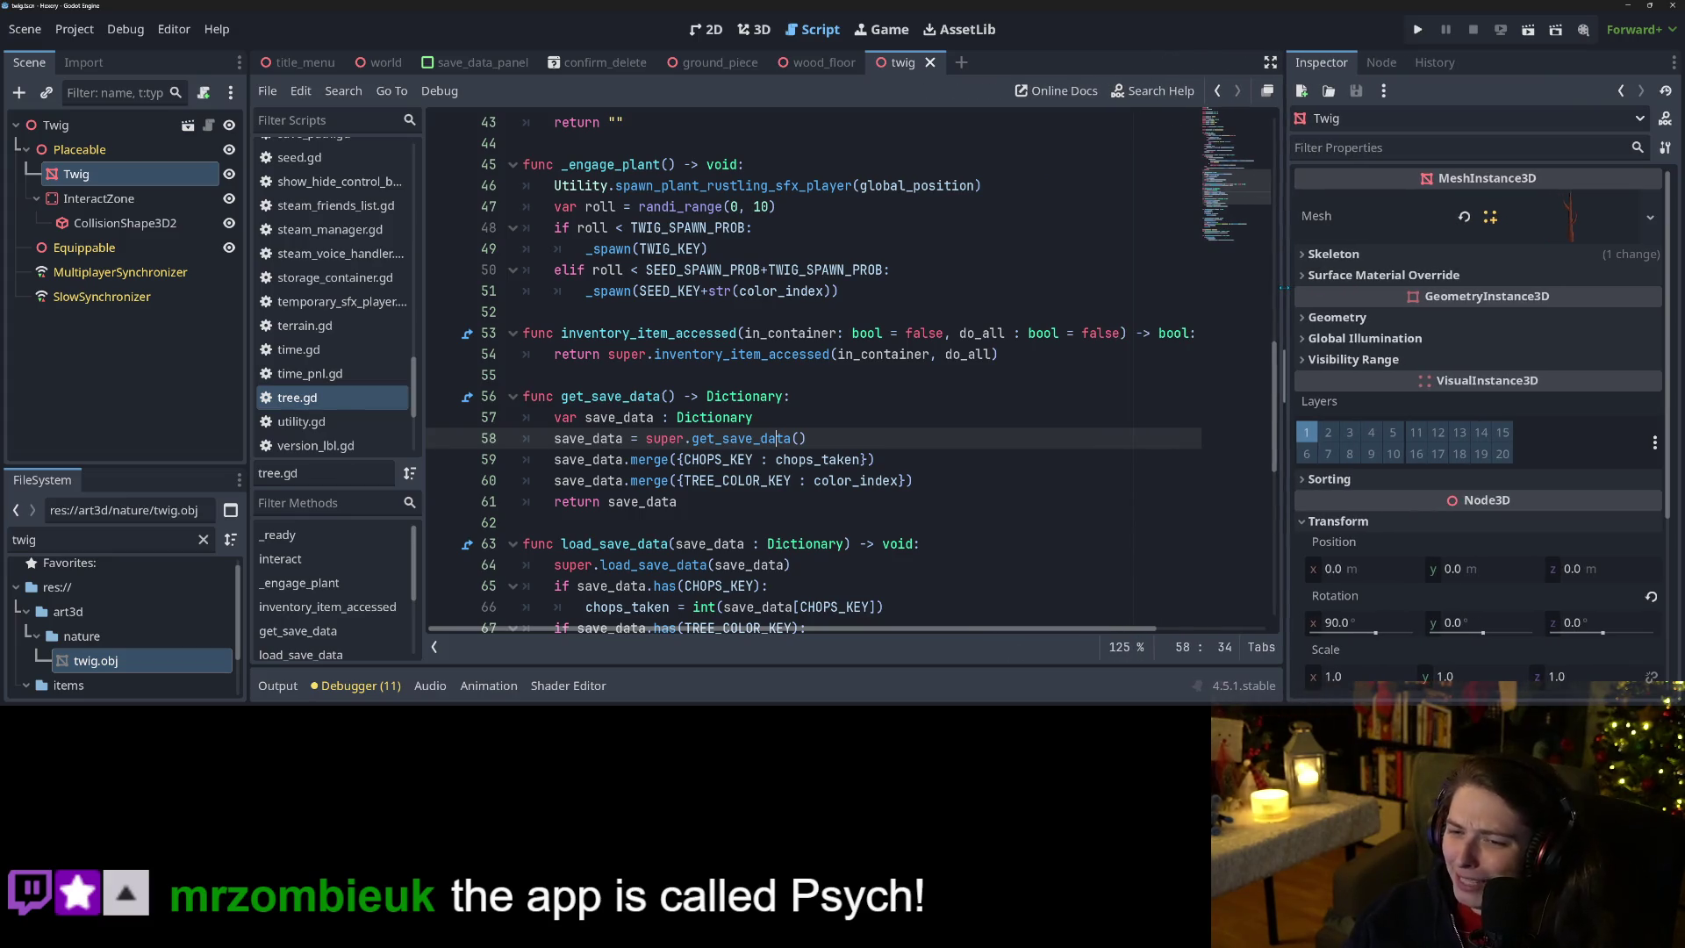
scroll(1104, 424, down, 3)
scroll(1103, 425, up, 3)
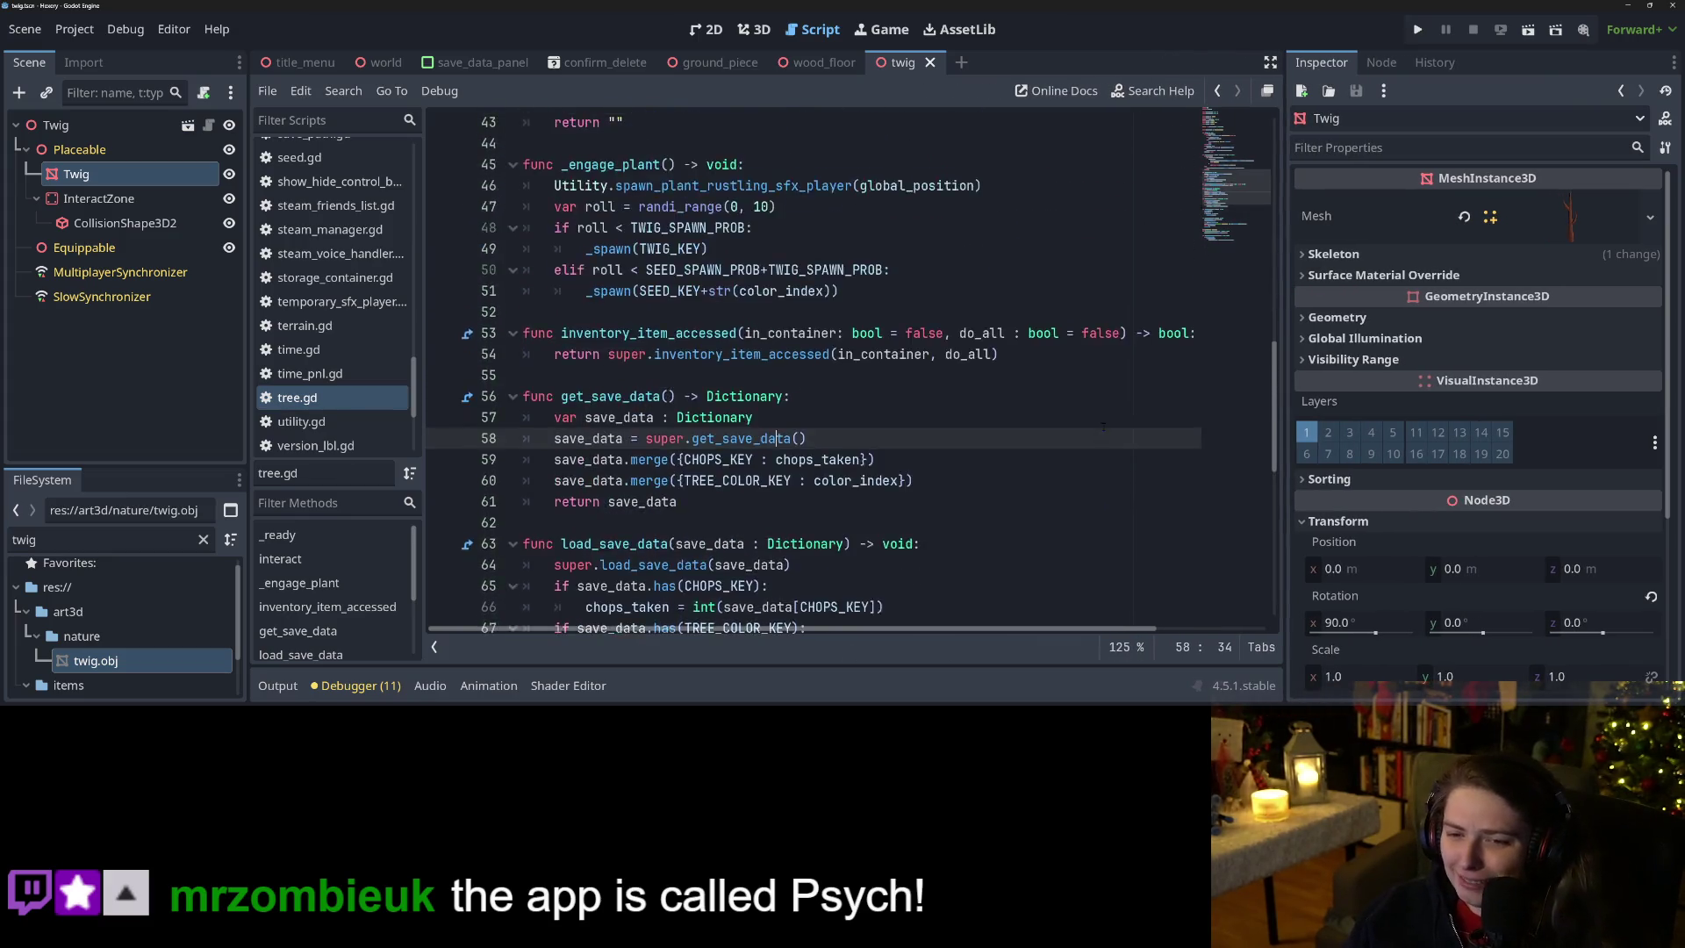
scroll(1103, 424, up, 2)
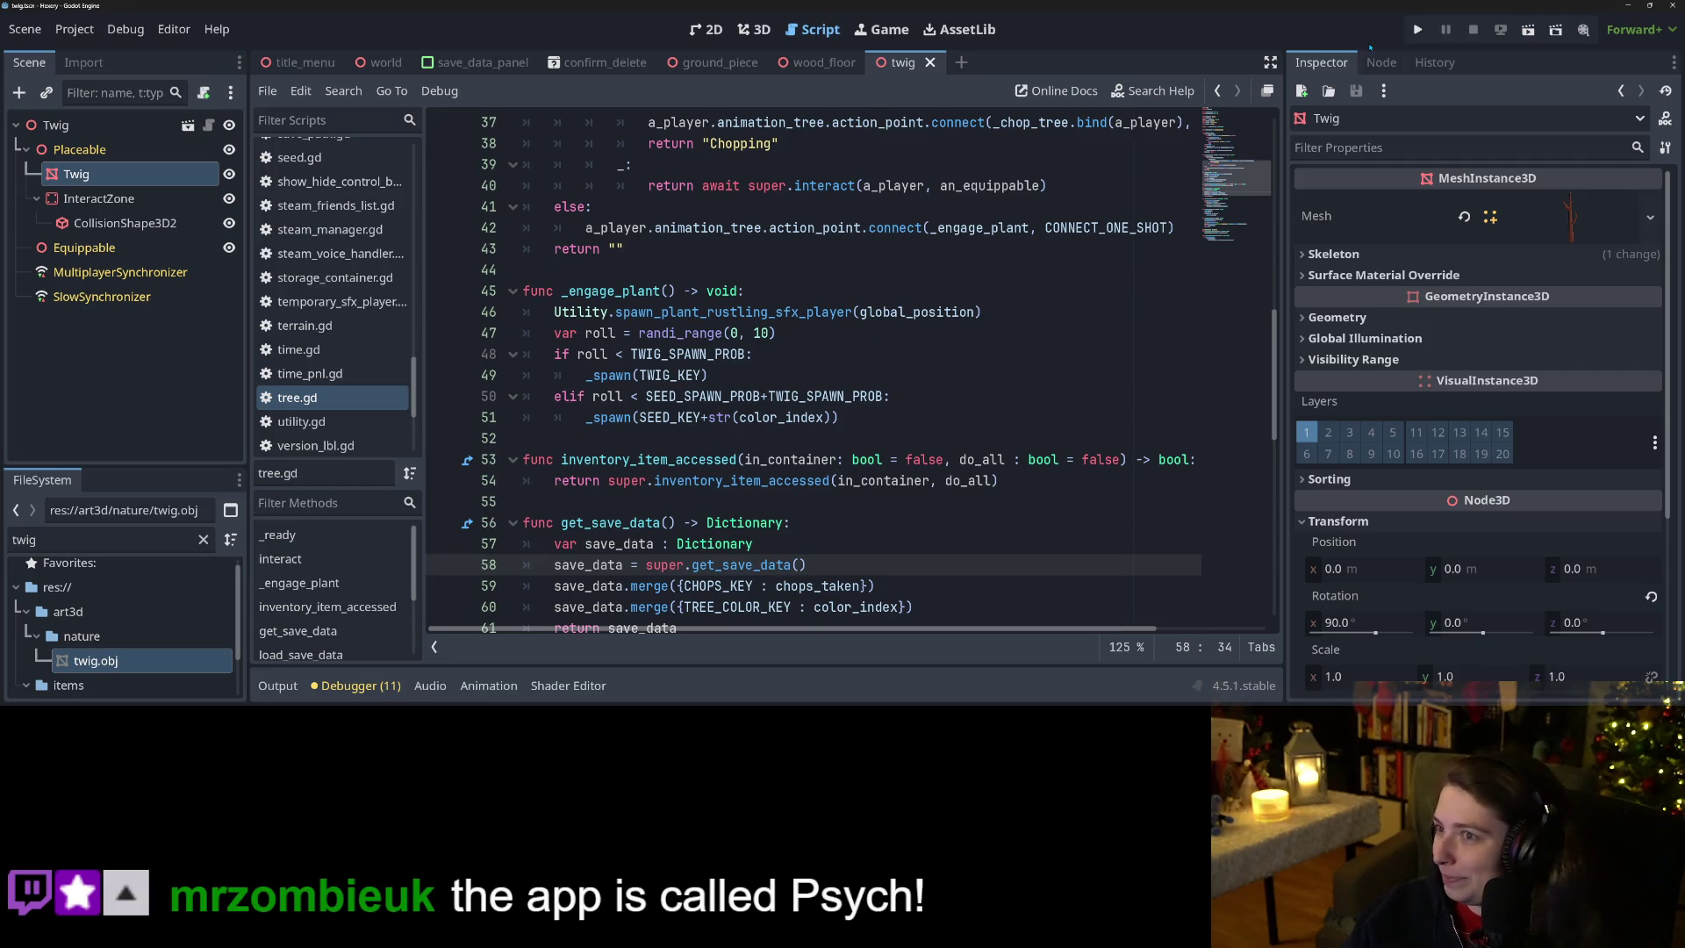
click(1417, 31)
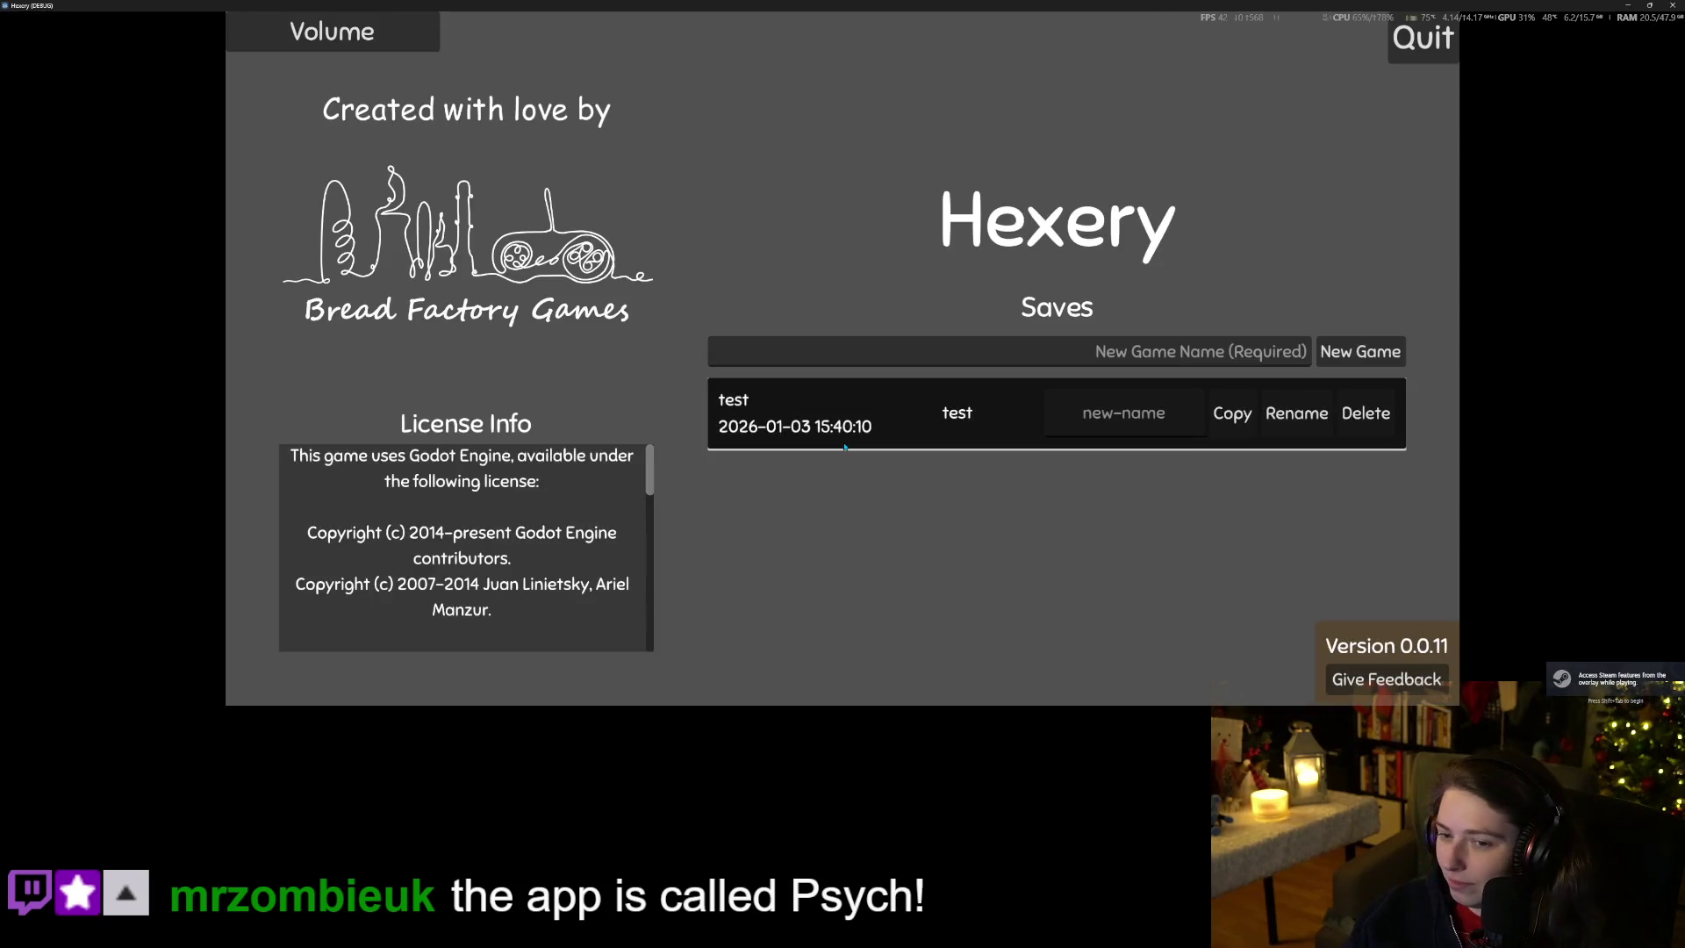
Load the test save and walk forward with W until the debugger breaks on get_packed_item.
click(844, 448)
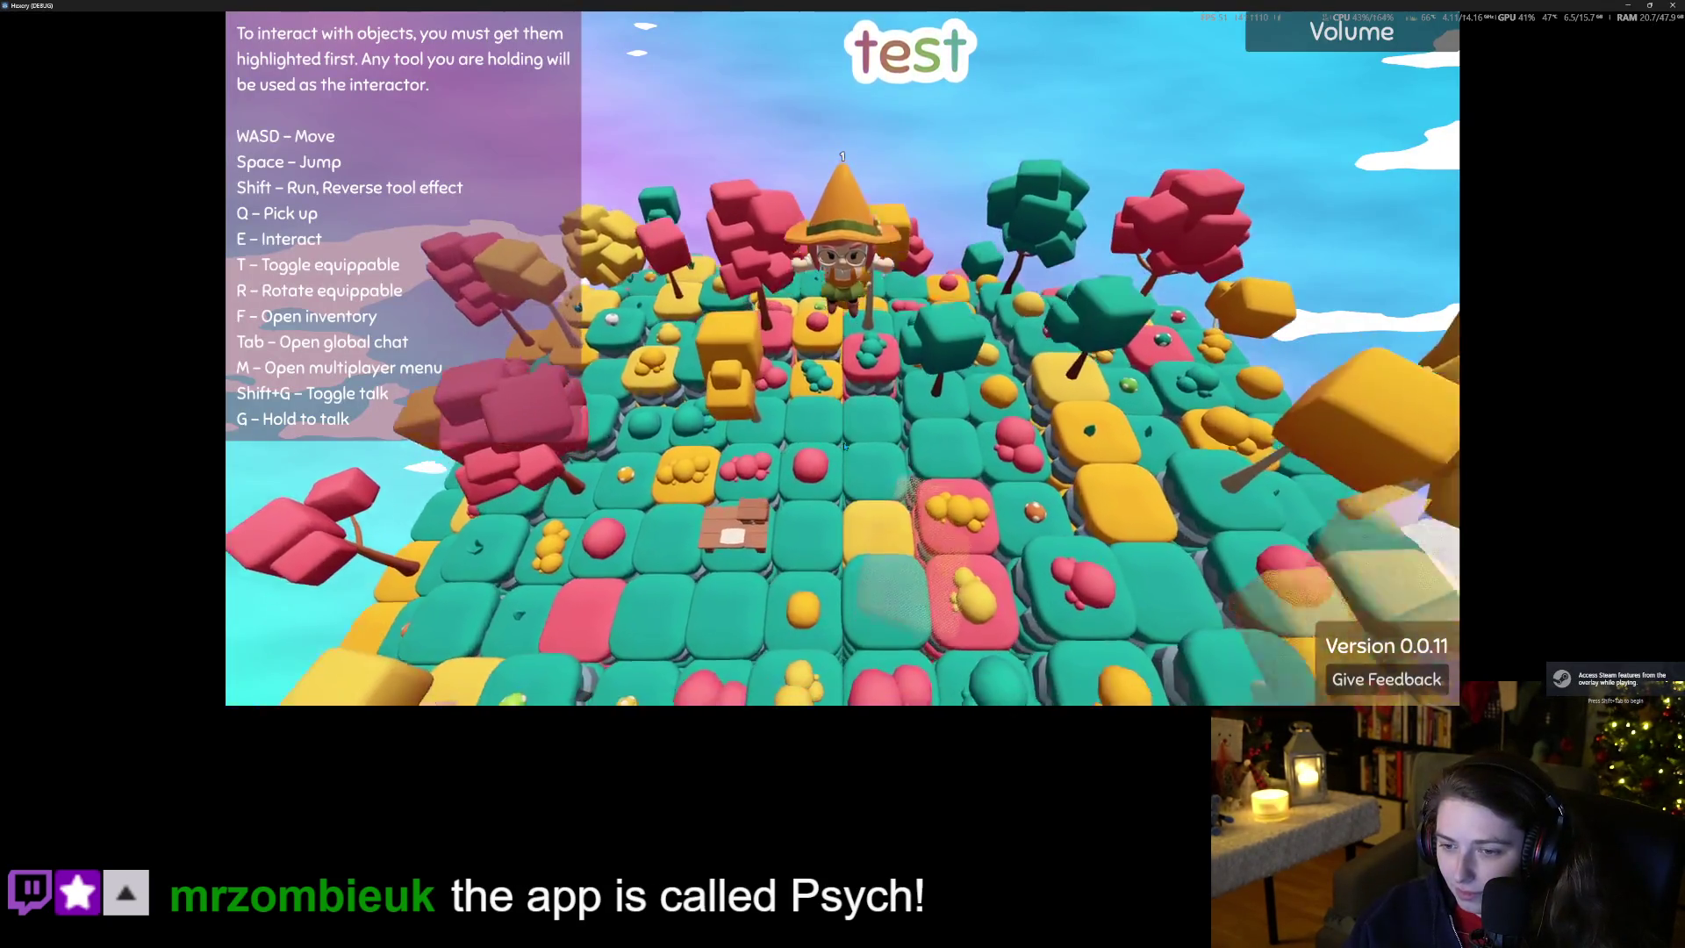
key(w)
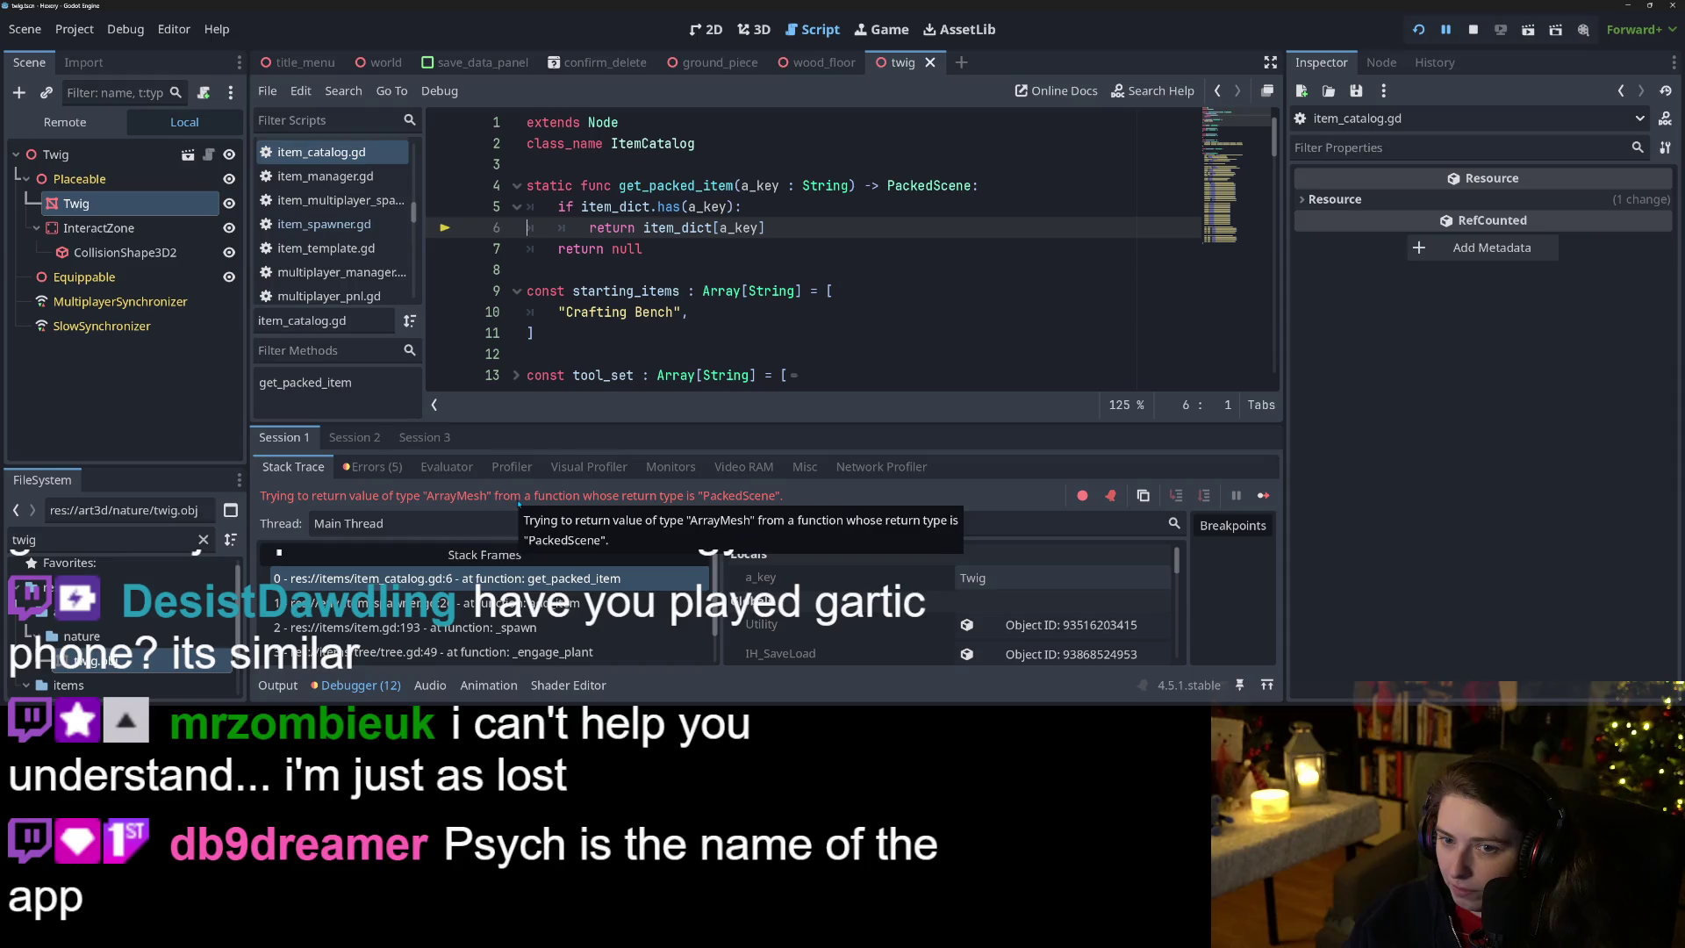
Inspect the get_packed_item function in item_catalog.gd and stop the running game.
scroll(762, 221, down, 1)
scroll(759, 221, up, 1)
double_click(702, 184)
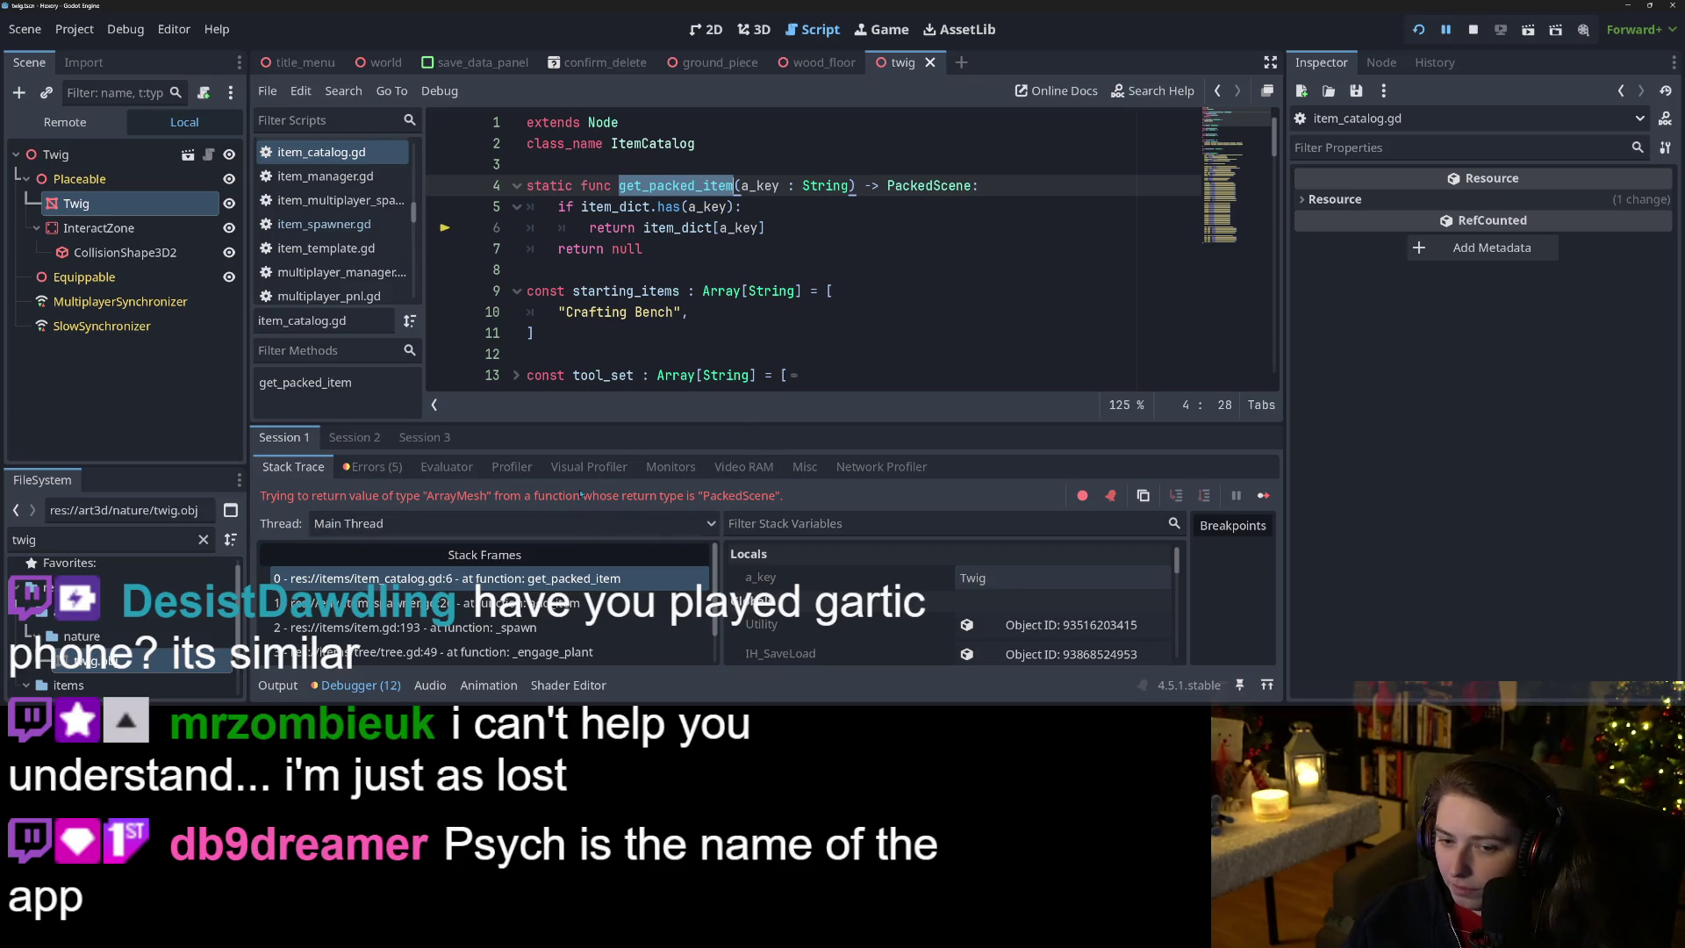
click(780, 185)
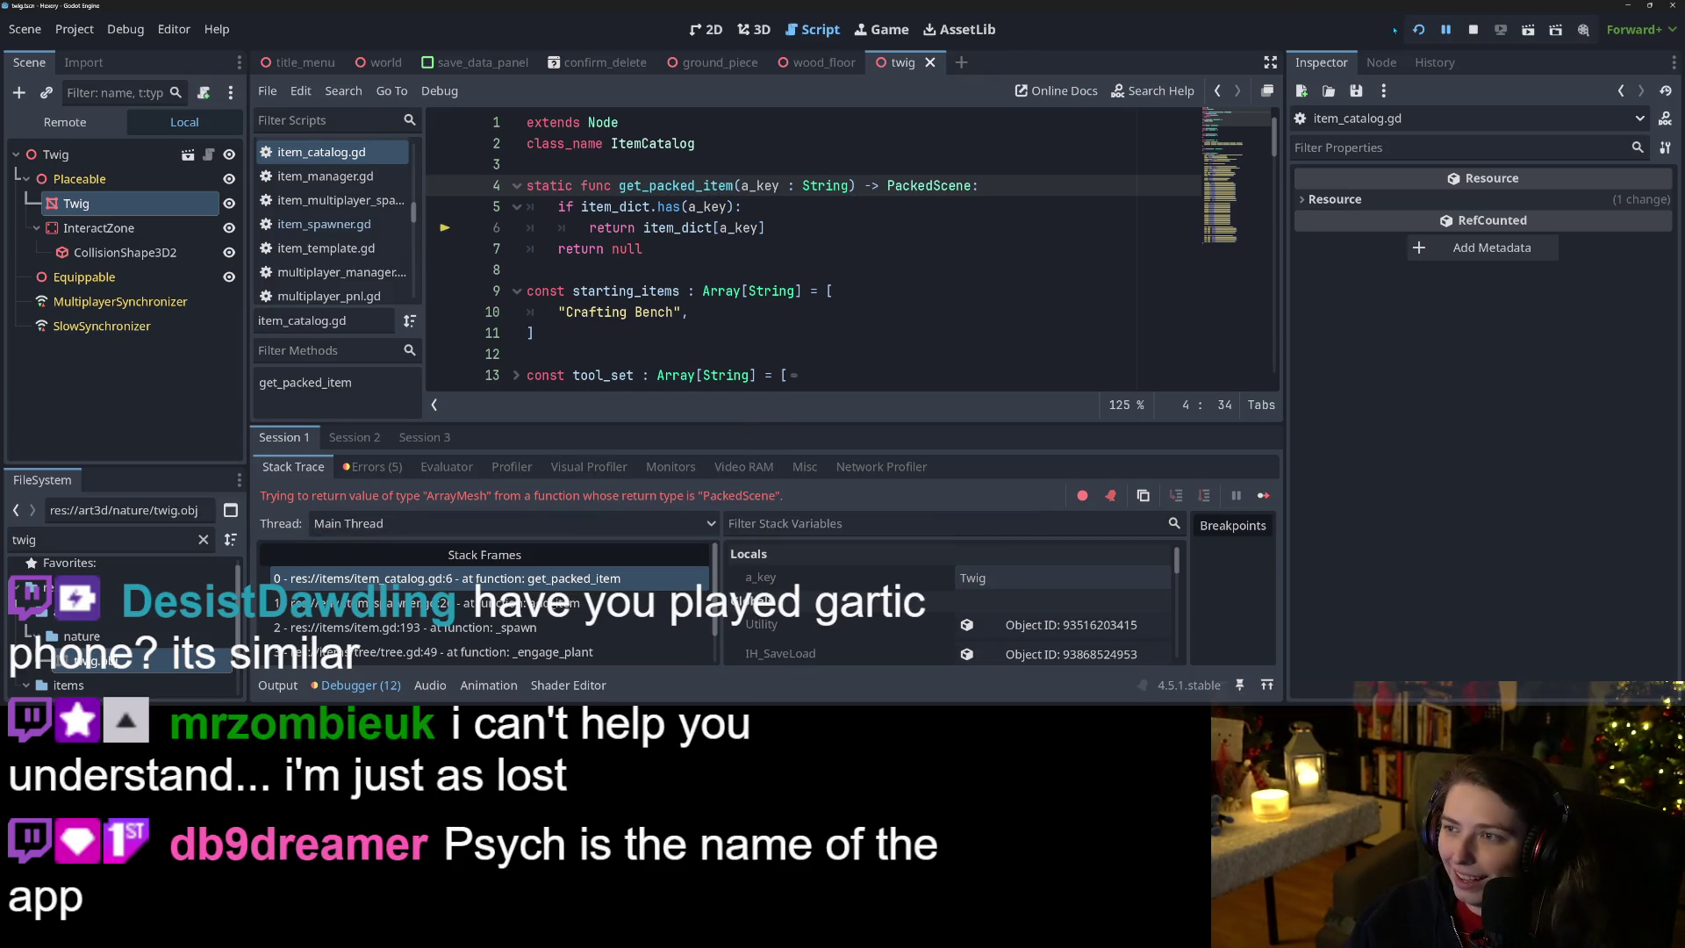
click(1483, 30)
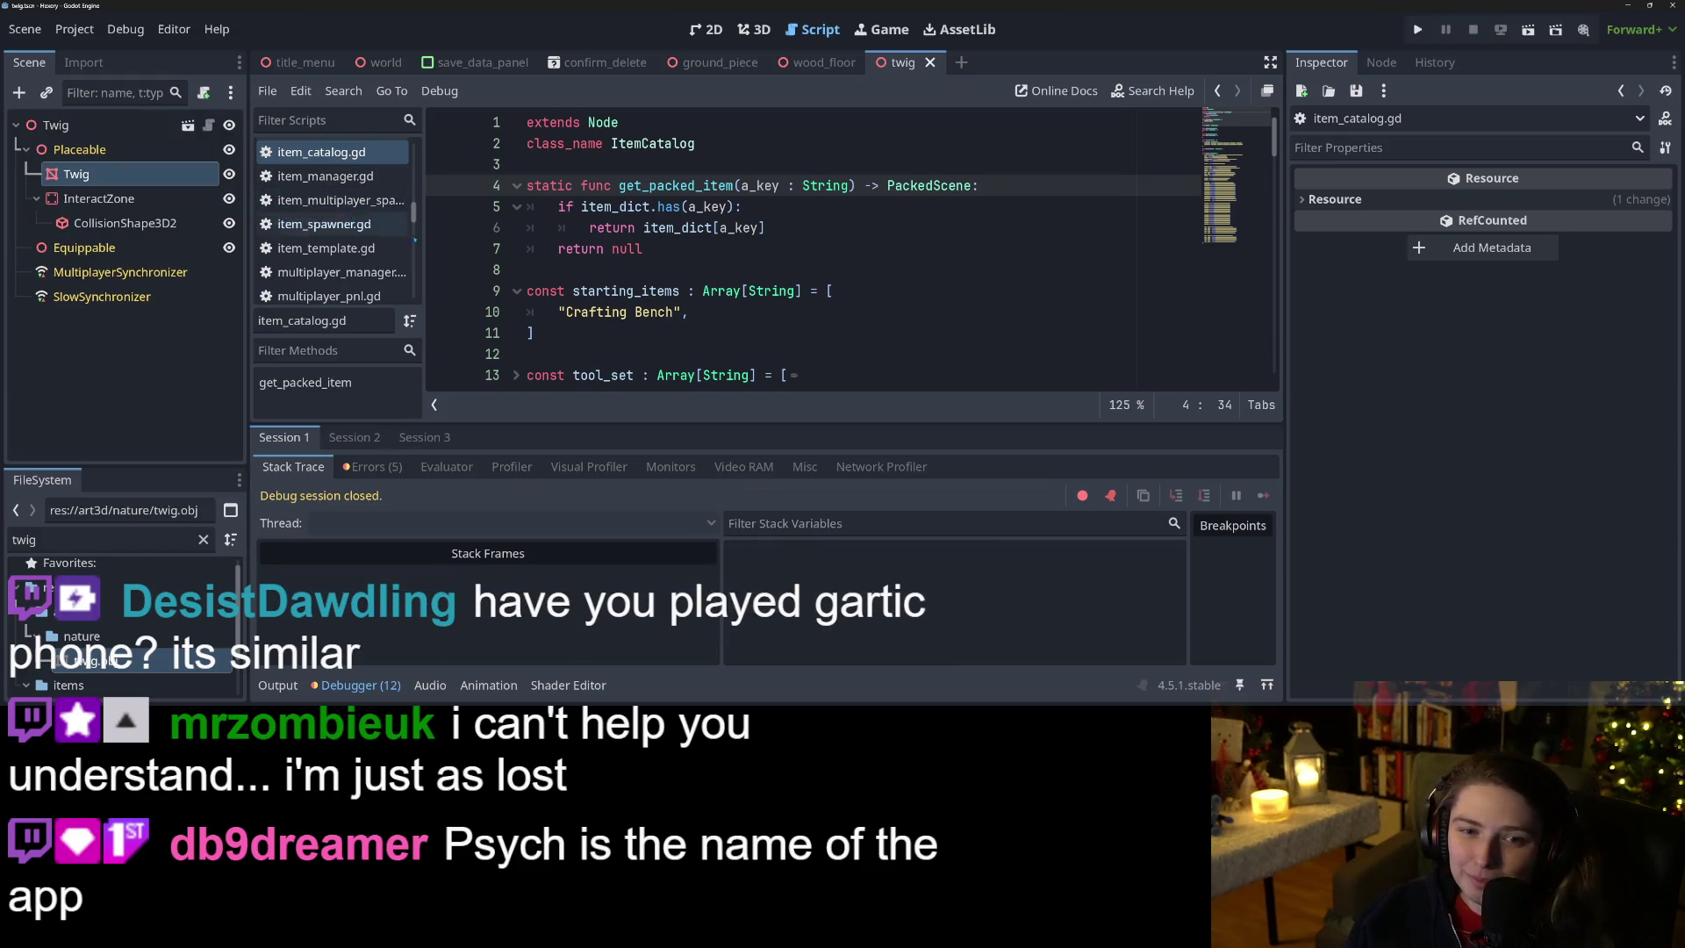
Replace the Twig entry's twig.obj preload on line 75 with twig.tscn, save, and relaunch the game.
scroll(661, 330, down, 6)
scroll(661, 330, down, 13)
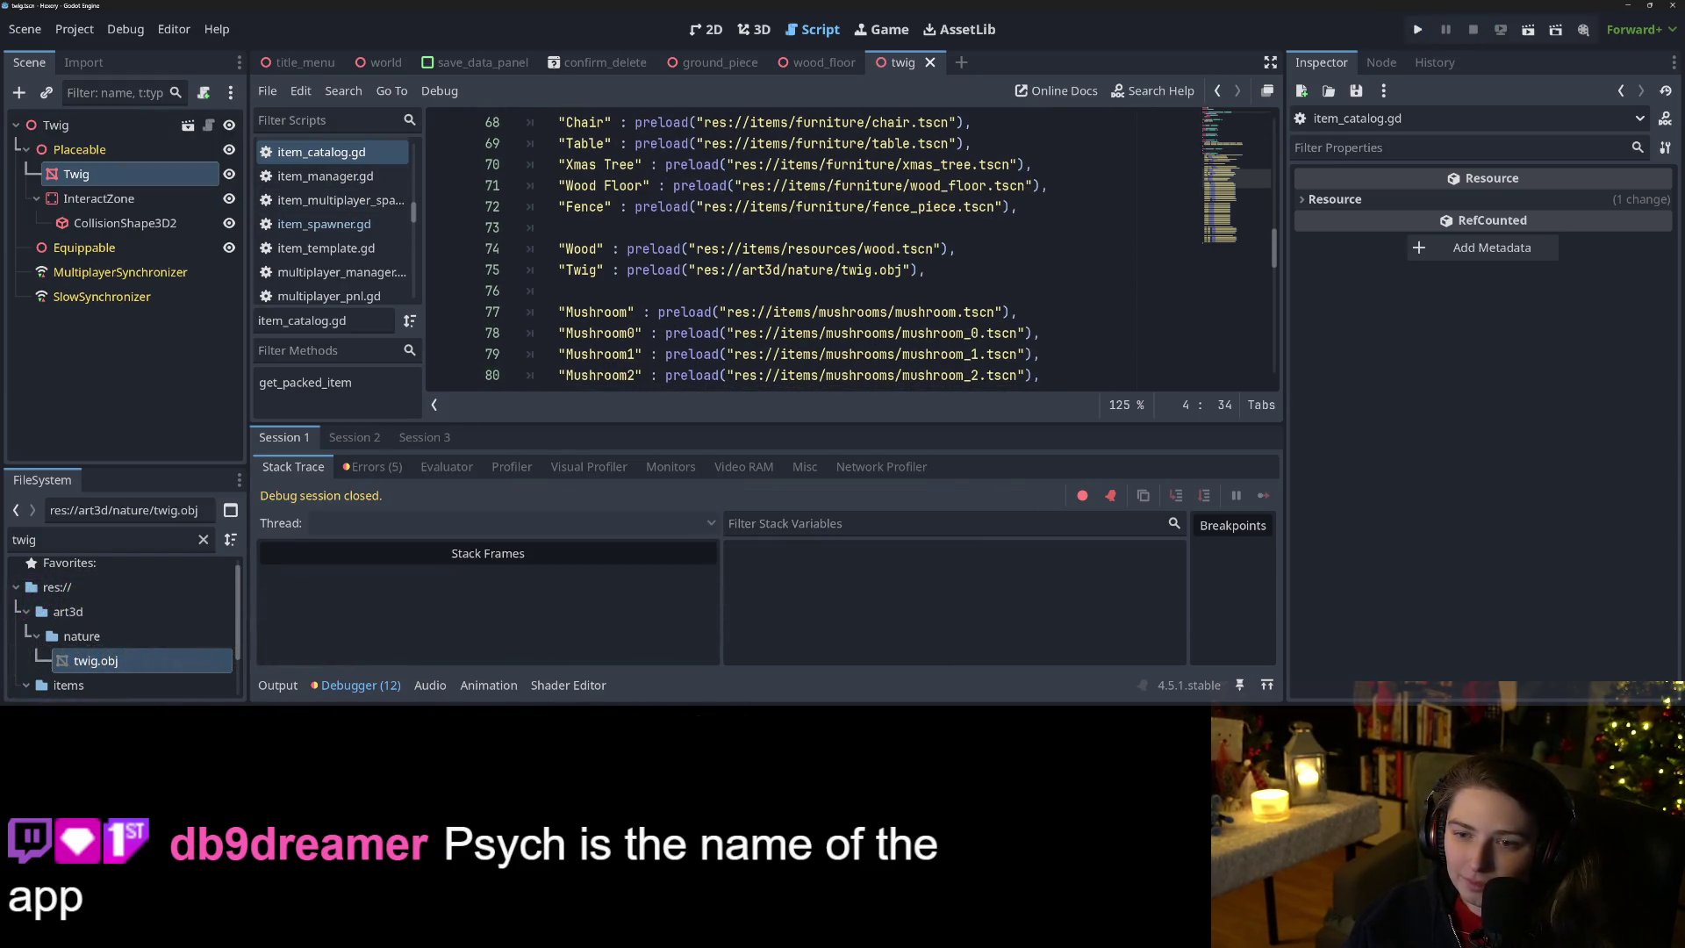
double_click(856, 269)
drag(910, 270, 689, 270)
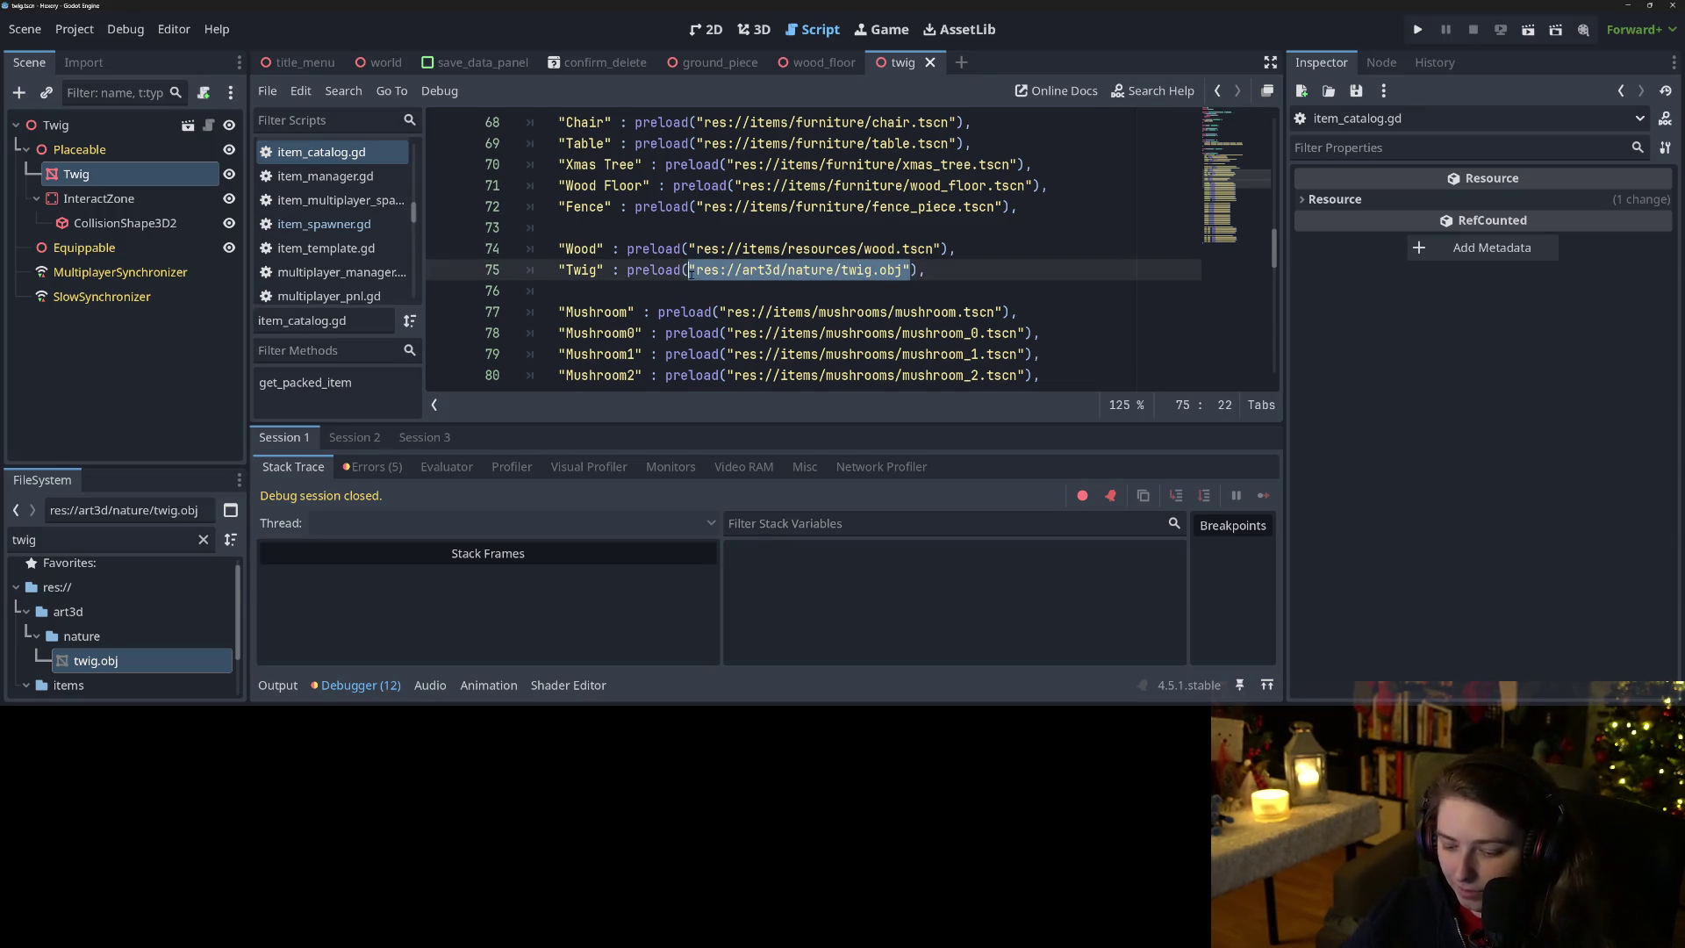
key(BackSpace)
text("twig)
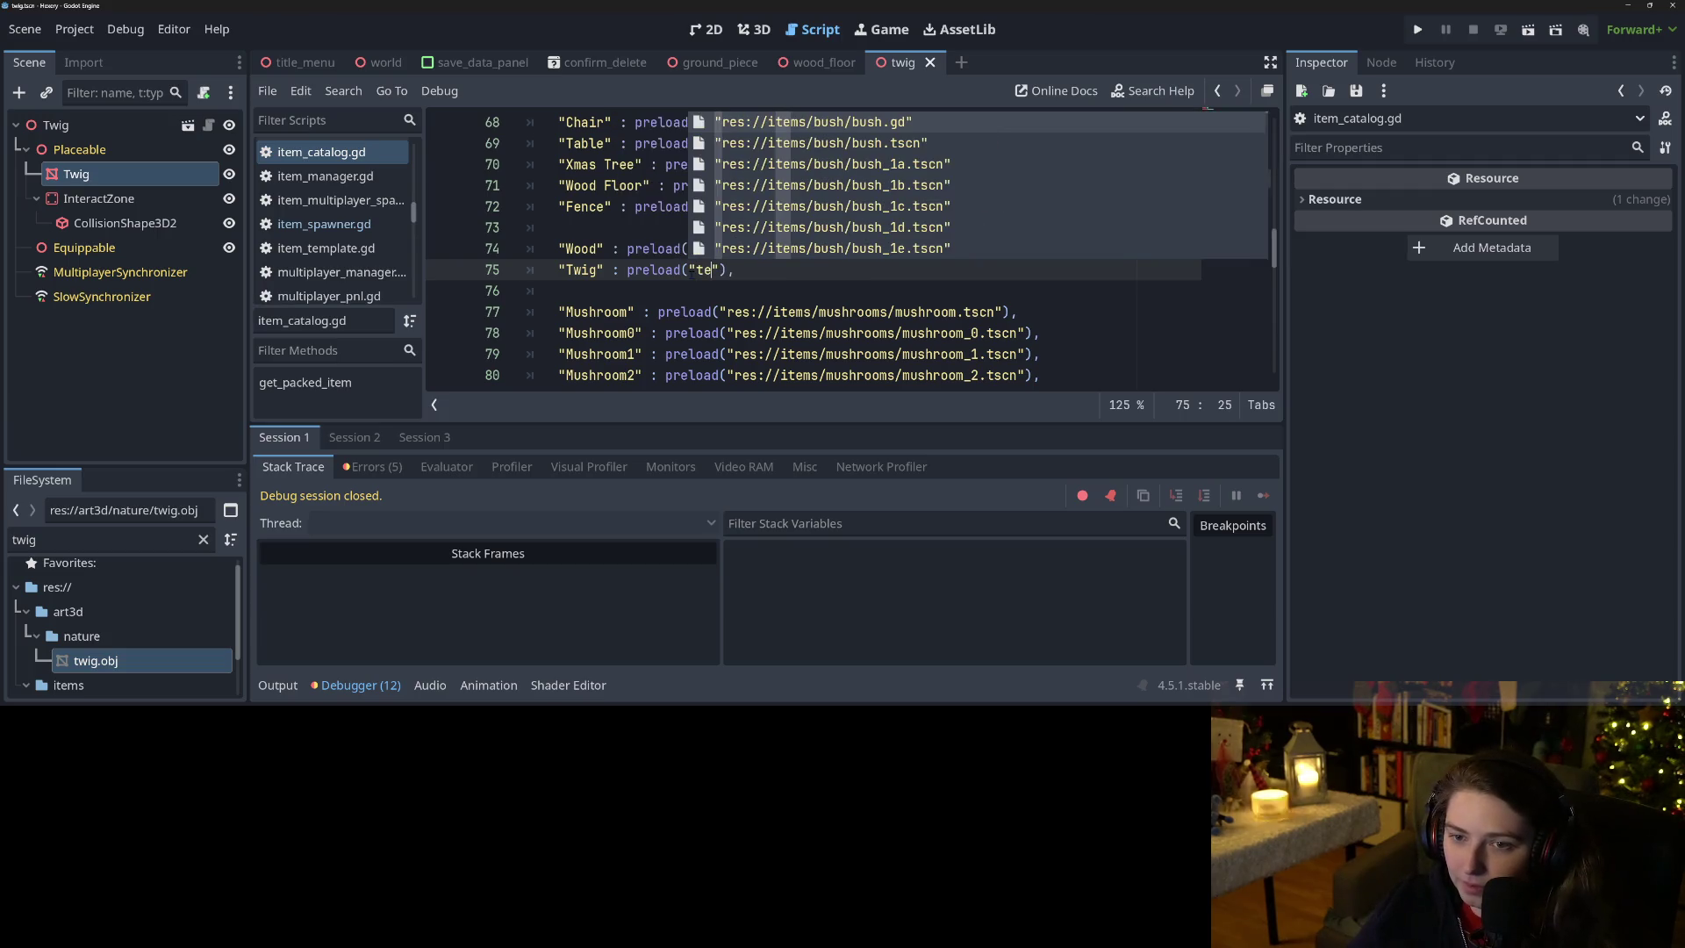
key(Return)
key(ctrl+s)
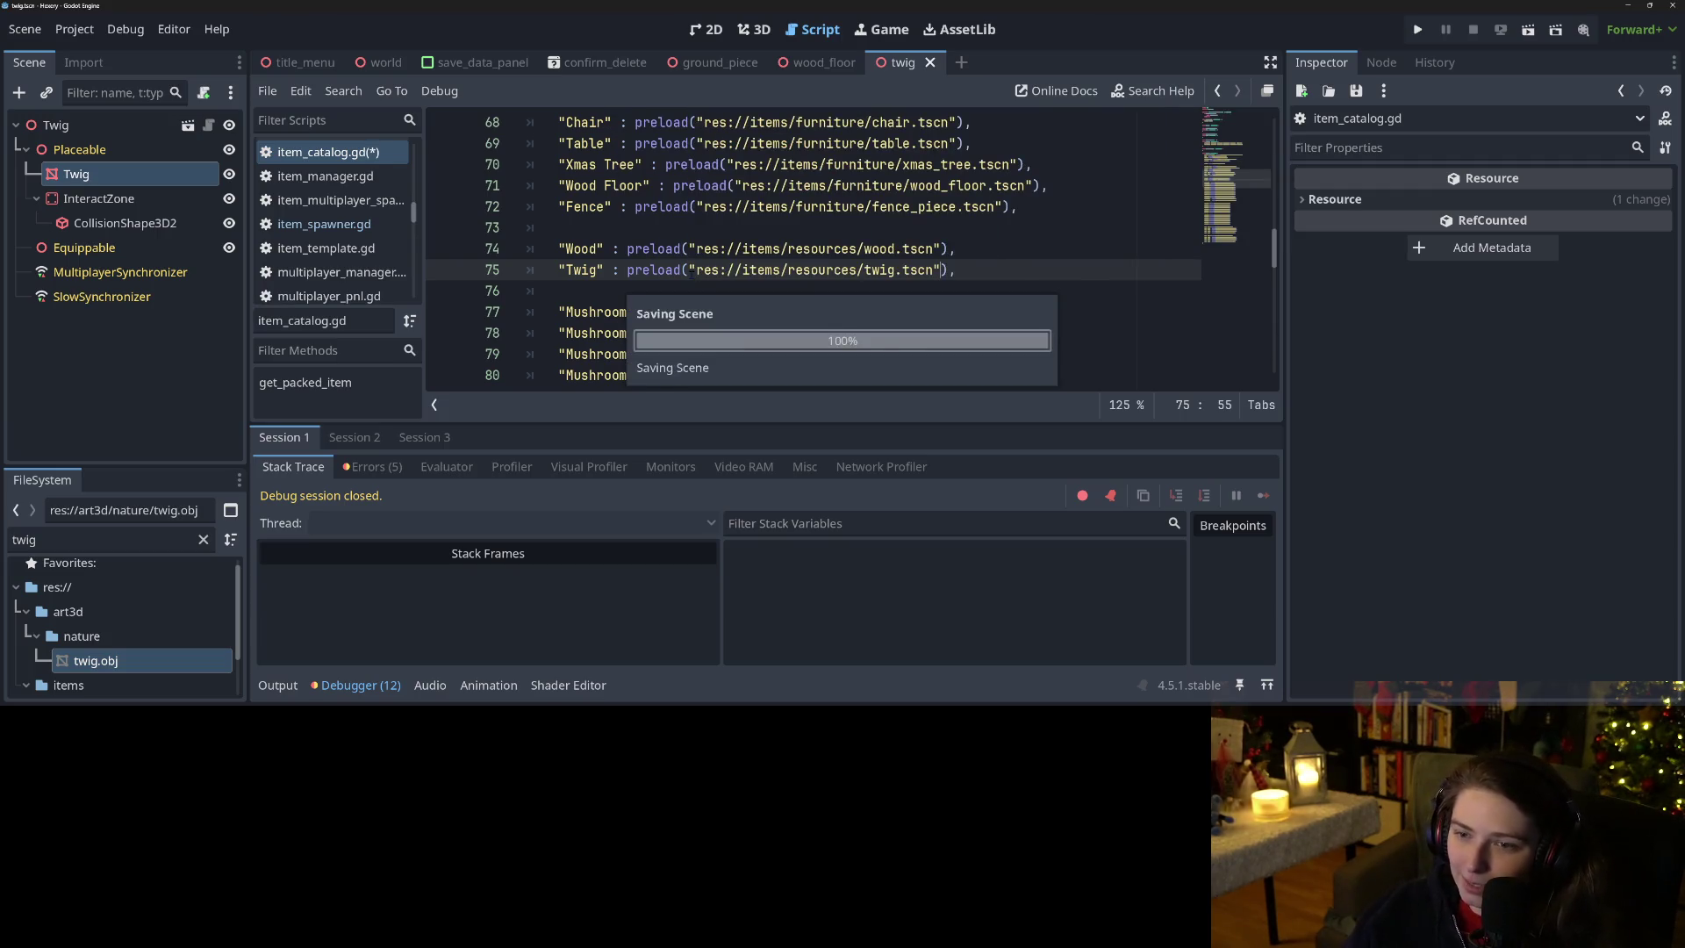
click(1000, 248)
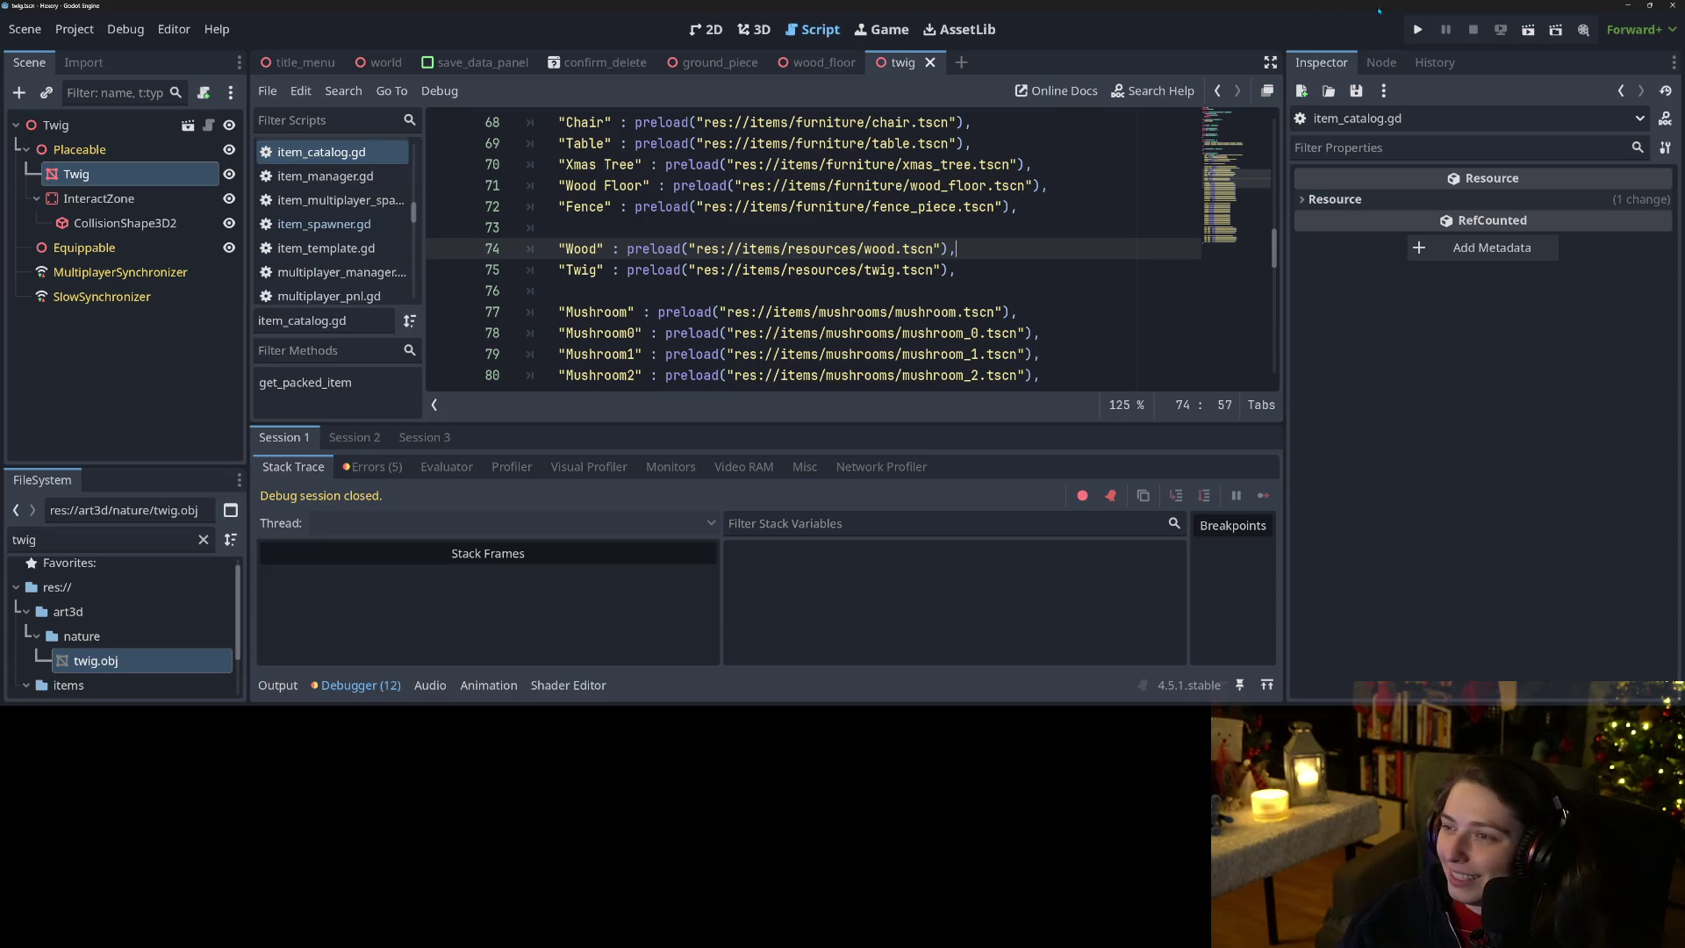
key(F5)
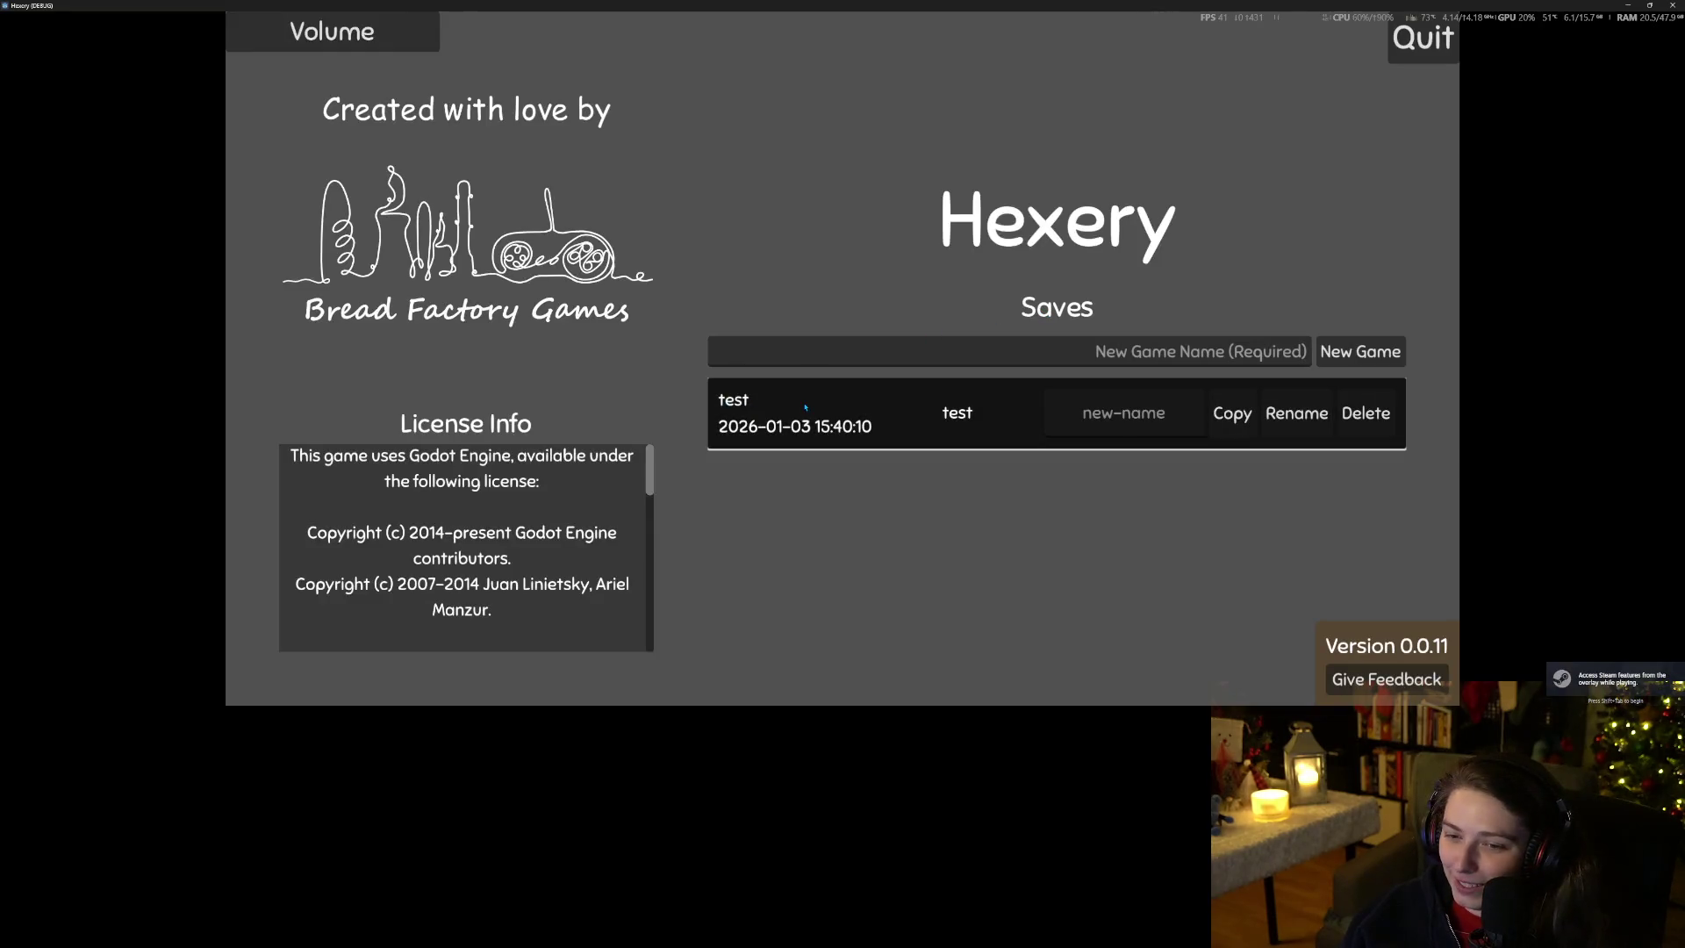
Load the test save, walk to the twig on the tiles, check the inventory, then close the game.
click(897, 412)
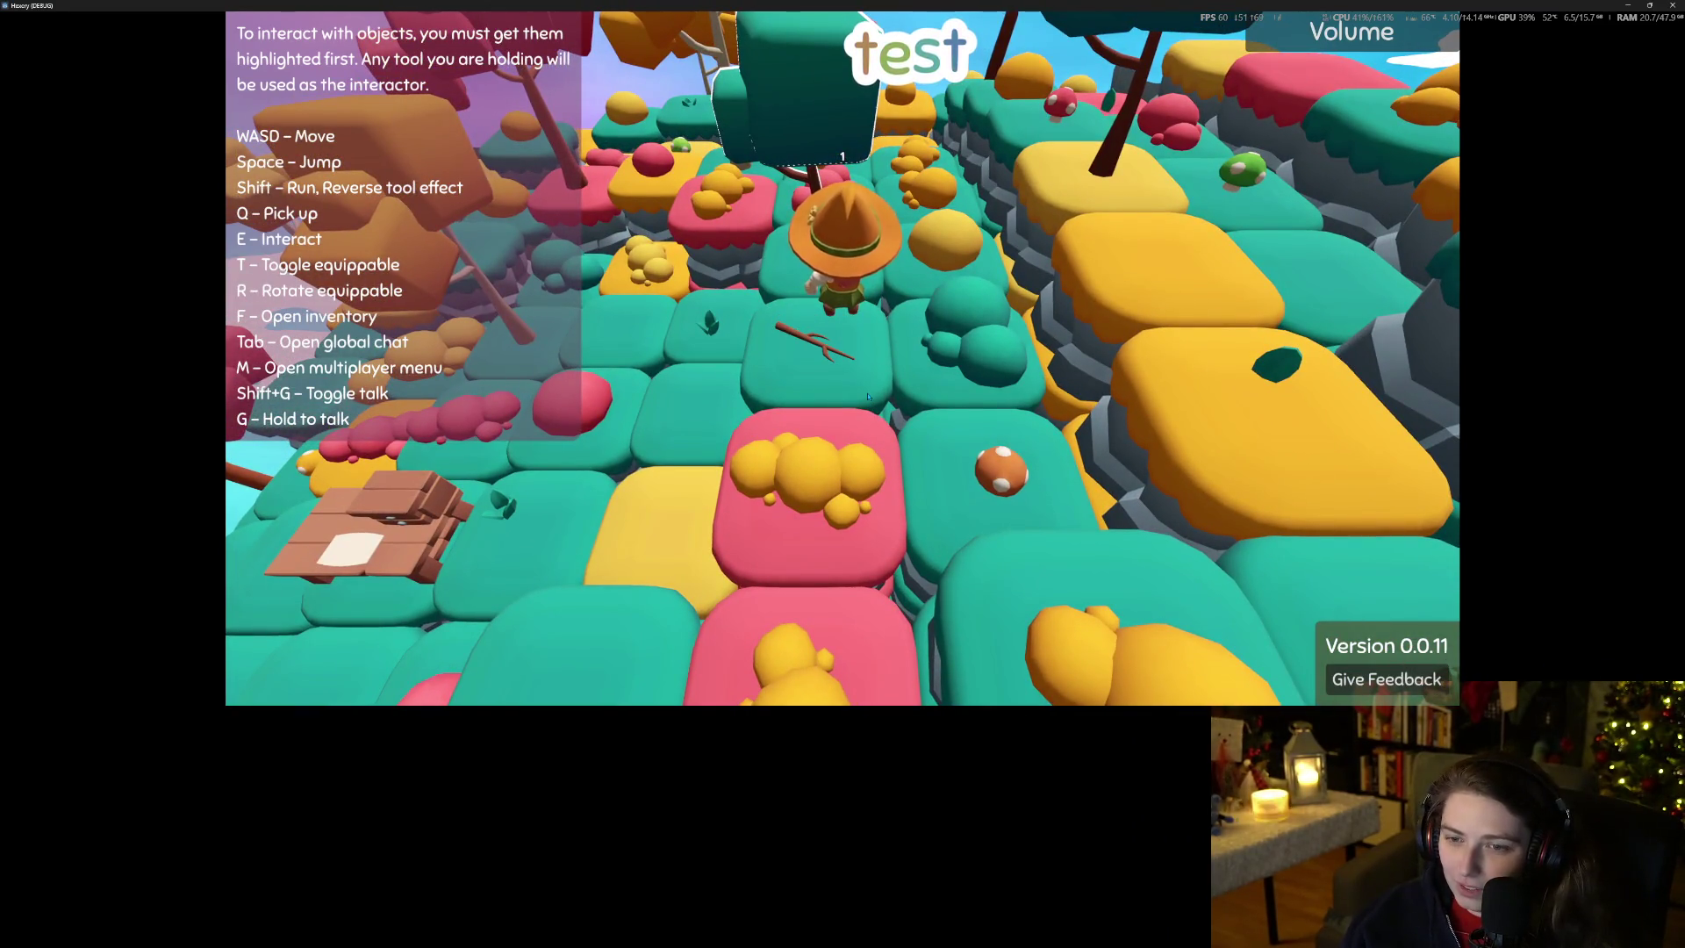
key(s)
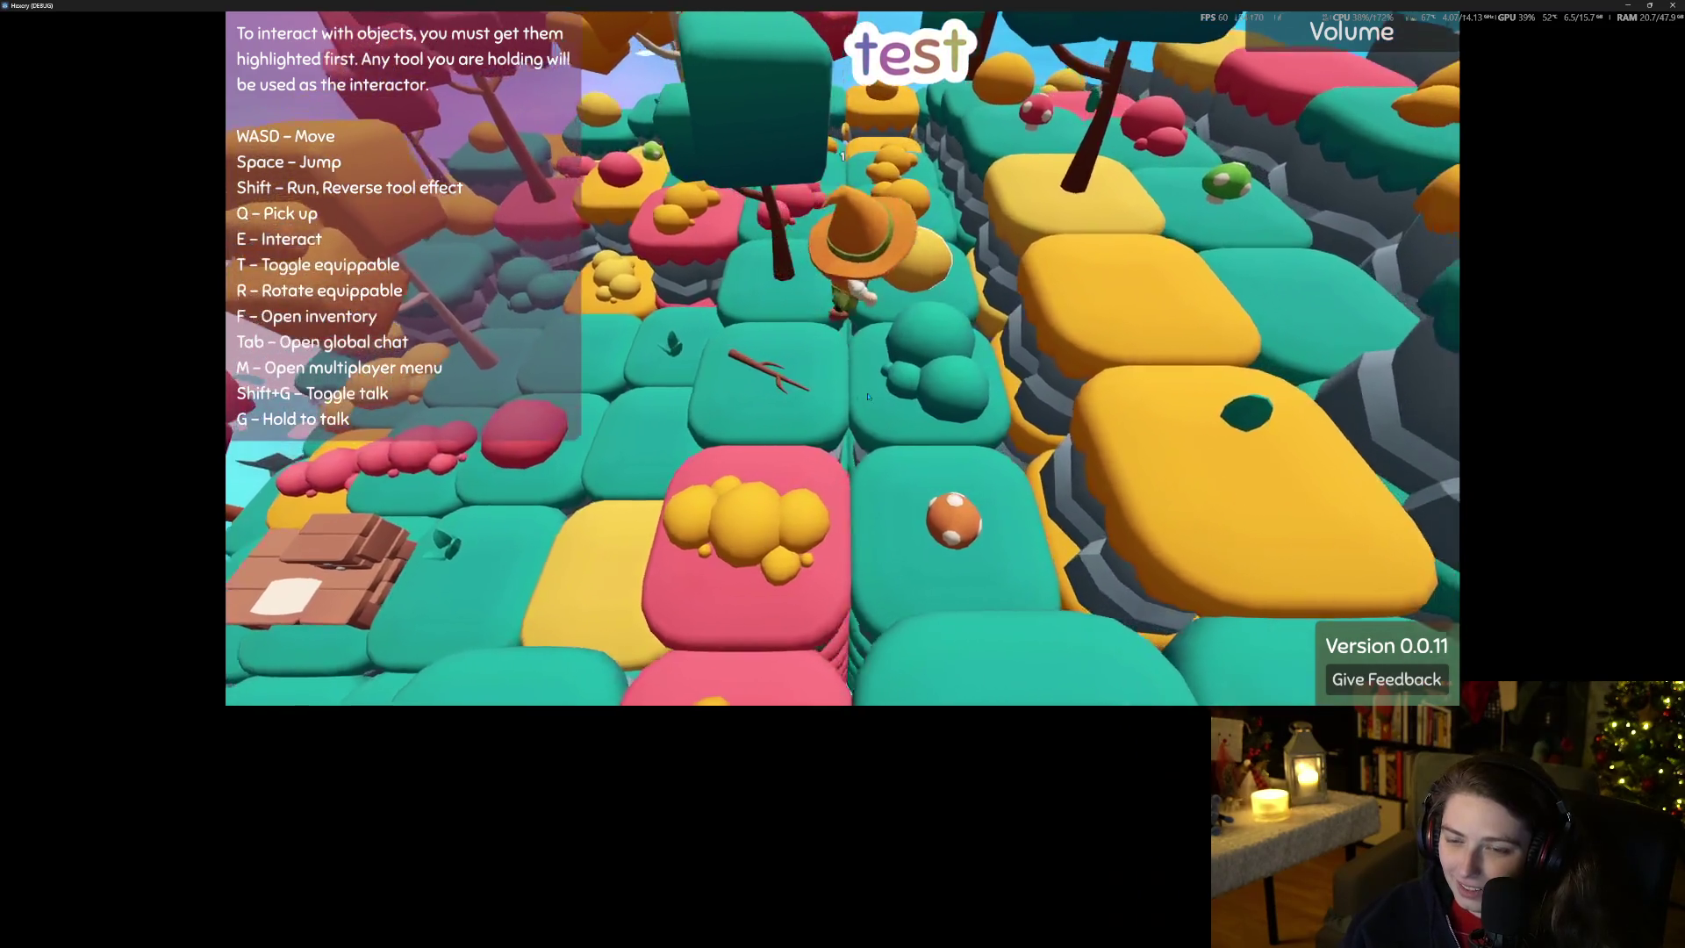
key(a)
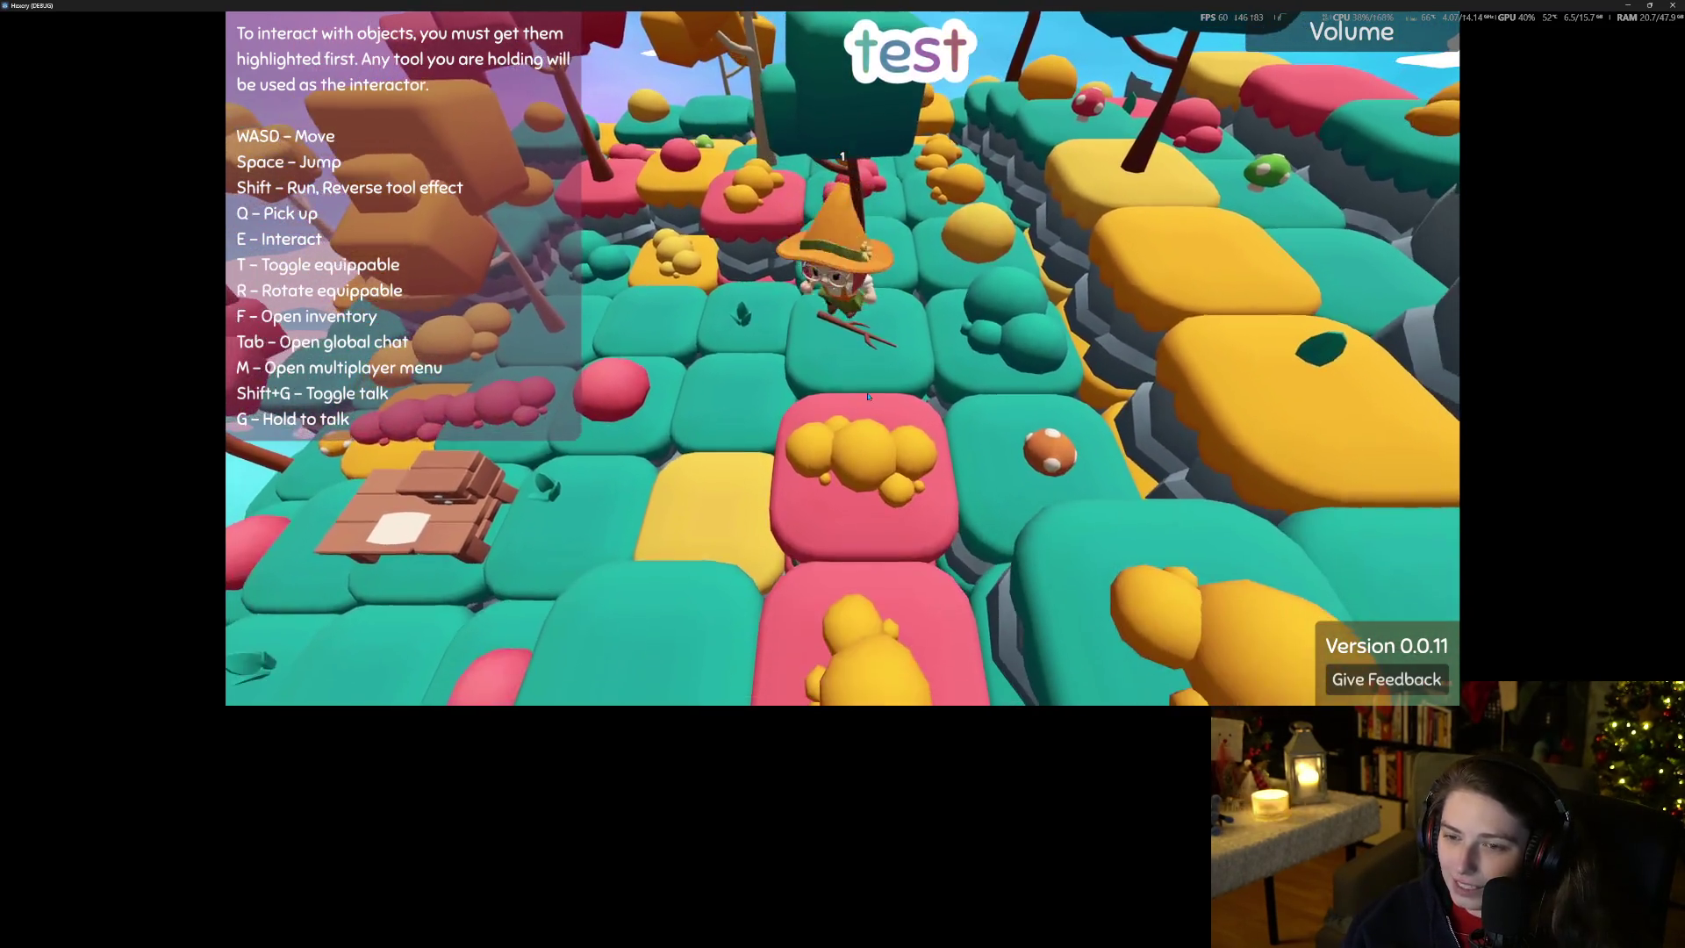
key(s)
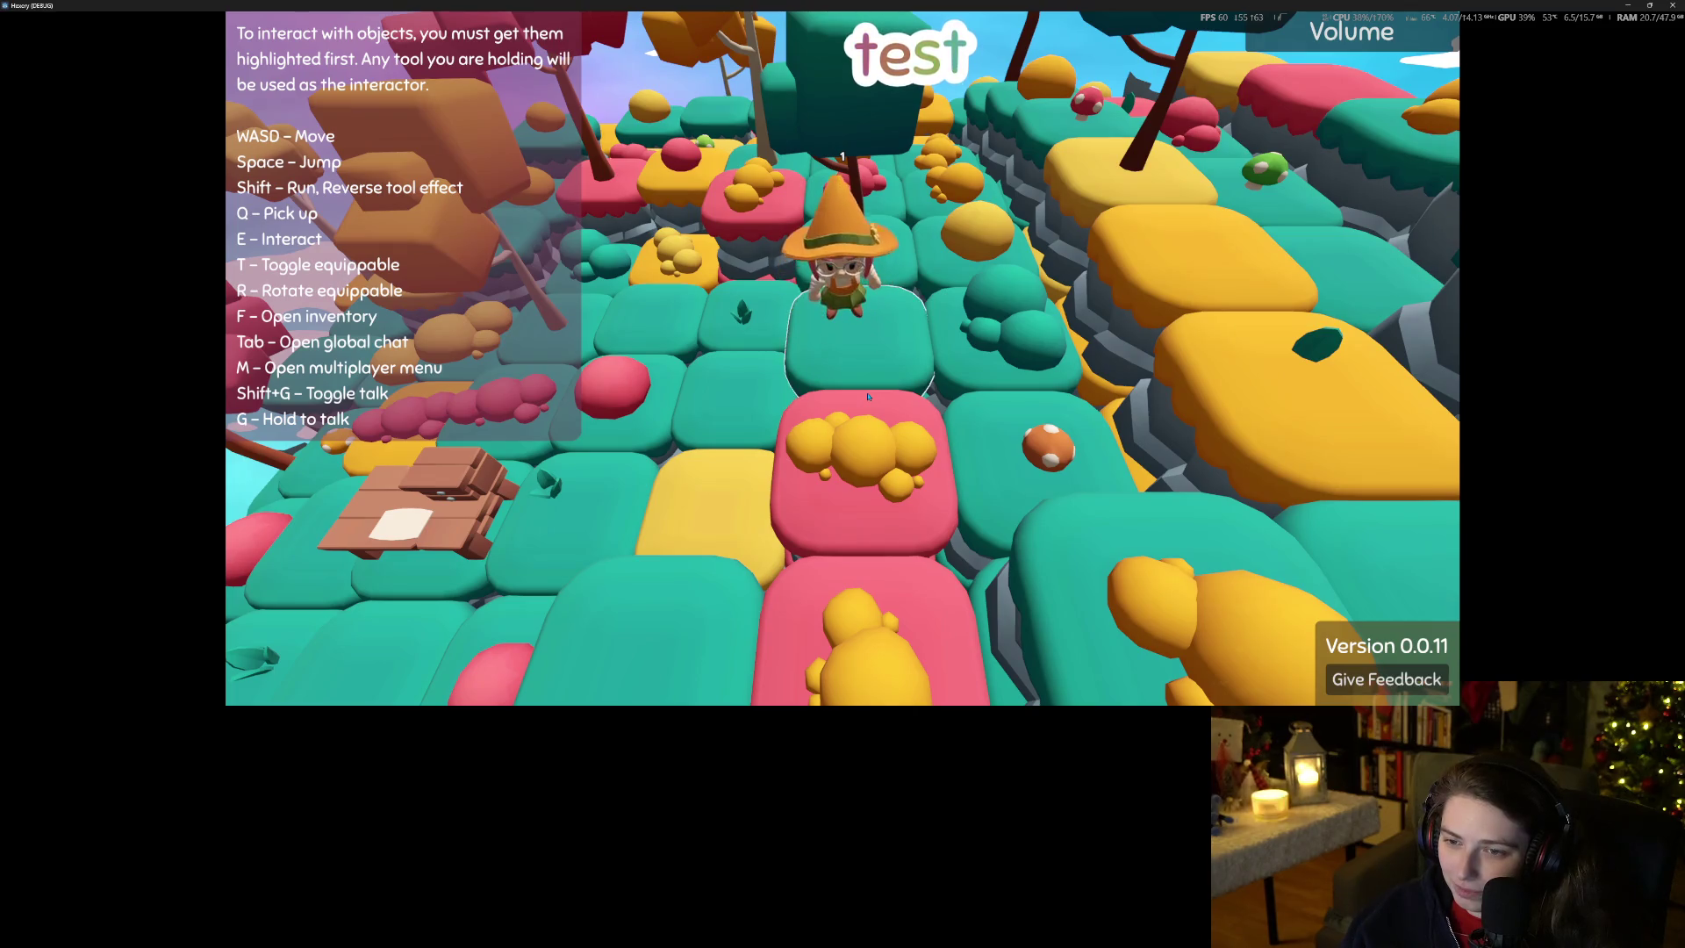
key(f)
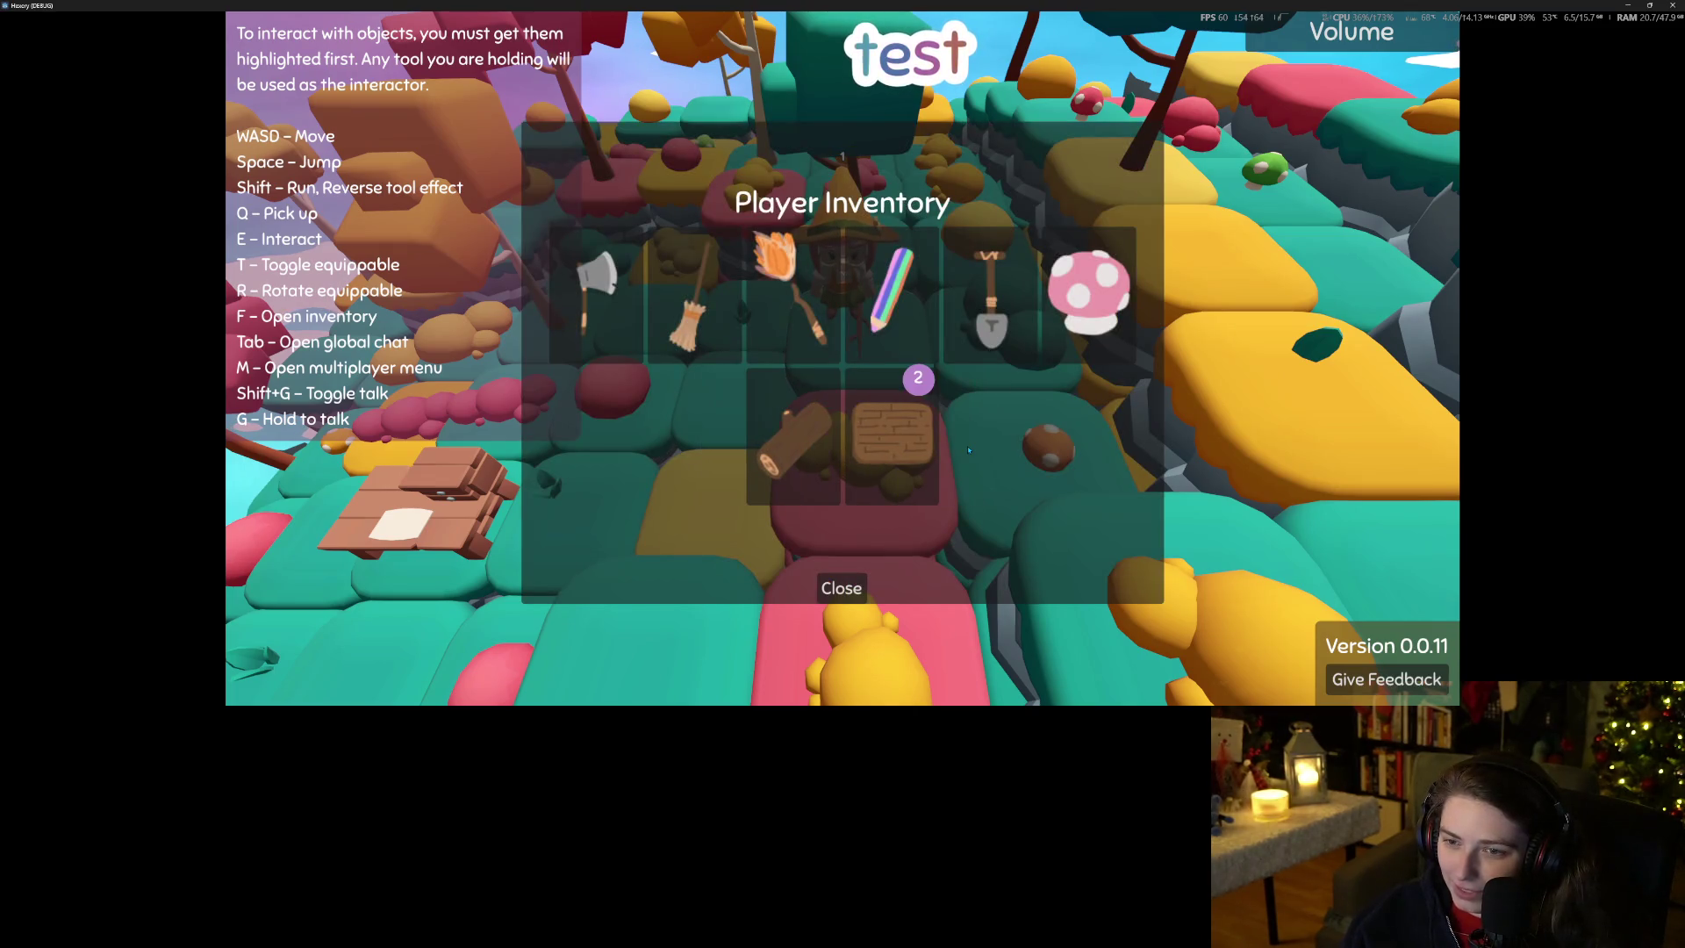
click(841, 588)
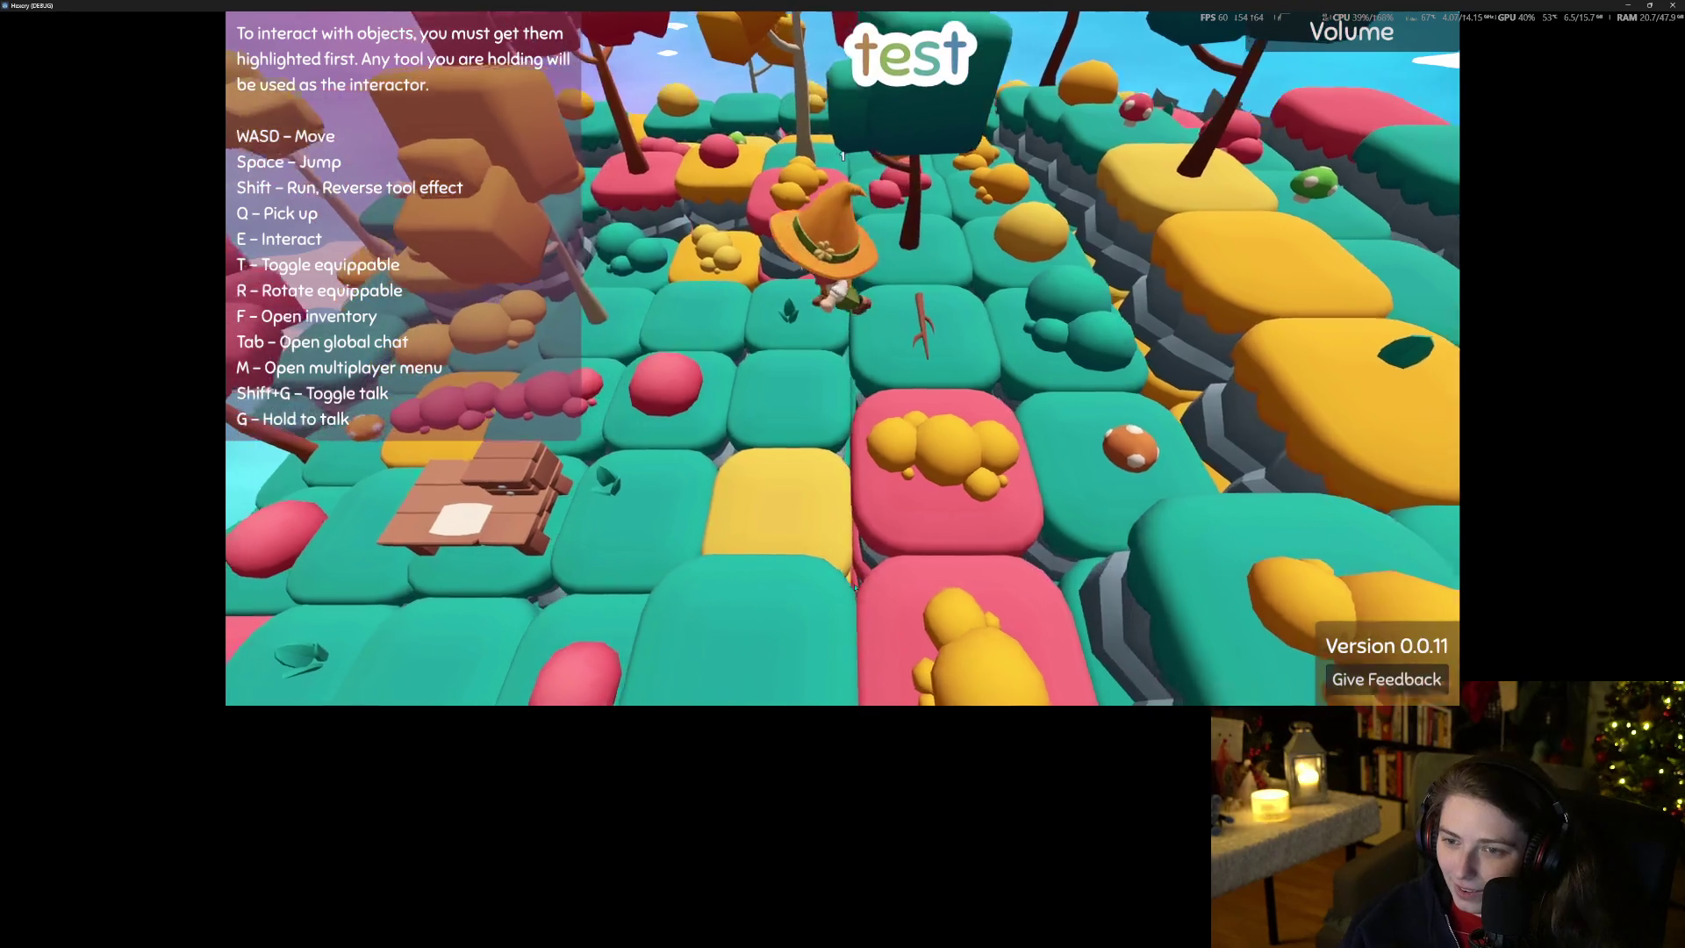
key(w)
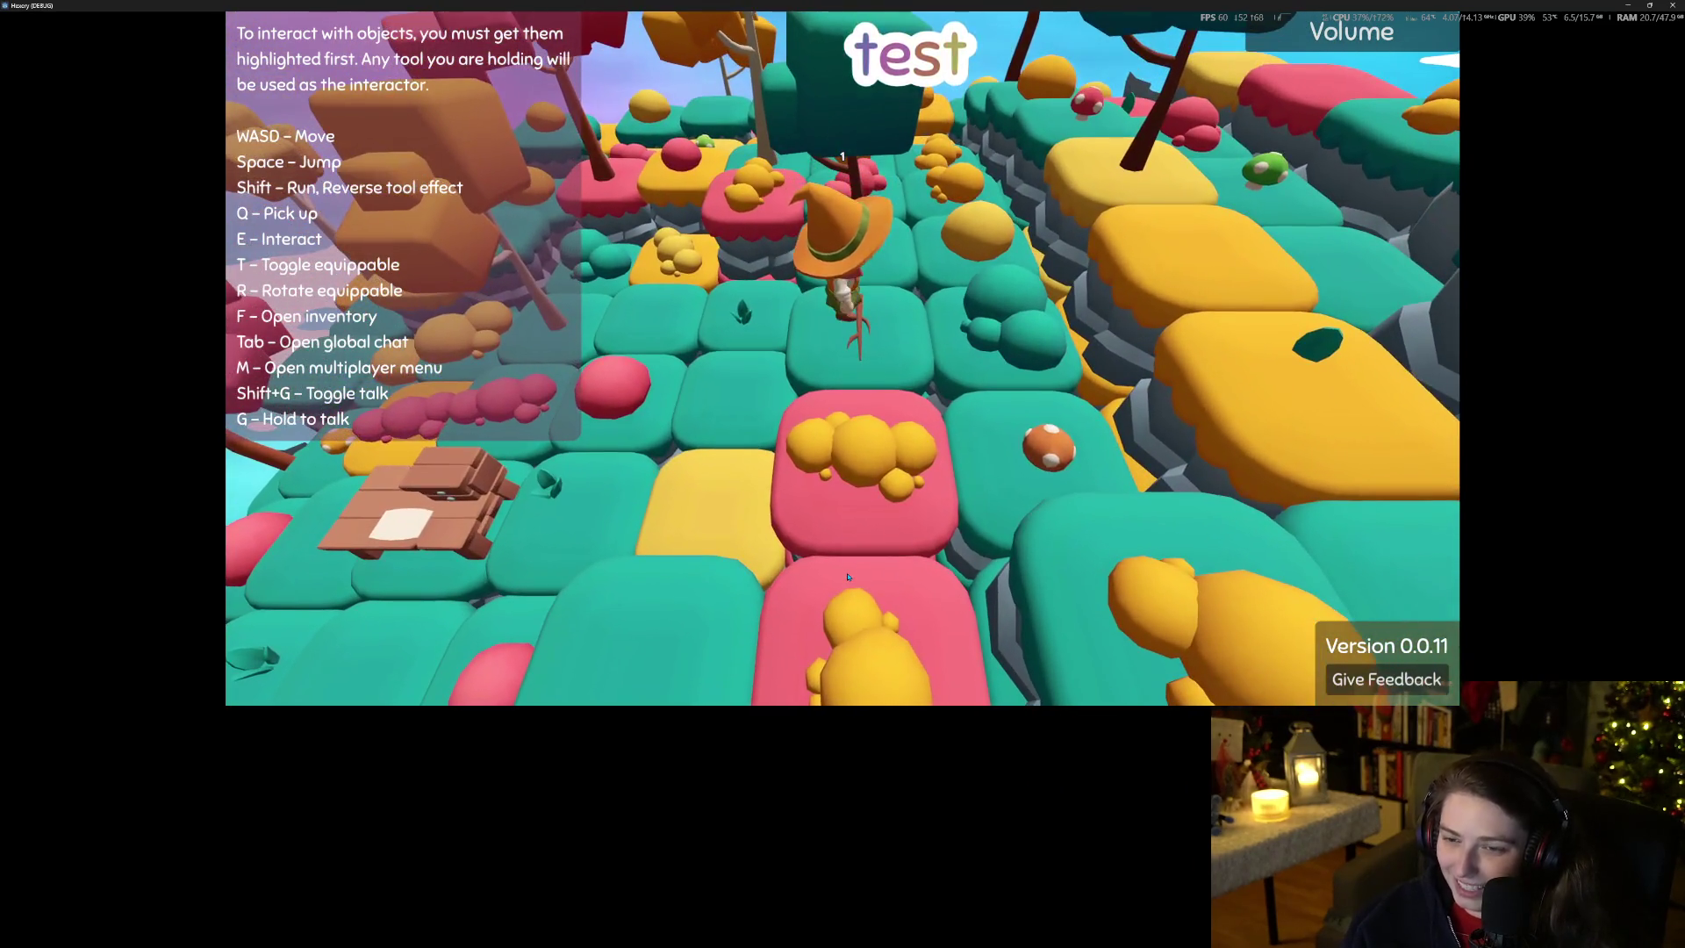
key(w)
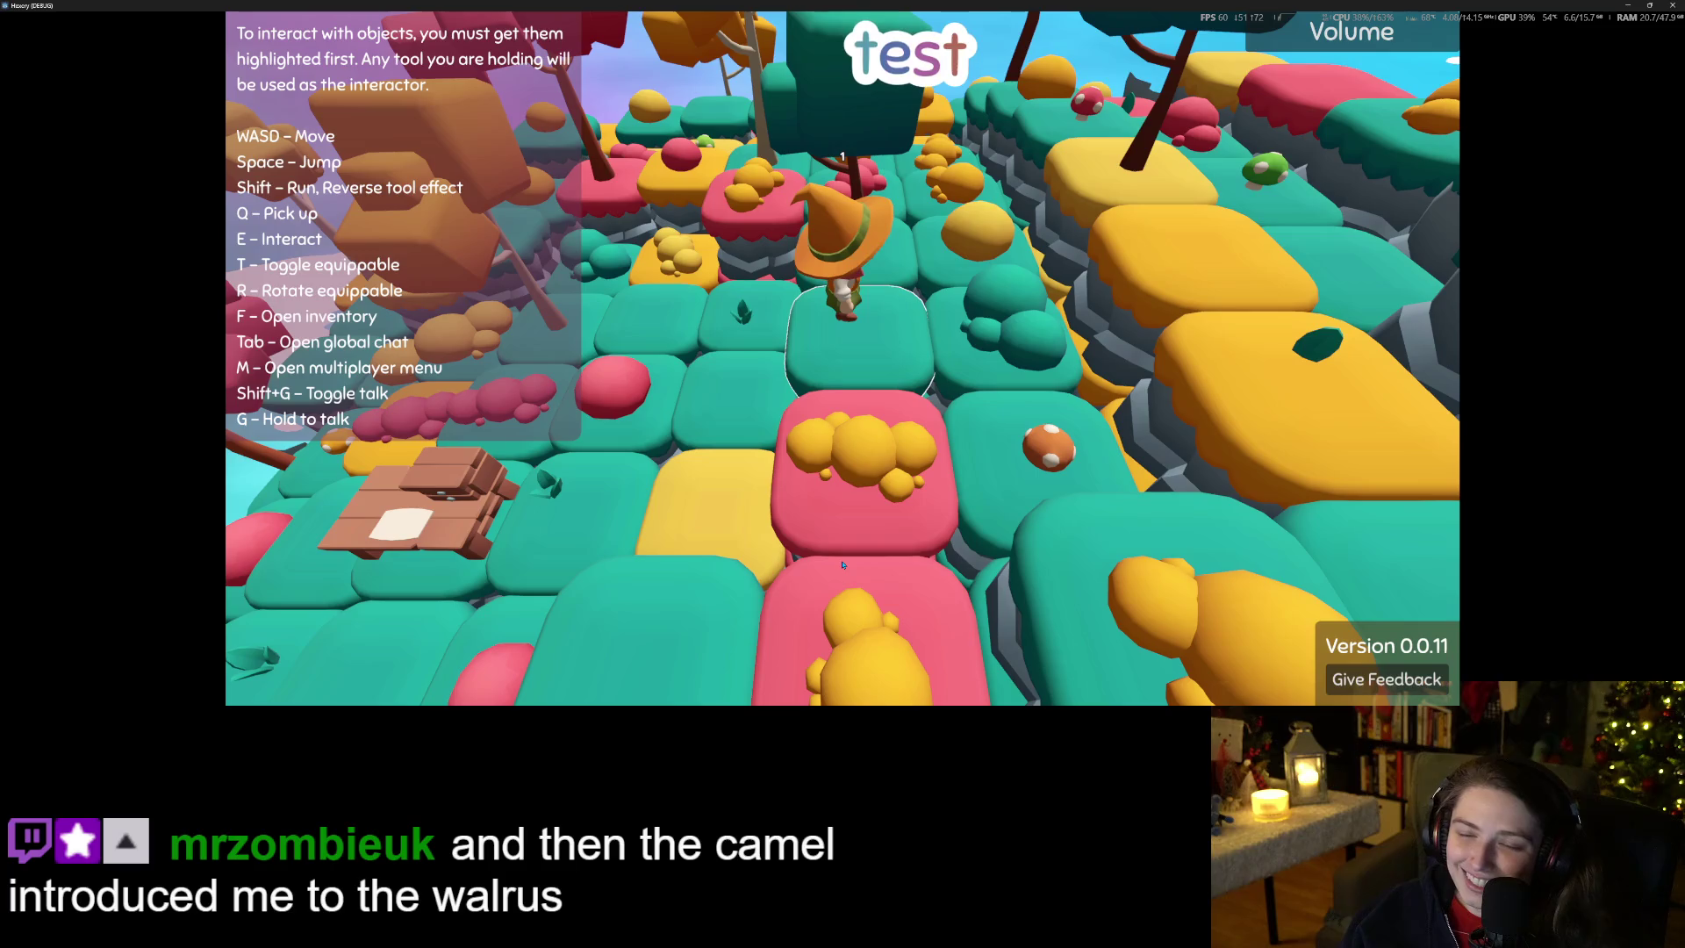
click(1674, 5)
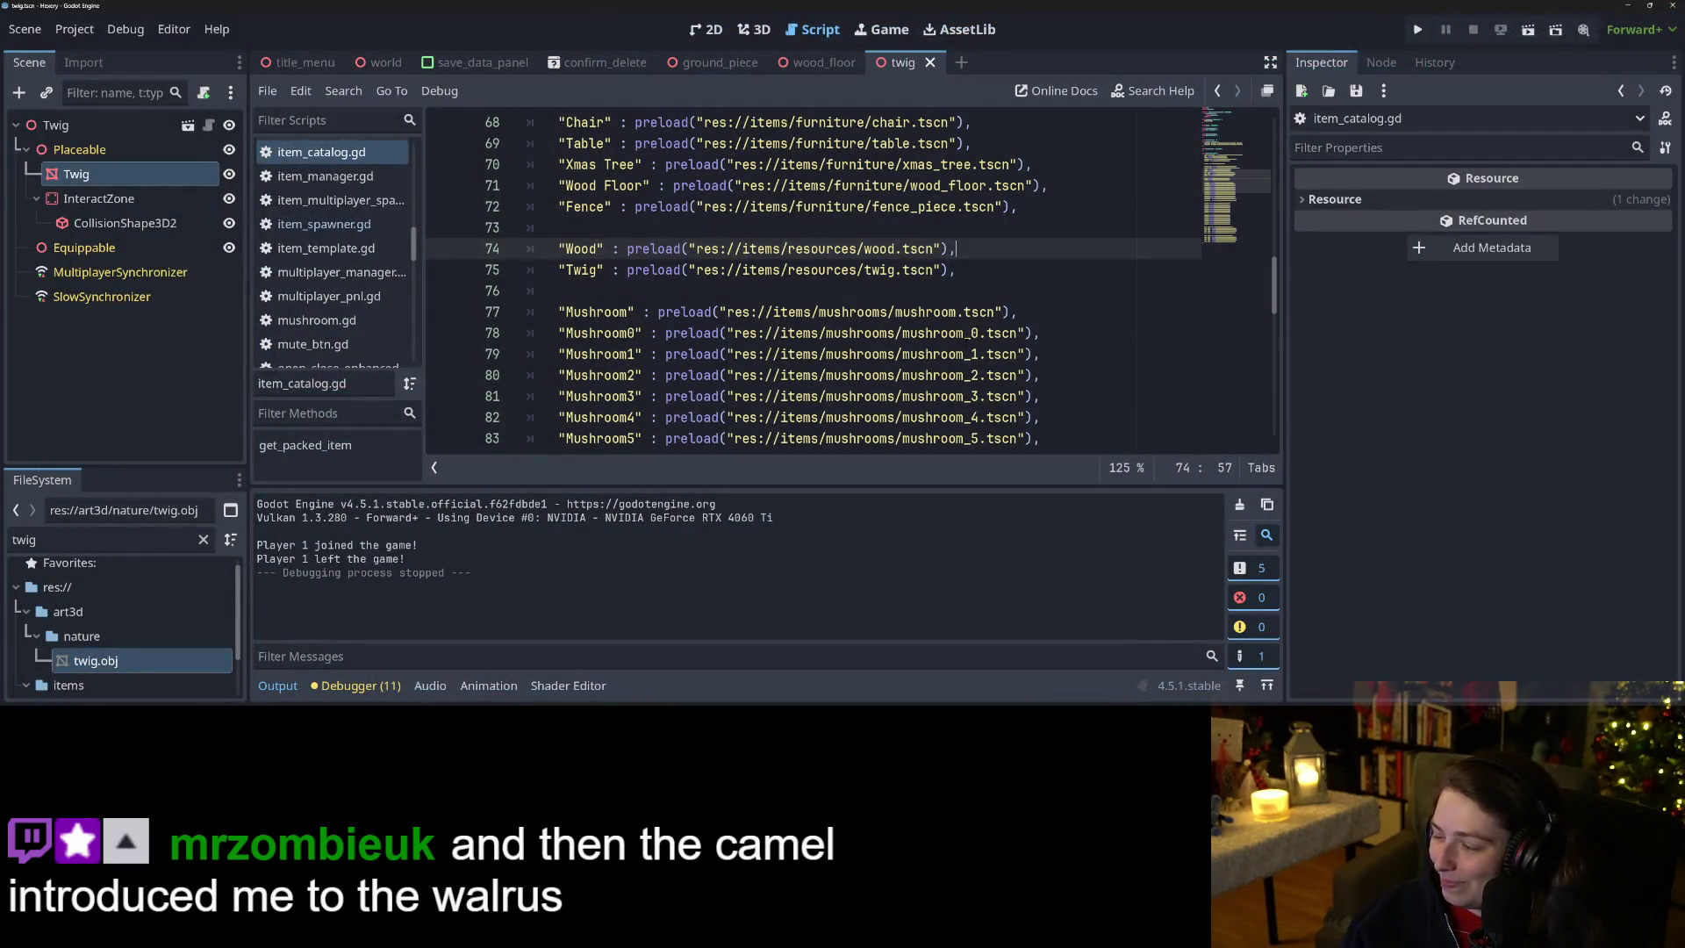
Set the root Twig's Placeable Mesh to its child Twig mesh node and save the scene.
click(895, 354)
click(680, 248)
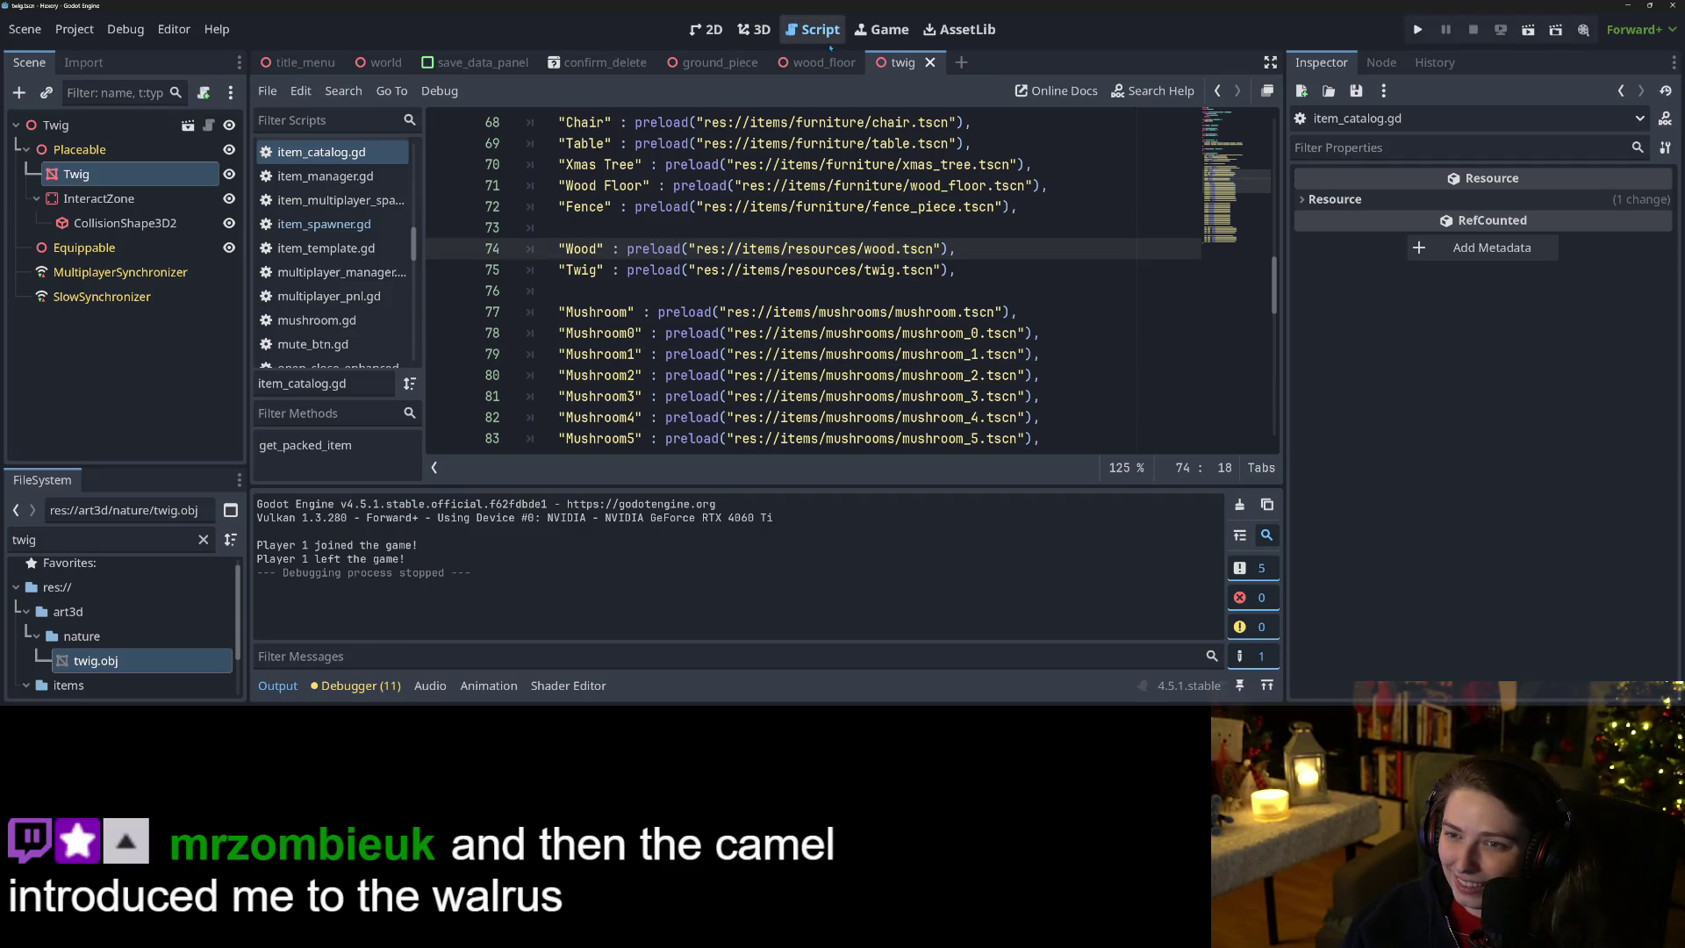
click(55, 124)
mouse_move(76, 174)
mouse_down()
mouse_move(1374, 386)
mouse_move(1545, 435)
mouse_up()
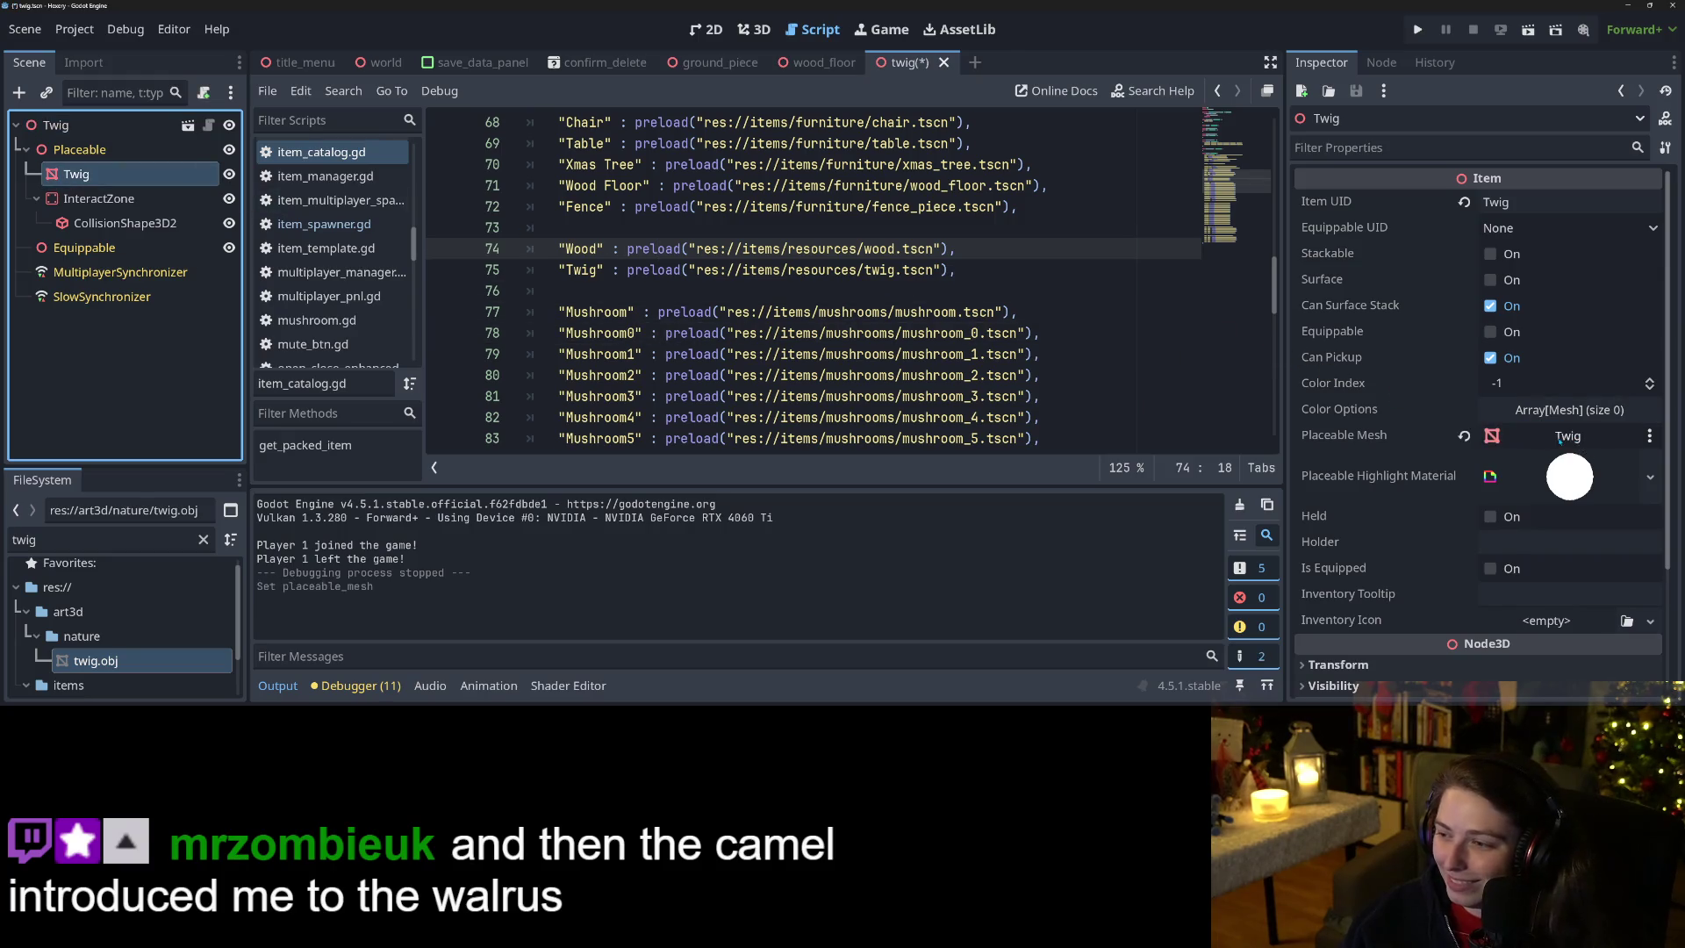
key(ctrl+s)
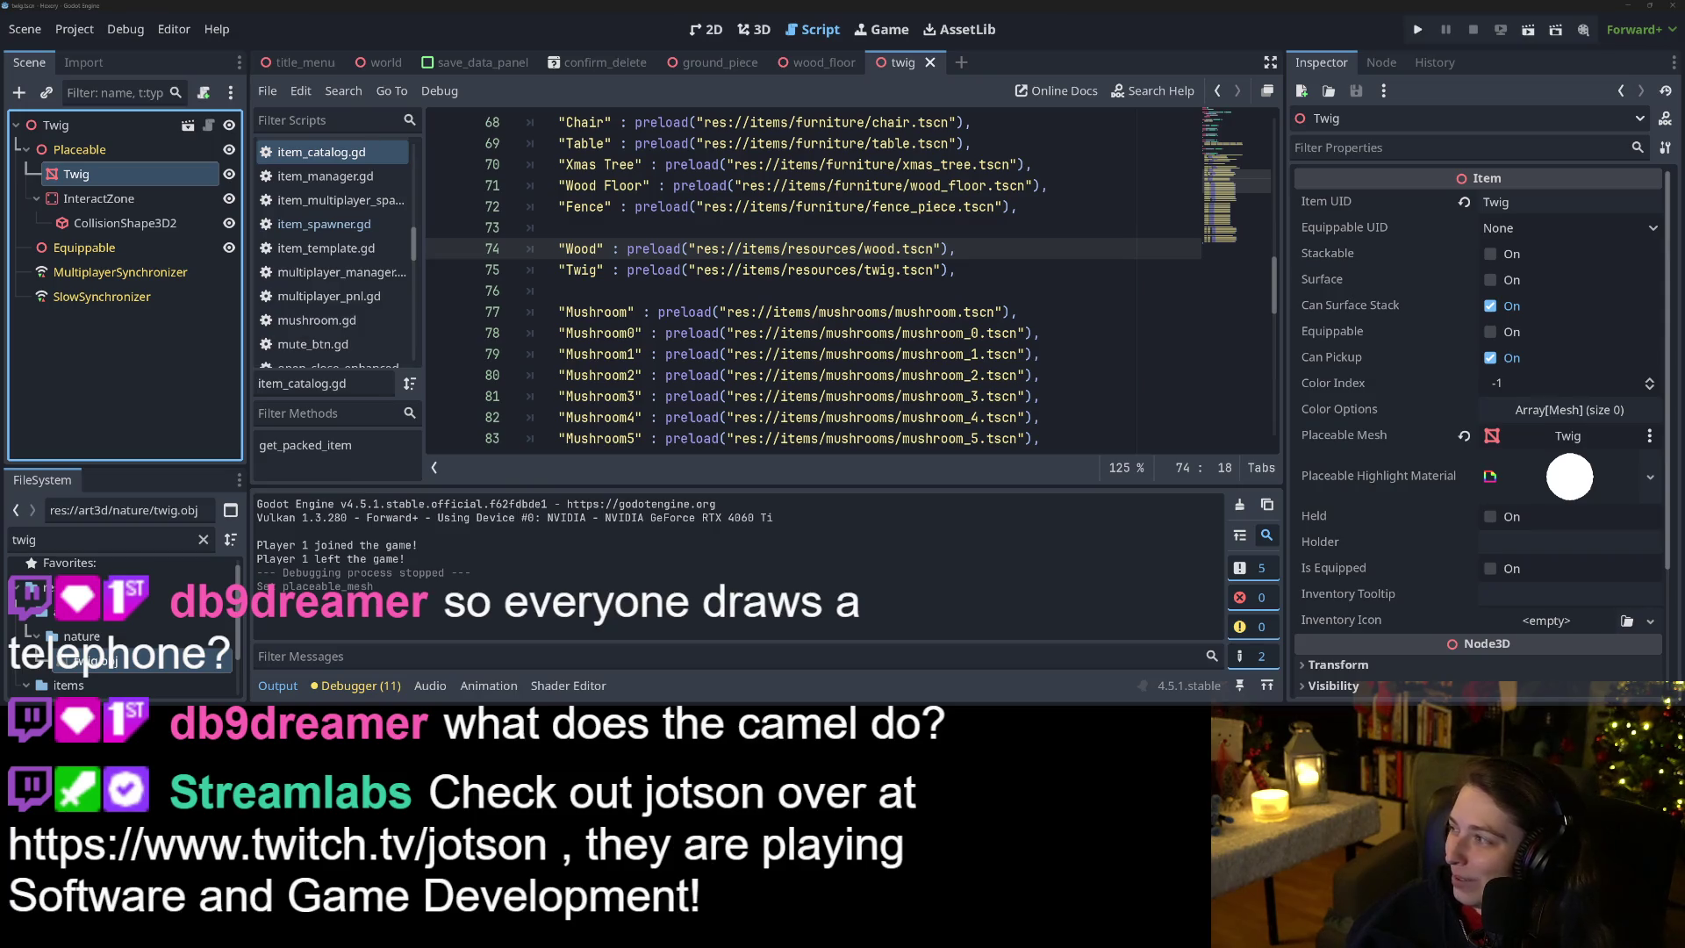
Collapse the Output panel and enlarge the FileSystem dock.
click(845, 591)
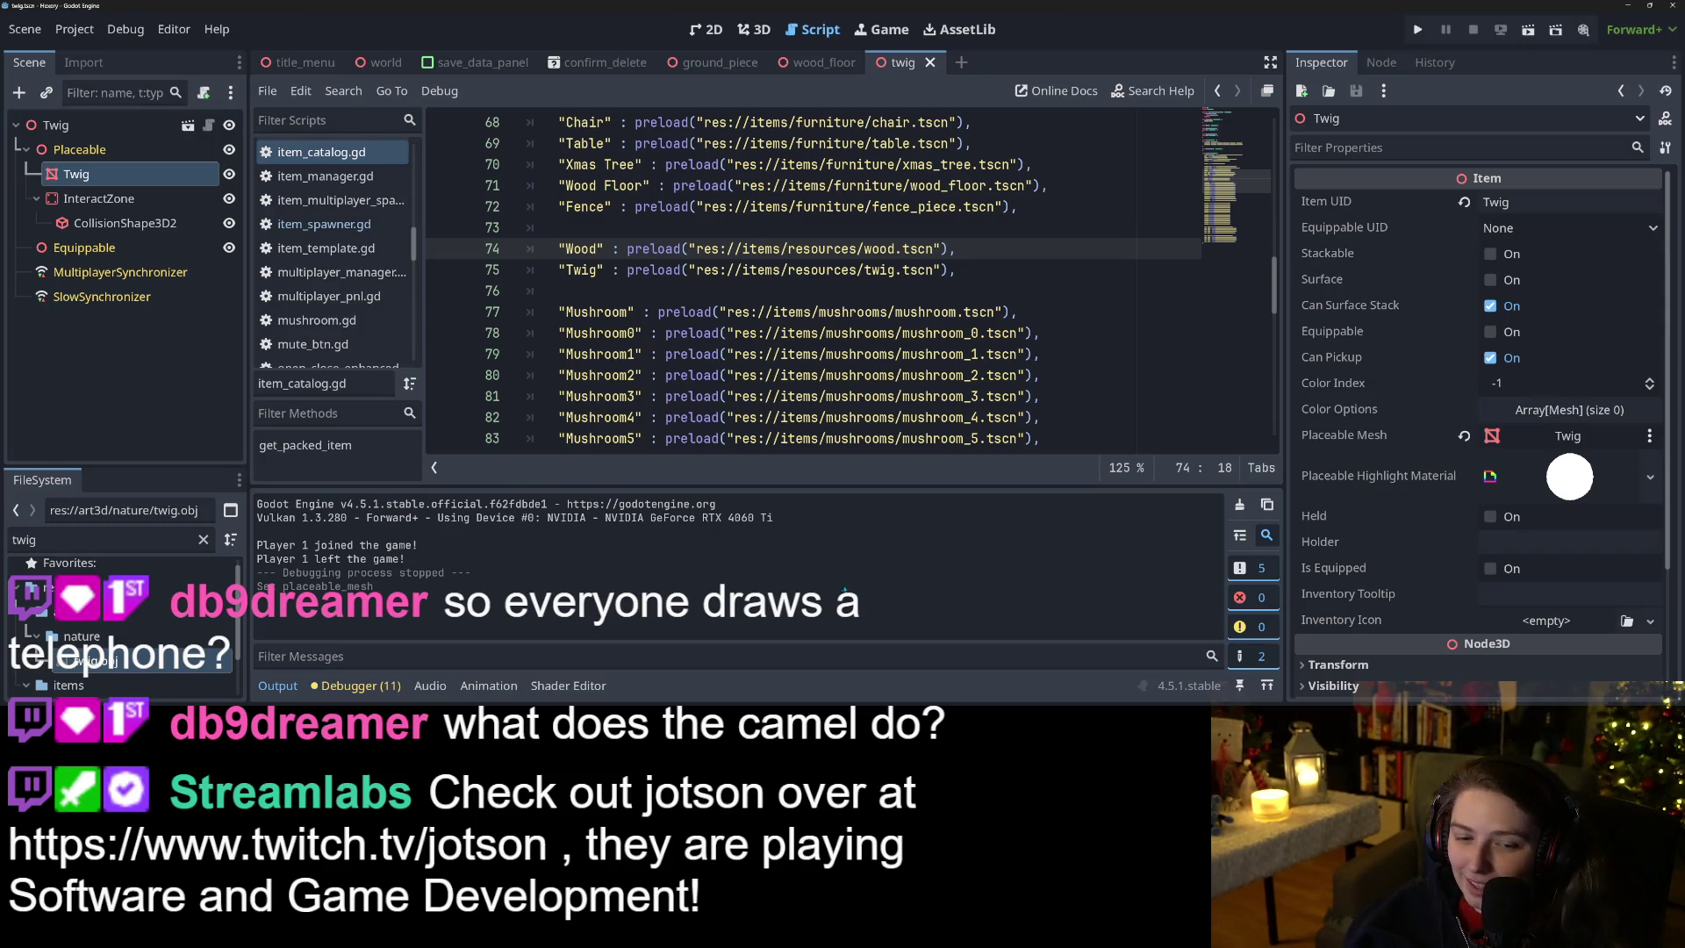
click(277, 686)
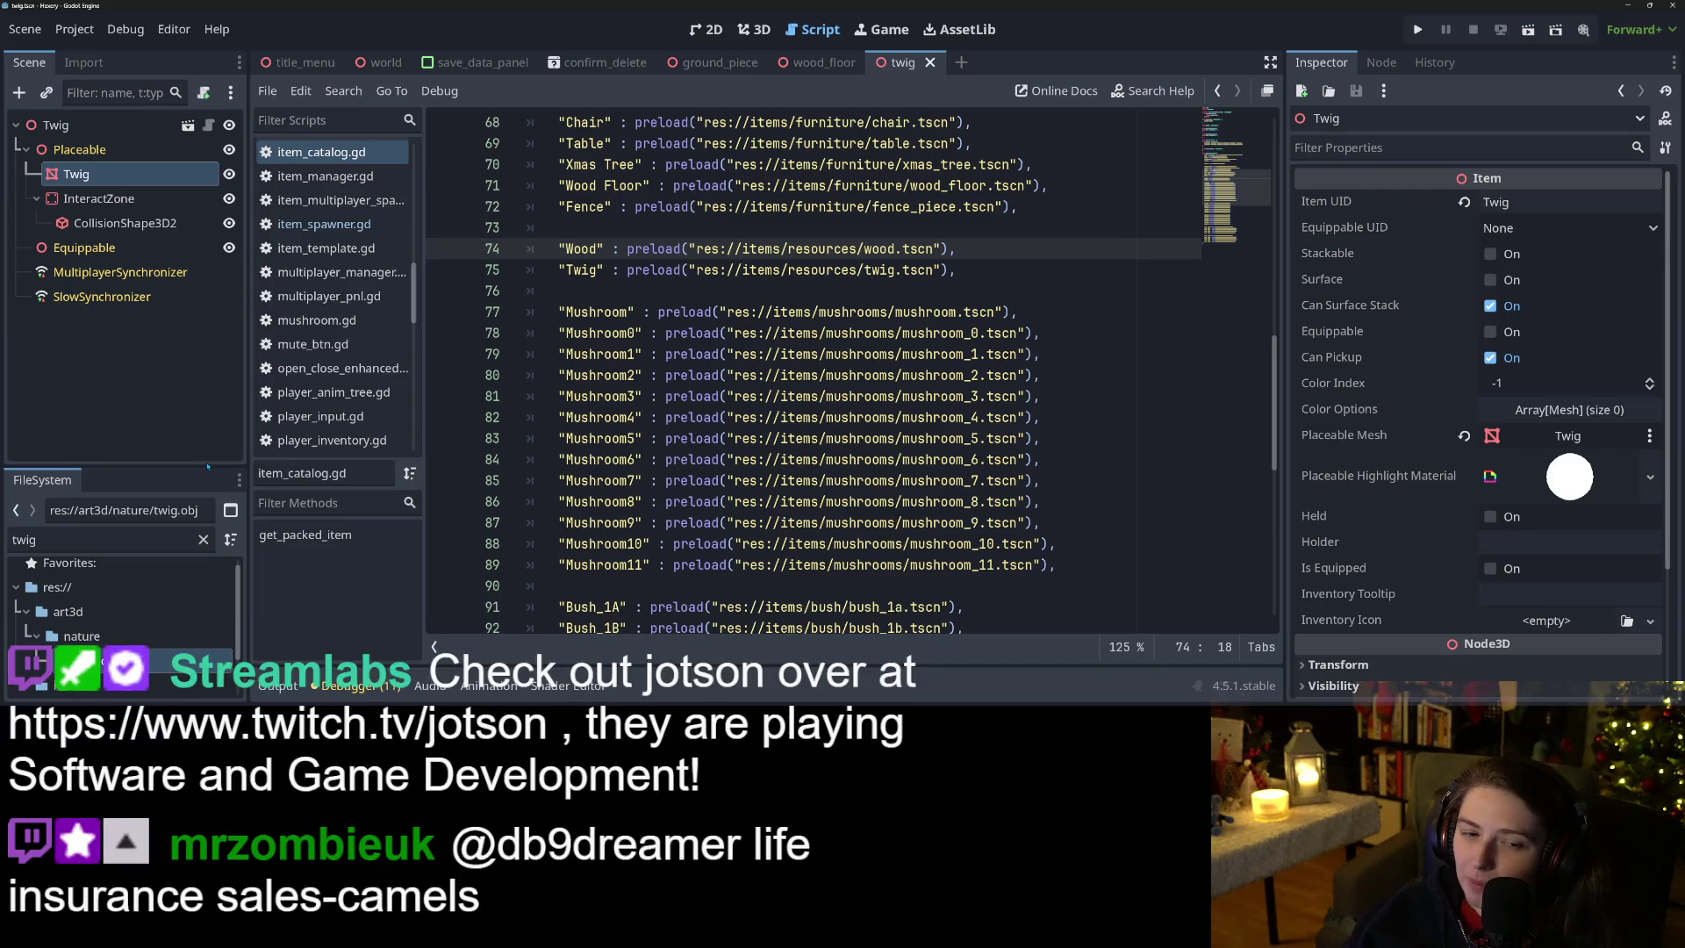
drag(197, 468, 162, 290)
Clear the twig filter and browse the FileSystem folders down to generic_equippable.tscn.
click(203, 363)
scroll(84, 638, down, 10)
scroll(83, 638, up, 10)
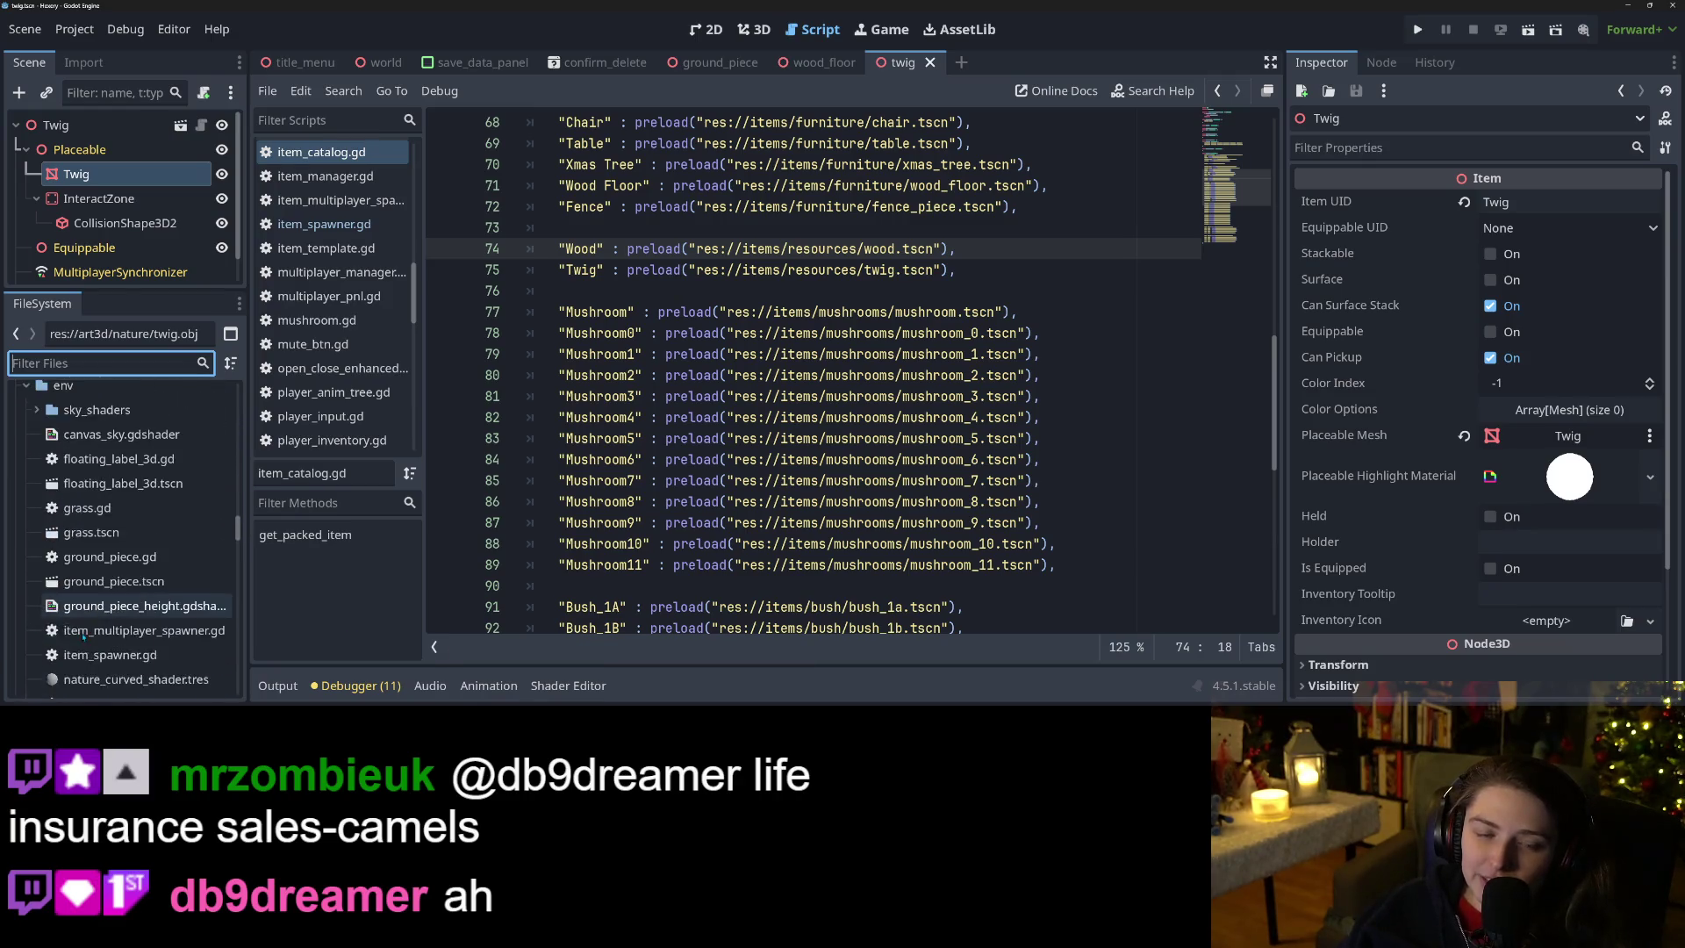
scroll(82, 625, down, 1)
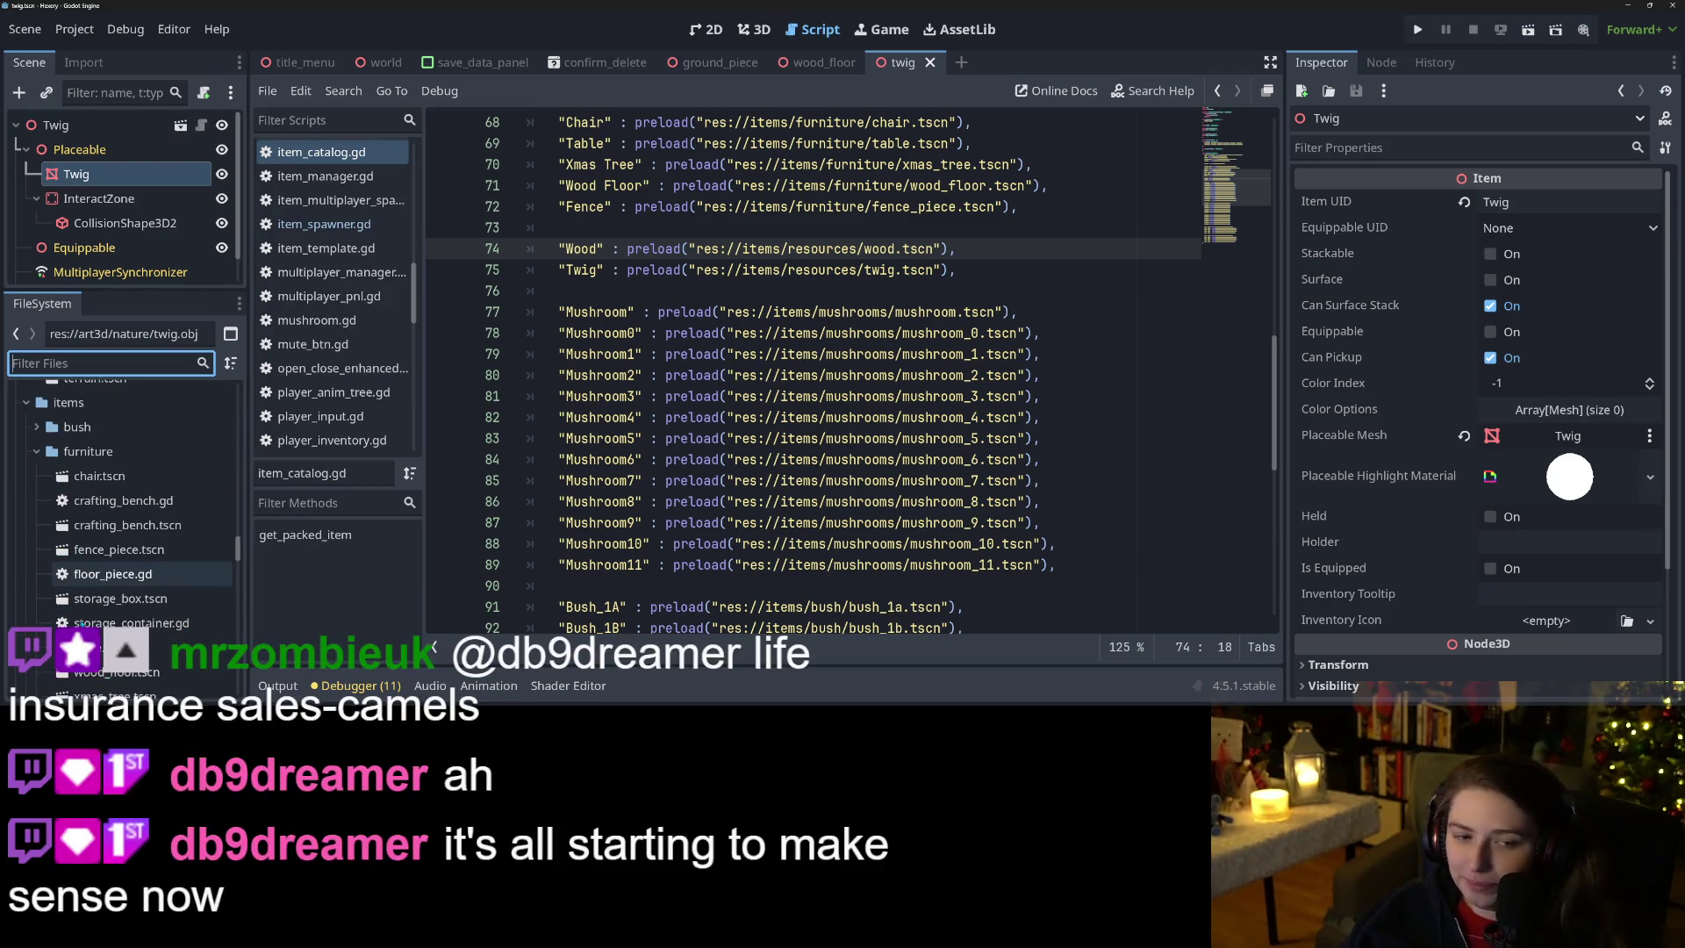
scroll(81, 625, up, 3)
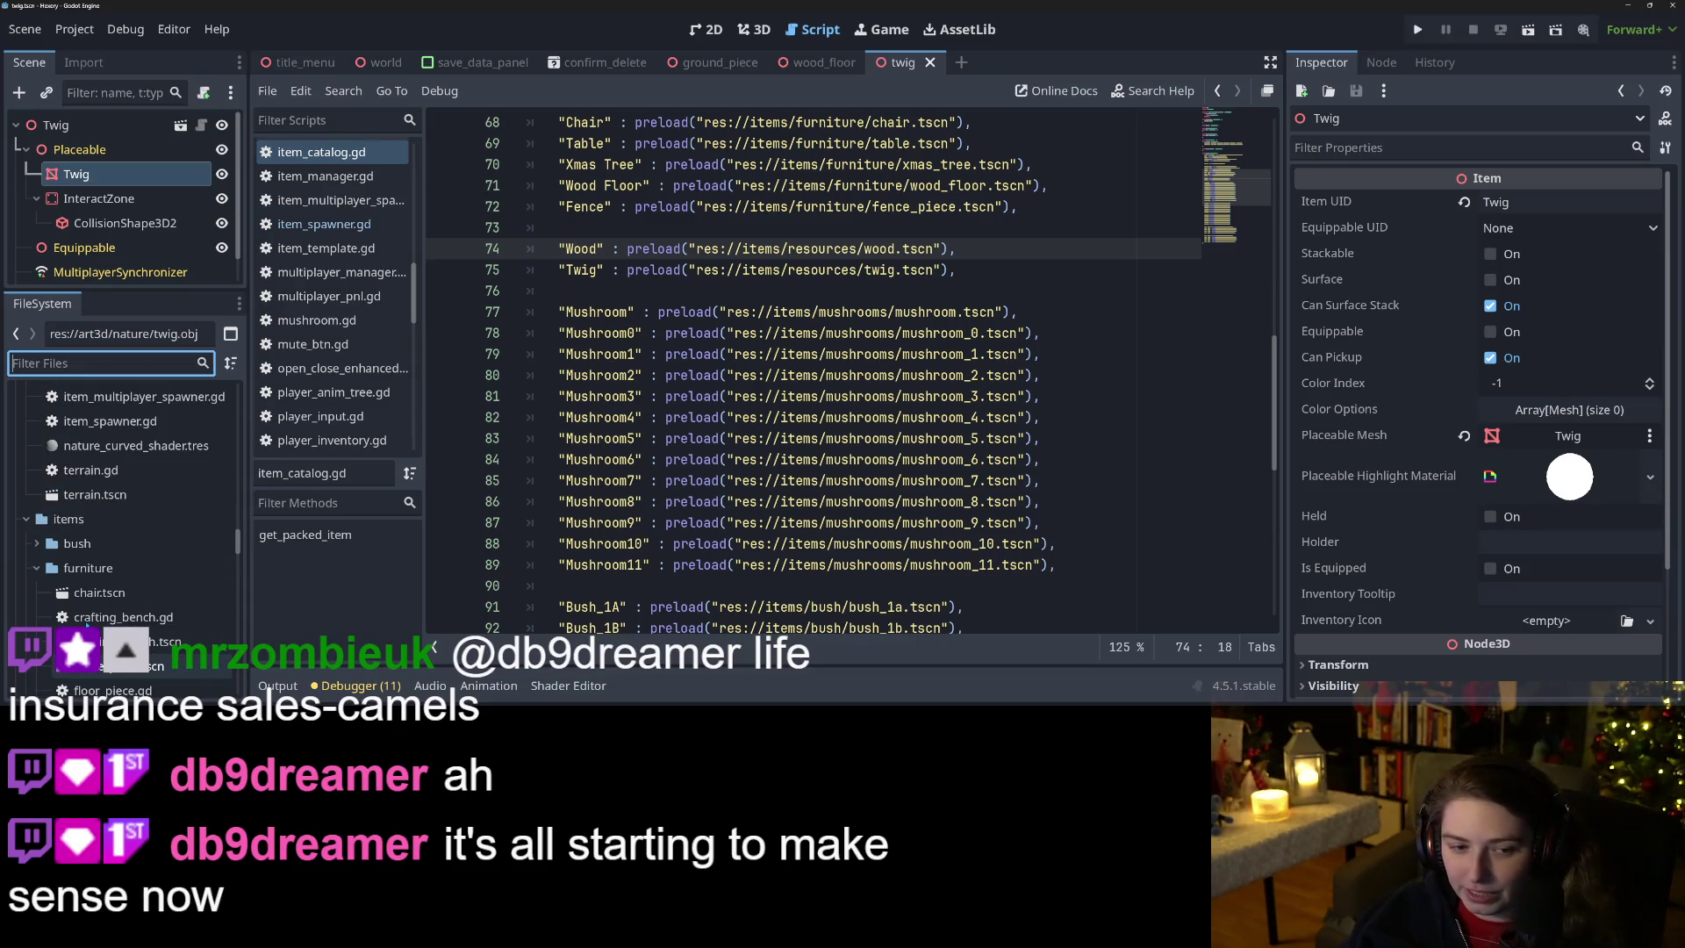
click(36, 568)
click(36, 592)
scroll(36, 593, down, 1)
click(36, 554)
click(36, 652)
scroll(36, 614, down, 2)
click(37, 574)
scroll(37, 592, down, 2)
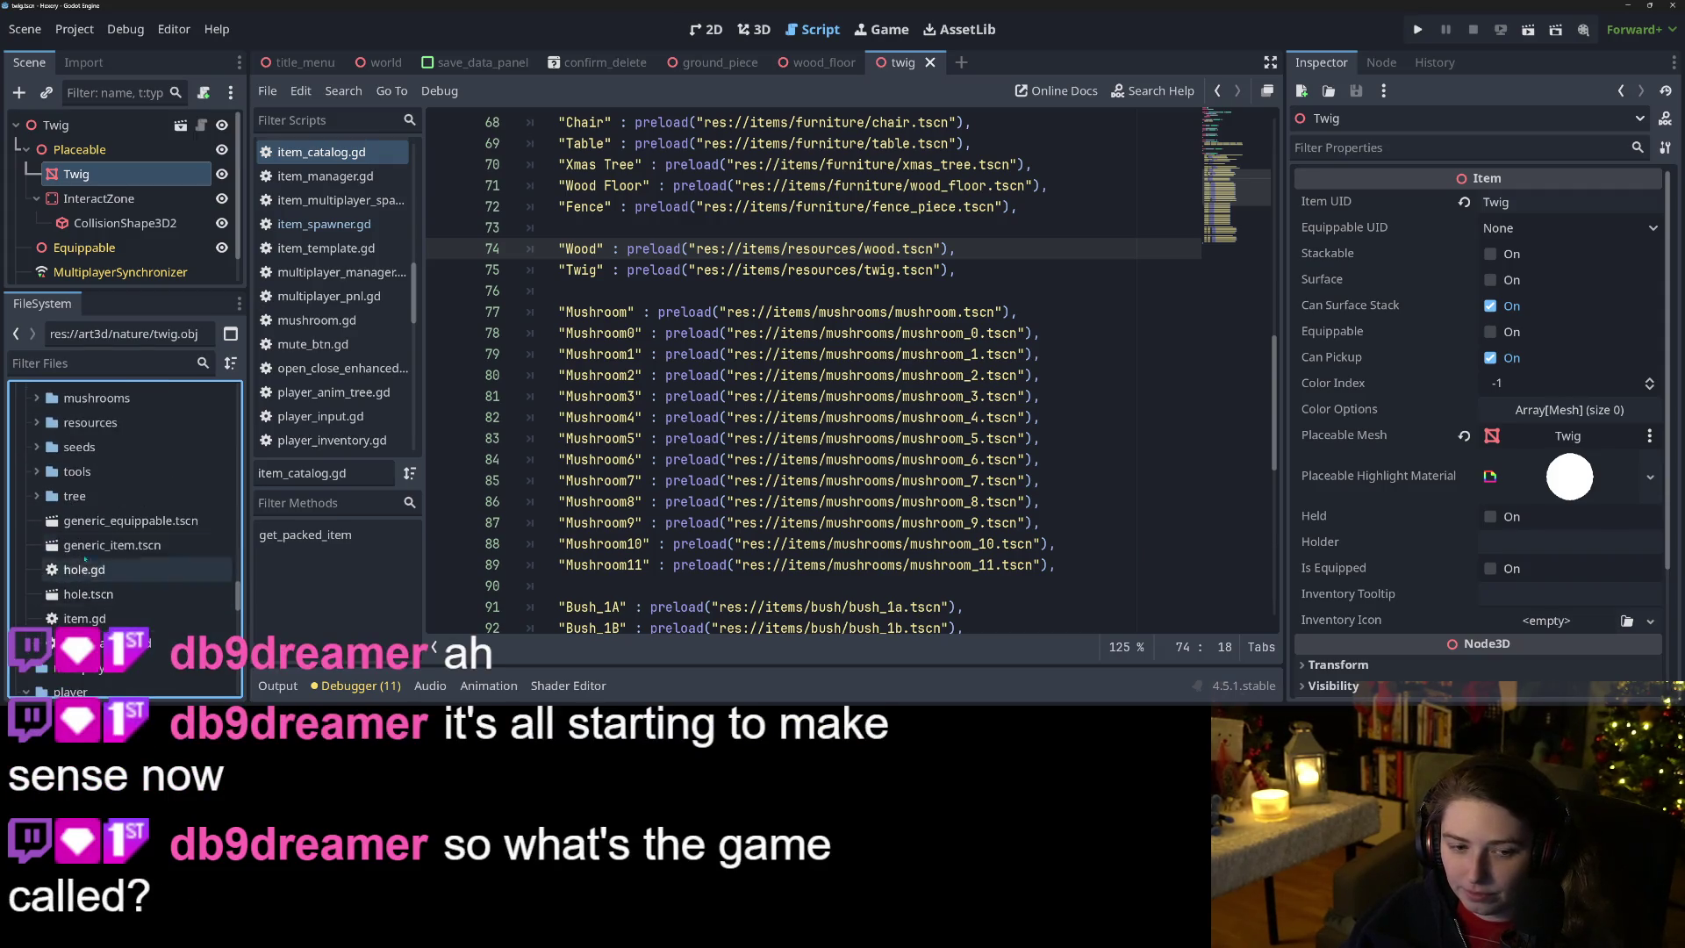
Create a new scene inheriting generic_equippable.tscn and rename its root node to Stone.
click(132, 523)
right_click(131, 524)
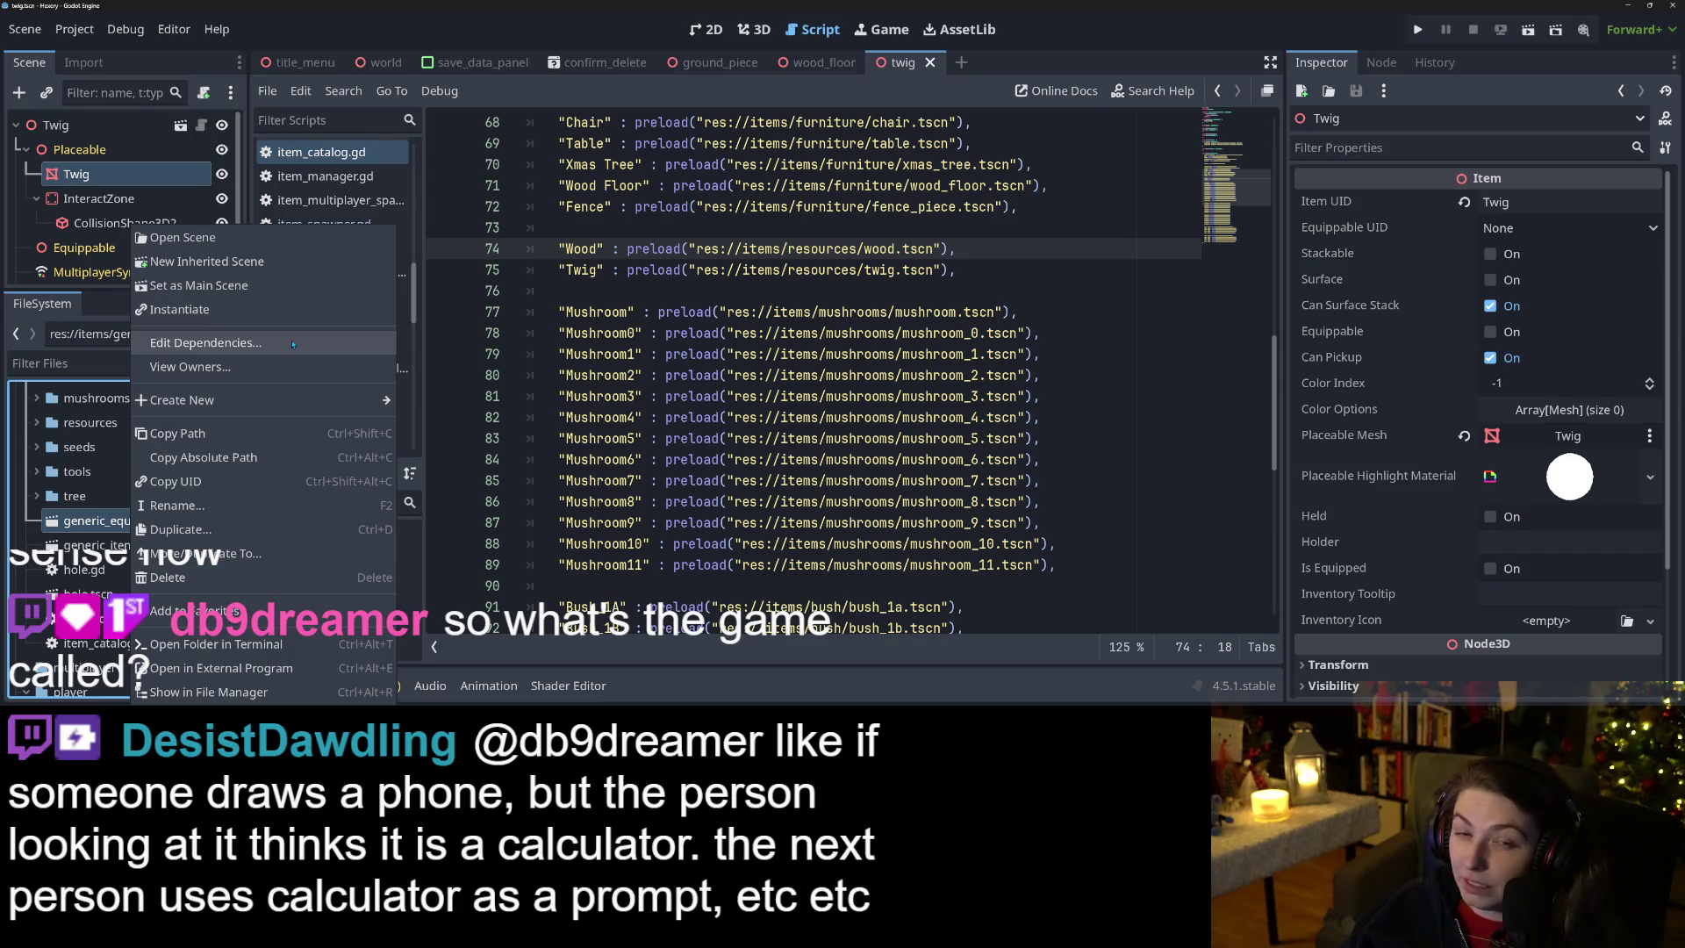
click(207, 262)
right_click(129, 125)
click(193, 392)
text(Stone)
key(Return)
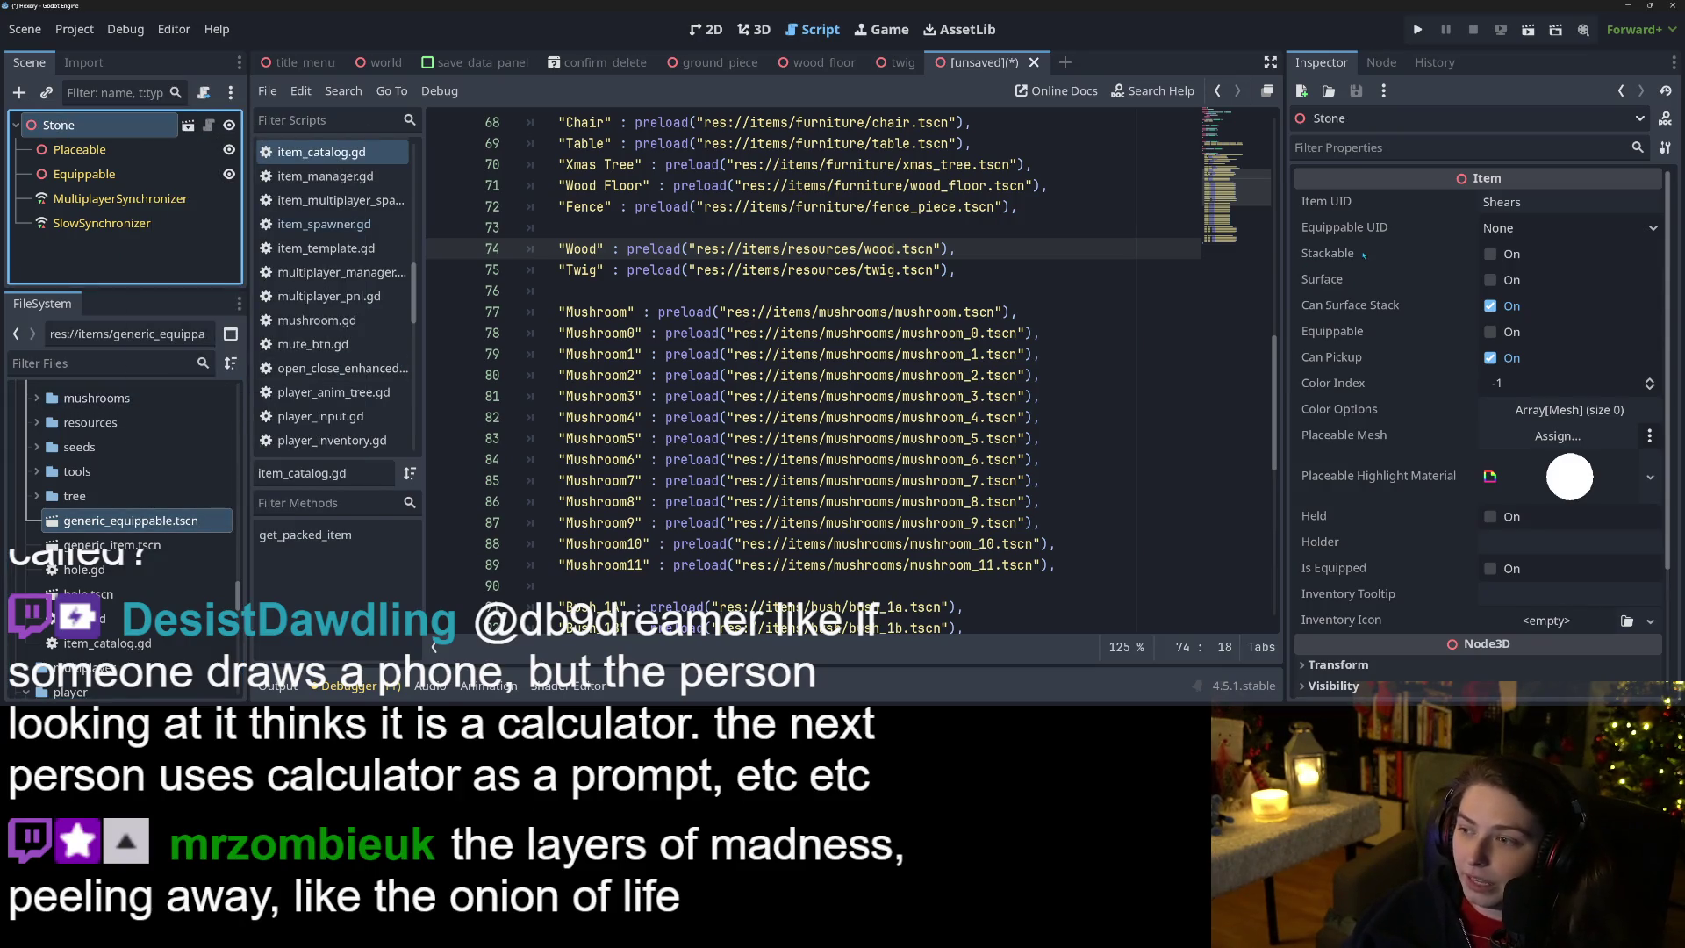
Set the Item UID to Stone, save as stone.tscn, and start another generic_equippable inherited scene.
click(1534, 204)
text(Stone)
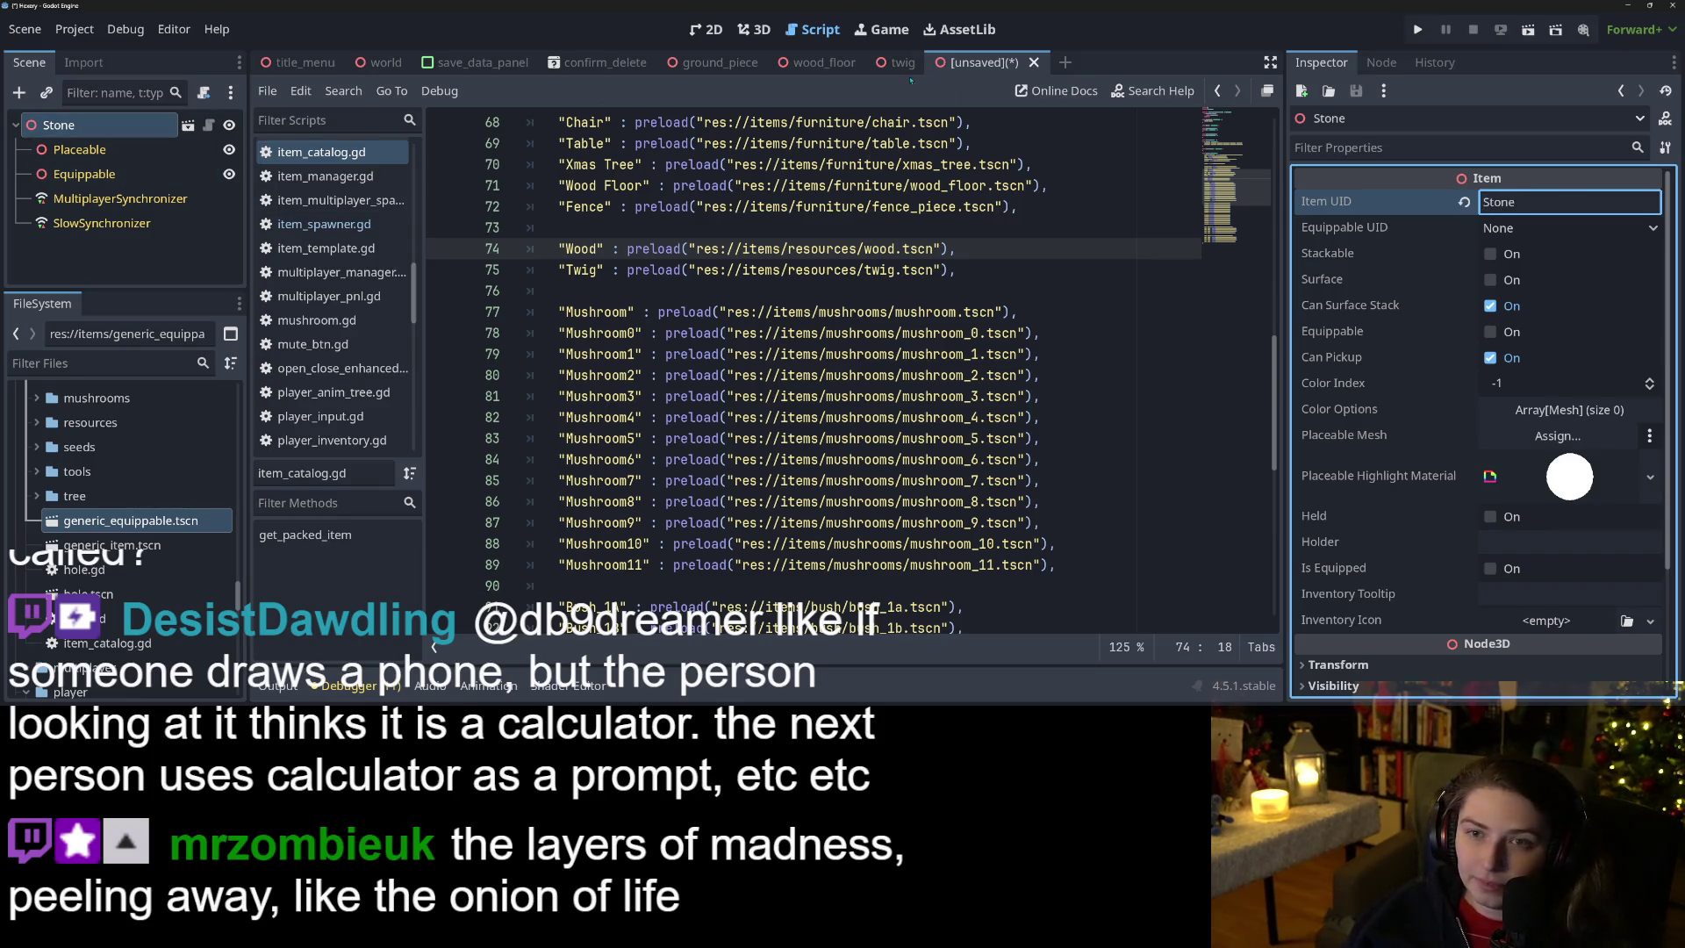
click(760, 32)
key(ctrl+s)
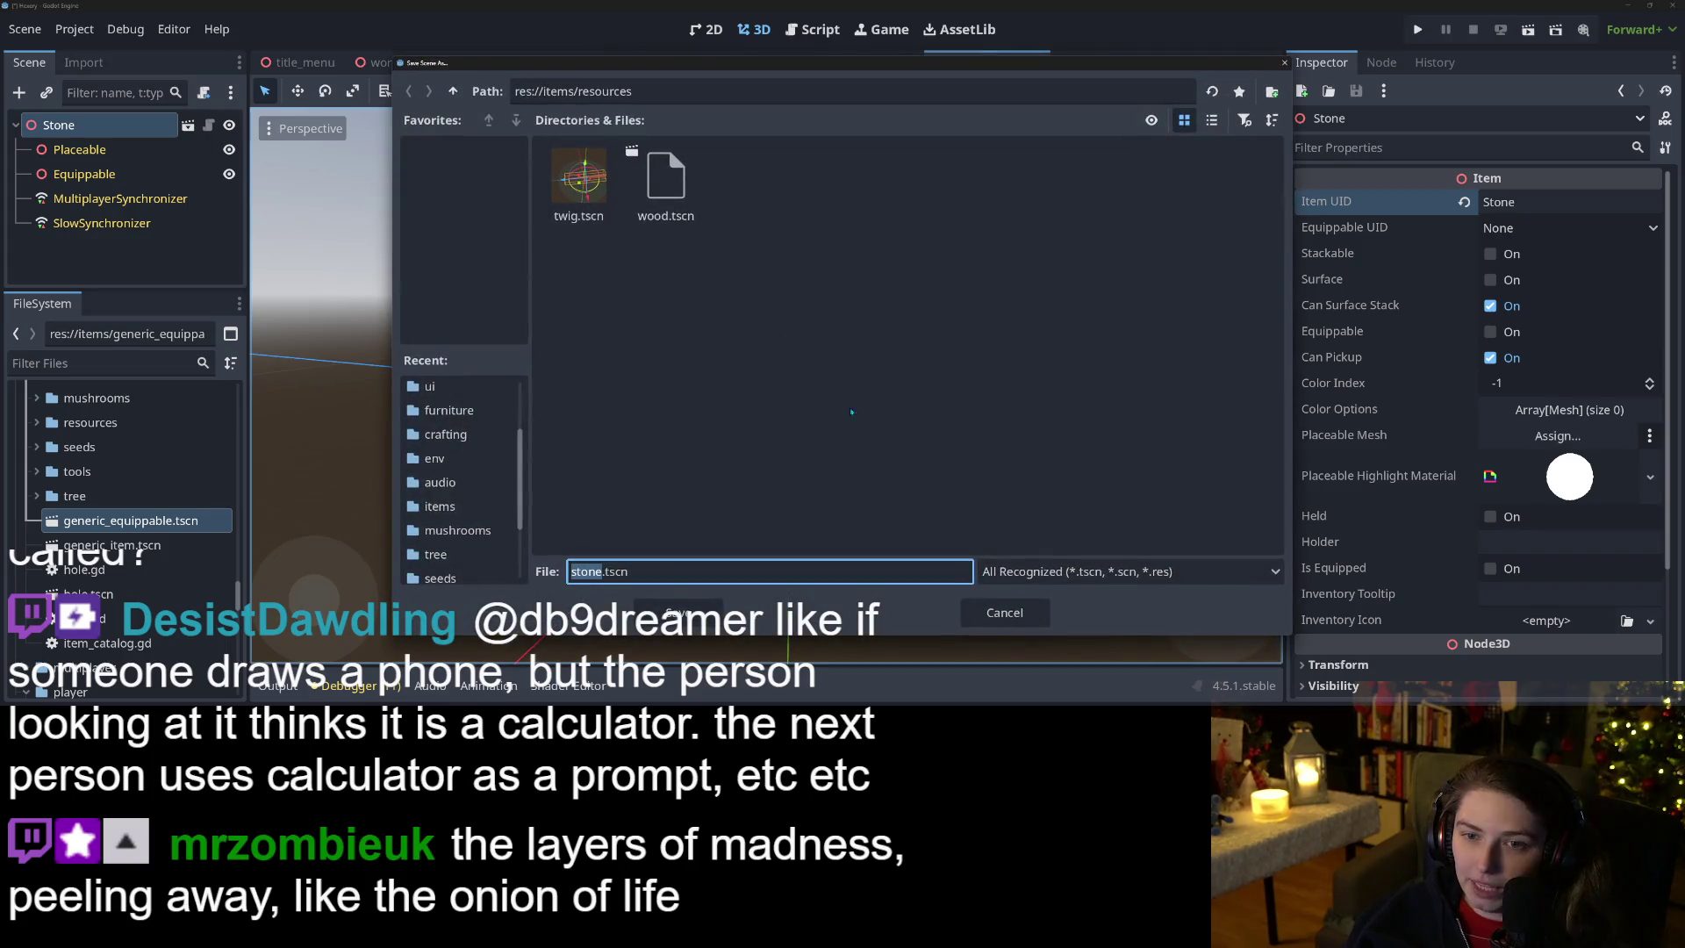
click(676, 613)
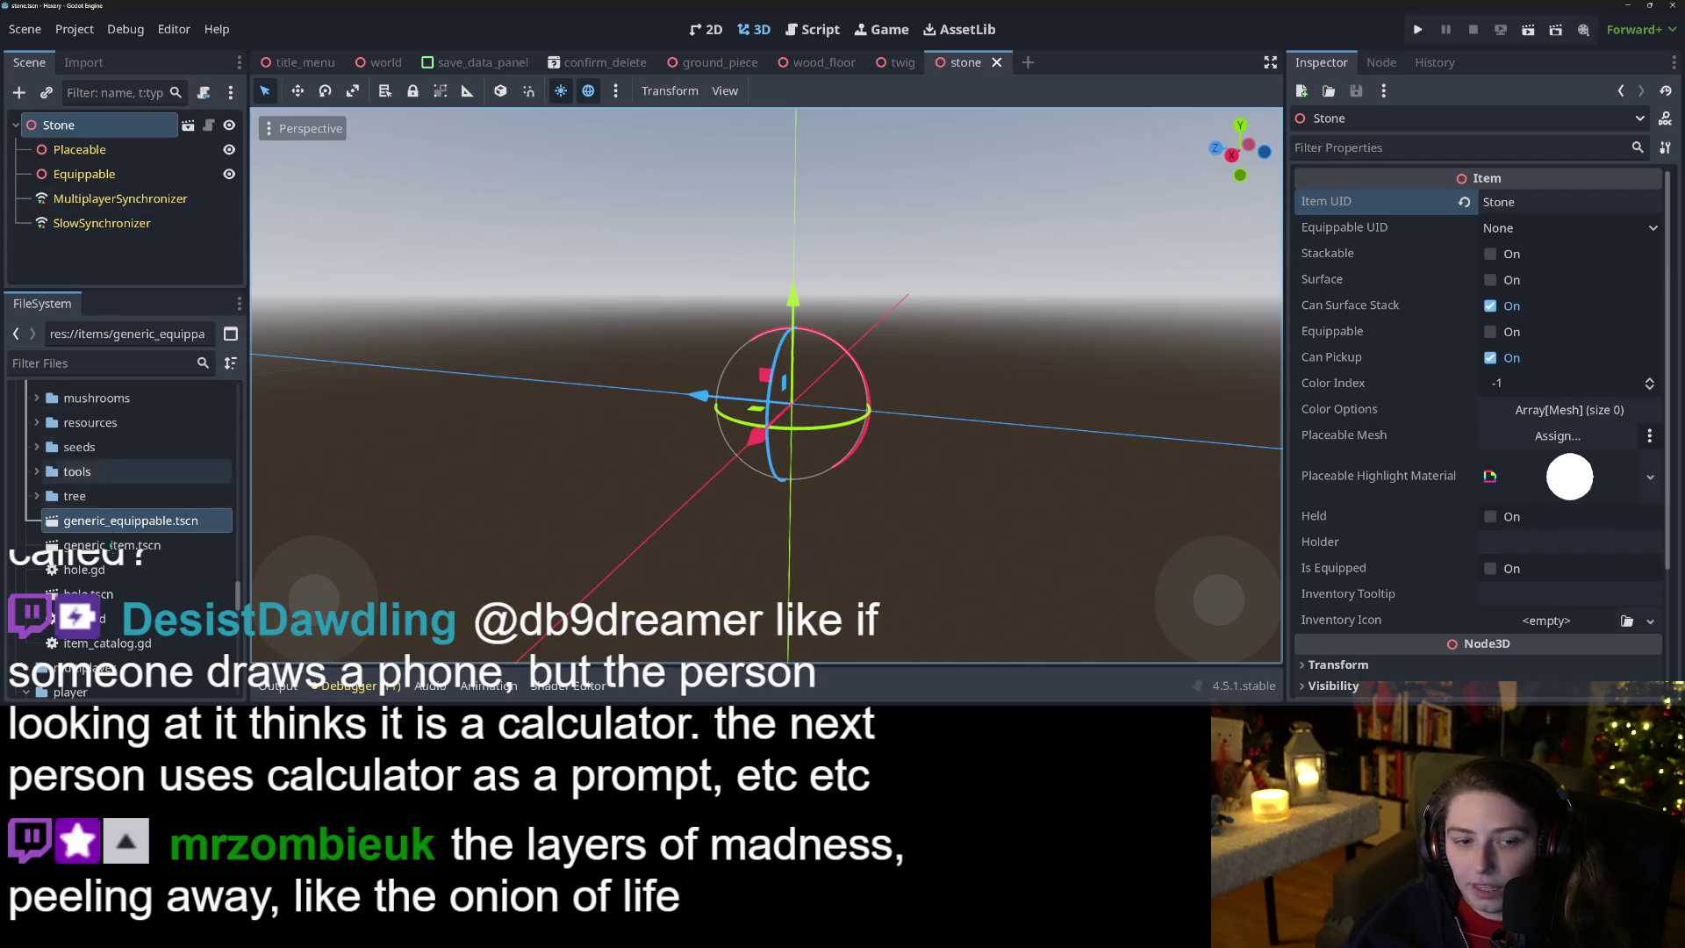
right_click(117, 520)
click(158, 262)
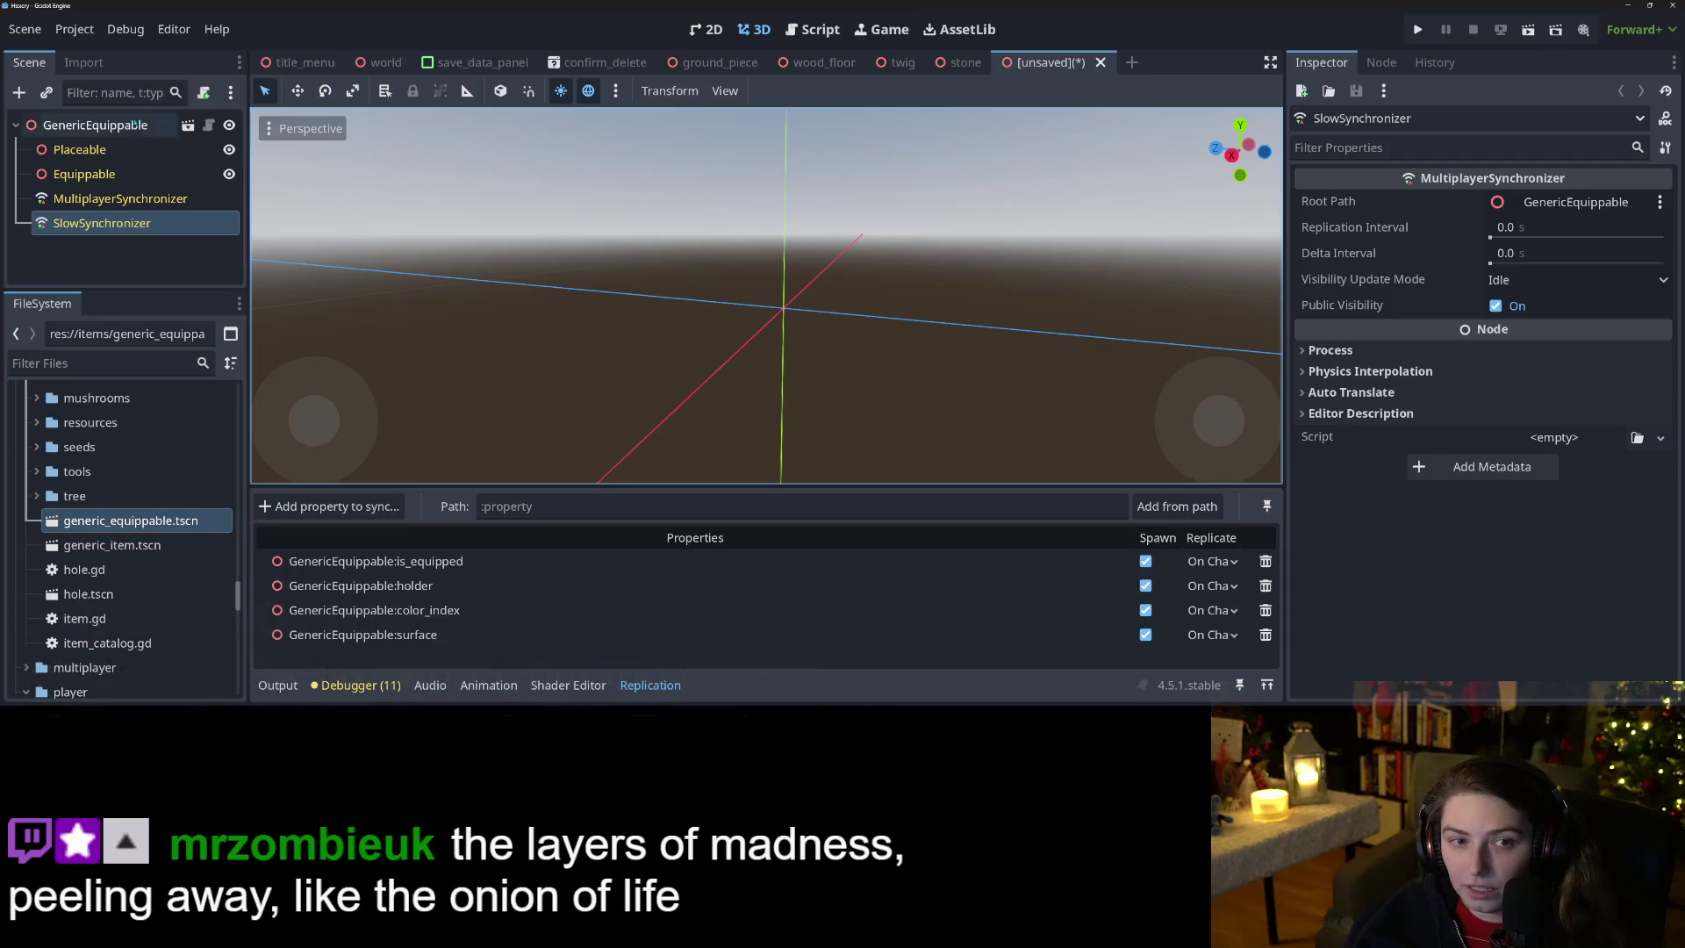
Rename the new scene's root node to Iron and save it as iron.tscn.
right_click(127, 129)
click(188, 397)
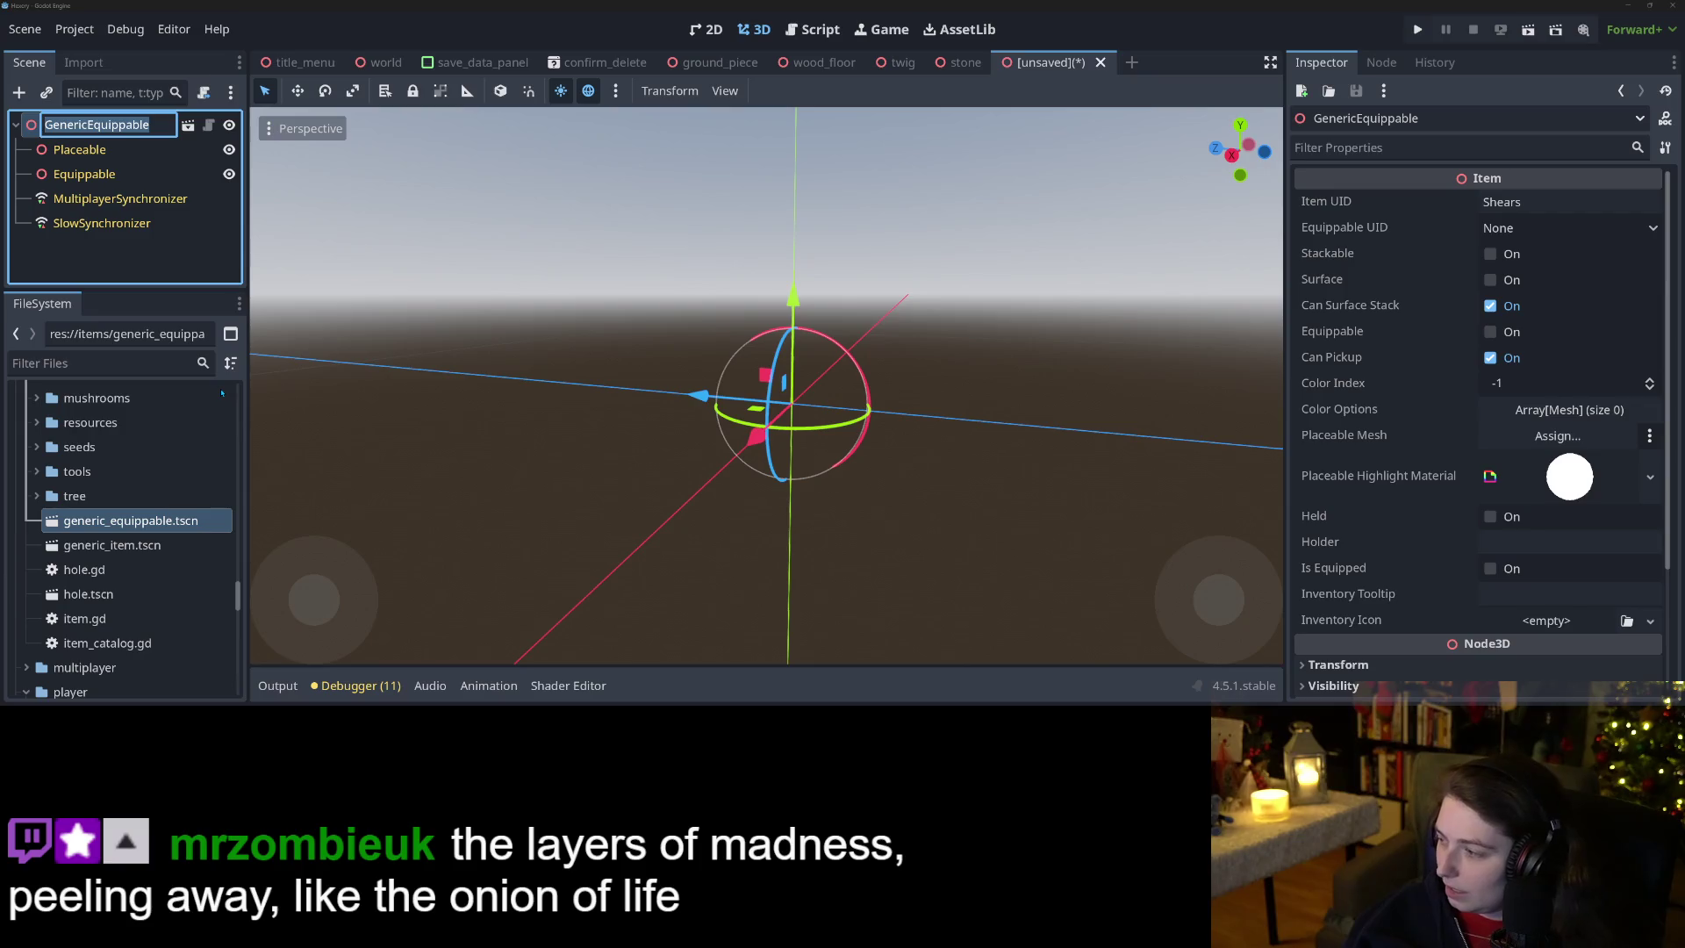
click(277, 411)
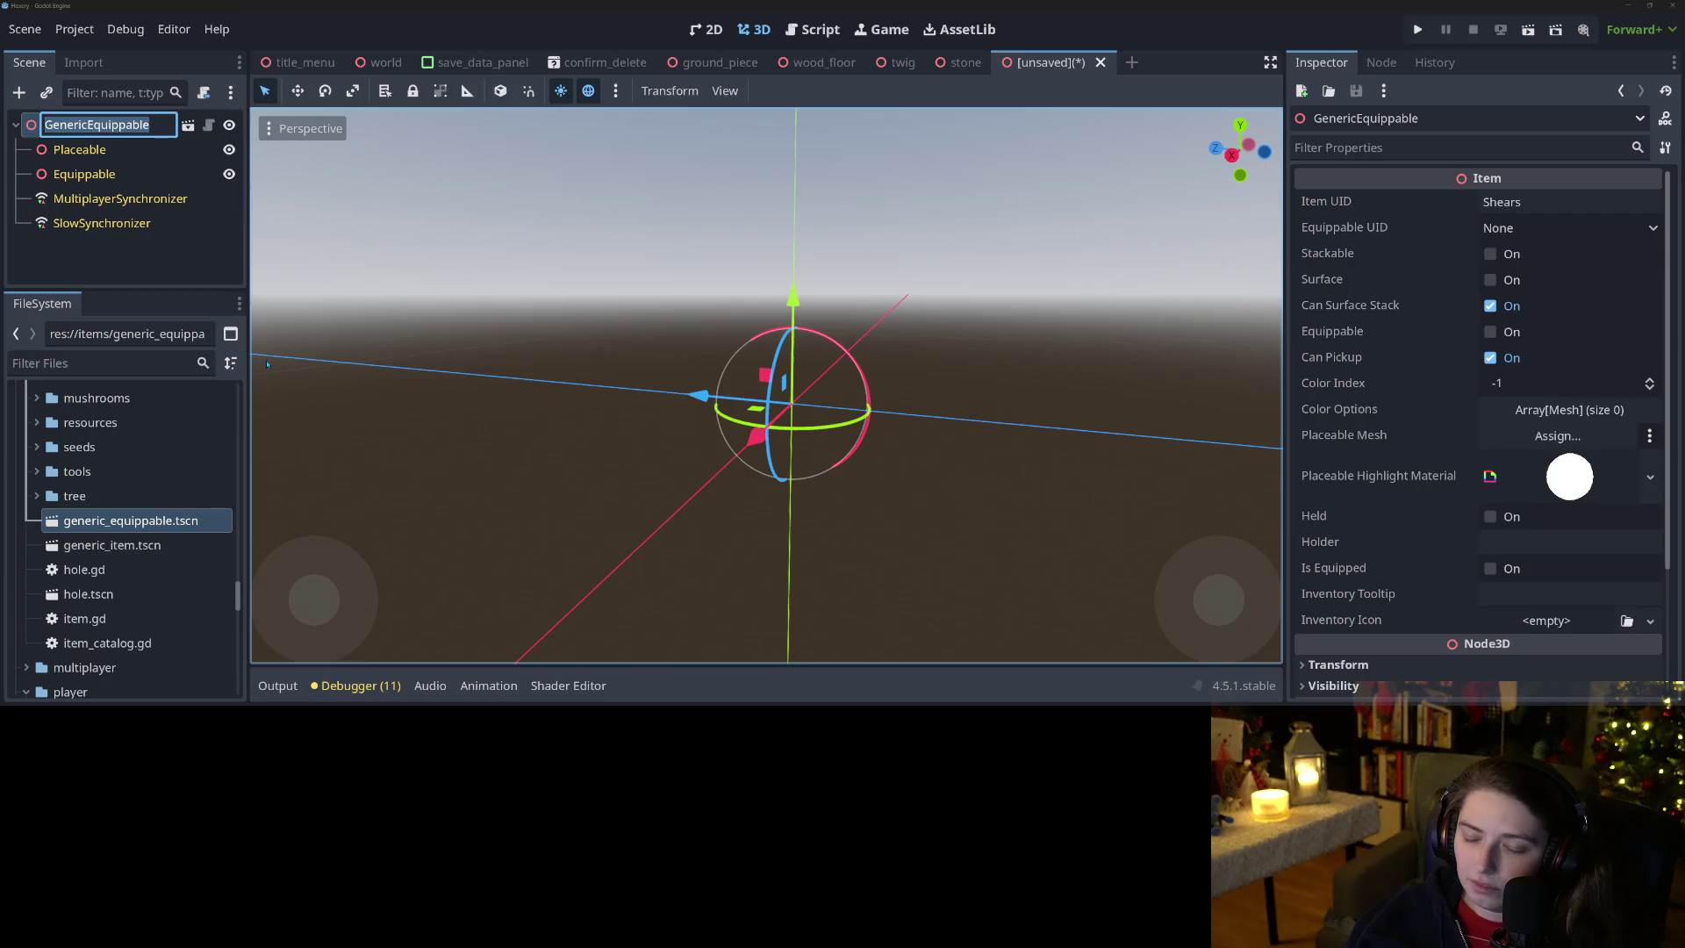
text(Iron)
key(Return)
key(ctrl+s)
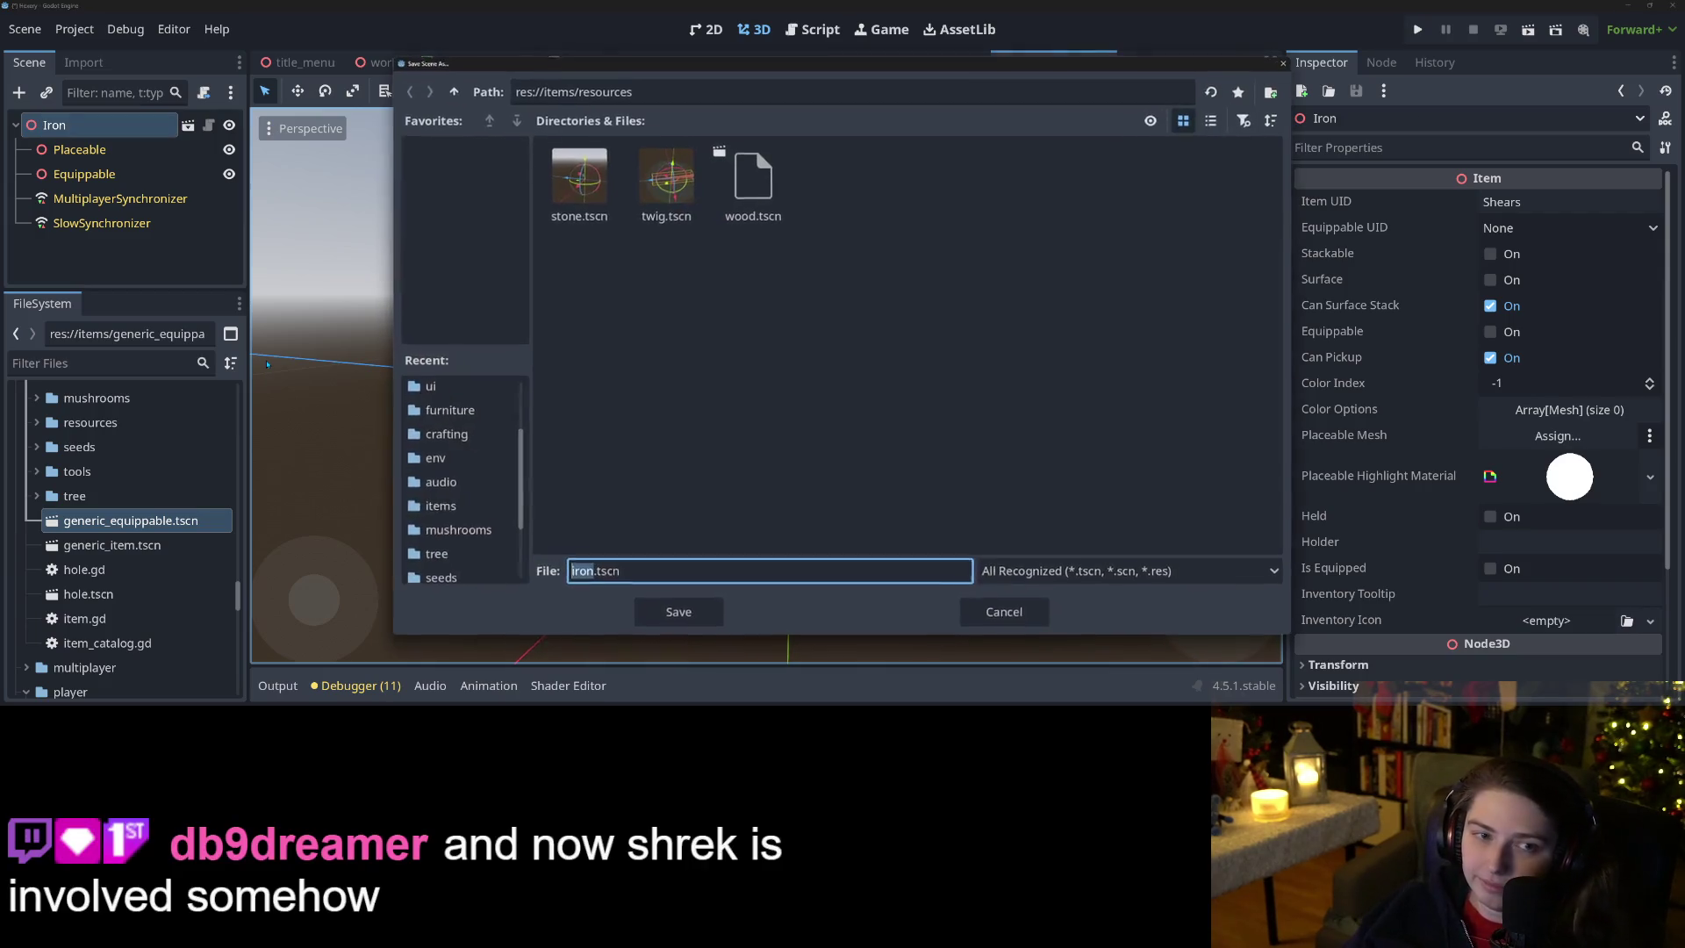
click(679, 612)
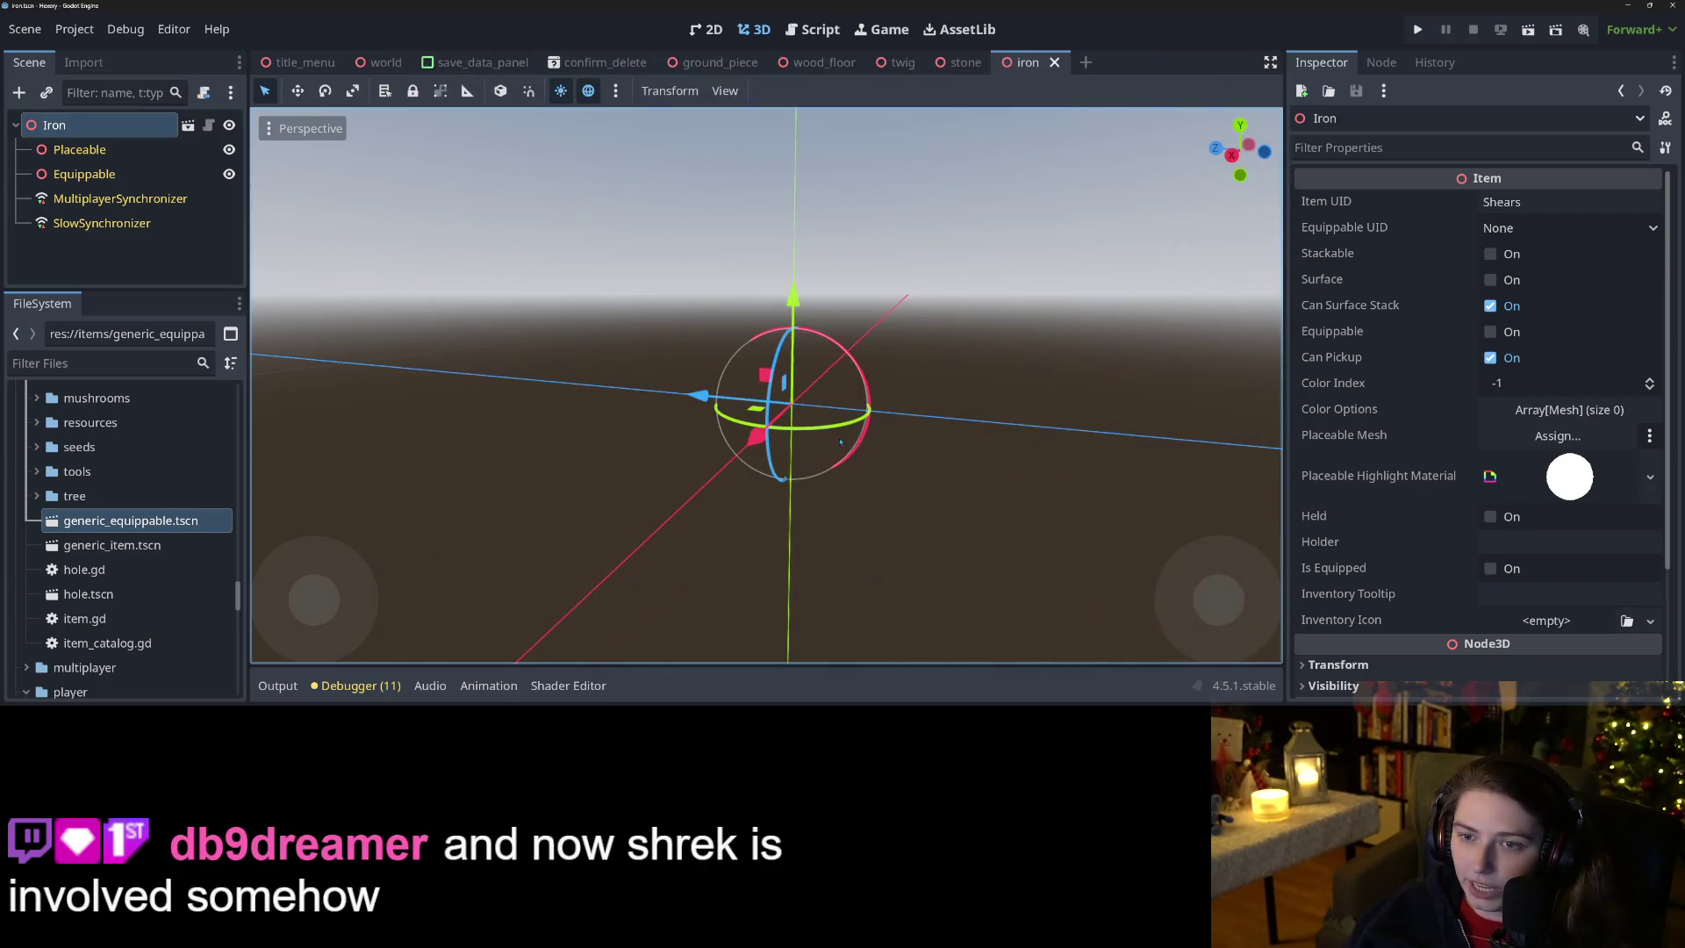
Set the Iron scene's Item UID to Iron and save it.
click(1577, 200)
text(Iron)
key(ctrl+s)
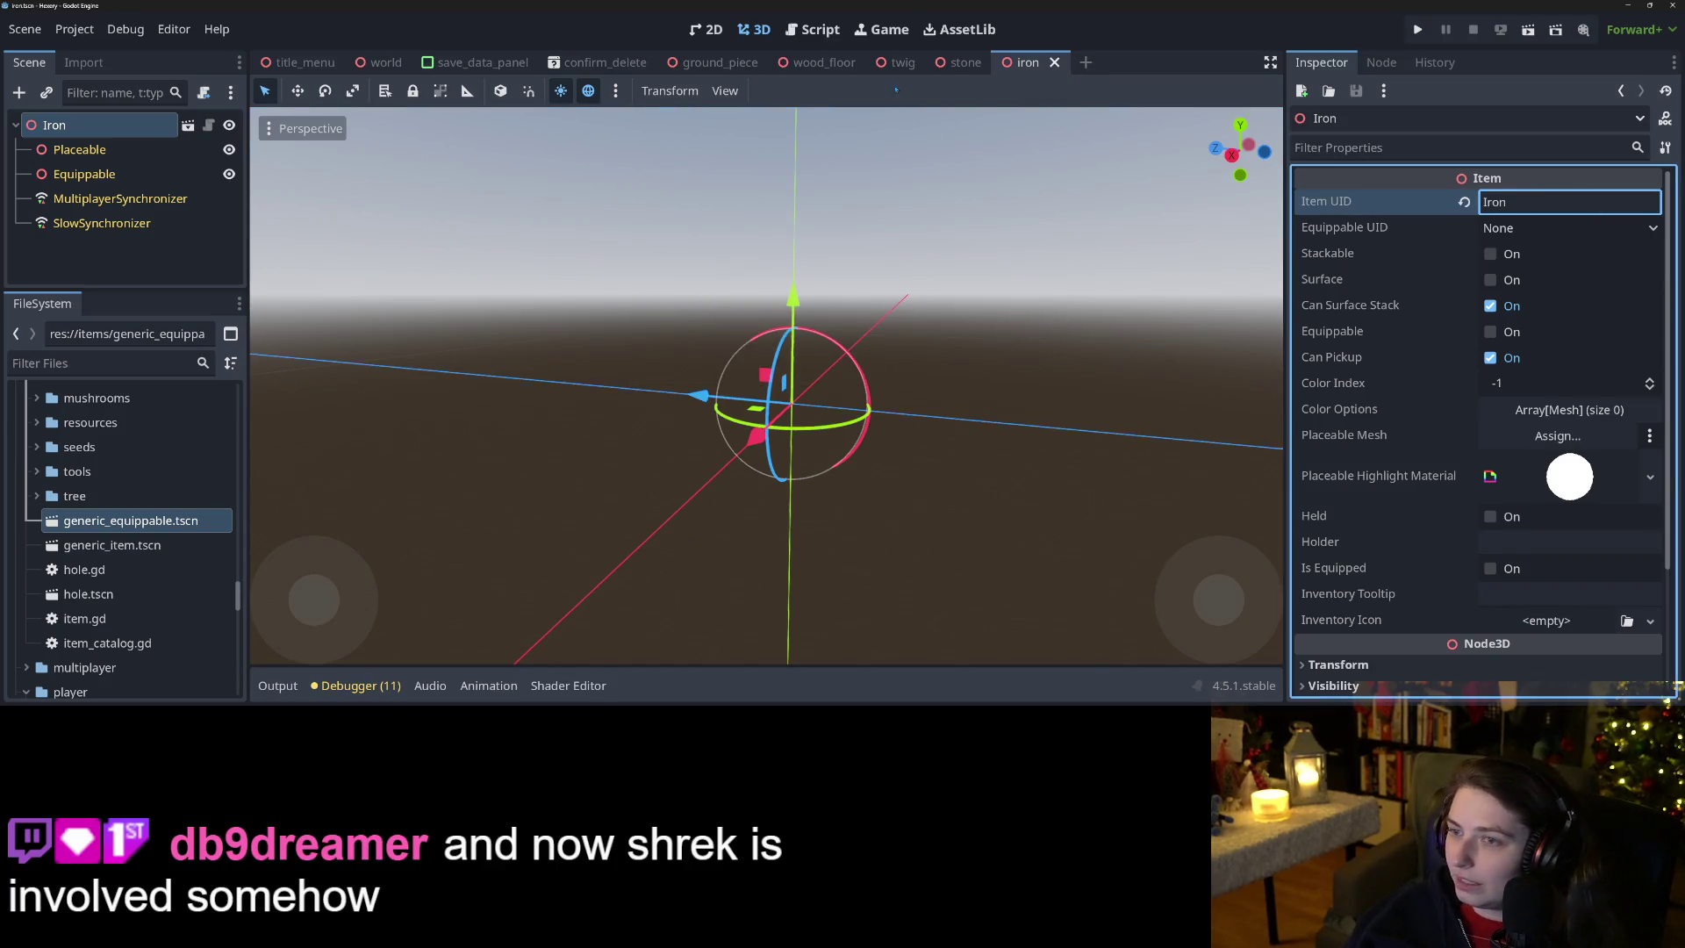
click(961, 63)
click(1043, 62)
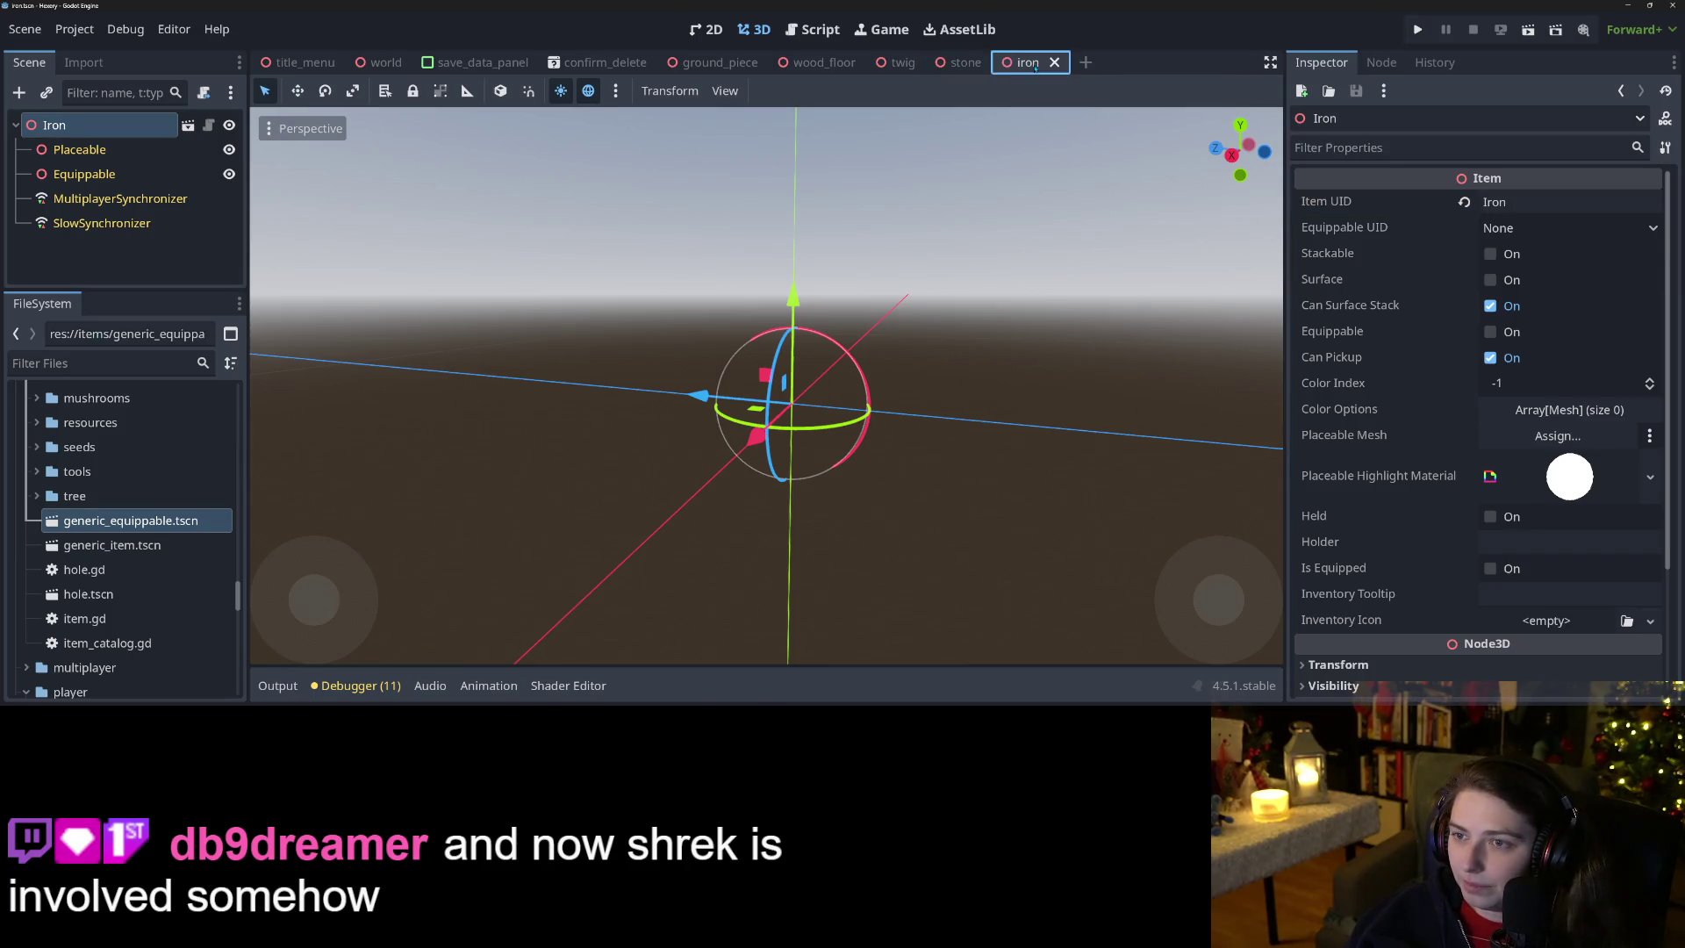
Scroll through the FileSystem dock while the Iron scene is open.
scroll(180, 579, up, 10)
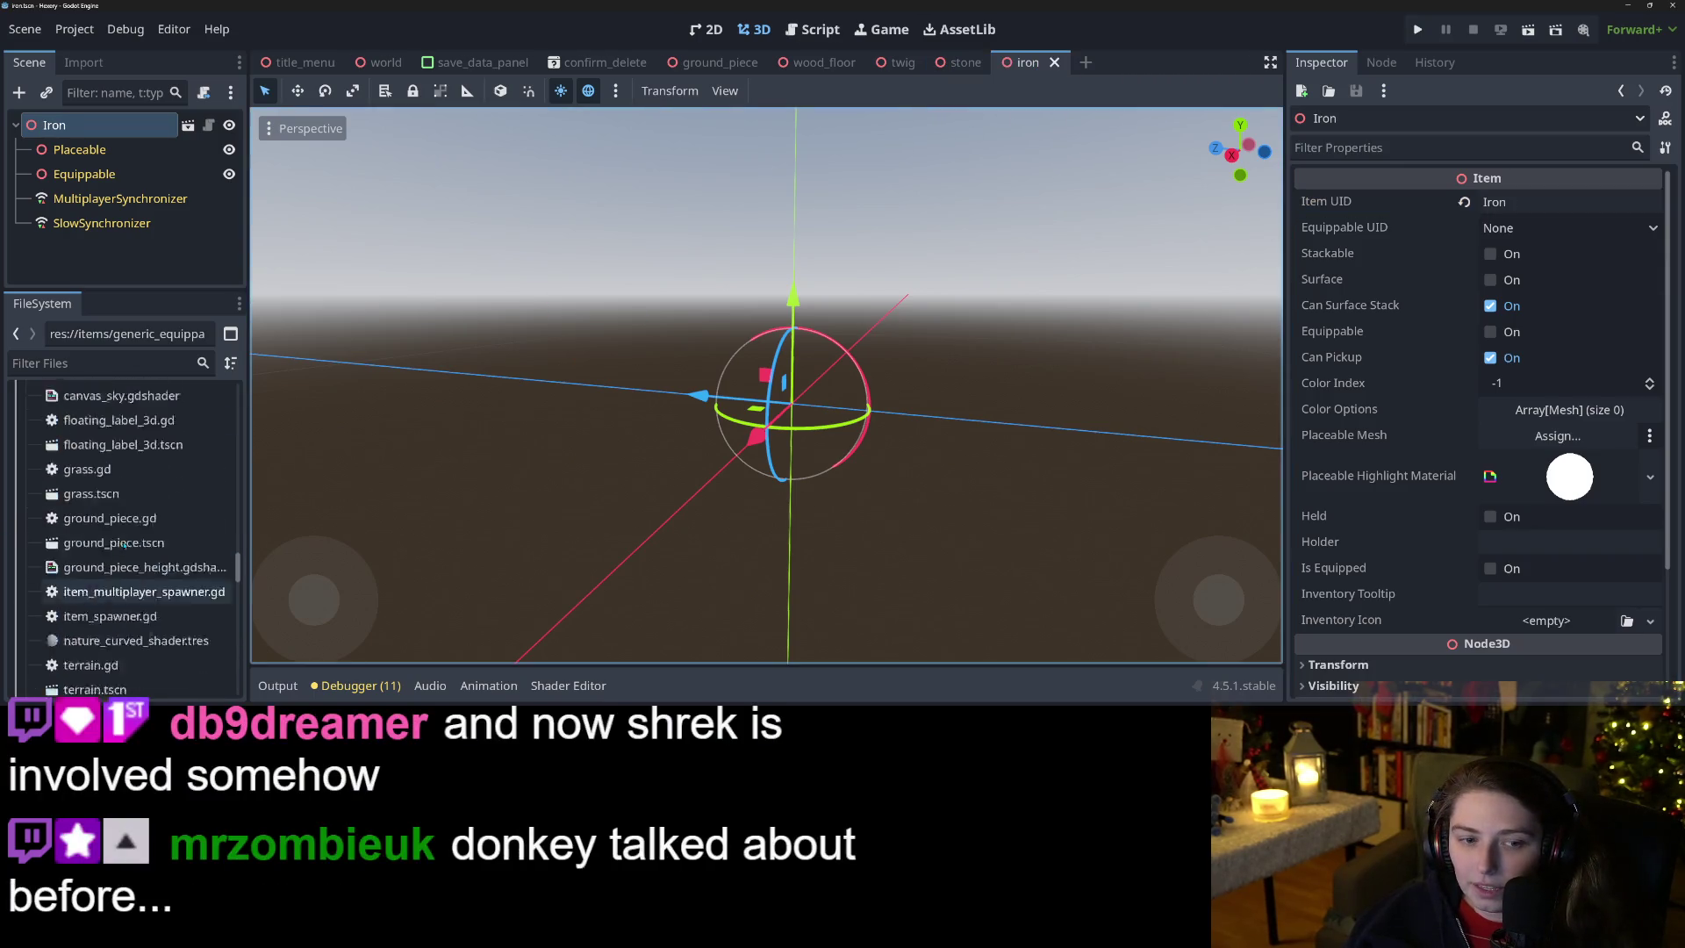
scroll(180, 580, up, 15)
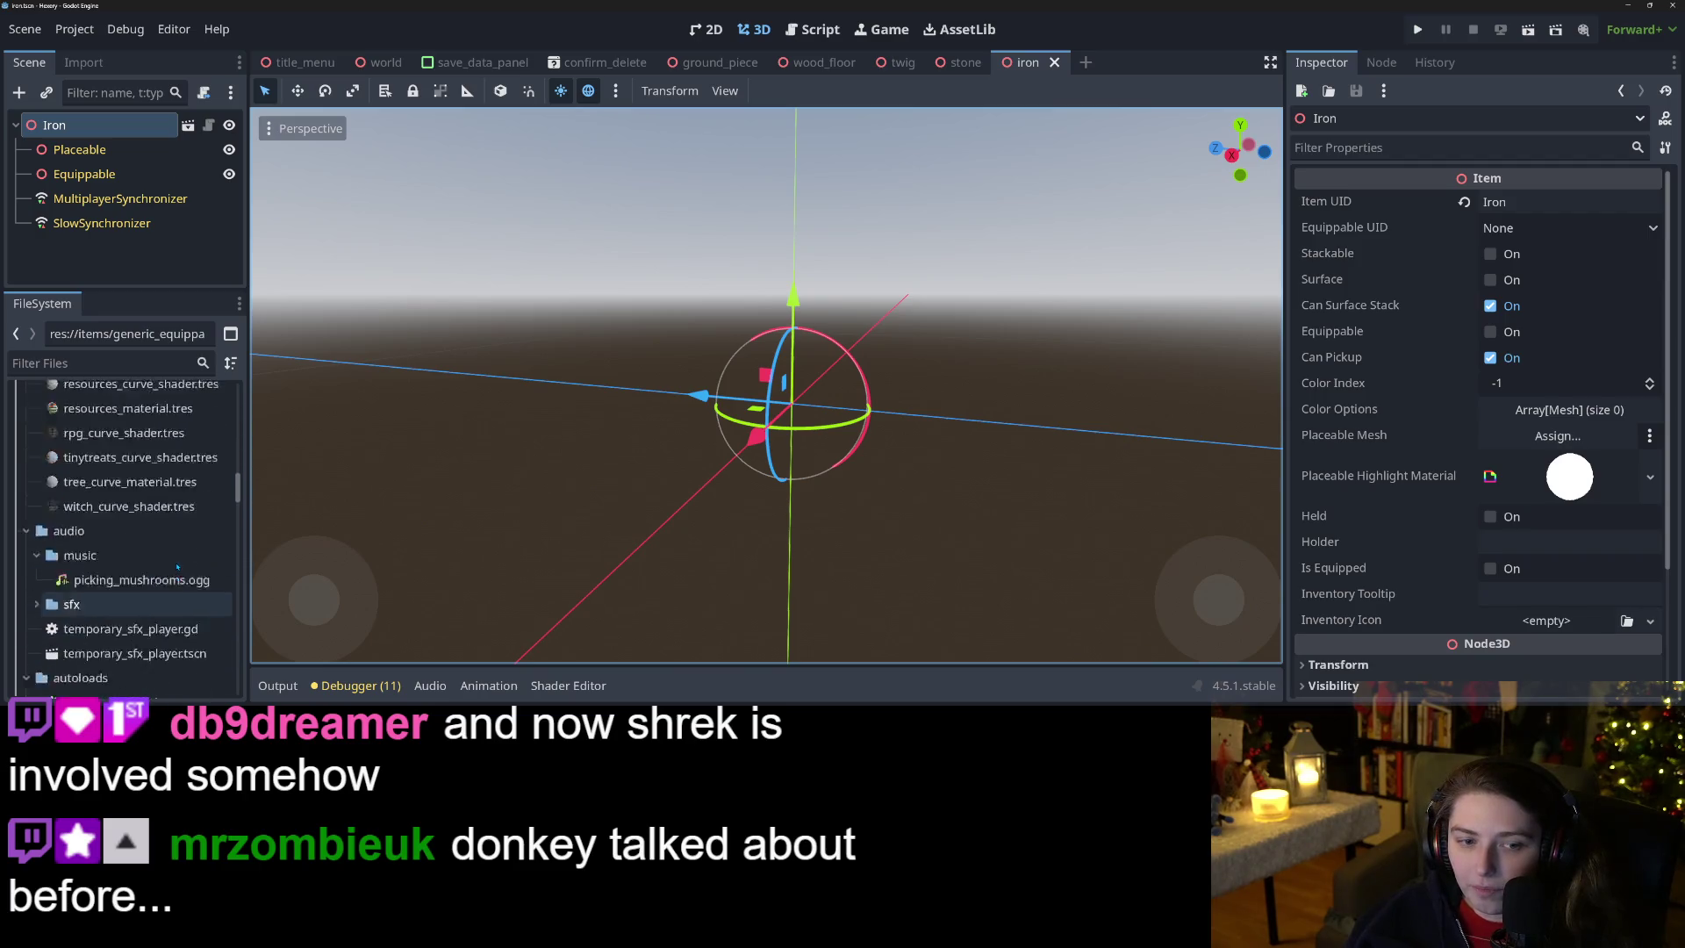
scroll(172, 551, up, 5)
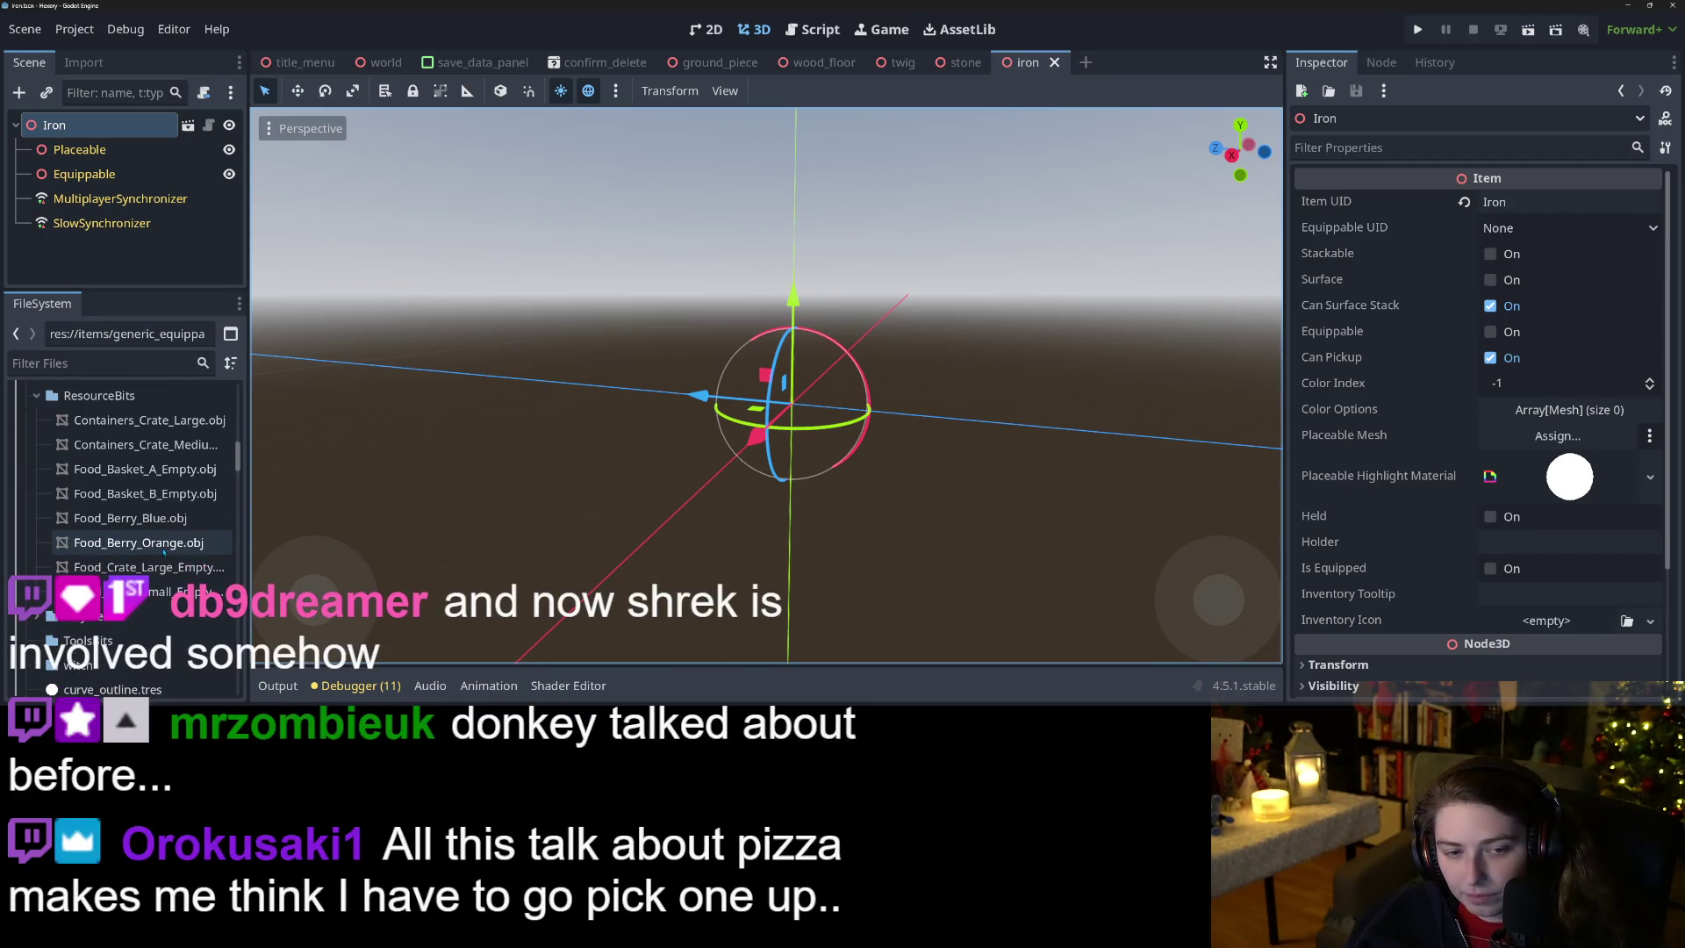
scroll(172, 639, up, 15)
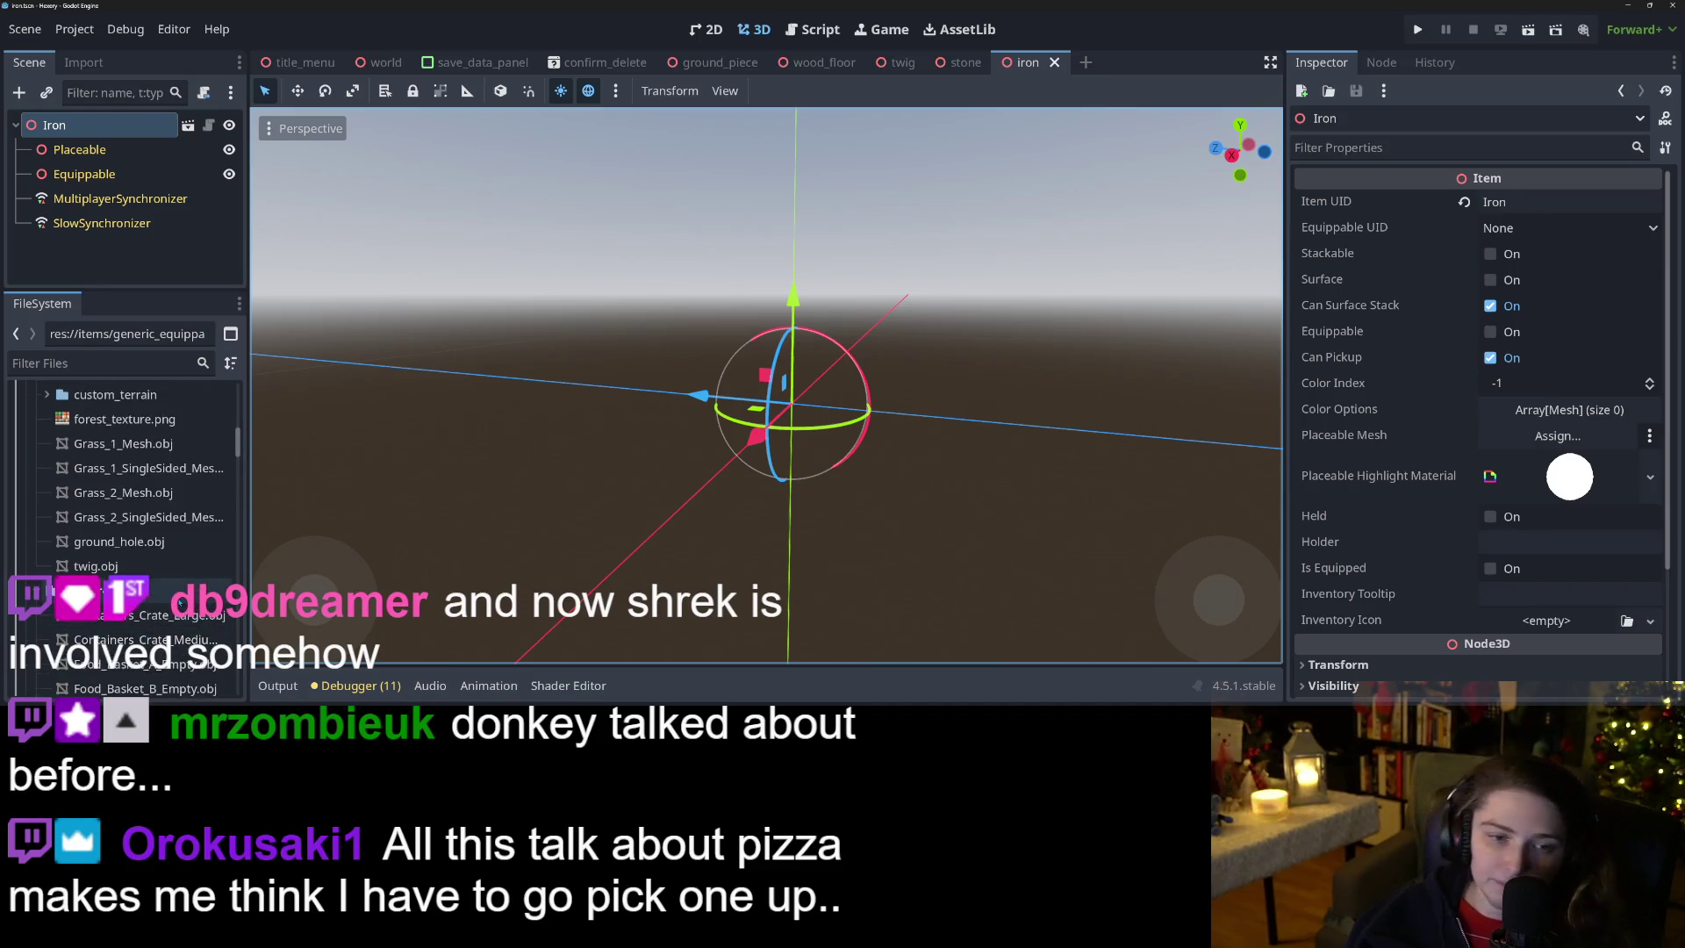
scroll(172, 638, down, 10)
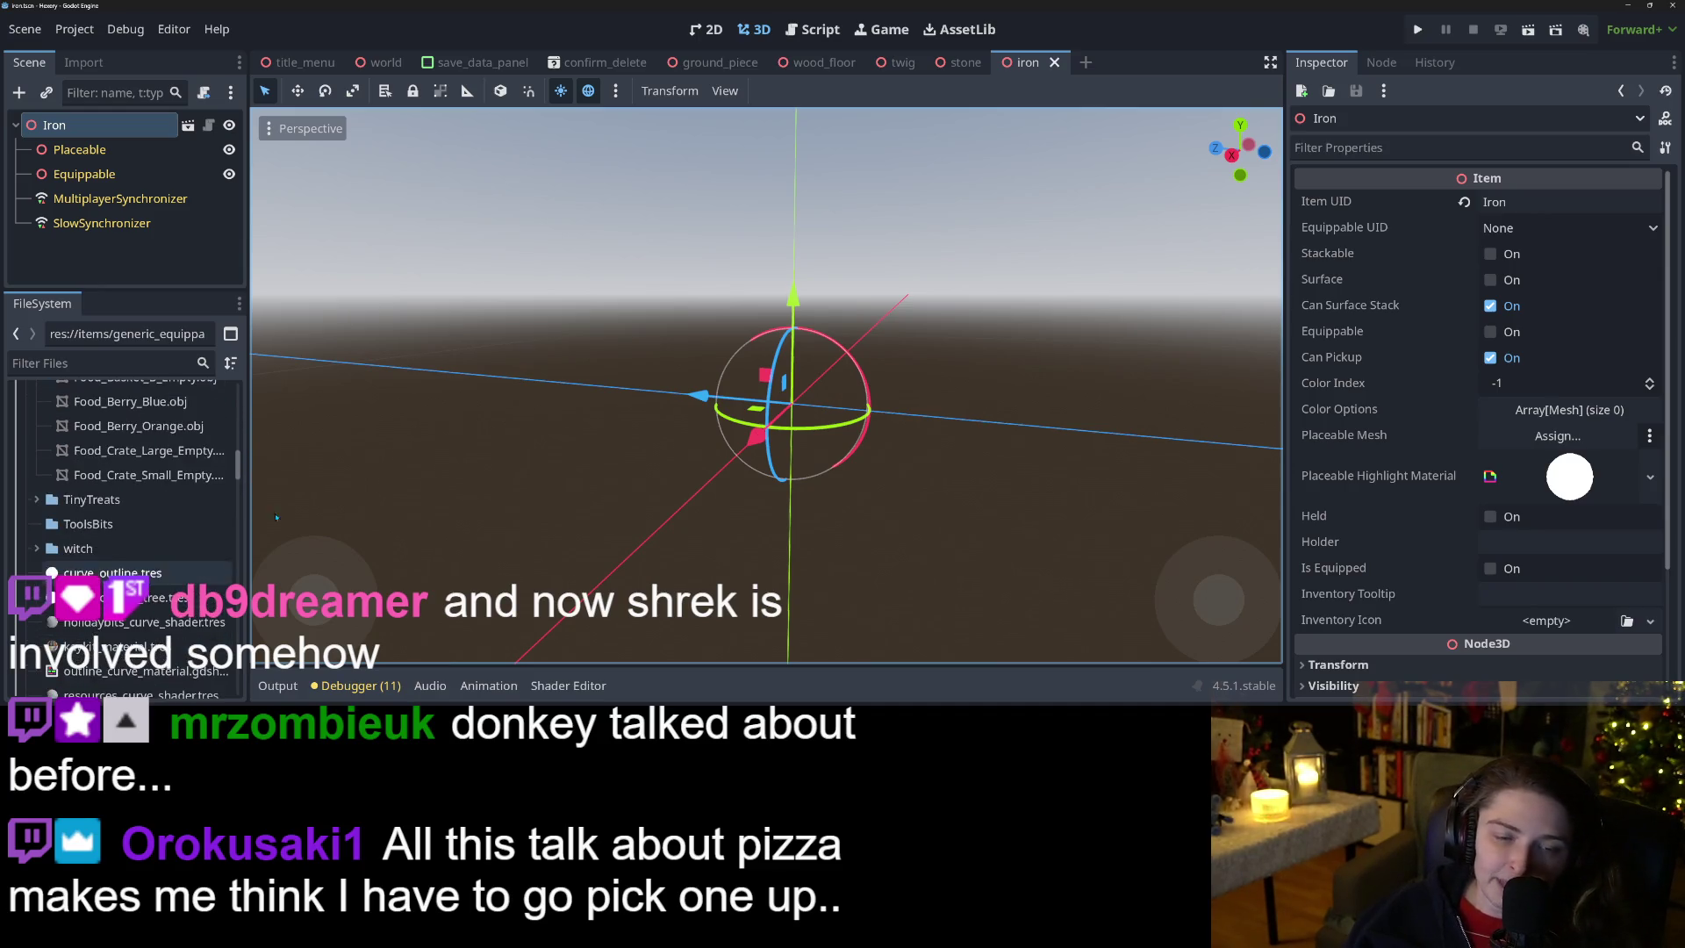
scroll(544, 395, down, 1)
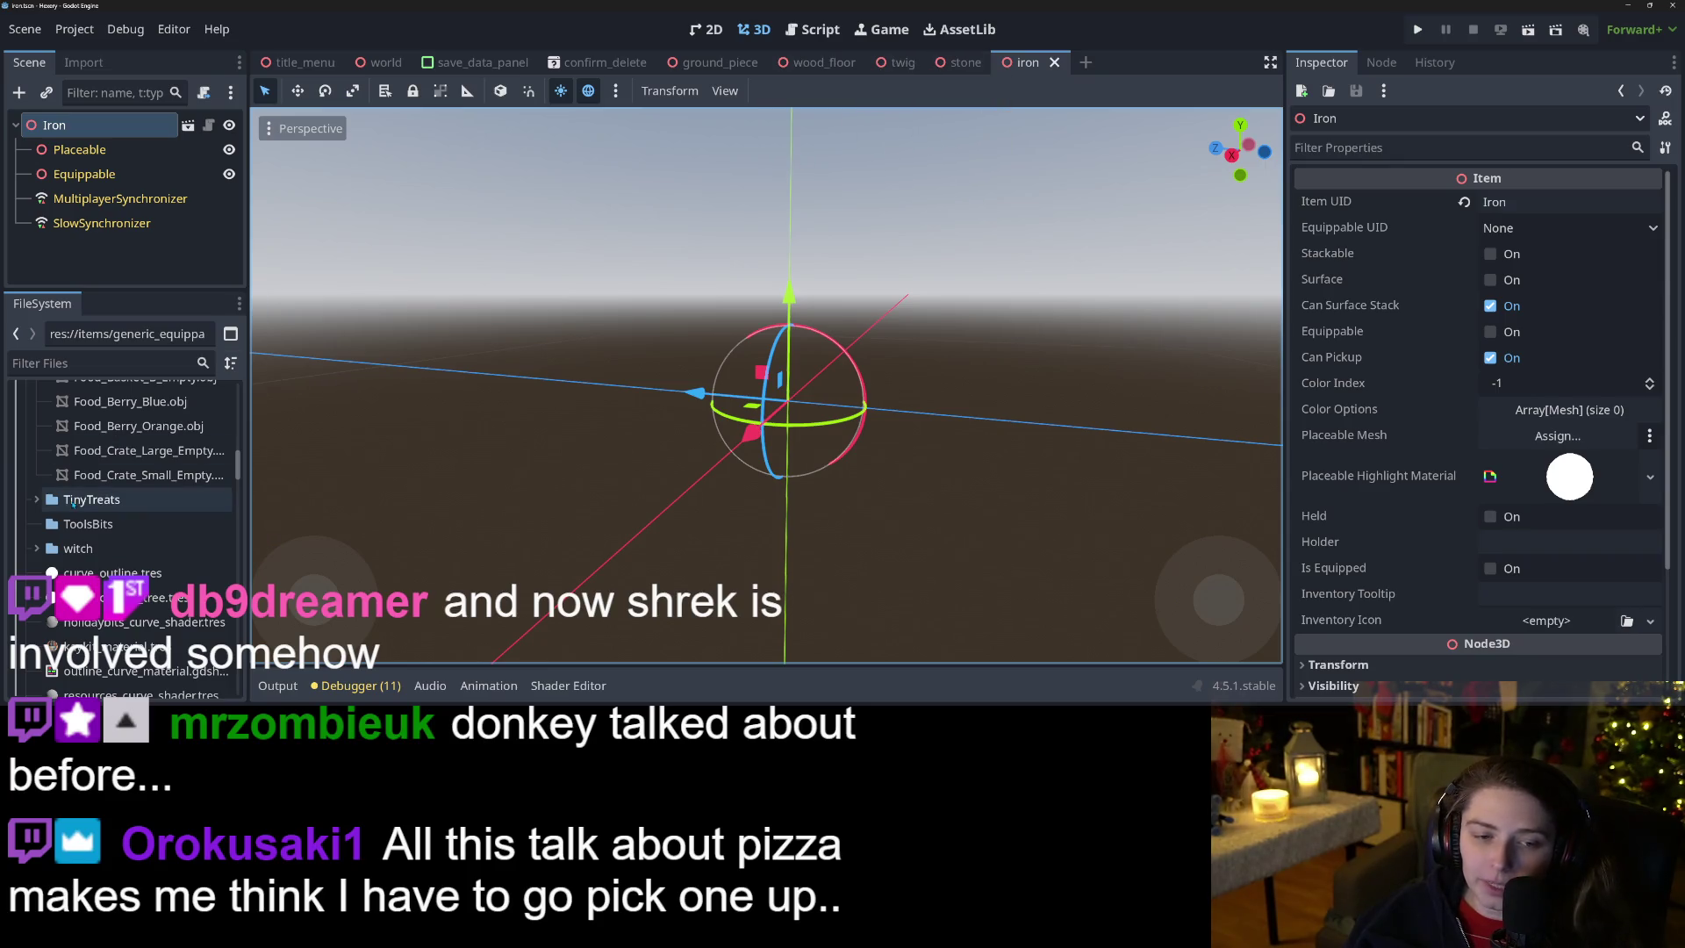
scroll(73, 503, down, 3)
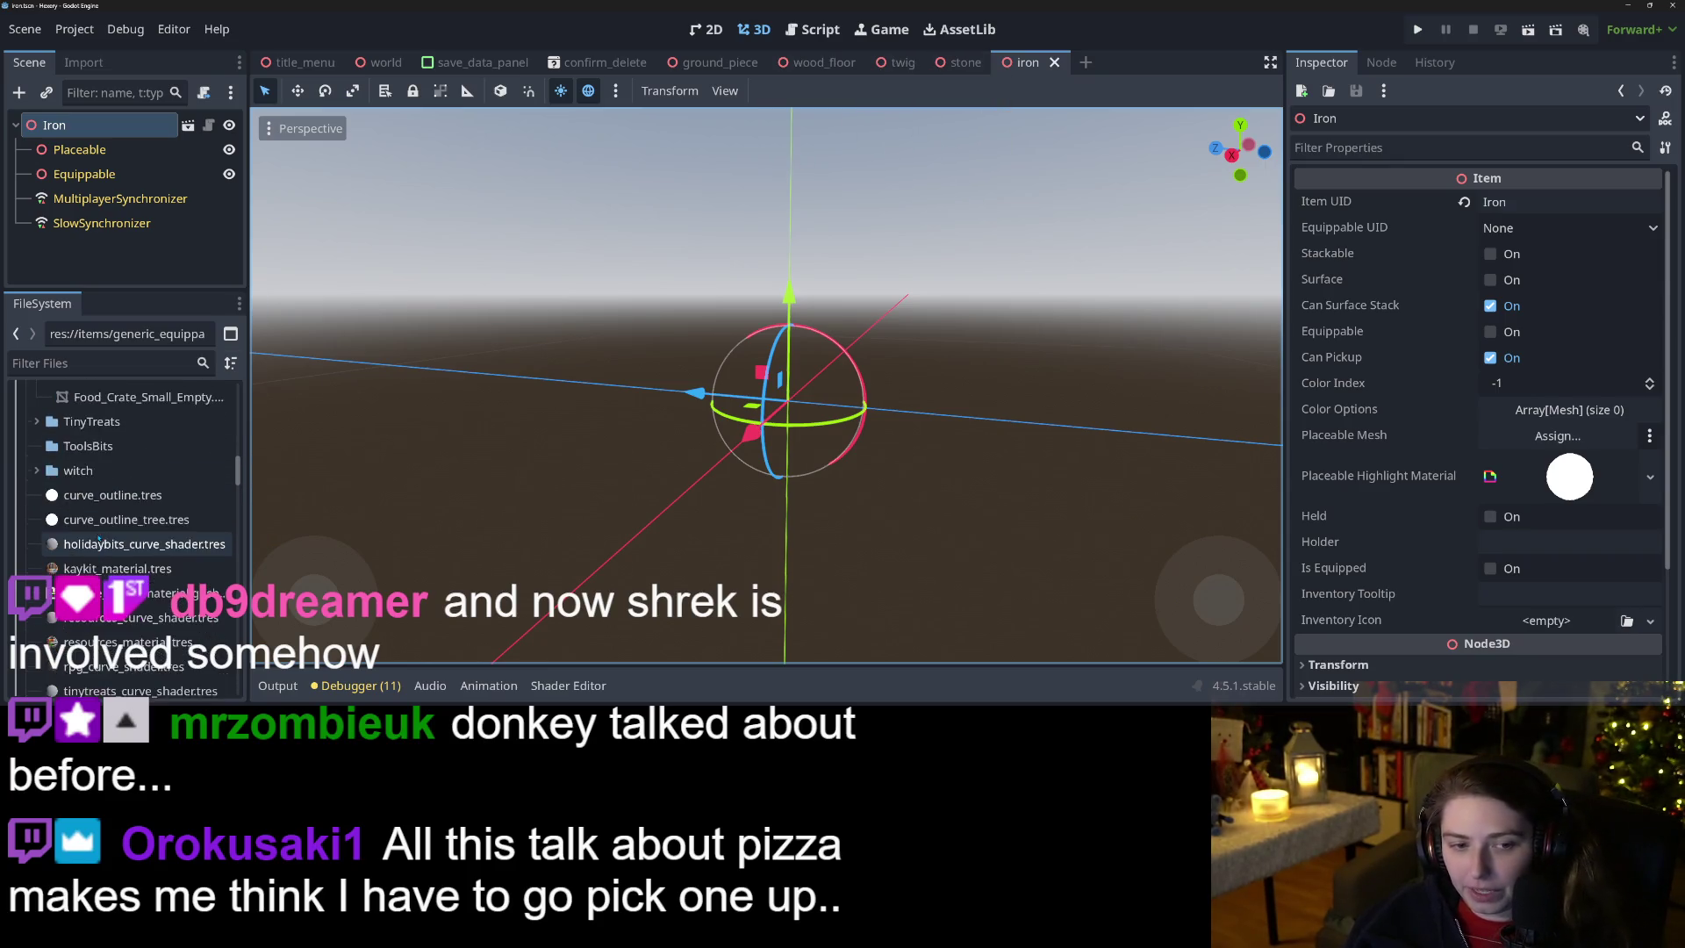
scroll(90, 536, up, 3)
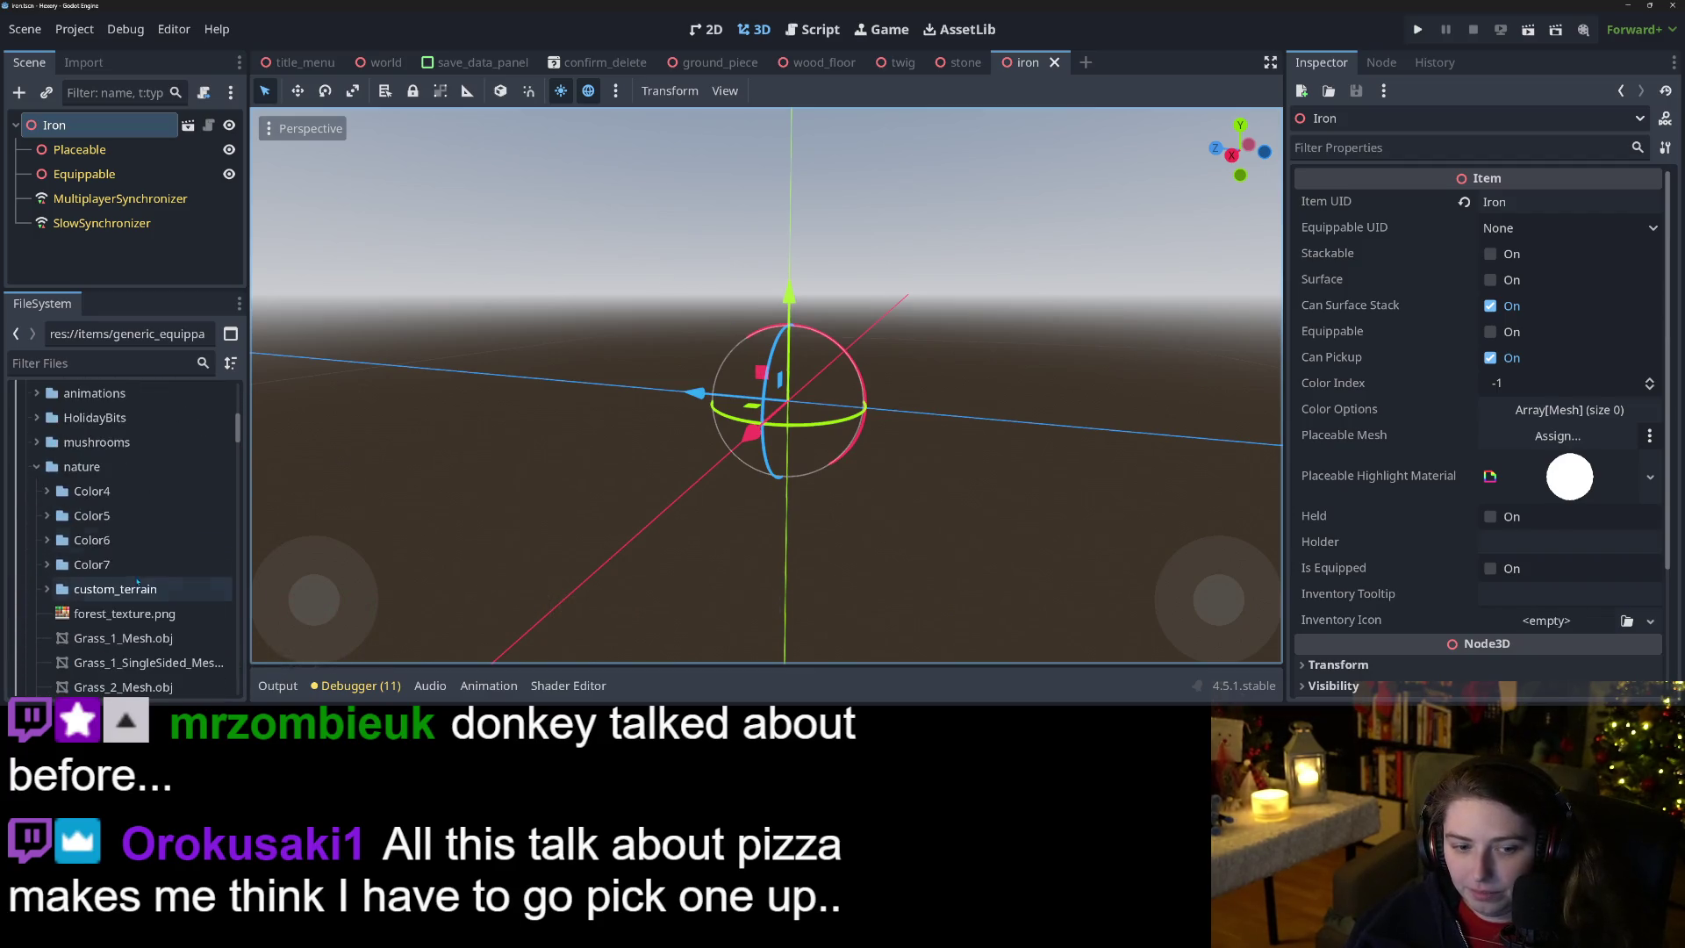
Back in the Stone scene, expand art3d/nature/Color4 and drag Rock_2_B_Color4.obj into the scene.
click(965, 62)
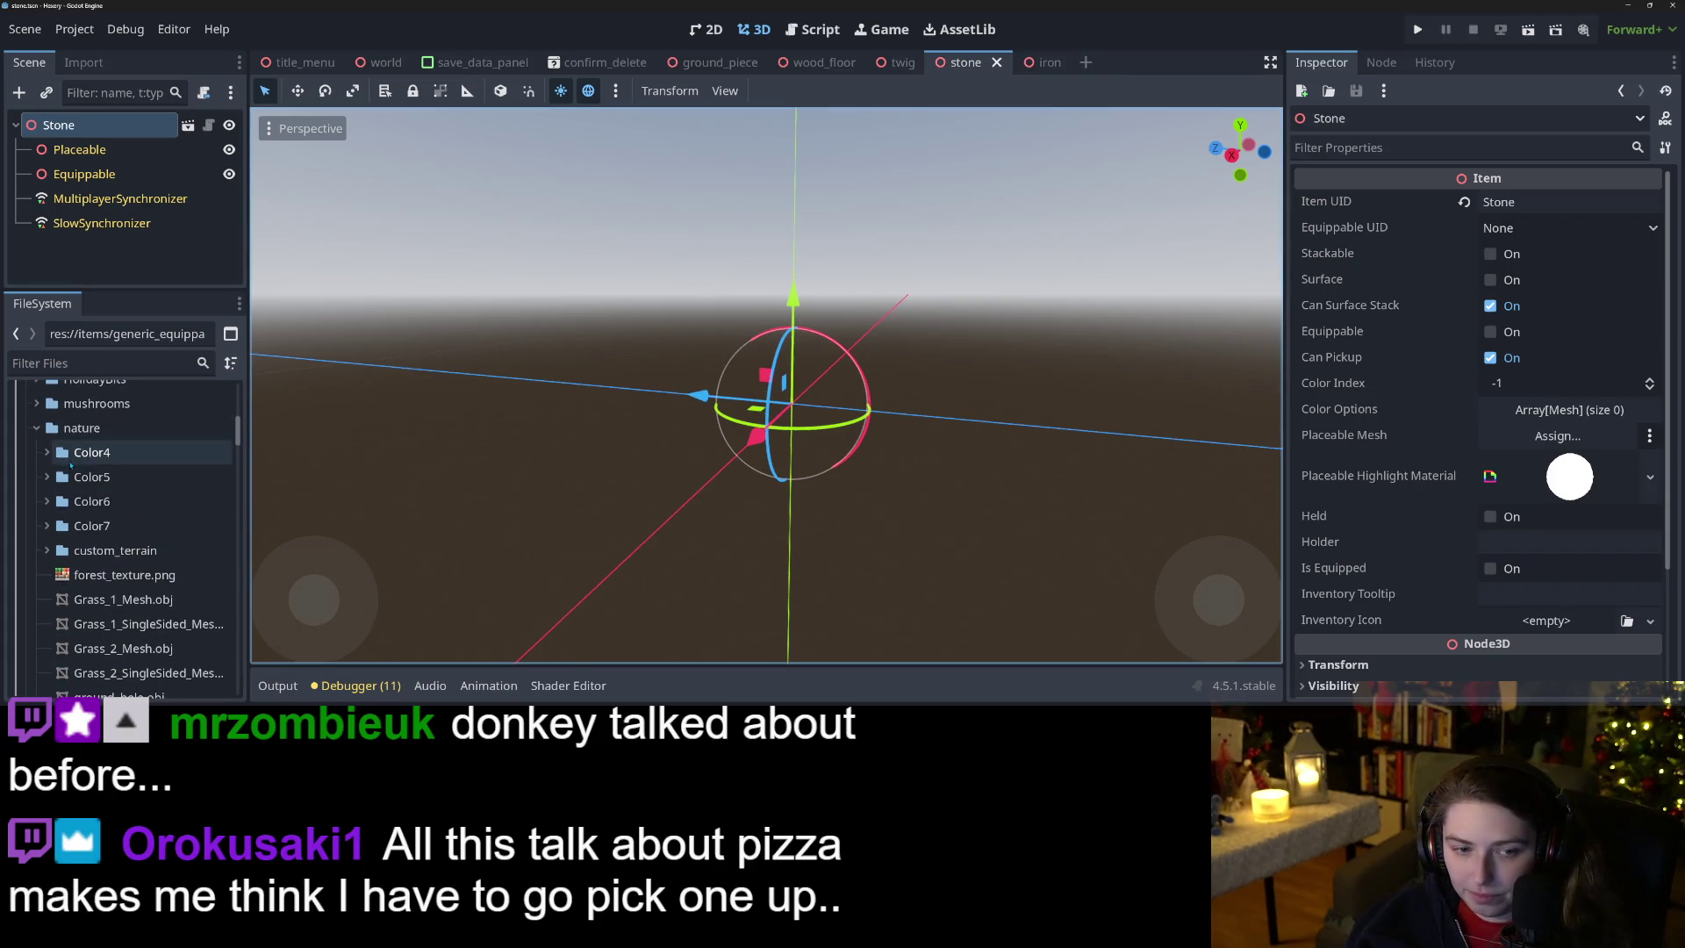
click(46, 452)
scroll(124, 577, down, 15)
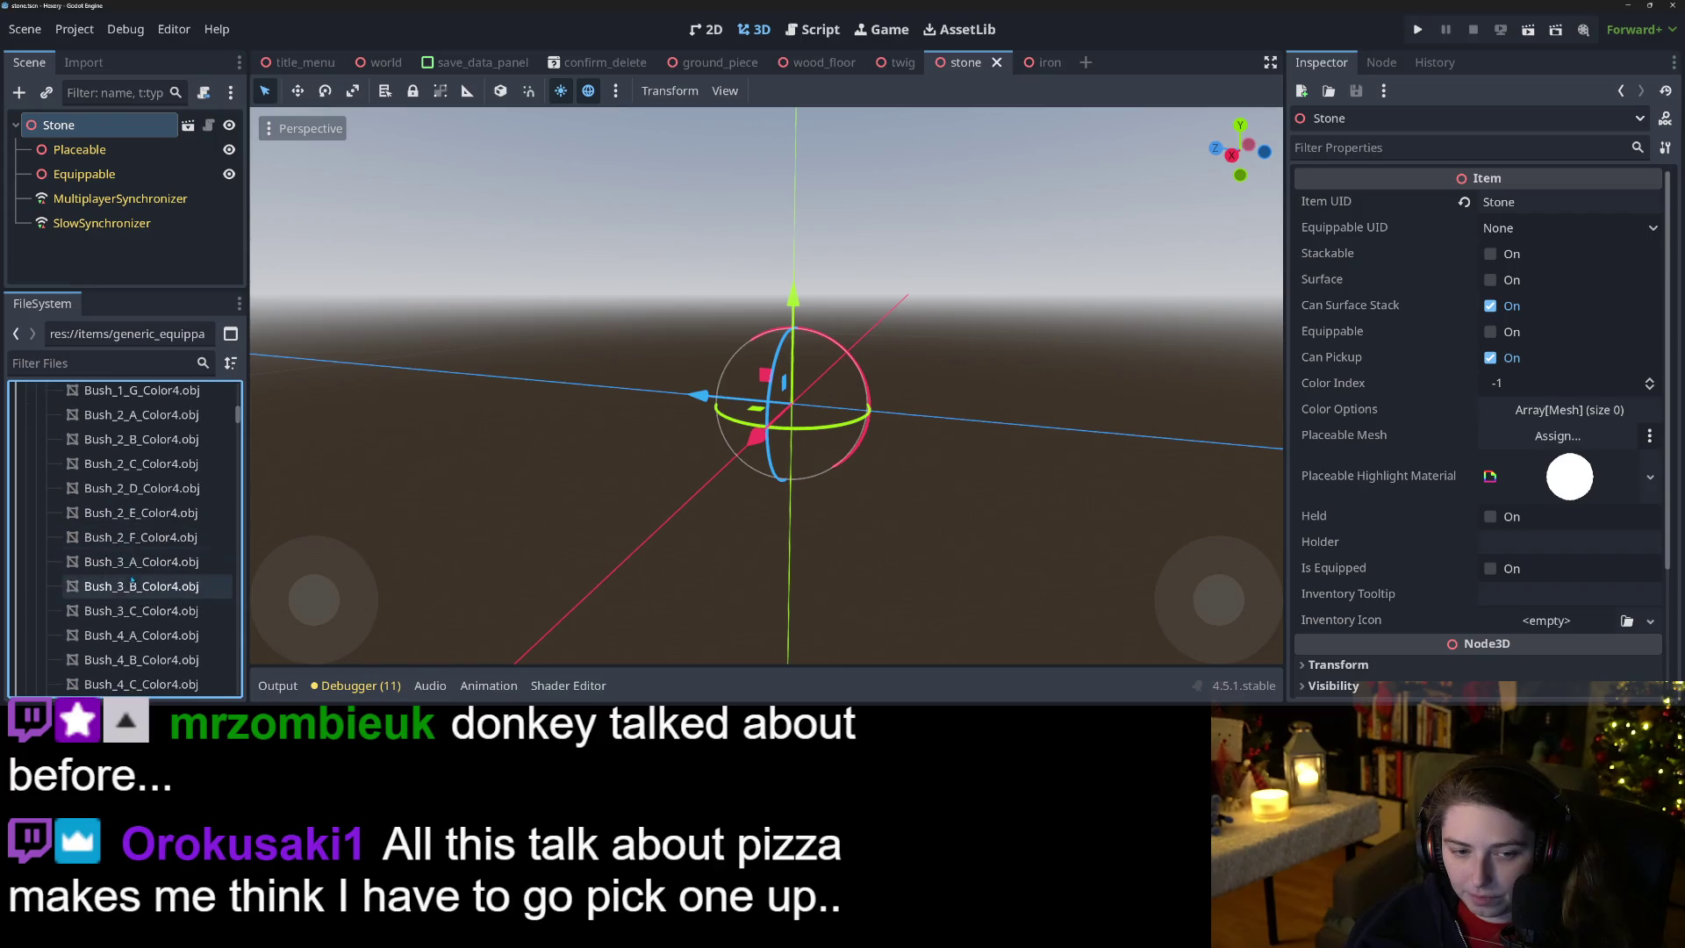
scroll(138, 582, down, 15)
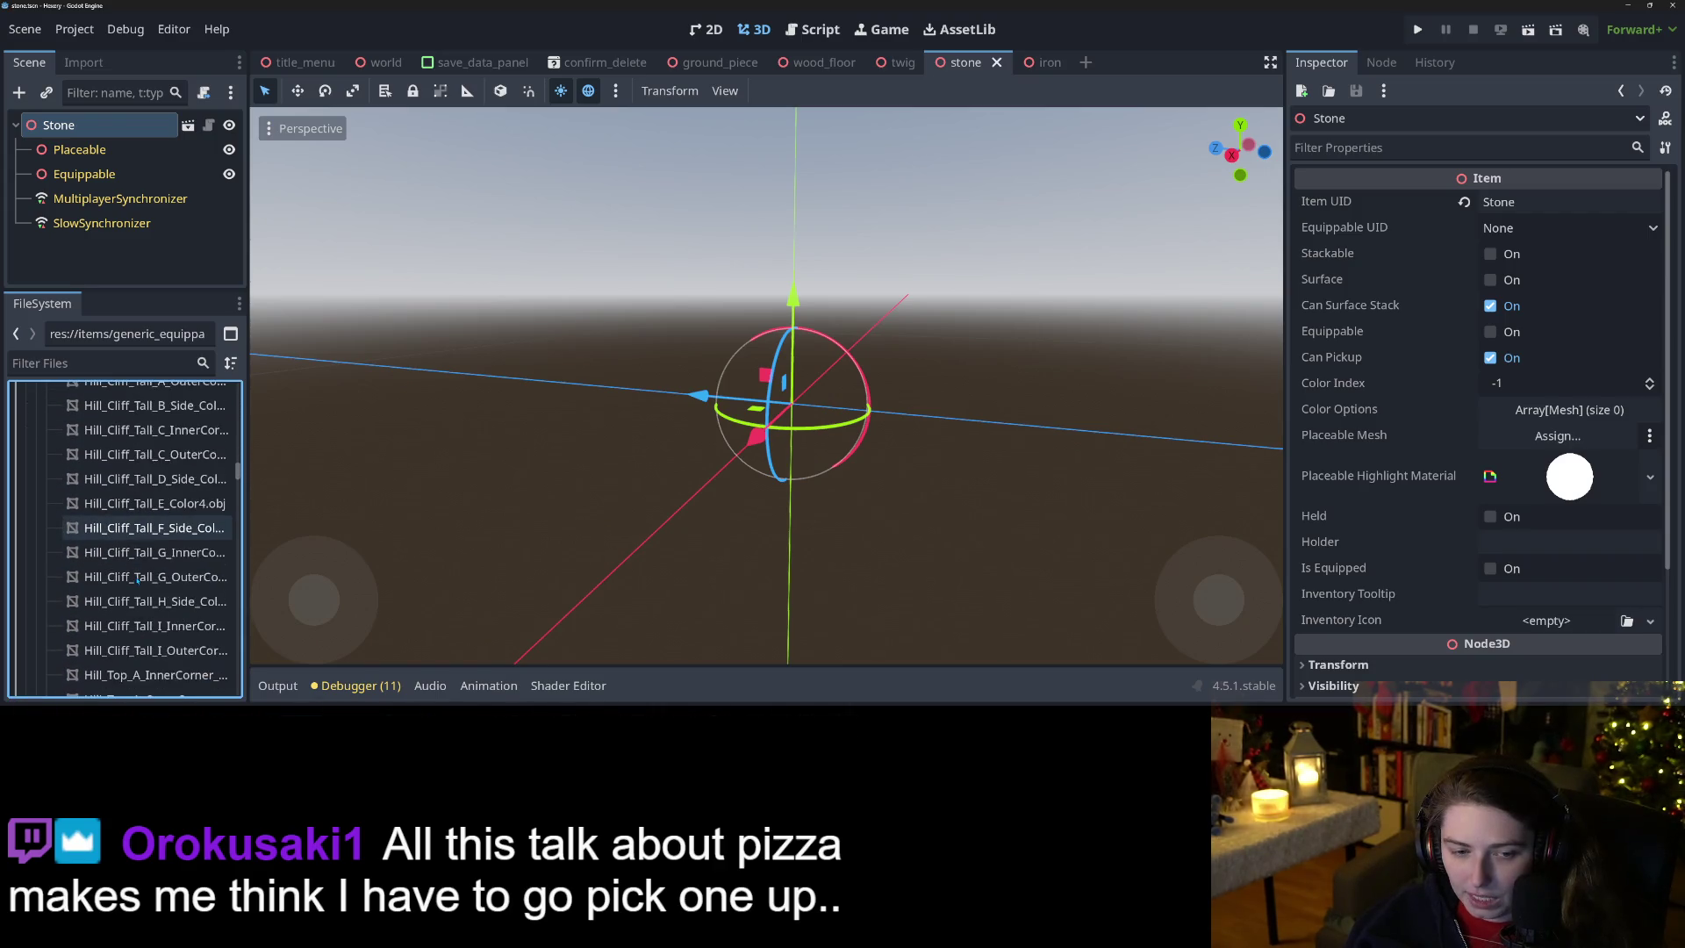
scroll(161, 583, down, 15)
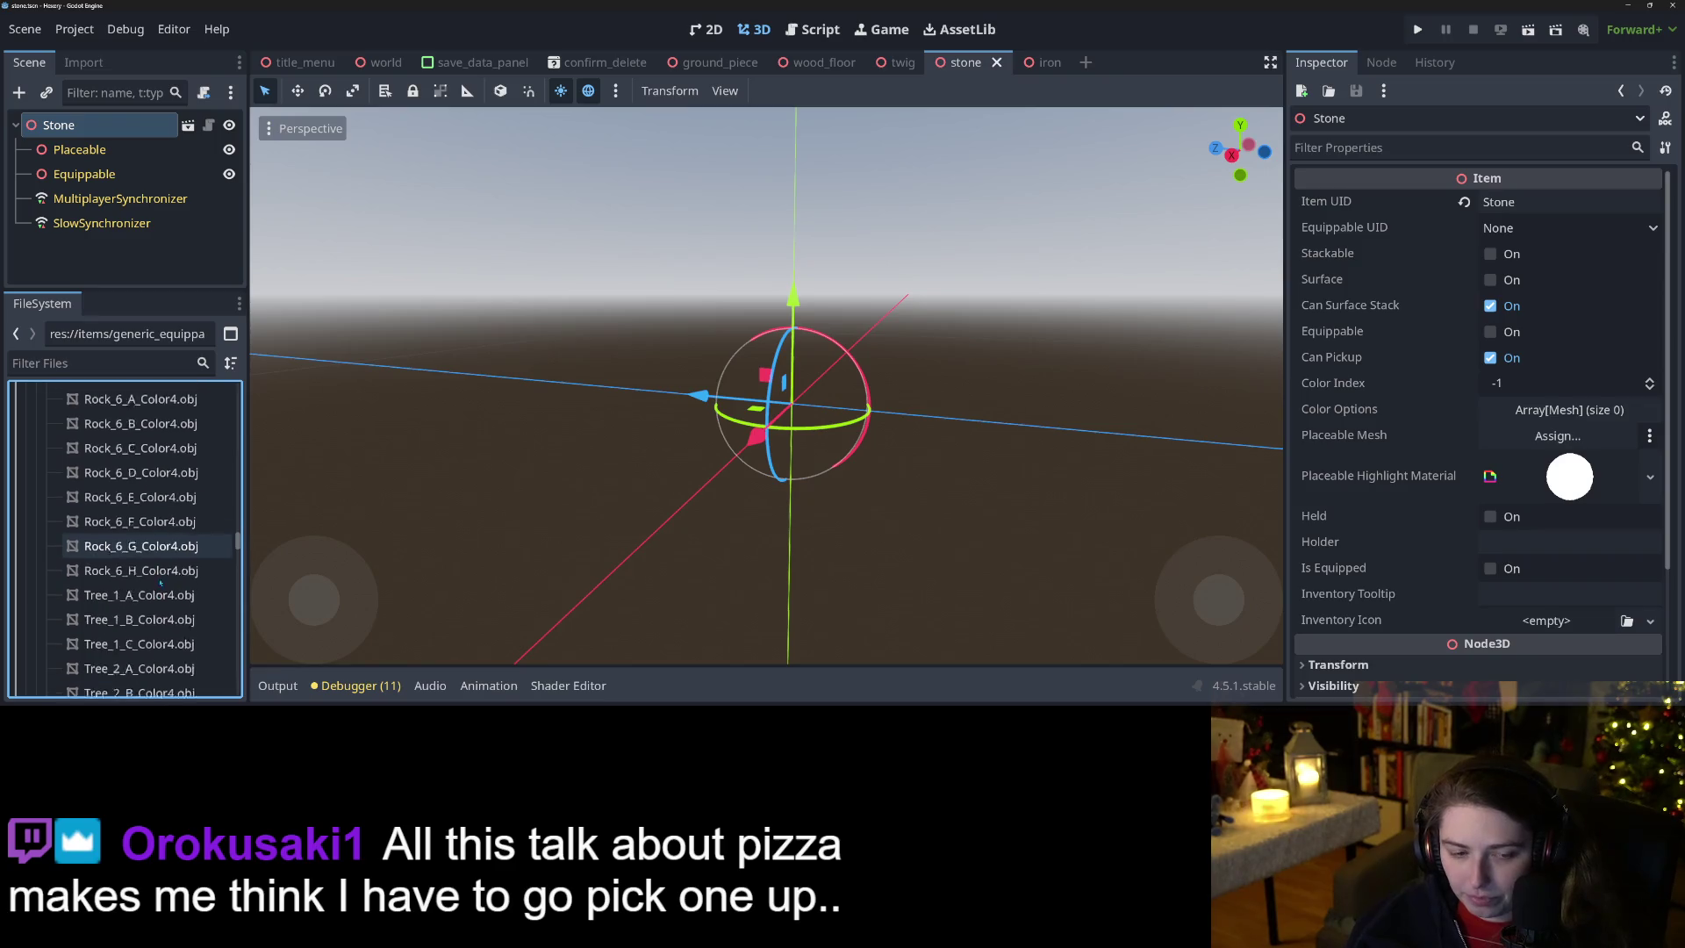
scroll(160, 583, up, 10)
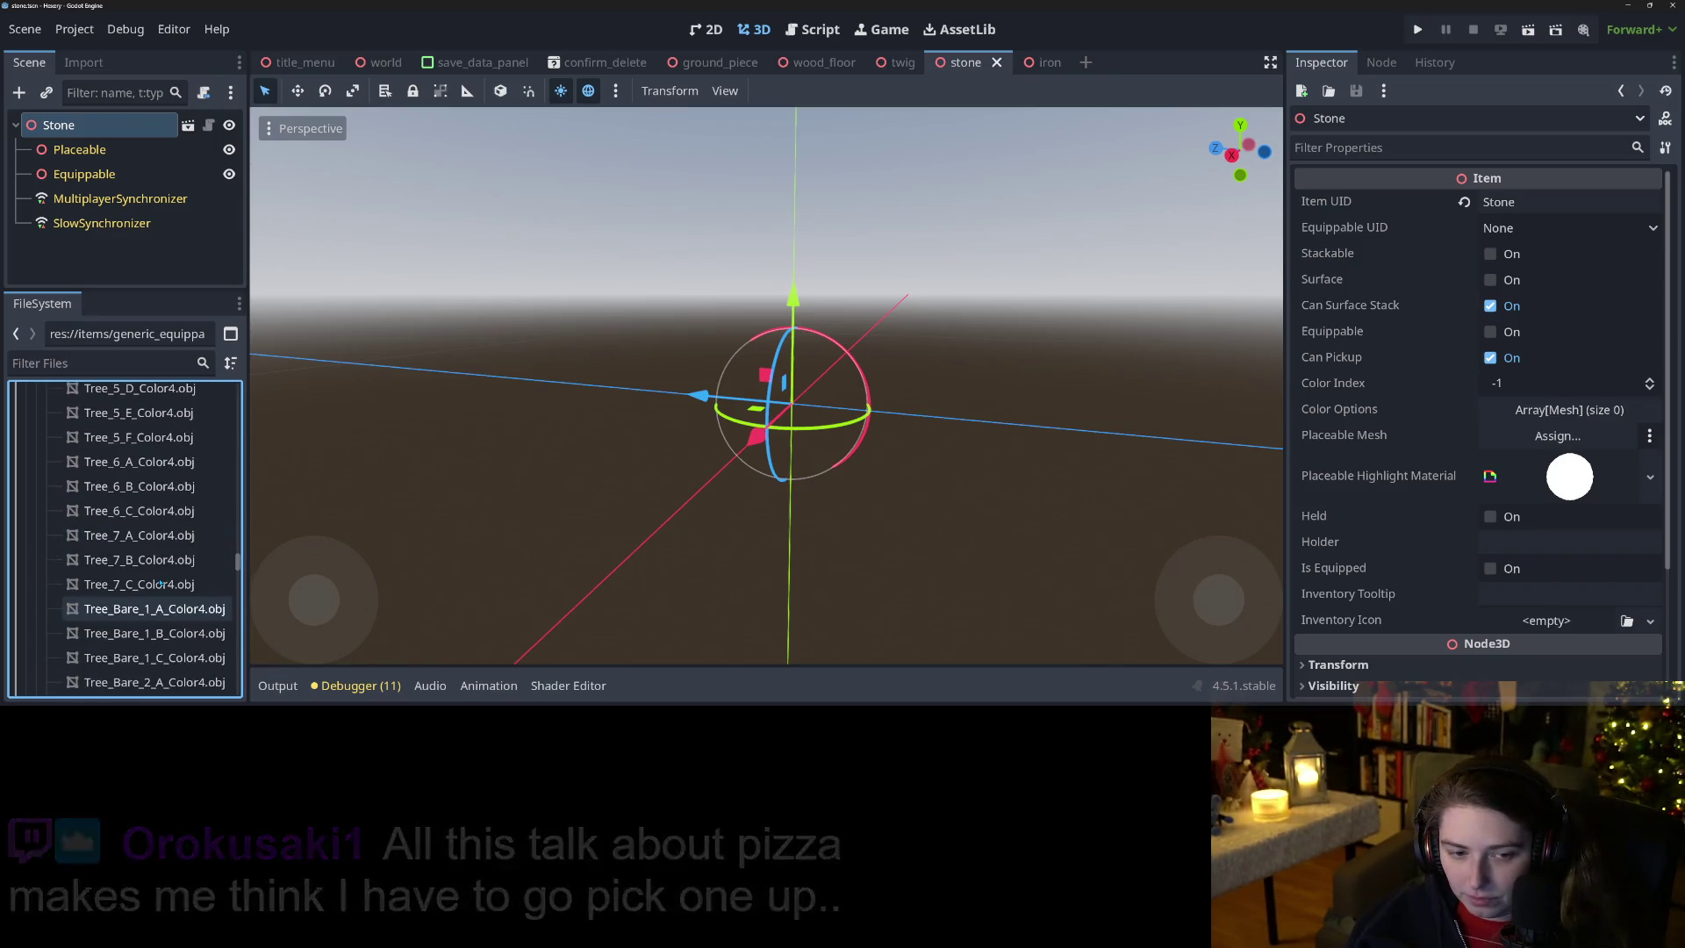
scroll(159, 584, up, 8)
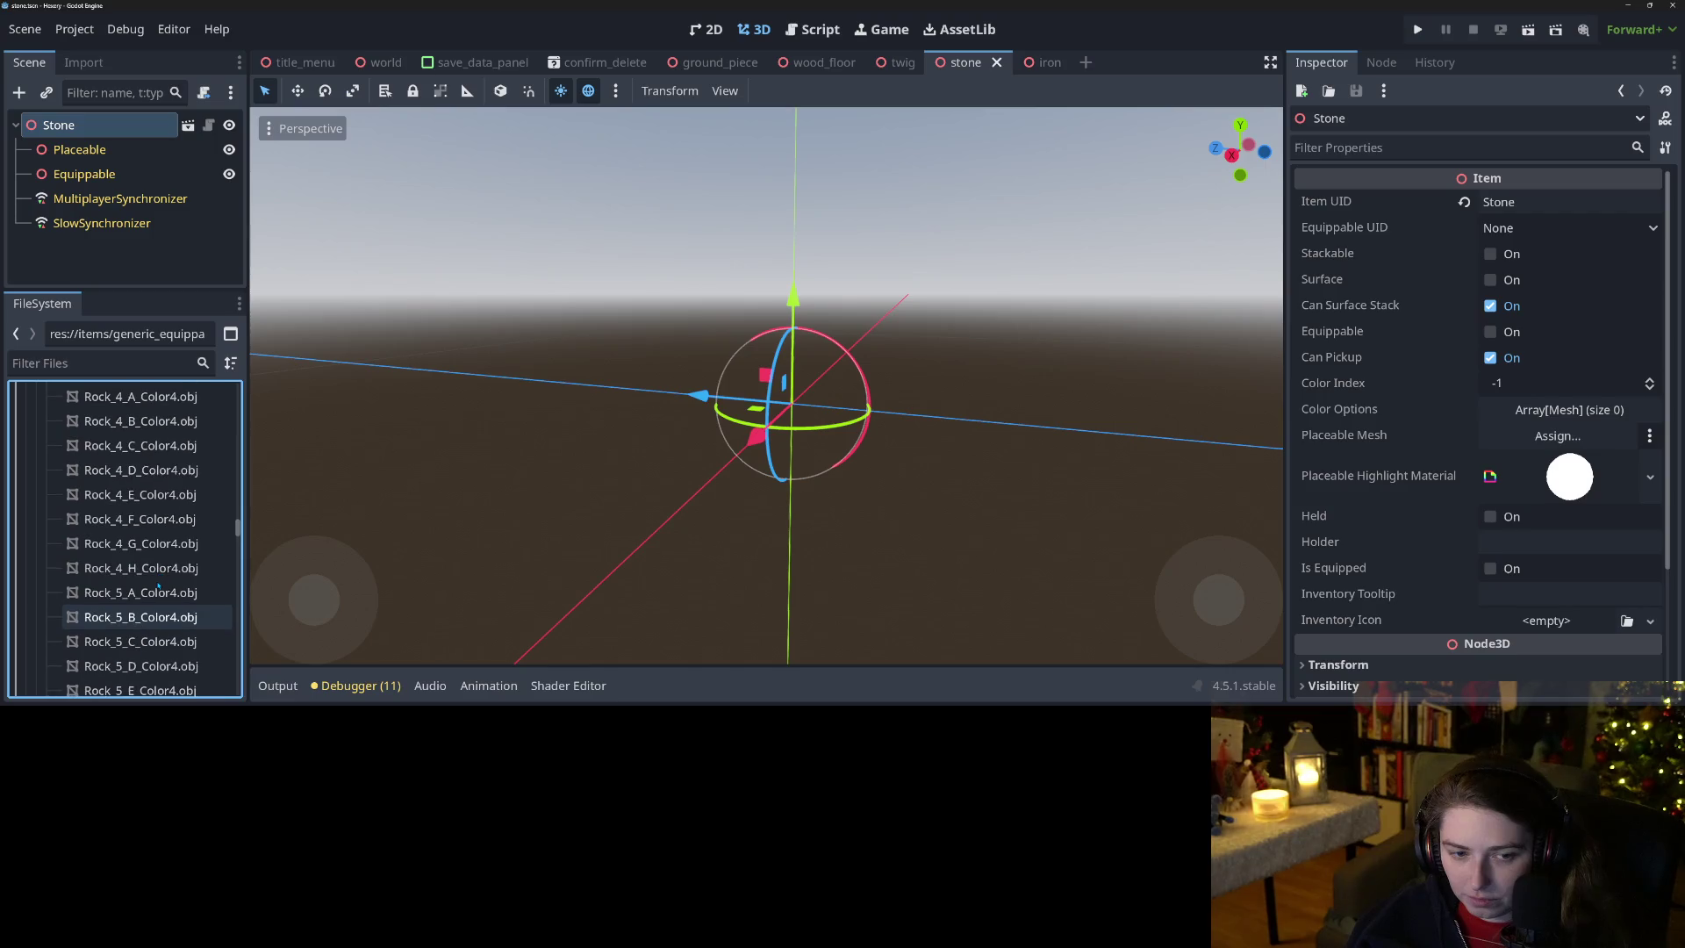
scroll(132, 490, up, 3)
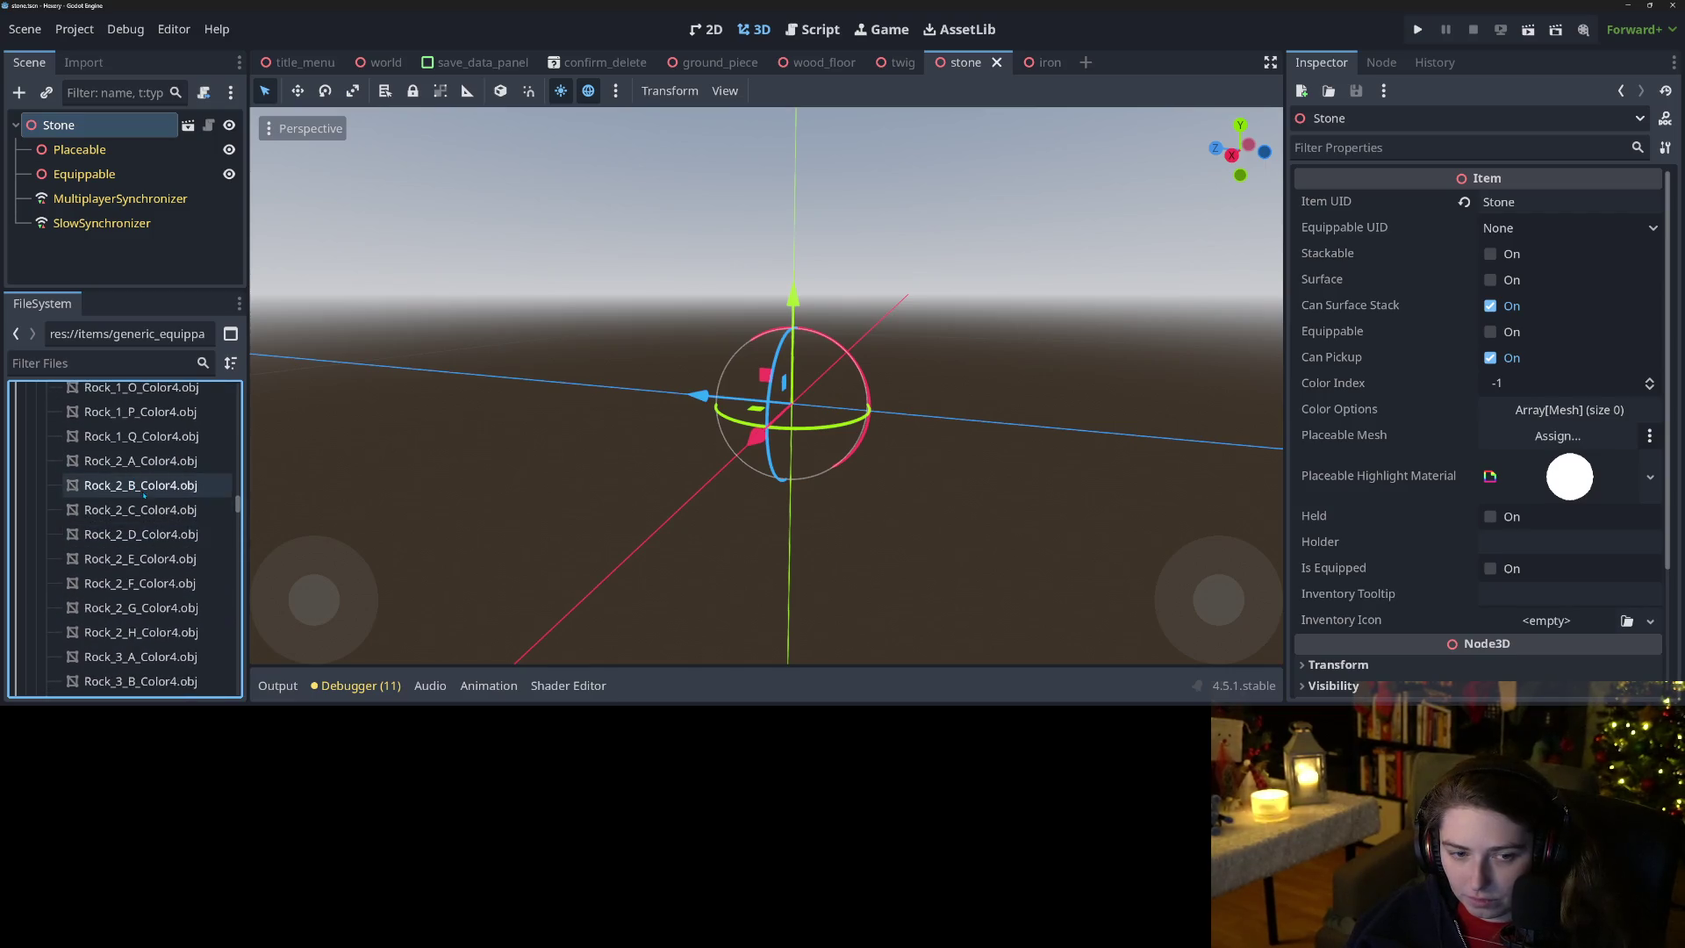
drag(132, 485, 828, 448)
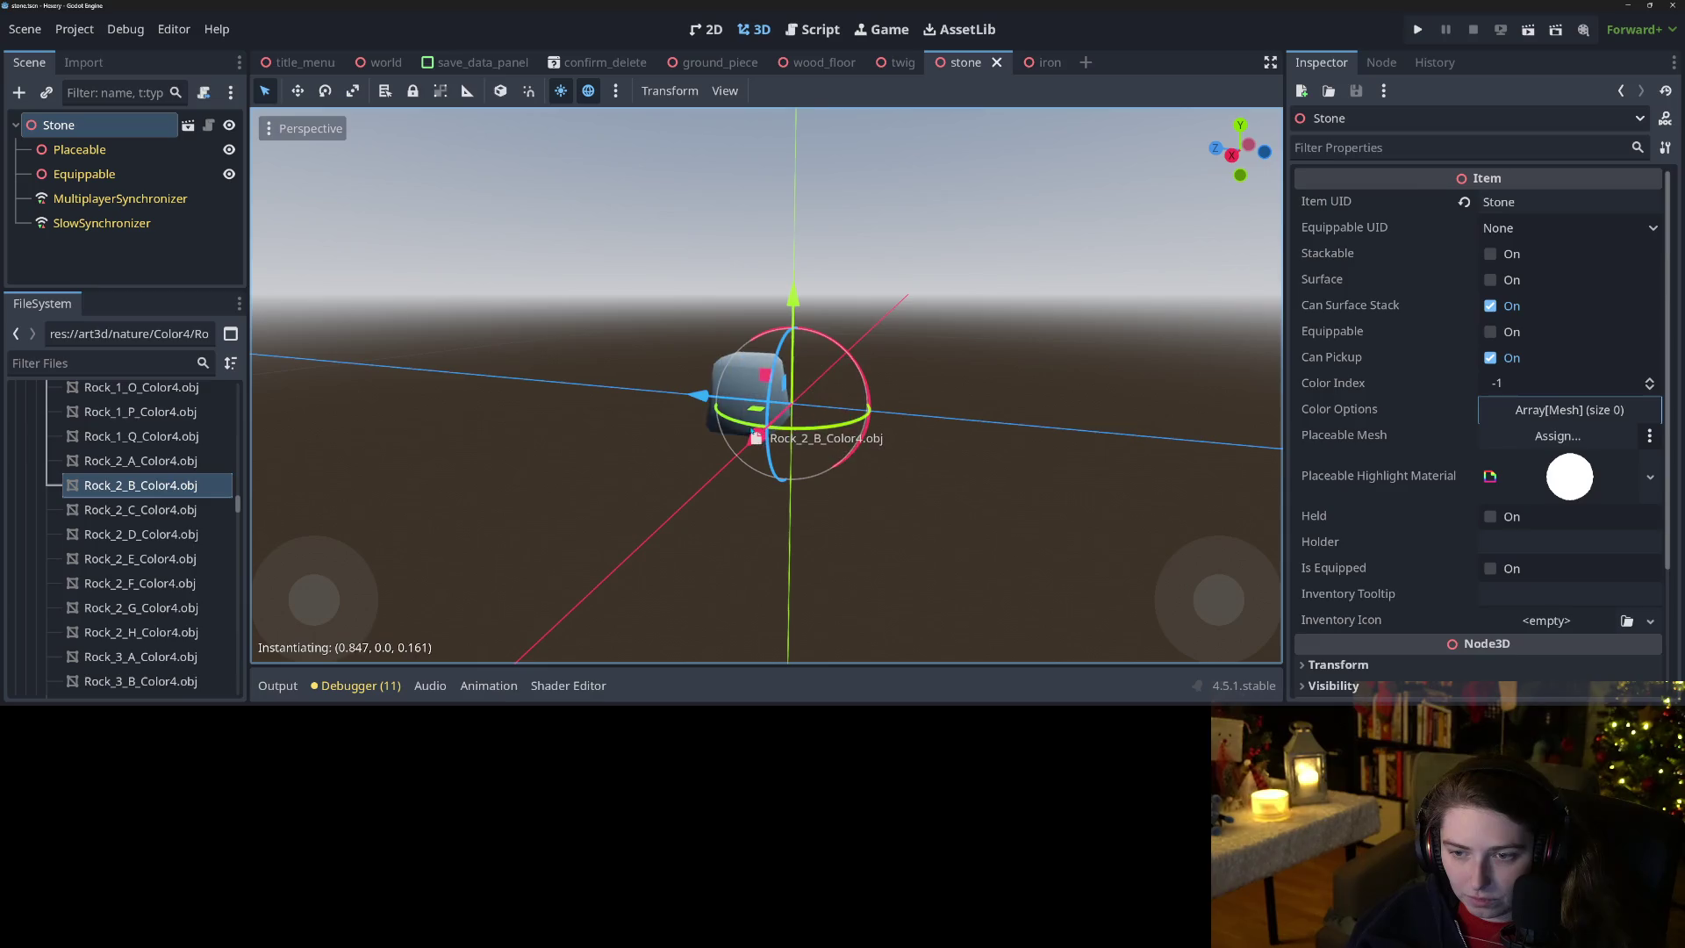
Add the Rock_2_A rock to the scene and delete the oversized Rock2BColor4 rock.
click(141, 461)
mouse_move(326, 454)
mouse_down()
mouse_move(929, 420)
mouse_move(859, 413)
mouse_up()
scroll(863, 488, up, 5)
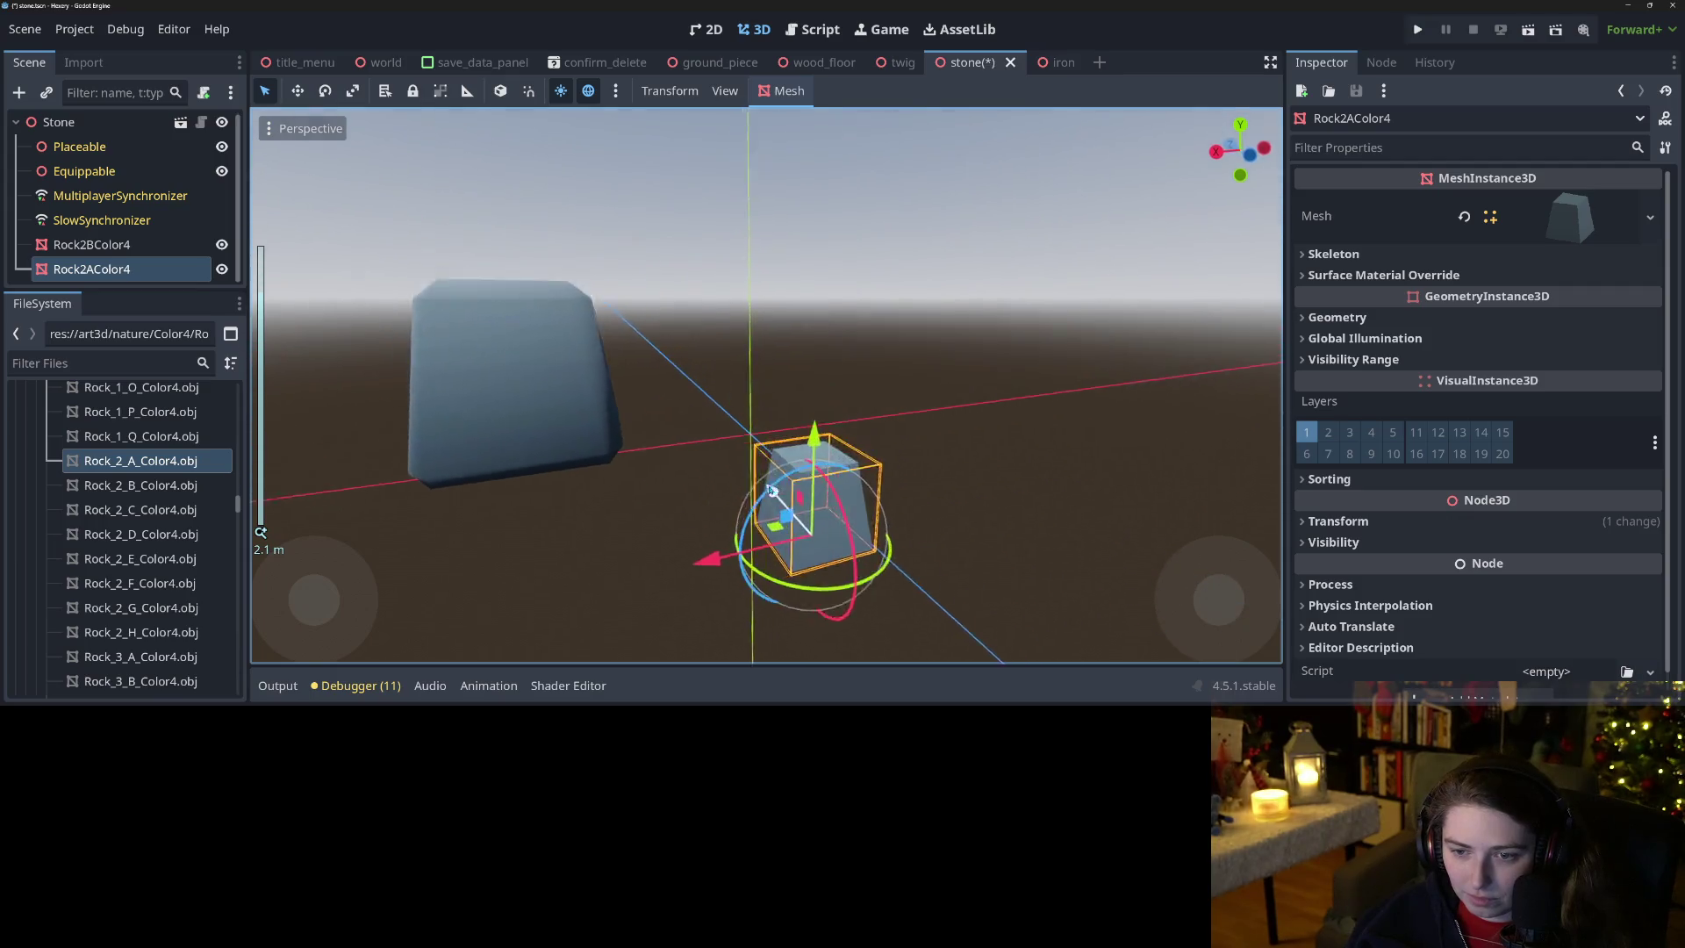
scroll(771, 490, down, 3)
click(878, 531)
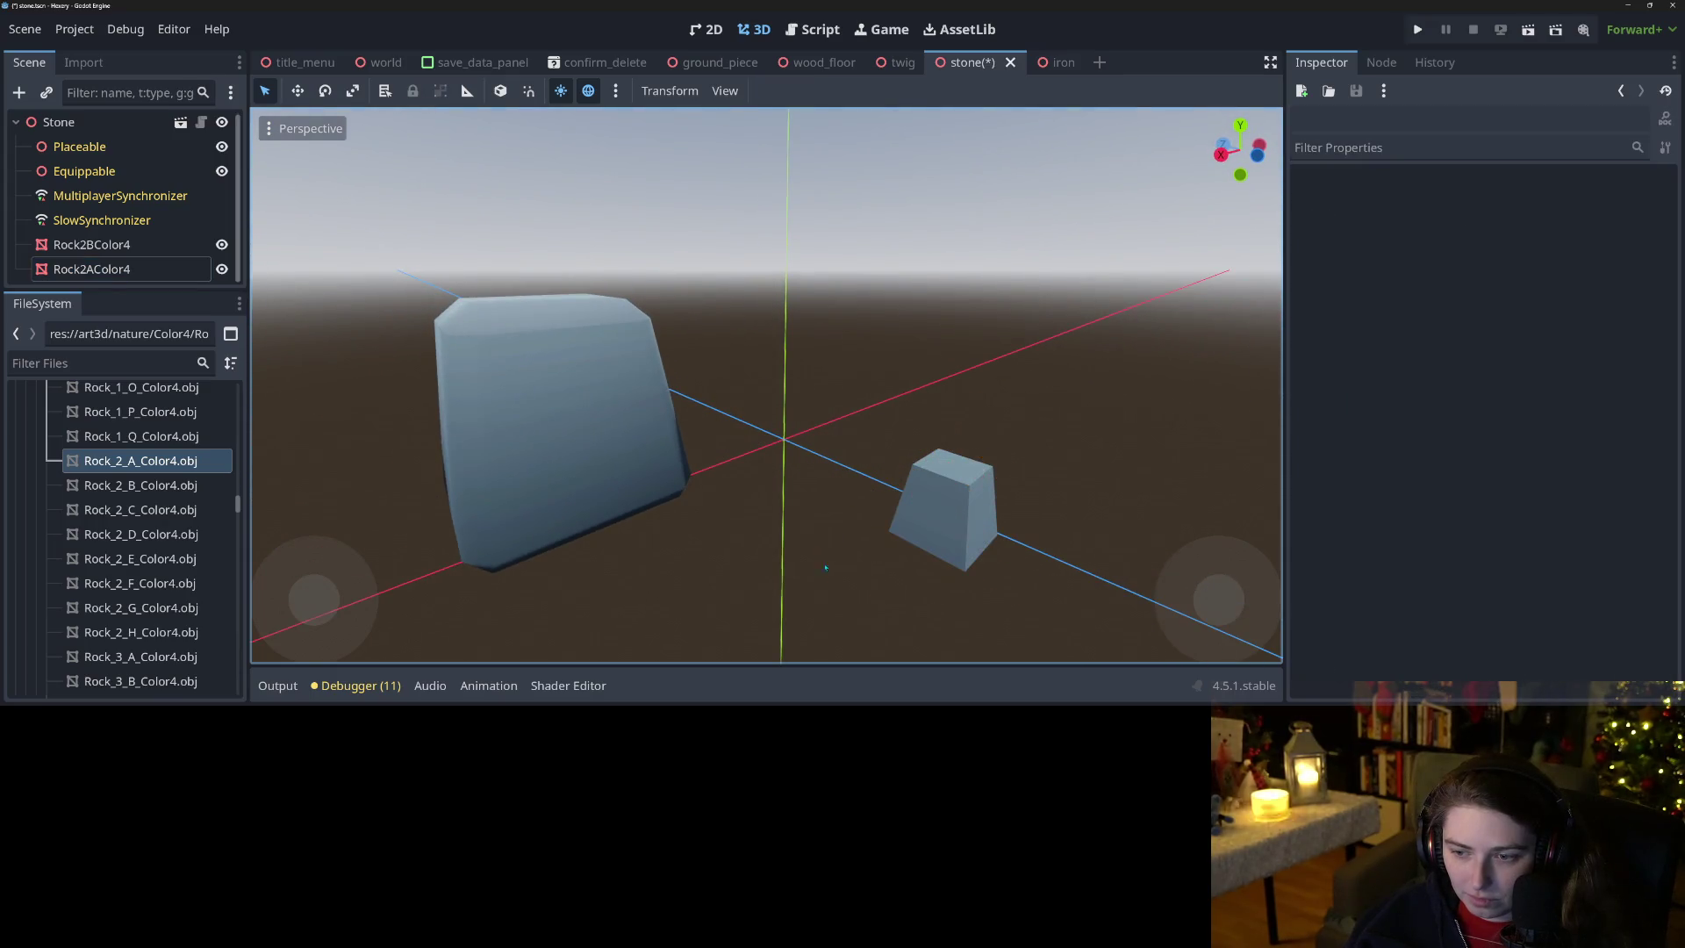
scroll(875, 536, up, 5)
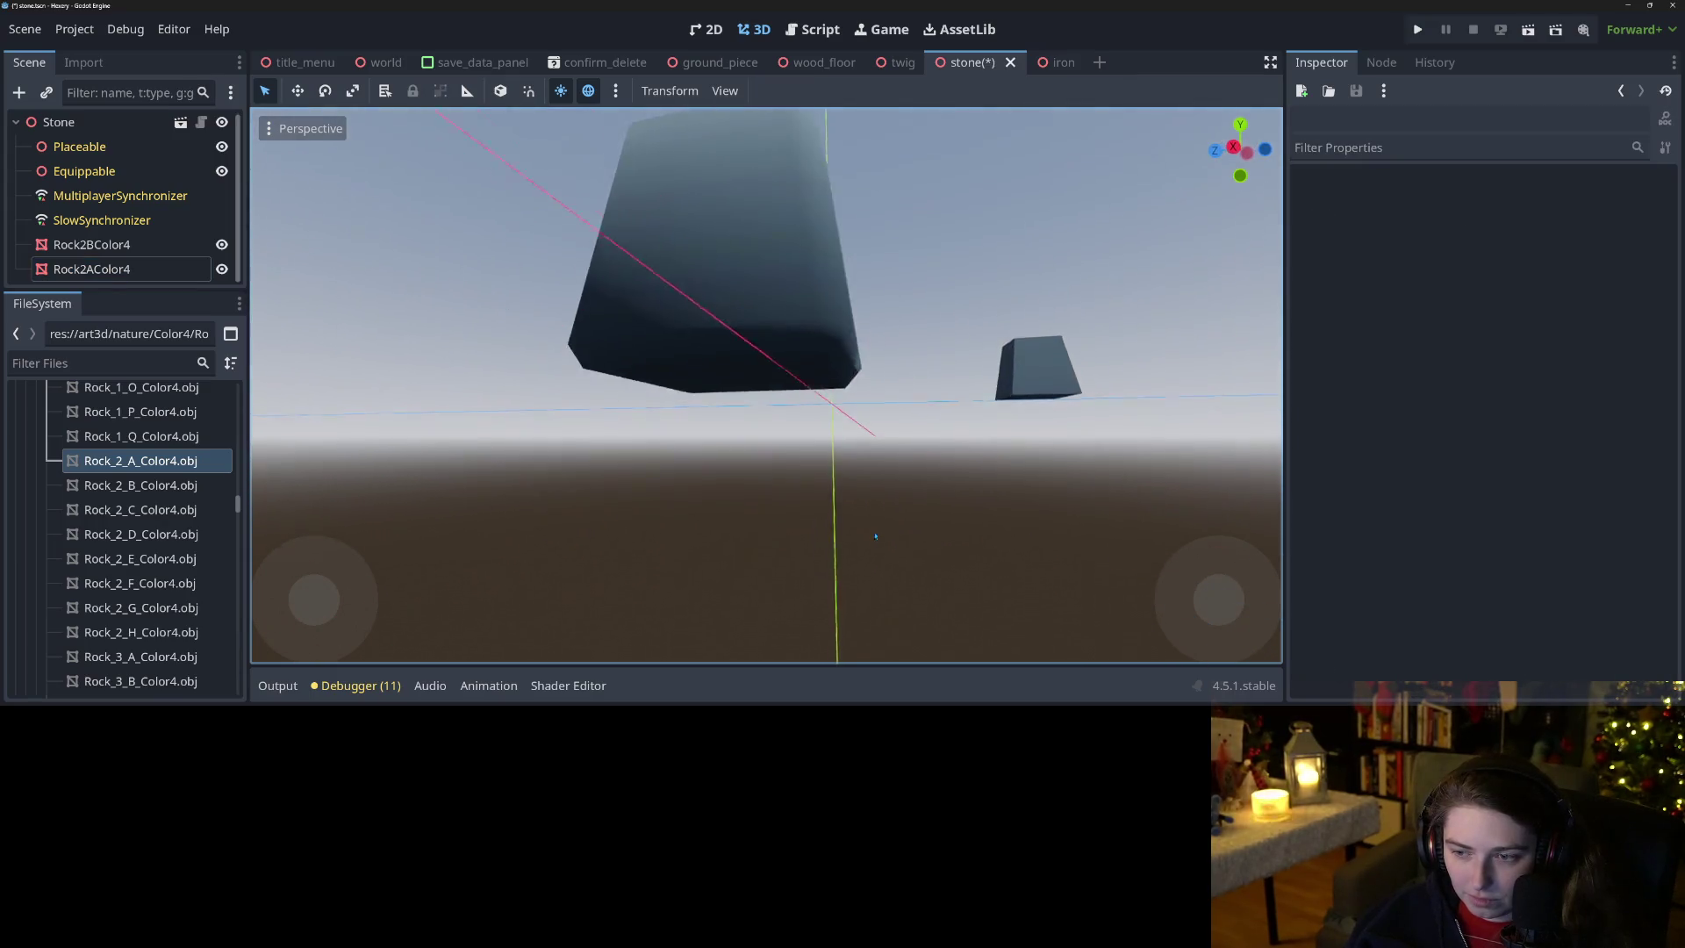
mouse_move(875, 537)
mouse_down()
mouse_move(832, 591)
mouse_move(564, 379)
mouse_up()
click(565, 379)
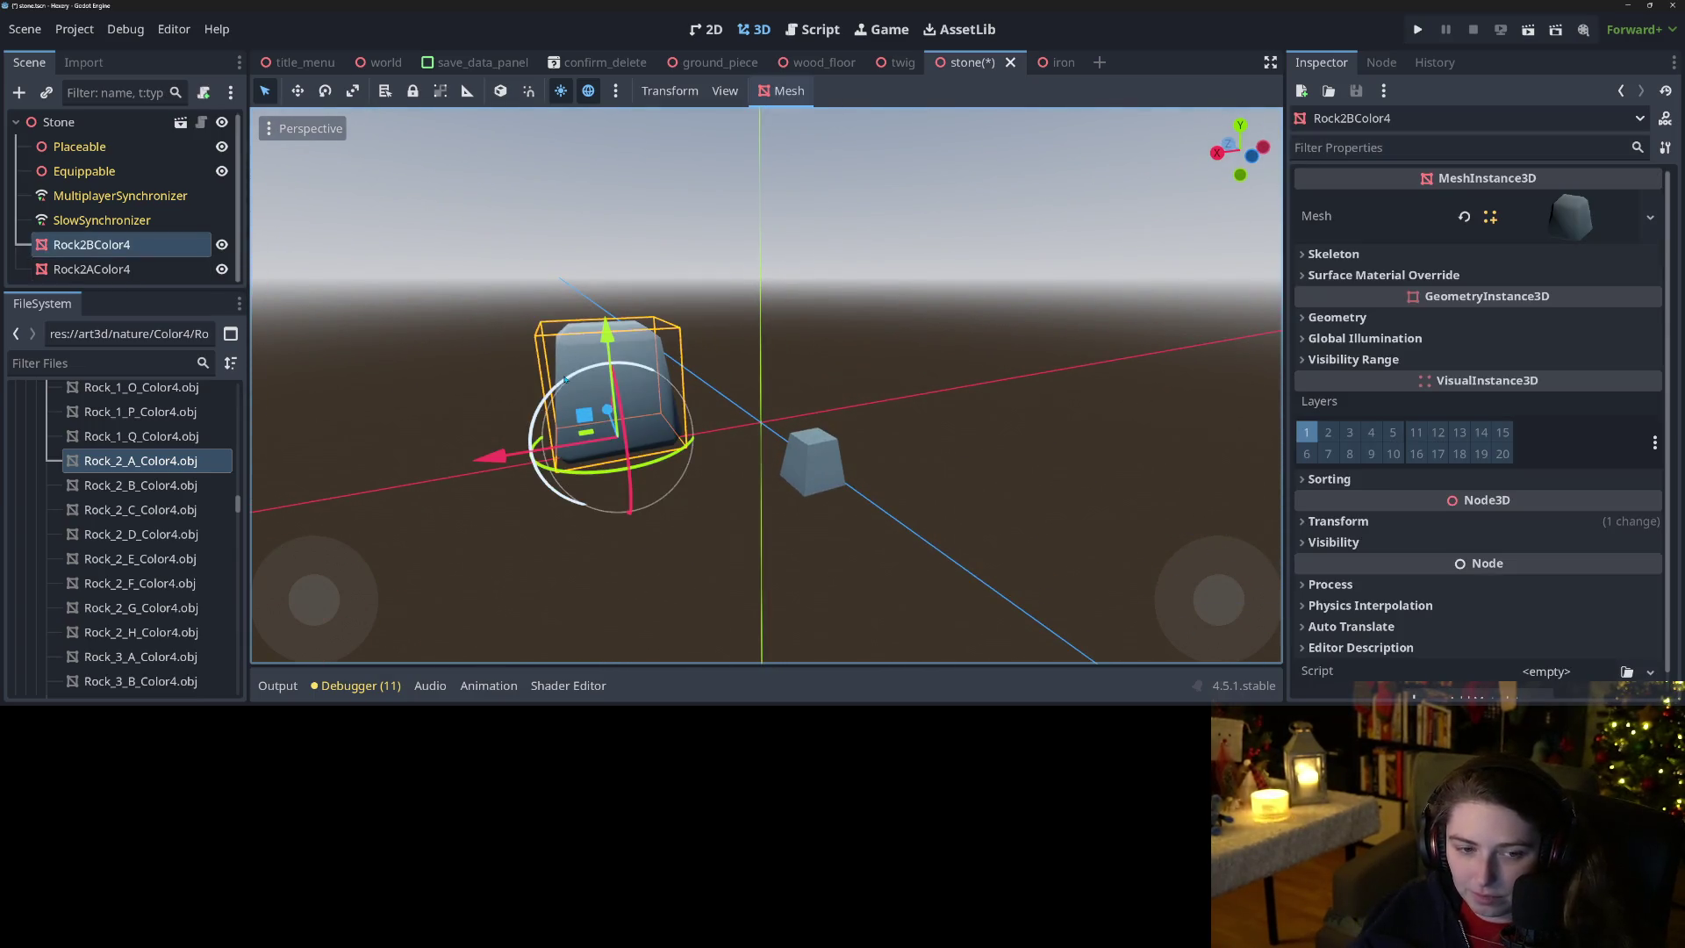
key(Delete)
Try the Rock_1_A, Rock_1_C and Rock_1_I rocks in the scene, removing Rock_1_A again.
scroll(138, 518, up, 6)
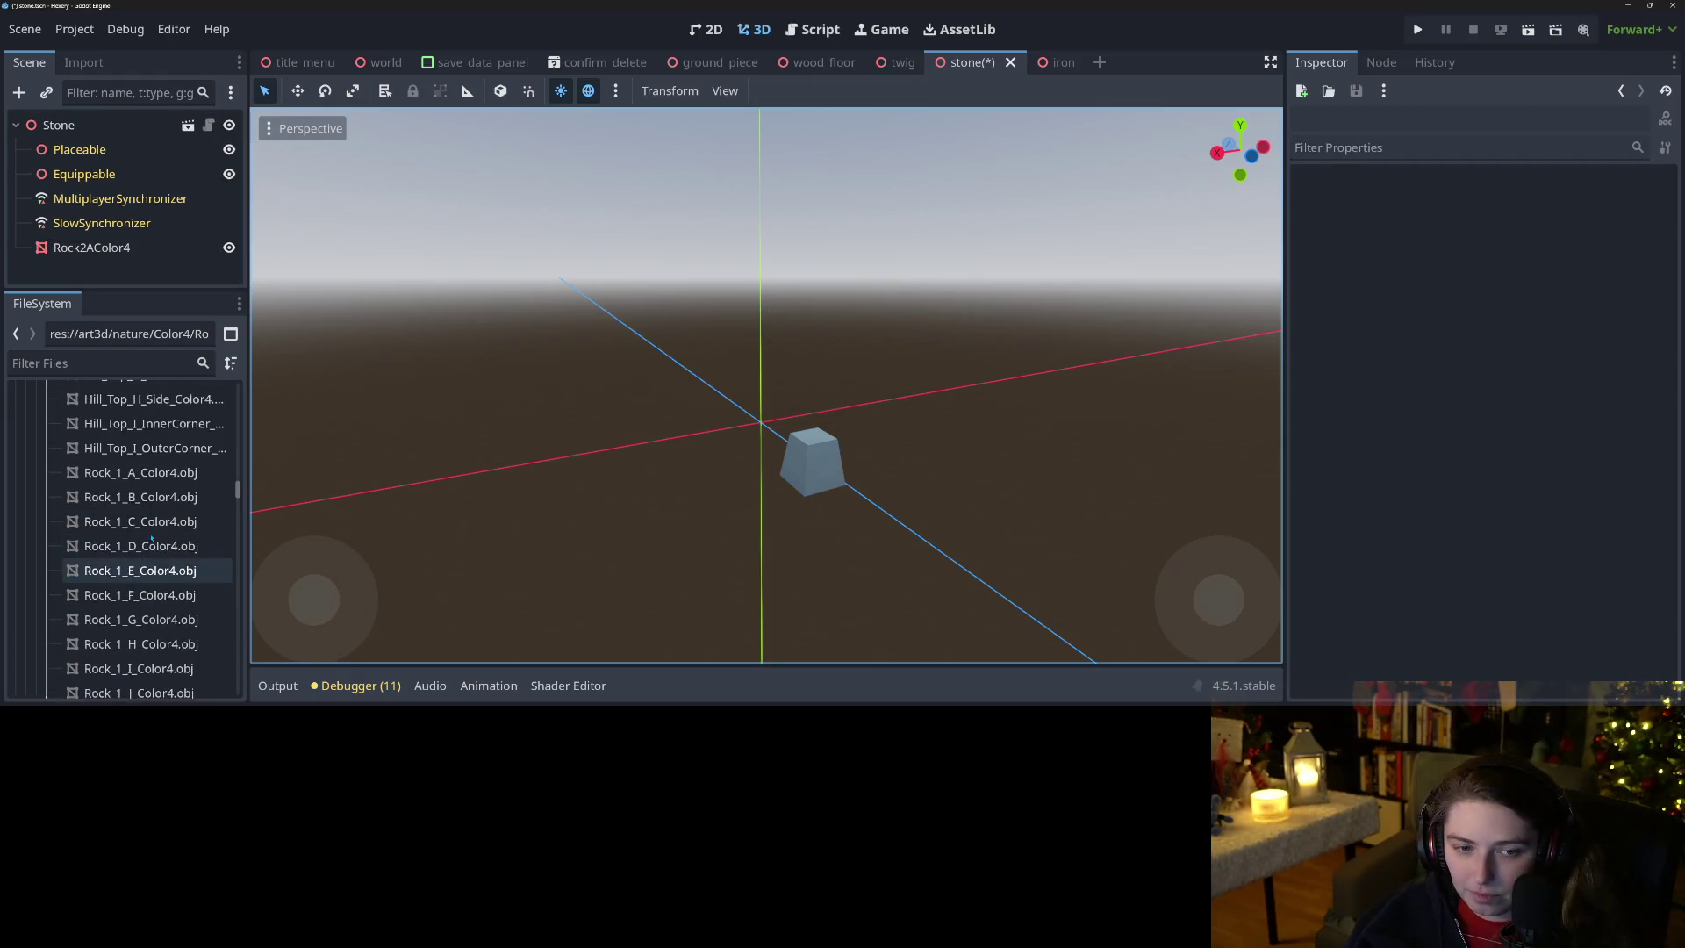
drag(139, 512, 747, 482)
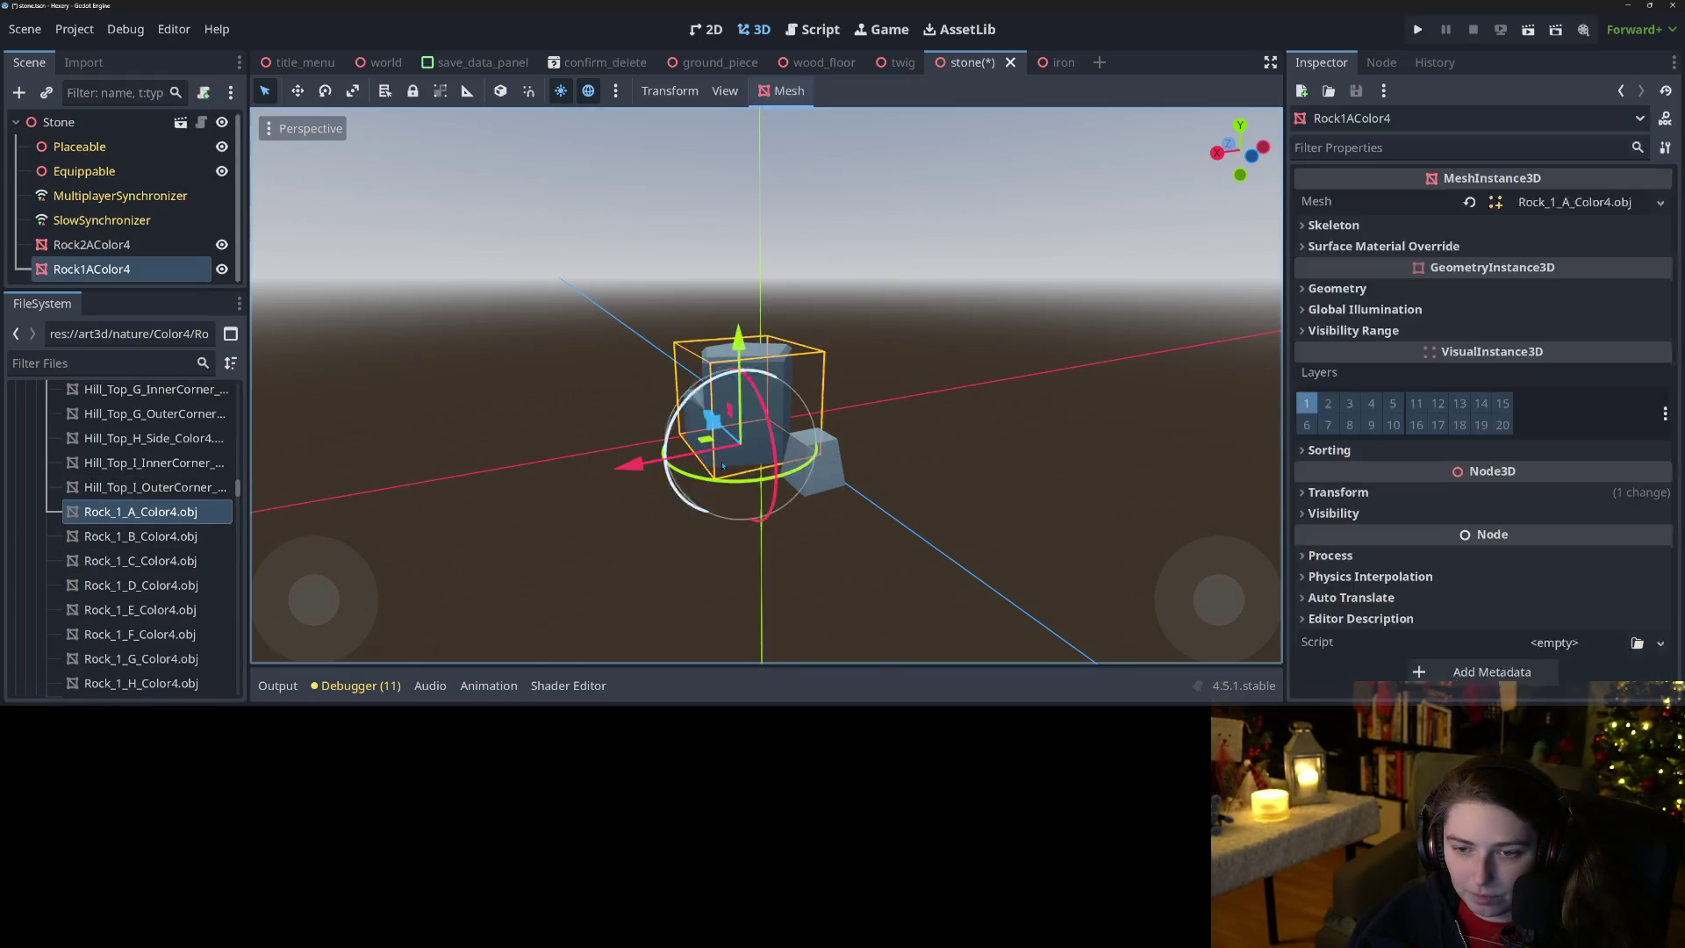
key(Delete)
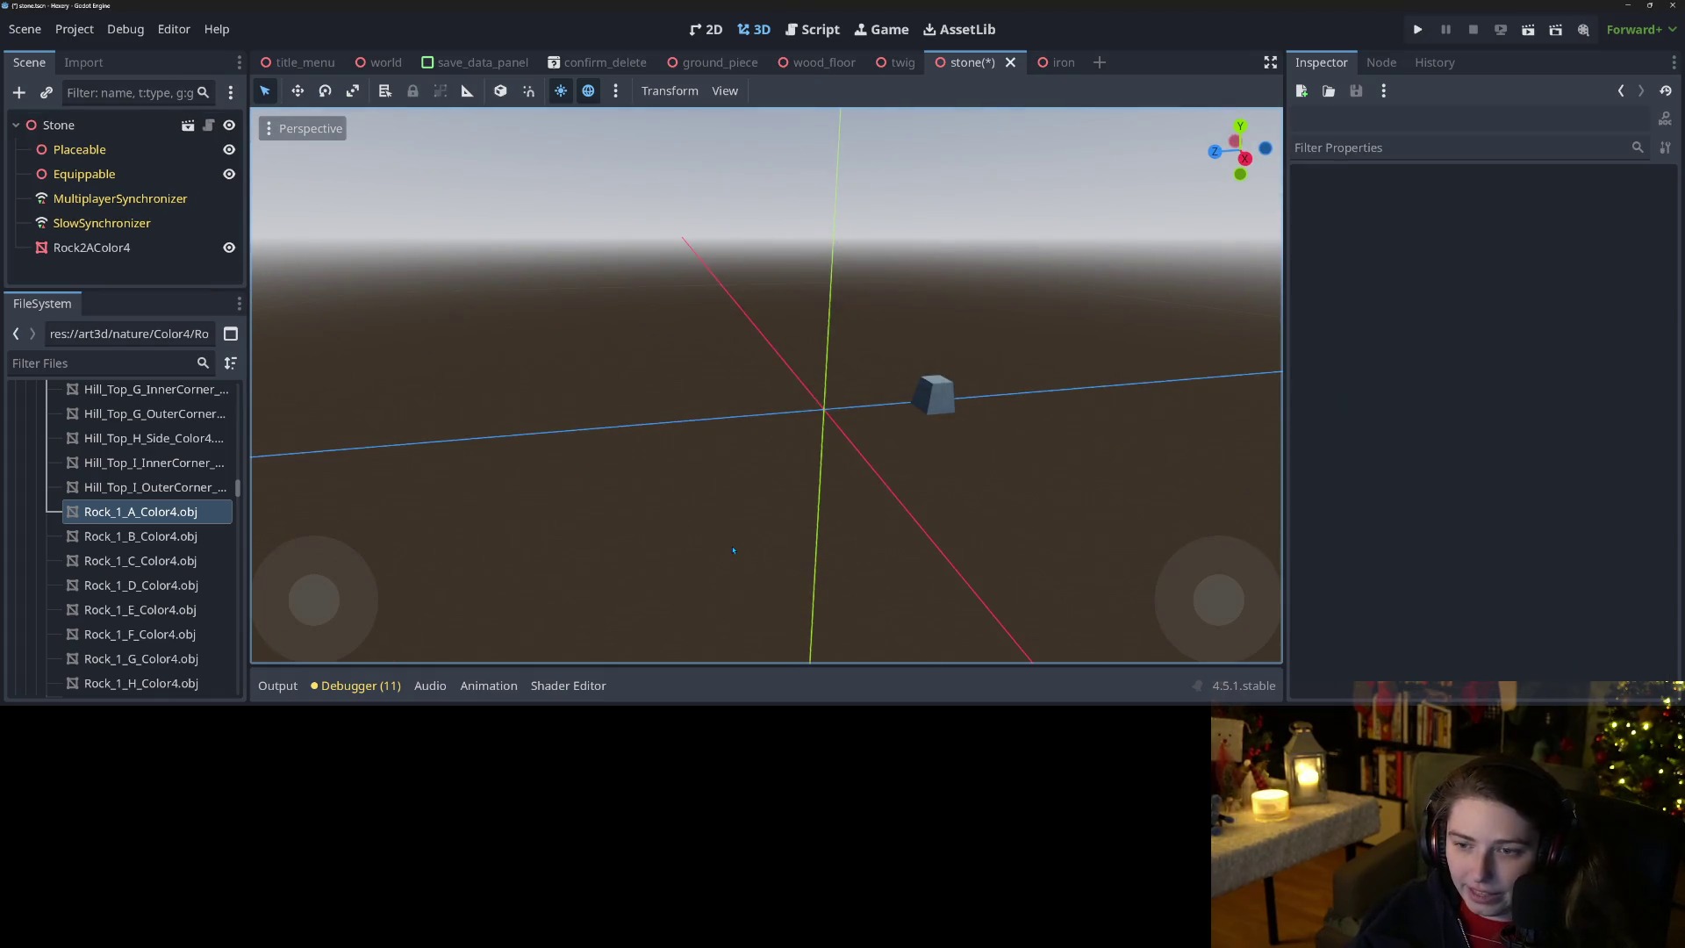
mouse_move(140, 561)
mouse_down()
mouse_move(307, 553)
mouse_move(760, 395)
mouse_up()
mouse_move(130, 609)
mouse_down()
mouse_move(544, 526)
mouse_move(557, 500)
mouse_up()
scroll(151, 597, down, 3)
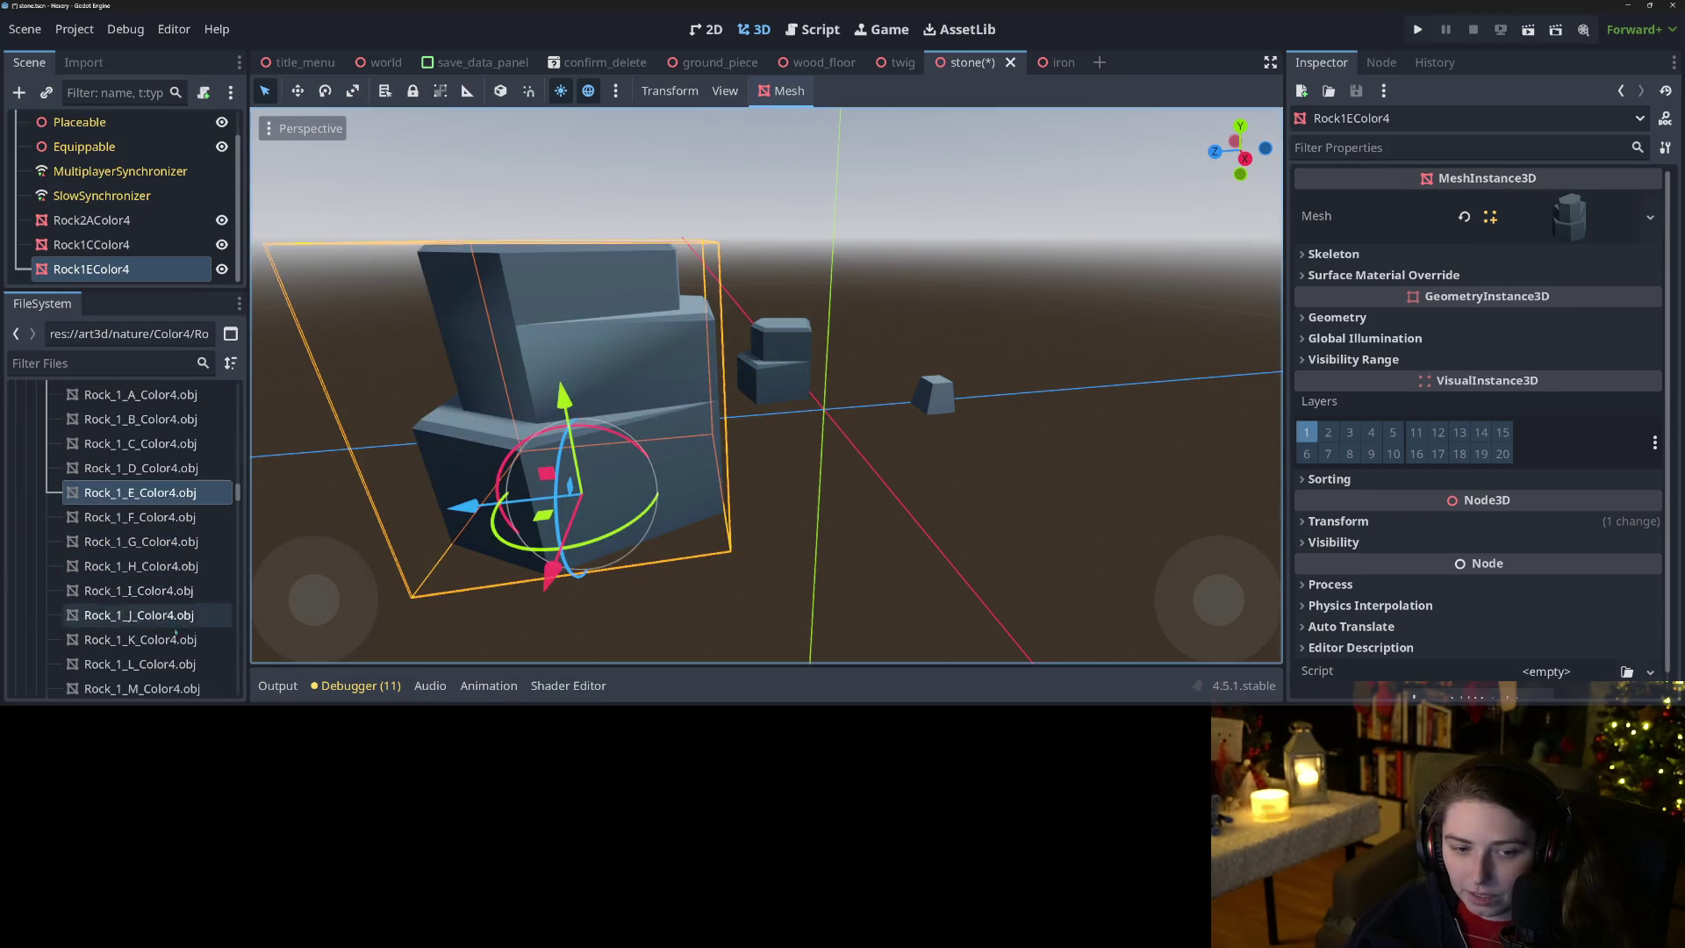
mouse_move(151, 597)
mouse_down()
mouse_move(696, 527)
mouse_move(1058, 444)
mouse_move(1045, 430)
mouse_up()
scroll(774, 456, down, 2)
mouse_move(774, 455)
mouse_down()
mouse_move(913, 439)
mouse_move(1062, 461)
mouse_move(281, 316)
mouse_up()
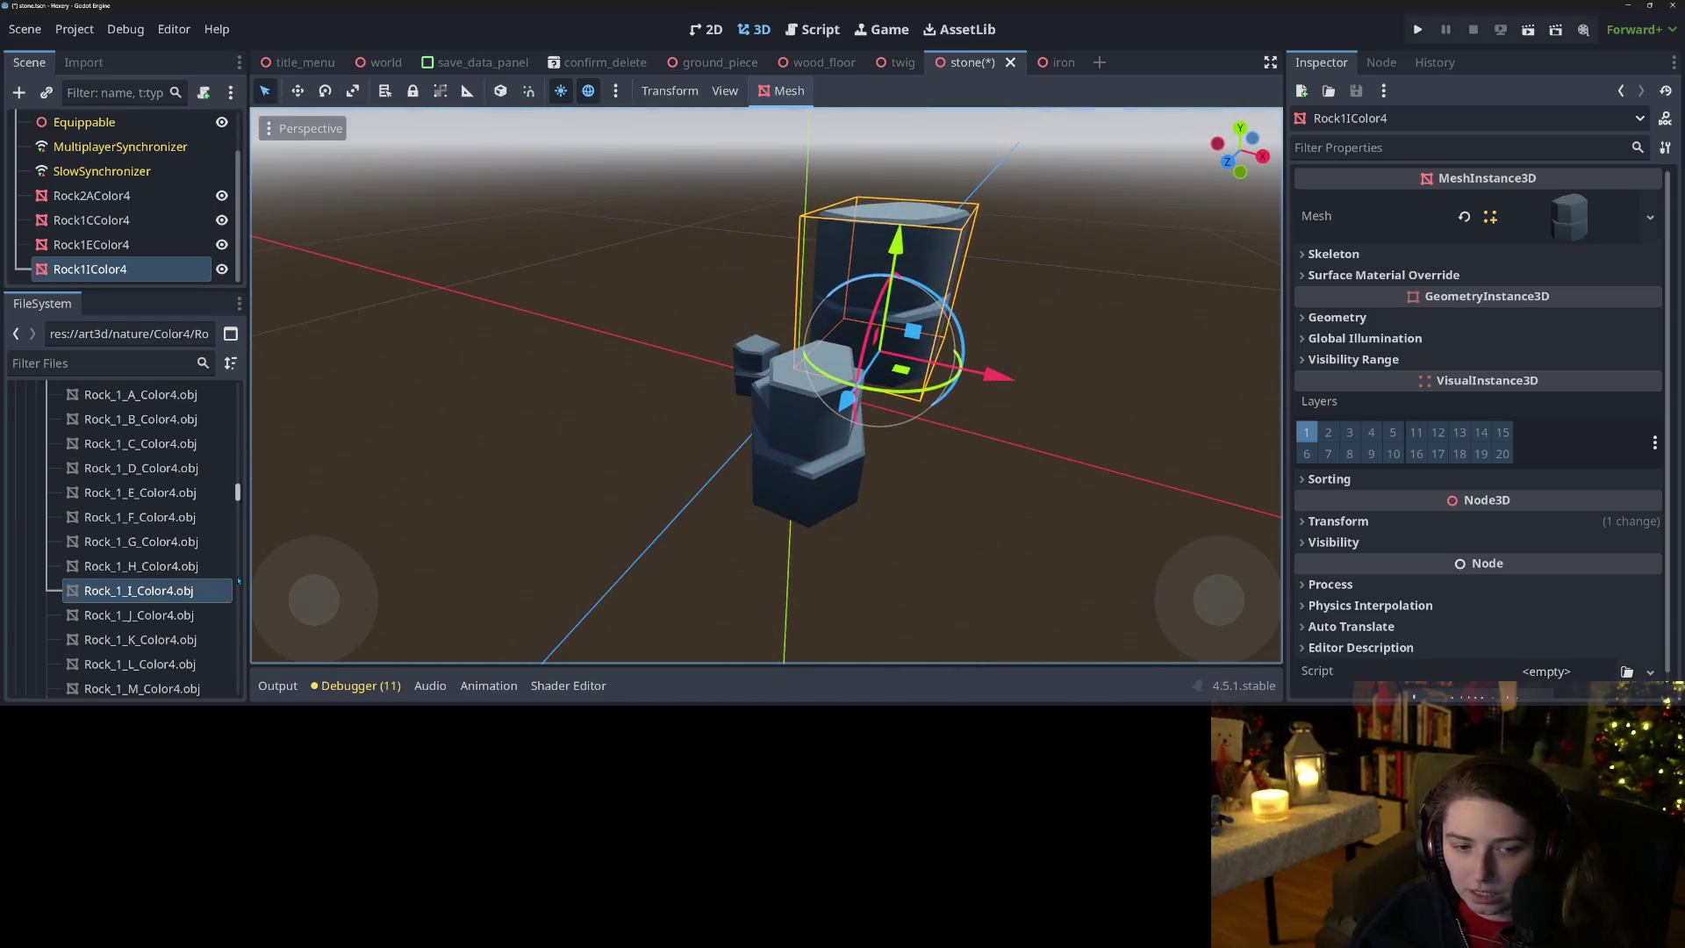
Delete the rejected Rock1IColor4, Rock1EColor4 and Rock2AColor4 rocks.
key(Delete)
key(Return)
click(116, 269)
key(Delete)
key(Return)
click(91, 248)
key(Delete)
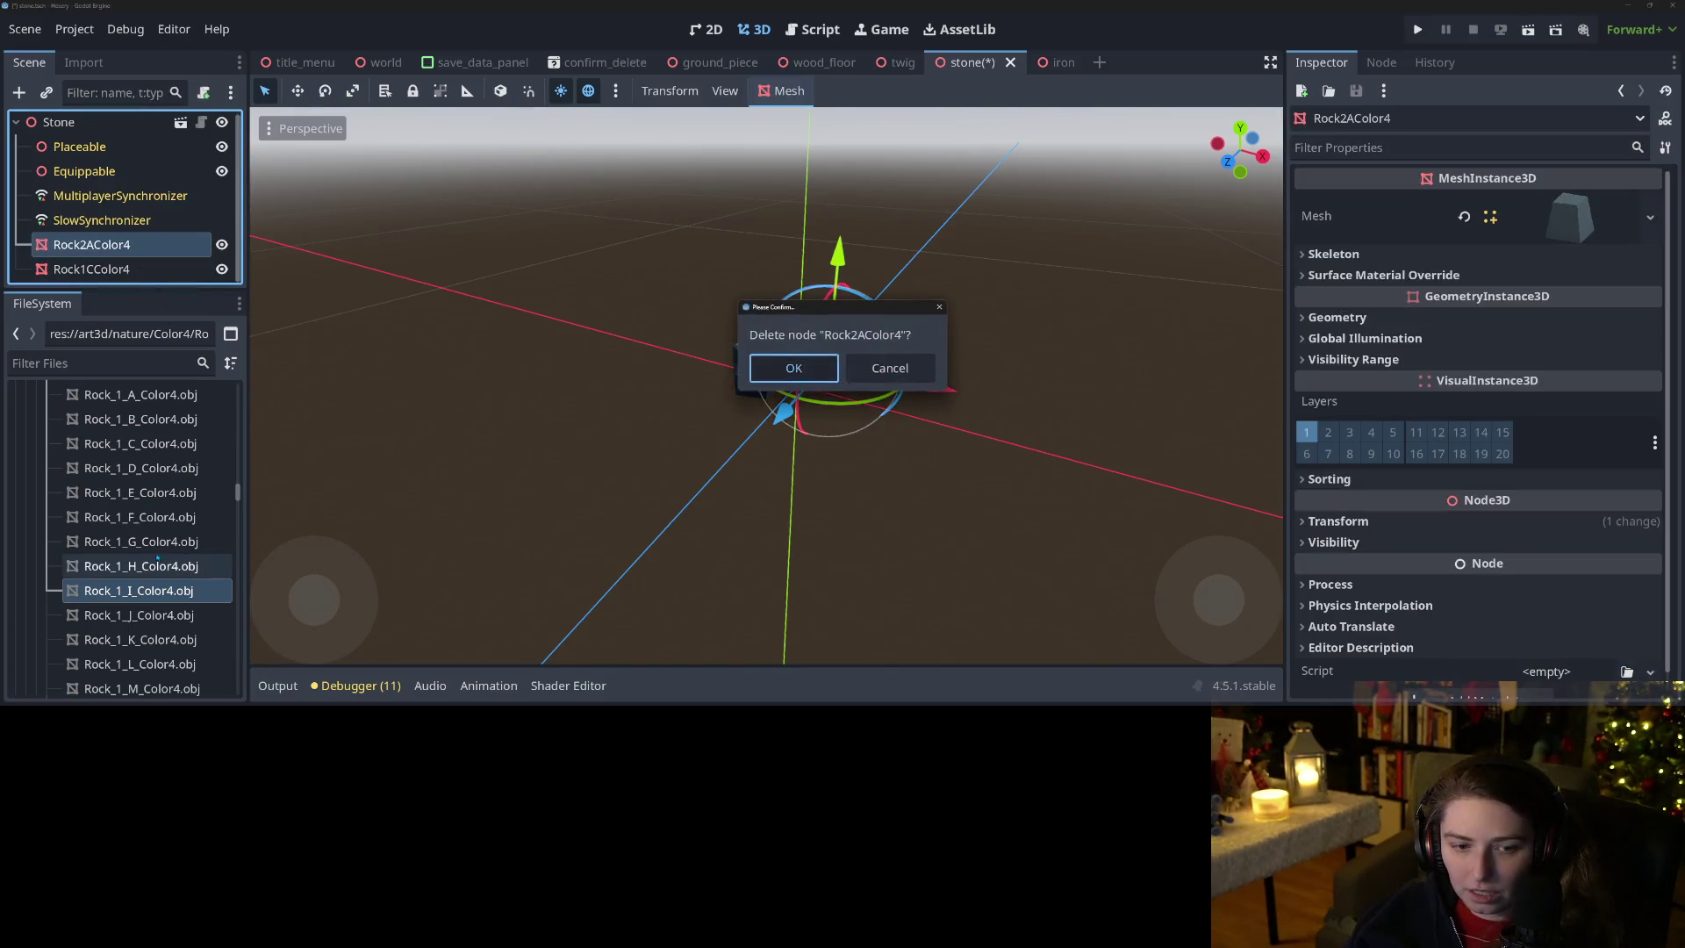
key(Return)
Test and discard the Rock1AColor4 and Rock_1_B rocks, then show Rock1CColor4's Transform.
scroll(170, 529, up, 3)
drag(140, 550, 833, 397)
scroll(605, 472, up, 3)
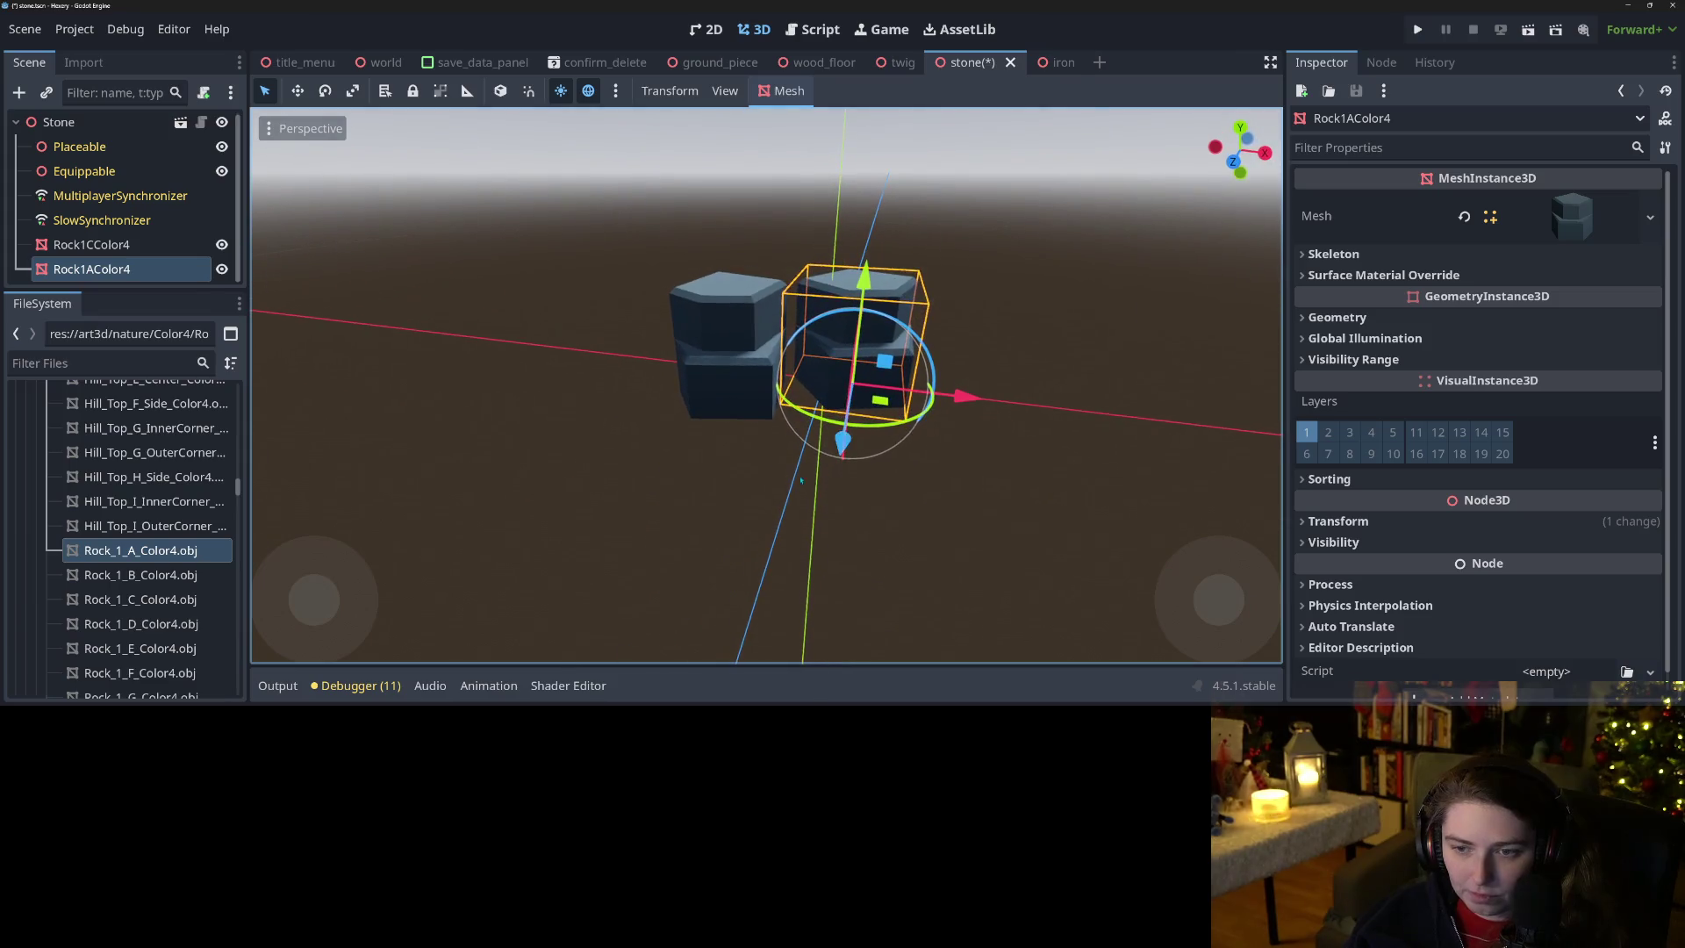
key(Delete)
key(Return)
mouse_move(141, 575)
mouse_down()
mouse_move(198, 579)
mouse_move(918, 410)
mouse_up()
key(Delete)
key(Return)
click(92, 248)
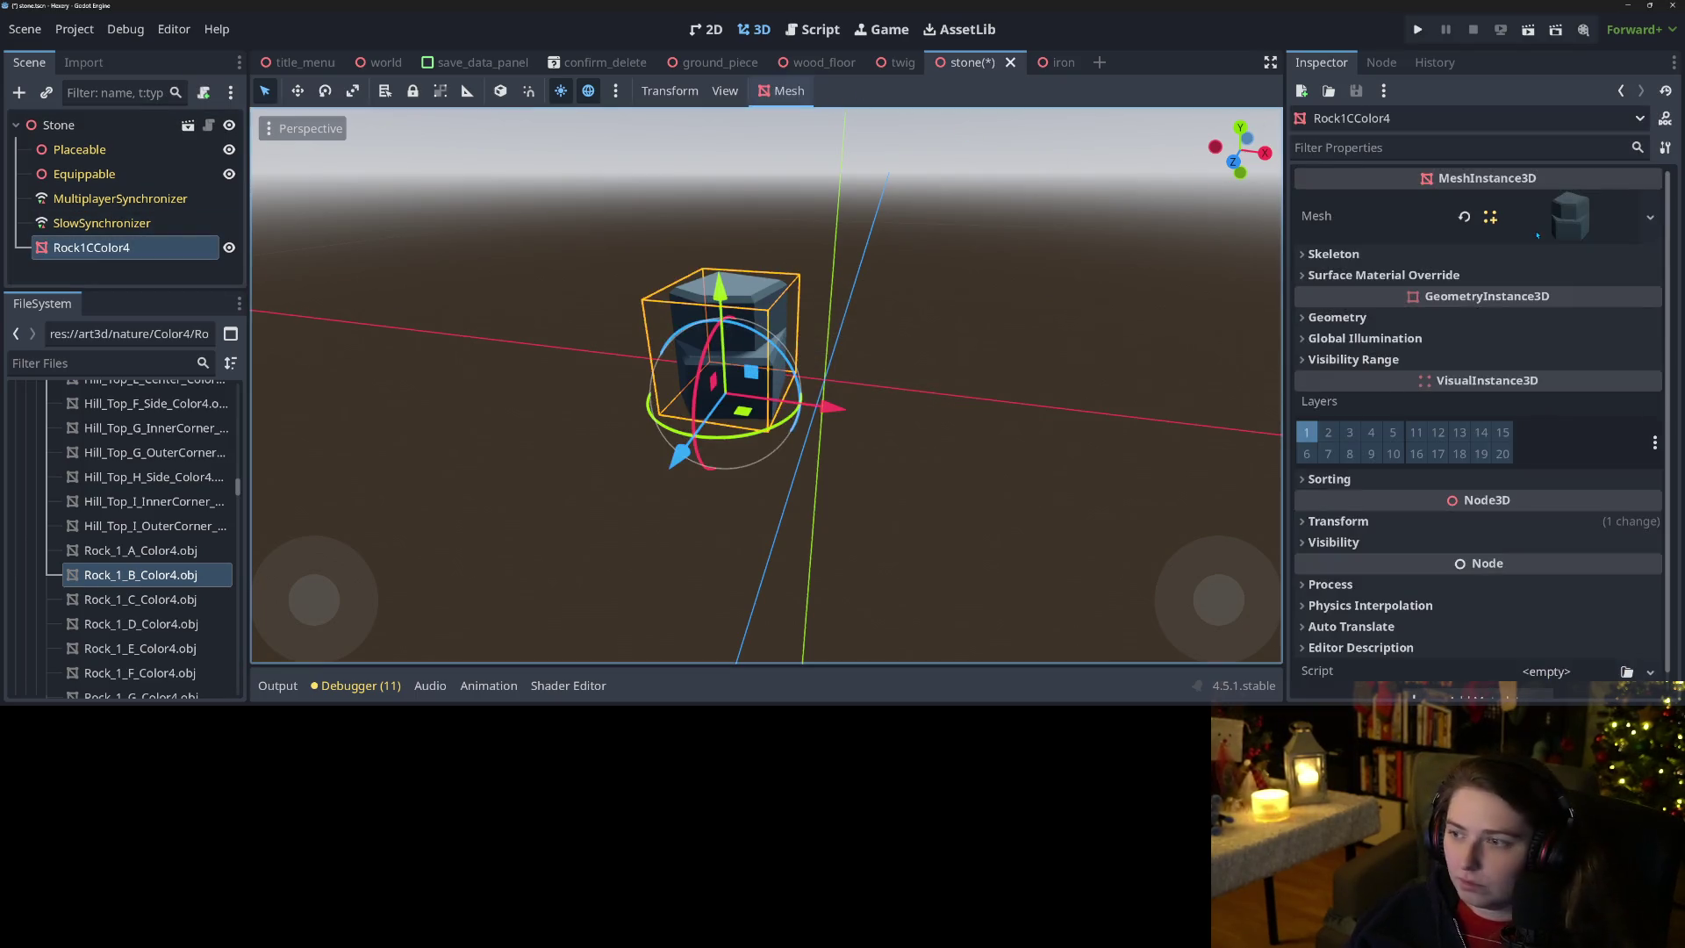
click(1492, 521)
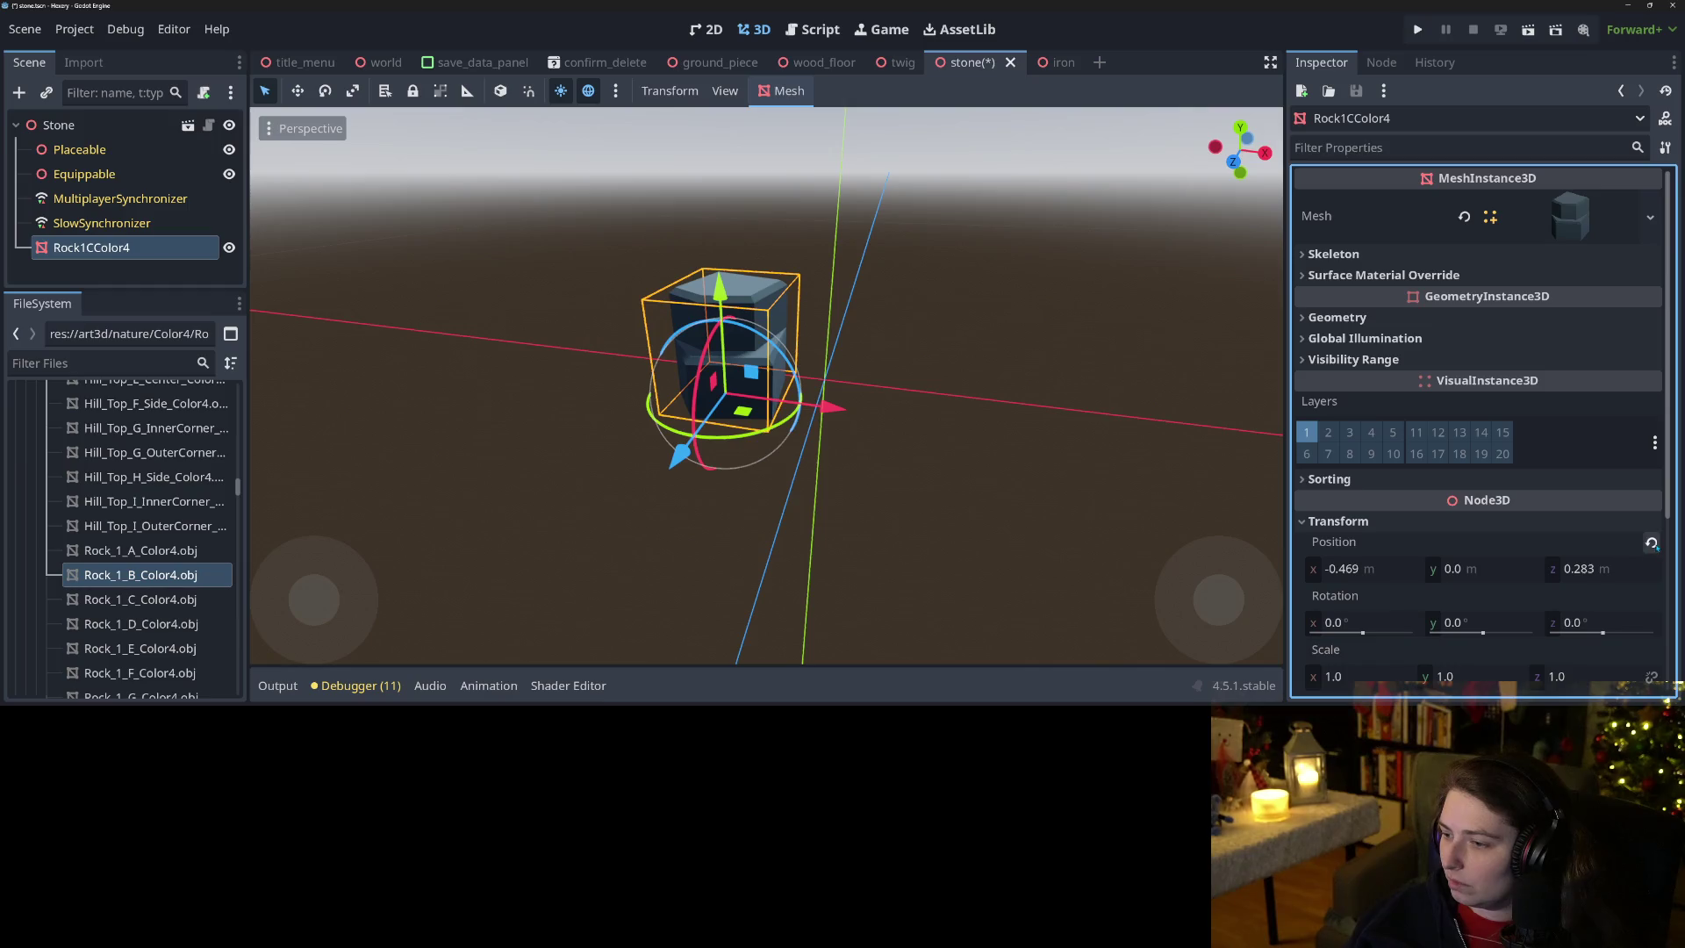
Reset Rock1CColor4's position to 0, parent it under Placeable, assign it to Stone, and save.
click(1652, 543)
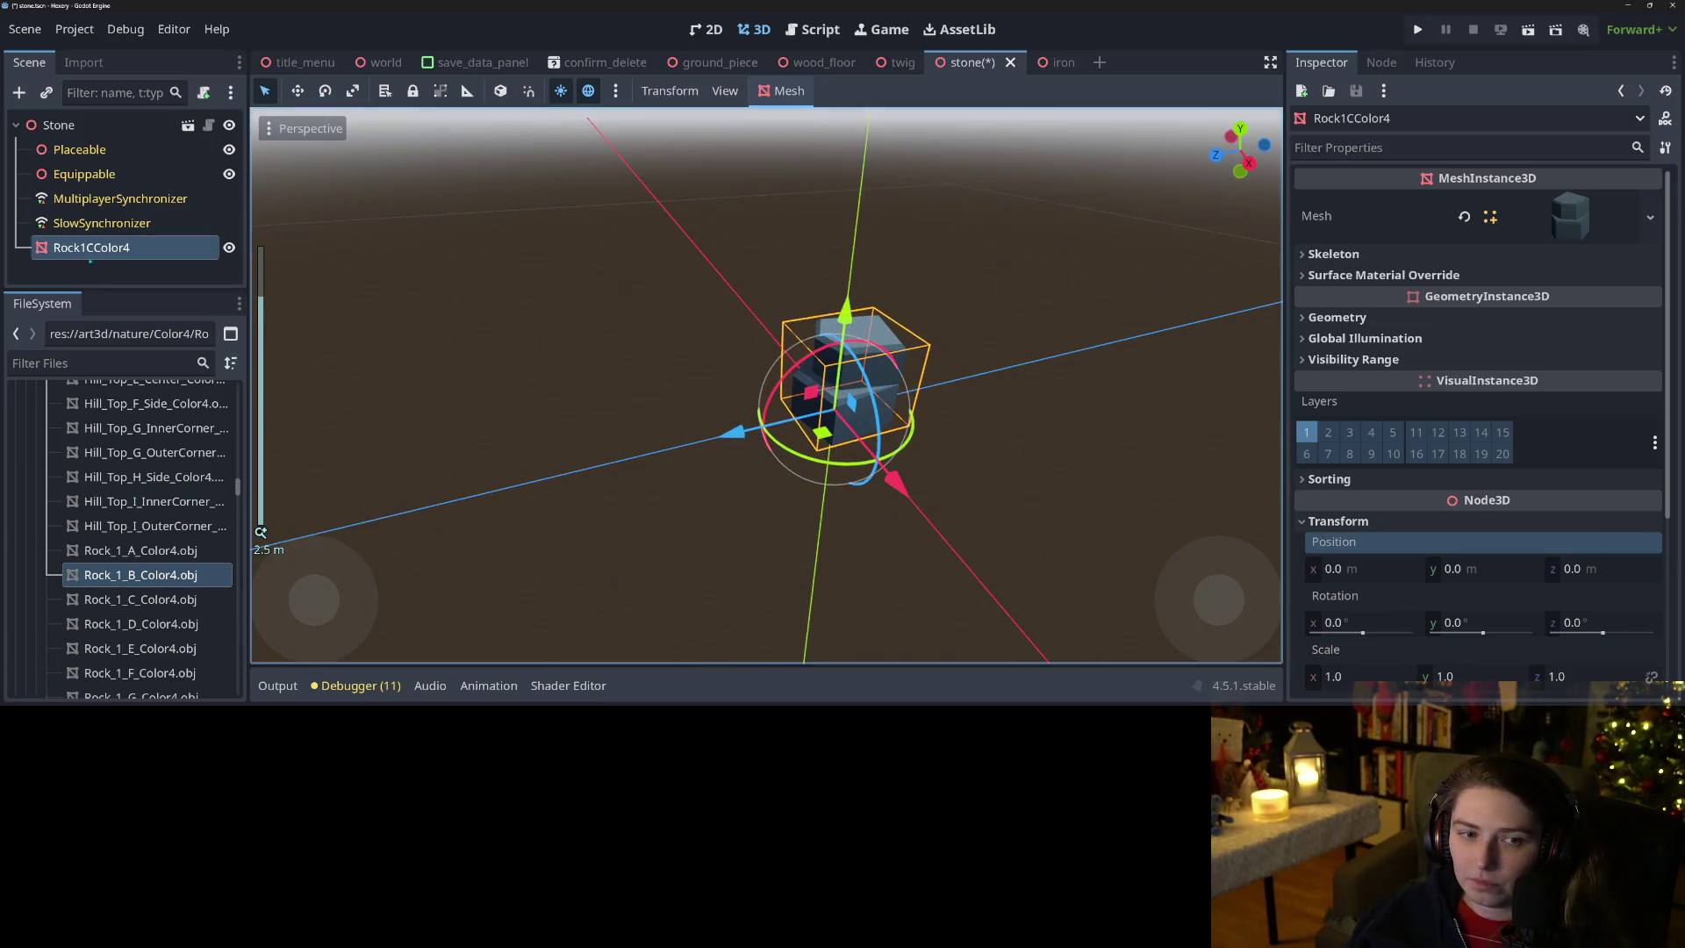
mouse_move(91, 247)
mouse_down()
mouse_move(132, 158)
mouse_move(88, 151)
mouse_move(1392, 316)
mouse_move(1511, 441)
mouse_up()
click(141, 125)
key(ctrl+s)
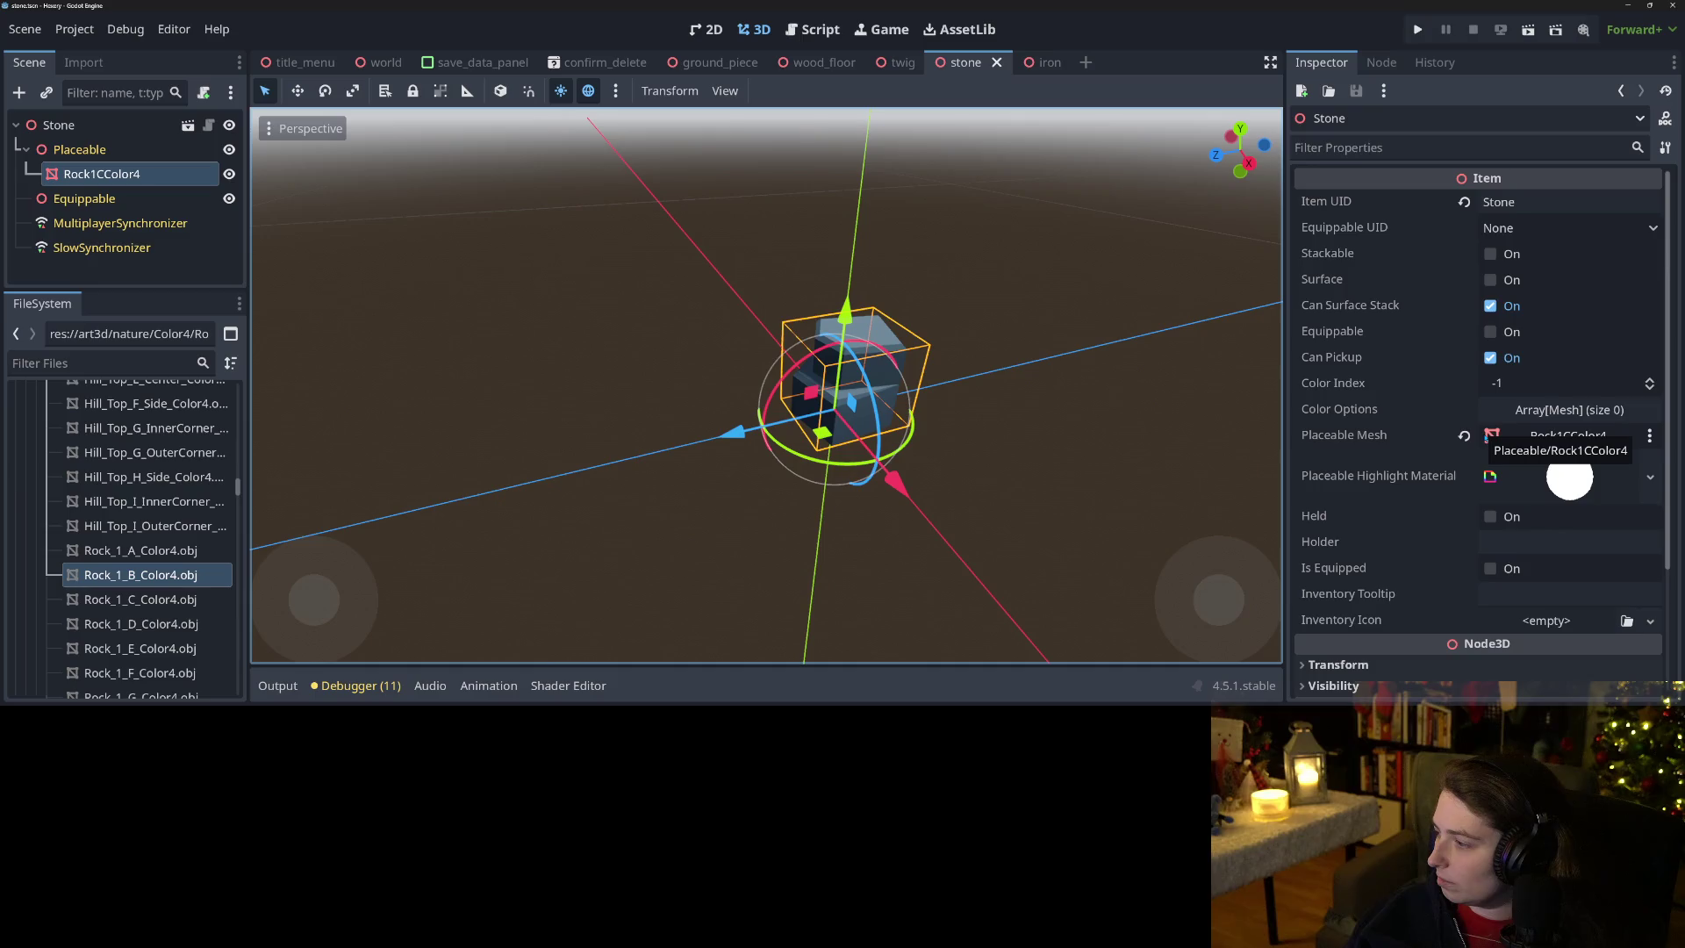